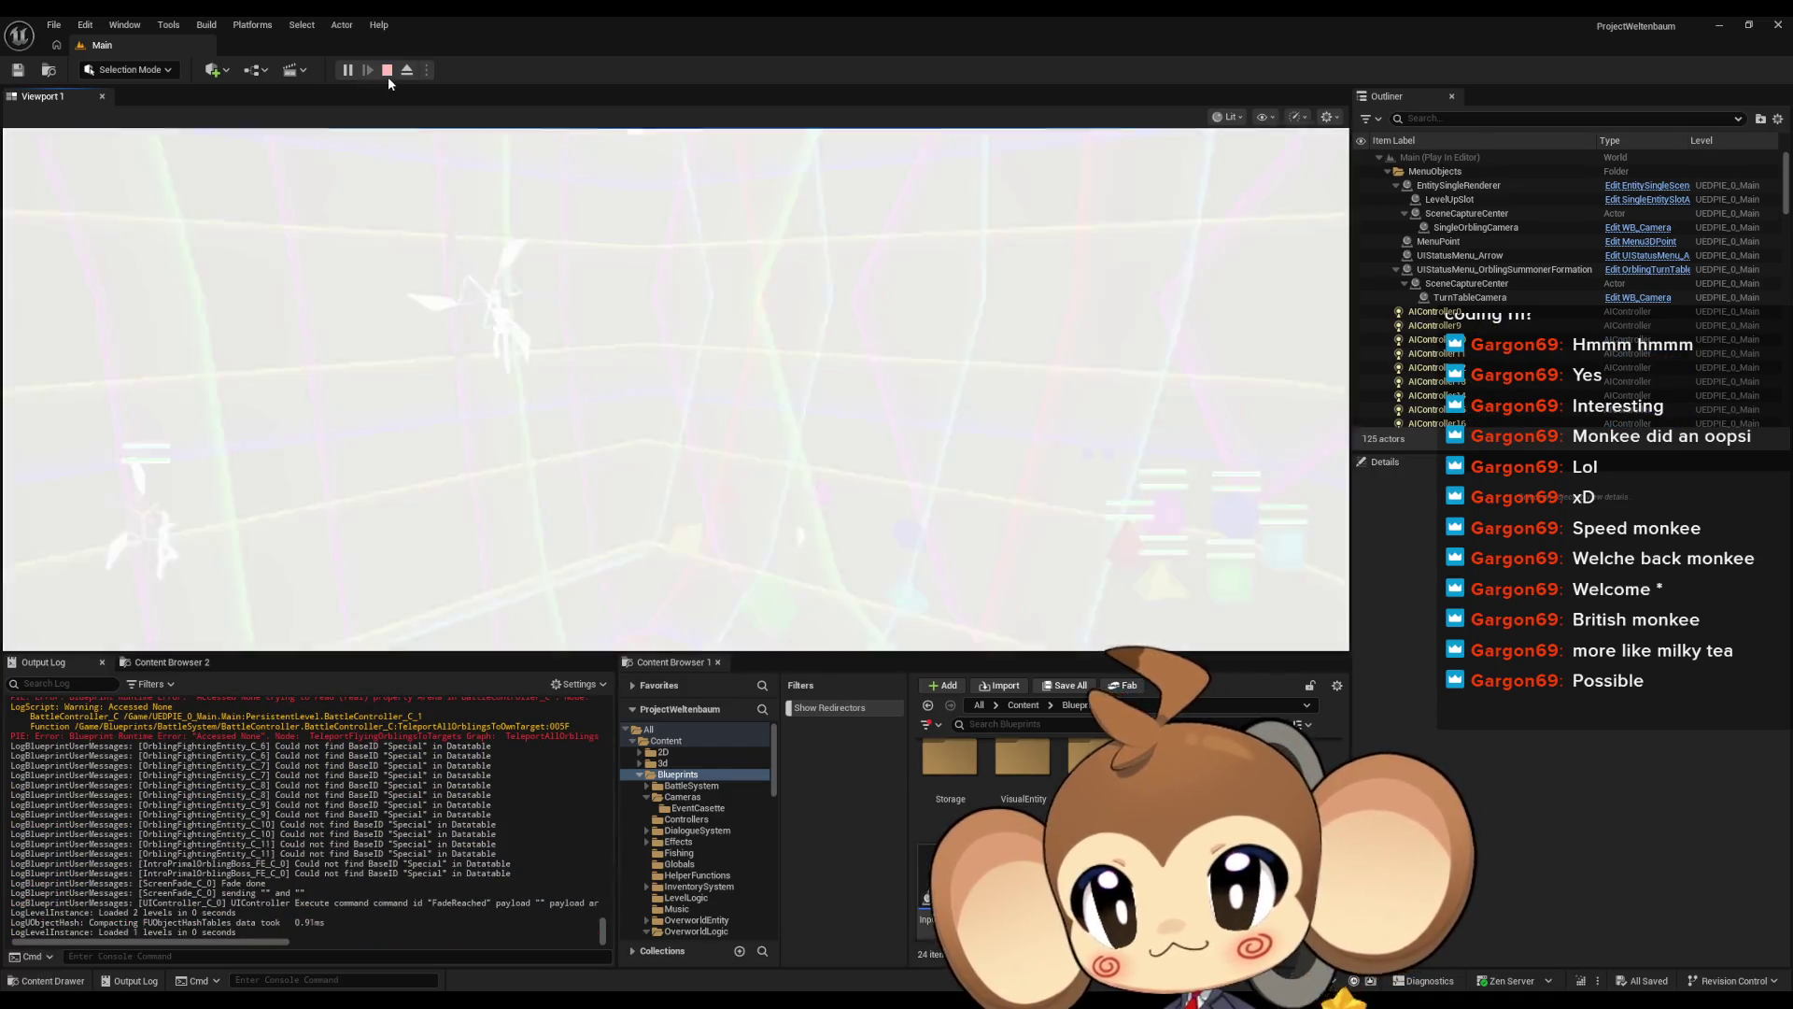
Stop the play session and bring the CameraController Blueprint's SkipLevelSequence graph forward
{"action": "left_click", "coordinate": [388, 72]}
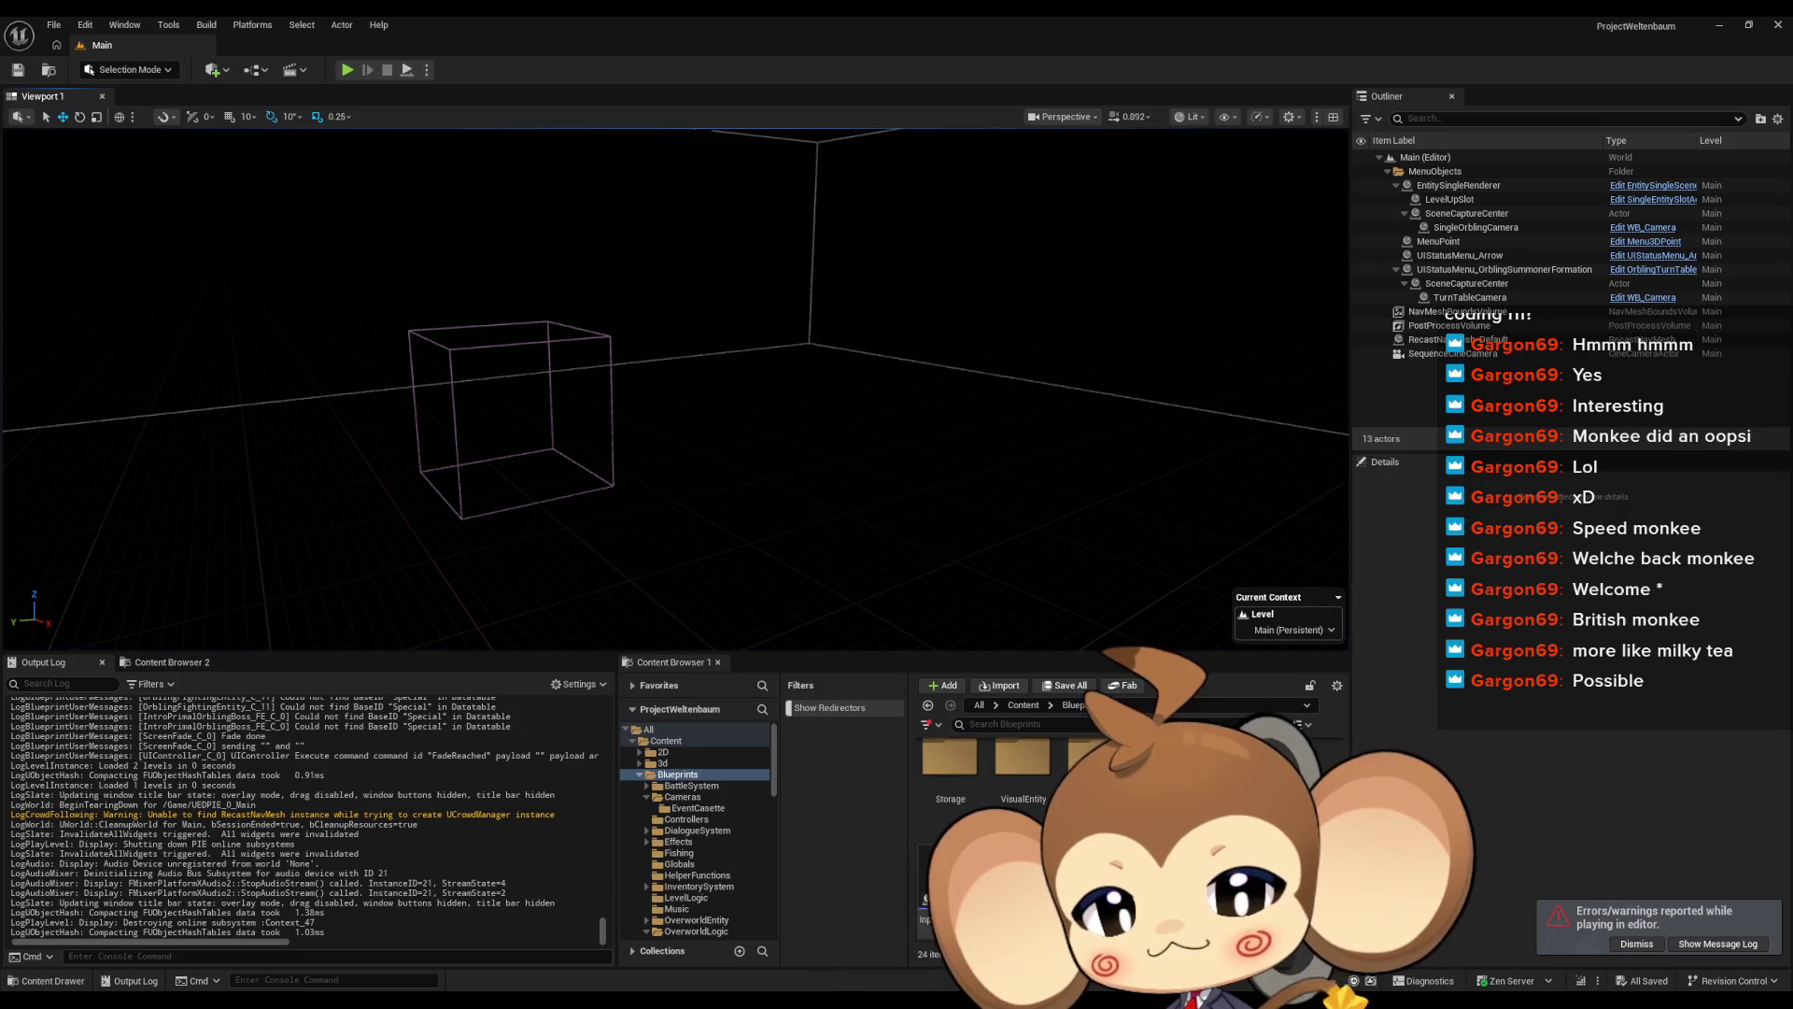
{"action": "mouse_move", "coordinate": [728, 997]}
{"action": "left_click", "coordinate": [957, 957]}
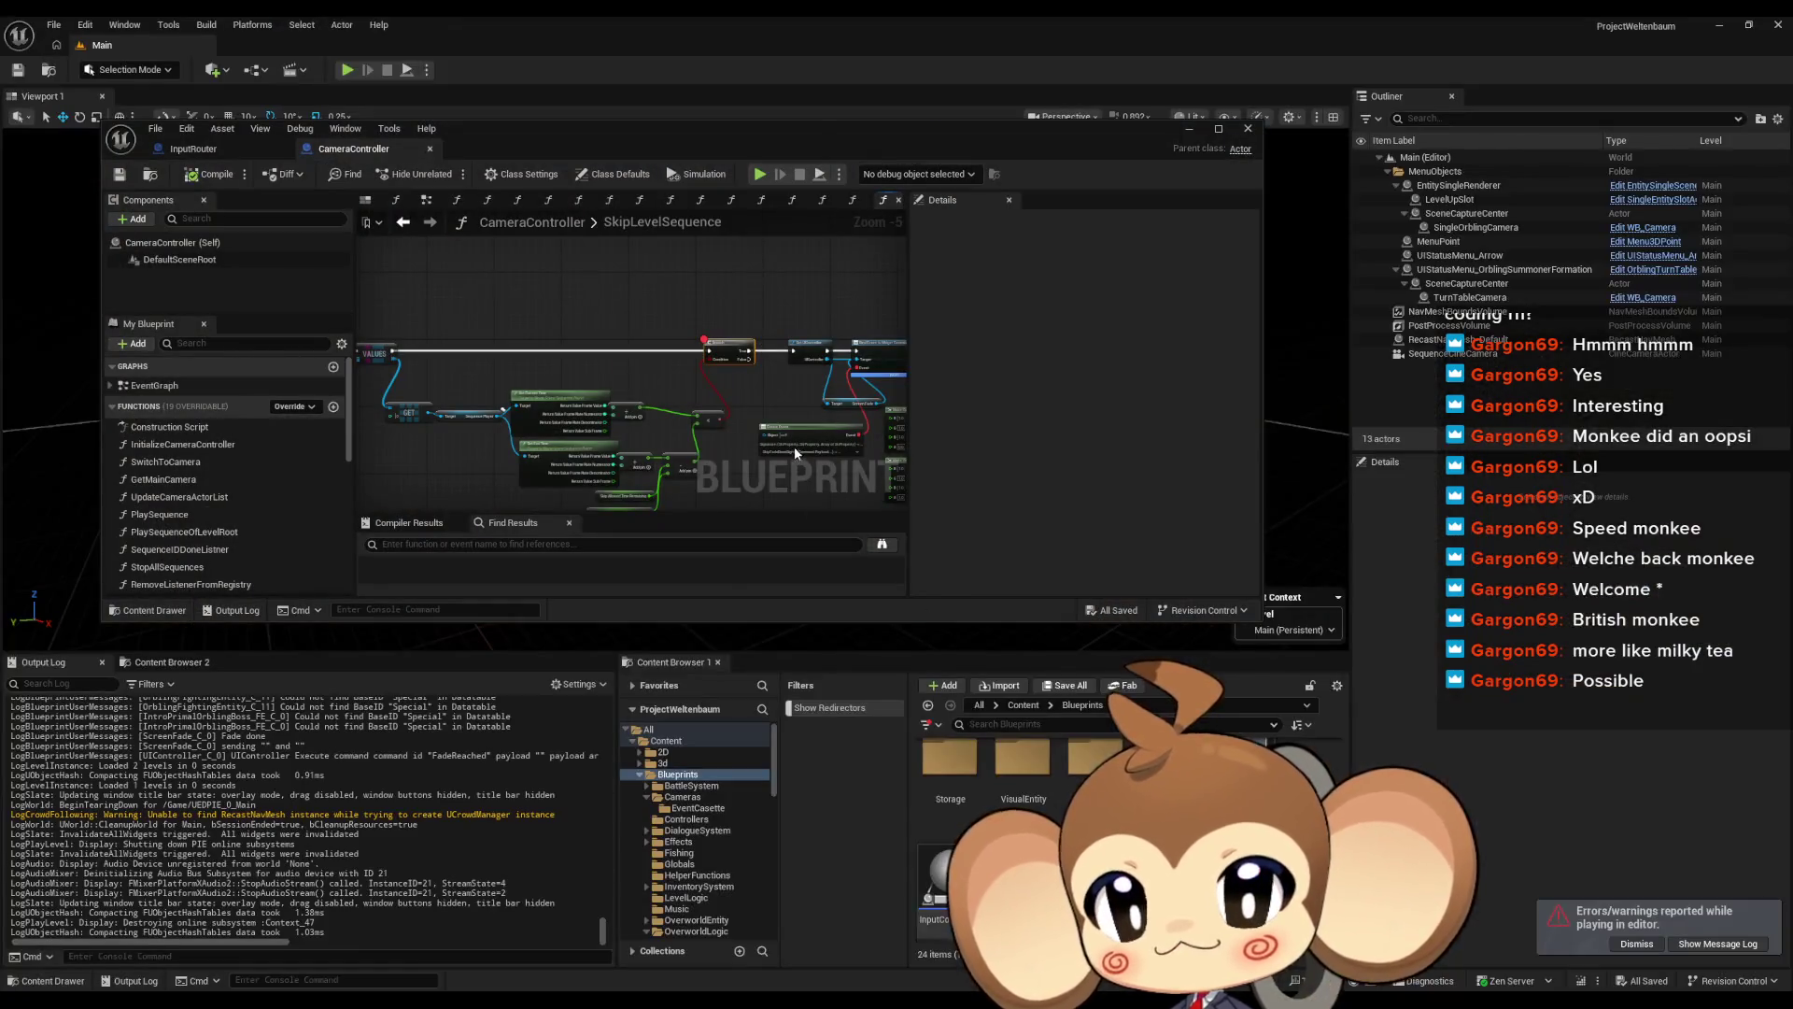
{"action": "scroll", "coordinate": [793, 446], "scroll_direction": "up", "scroll_amount": 2}
{"action": "mouse_move", "coordinate": [592, 465]}
{"action": "left_mouse_down"}
{"action": "mouse_move", "coordinate": [447, 397]}
{"action": "mouse_move", "coordinate": [382, 404]}
{"action": "left_mouse_up"}
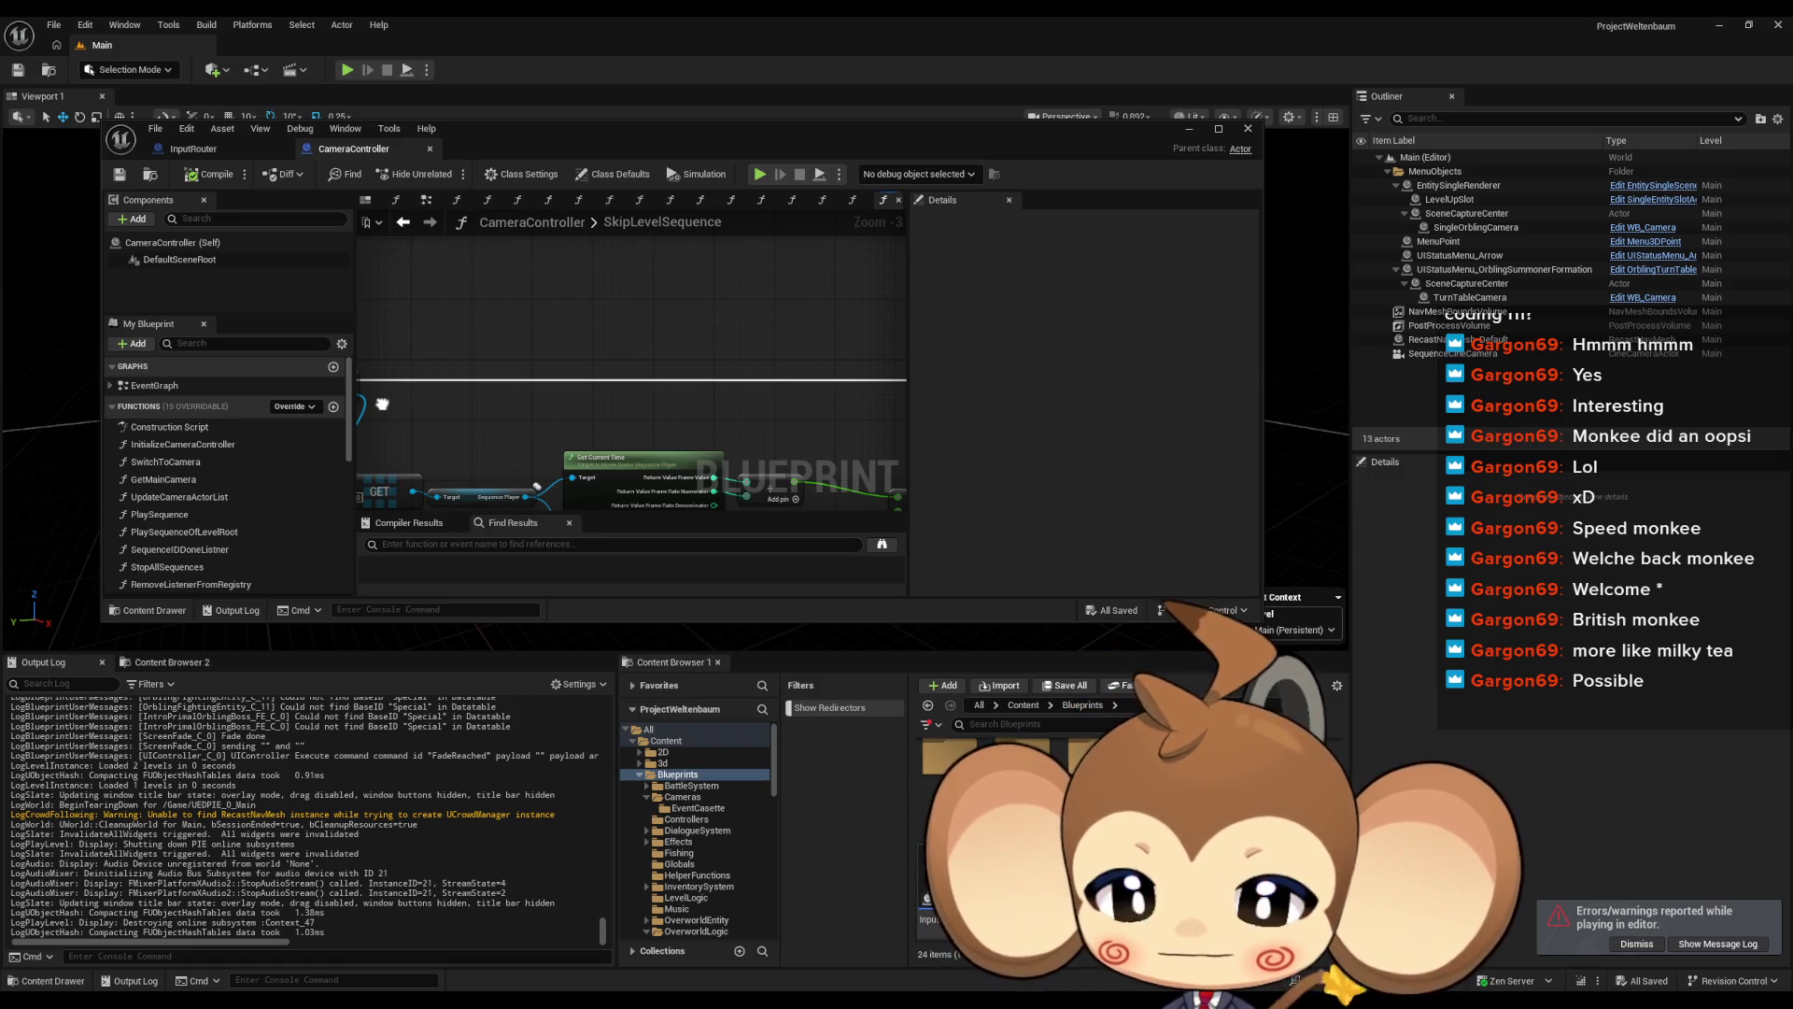
Move the Blueprint editor aside and open BattleController from the BattleSystem folder, full-screen
{"action": "mouse_move", "coordinate": [508, 156]}
{"action": "left_mouse_down"}
{"action": "mouse_move", "coordinate": [672, 392]}
{"action": "mouse_move", "coordinate": [812, 392]}
{"action": "left_mouse_up"}
{"action": "double_click", "coordinate": [601, 291]}
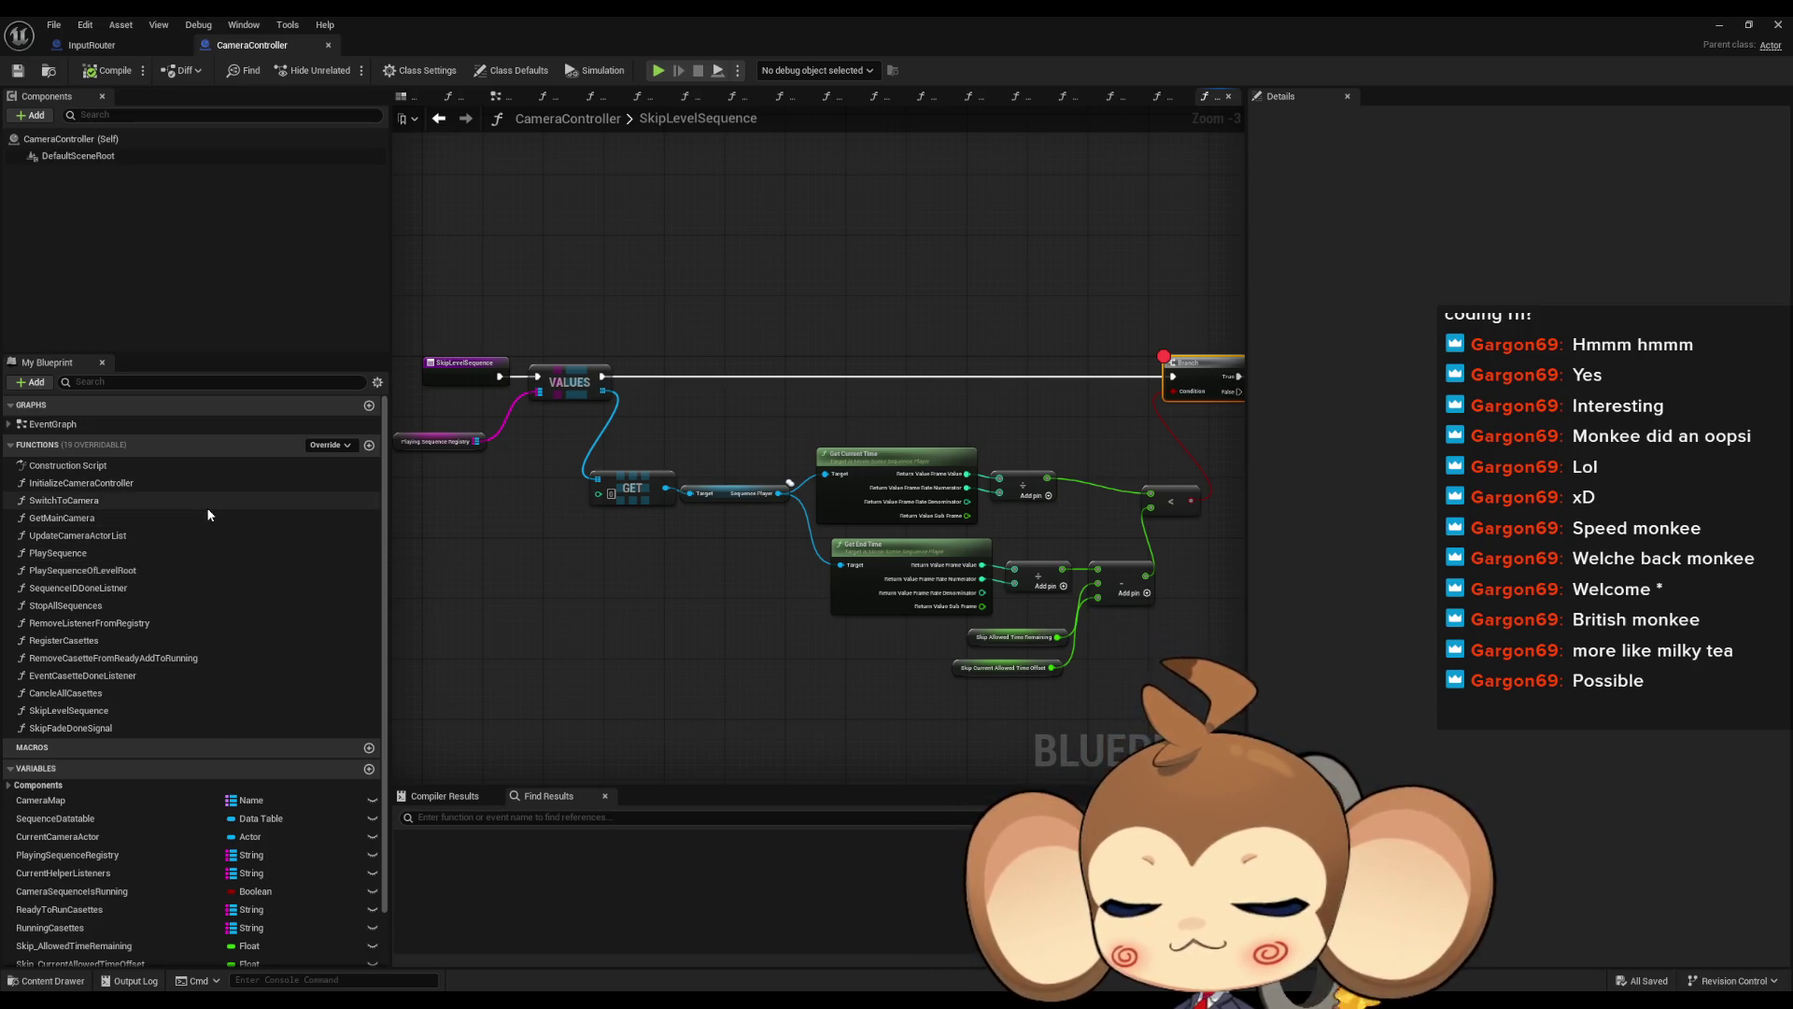
{"action": "double_click", "coordinate": [695, 16]}
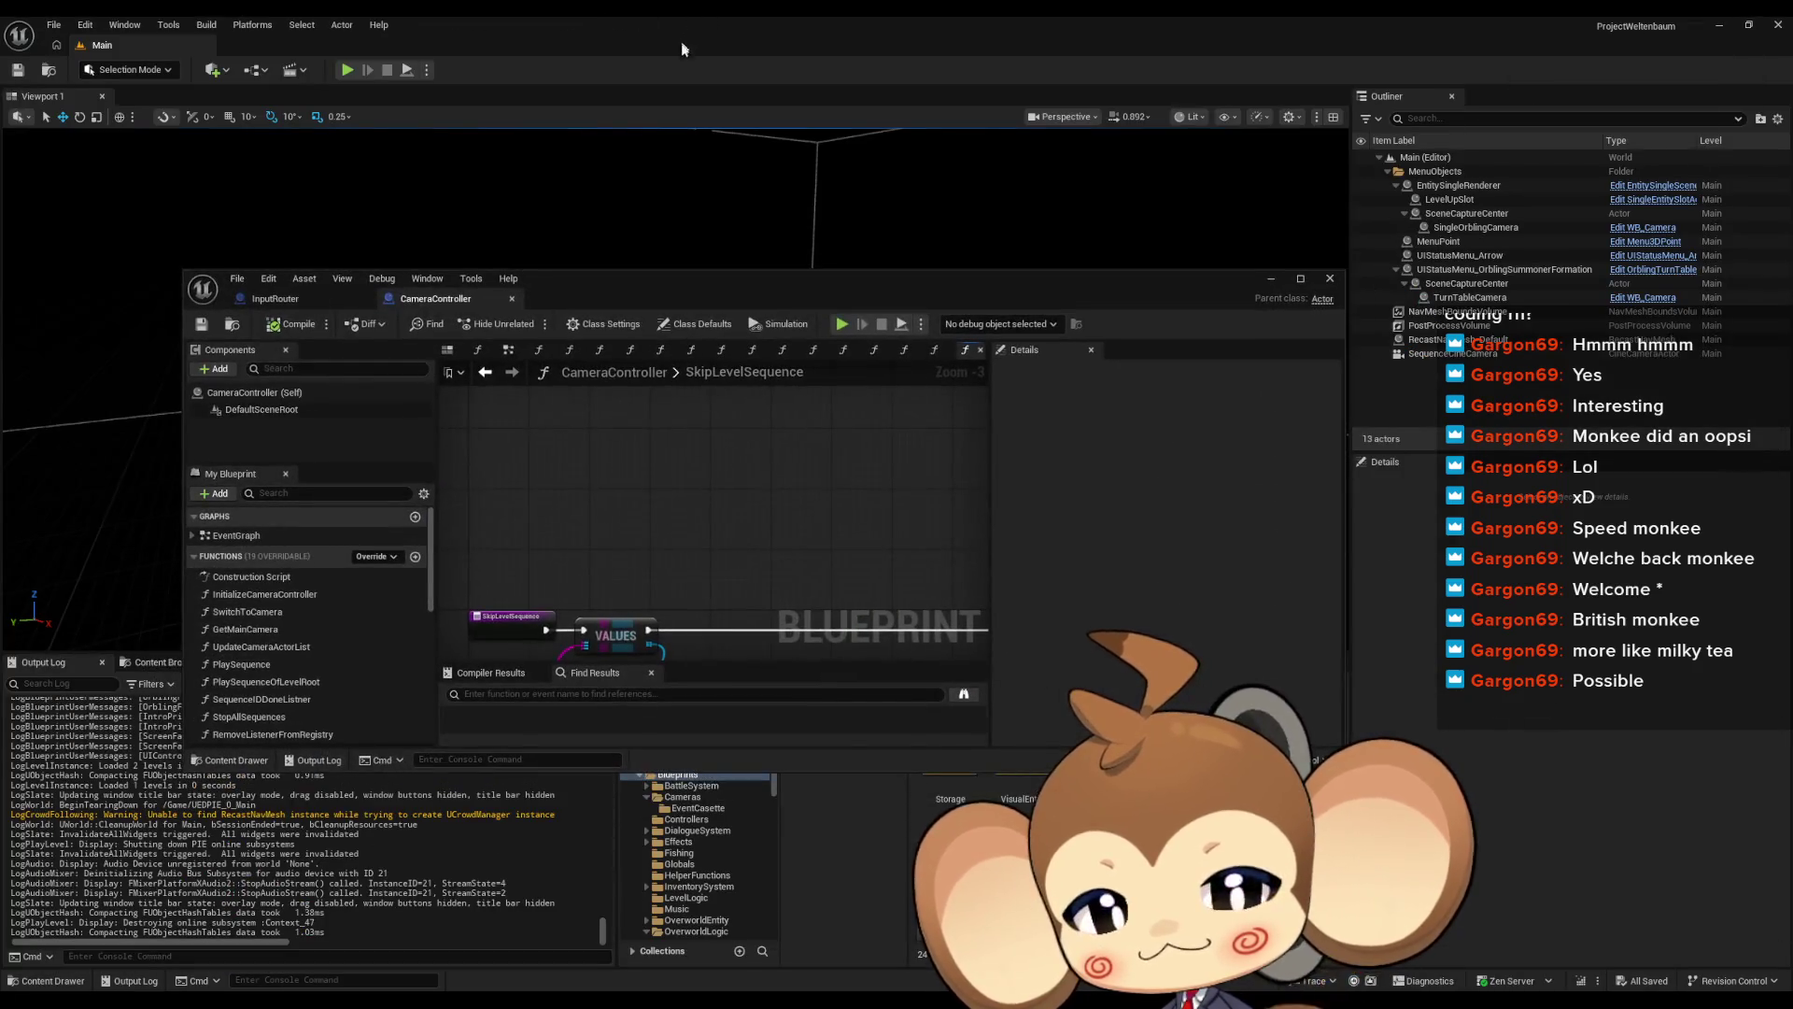
{"action": "mouse_move", "coordinate": [857, 291]}
{"action": "left_mouse_down"}
{"action": "mouse_move", "coordinate": [754, 130]}
{"action": "mouse_move", "coordinate": [769, 120]}
{"action": "left_mouse_up"}
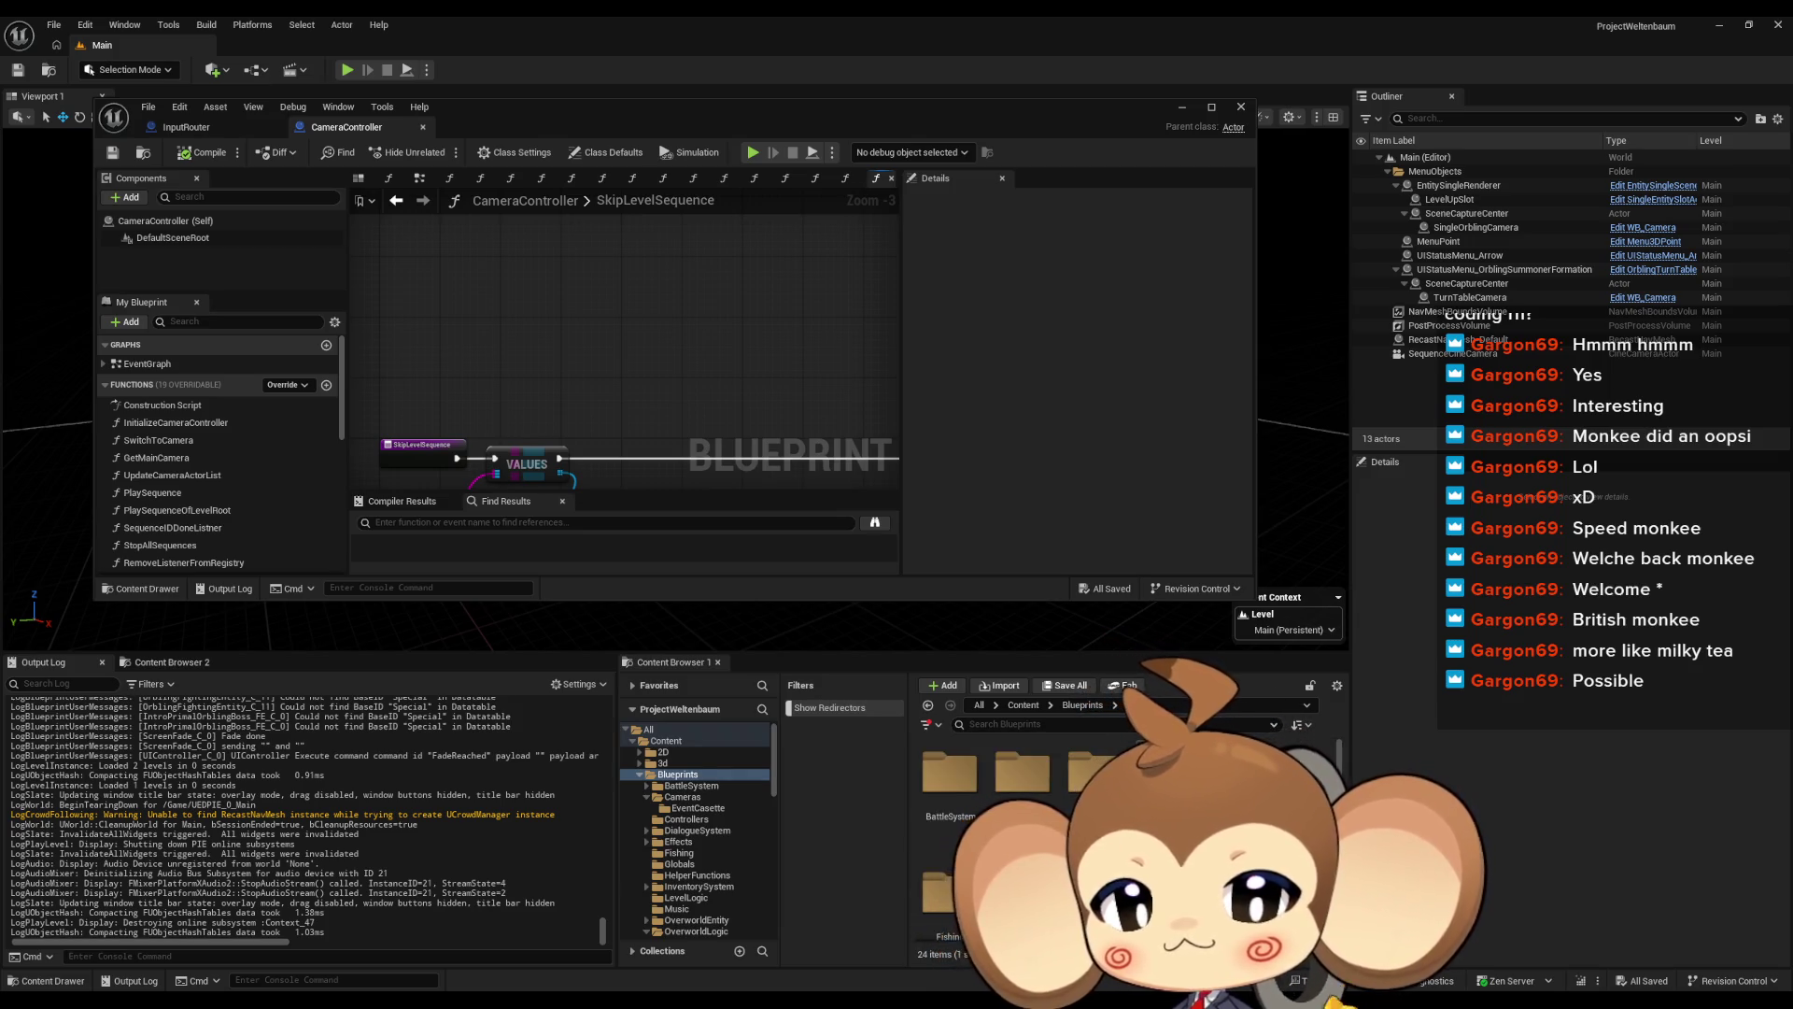
{"action": "double_click", "coordinate": [951, 786]}
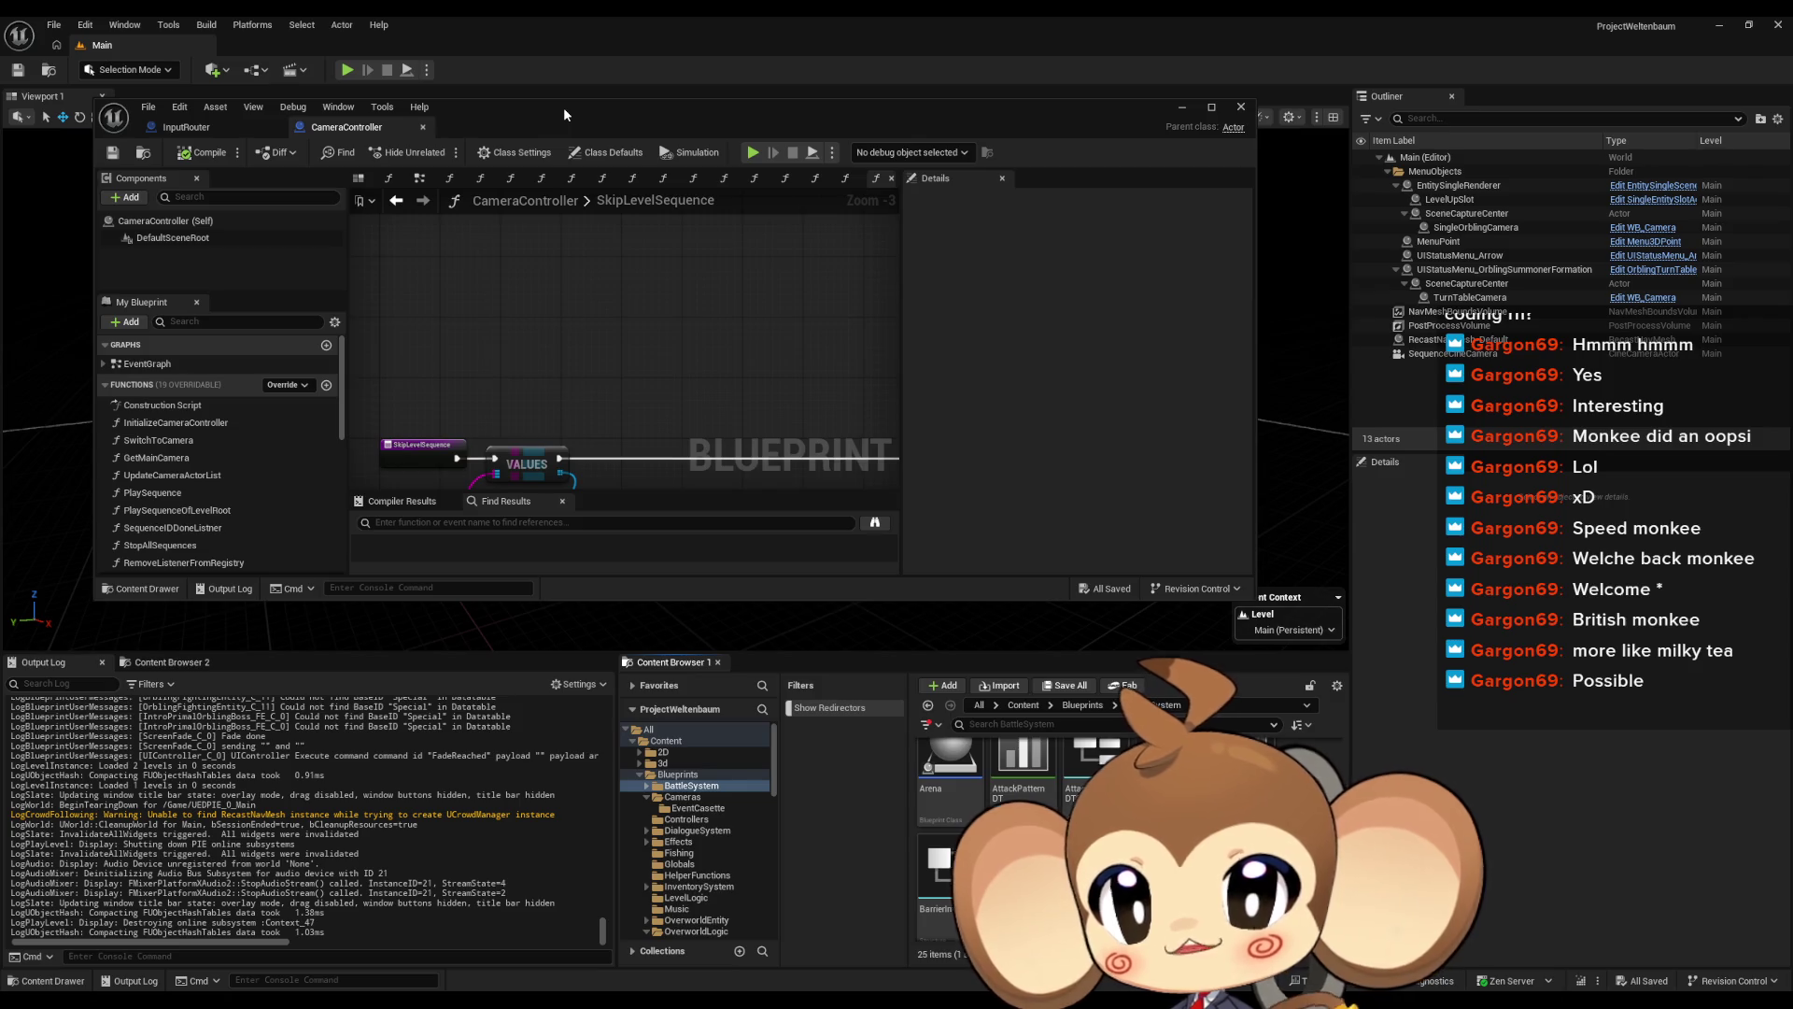
{"action": "double_click", "coordinate": [717, 203]}
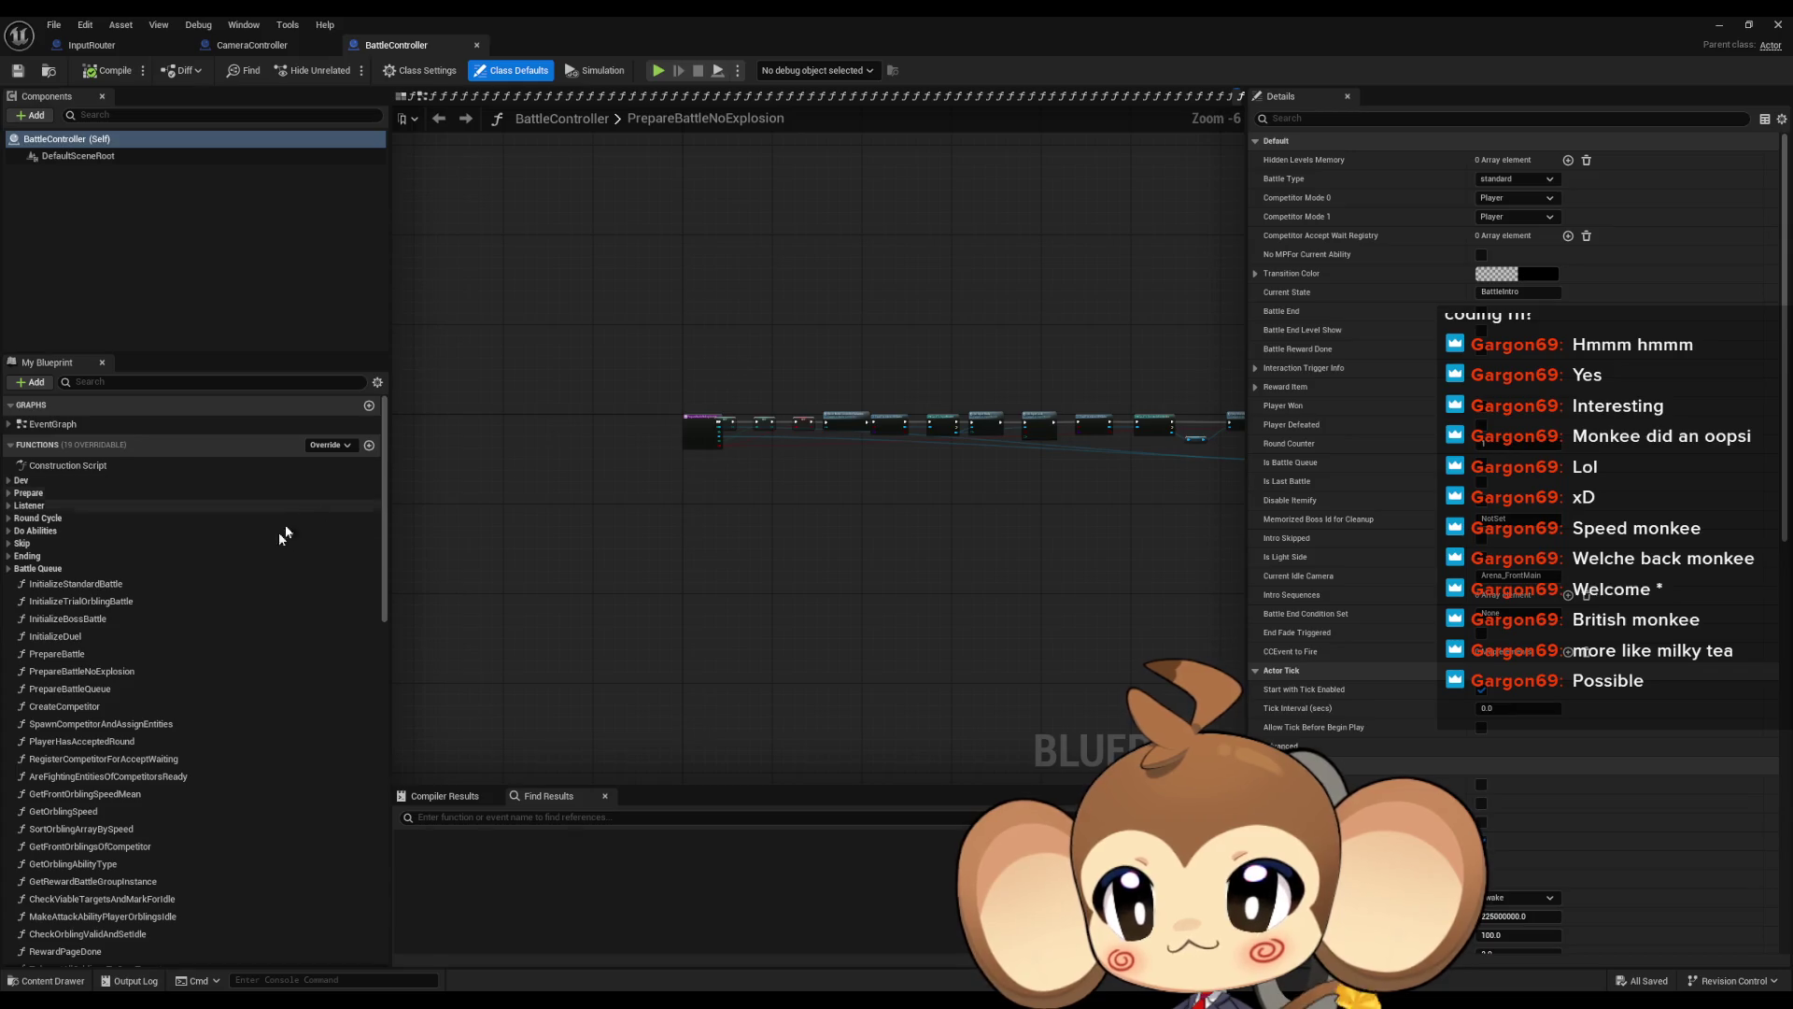
Open PrepareBattle and shift the Set Input Mode and Set Input Lock nodes right to reorder the chain
{"action": "double_click", "coordinate": [84, 654]}
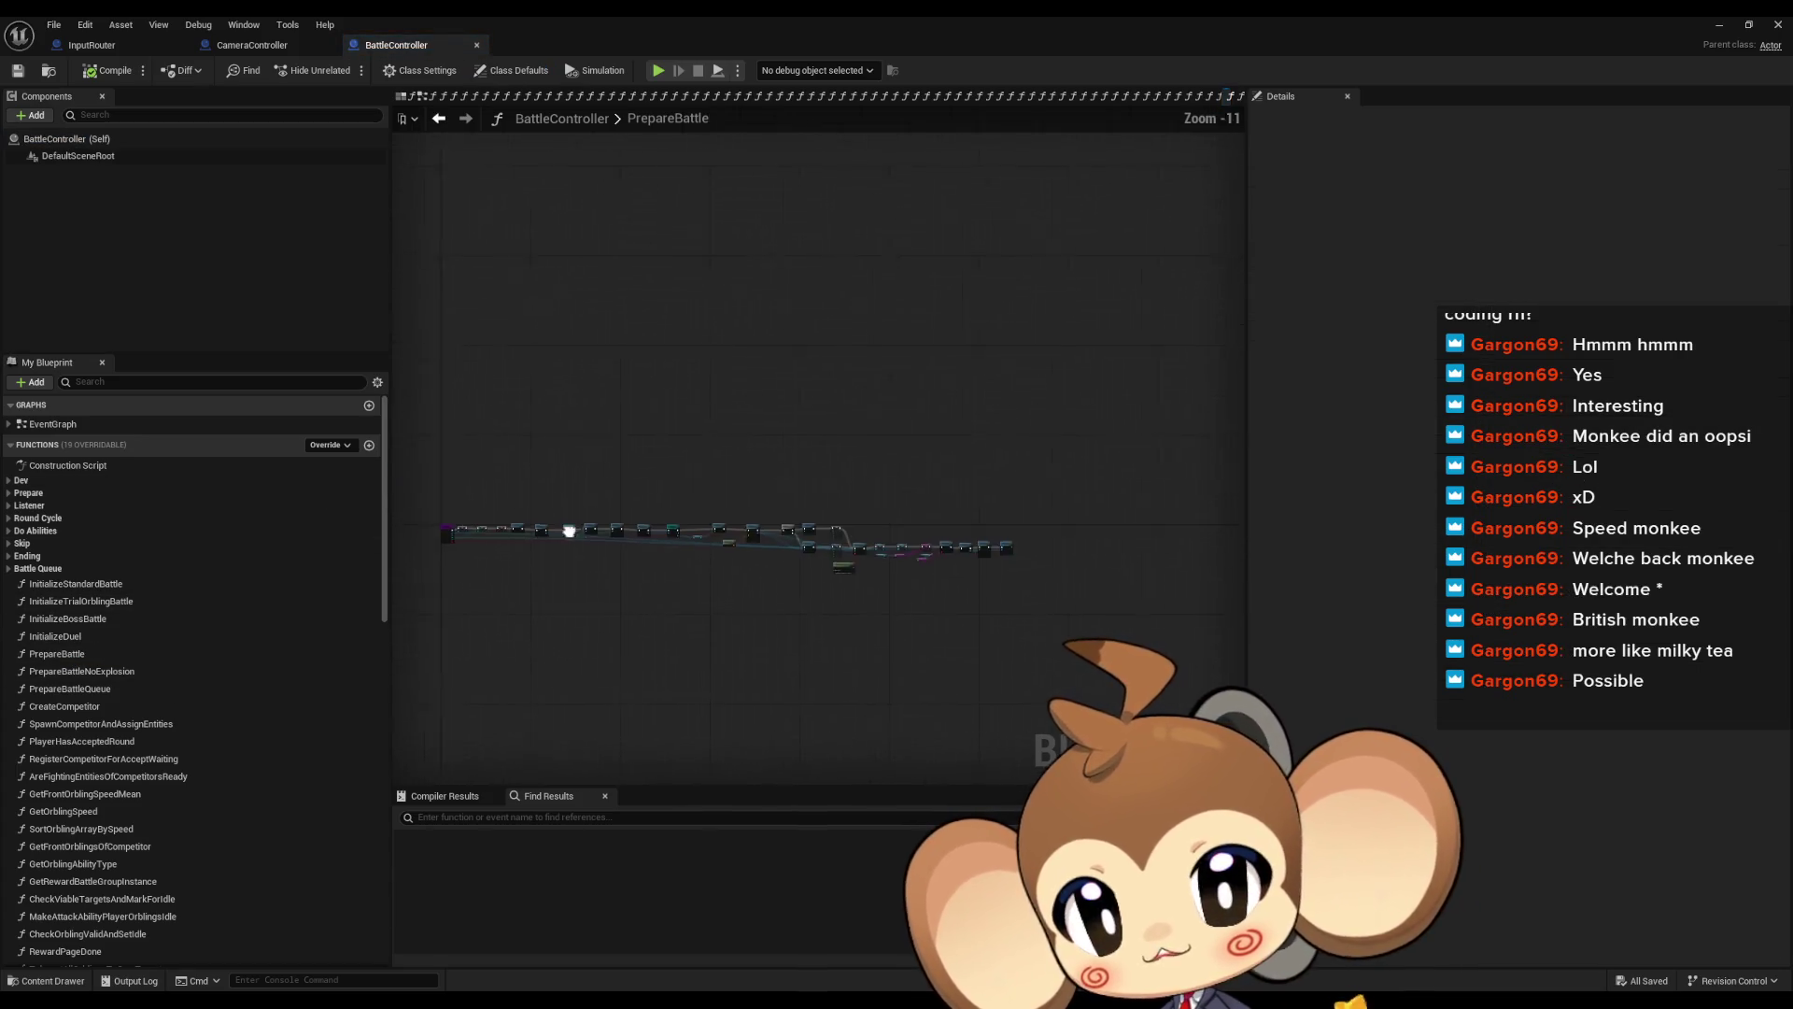
{"action": "left_click_drag", "start_coordinate": [986, 502], "coordinate": [386, 484]}
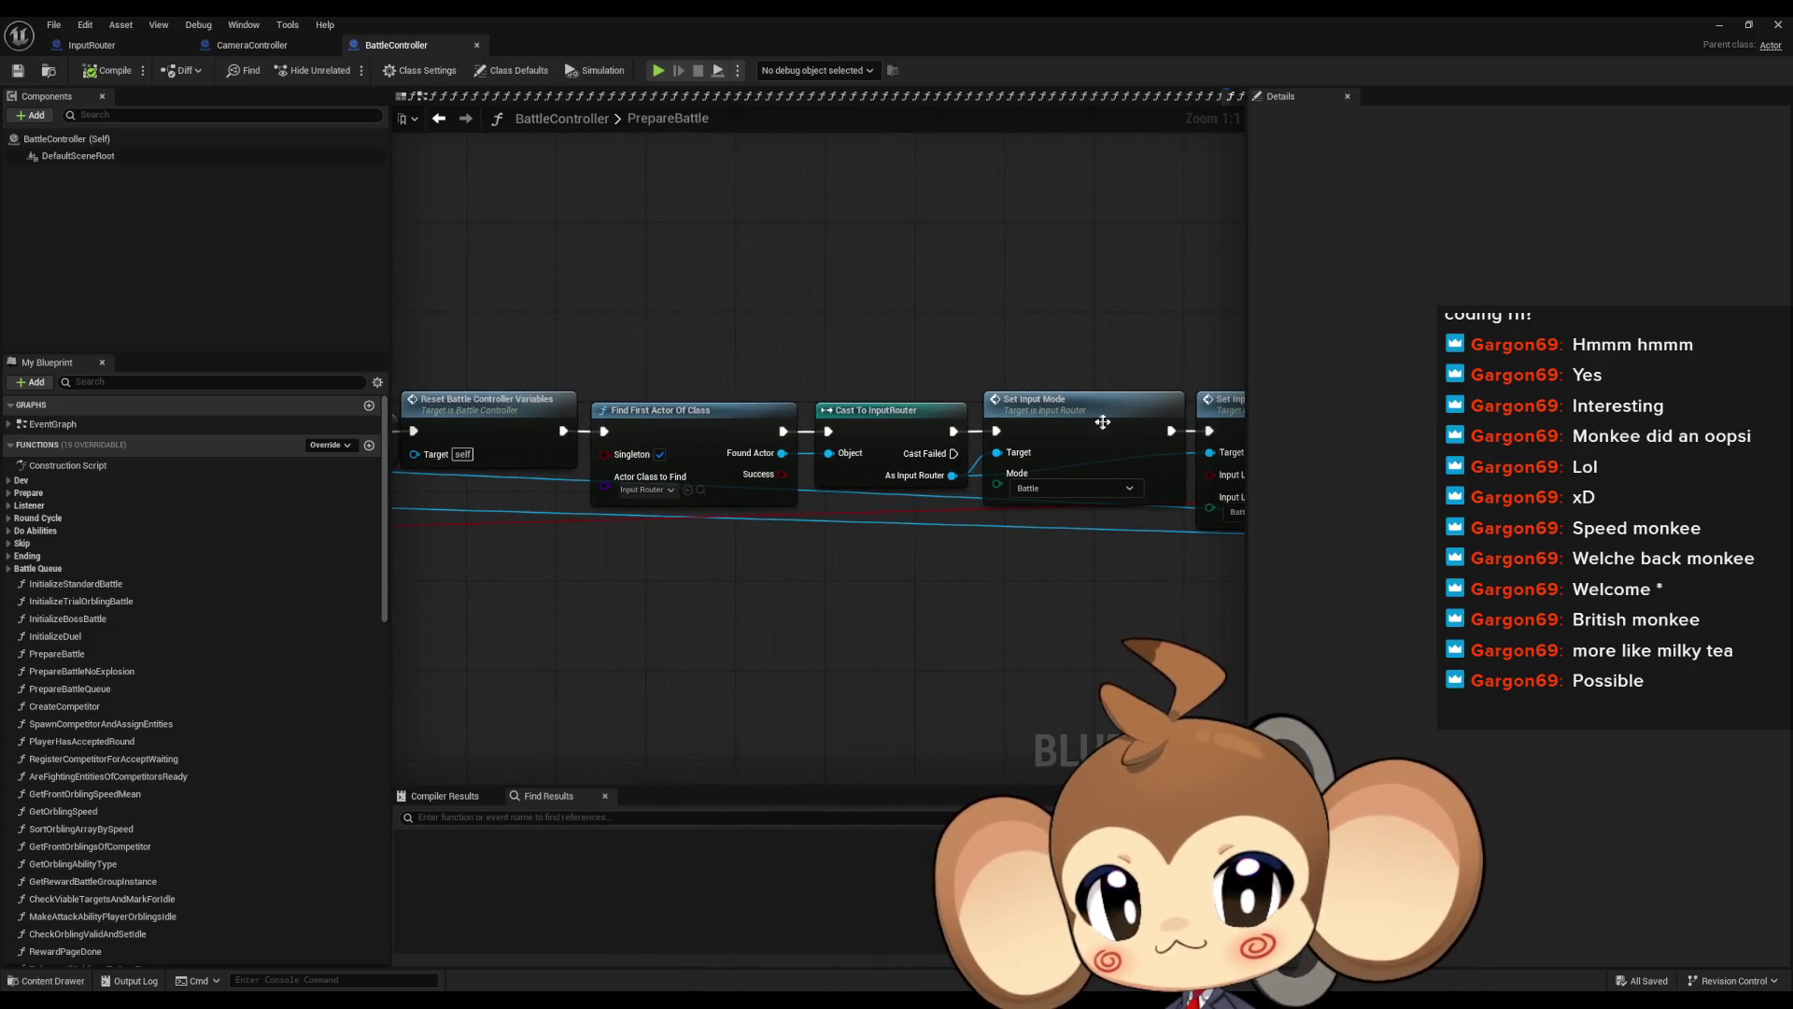
{"action": "left_click_drag", "start_coordinate": [1102, 423], "coordinate": [787, 467]}
{"action": "mouse_move", "coordinate": [686, 328]}
{"action": "left_mouse_down"}
{"action": "mouse_move", "coordinate": [794, 663]}
{"action": "mouse_move", "coordinate": [774, 603]}
{"action": "mouse_move", "coordinate": [933, 581]}
{"action": "mouse_move", "coordinate": [815, 570]}
{"action": "left_mouse_up"}
{"action": "left_click", "coordinate": [1147, 401]}
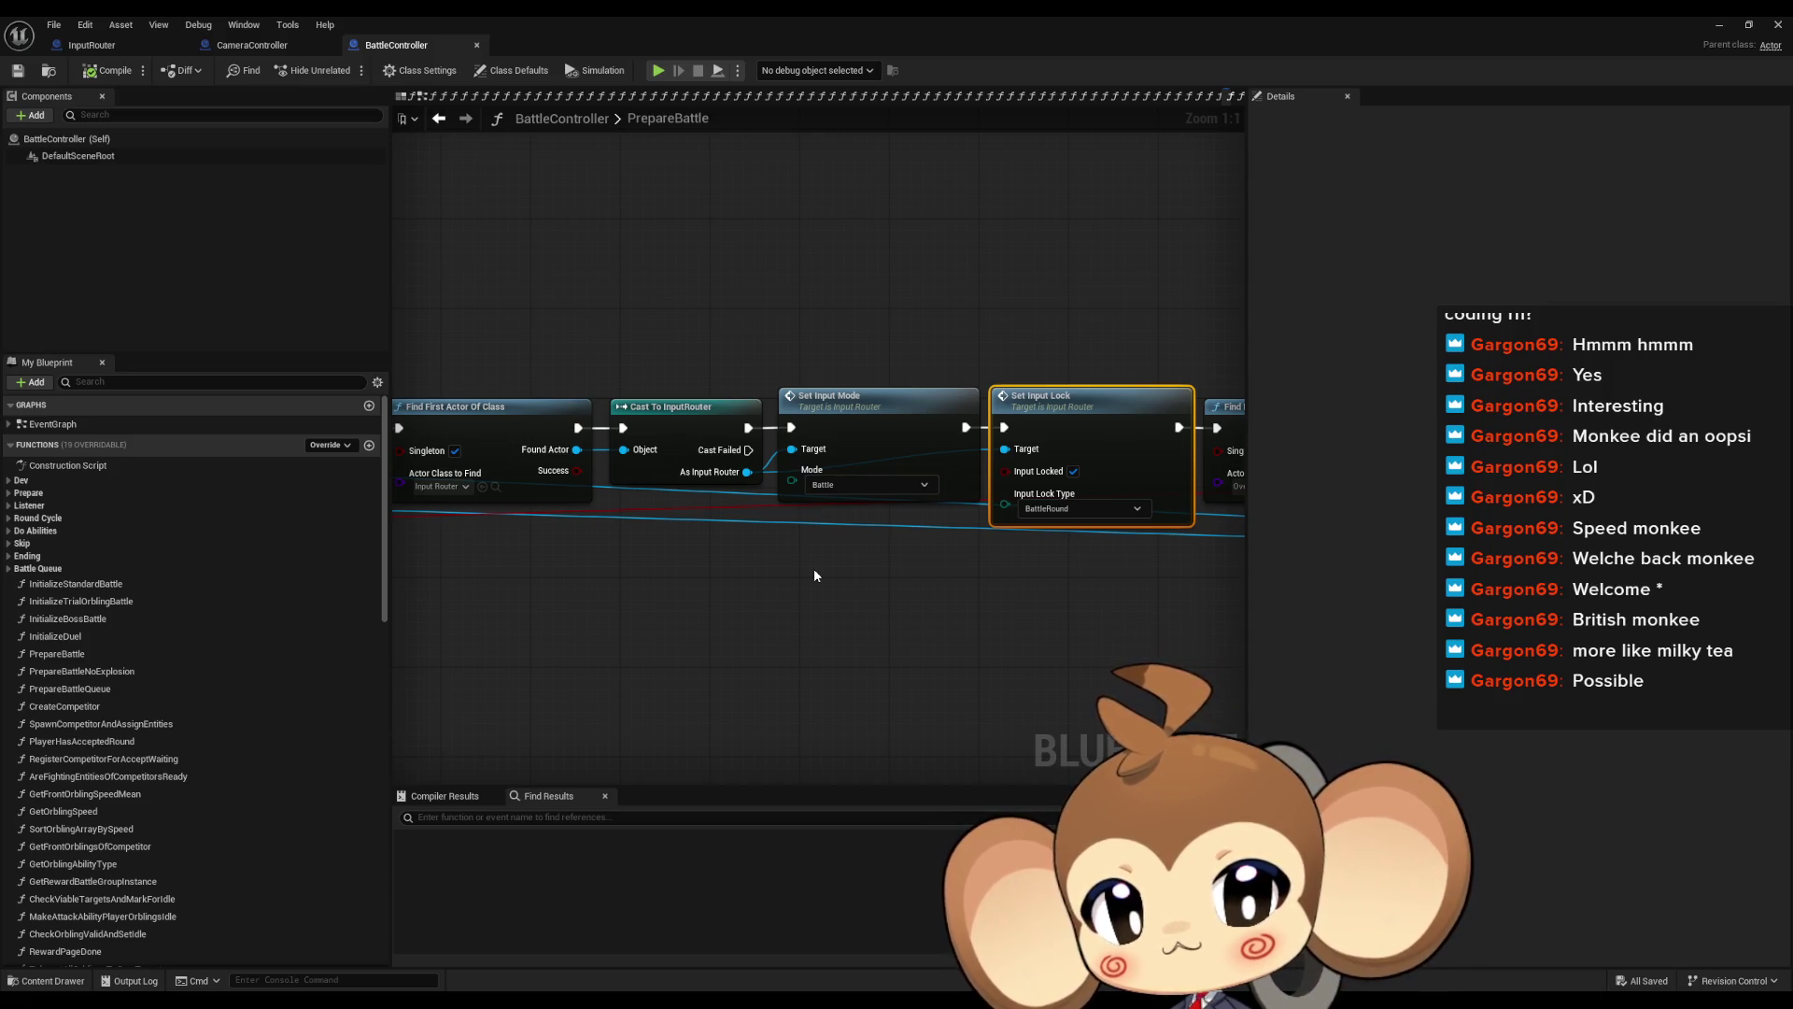
{"action": "left_click_drag", "start_coordinate": [814, 572], "coordinate": [810, 558]}
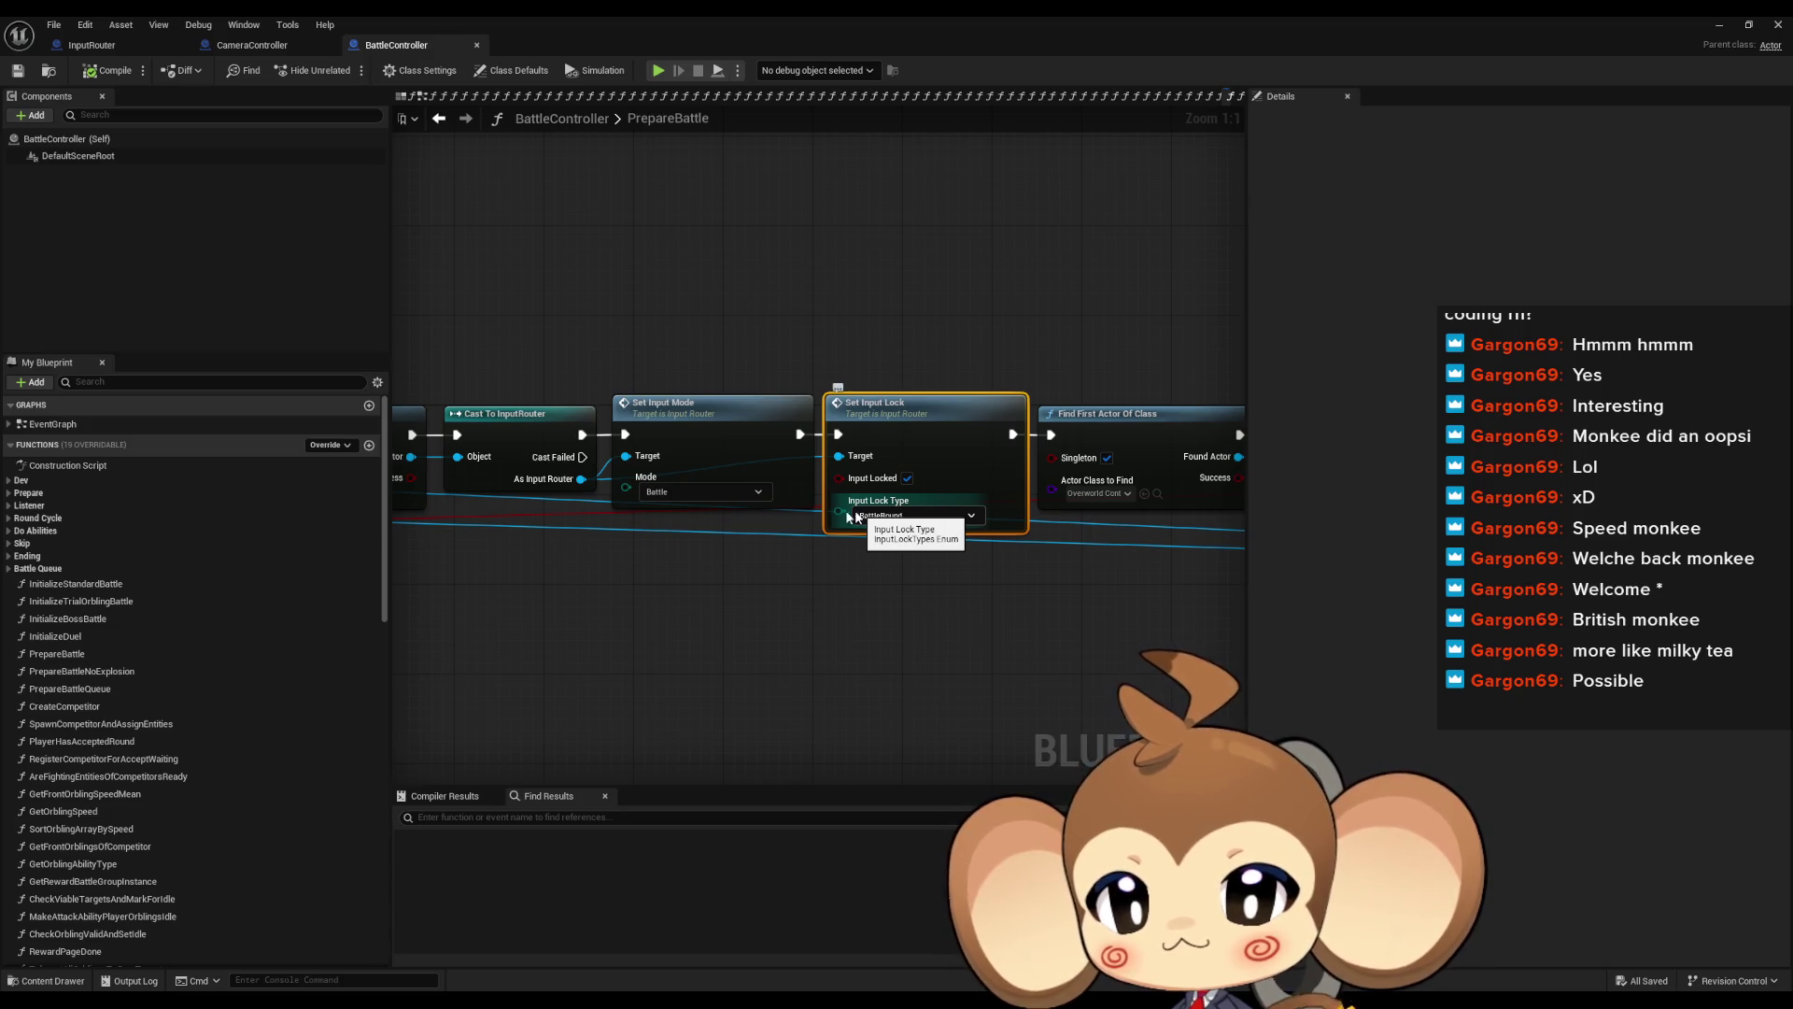
{"action": "mouse_move", "coordinate": [428, 321]}
{"action": "left_mouse_down"}
{"action": "mouse_move", "coordinate": [812, 520]}
{"action": "mouse_move", "coordinate": [899, 529]}
{"action": "mouse_move", "coordinate": [818, 539]}
{"action": "left_mouse_up"}
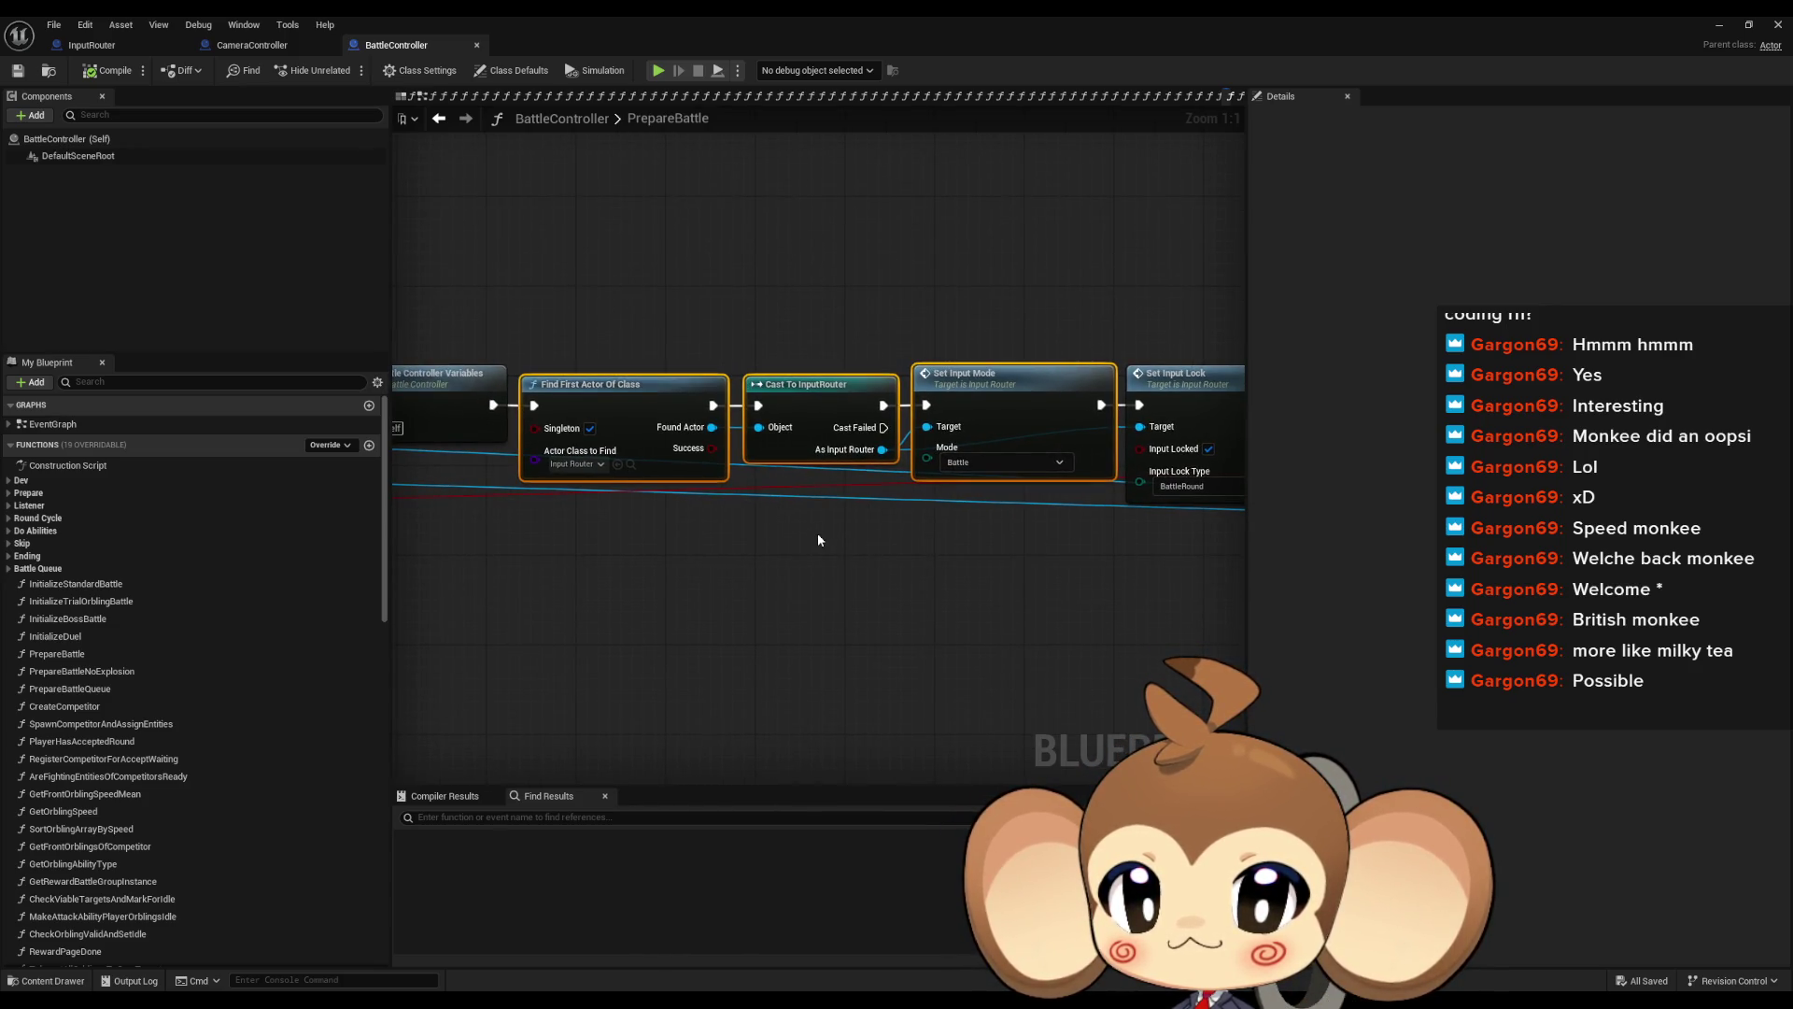
Keep Set Input Mode on Battle and move it below the main execution row
{"action": "left_click", "coordinate": [993, 471]}
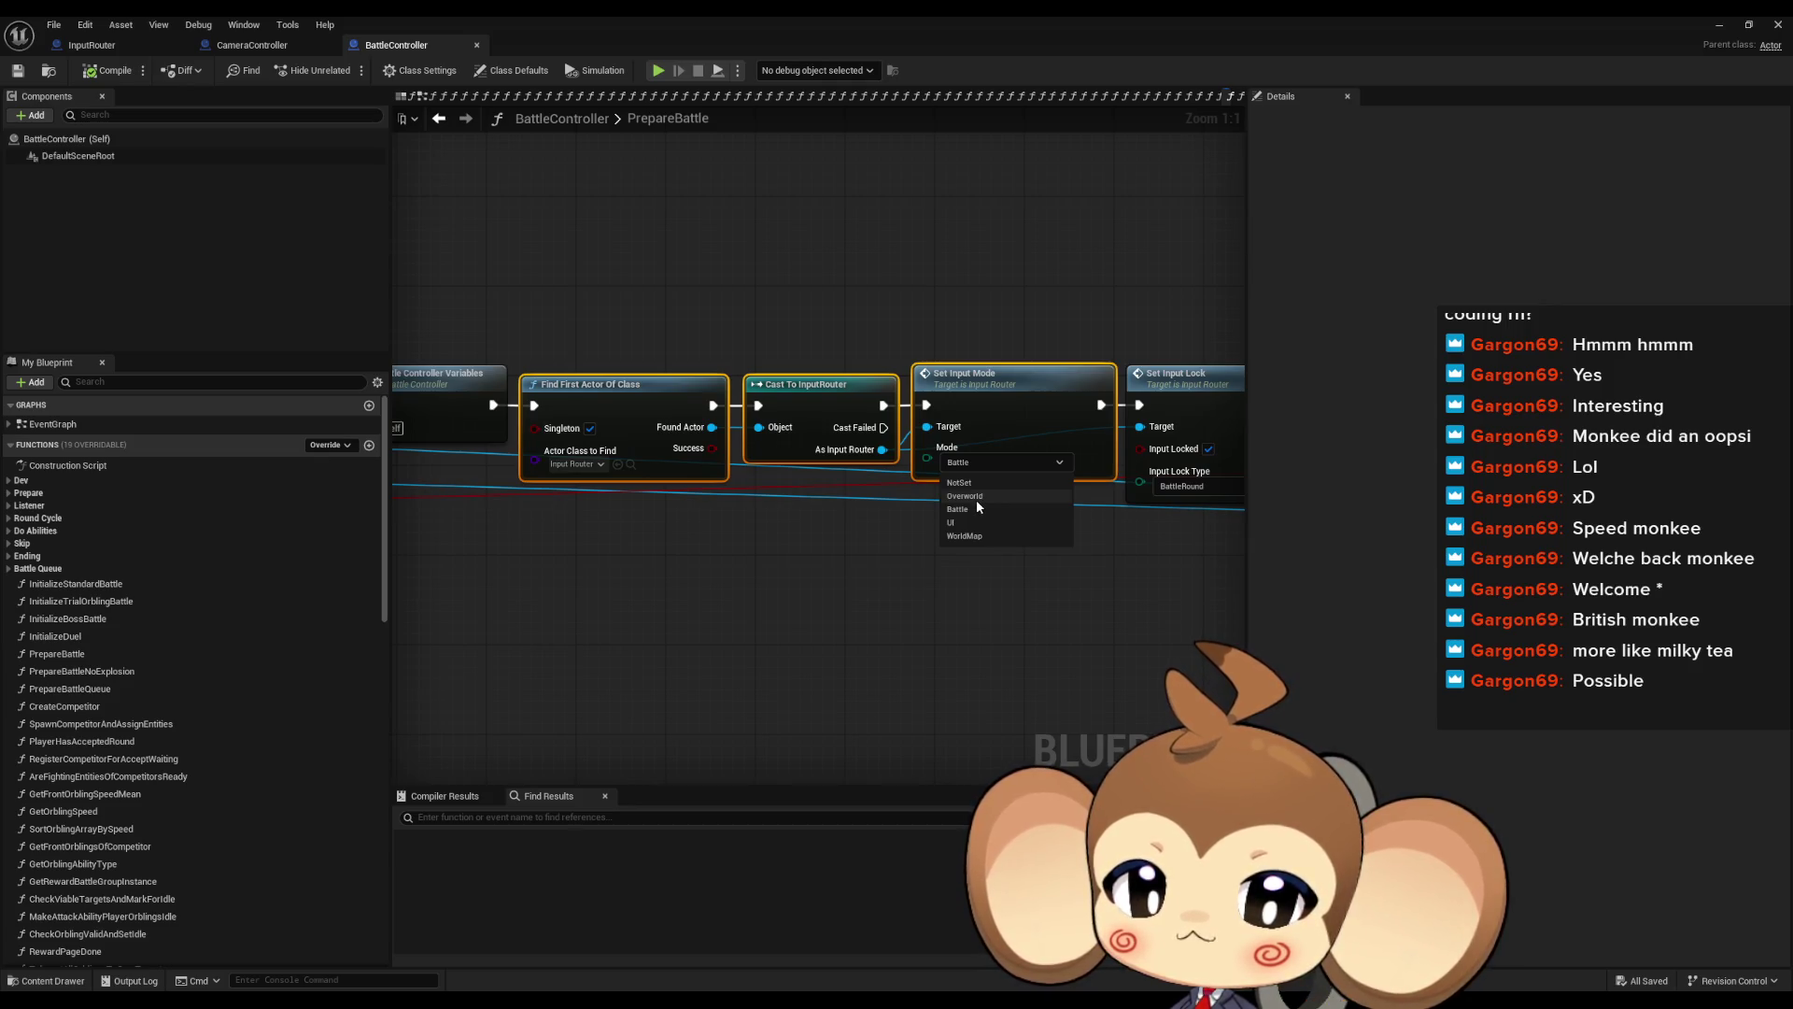
{"action": "left_click", "coordinate": [791, 591]}
{"action": "left_click_drag", "start_coordinate": [994, 520], "coordinate": [803, 523]}
{"action": "left_click", "coordinate": [983, 422]}
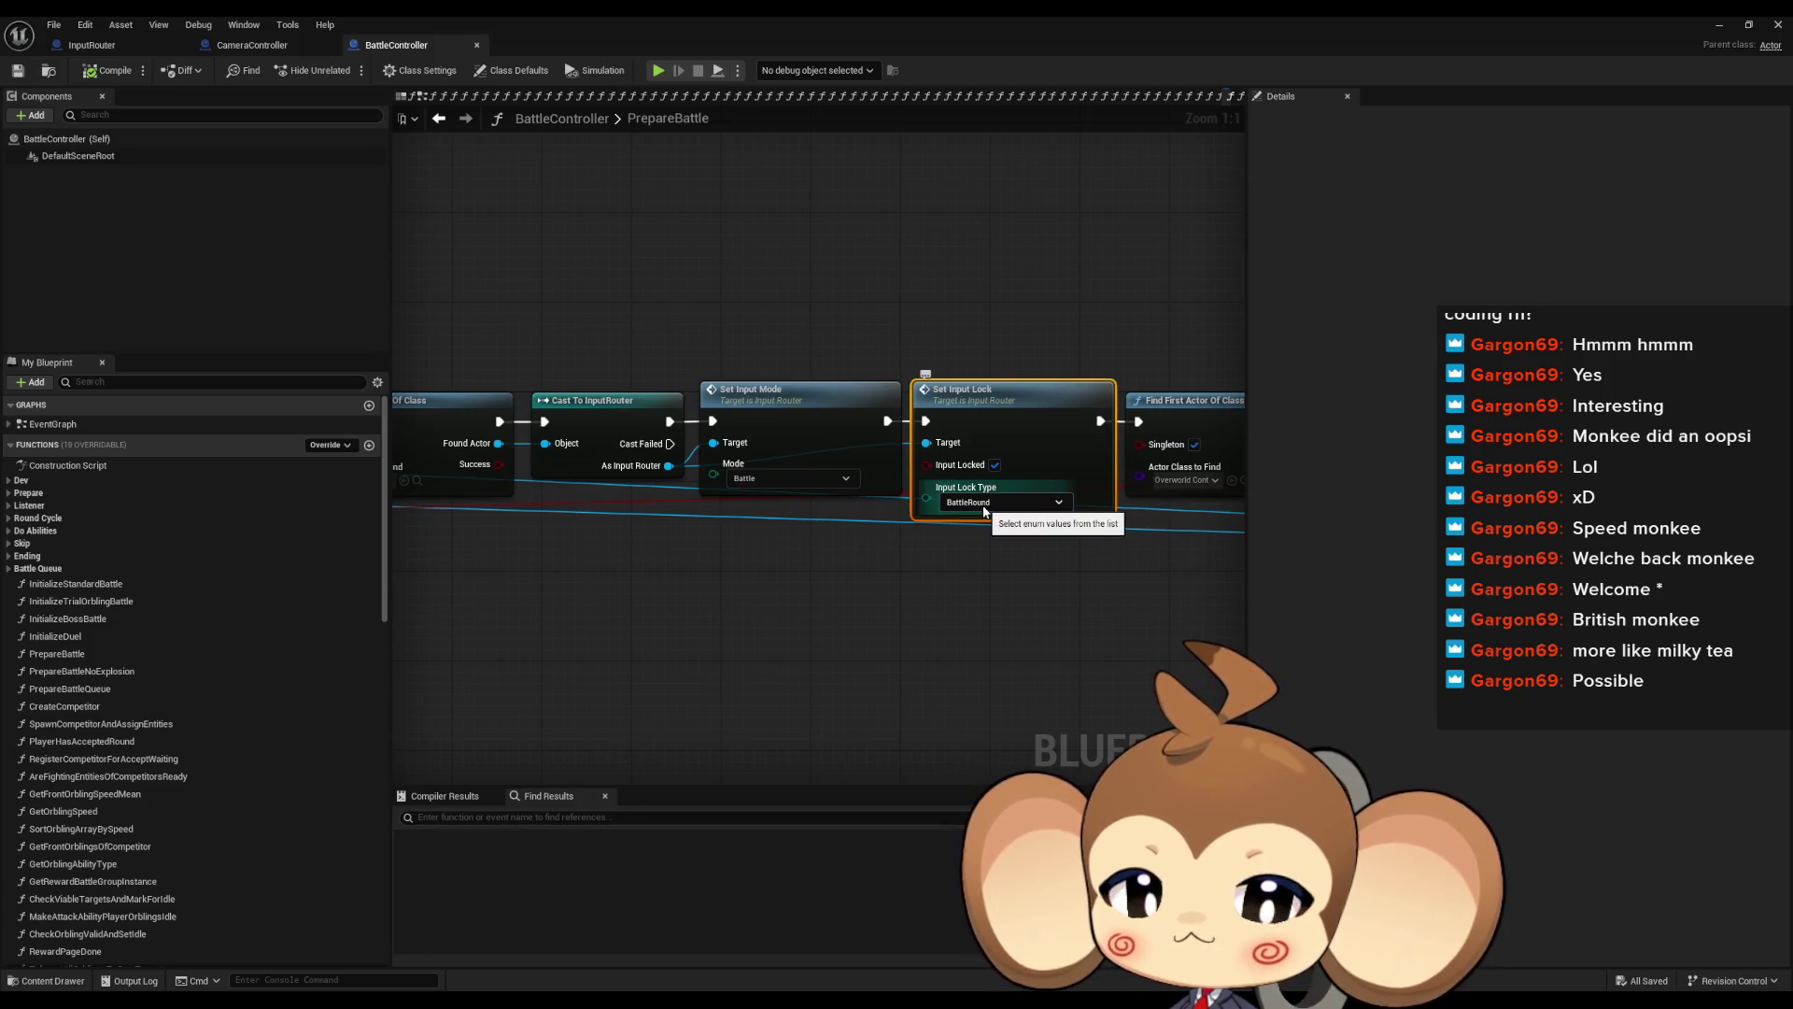
{"action": "left_click_drag", "start_coordinate": [983, 512], "coordinate": [1156, 501]}
{"action": "left_click_drag", "start_coordinate": [950, 397], "coordinate": [913, 631]}
{"action": "mouse_move", "coordinate": [1102, 313]}
{"action": "left_mouse_down"}
{"action": "mouse_move", "coordinate": [897, 372]}
{"action": "mouse_move", "coordinate": [781, 351]}
{"action": "left_mouse_up"}
{"action": "left_click", "coordinate": [822, 425]}
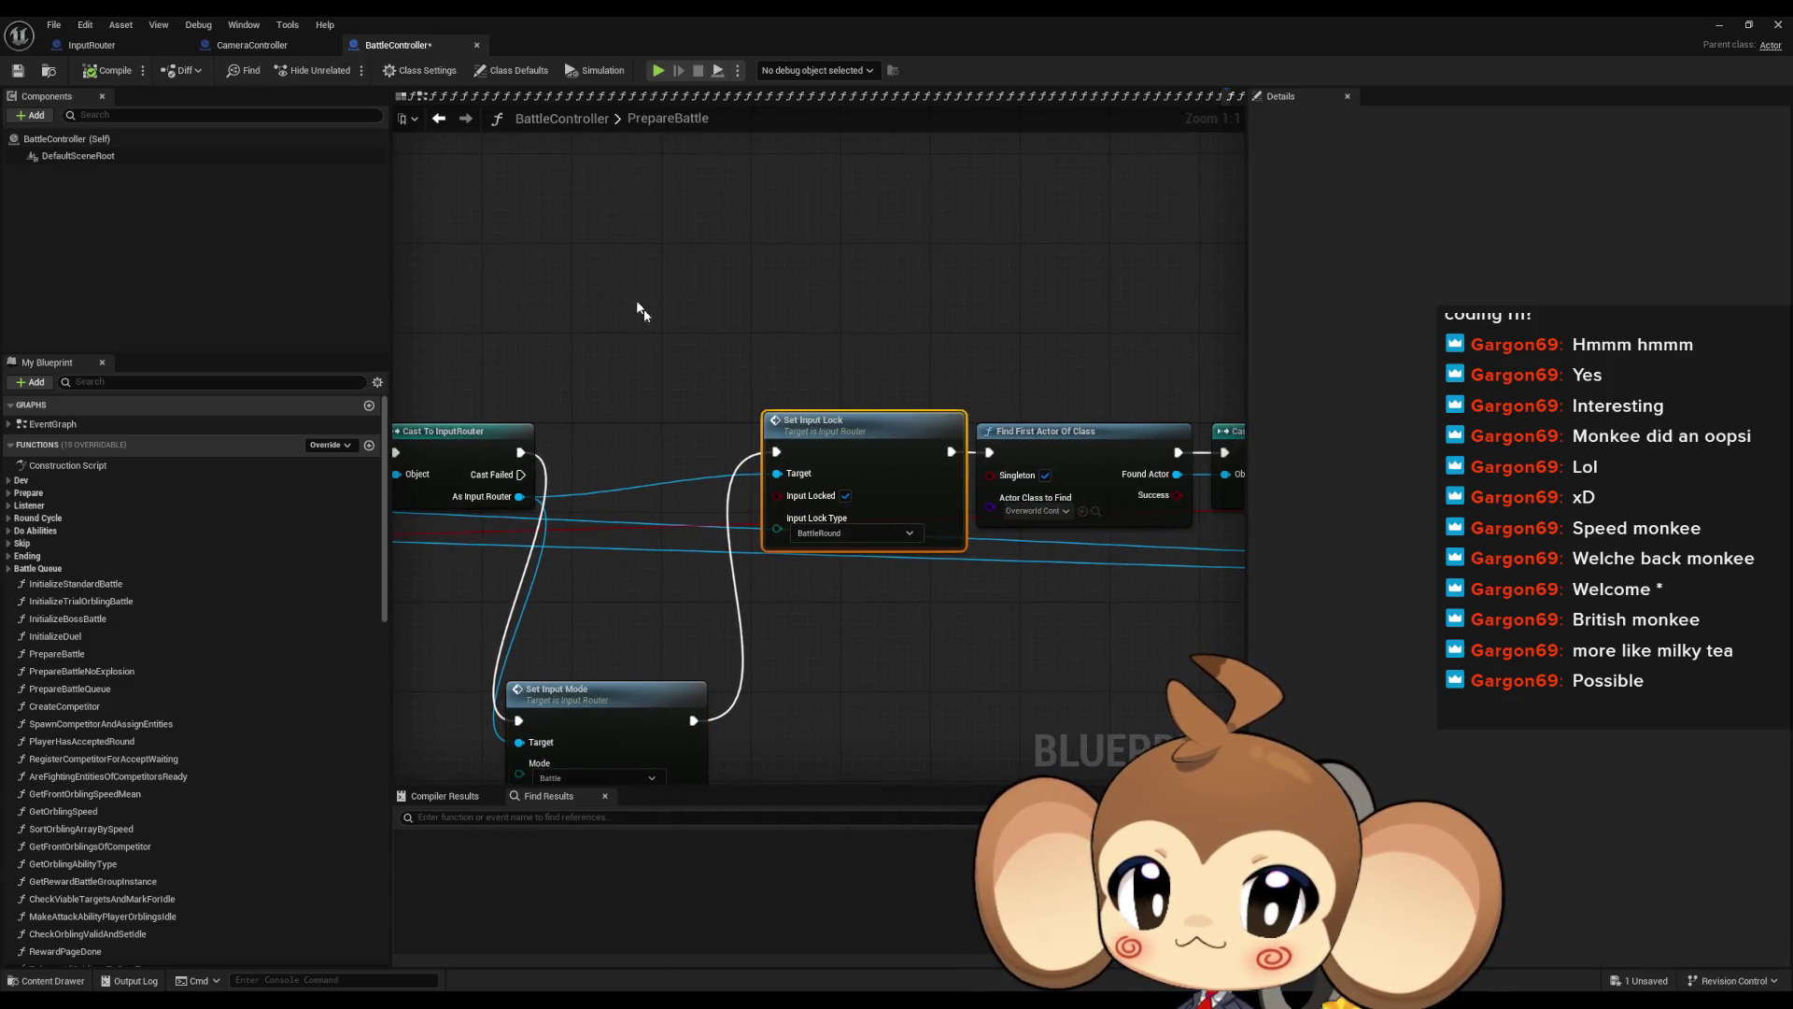
Duplicate the Set Input Lock node and set the copy's Input Lock Type to LevelSequence
{"action": "key", "text": "ctrl+c"}
{"action": "key", "text": "ctrl+v"}
{"action": "left_click", "coordinate": [654, 413]}
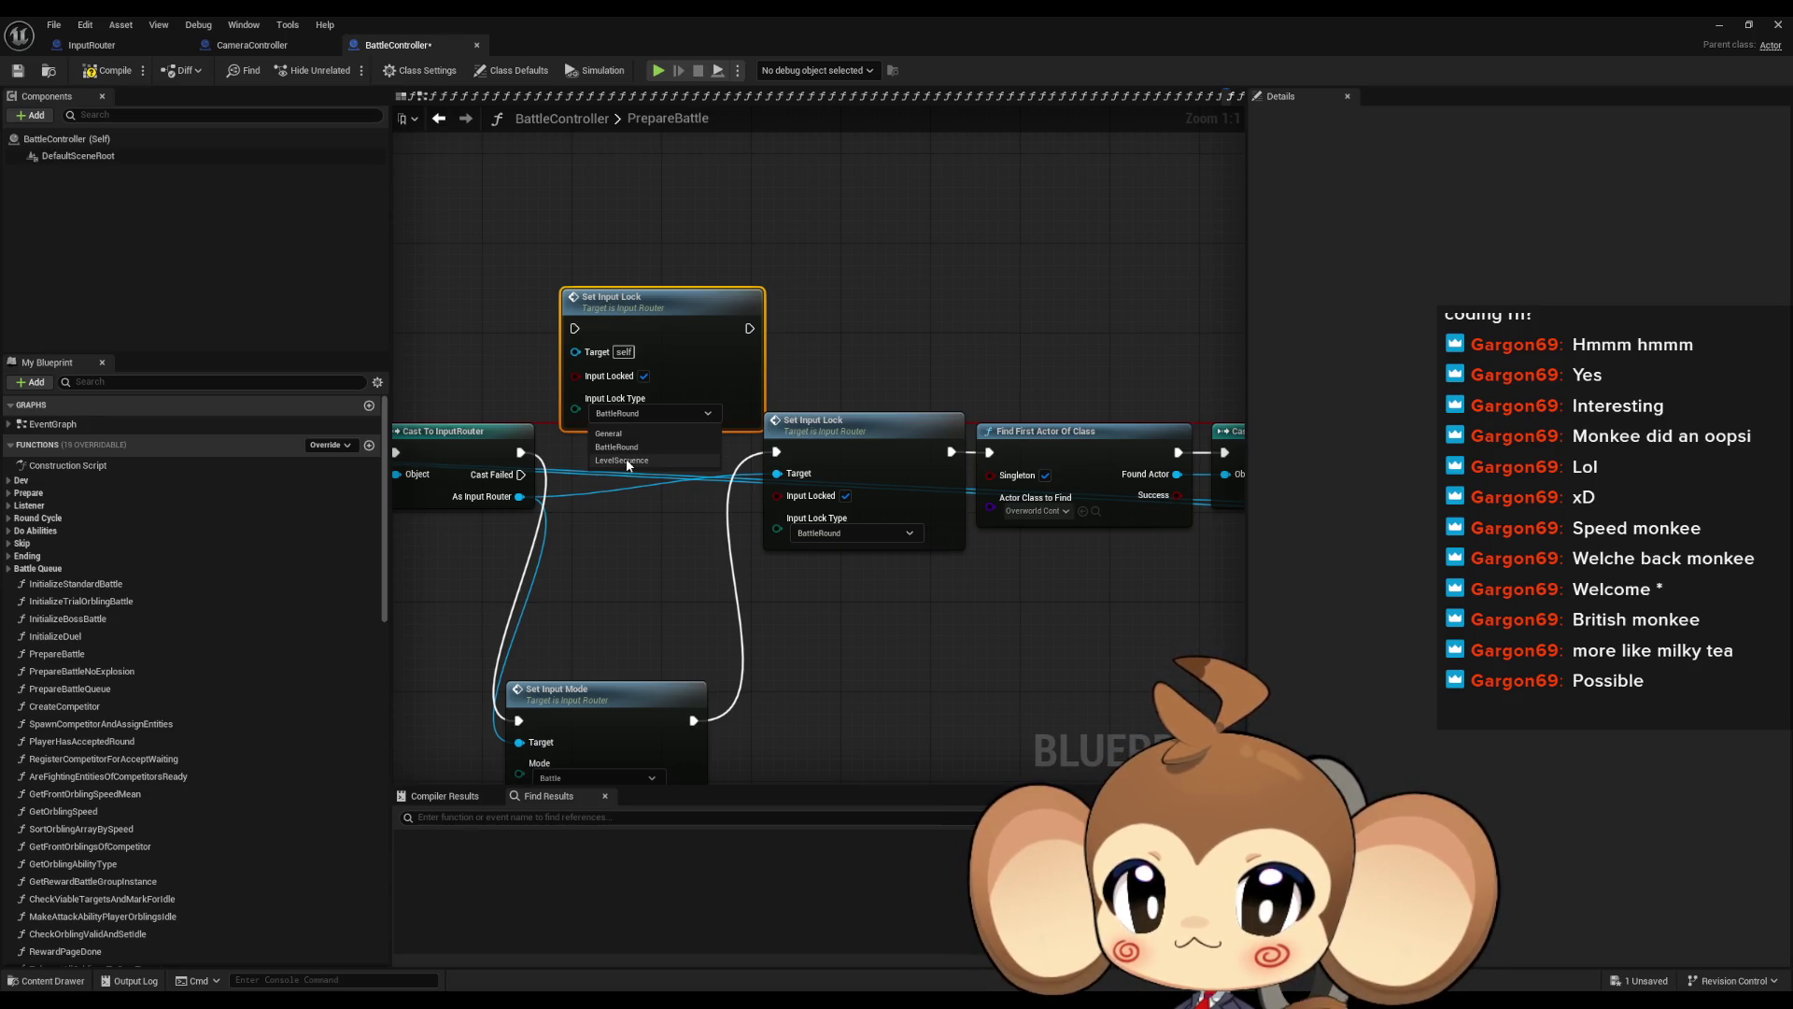
{"action": "left_click", "coordinate": [622, 460]}
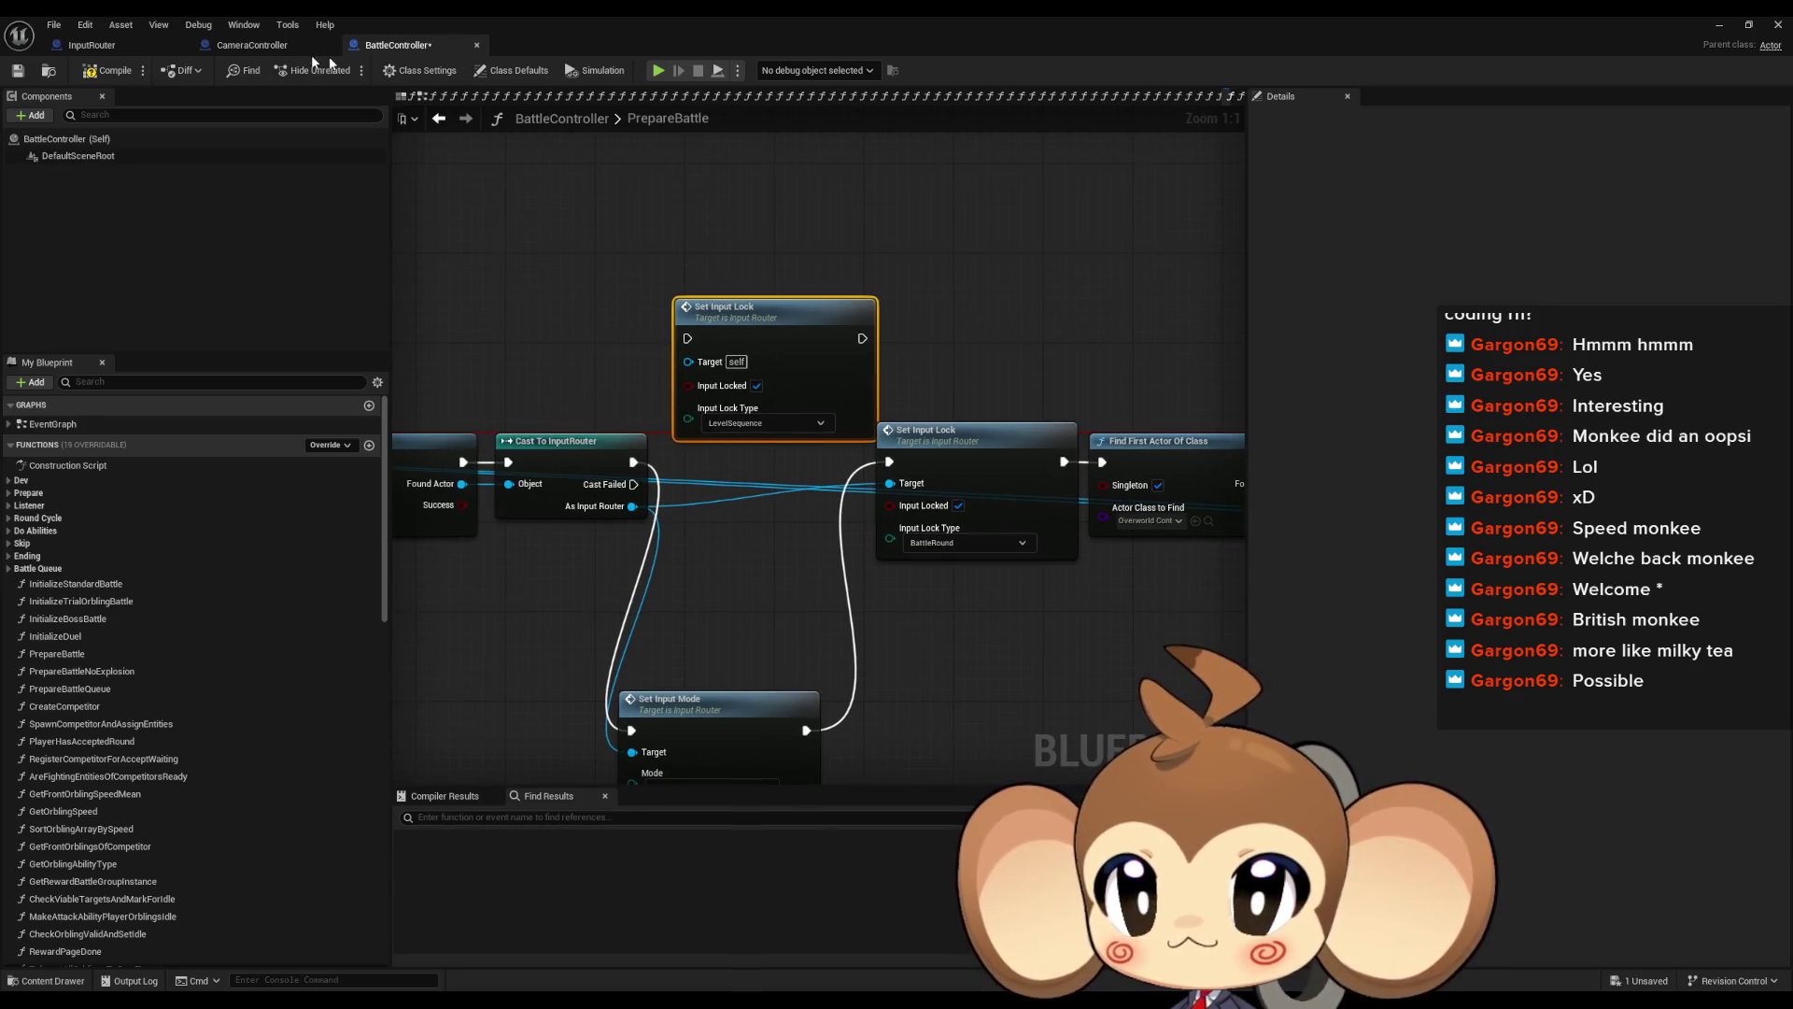
{"action": "left_click", "coordinate": [250, 45]}
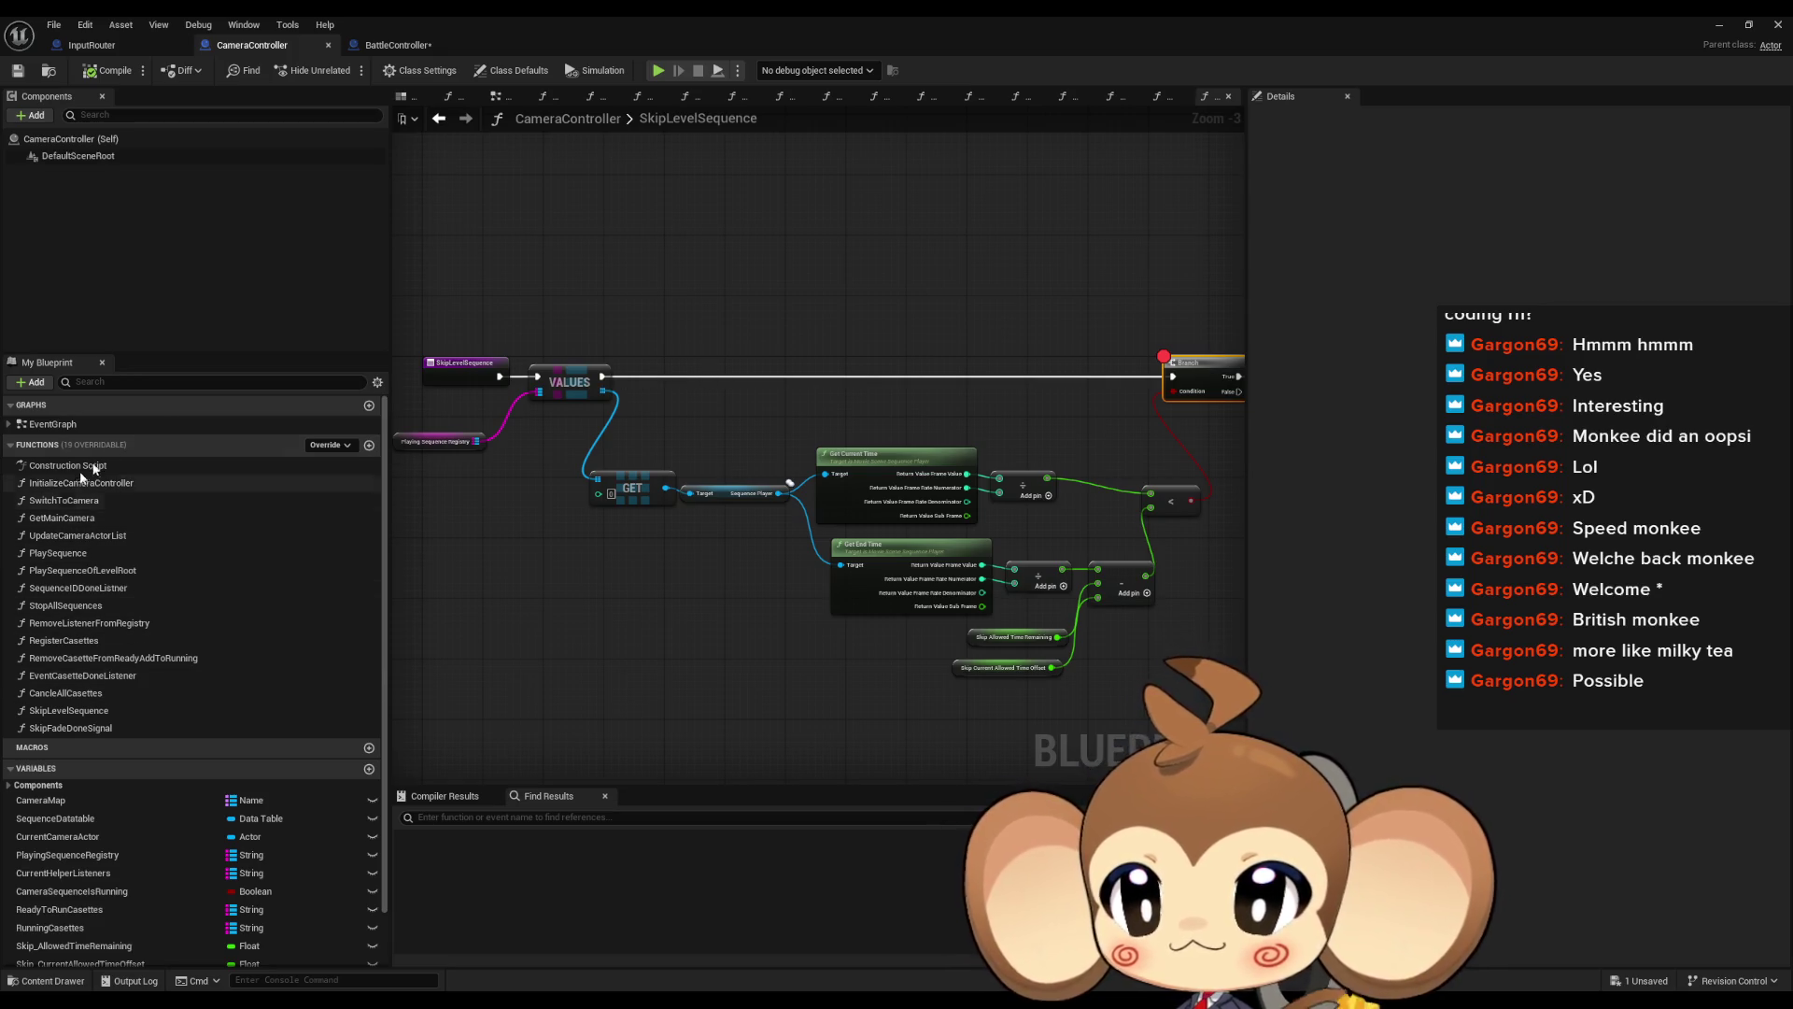
Remove the breakpoint from the Branch node in SkipLevelSequence
{"action": "left_click", "coordinate": [435, 118]}
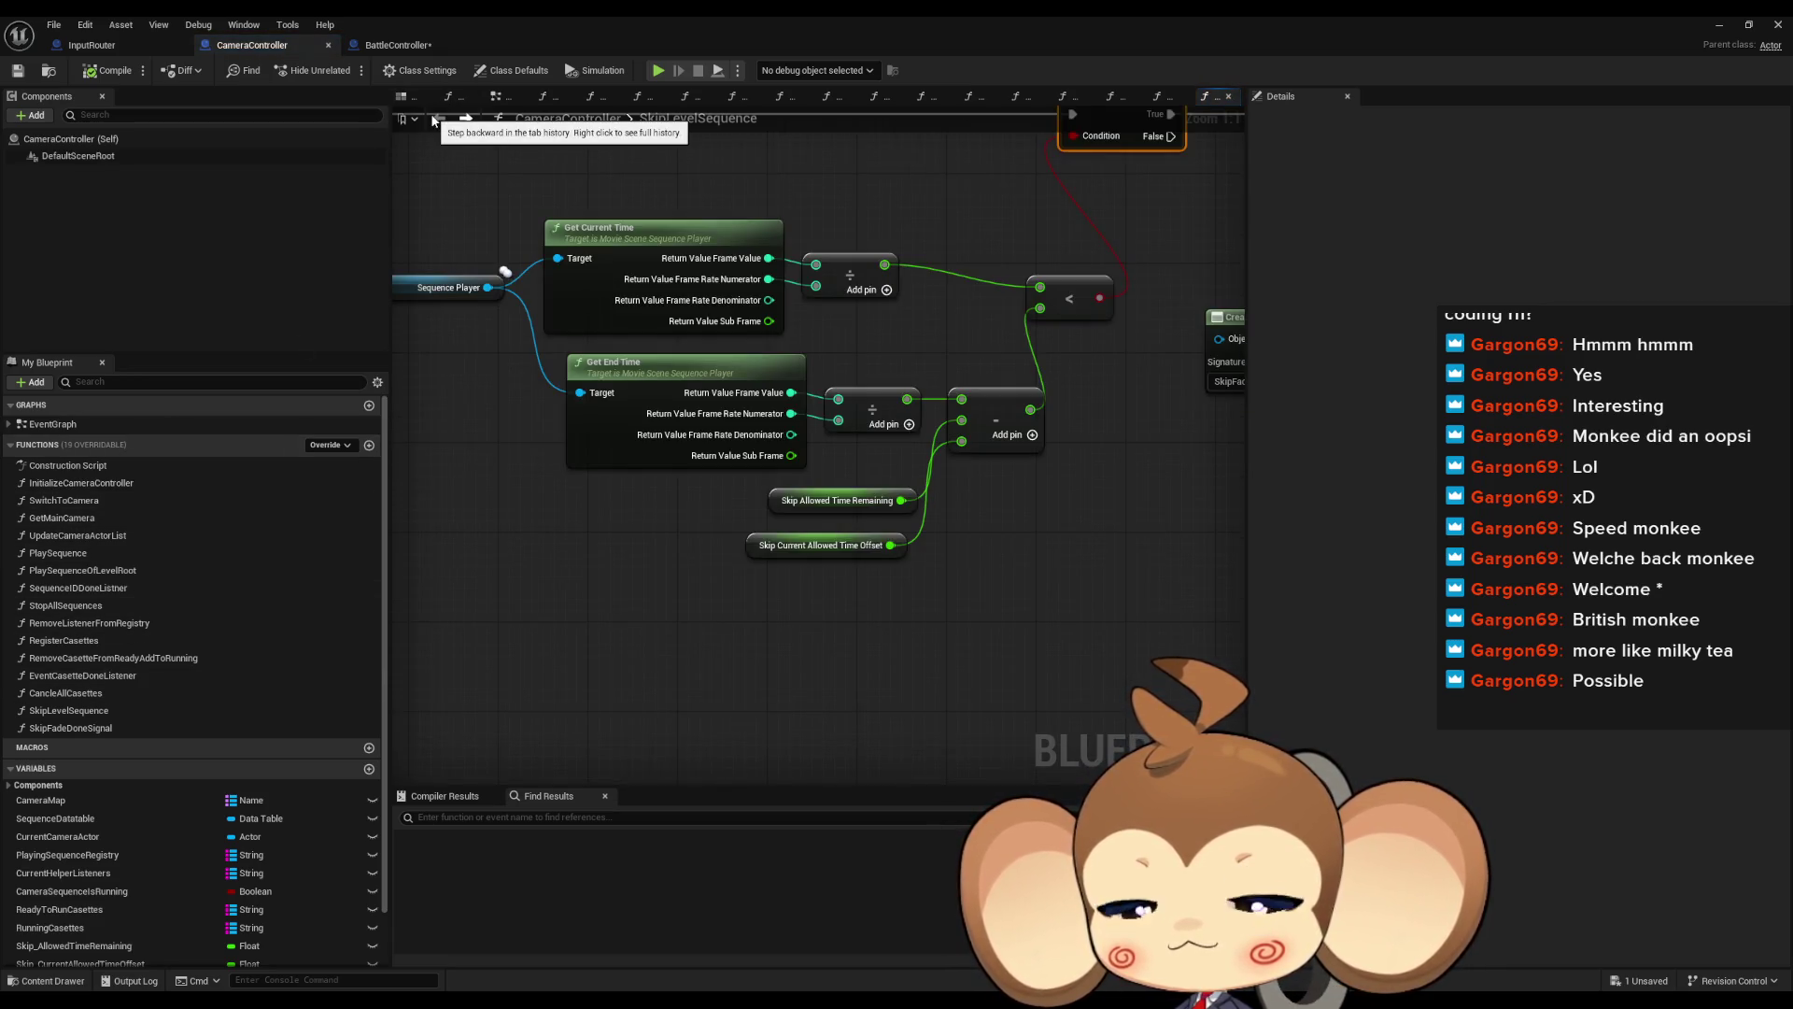
{"action": "left_click", "coordinate": [464, 118]}
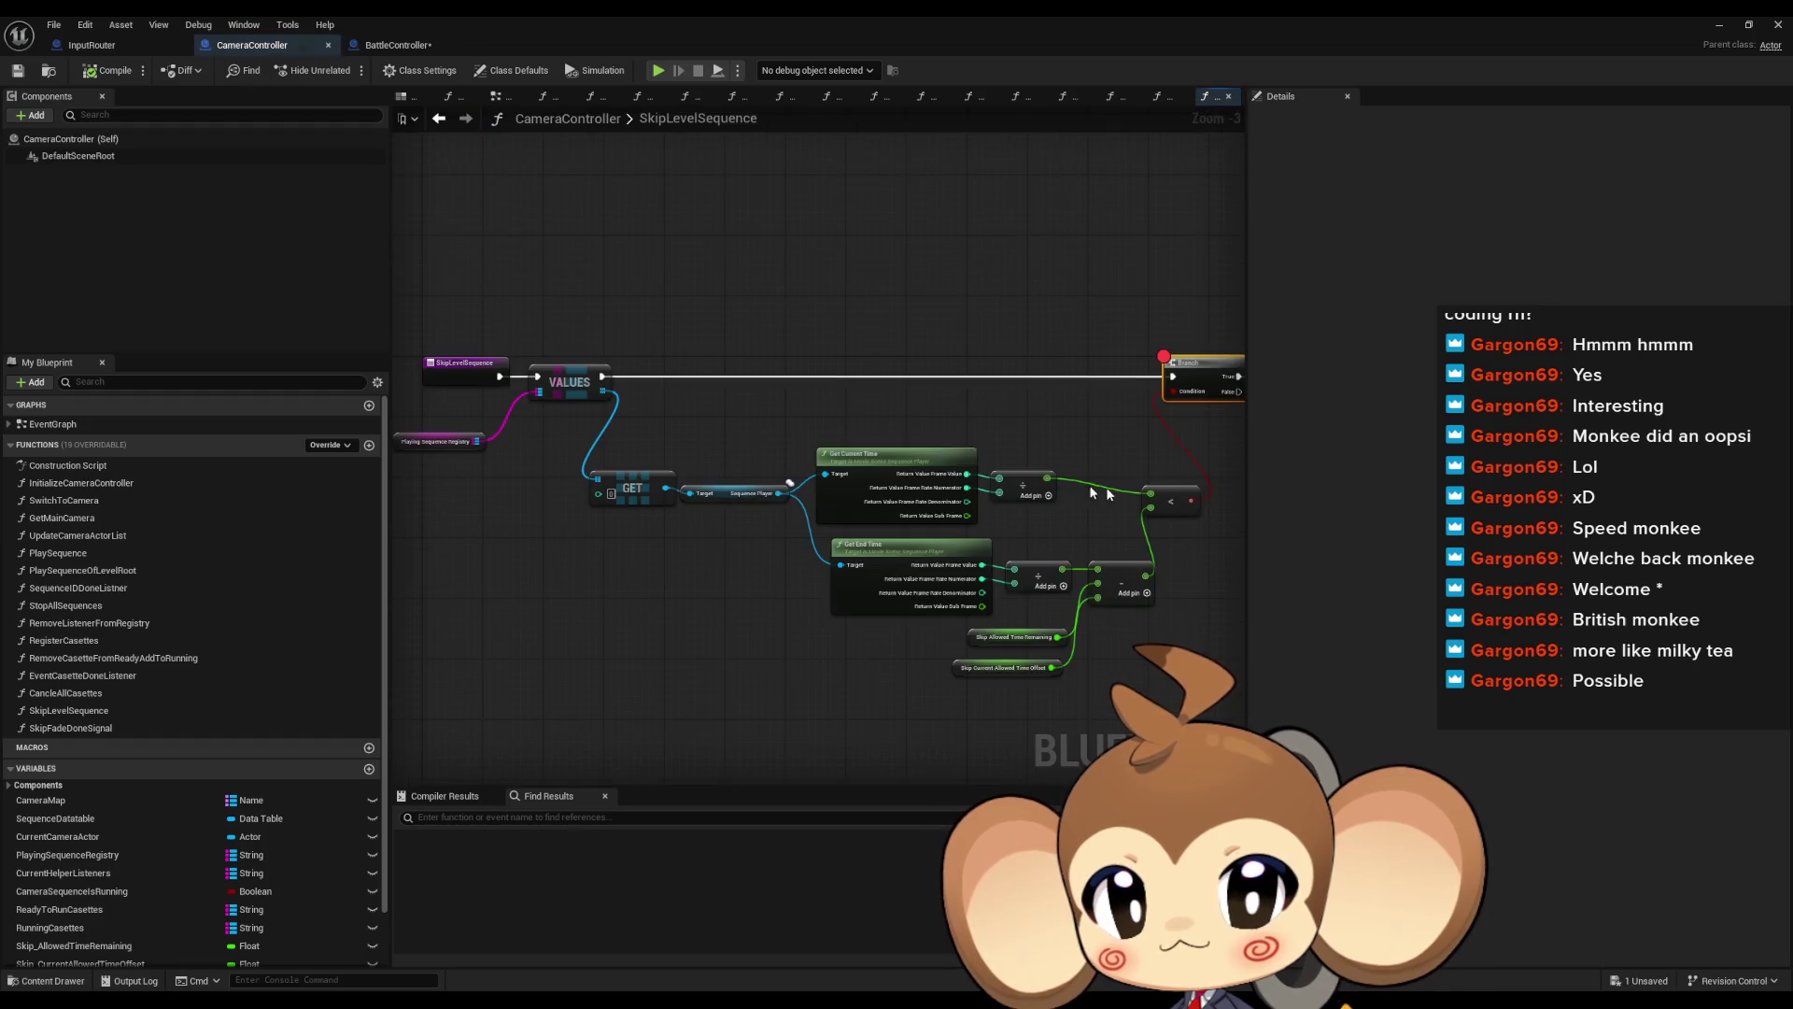
{"action": "right_click", "coordinate": [1205, 362]}
{"action": "left_click", "coordinate": [1243, 660]}
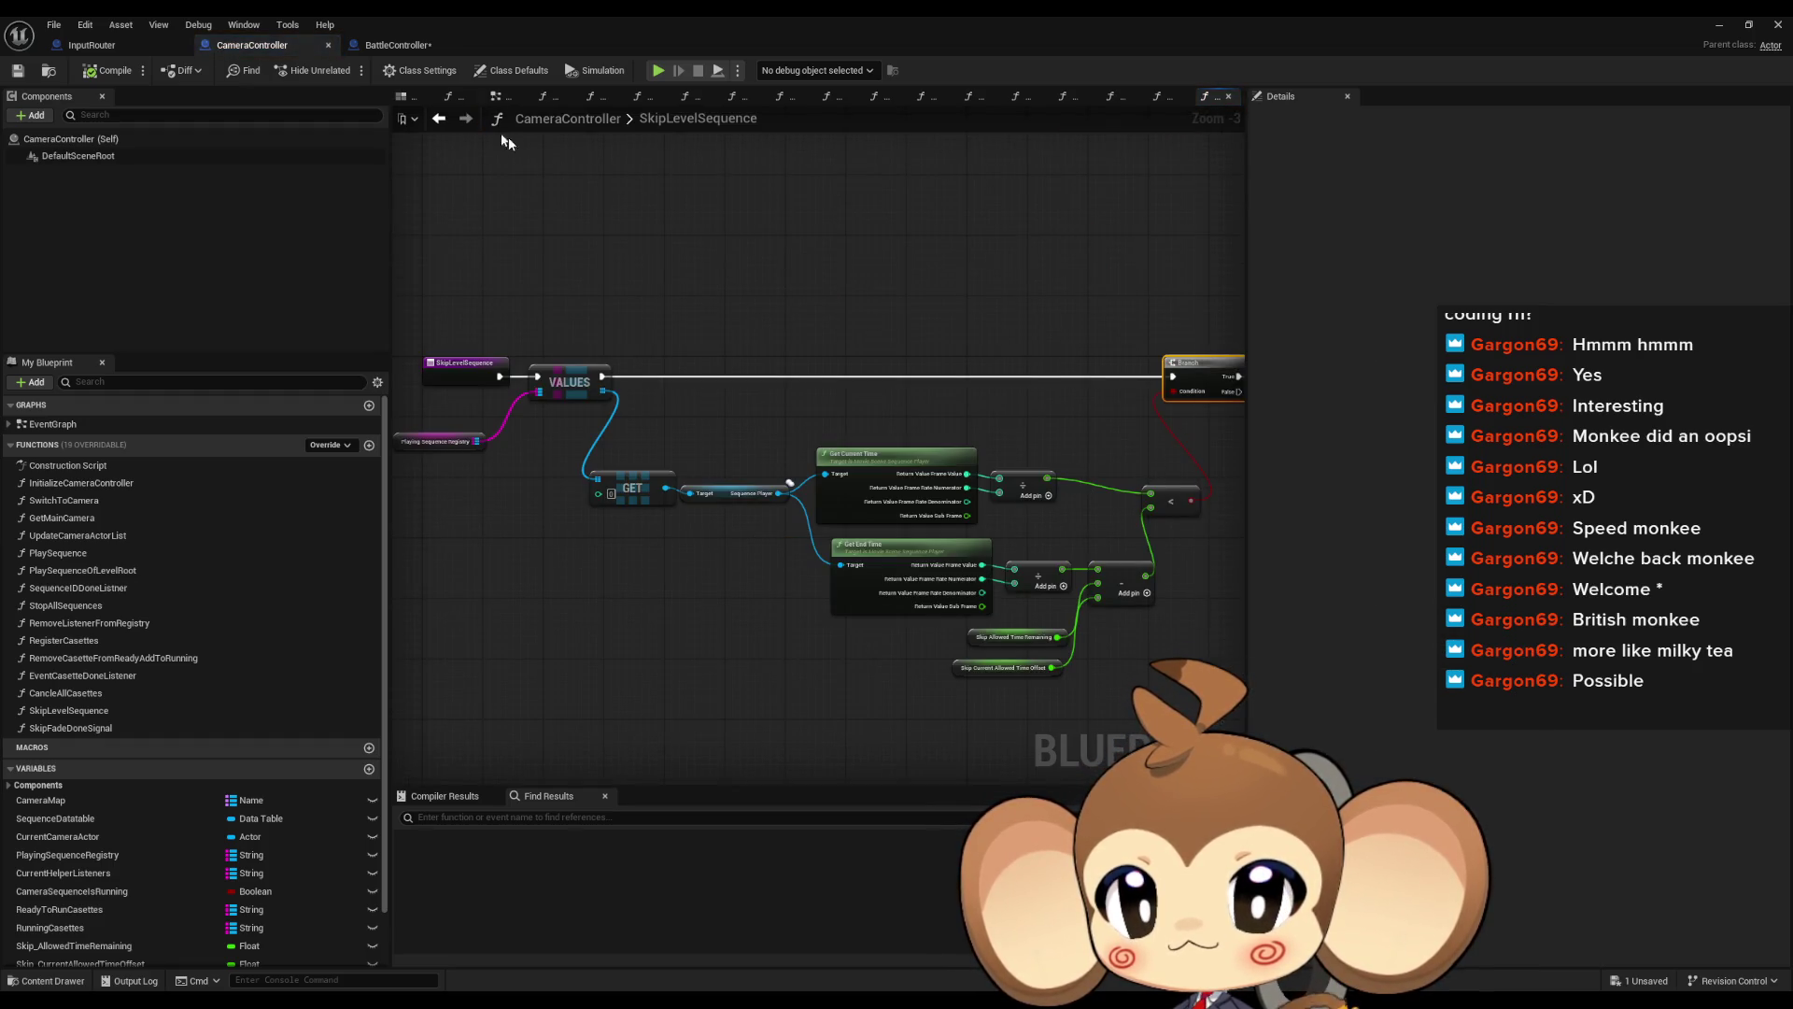
Find references to SkipLevelSequence, then inspect InputRouter's Level Sequence Lock variable
{"action": "left_click", "coordinate": [442, 118]}
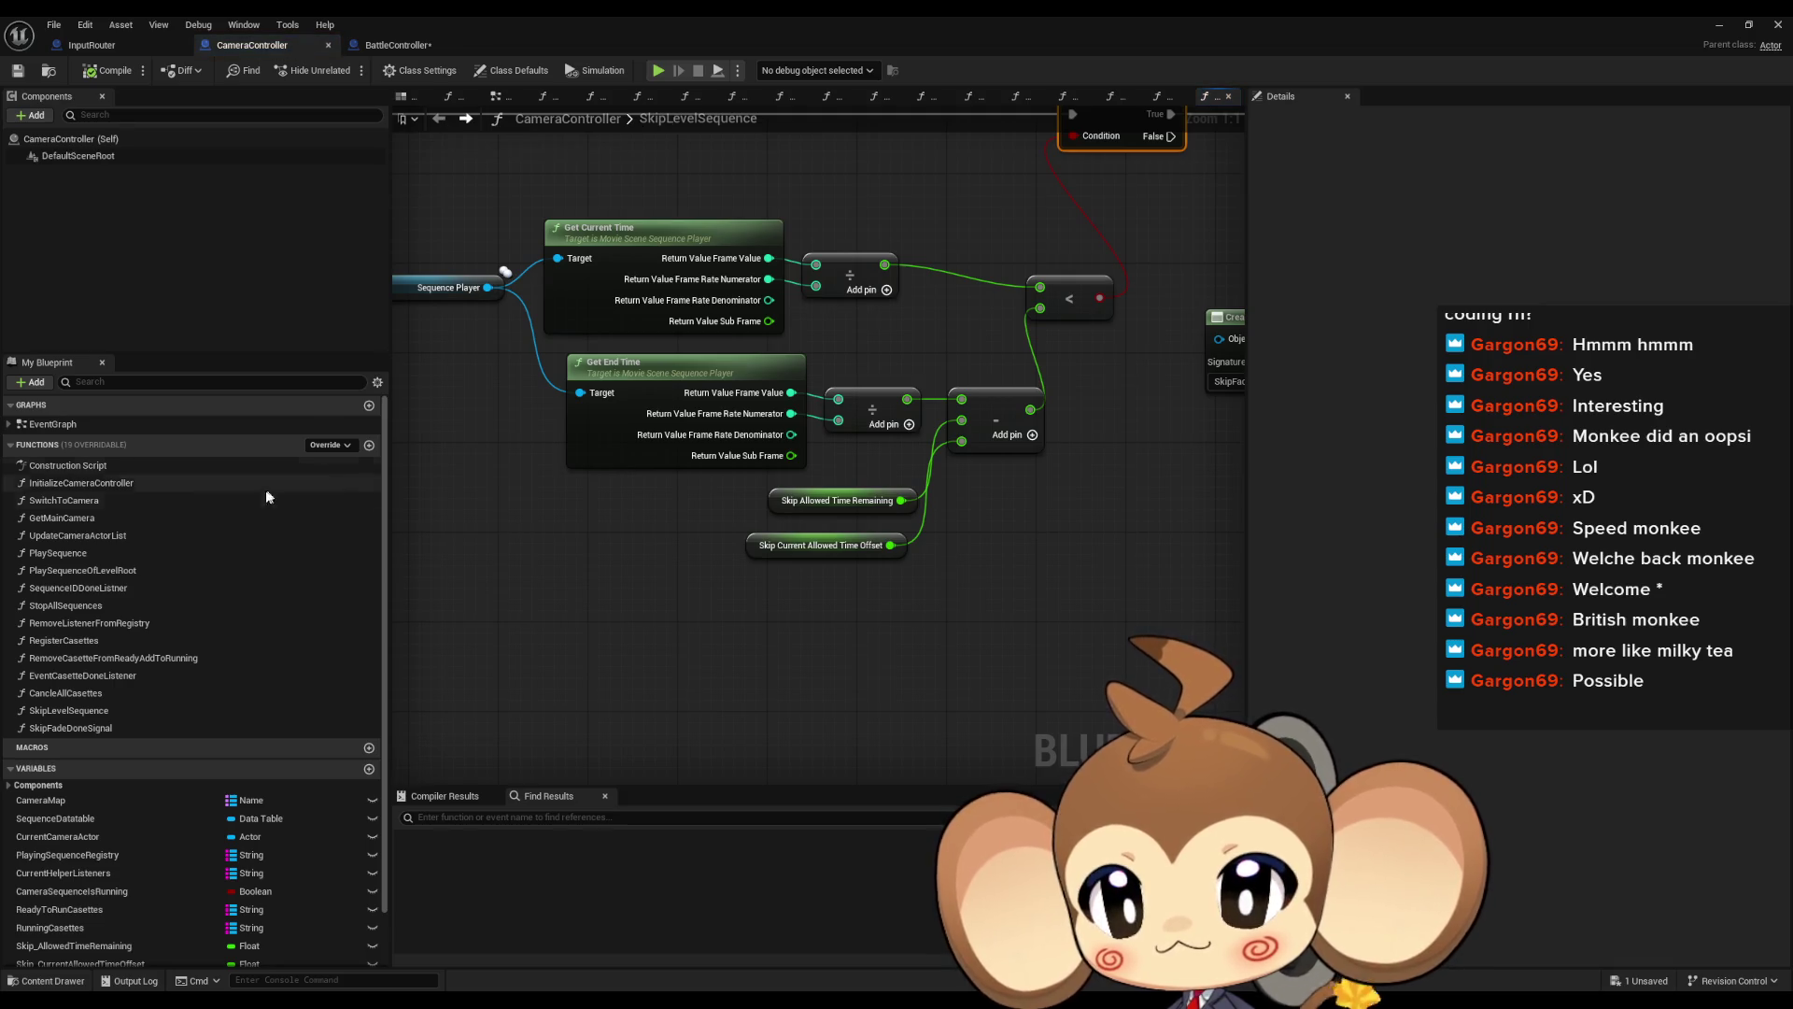
{"action": "right_click", "coordinate": [114, 718]}
{"action": "mouse_move", "coordinate": [187, 801]}
{"action": "left_click", "coordinate": [308, 829]}
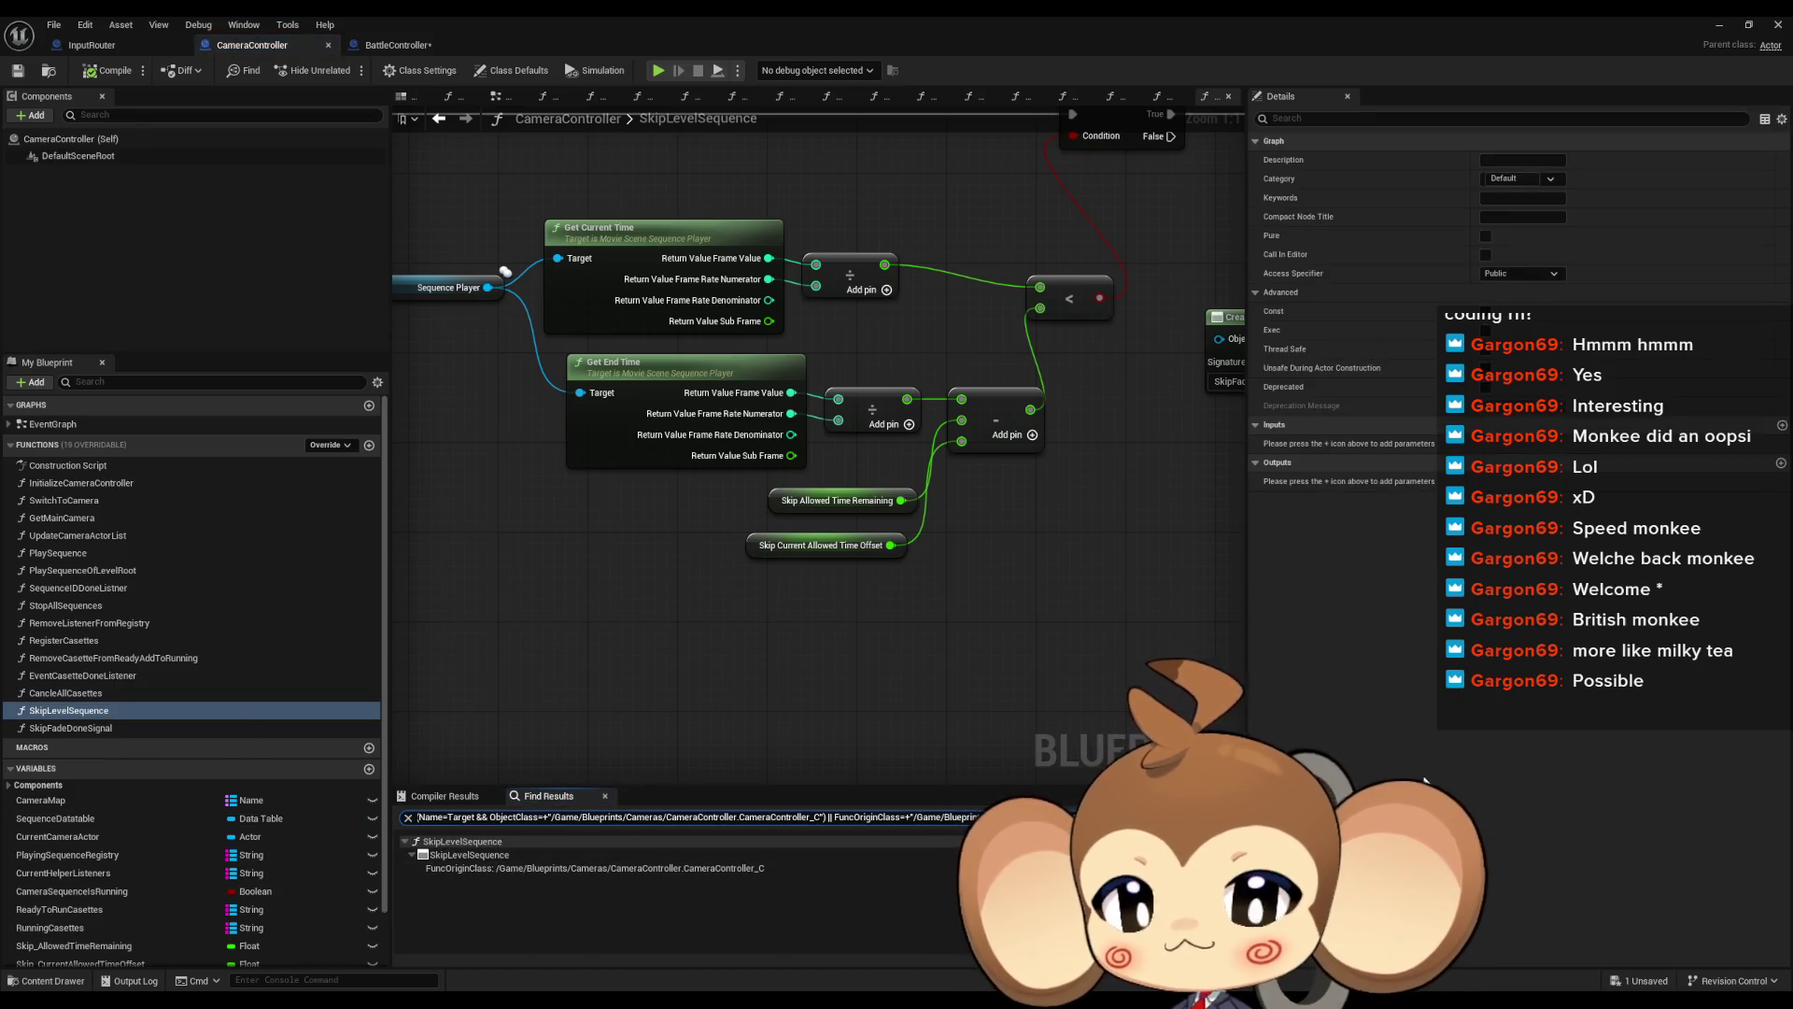
{"action": "left_click", "coordinate": [130, 44]}
{"action": "scroll", "coordinate": [685, 358], "scroll_direction": "up", "scroll_amount": 3}
{"action": "left_click", "coordinate": [771, 451]}
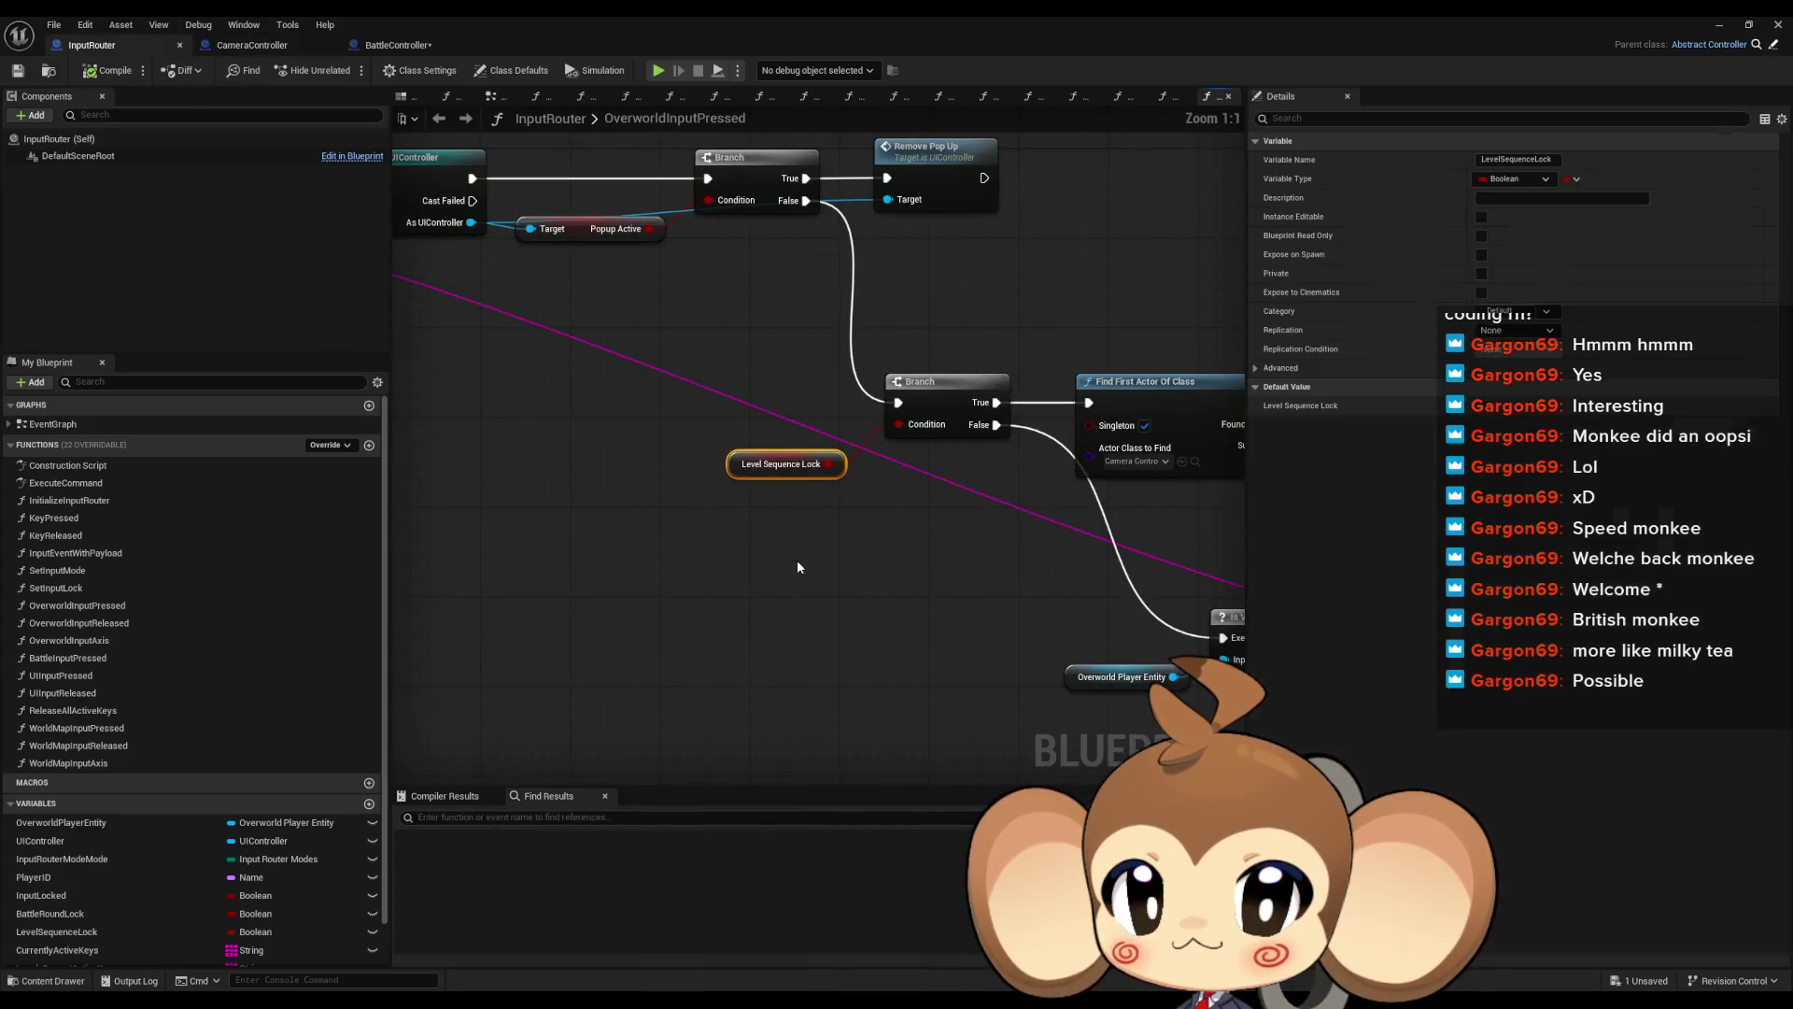
{"action": "scroll", "coordinate": [730, 513], "scroll_direction": "up", "scroll_amount": 1}
{"action": "mouse_move", "coordinate": [730, 513]}
{"action": "left_mouse_down"}
{"action": "mouse_move", "coordinate": [1106, 562]}
{"action": "mouse_move", "coordinate": [1326, 639]}
{"action": "mouse_move", "coordinate": [1203, 598]}
{"action": "mouse_move", "coordinate": [683, 533]}
{"action": "mouse_move", "coordinate": [647, 482]}
{"action": "mouse_move", "coordinate": [1214, 607]}
{"action": "mouse_move", "coordinate": [657, 507]}
{"action": "left_mouse_up"}
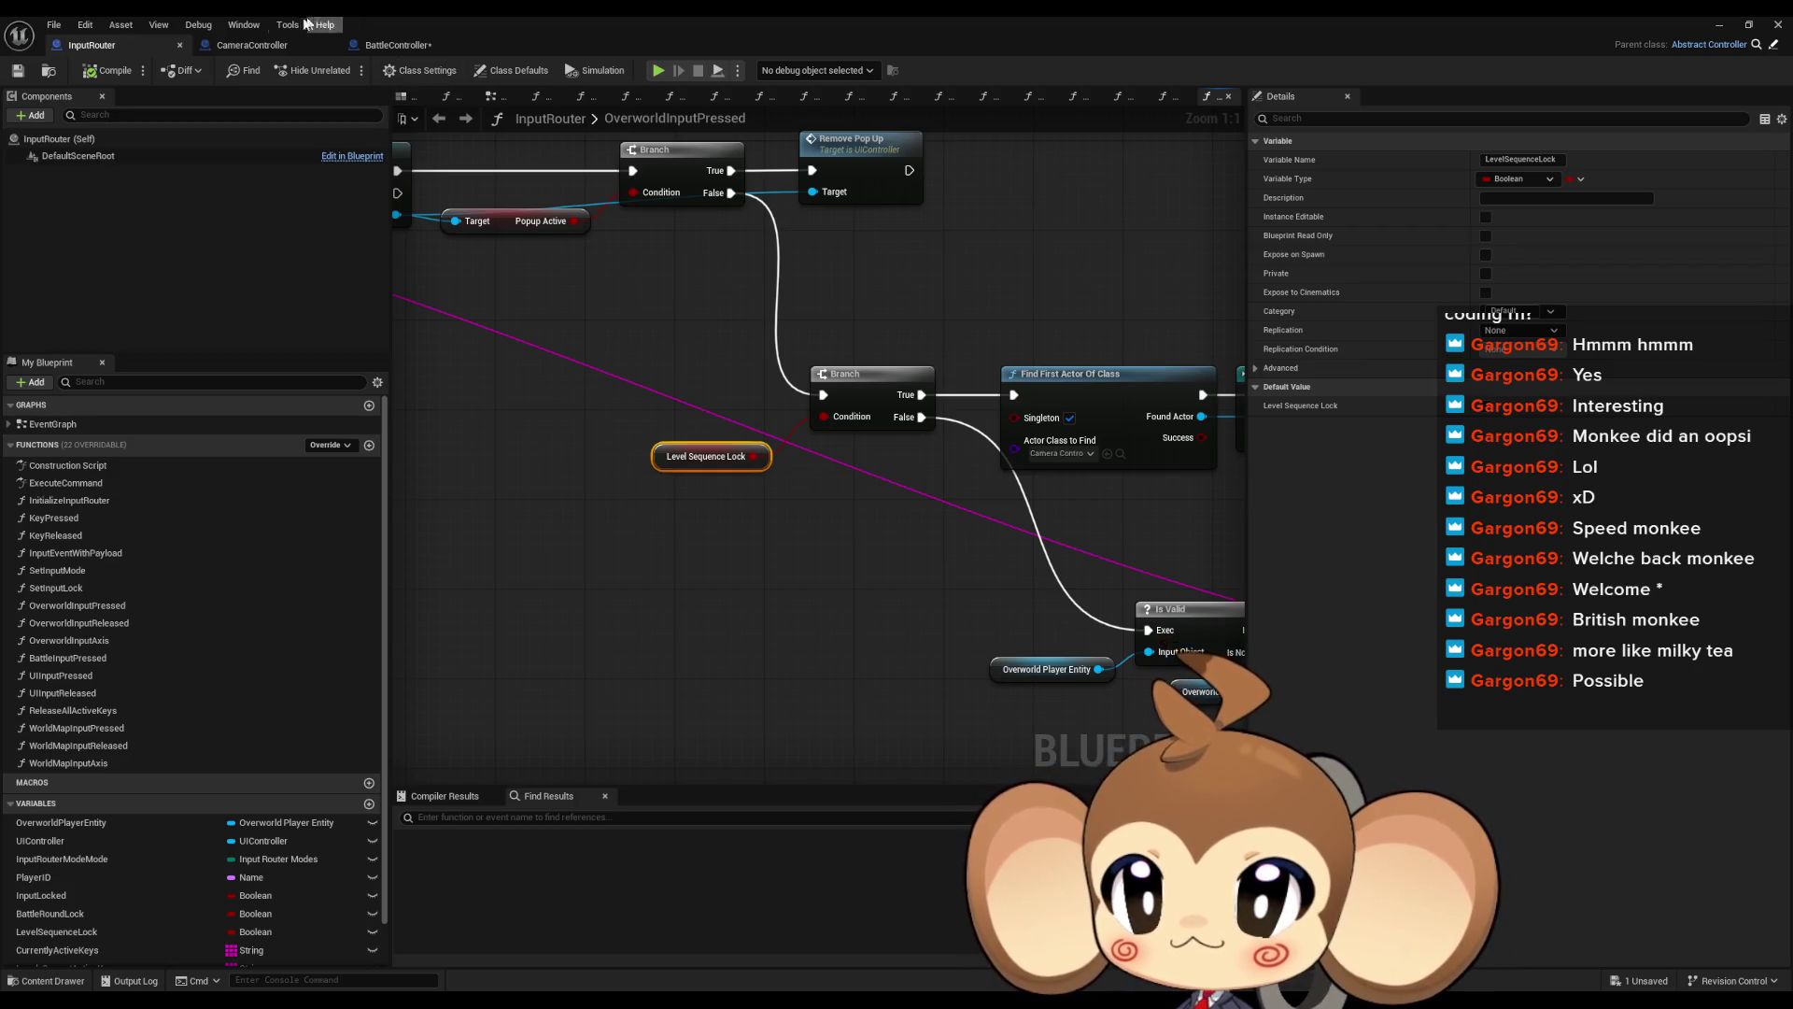
{"action": "left_click_drag", "start_coordinate": [736, 156], "coordinate": [465, 168]}
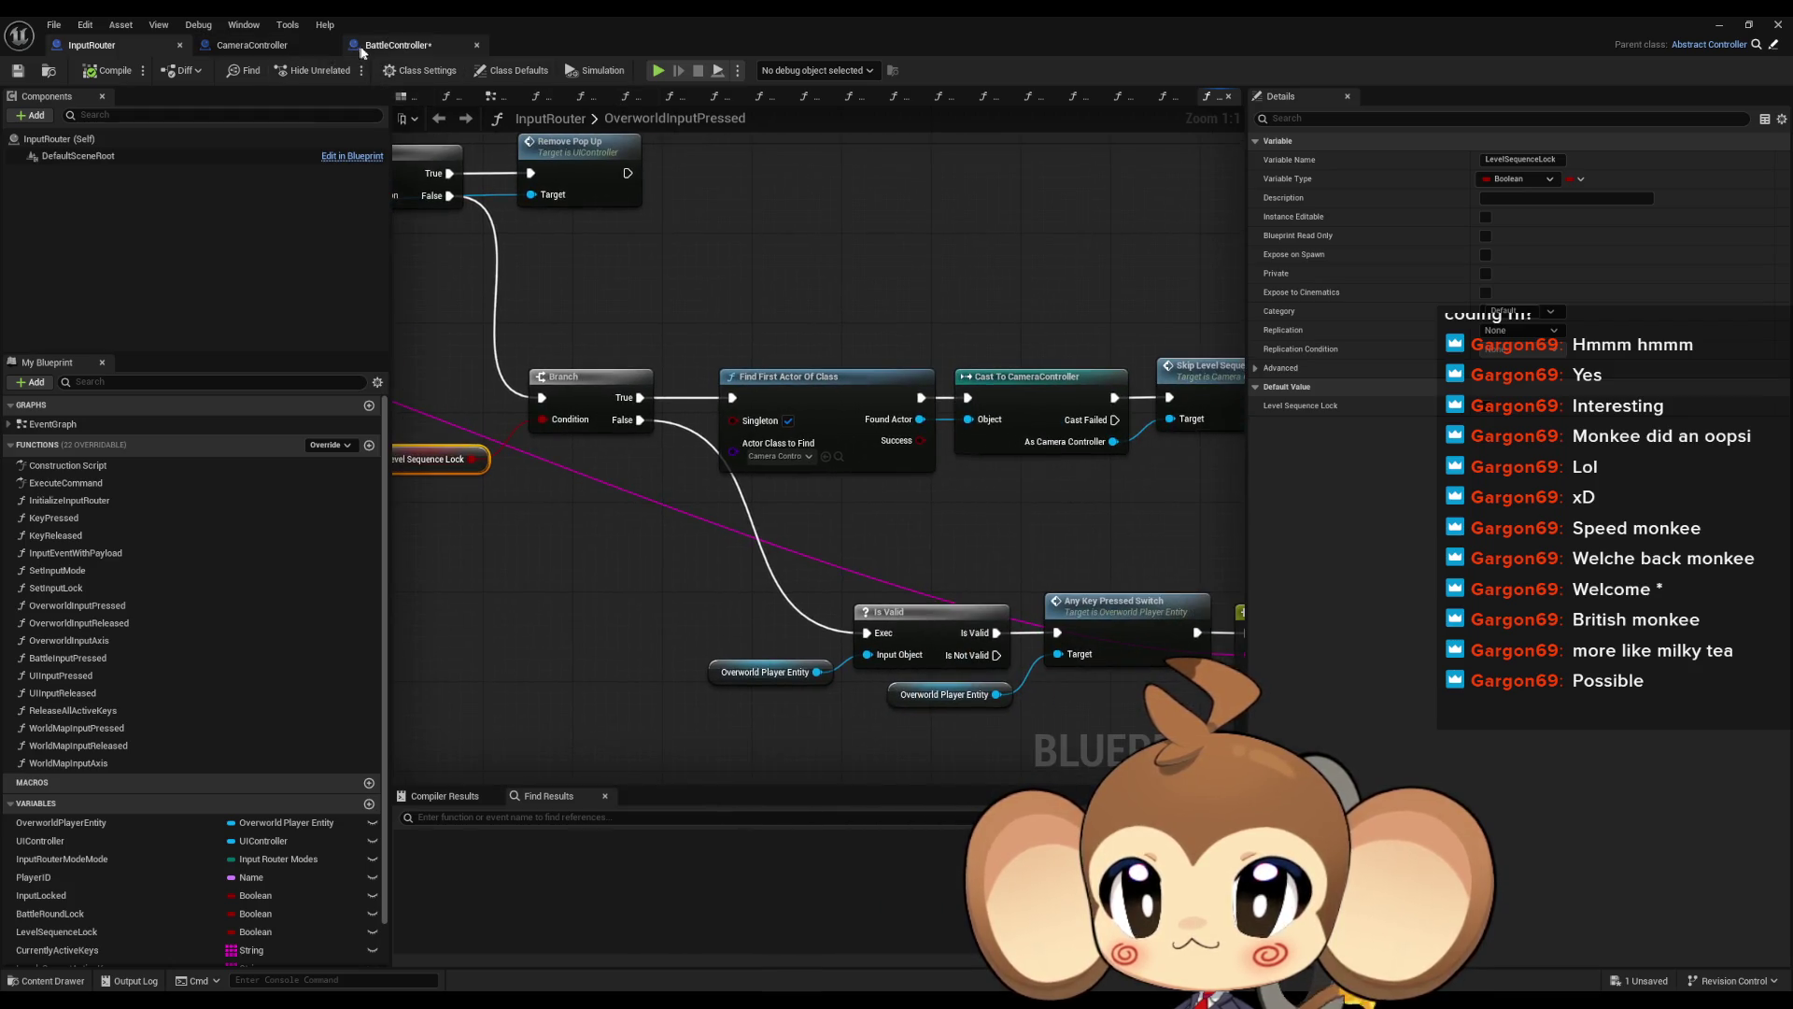
In PrepareBattle, delete the extra Set Input Lock and wire the variables reset into Find First Actor Of Class
{"action": "left_click", "coordinate": [398, 45]}
{"action": "mouse_move", "coordinate": [591, 241]}
{"action": "left_mouse_down"}
{"action": "mouse_move", "coordinate": [663, 193]}
{"action": "mouse_move", "coordinate": [673, 113]}
{"action": "left_mouse_up"}
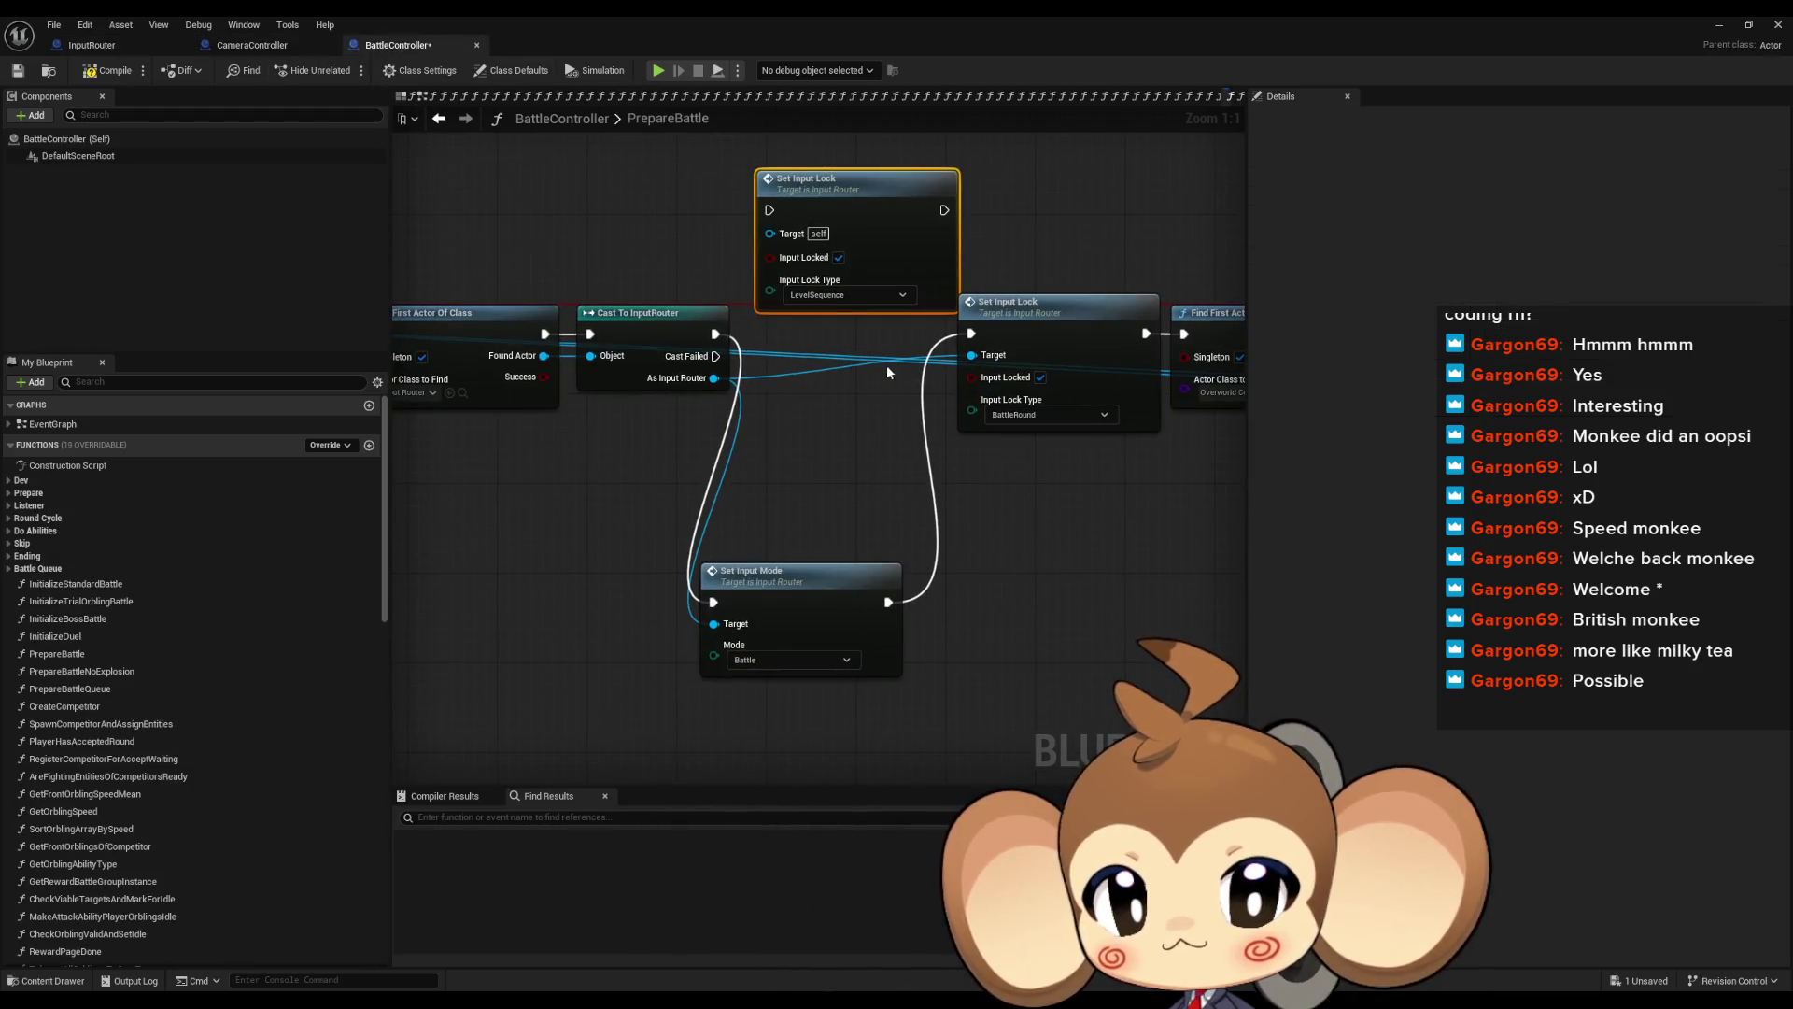
{"action": "mouse_move", "coordinate": [965, 530]}
{"action": "left_mouse_down"}
{"action": "mouse_move", "coordinate": [860, 592]}
{"action": "mouse_move", "coordinate": [851, 572]}
{"action": "left_mouse_up"}
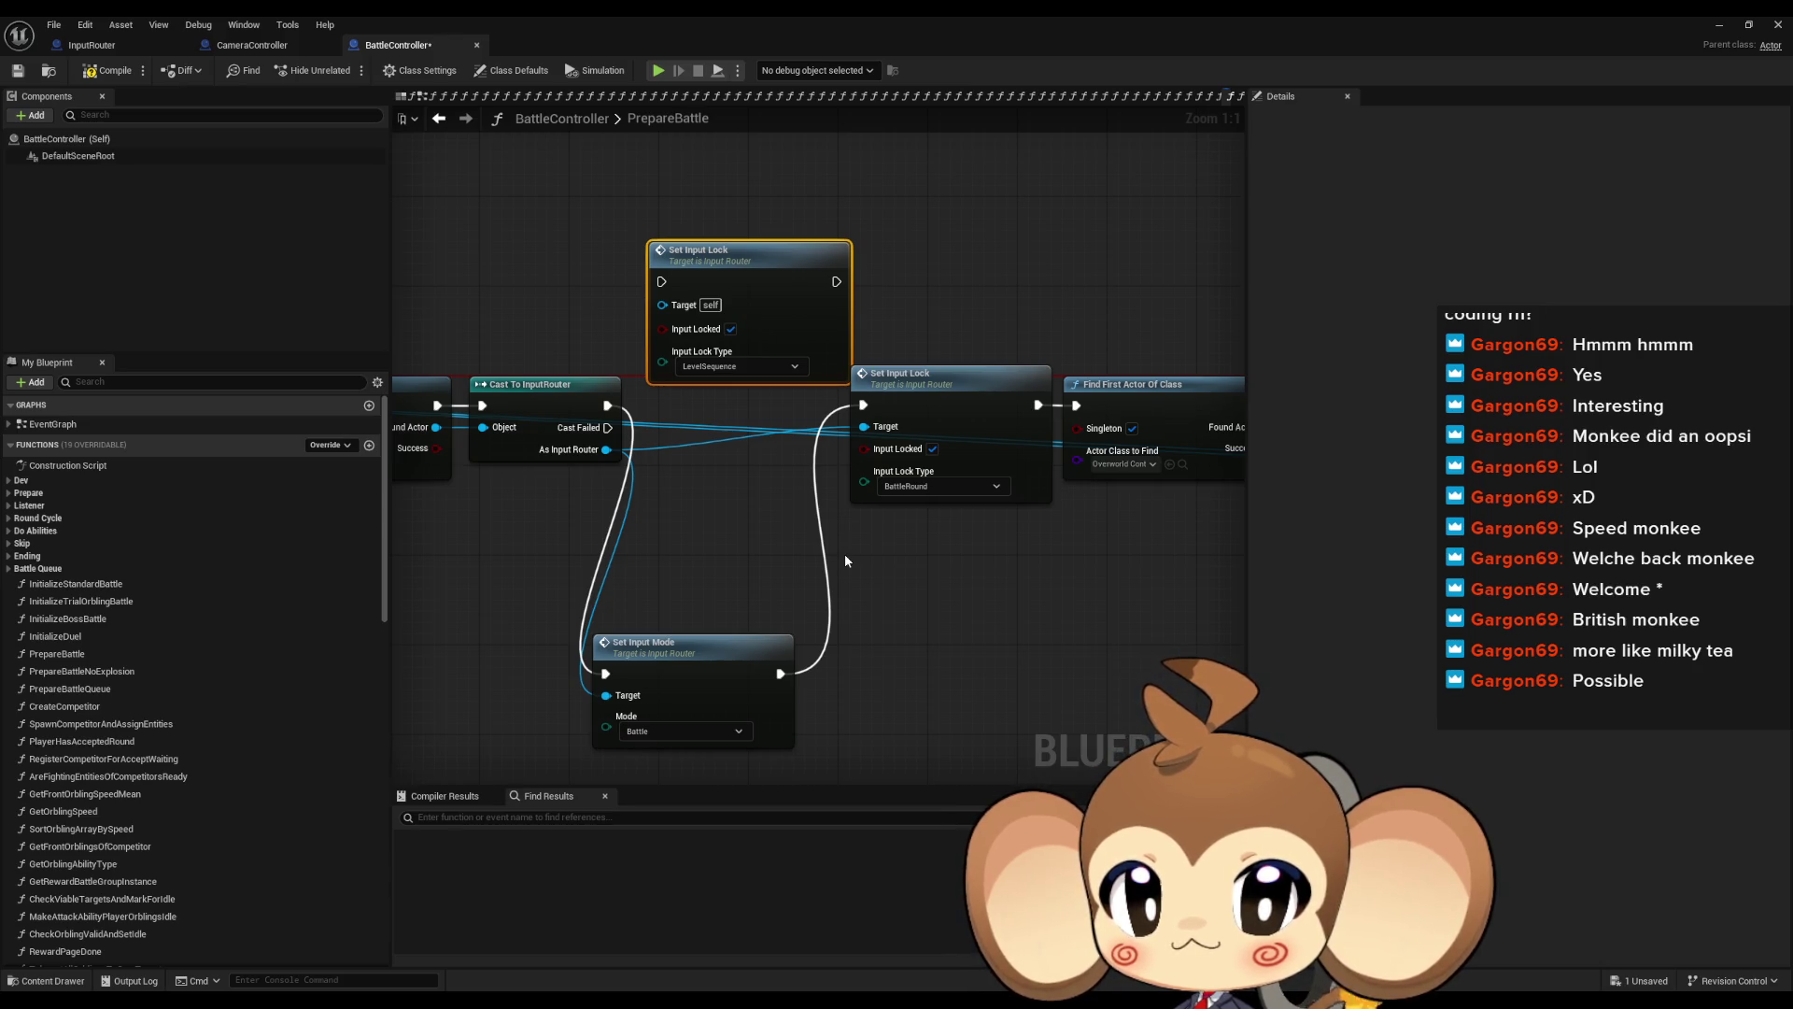
{"action": "left_click_drag", "start_coordinate": [751, 288], "coordinate": [719, 201]}
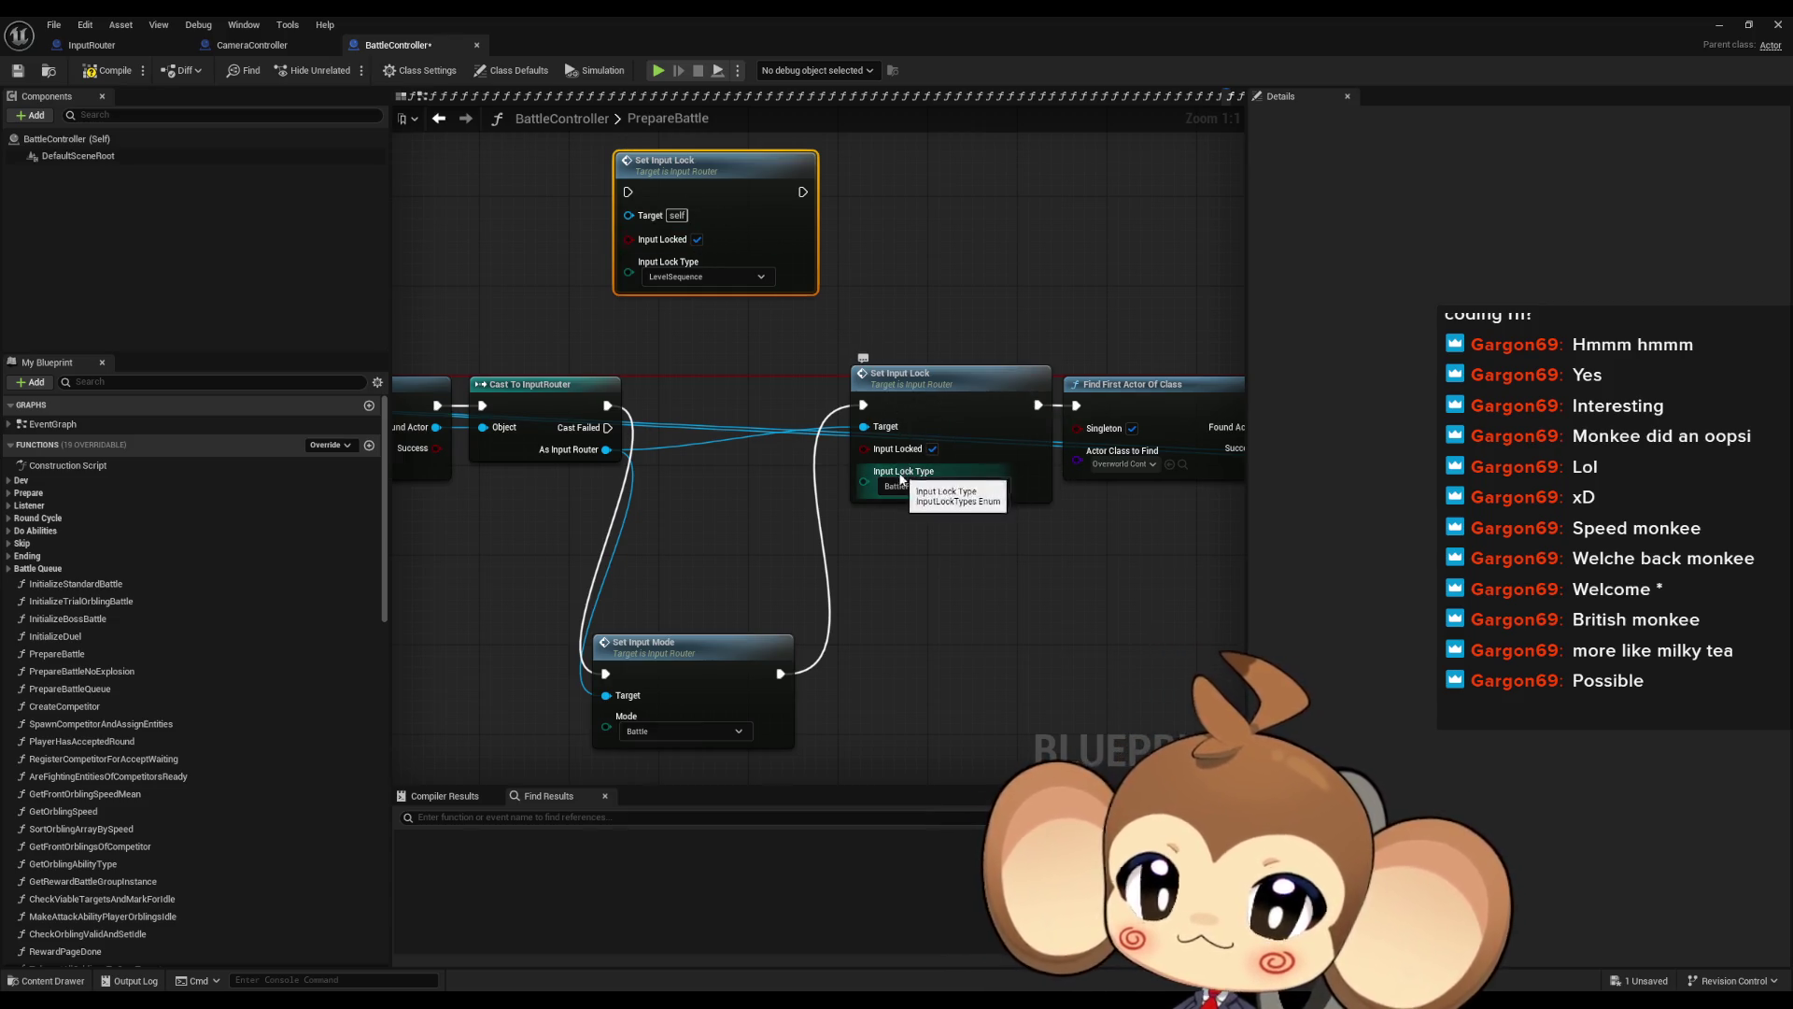
{"action": "key", "text": "Delete"}
{"action": "mouse_move", "coordinate": [920, 386]}
{"action": "left_mouse_down"}
{"action": "mouse_move", "coordinate": [886, 655]}
{"action": "mouse_move", "coordinate": [1270, 682]}
{"action": "left_mouse_up"}
{"action": "mouse_move", "coordinate": [690, 300]}
{"action": "left_mouse_down"}
{"action": "mouse_move", "coordinate": [821, 428]}
{"action": "mouse_move", "coordinate": [866, 433]}
{"action": "mouse_move", "coordinate": [776, 679]}
{"action": "left_mouse_up"}
{"action": "scroll", "coordinate": [617, 454], "scroll_direction": "down", "scroll_amount": 2}
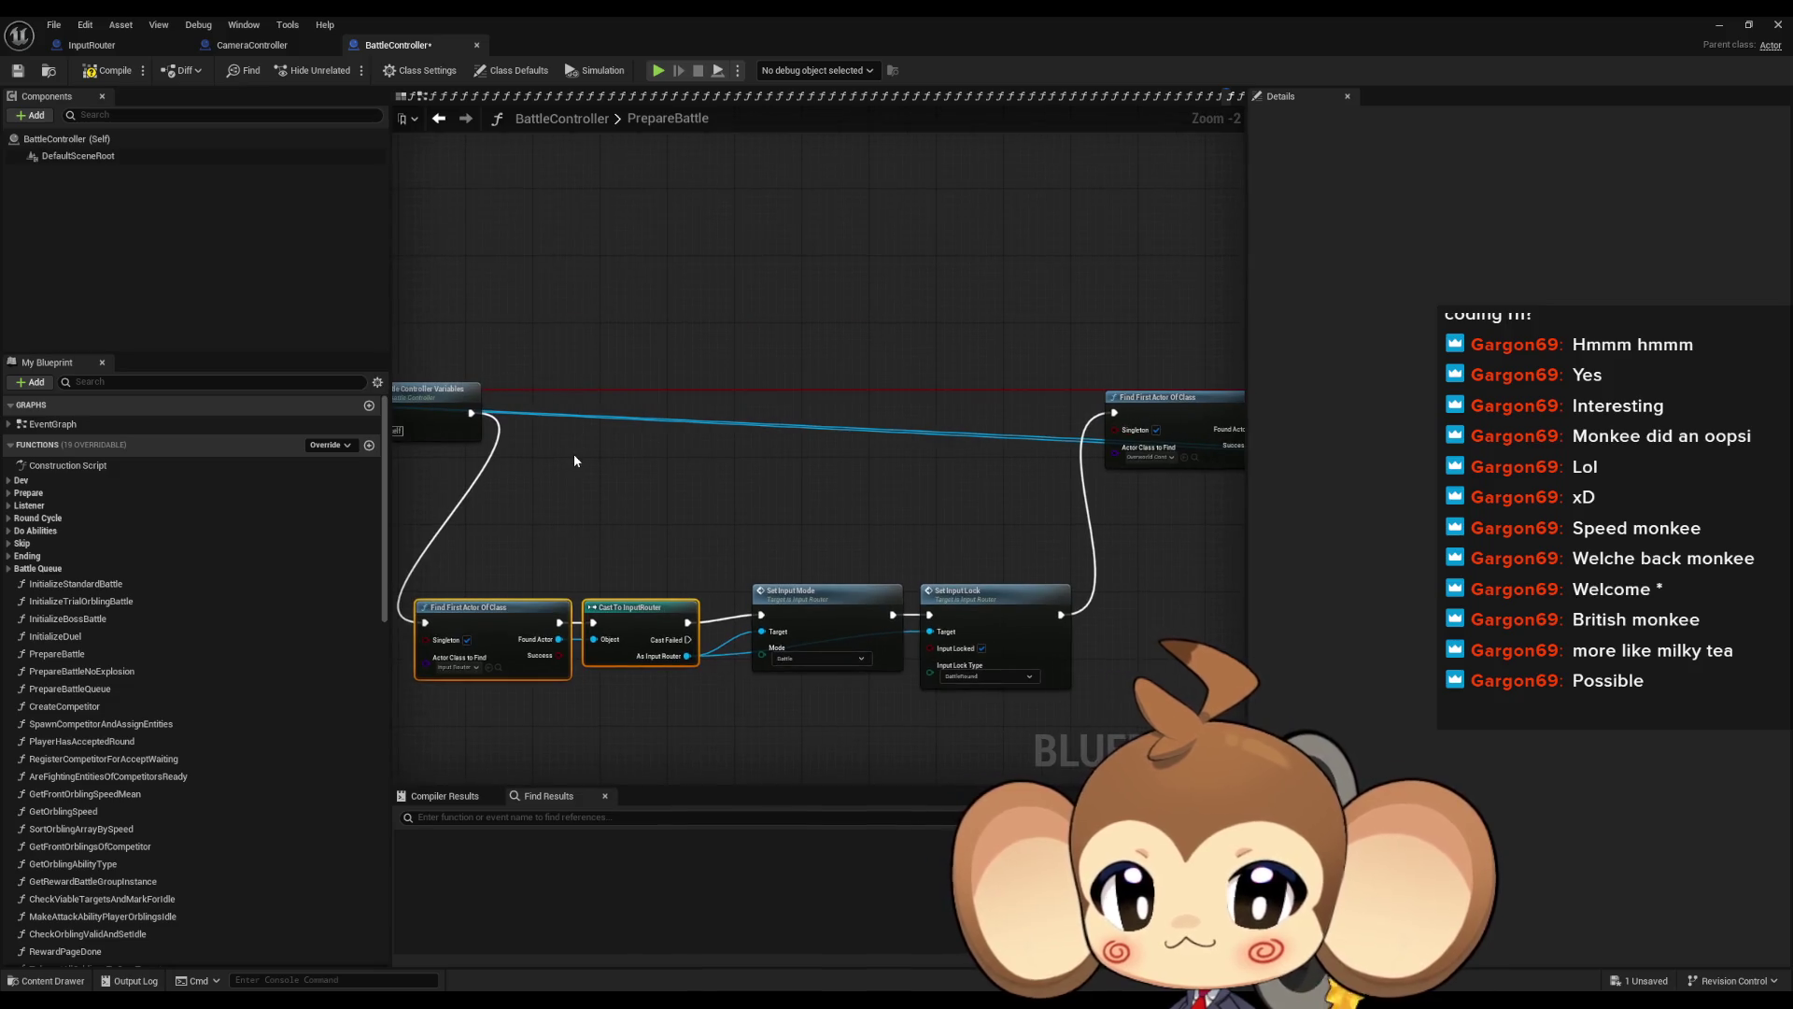
{"action": "left_click_drag", "start_coordinate": [471, 412], "coordinate": [1117, 416]}
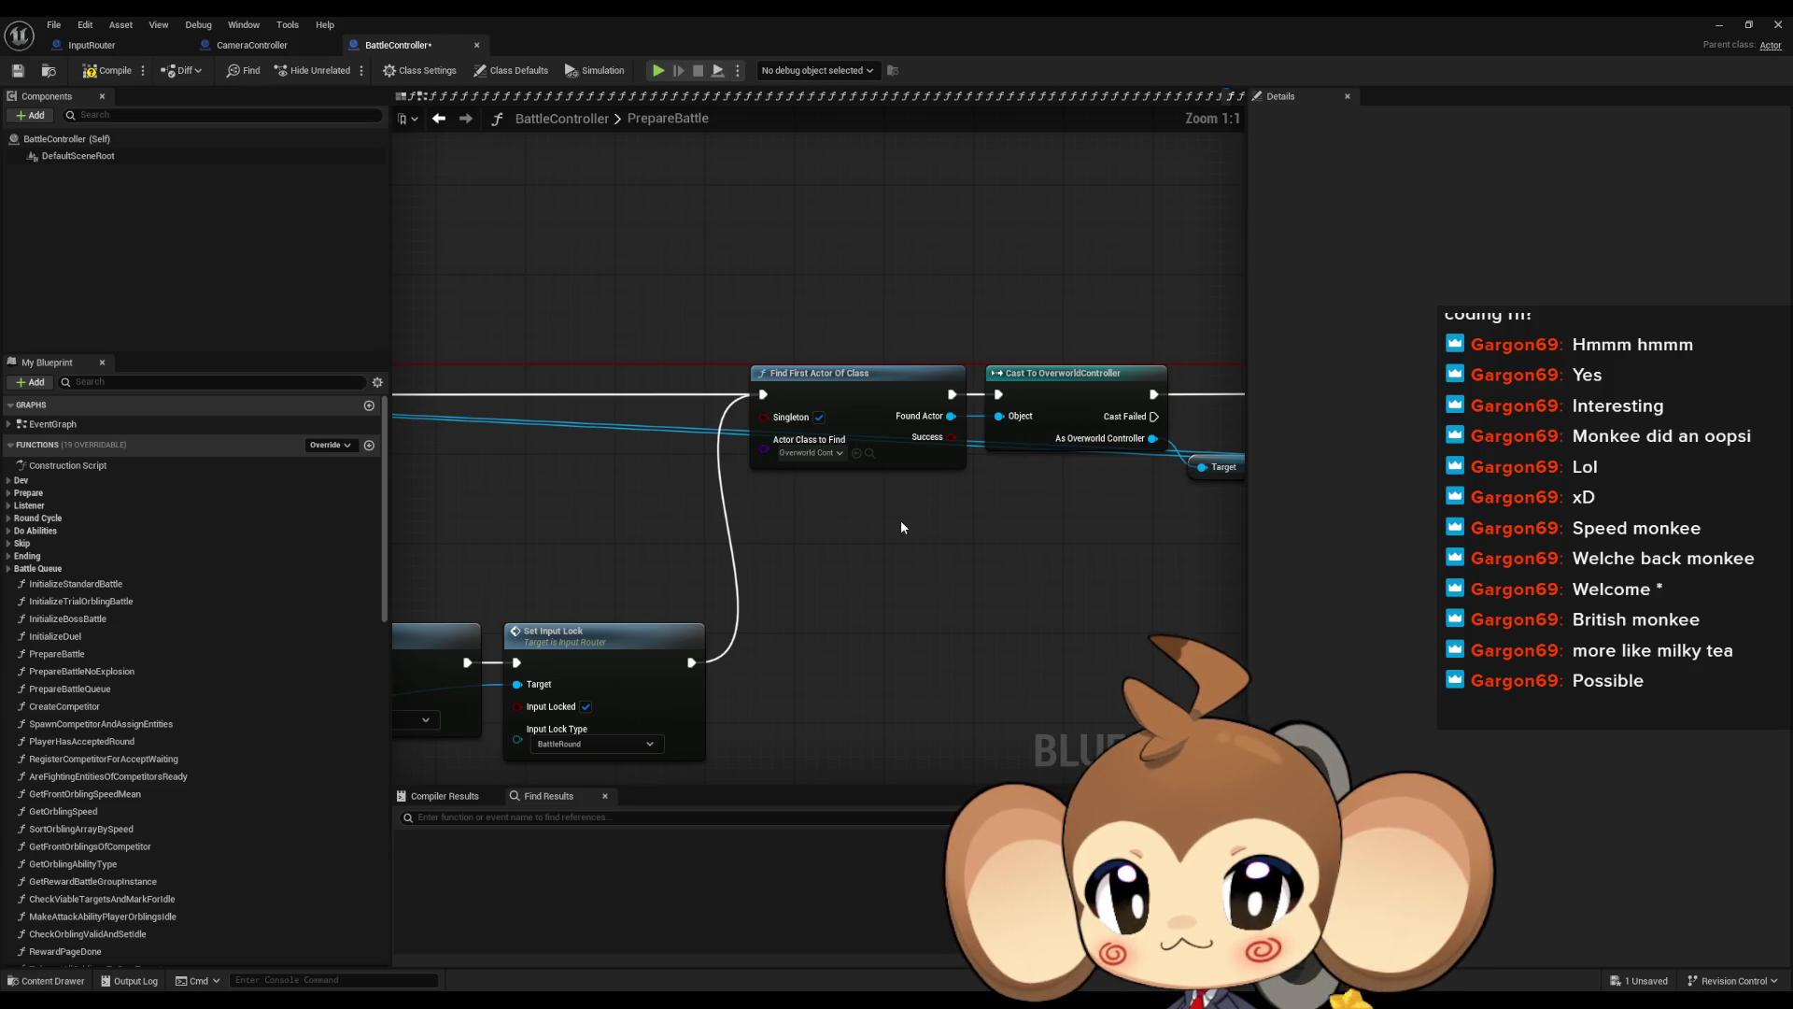
Pan through PrepareBattle to review the sphere effect, Branch, camera, fade, music and entry nodes
{"action": "left_click_drag", "start_coordinate": [900, 527], "coordinate": [532, 521]}
{"action": "scroll", "coordinate": [532, 520], "scroll_direction": "down", "scroll_amount": 2}
{"action": "mouse_move", "coordinate": [752, 532]}
{"action": "left_mouse_down"}
{"action": "mouse_move", "coordinate": [557, 561]}
{"action": "mouse_move", "coordinate": [101, 530]}
{"action": "left_mouse_up"}
{"action": "scroll", "coordinate": [568, 553], "scroll_direction": "up", "scroll_amount": 1}
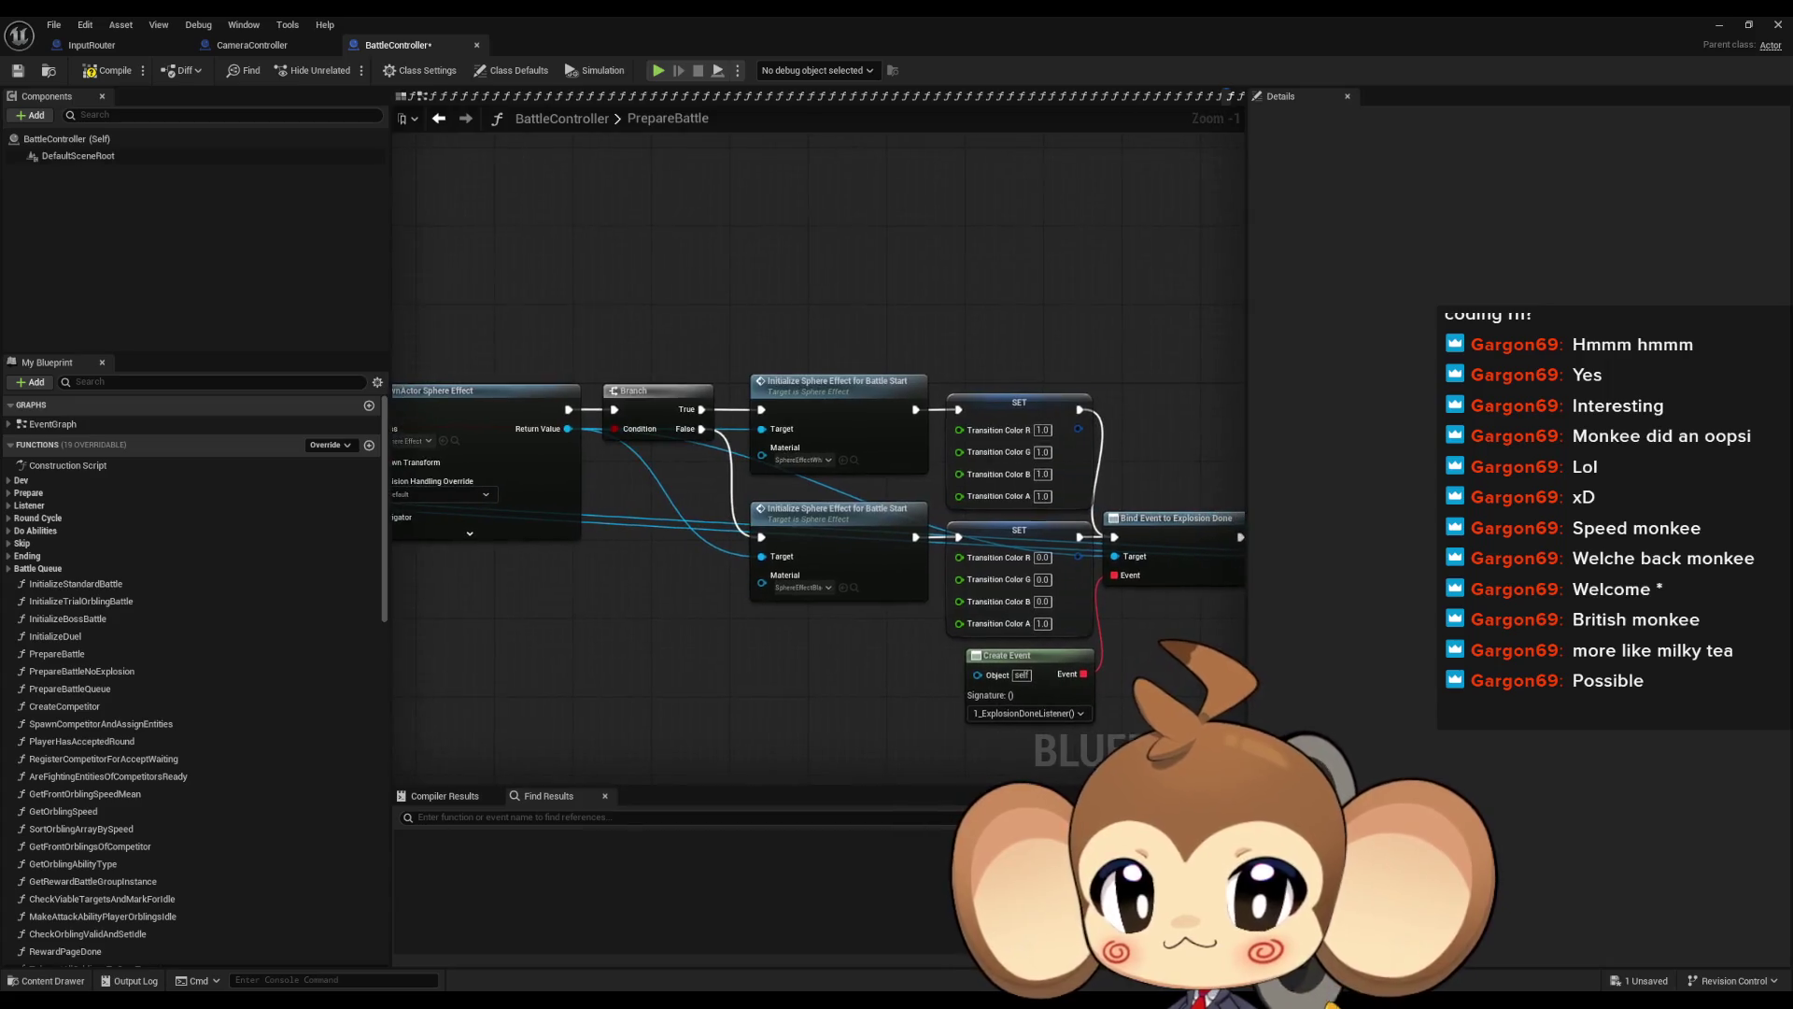
{"action": "mouse_move", "coordinate": [1027, 523]}
{"action": "left_mouse_down"}
{"action": "mouse_move", "coordinate": [766, 537]}
{"action": "mouse_move", "coordinate": [565, 507]}
{"action": "mouse_move", "coordinate": [343, 524]}
{"action": "left_mouse_up"}
{"action": "mouse_move", "coordinate": [560, 523]}
{"action": "left_mouse_down"}
{"action": "mouse_move", "coordinate": [747, 467]}
{"action": "mouse_move", "coordinate": [1121, 486]}
{"action": "mouse_move", "coordinate": [1237, 461]}
{"action": "left_mouse_up"}
{"action": "mouse_move", "coordinate": [584, 453]}
{"action": "left_mouse_down"}
{"action": "mouse_move", "coordinate": [568, 459]}
{"action": "mouse_move", "coordinate": [616, 403]}
{"action": "left_mouse_up"}
{"action": "scroll", "coordinate": [767, 413], "scroll_direction": "down", "scroll_amount": 1}
{"action": "mouse_move", "coordinate": [771, 428]}
{"action": "left_mouse_down"}
{"action": "mouse_move", "coordinate": [1242, 495]}
{"action": "mouse_move", "coordinate": [1092, 424]}
{"action": "mouse_move", "coordinate": [672, 383]}
{"action": "left_mouse_up"}
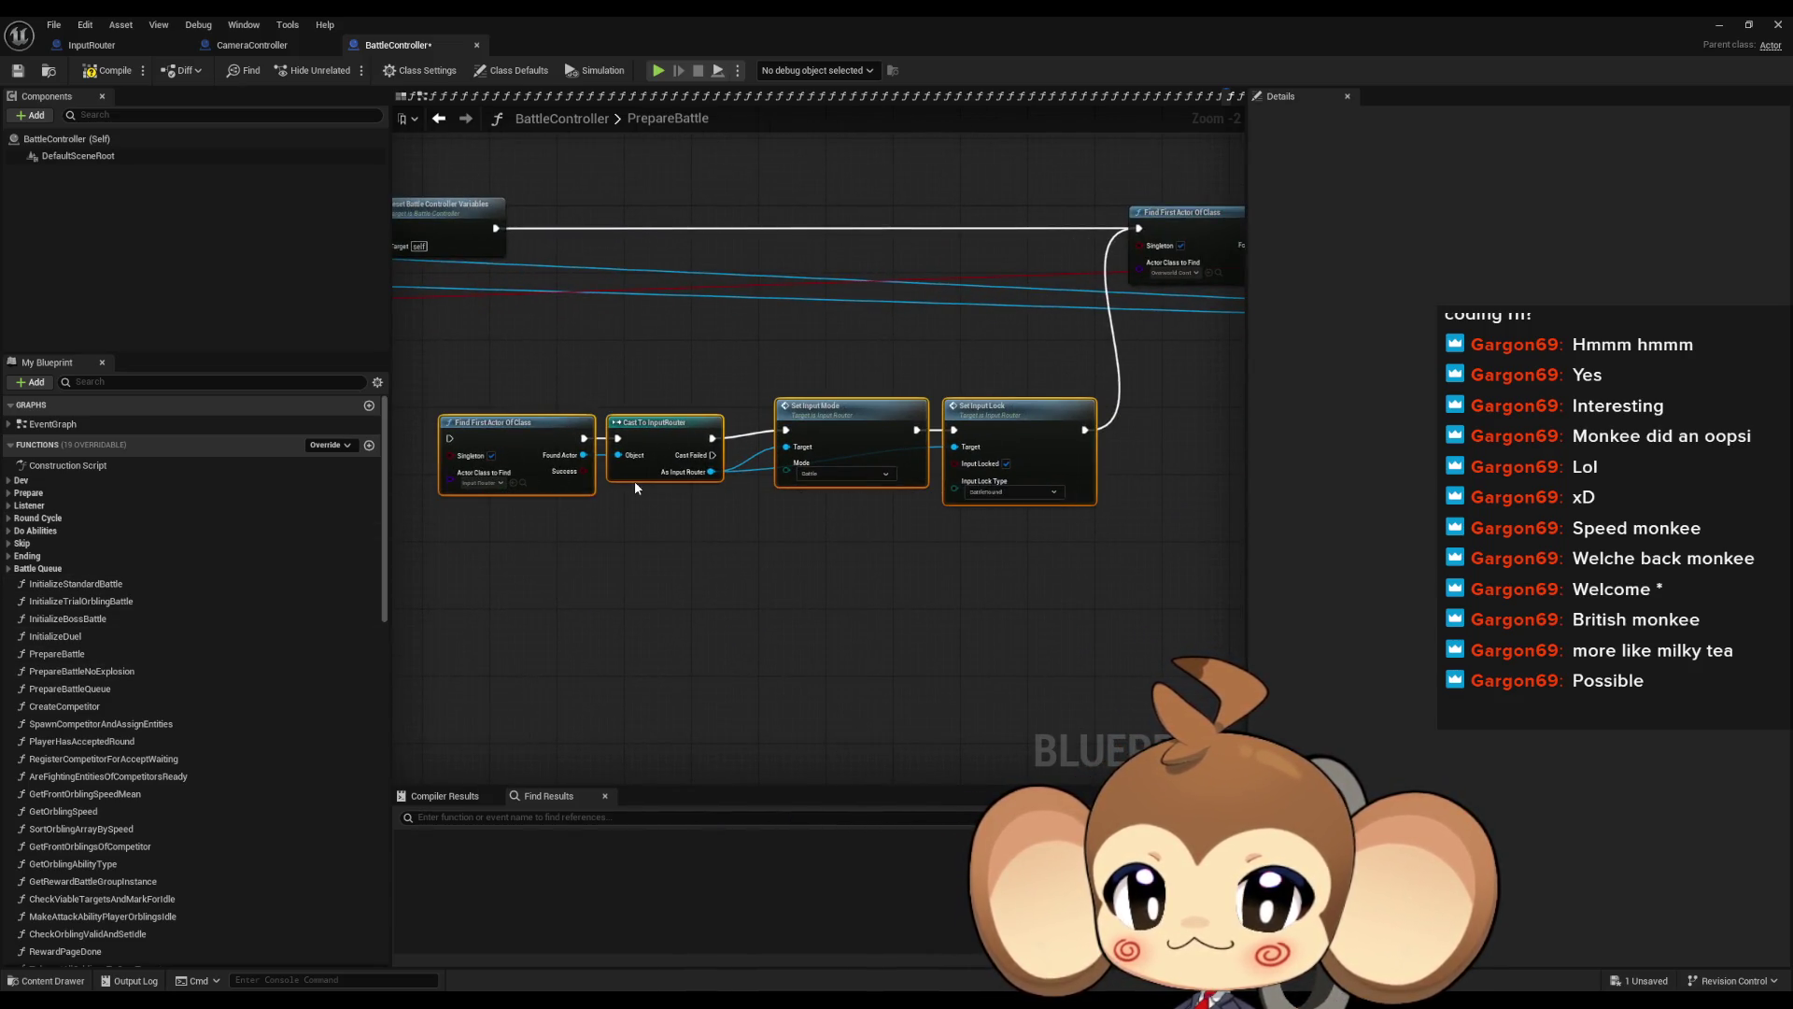
{"action": "mouse_move", "coordinate": [605, 470]}
{"action": "left_mouse_down"}
{"action": "mouse_move", "coordinate": [1231, 564]}
{"action": "mouse_move", "coordinate": [503, 535]}
{"action": "mouse_move", "coordinate": [621, 531]}
{"action": "left_mouse_up"}
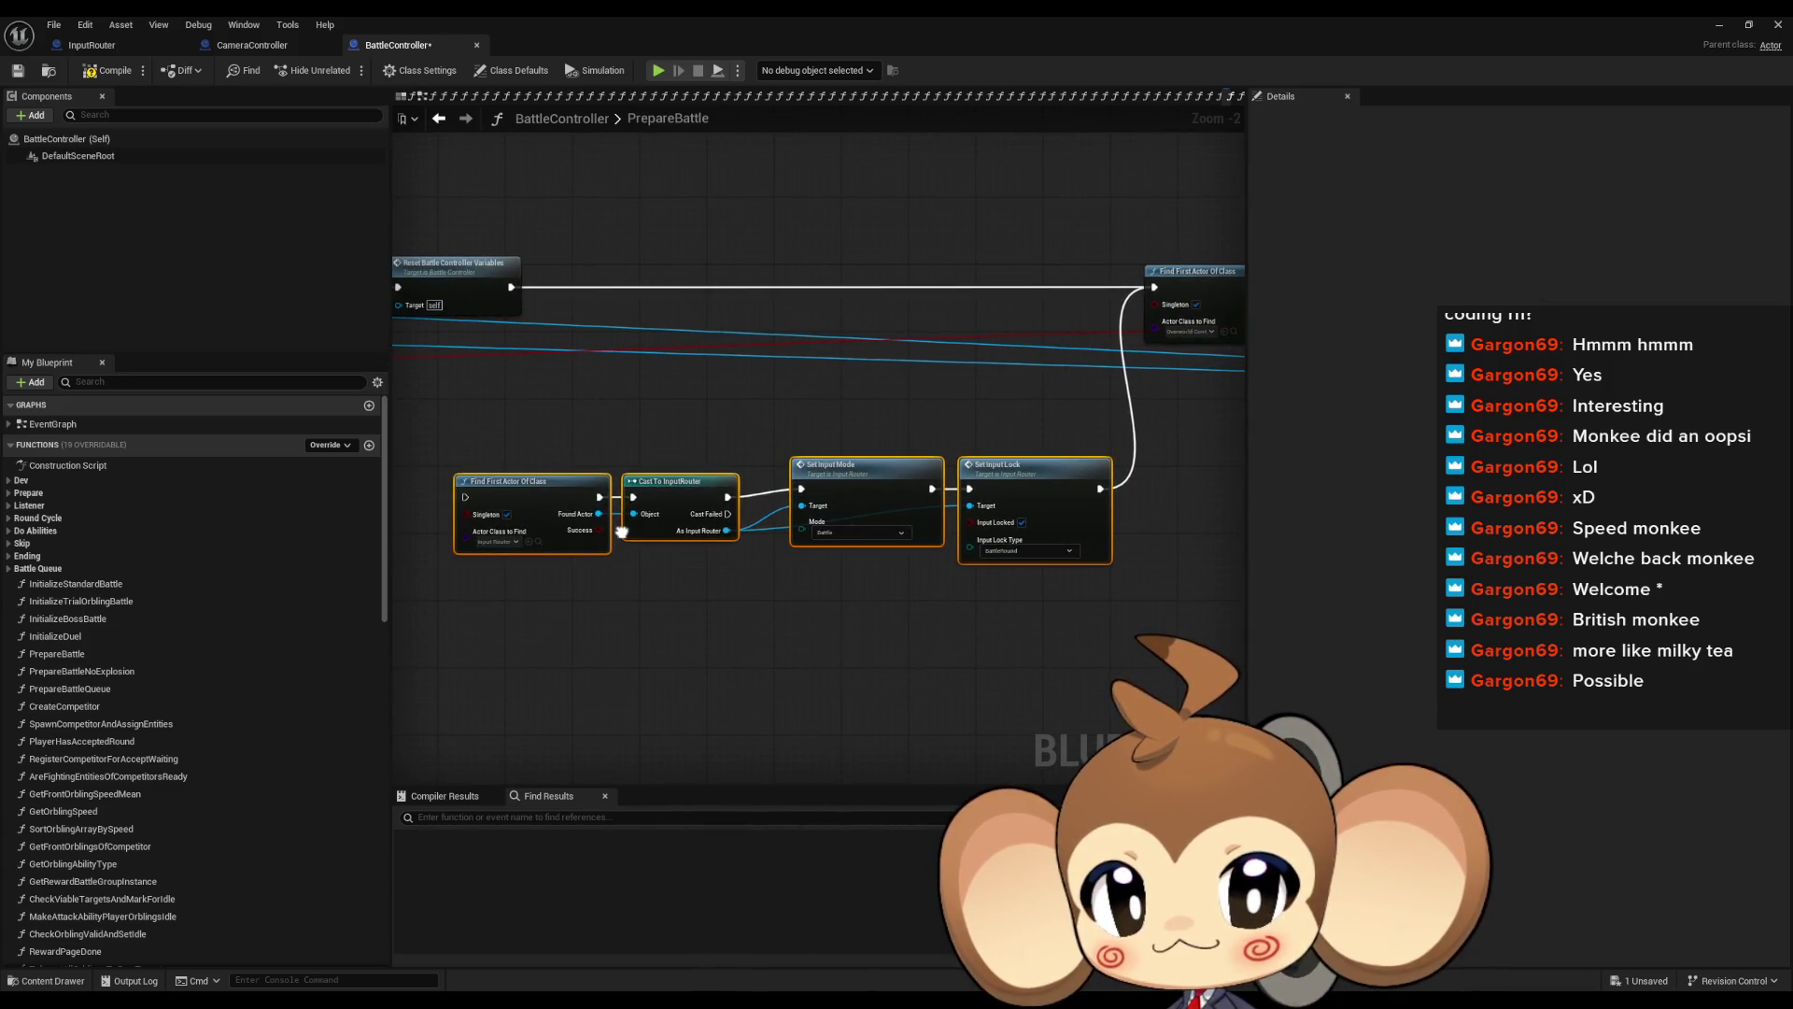
In PrepareBattleNoExplosion, lower the four input-router nodes and wire the variables reset into them
{"action": "double_click", "coordinate": [143, 672]}
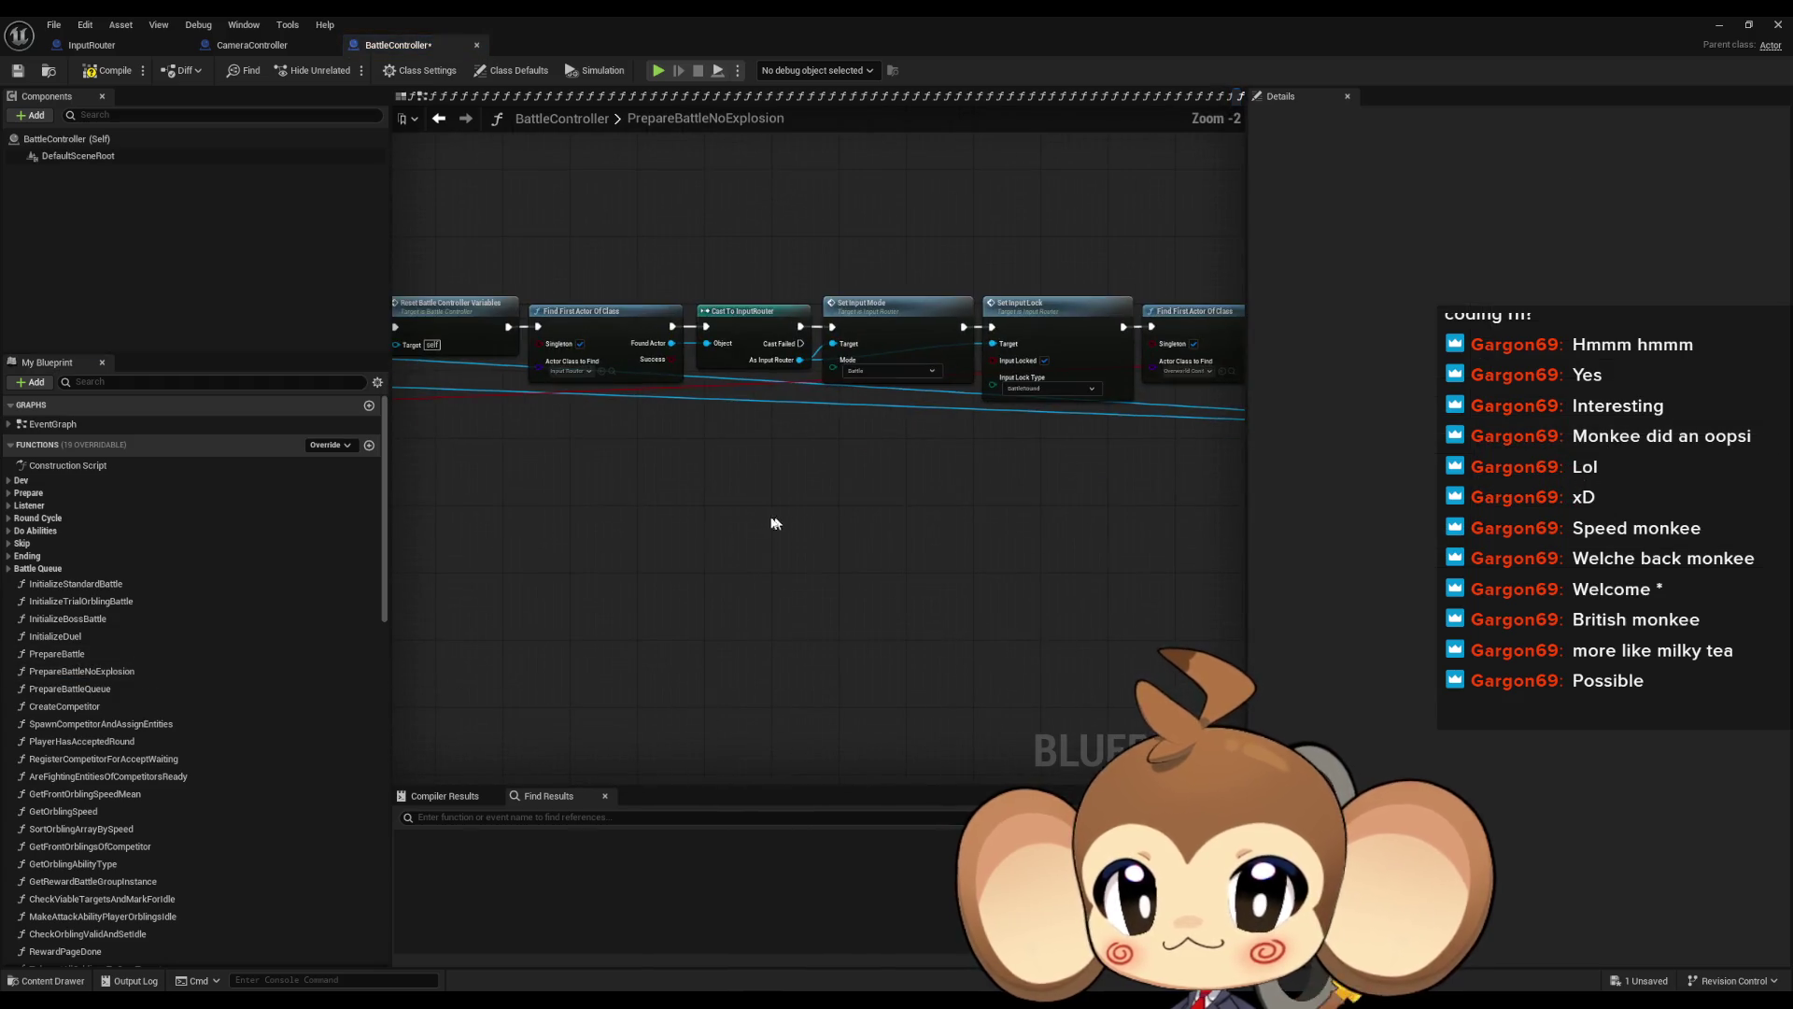
{"action": "scroll", "coordinate": [651, 317], "scroll_direction": "up", "scroll_amount": 1}
{"action": "left_click_drag", "start_coordinate": [1121, 387], "coordinate": [1062, 673]}
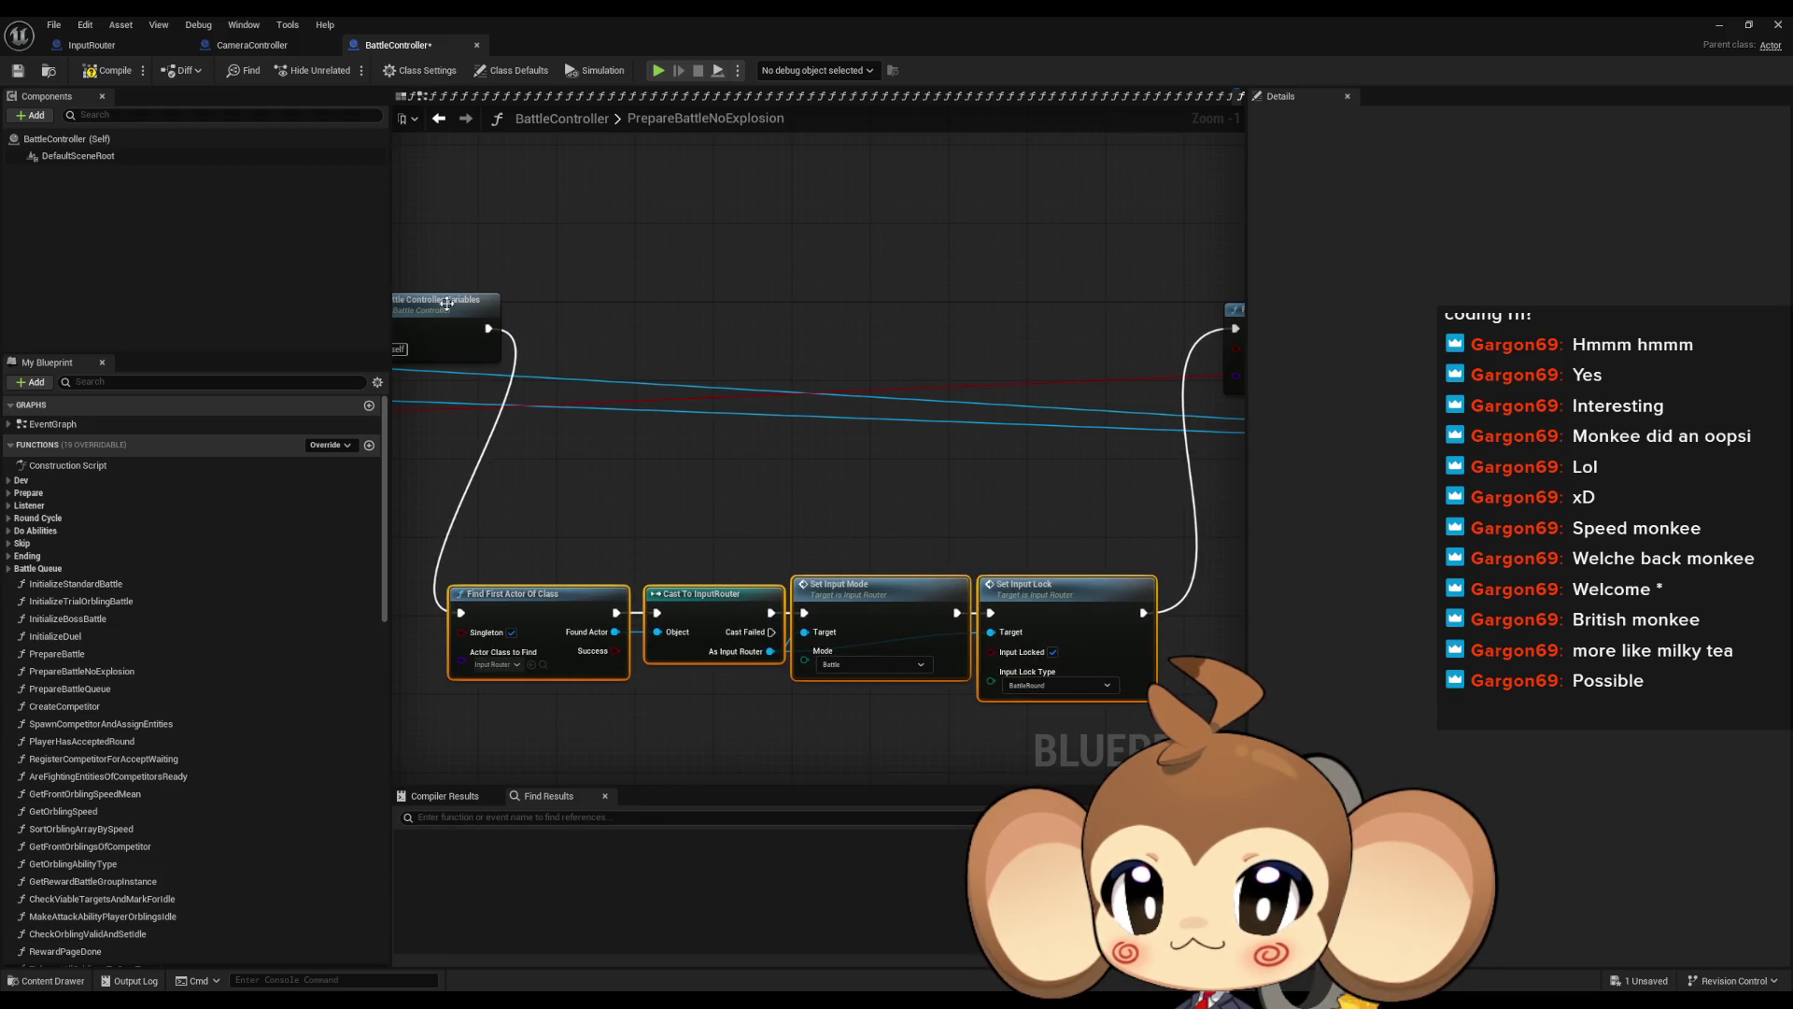
{"action": "left_click_drag", "start_coordinate": [485, 332], "coordinate": [878, 381]}
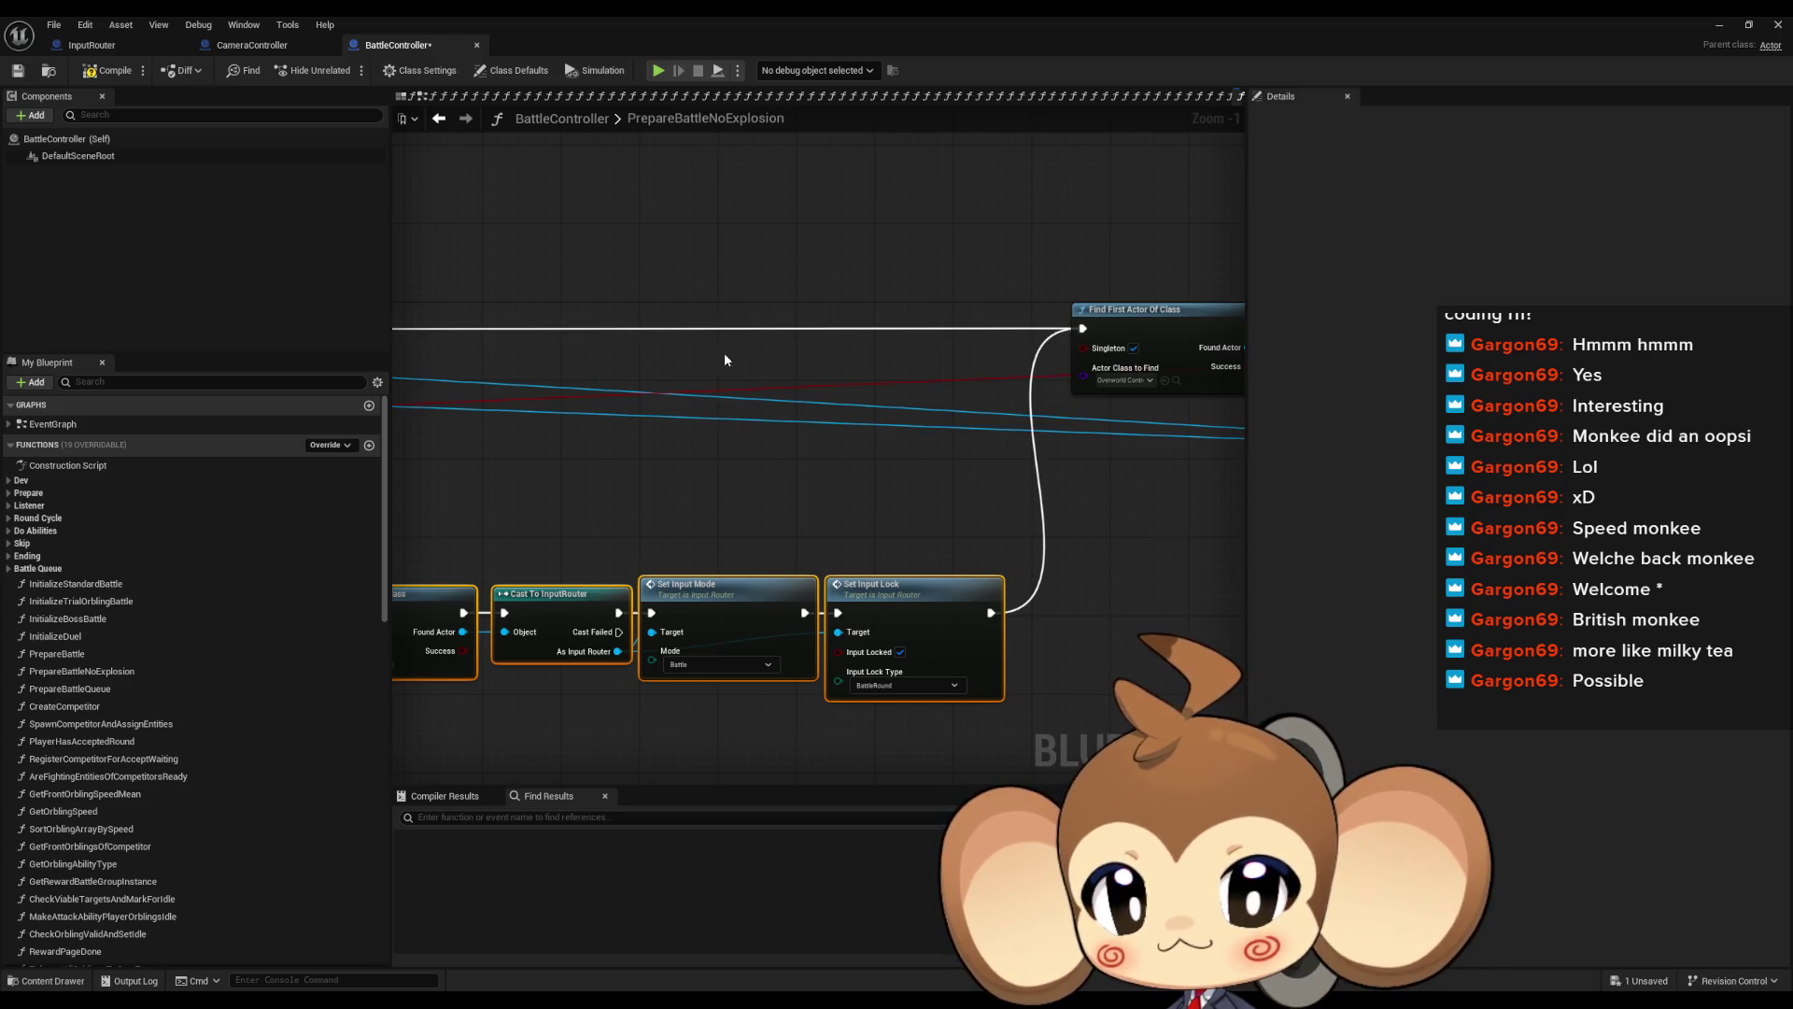
{"action": "left_click", "coordinate": [11, 495]}
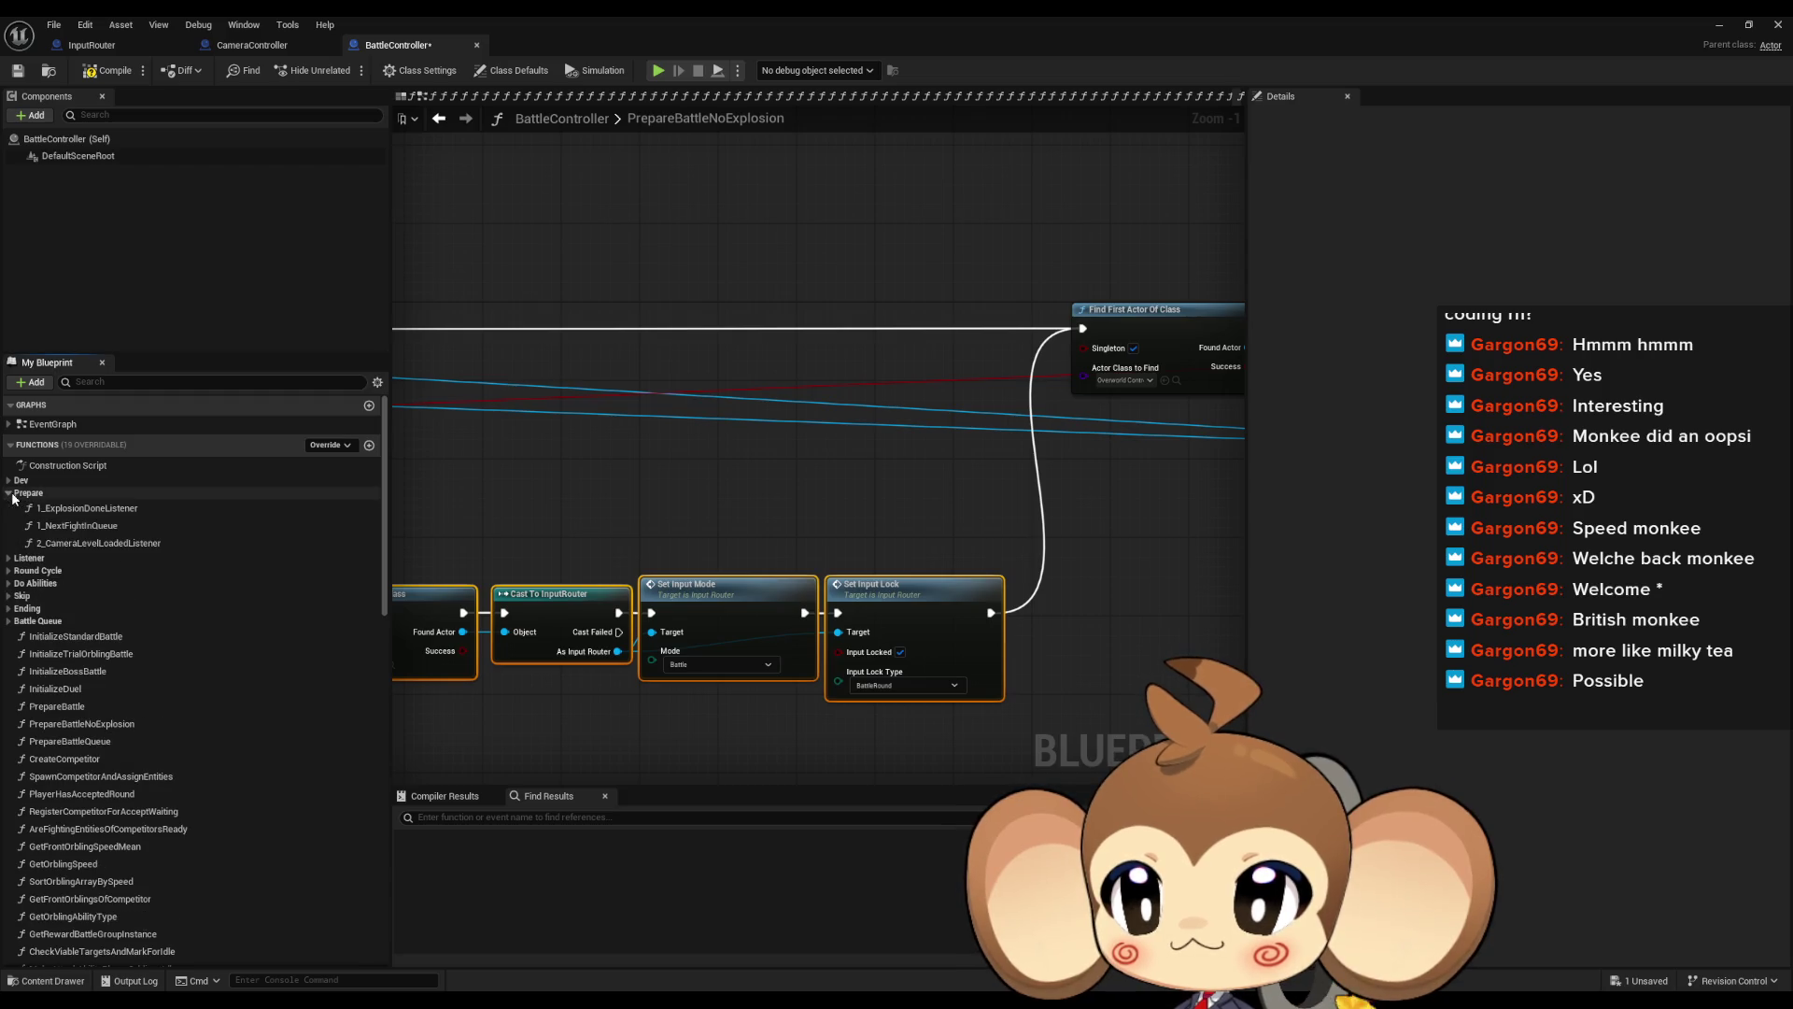
Open 1_ExplosionDoneListener and look over its Make Color, Freeze World Logic and battle UI nodes
{"action": "double_click", "coordinate": [66, 510]}
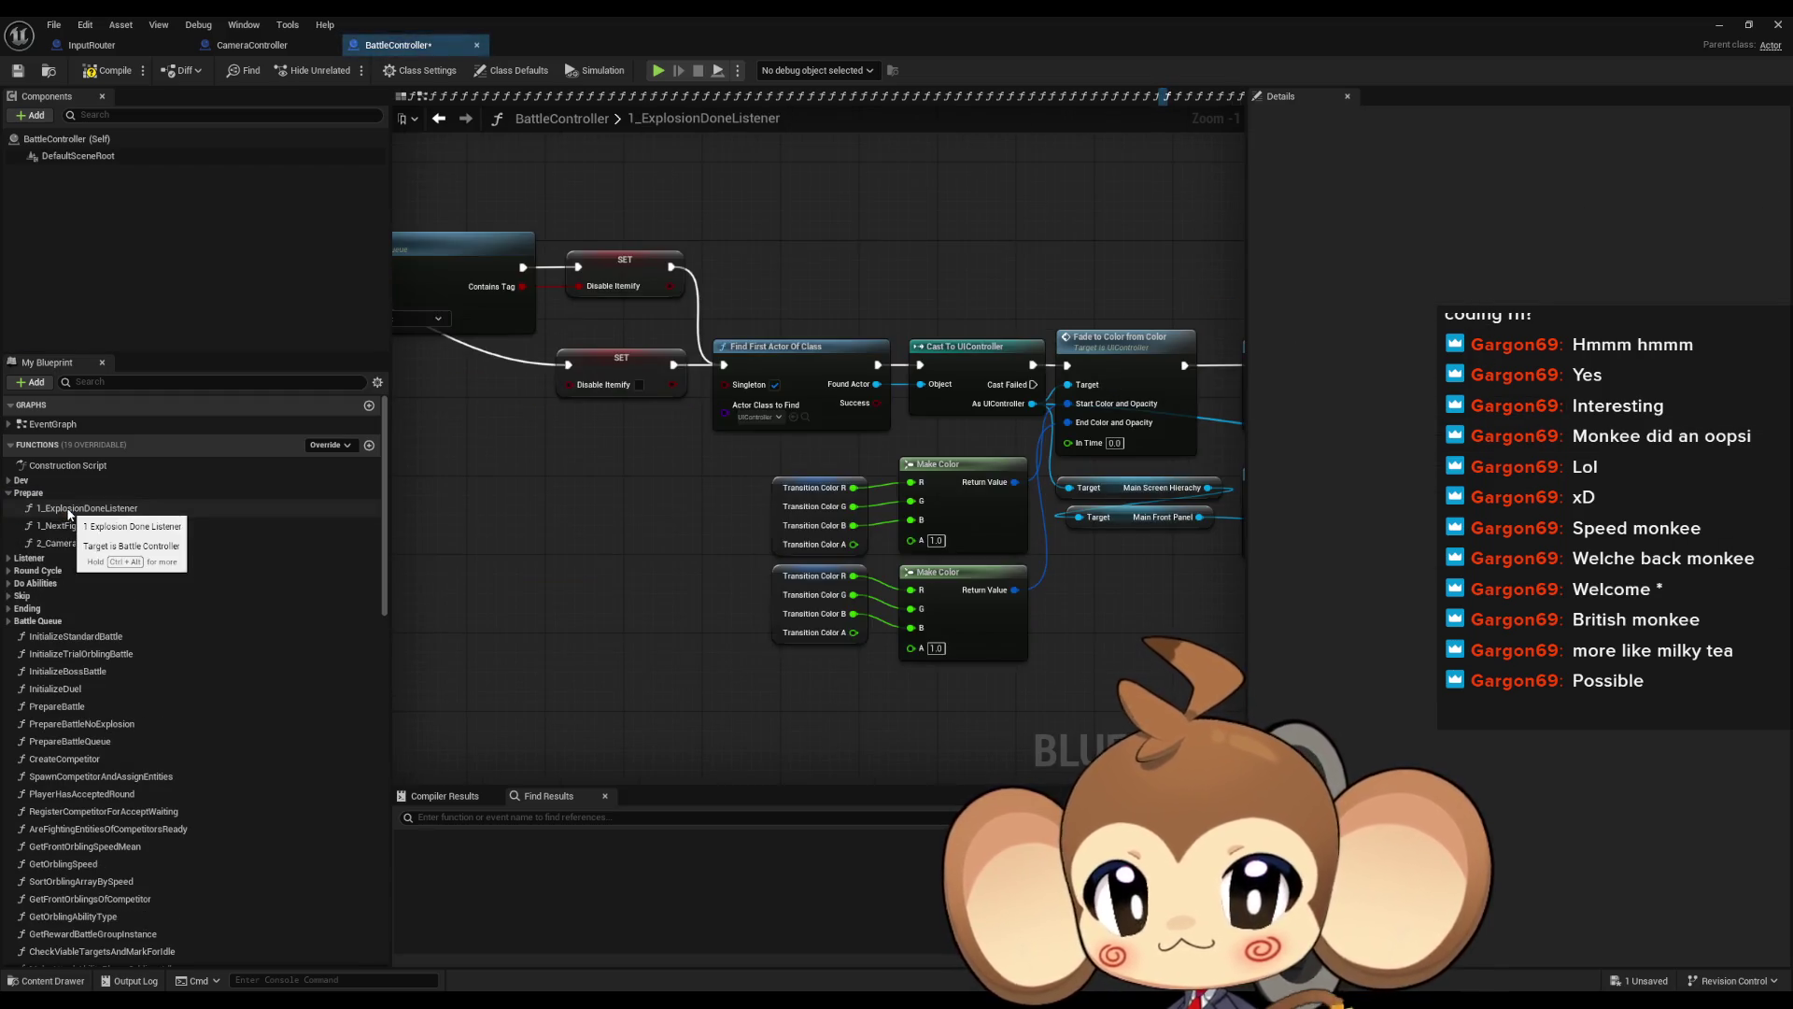
{"action": "scroll", "coordinate": [770, 543], "scroll_direction": "down", "scroll_amount": 3}
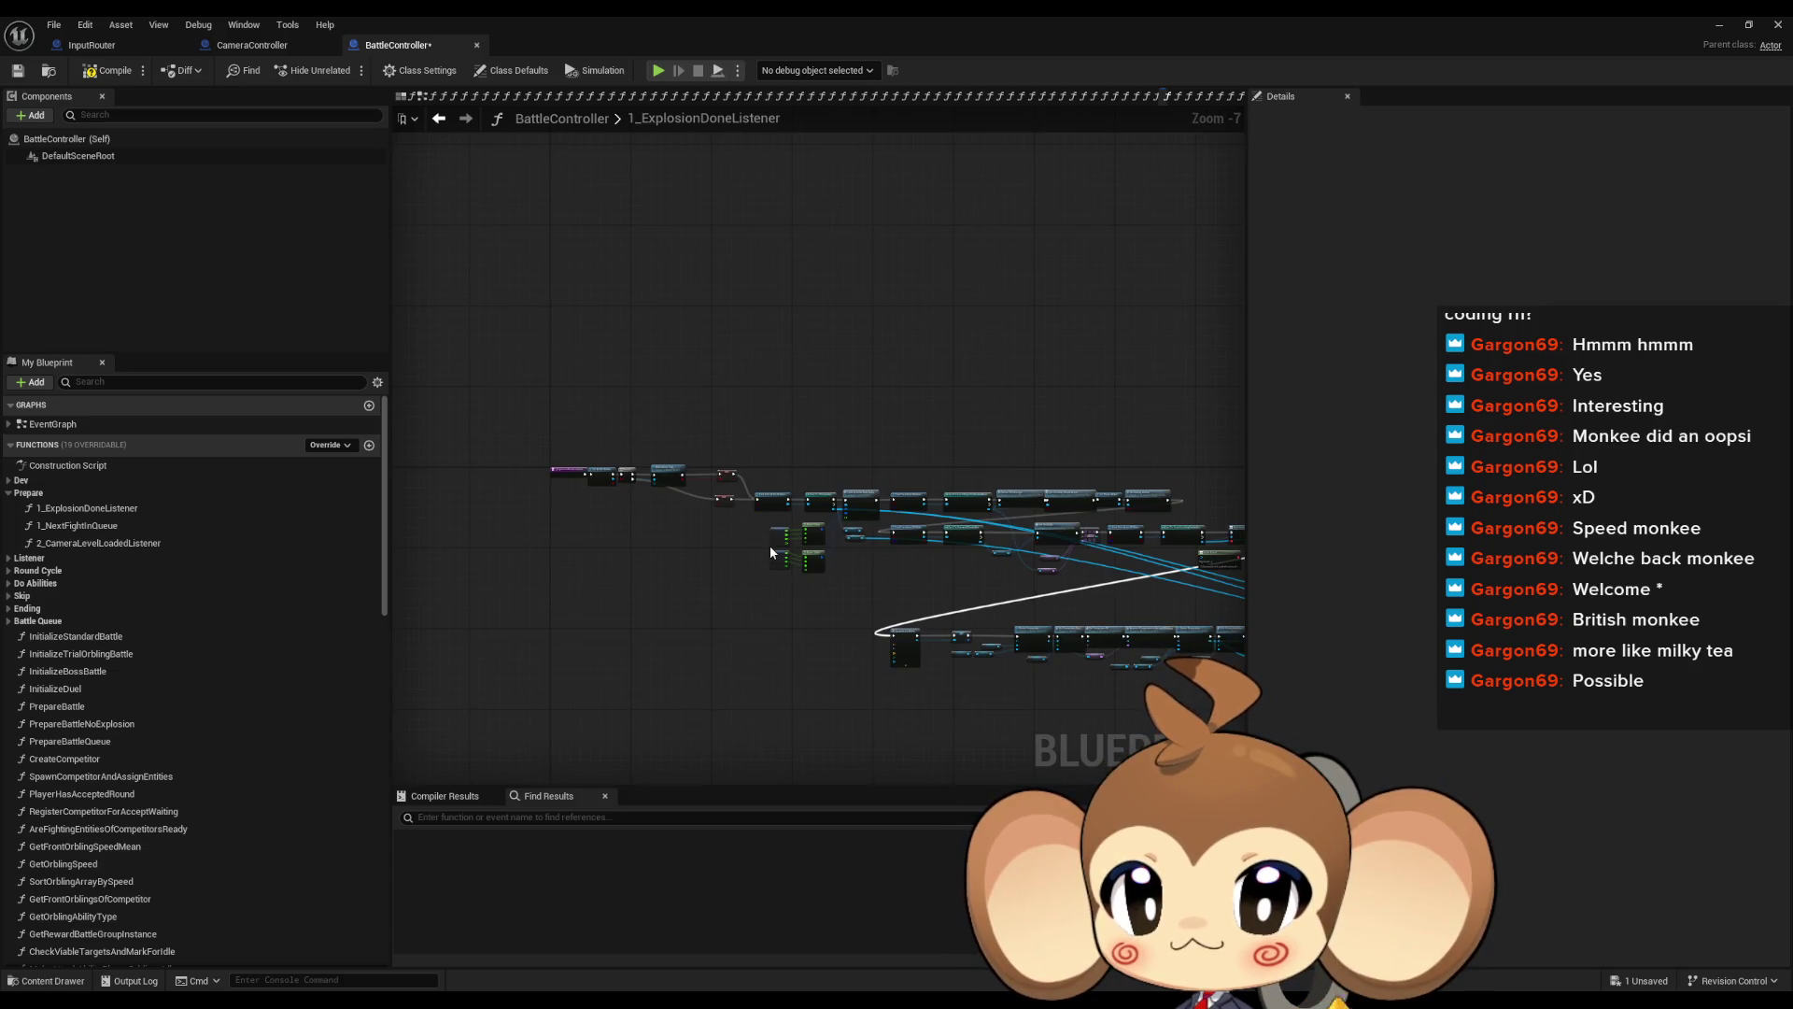
{"action": "scroll", "coordinate": [765, 529], "scroll_direction": "up", "scroll_amount": 1}
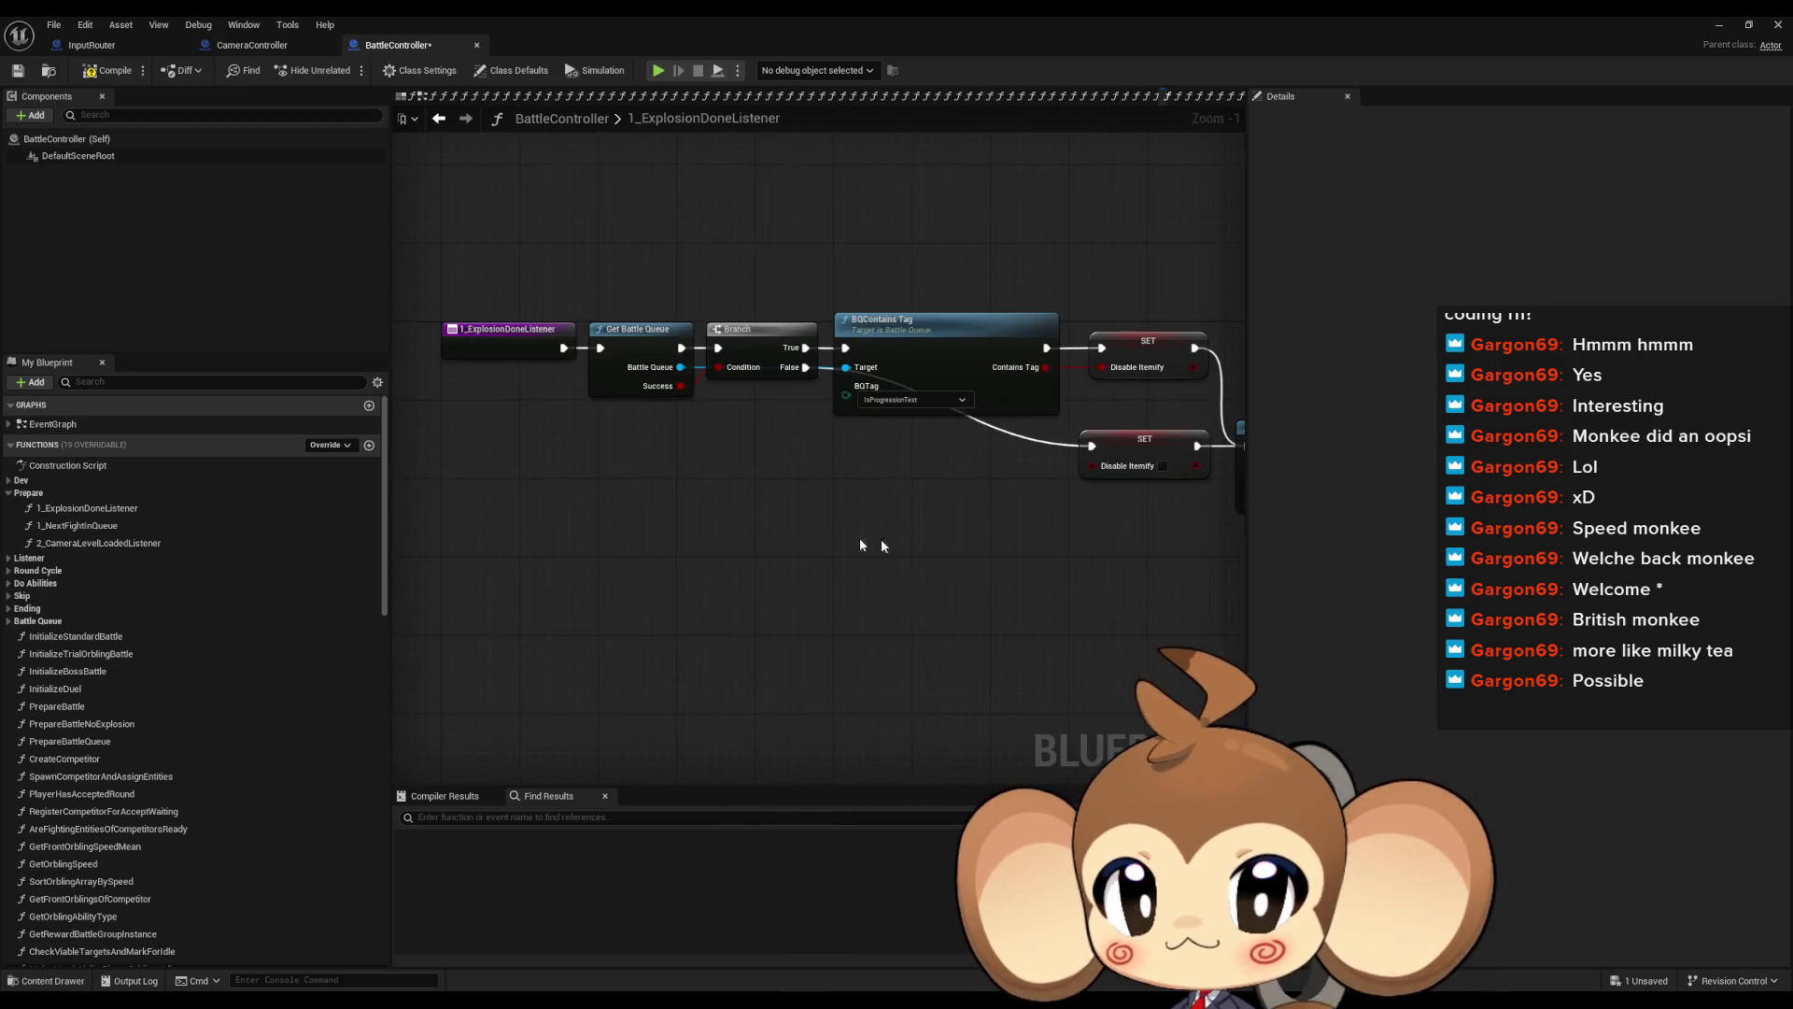
{"action": "scroll", "coordinate": [646, 480], "scroll_direction": "up", "scroll_amount": 1}
{"action": "left_click_drag", "start_coordinate": [646, 480], "coordinate": [485, 485]}
{"action": "left_click_drag", "start_coordinate": [766, 498], "coordinate": [598, 479]}
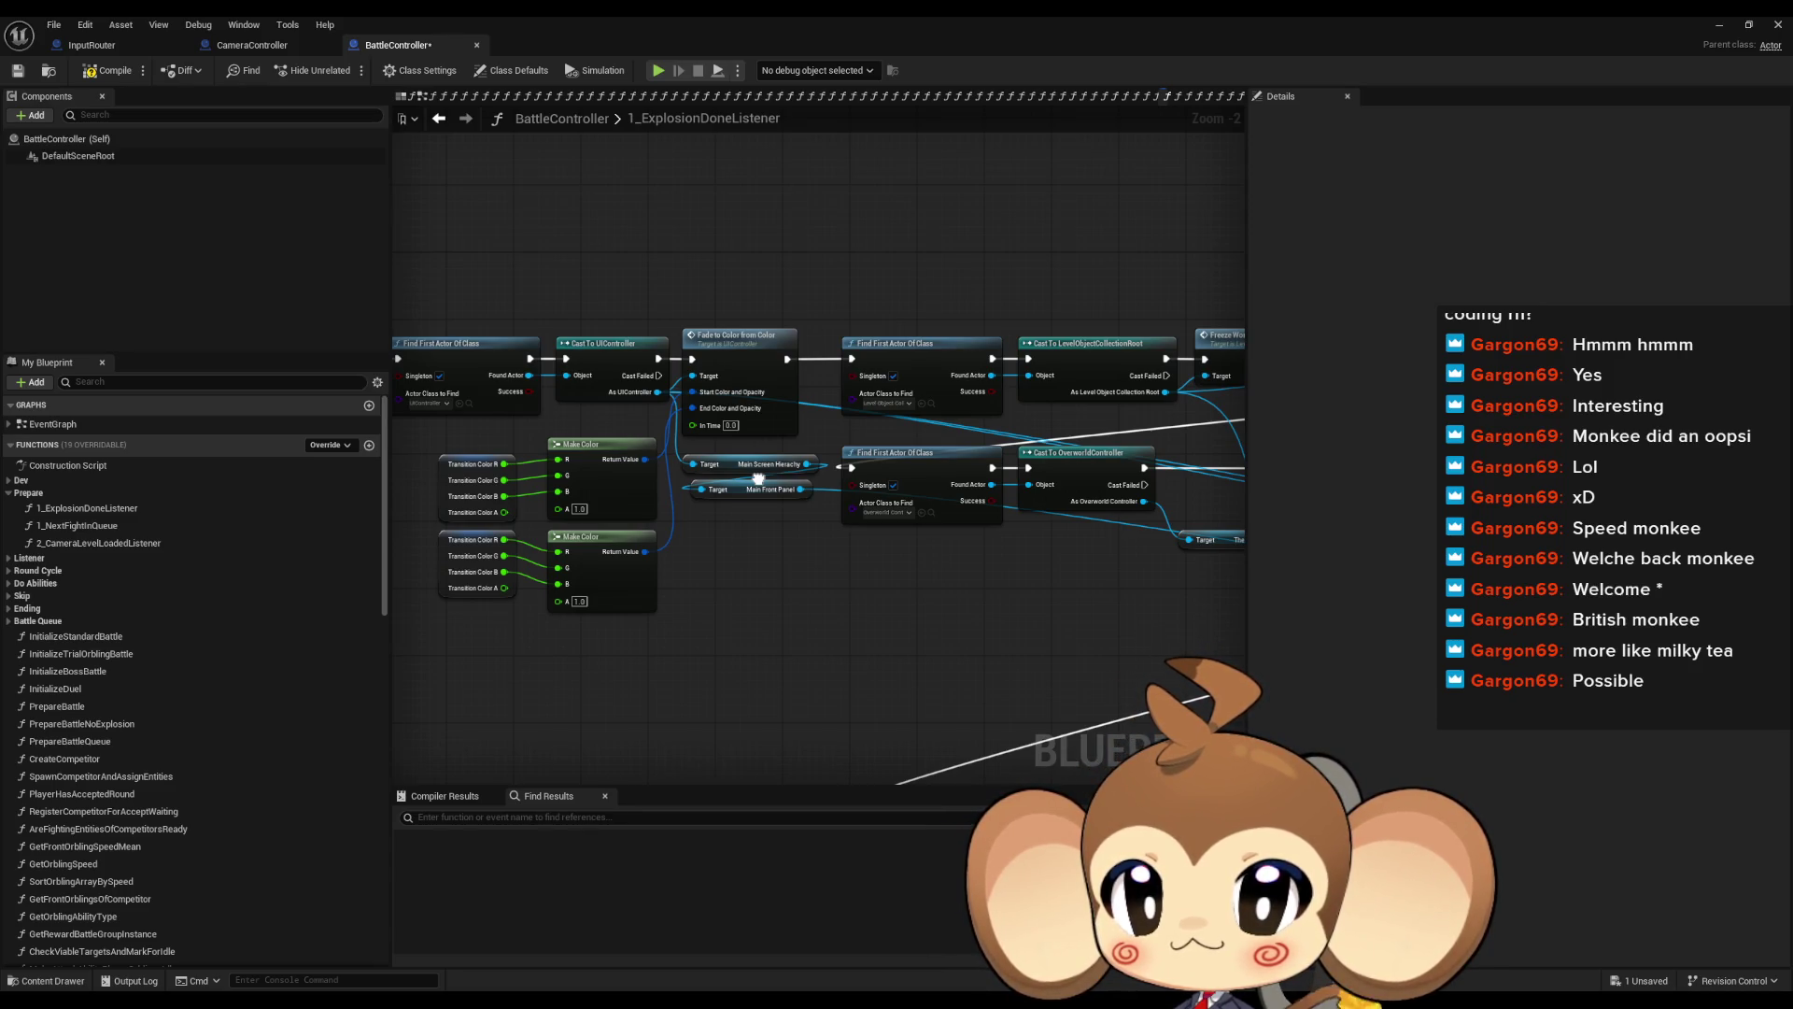
{"action": "mouse_move", "coordinate": [758, 479]}
{"action": "left_mouse_down"}
{"action": "mouse_move", "coordinate": [363, 483]}
{"action": "mouse_move", "coordinate": [465, 489]}
{"action": "mouse_move", "coordinate": [397, 535]}
{"action": "mouse_move", "coordinate": [631, 539]}
{"action": "mouse_move", "coordinate": [579, 560]}
{"action": "mouse_move", "coordinate": [470, 515]}
{"action": "mouse_move", "coordinate": [1164, 286]}
{"action": "mouse_move", "coordinate": [1191, 253]}
{"action": "mouse_move", "coordinate": [889, 294]}
{"action": "mouse_move", "coordinate": [520, 237]}
{"action": "mouse_move", "coordinate": [608, 243]}
{"action": "mouse_move", "coordinate": [668, 255]}
{"action": "mouse_move", "coordinate": [272, 230]}
{"action": "left_mouse_up"}
{"action": "left_click_drag", "start_coordinate": [1121, 430], "coordinate": [336, 383]}
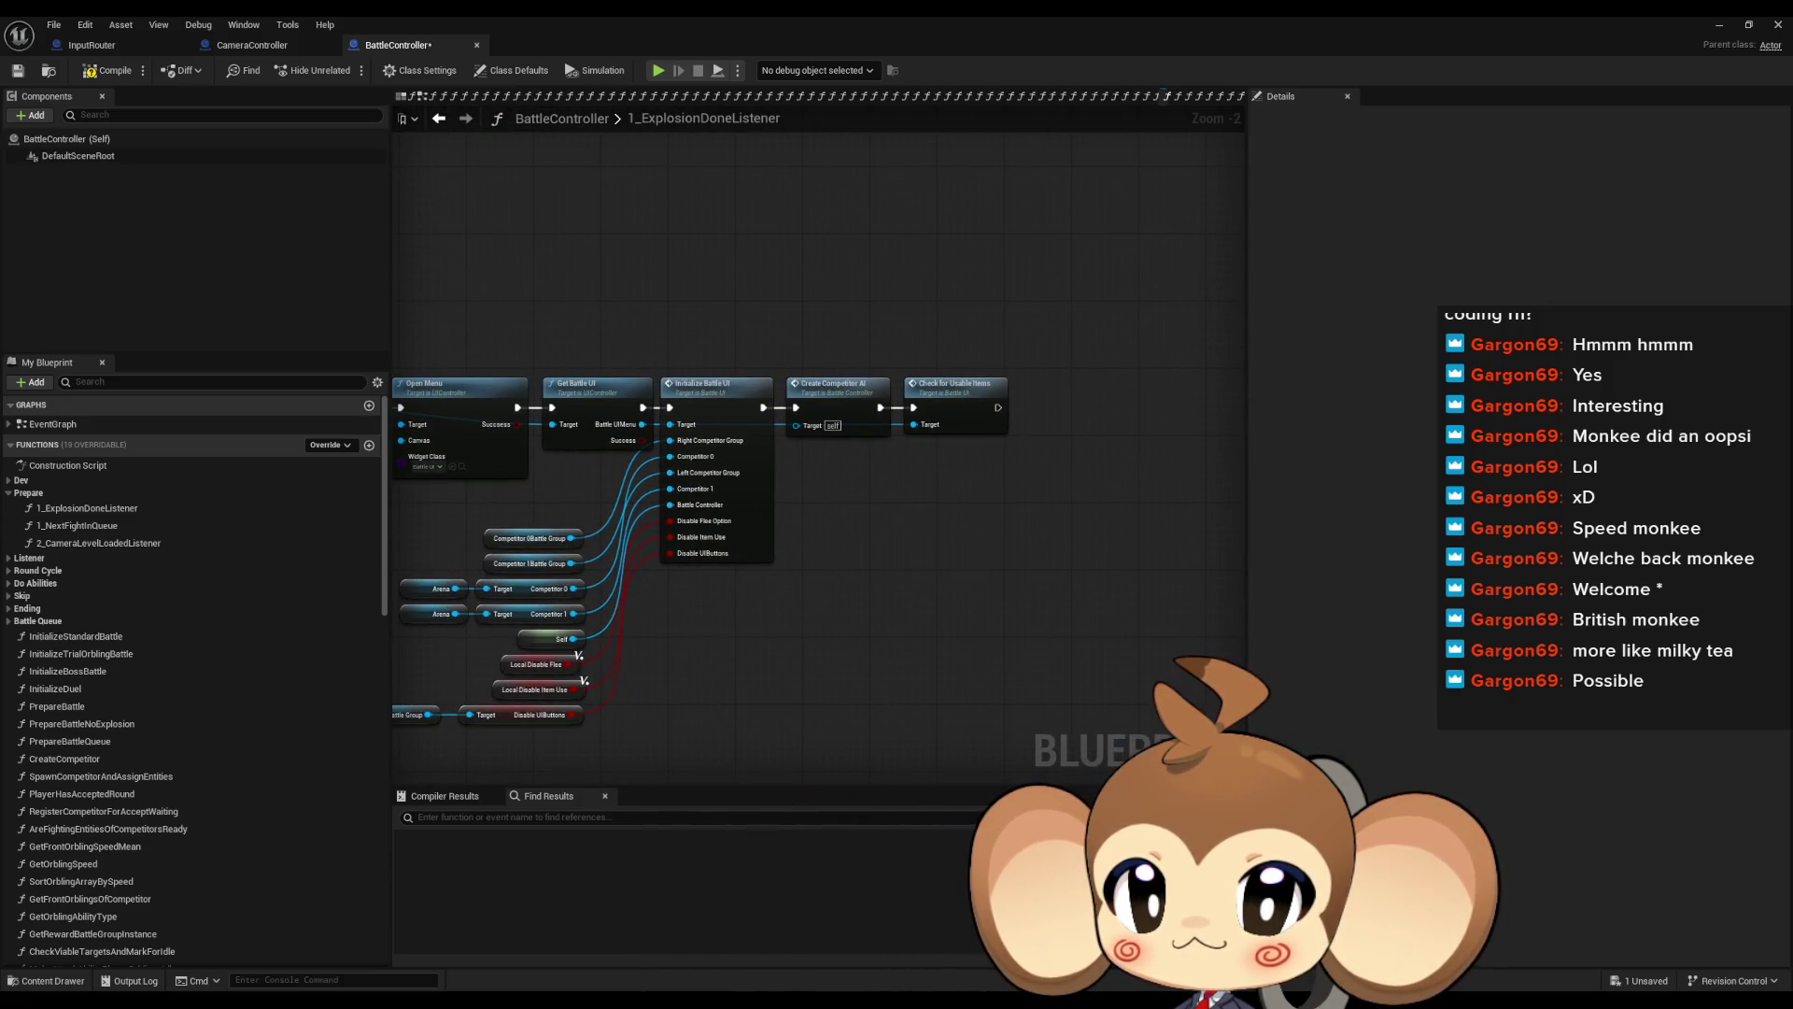
Place the Find First Actor, Cast To InputRouter and Set Input Mode chain below the event node
{"action": "scroll", "coordinate": [653, 421], "scroll_direction": "down", "scroll_amount": 2}
{"action": "scroll", "coordinate": [537, 404], "scroll_direction": "down", "scroll_amount": 2}
{"action": "scroll", "coordinate": [822, 415], "scroll_direction": "up", "scroll_amount": 3}
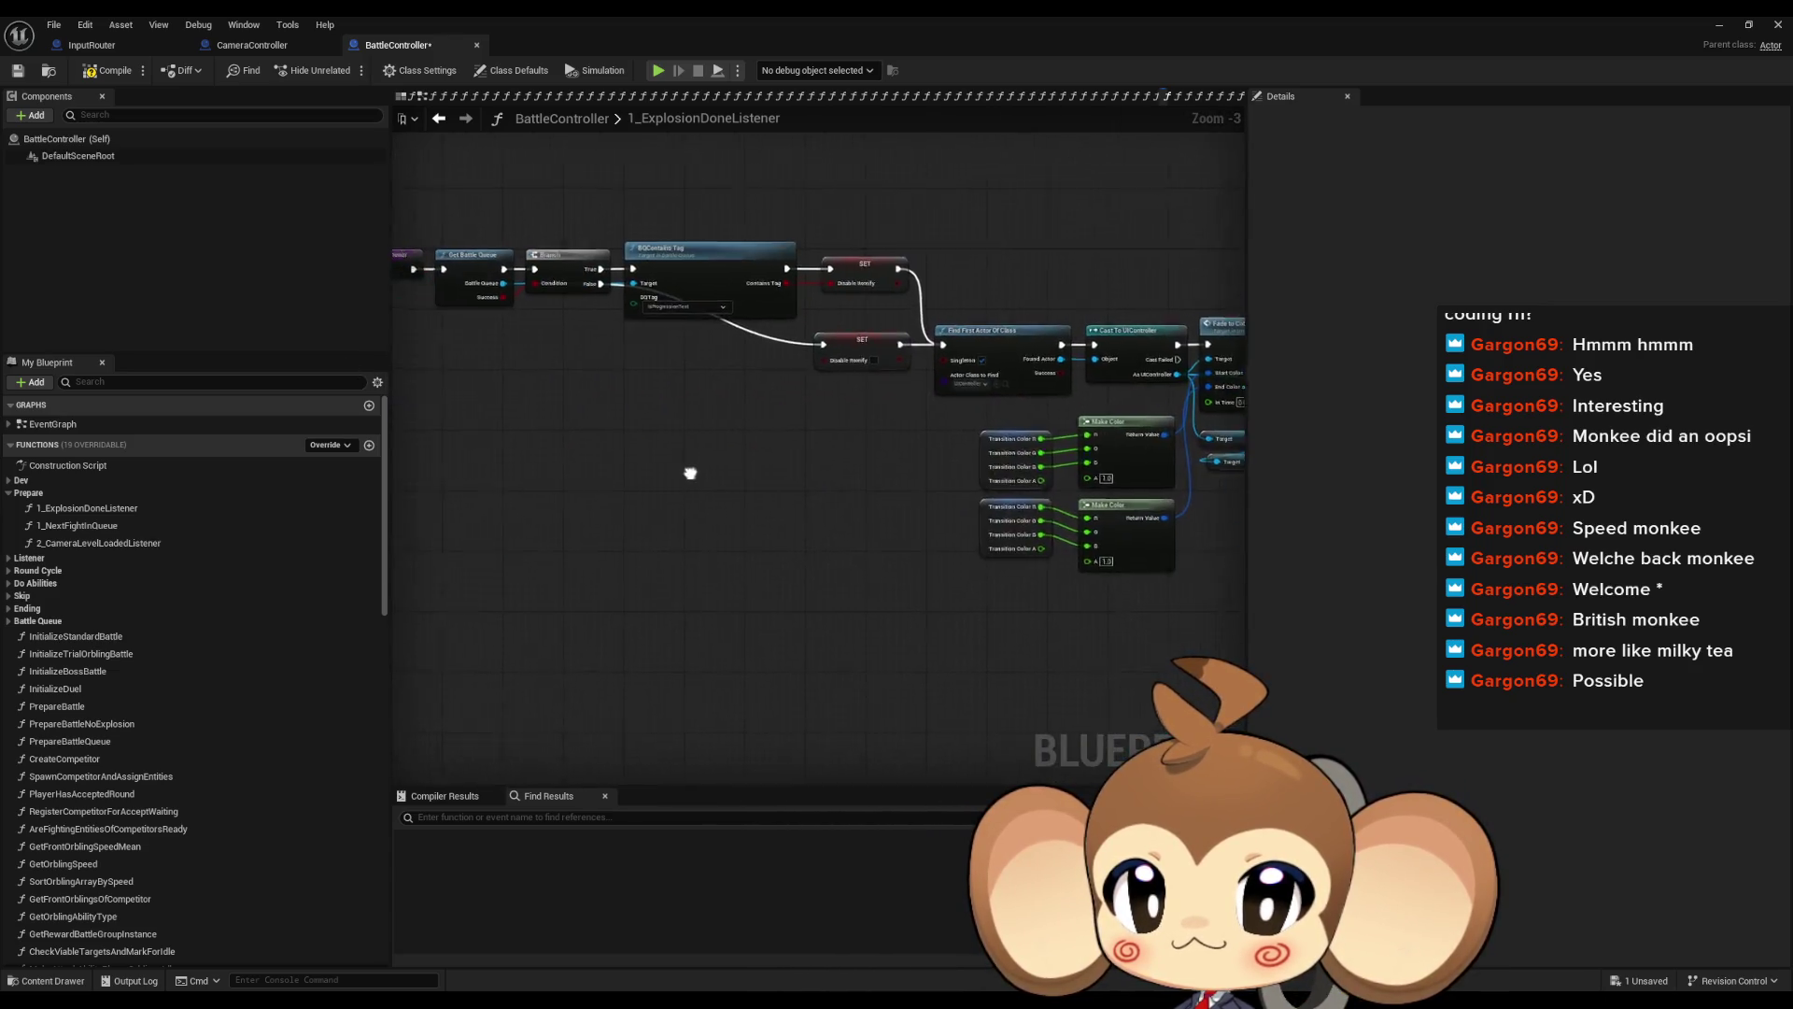
{"action": "left_click_drag", "start_coordinate": [551, 462], "coordinate": [679, 452]}
{"action": "left_click_drag", "start_coordinate": [976, 579], "coordinate": [598, 487]}
{"action": "scroll", "coordinate": [599, 486], "scroll_direction": "up", "scroll_amount": 3}
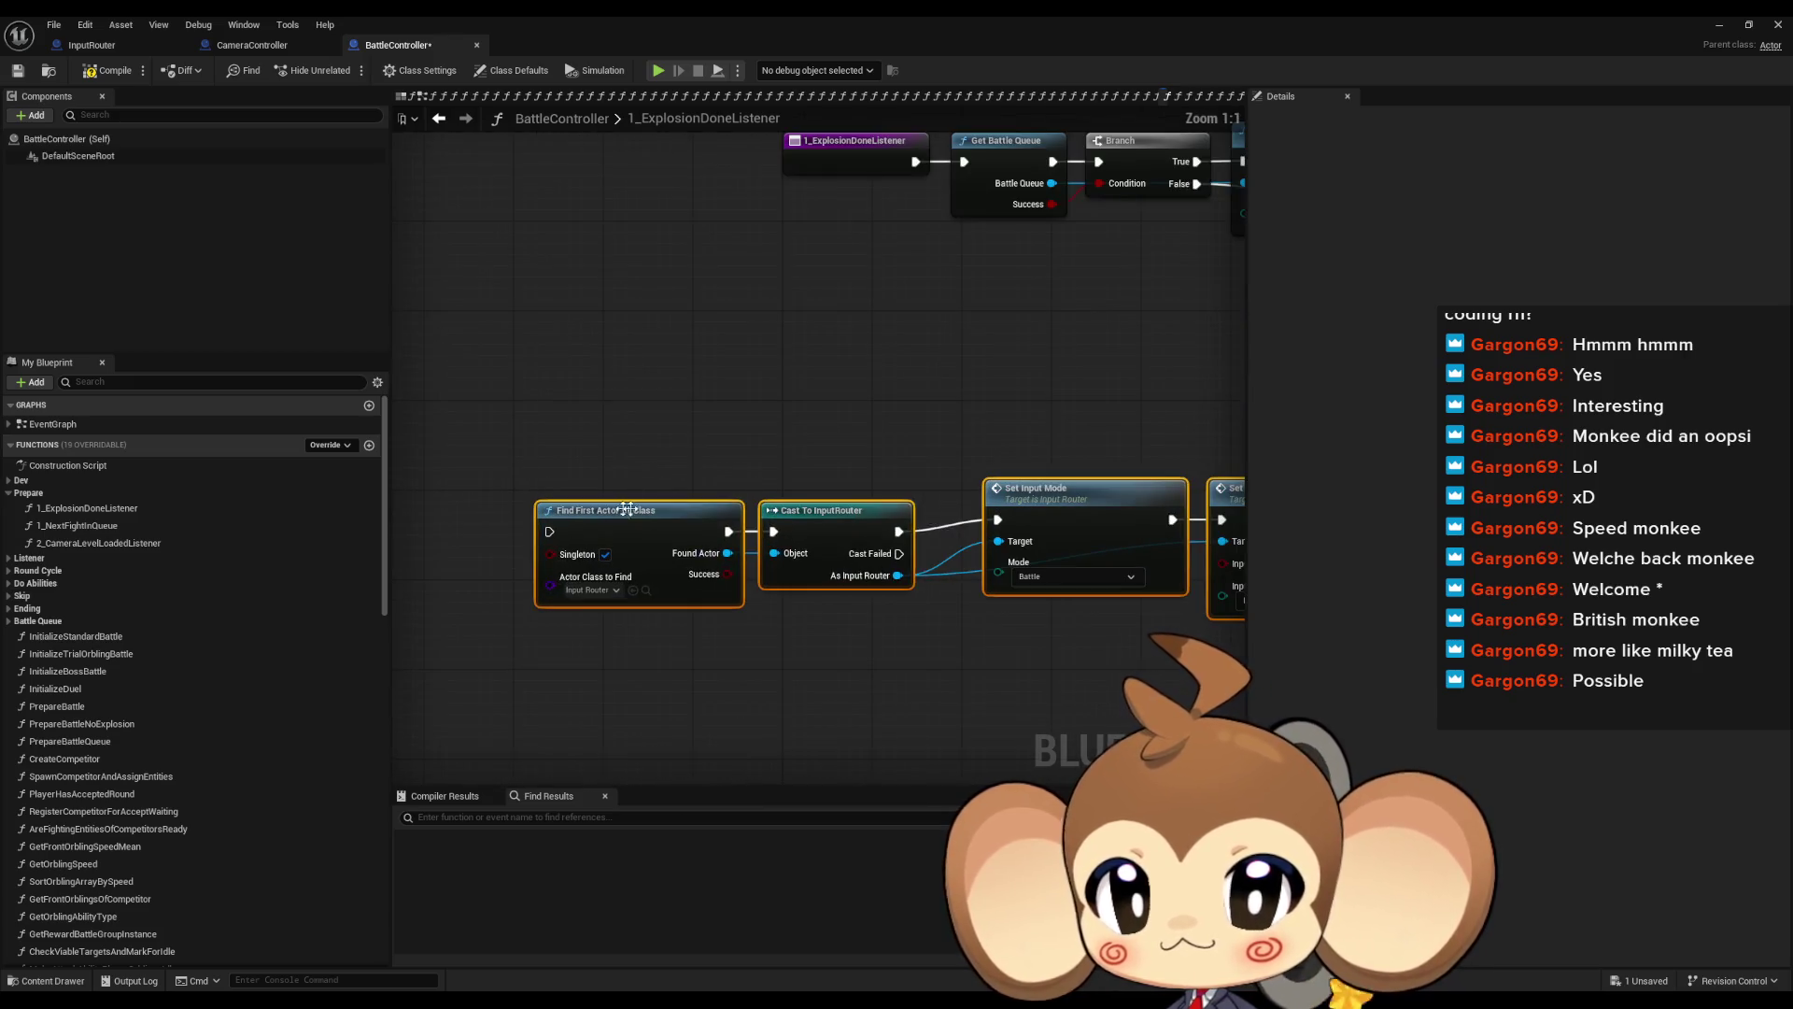
List every reference to the Cast To InputRouter node
{"action": "right_click", "coordinate": [771, 474]}
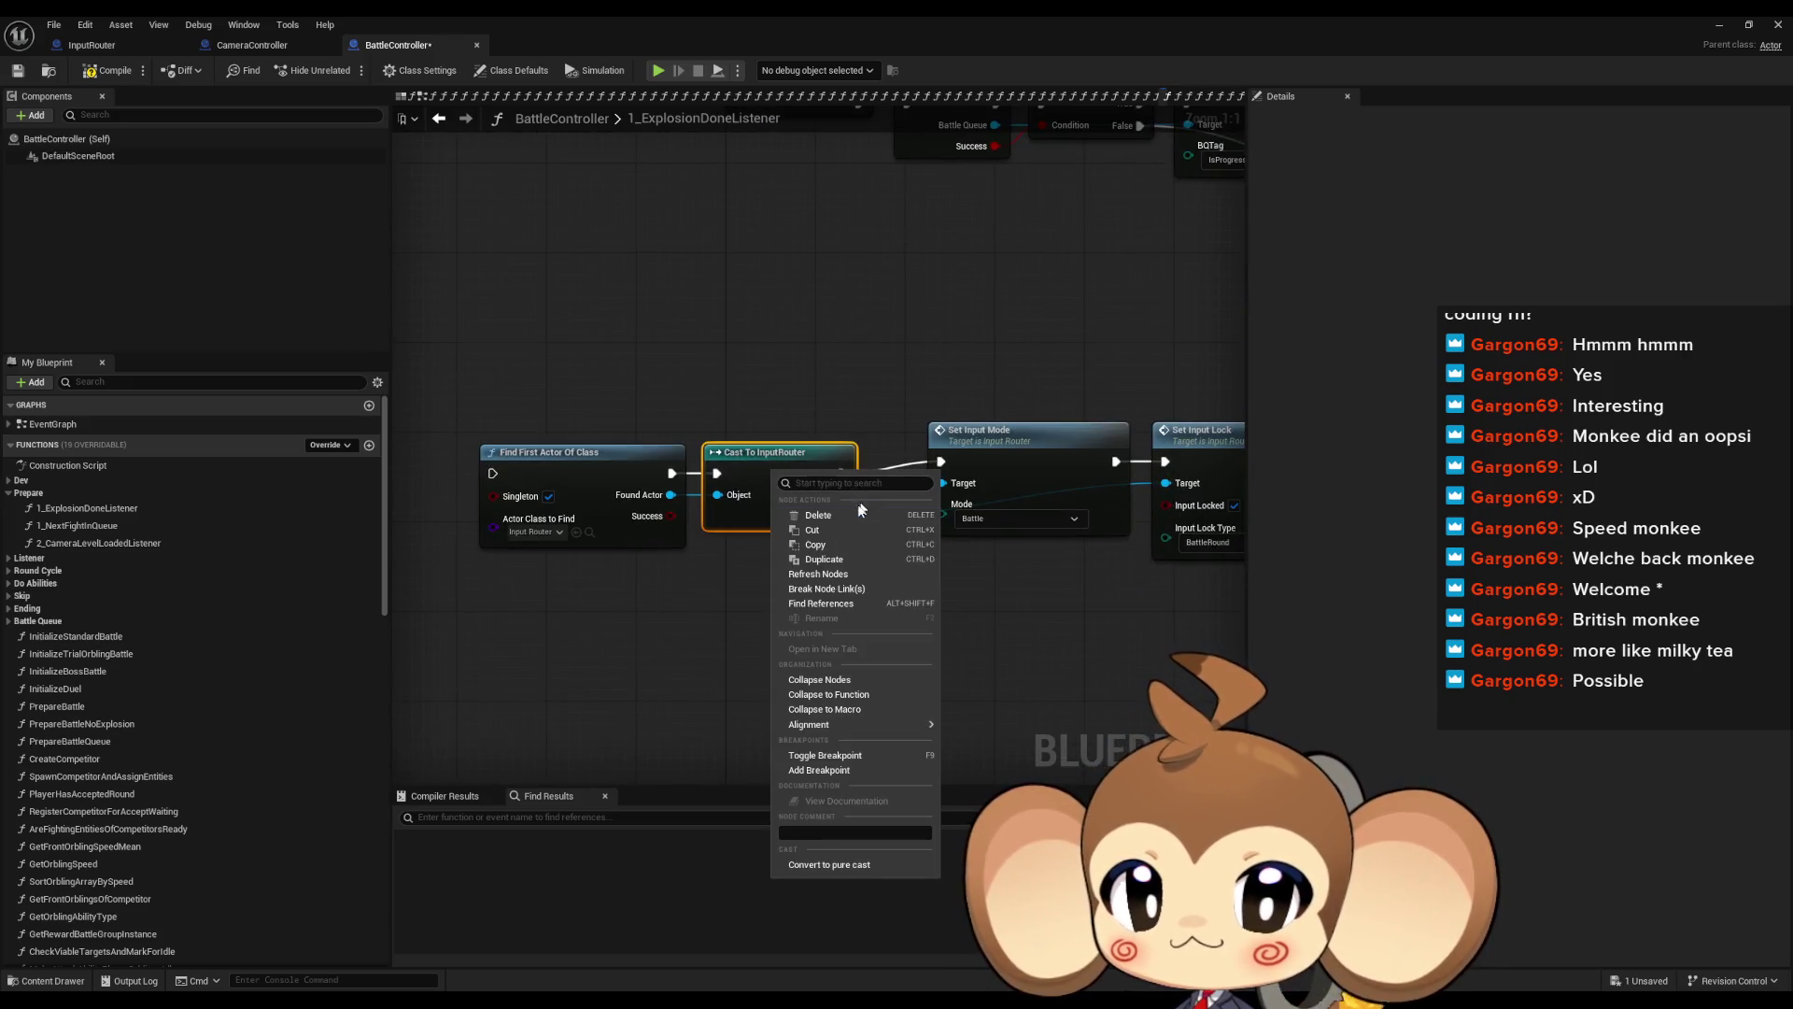
{"action": "left_click", "coordinate": [860, 604]}
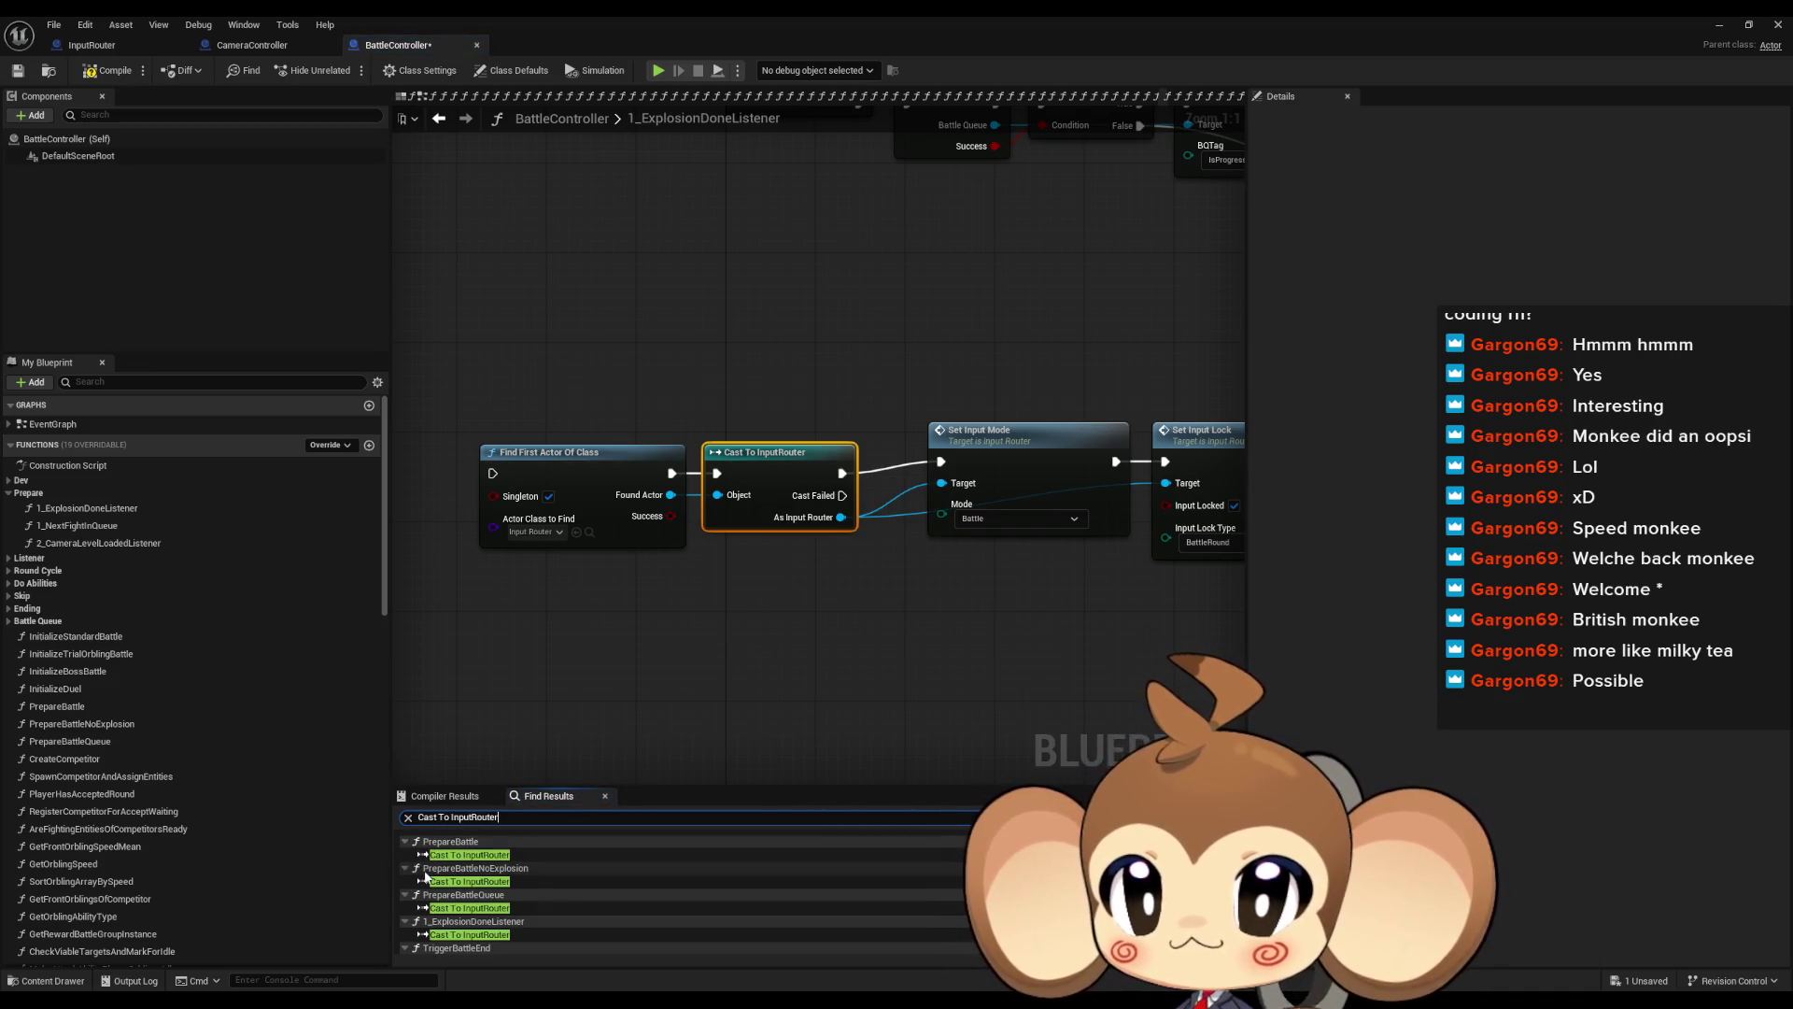
{"action": "scroll", "coordinate": [464, 871], "scroll_direction": "down", "scroll_amount": 1}
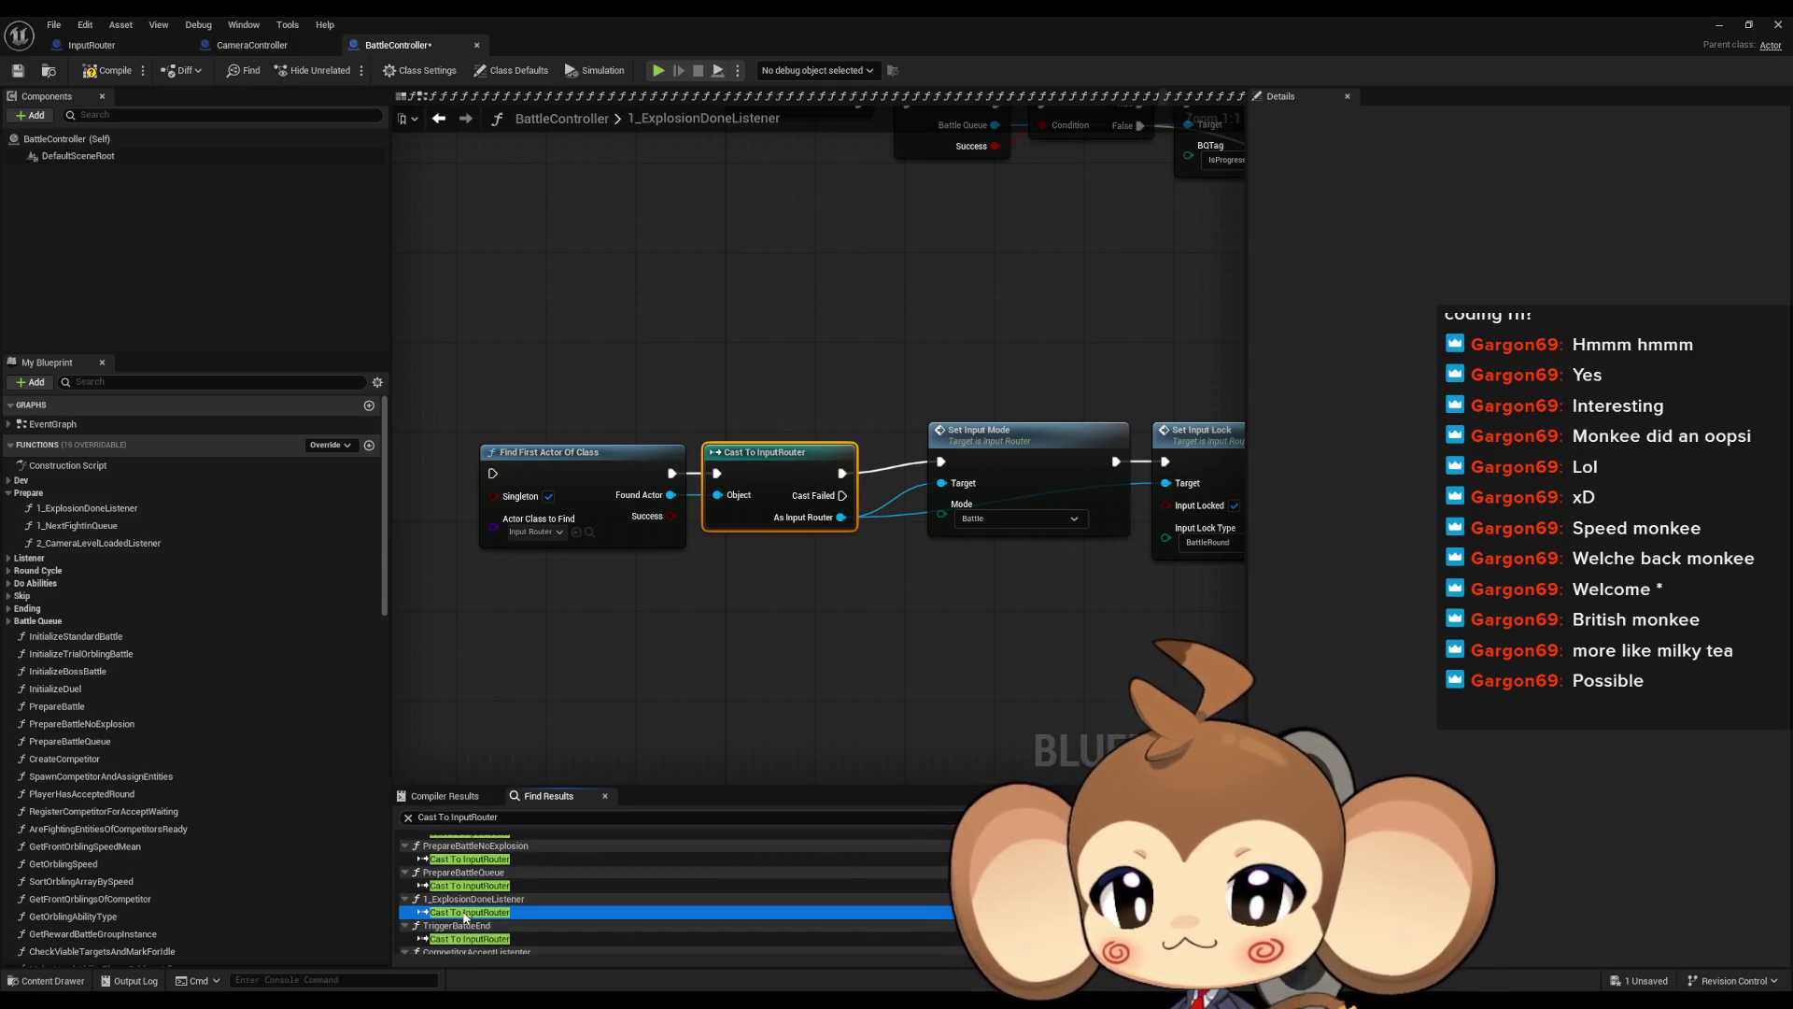
{"action": "scroll", "coordinate": [856, 618], "scroll_direction": "down", "scroll_amount": 2}
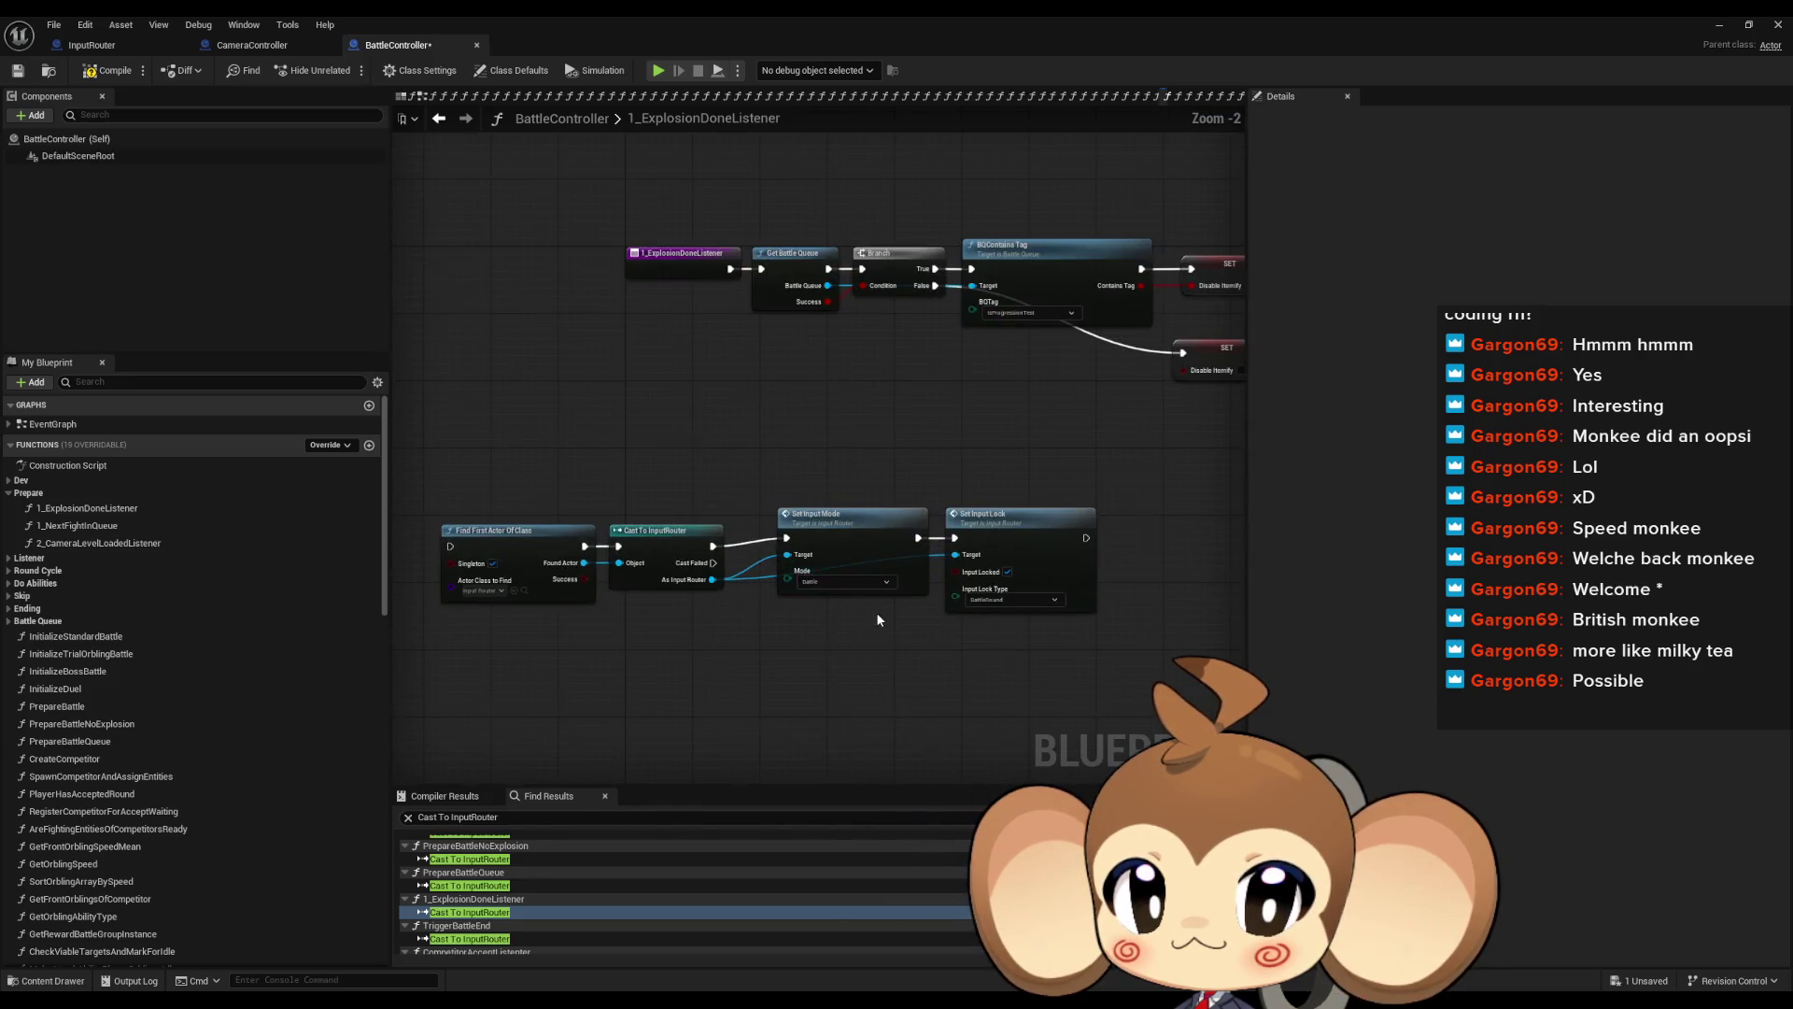
{"action": "scroll", "coordinate": [892, 618], "scroll_direction": "up", "scroll_amount": 2}
Select Set Input Mode, then start a play-in-editor session from the level editor
{"action": "left_click", "coordinate": [822, 511]}
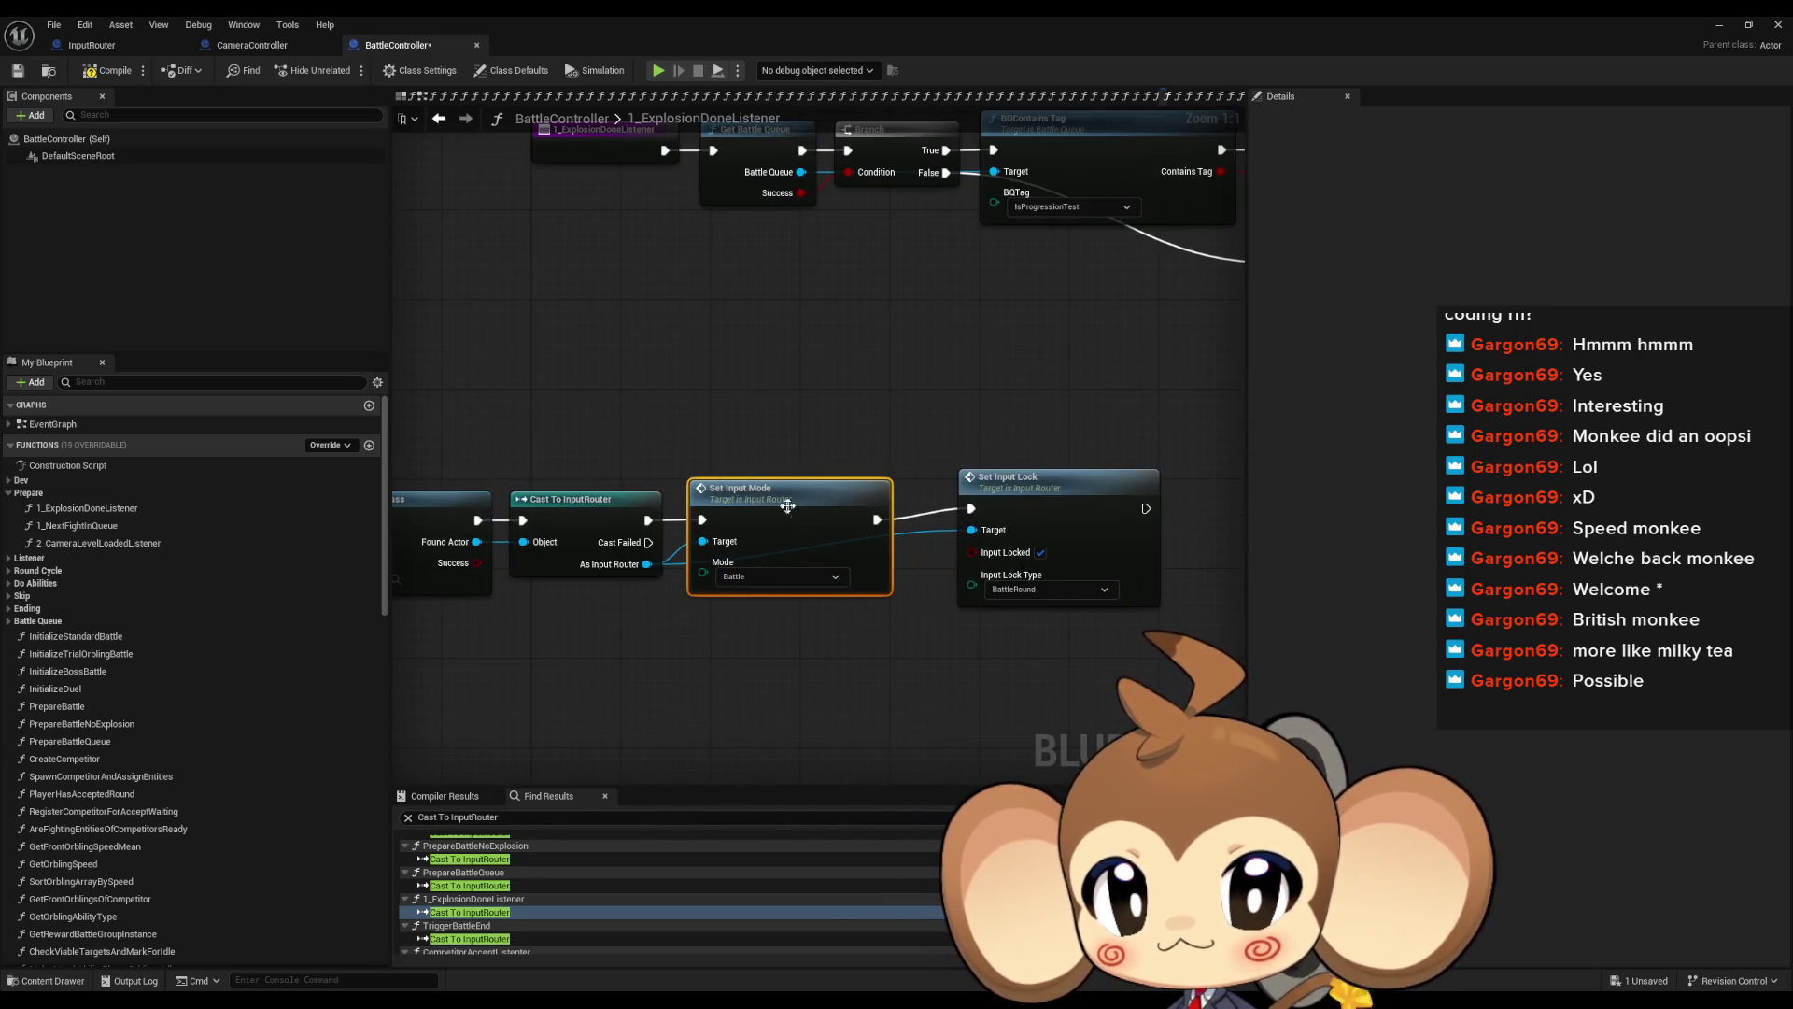
{"action": "scroll", "coordinate": [1061, 517], "scroll_direction": "down", "scroll_amount": 2}
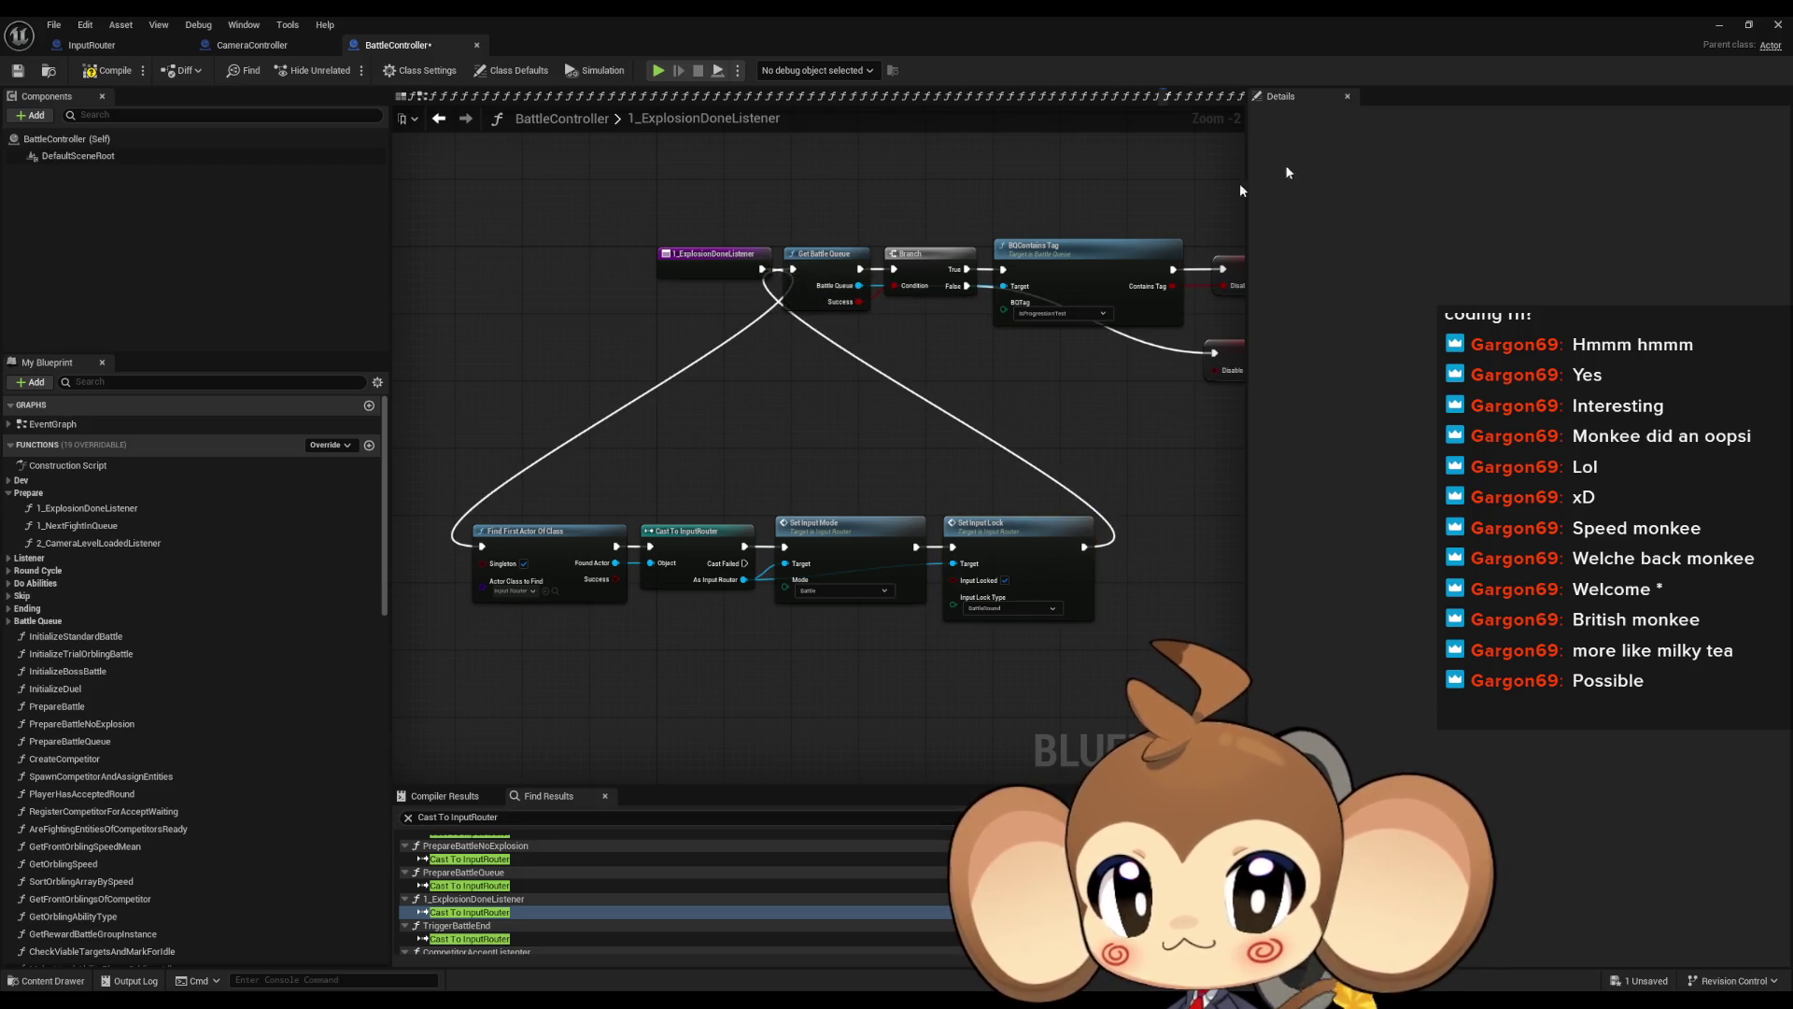
{"action": "left_click", "coordinate": [1715, 25]}
{"action": "left_click", "coordinate": [349, 71]}
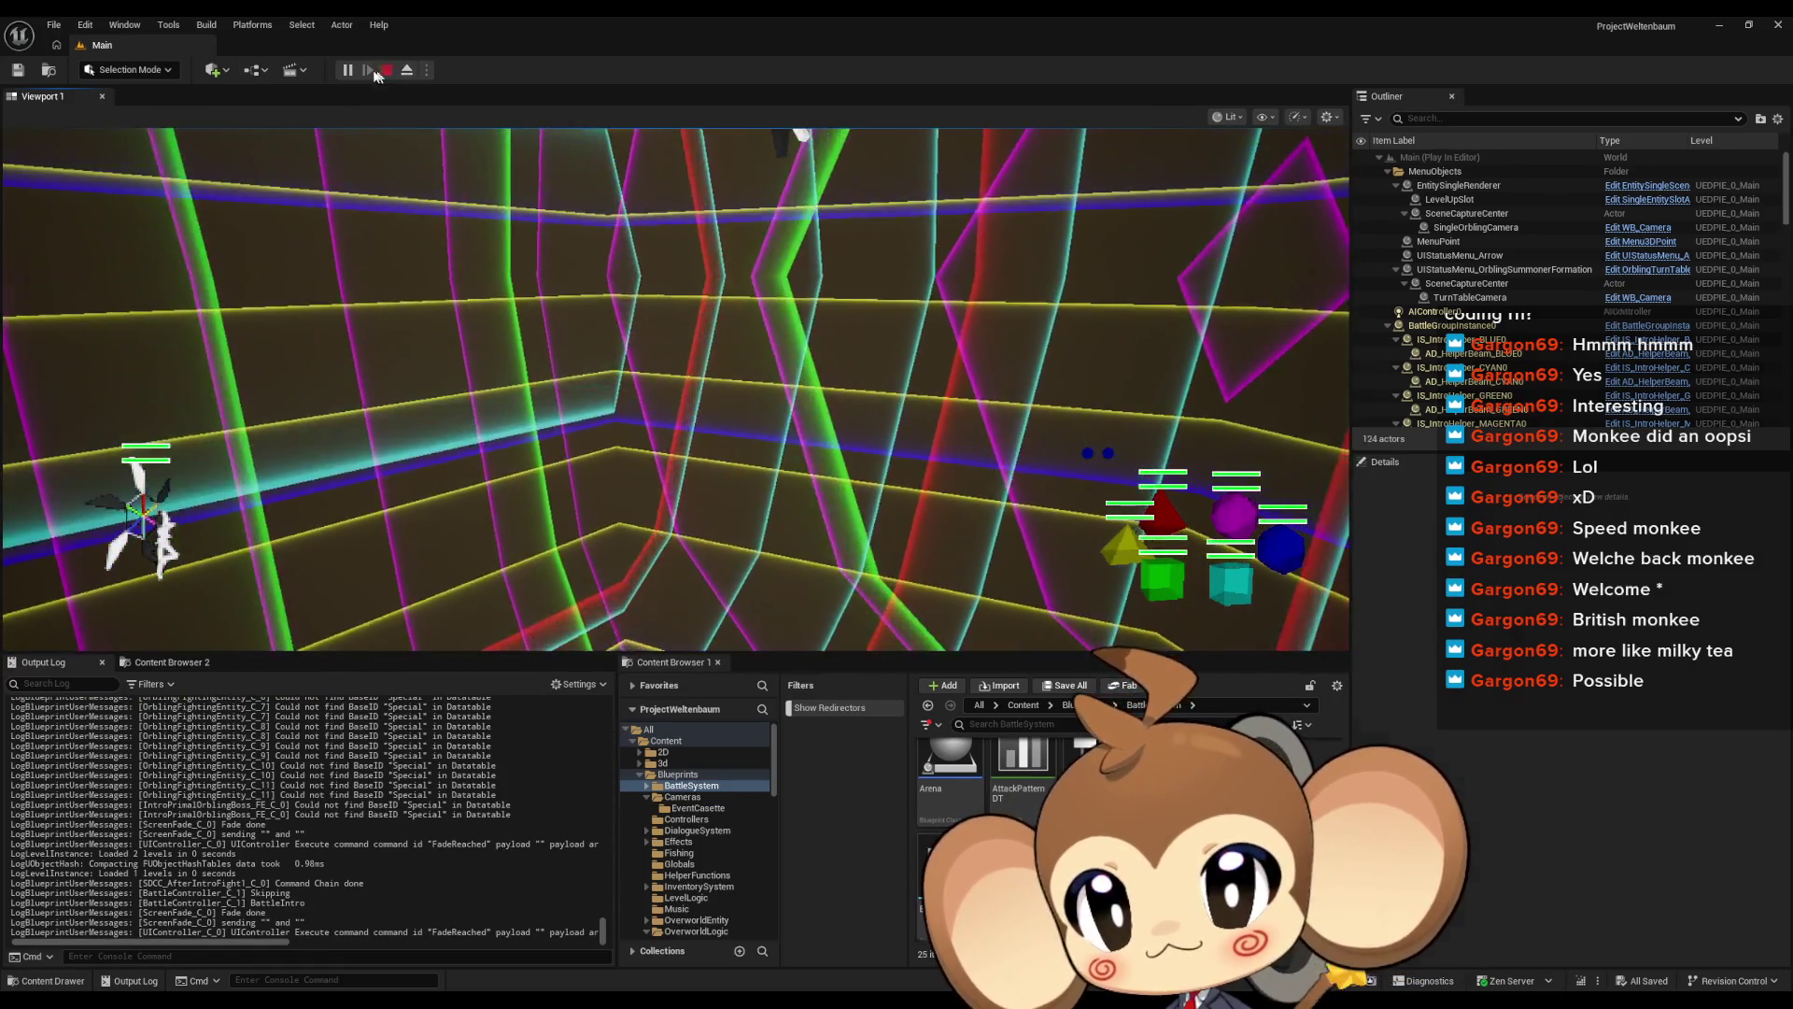
Stop play, restart the battle test with Alt+P, then stop again
{"action": "left_click", "coordinate": [387, 70]}
{"action": "key", "text": "alt+p"}
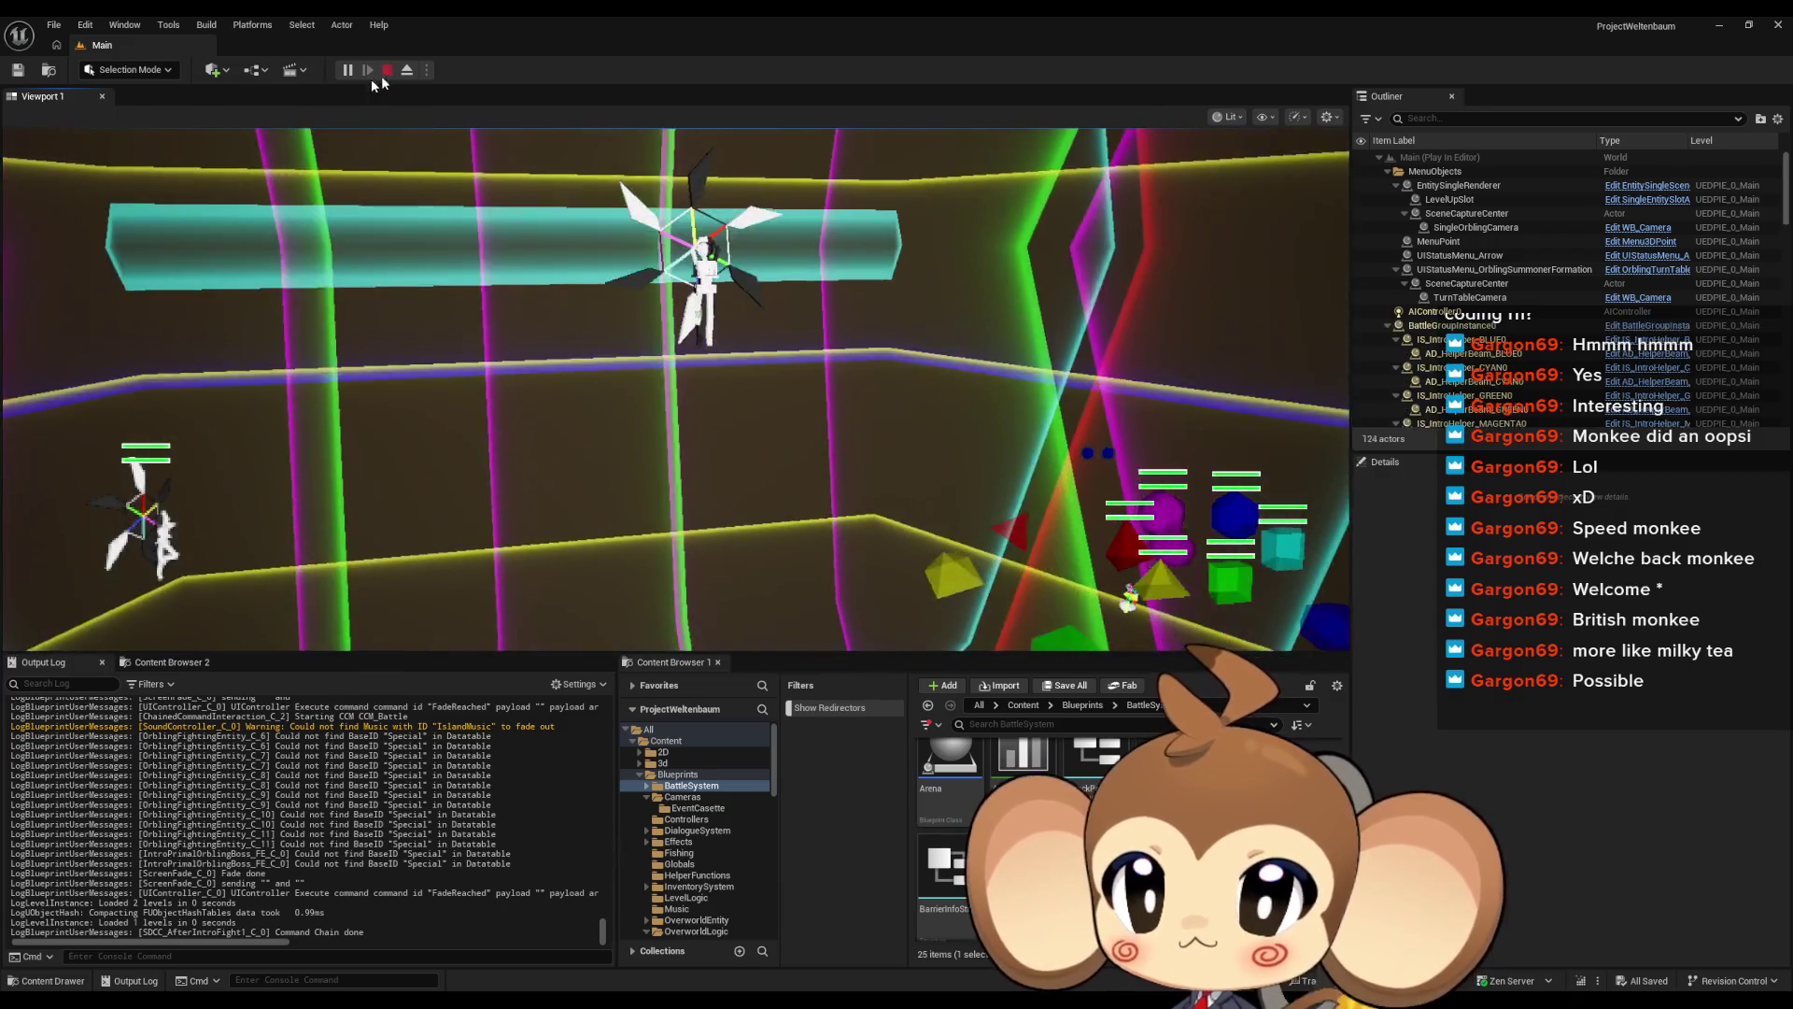
{"action": "left_click", "coordinate": [387, 70]}
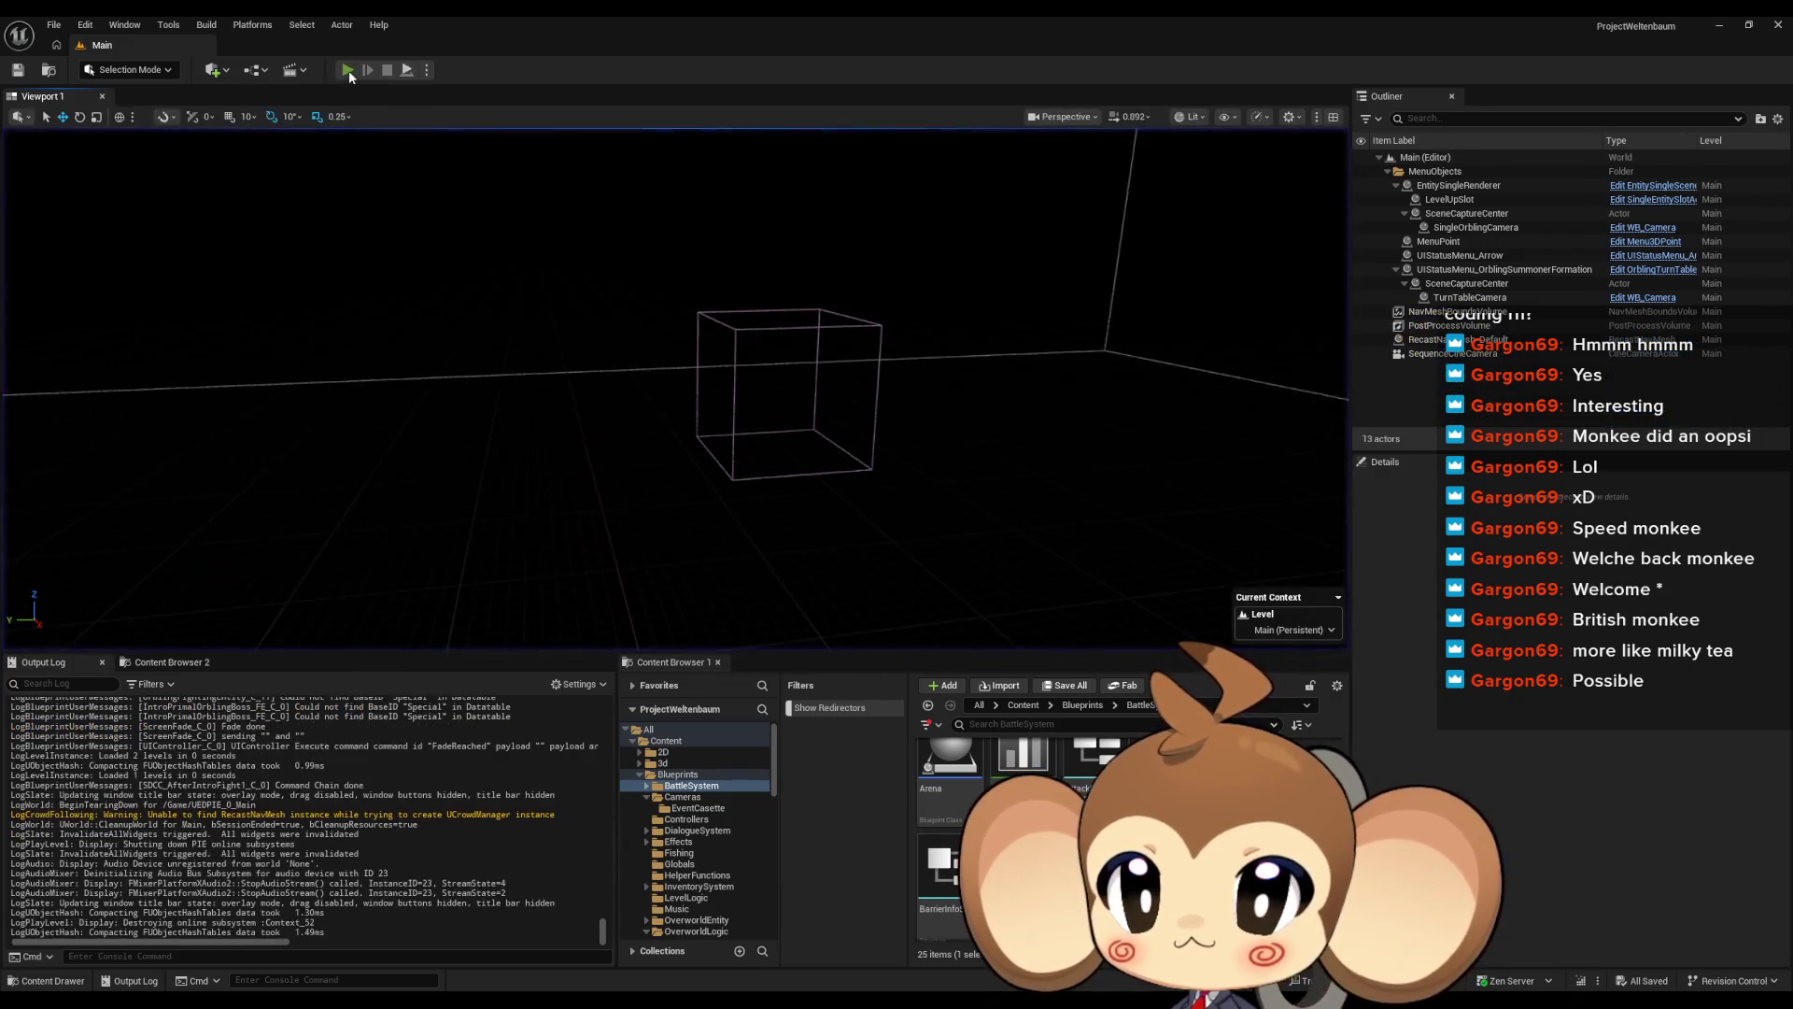
{"action": "left_click", "coordinate": [348, 70]}
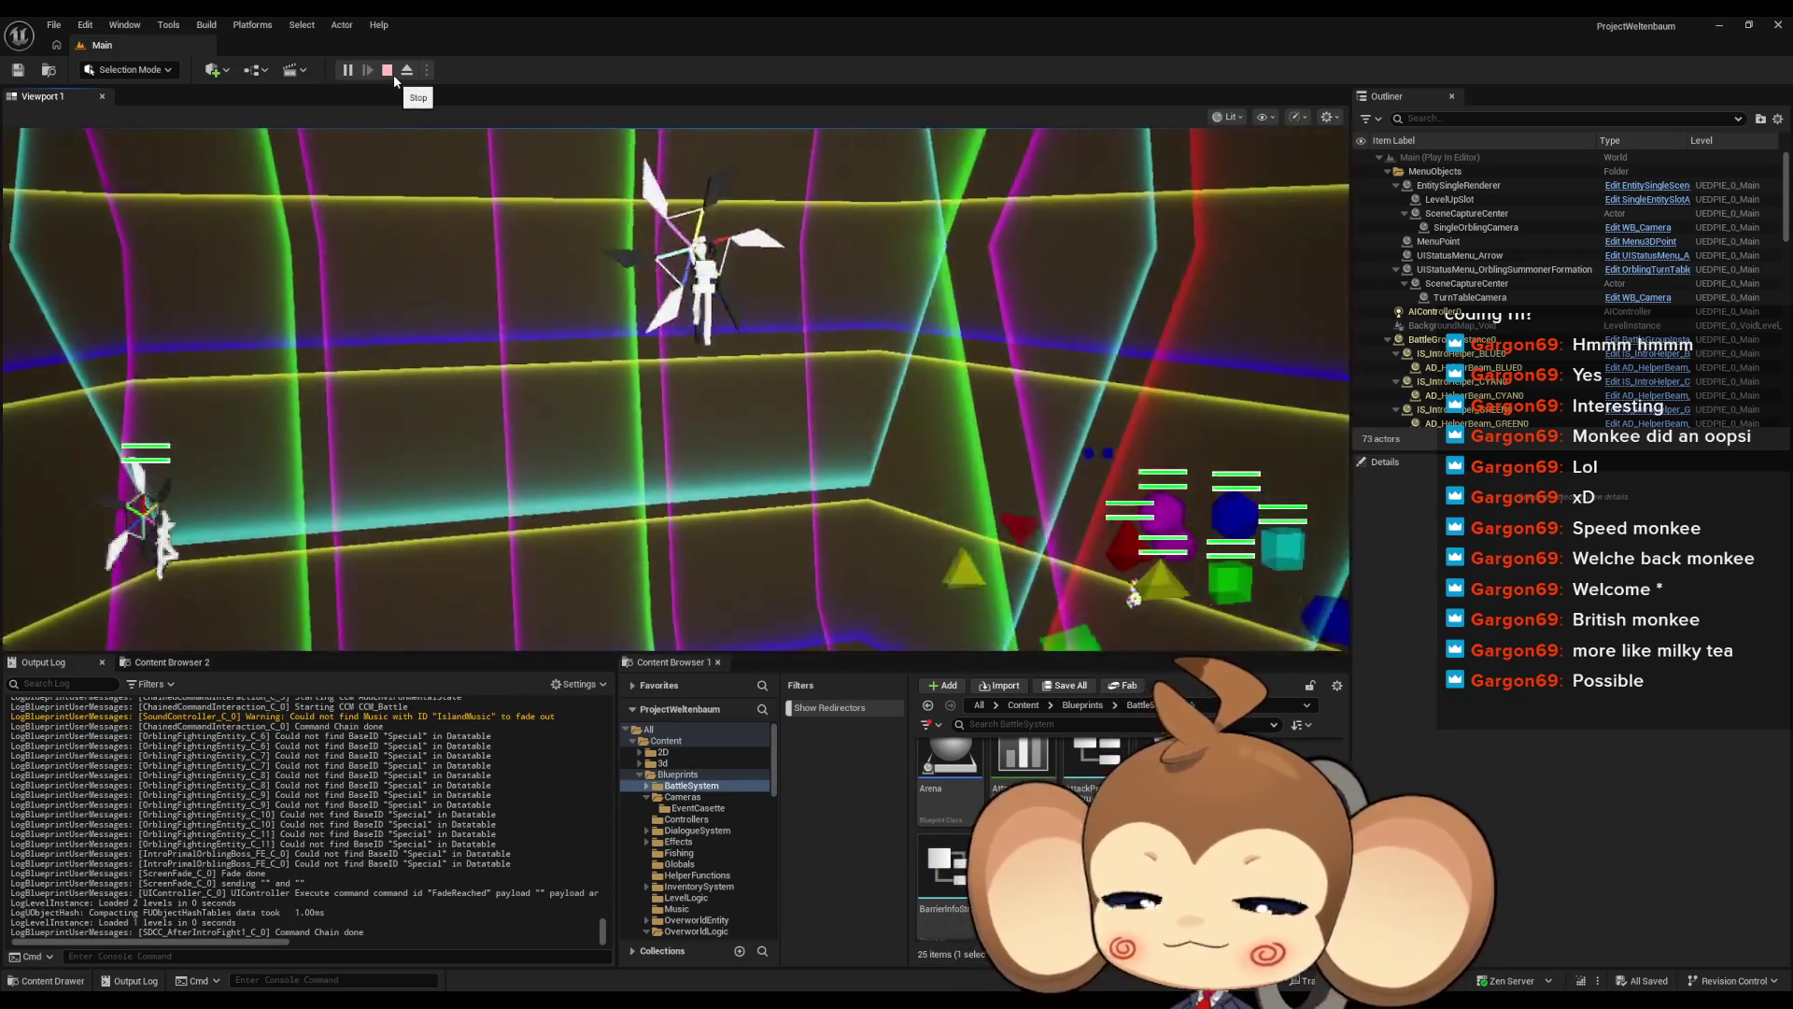
{"action": "left_click", "coordinate": [392, 75]}
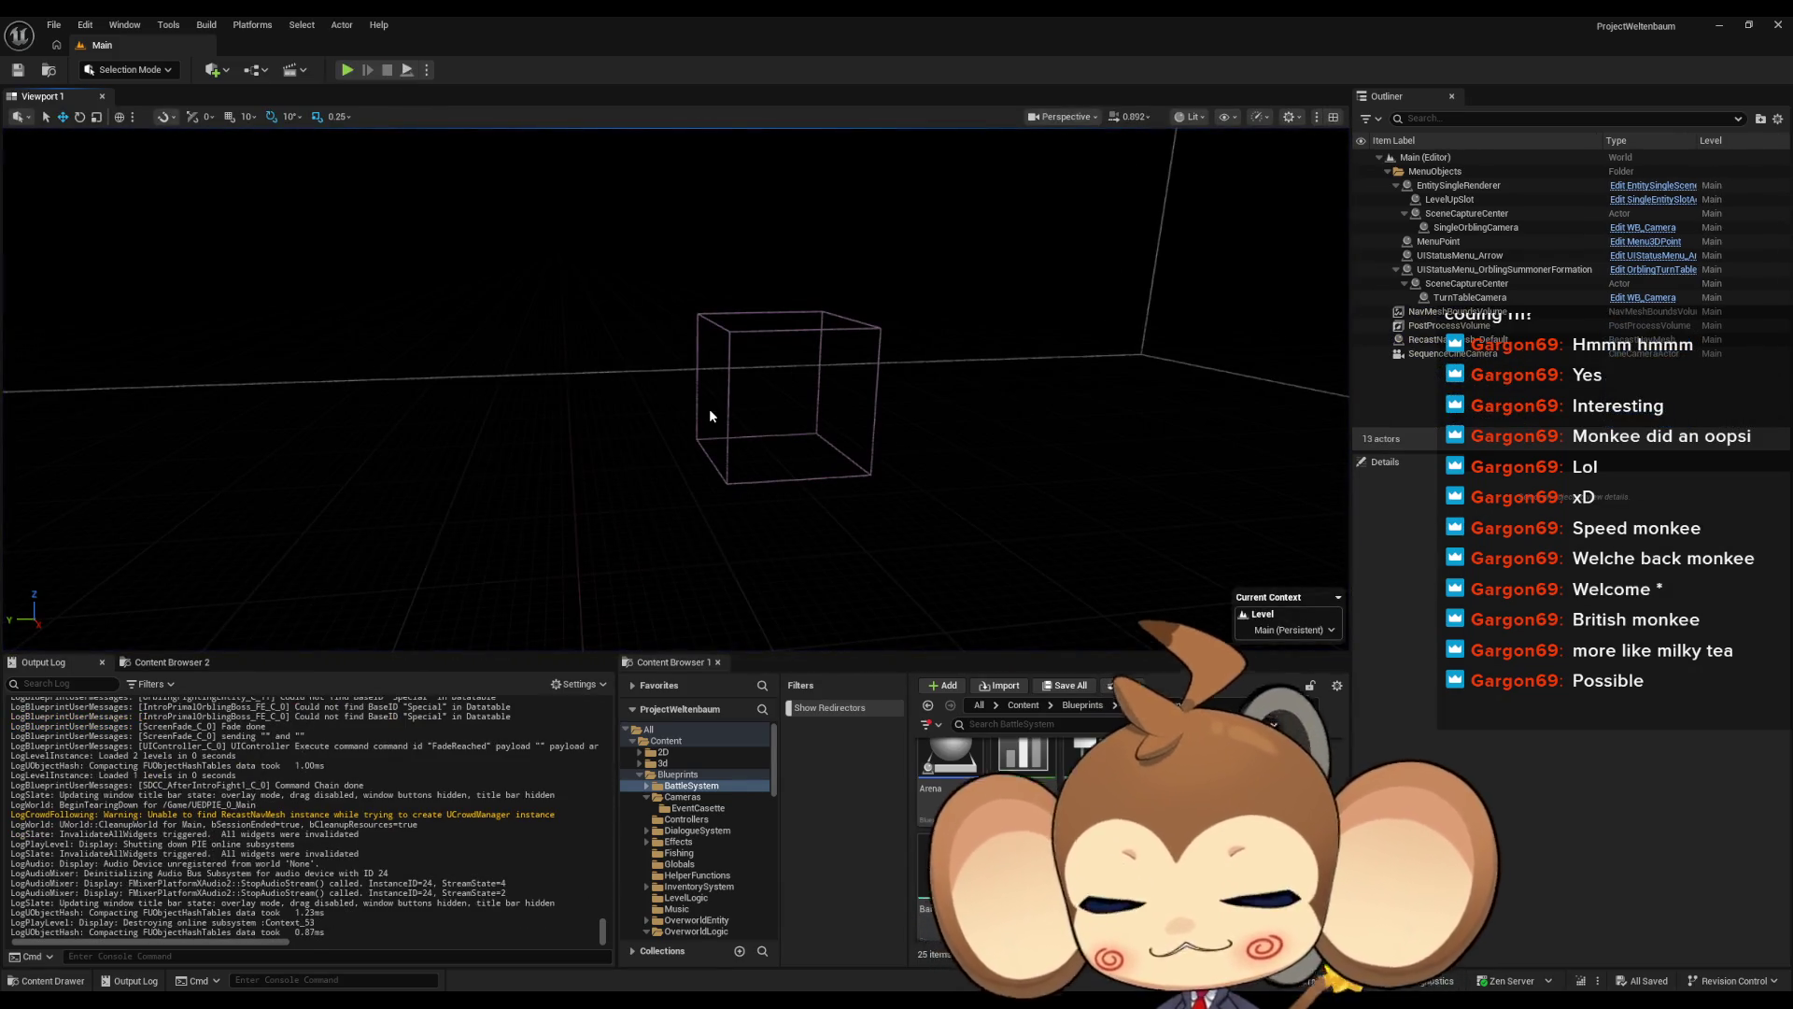
Align the event, input-lock chain and Get Battle Queue nodes into one straight row
{"action": "left_click", "coordinate": [980, 925]}
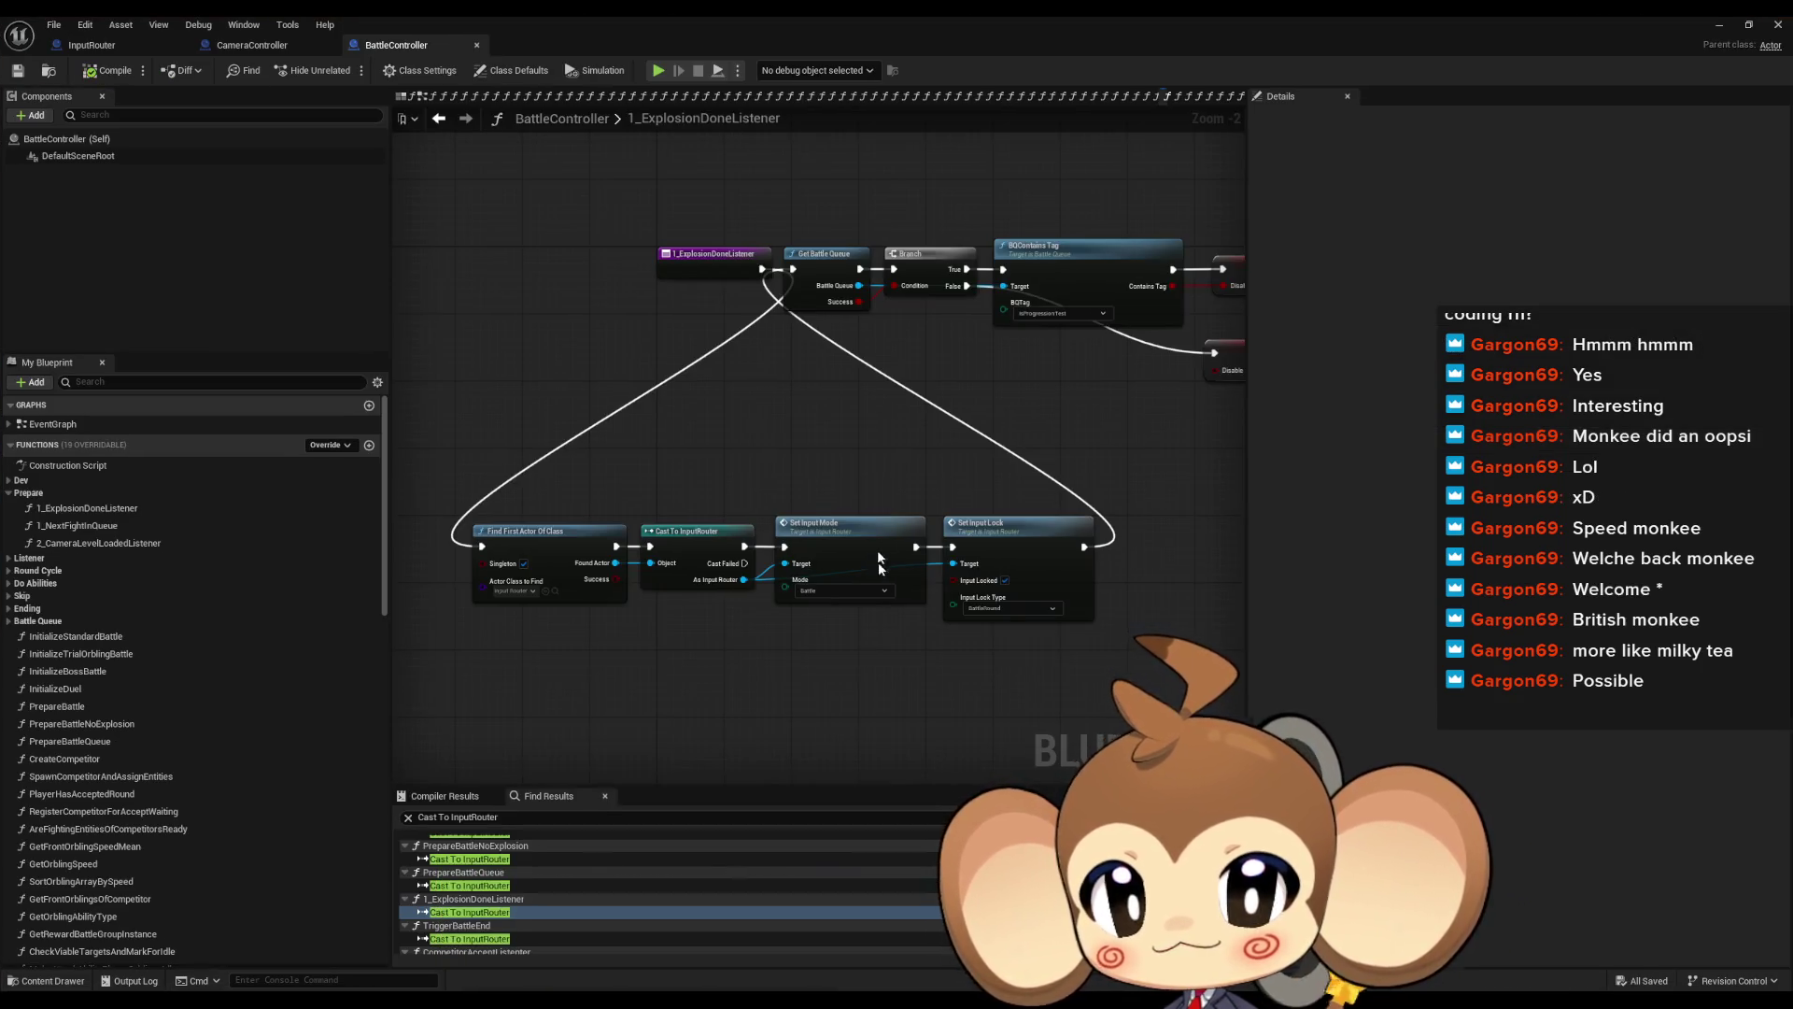
{"action": "scroll", "coordinate": [877, 558], "scroll_direction": "down", "scroll_amount": 6}
{"action": "left_click_drag", "start_coordinate": [925, 581], "coordinate": [545, 508]}
{"action": "scroll", "coordinate": [591, 648], "scroll_direction": "down", "scroll_amount": 1}
{"action": "scroll", "coordinate": [603, 551], "scroll_direction": "up", "scroll_amount": 6}
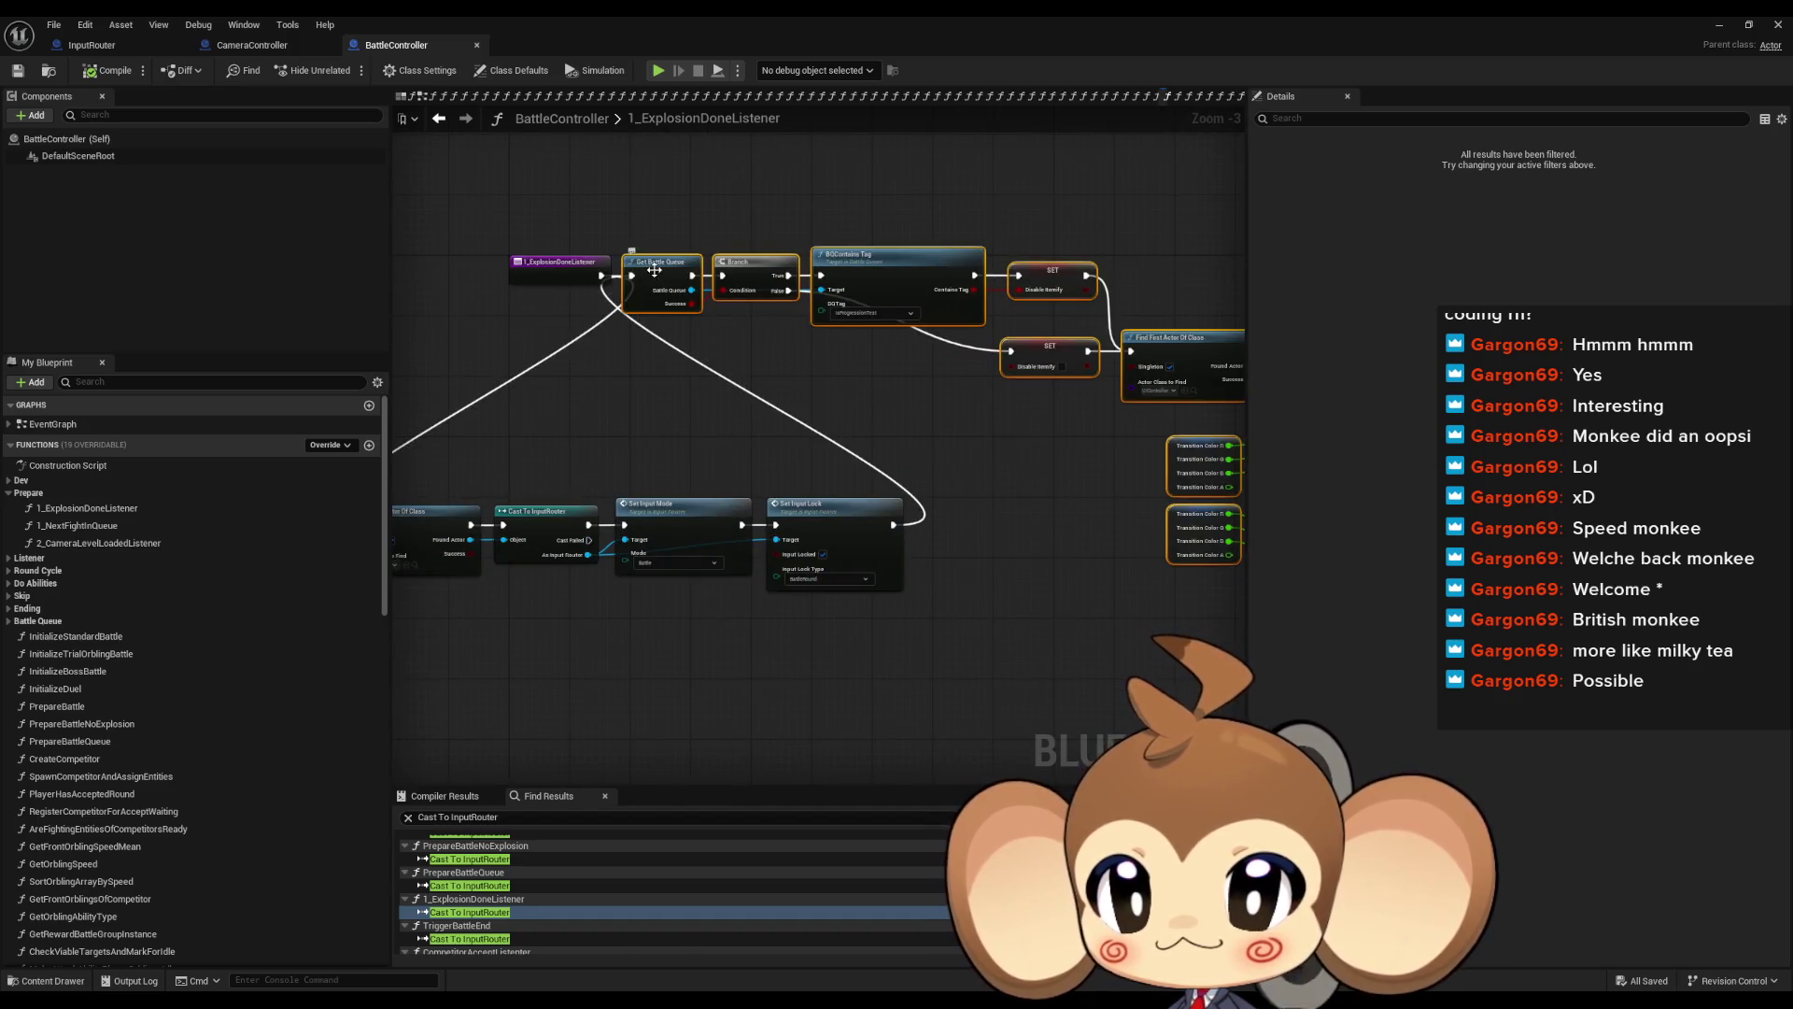
{"action": "key", "text": "f"}
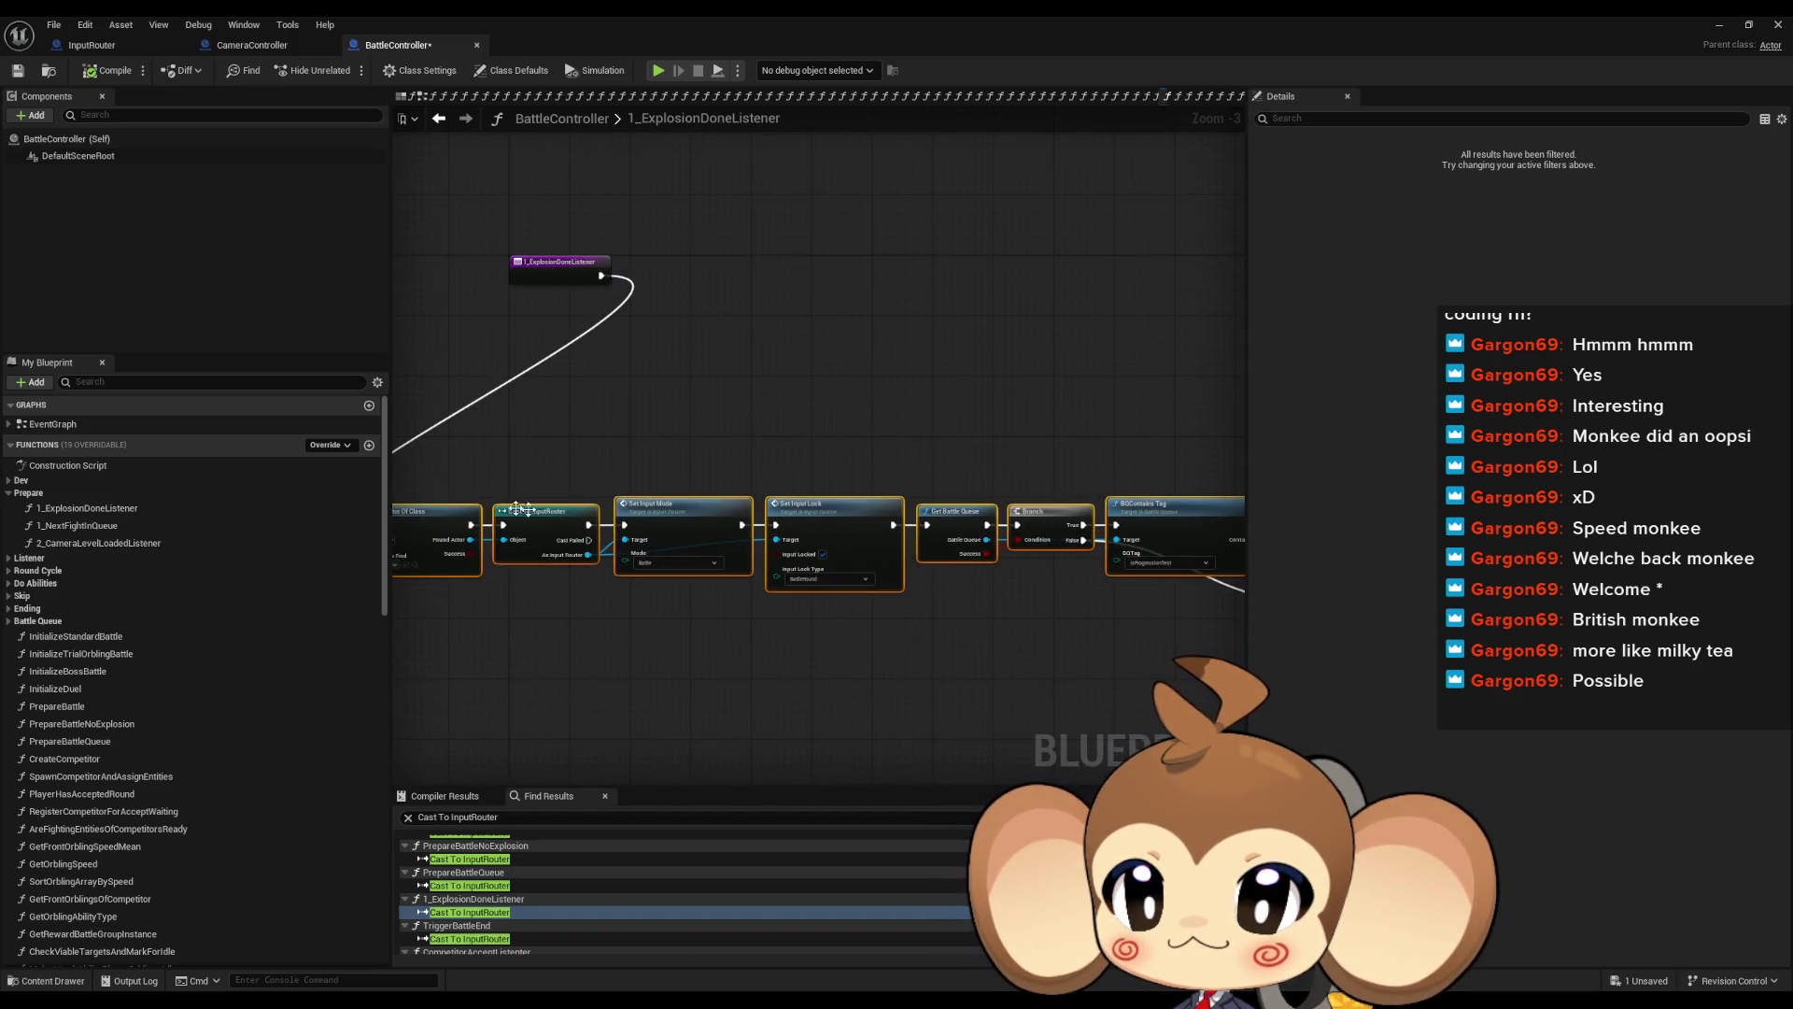
{"action": "key", "text": "f"}
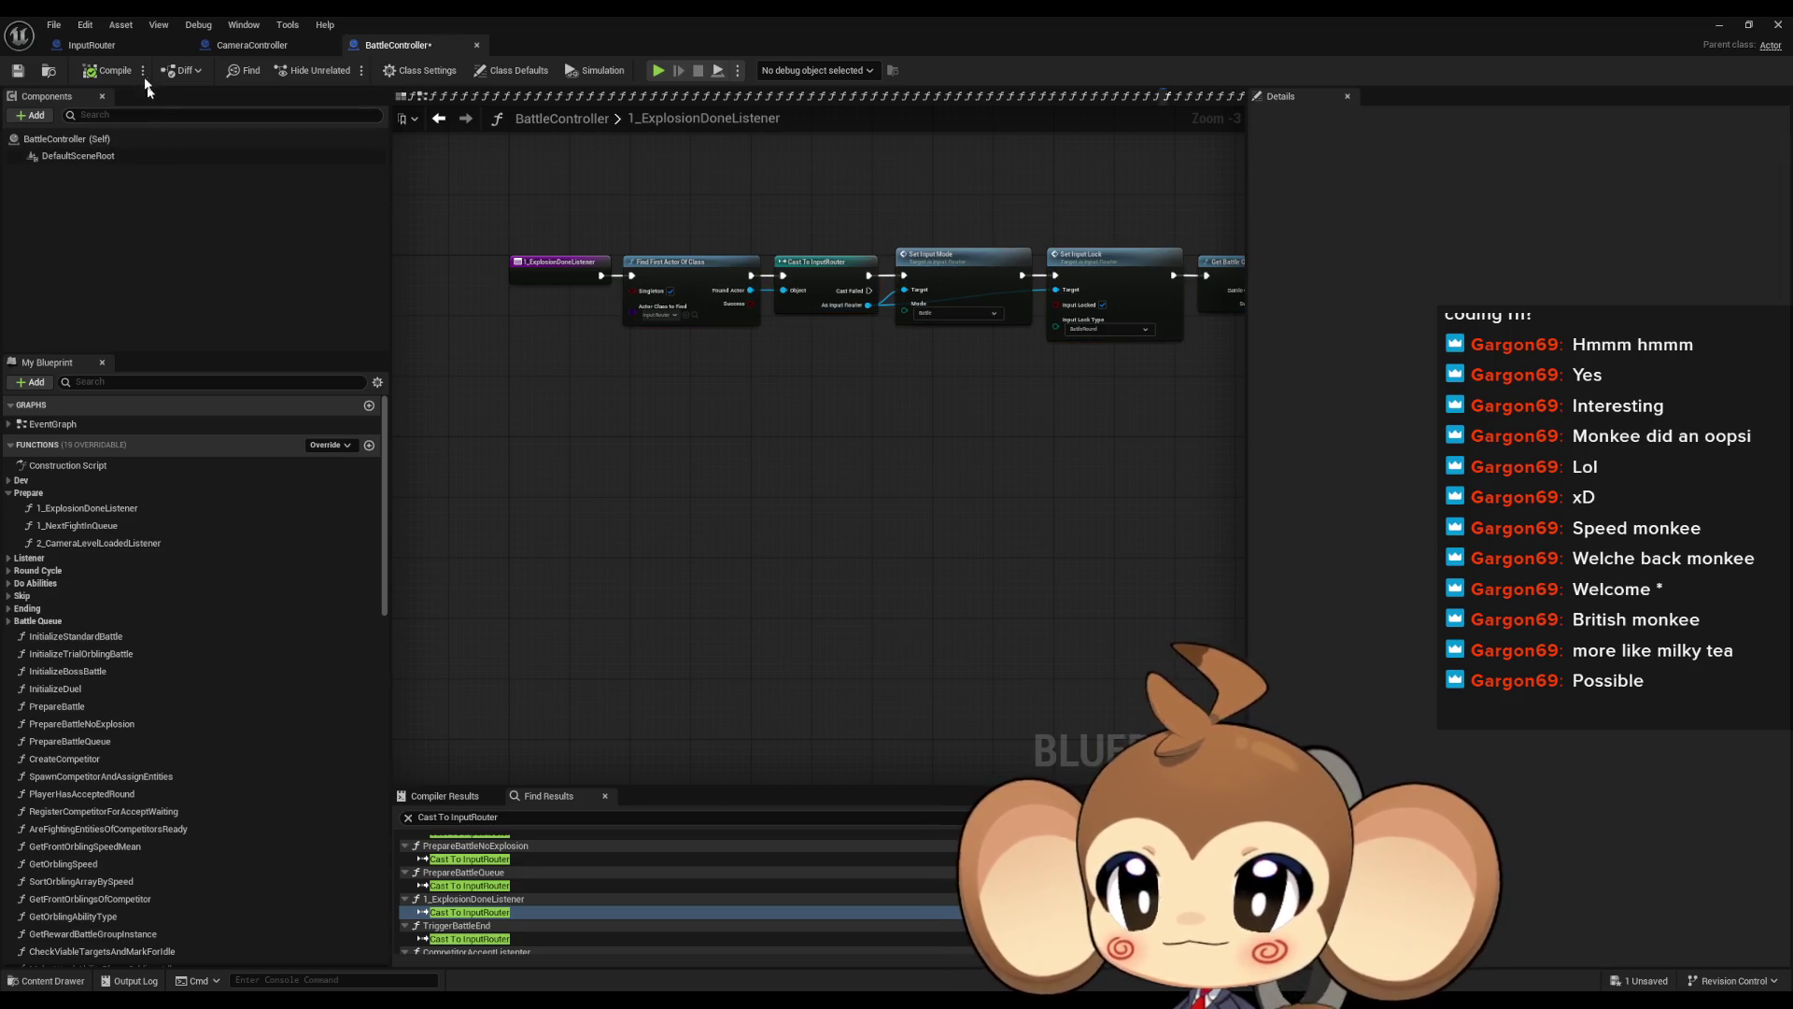
{"action": "double_click", "coordinate": [541, 22]}
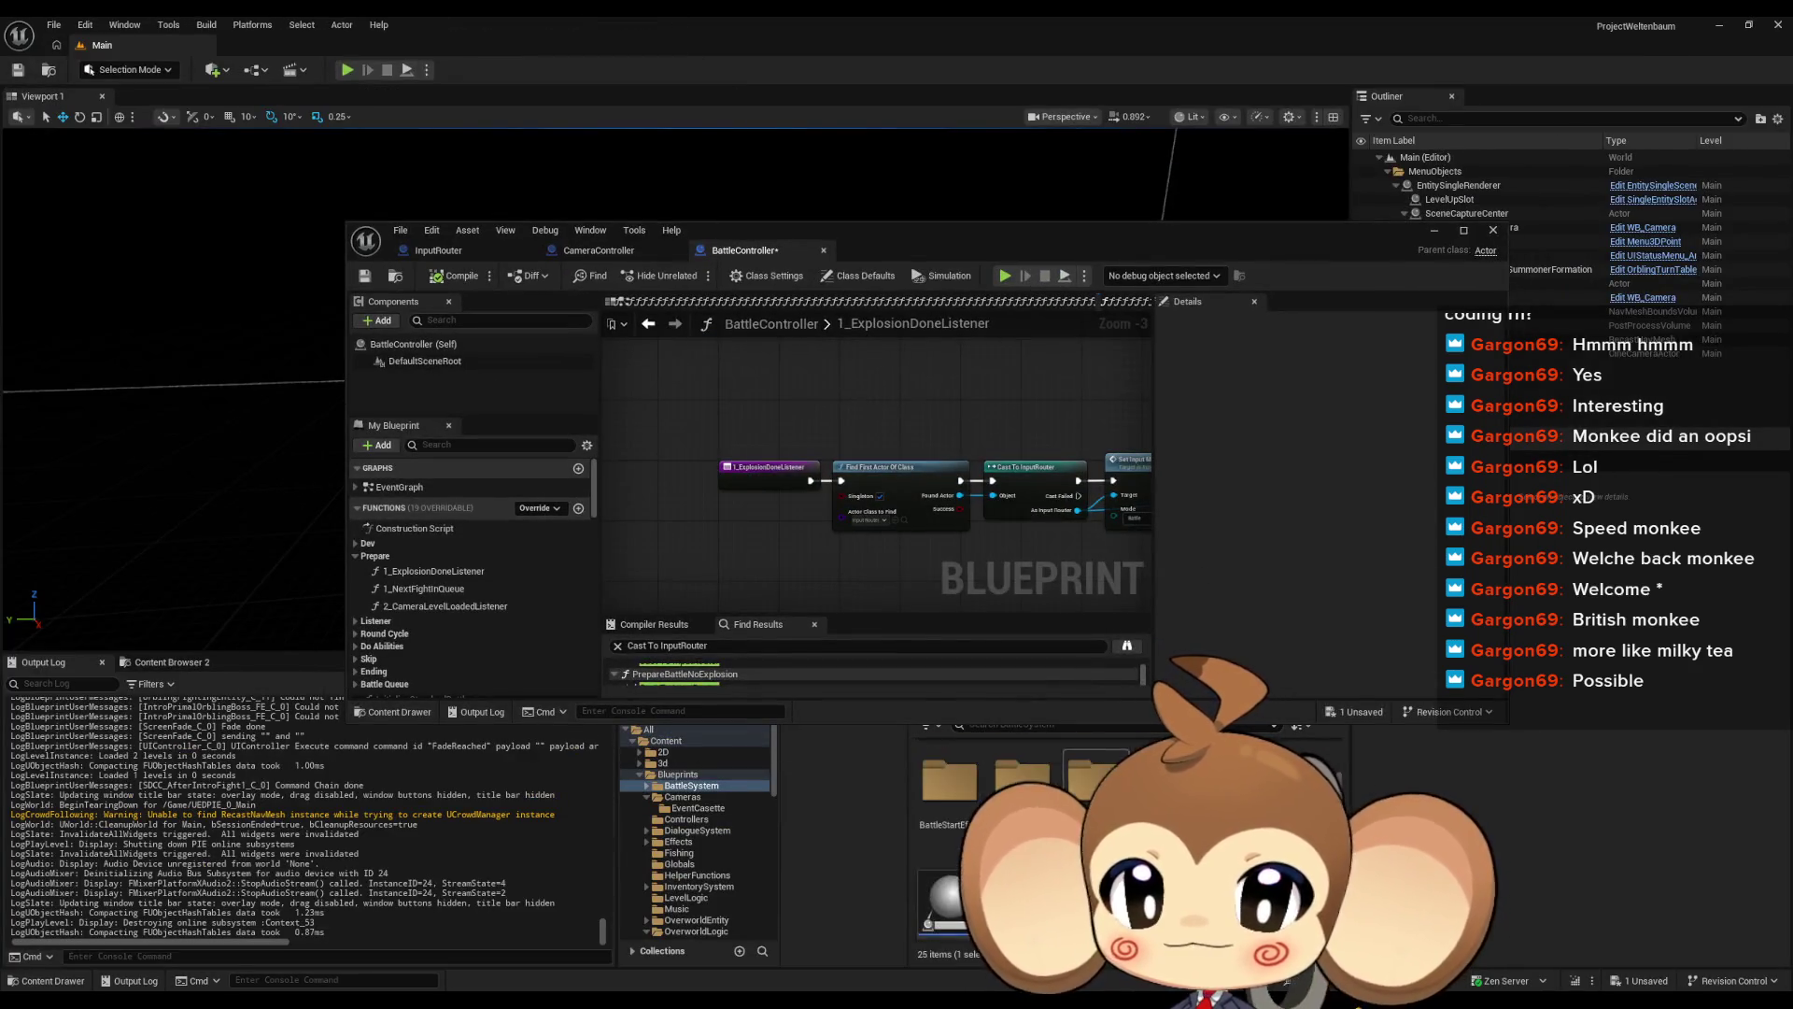
Open the IssueBoard Blueprint from the top-level Content folder
{"action": "left_click_drag", "start_coordinate": [1035, 258], "coordinate": [984, 169]}
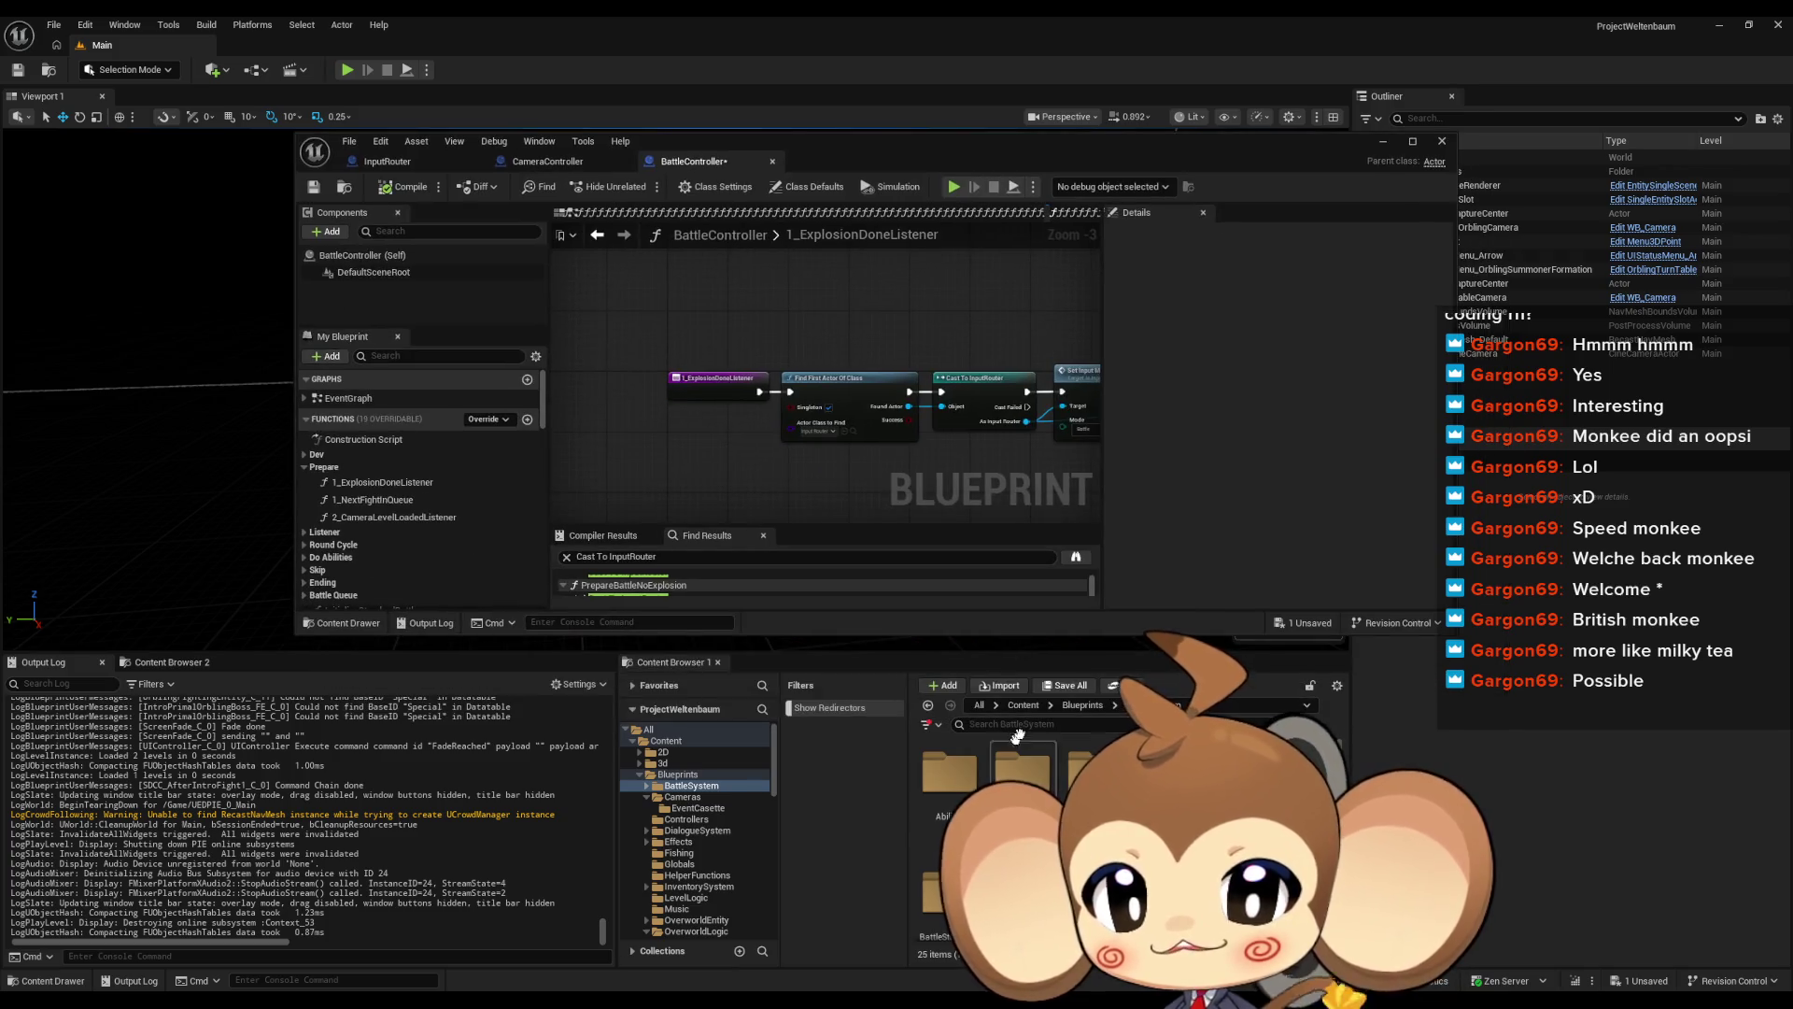
{"action": "left_click", "coordinate": [1024, 705]}
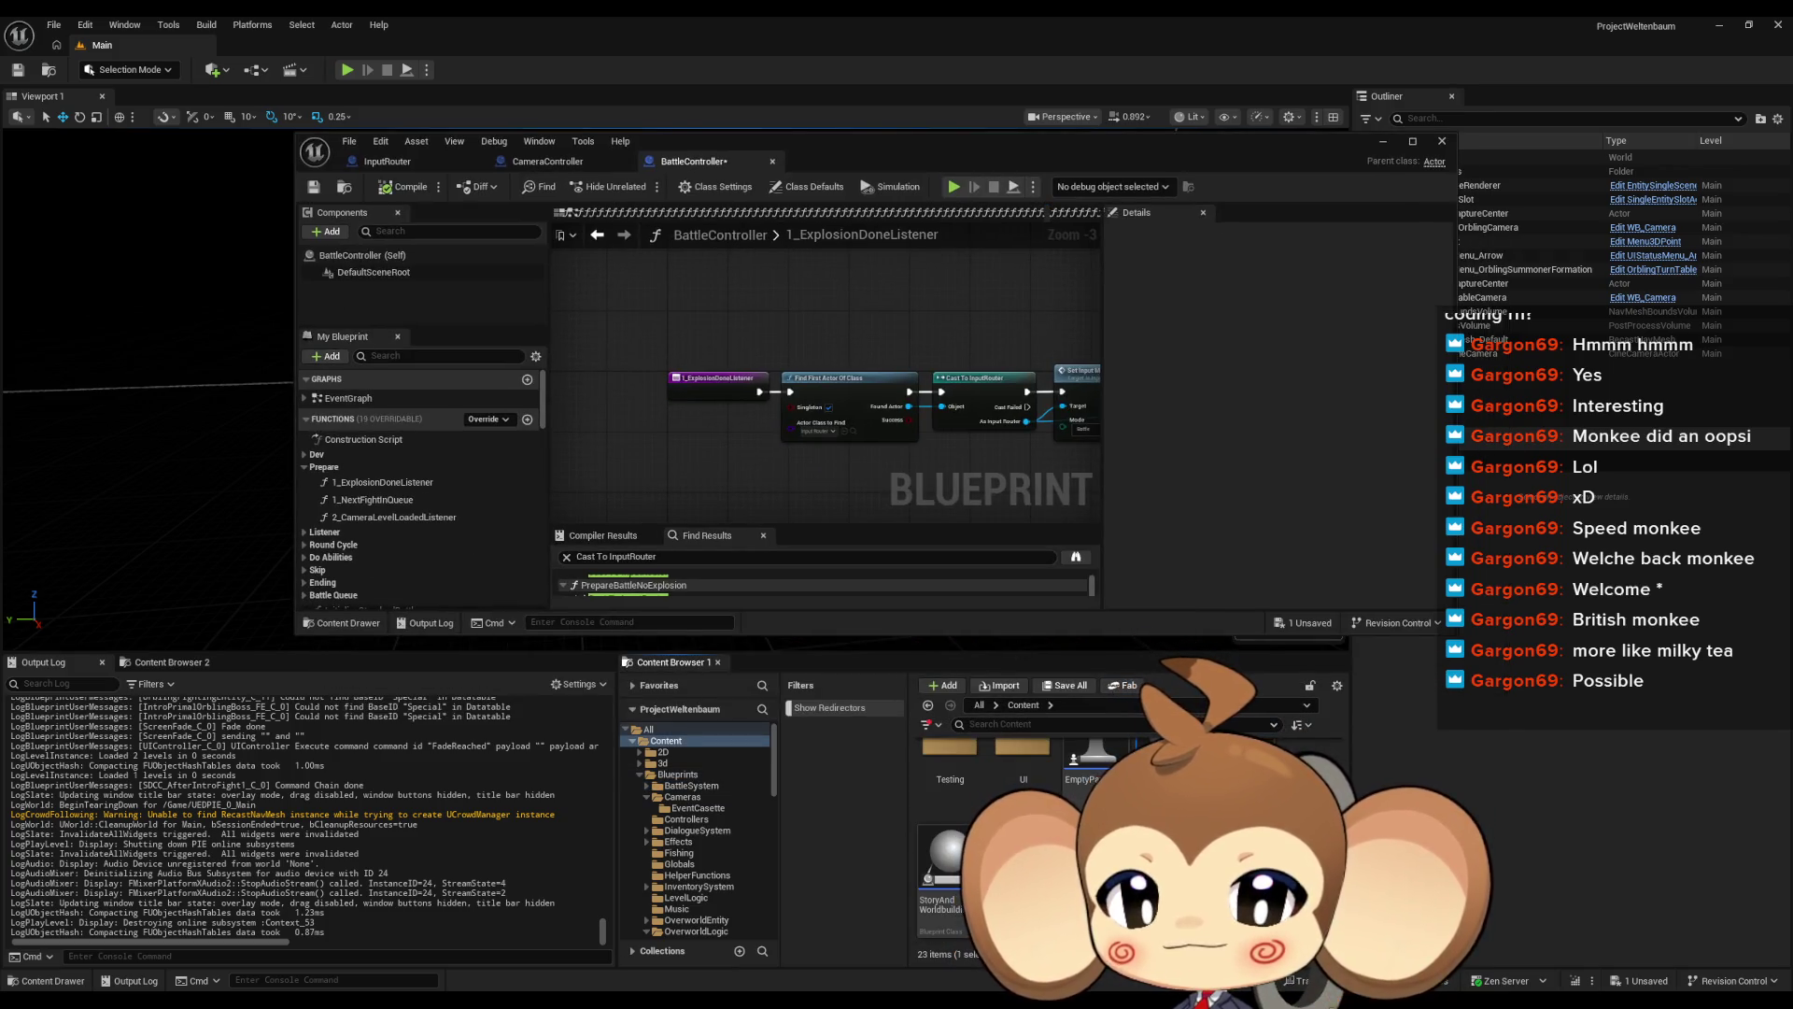
{"action": "double_click", "coordinate": [1167, 766]}
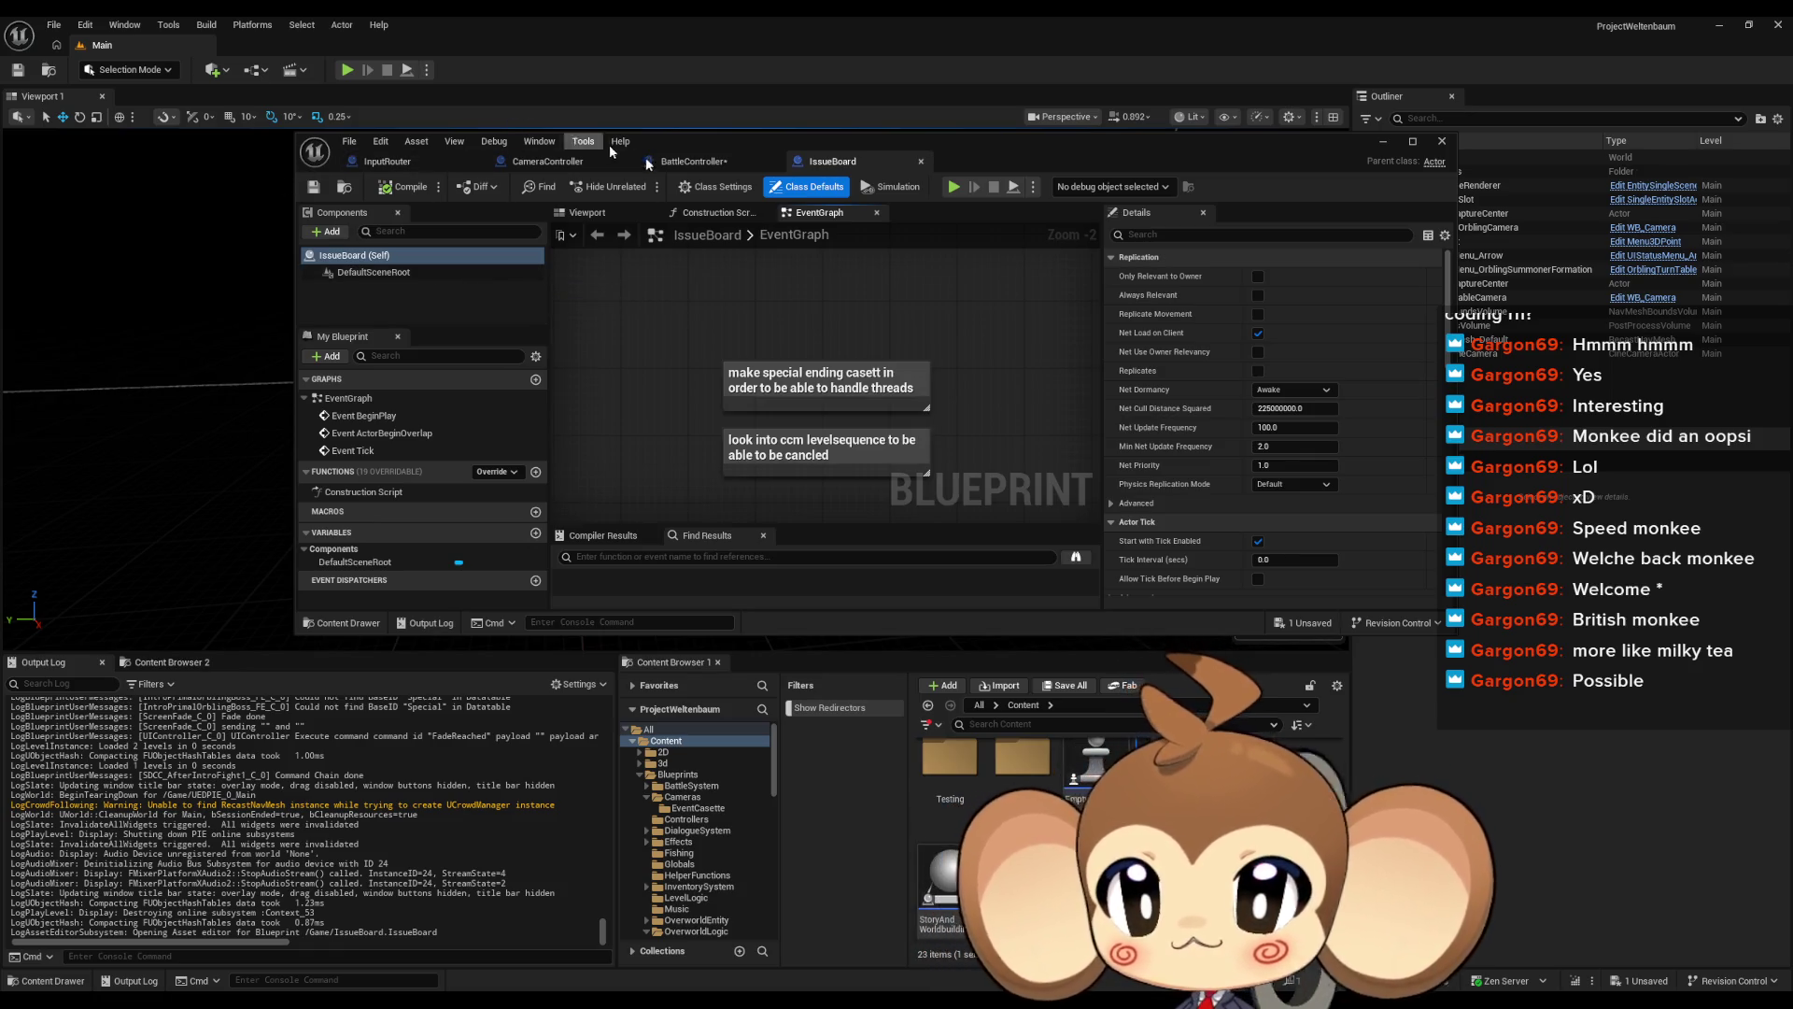
Maximize the IssueBoard editor and frame the to-do comment notes at readable size
{"action": "left_click_drag", "start_coordinate": [710, 140], "coordinate": [649, 249]}
{"action": "double_click", "coordinate": [648, 248]}
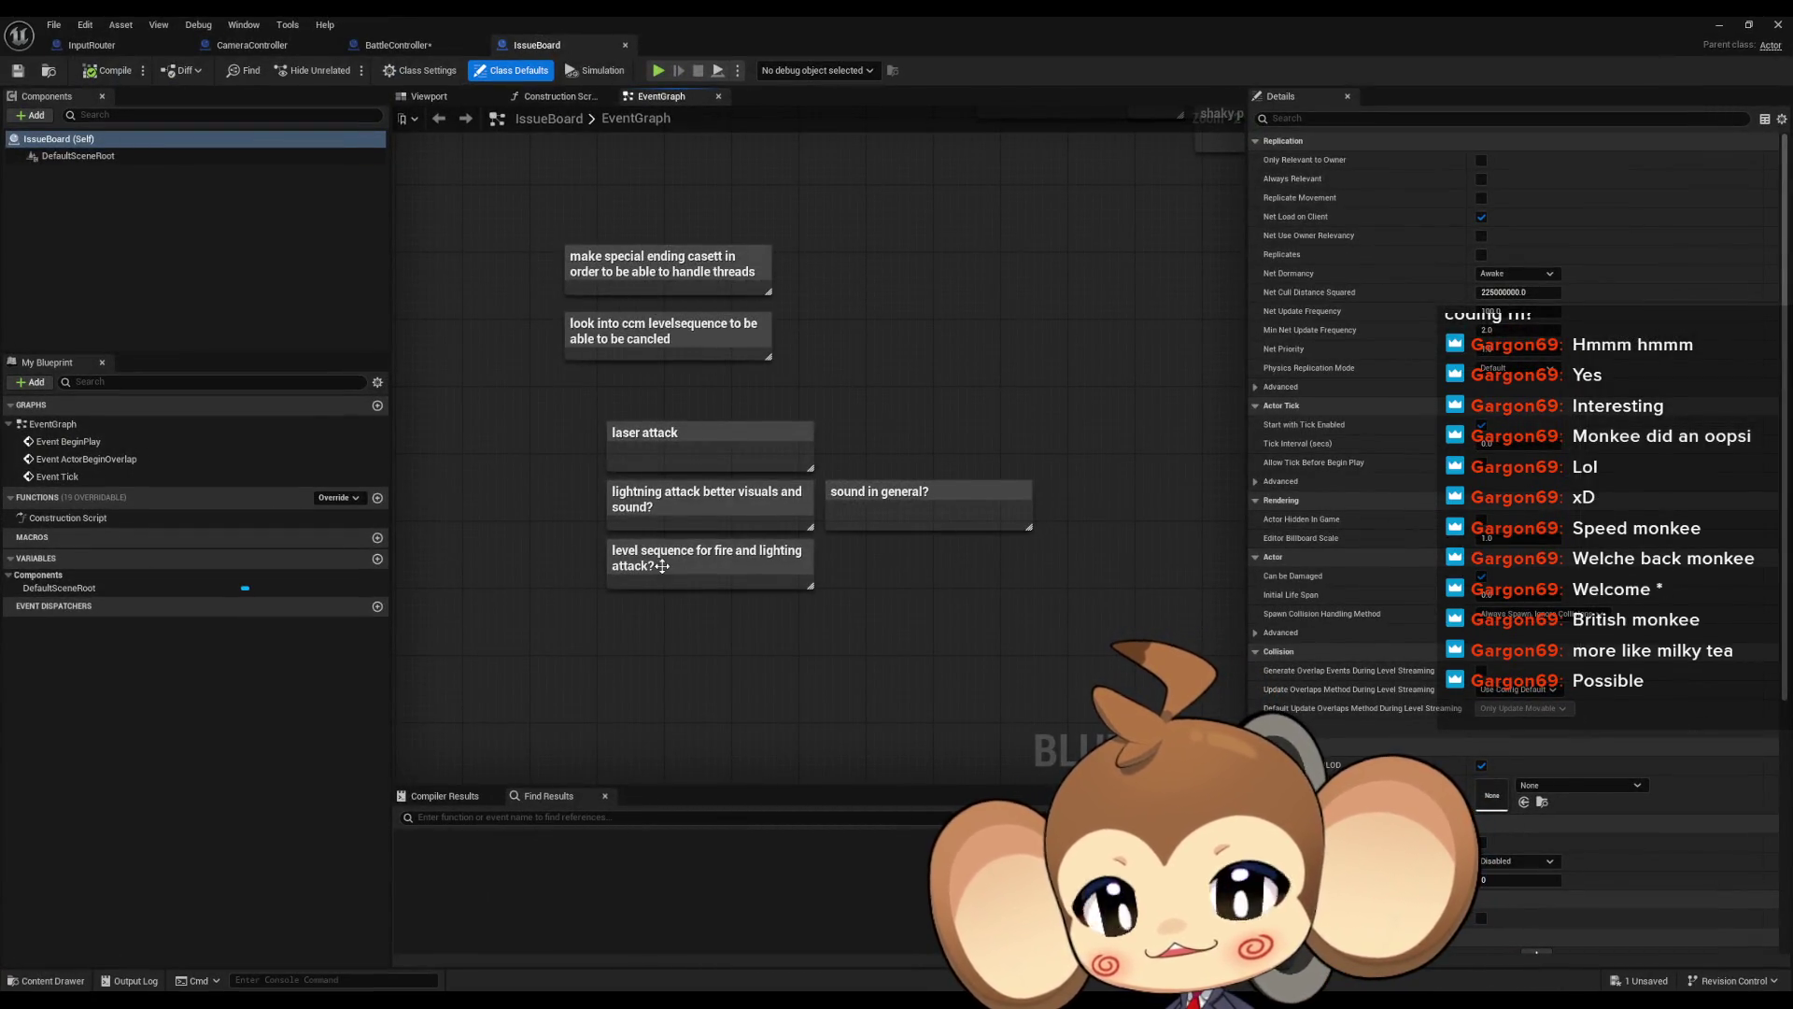
{"action": "mouse_move", "coordinate": [602, 411]}
{"action": "left_mouse_down"}
{"action": "mouse_move", "coordinate": [629, 396]}
{"action": "mouse_move", "coordinate": [625, 433]}
{"action": "left_mouse_up"}
{"action": "scroll", "coordinate": [635, 416], "scroll_direction": "up", "scroll_amount": 2}
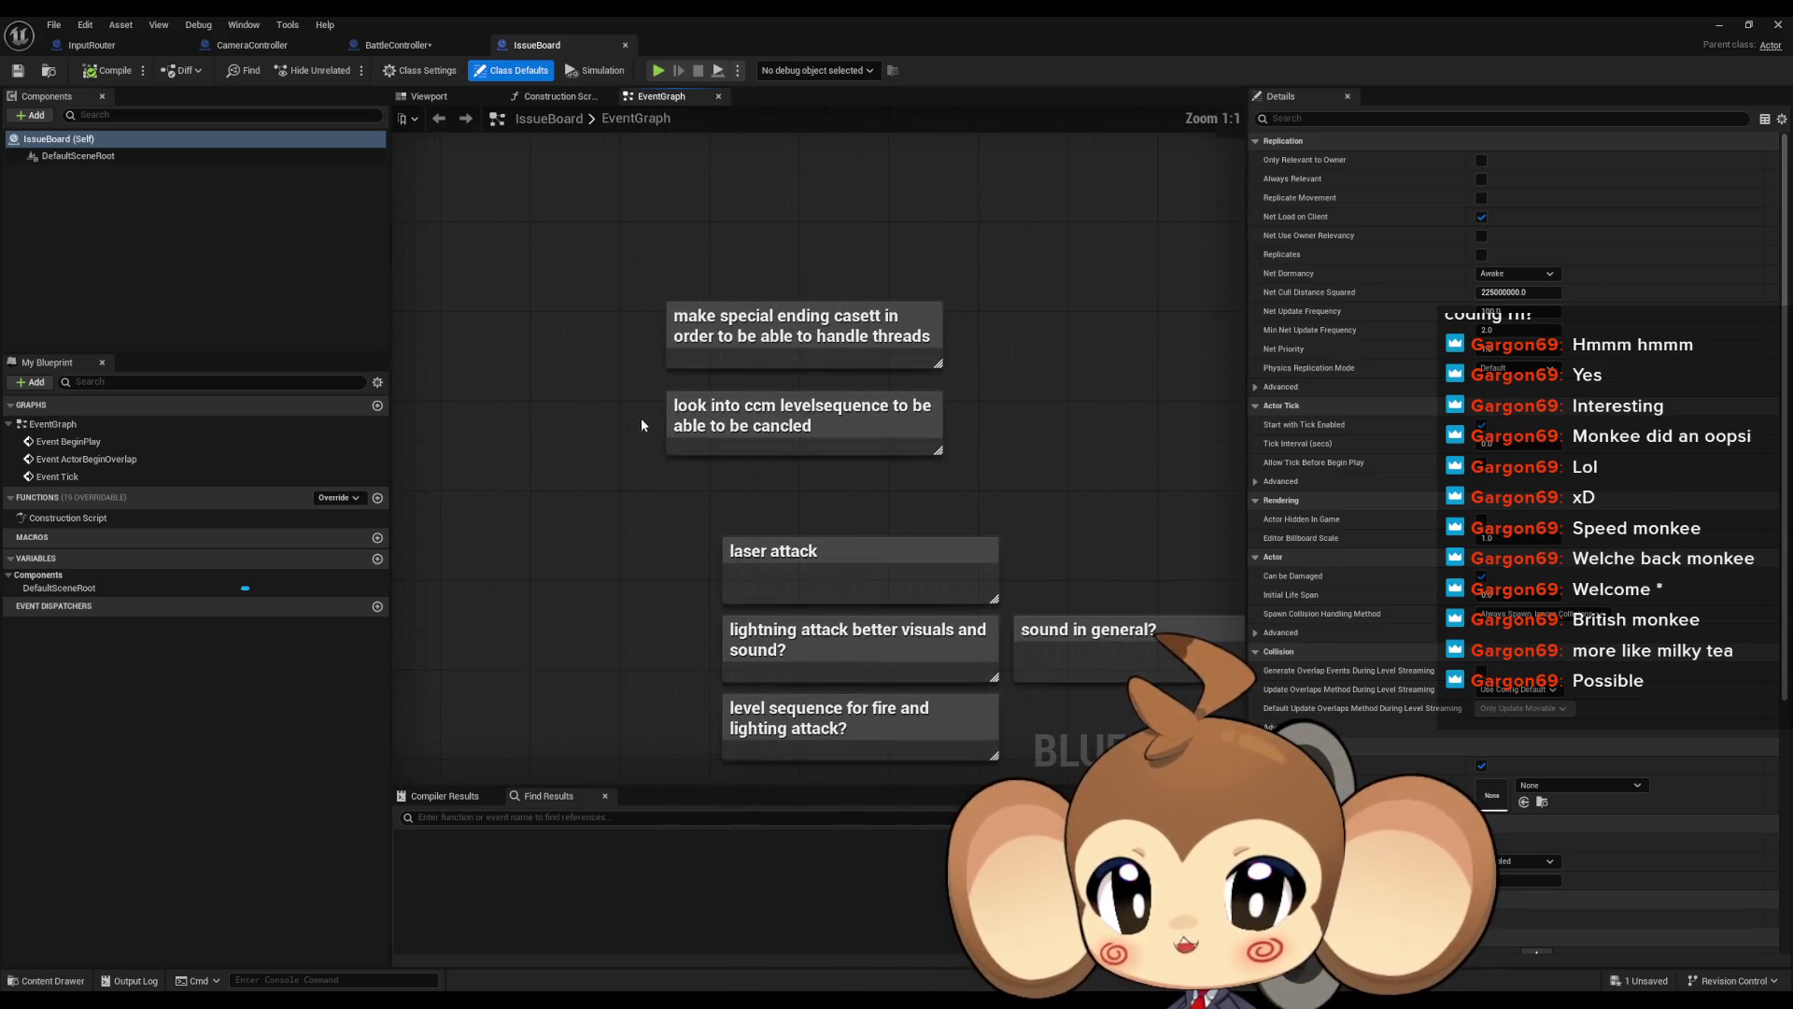
{"action": "left_click_drag", "start_coordinate": [626, 439], "coordinate": [615, 452]}
{"action": "left_click_drag", "start_coordinate": [585, 216], "coordinate": [841, 325]}
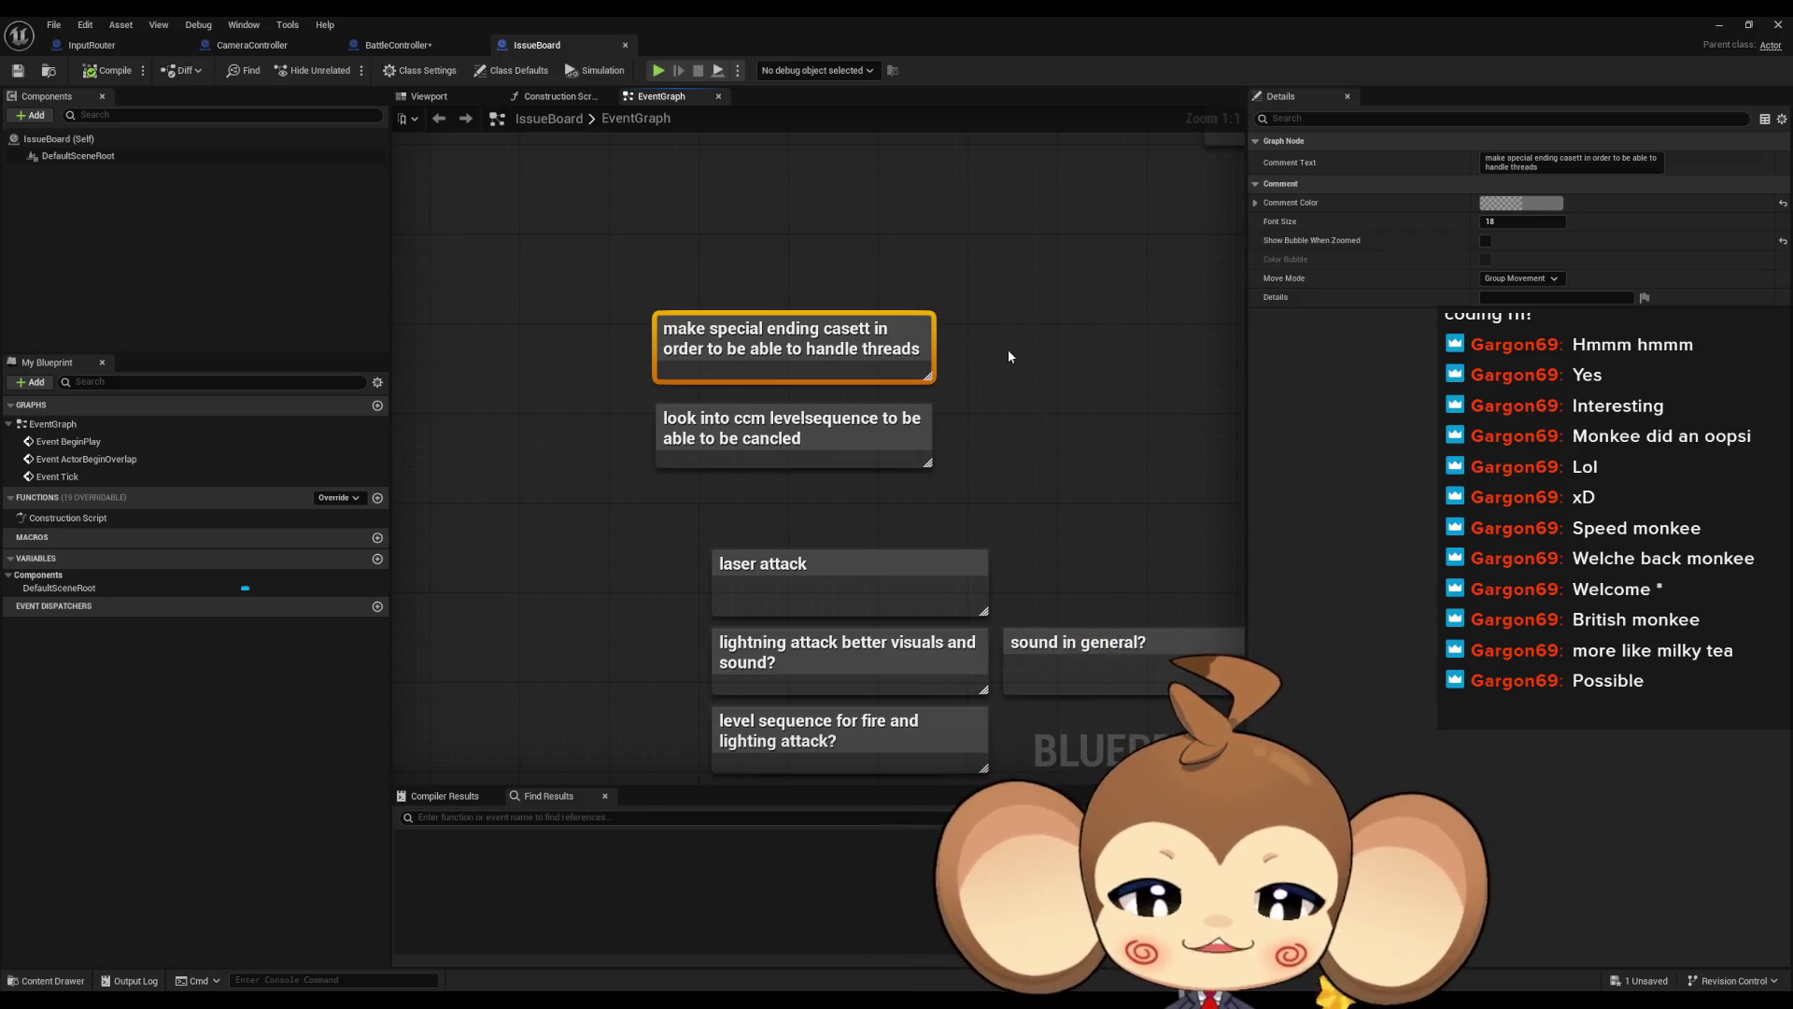
Delete the 'look into ccm levelsequence' note from the IssueBoard graph
{"action": "left_click", "coordinate": [729, 408]}
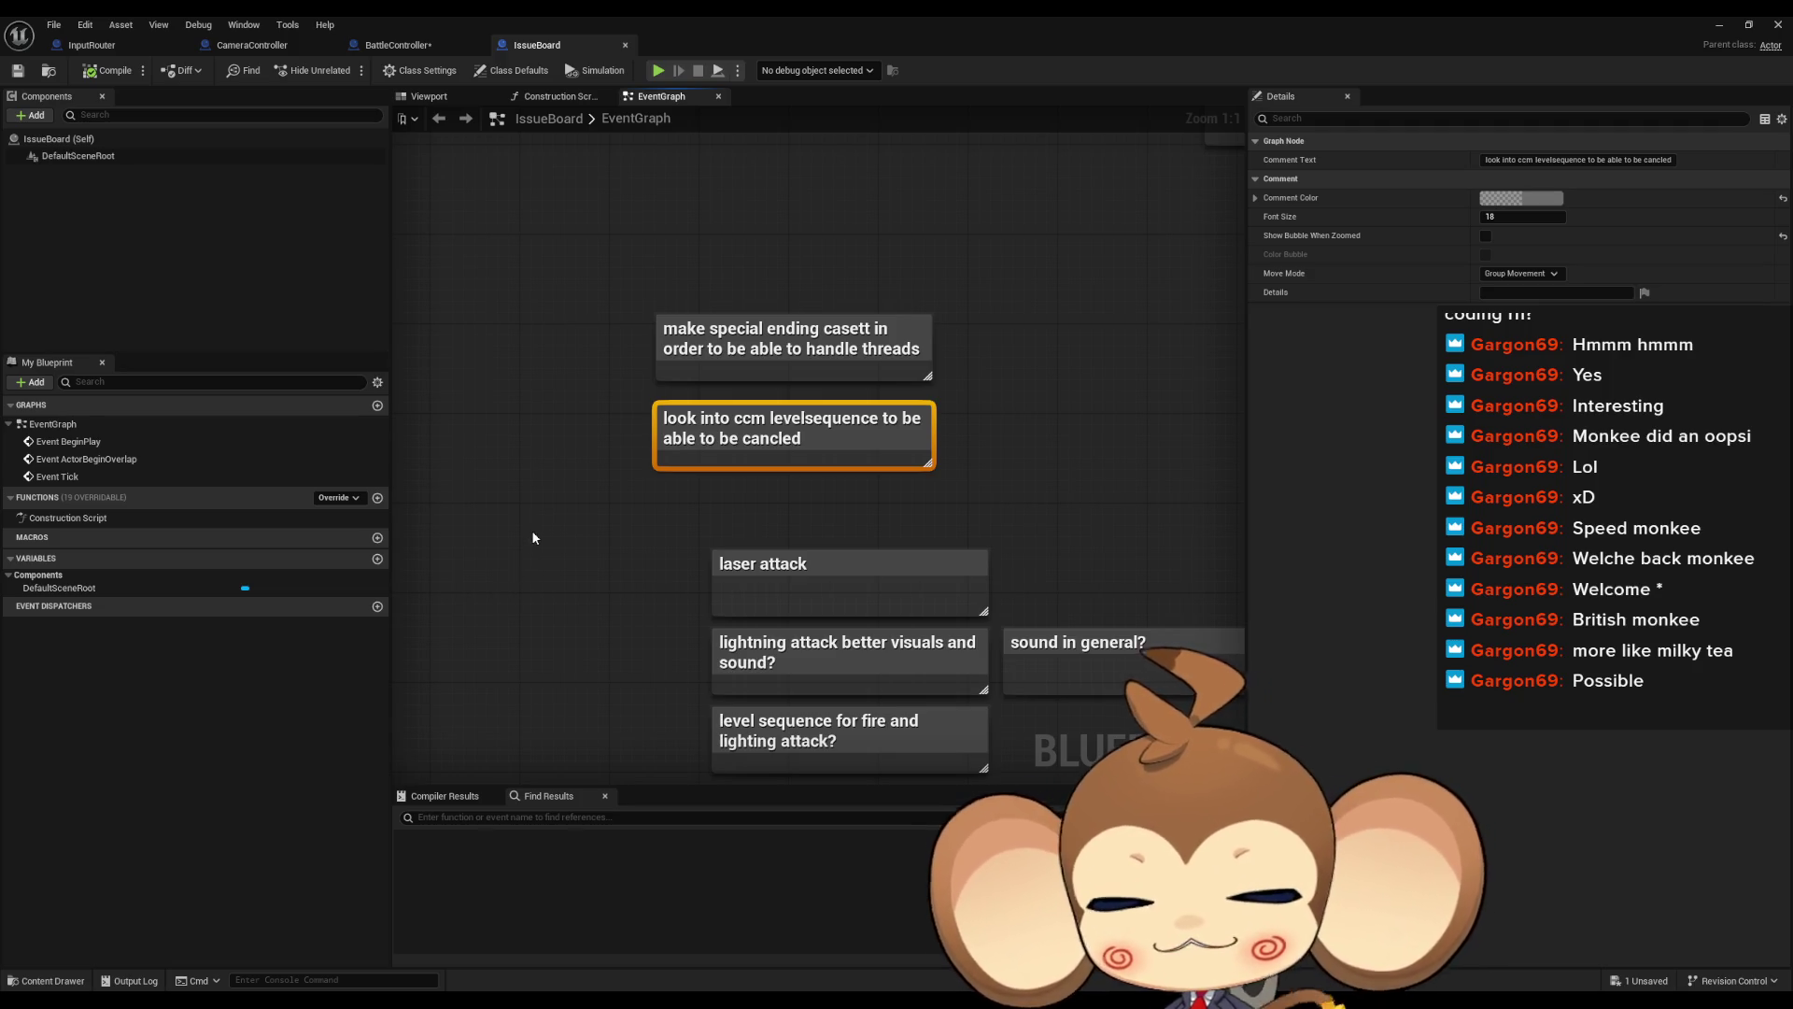
{"action": "key", "text": "Delete"}
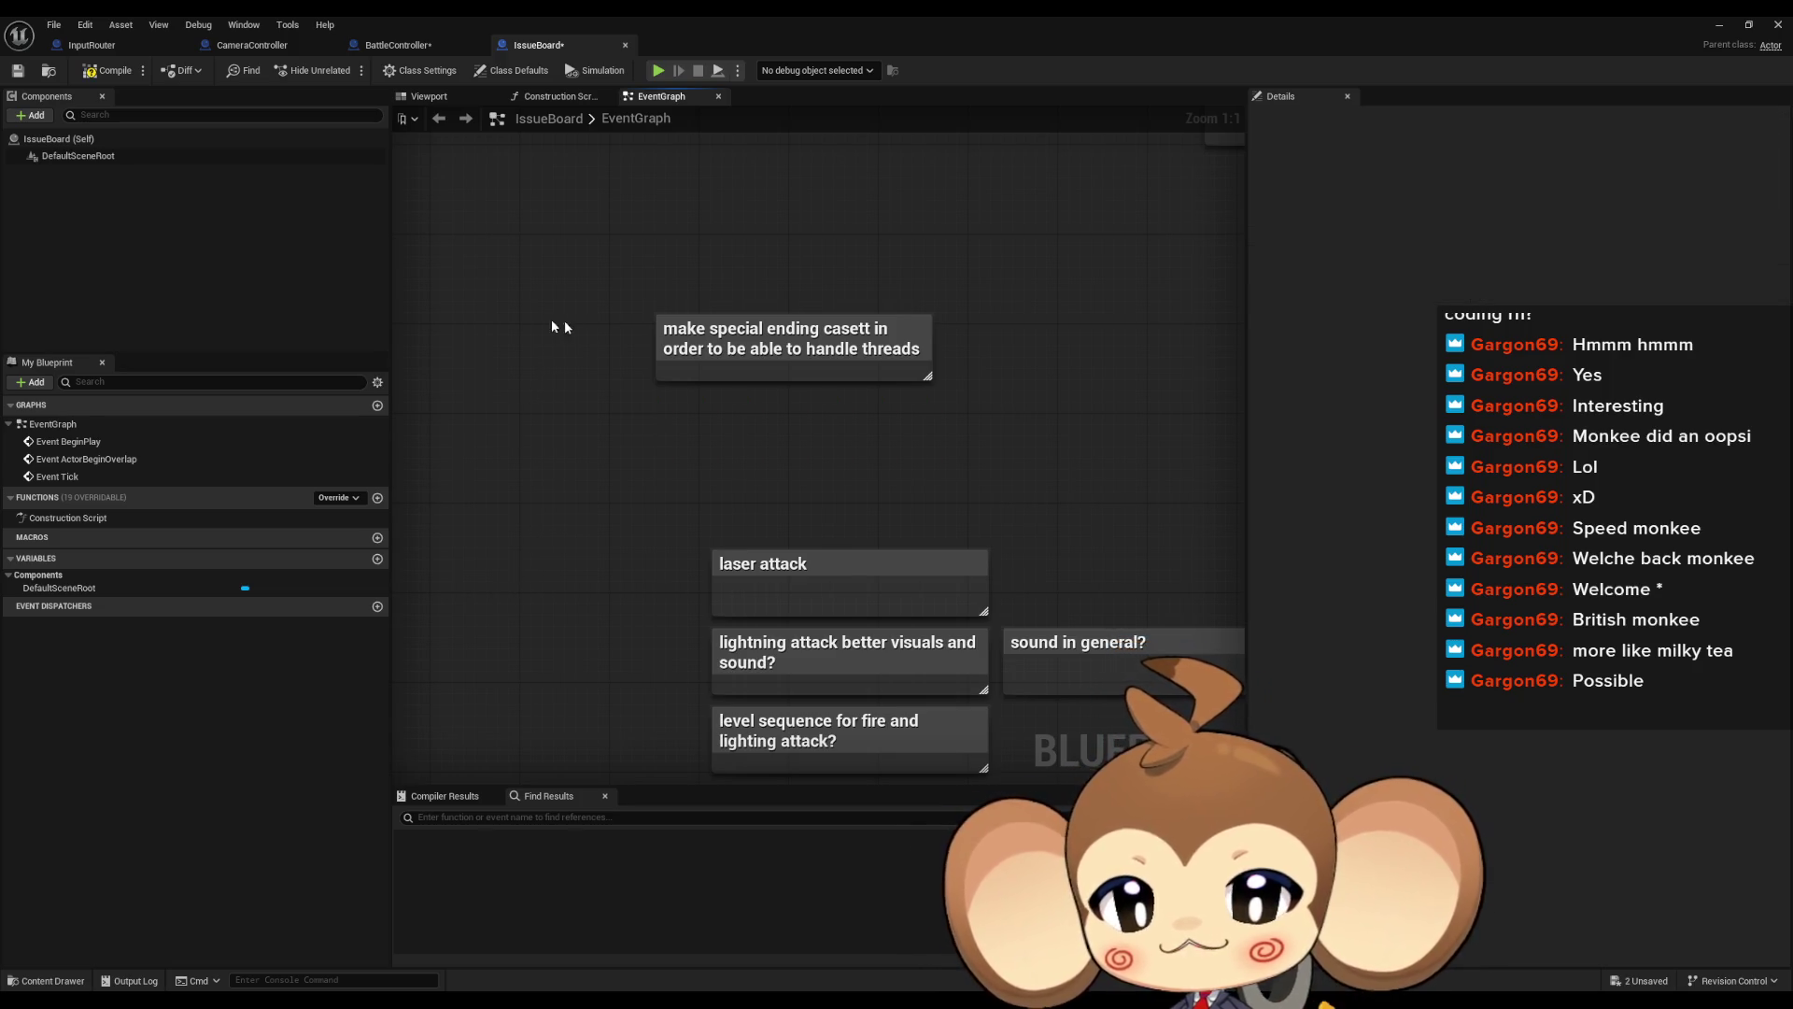
{"action": "scroll", "coordinate": [744, 397], "scroll_direction": "down", "scroll_amount": 4}
{"action": "left_click_drag", "start_coordinate": [840, 448], "coordinate": [747, 477]}
{"action": "scroll", "coordinate": [737, 474], "scroll_direction": "up", "scroll_amount": 2}
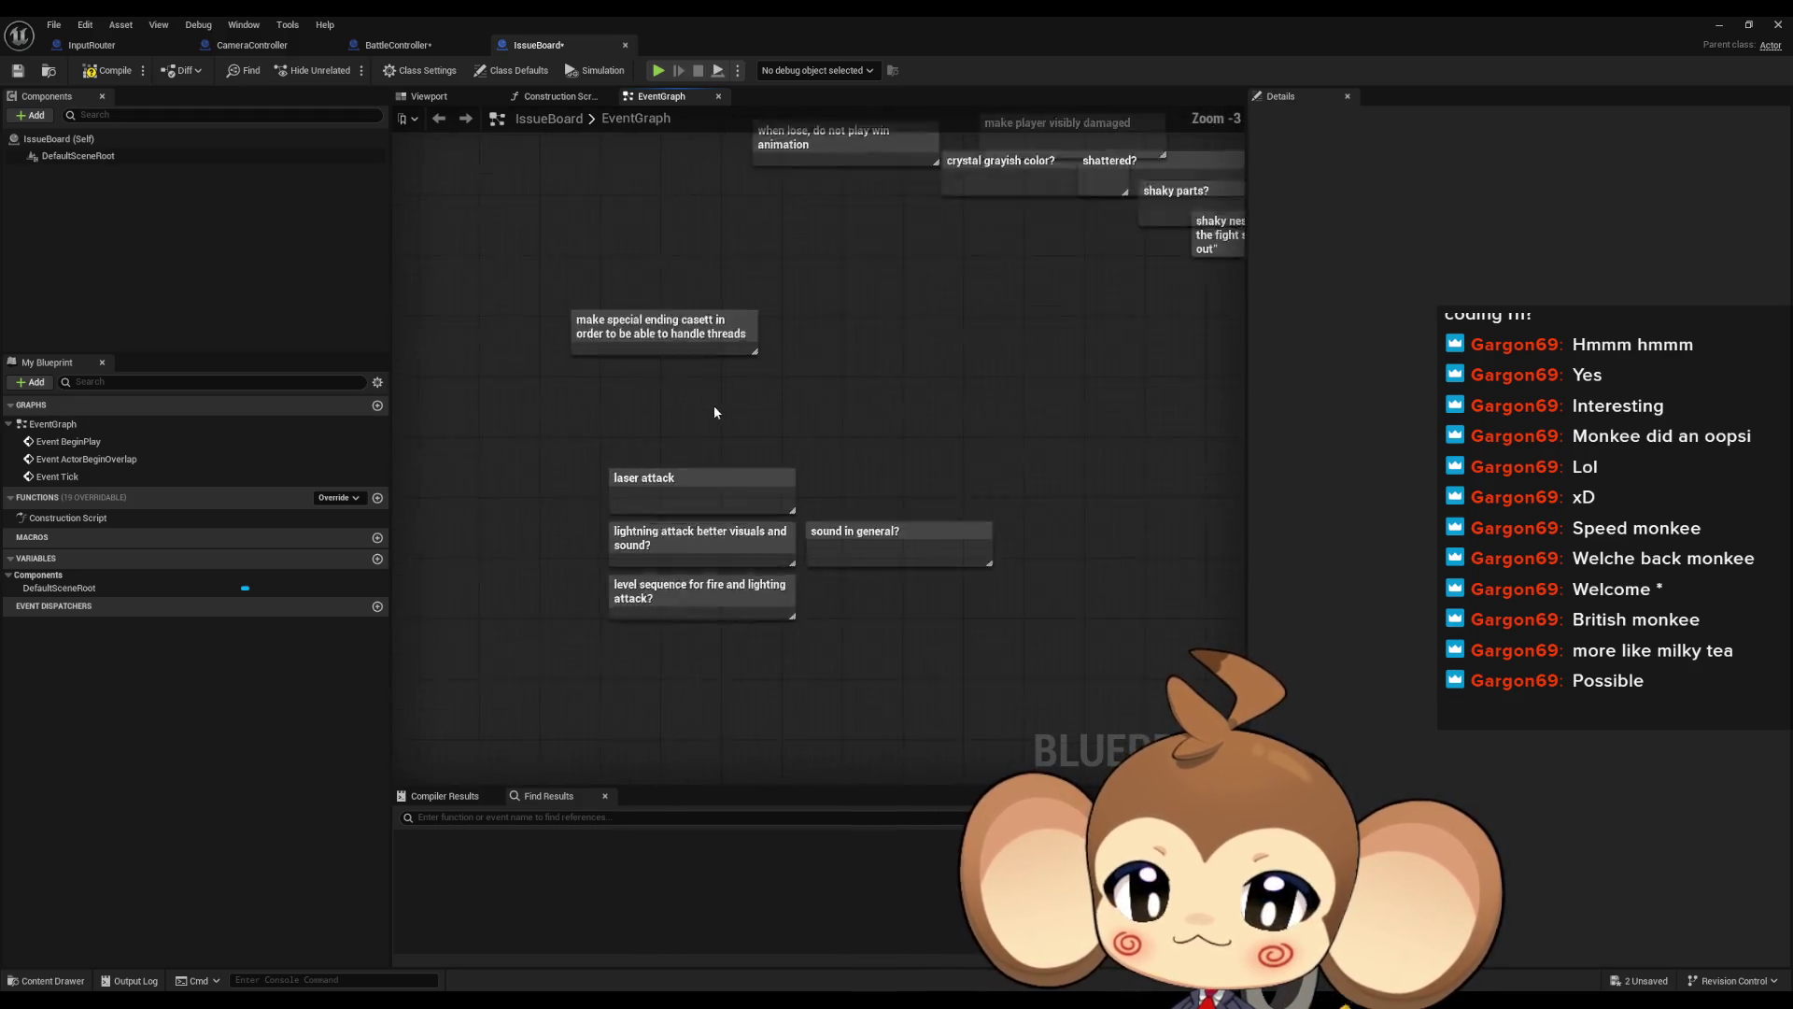
Review the attack, lose and shaky notes, ending on 'make player visibly damaged'
{"action": "left_click", "coordinate": [722, 480]}
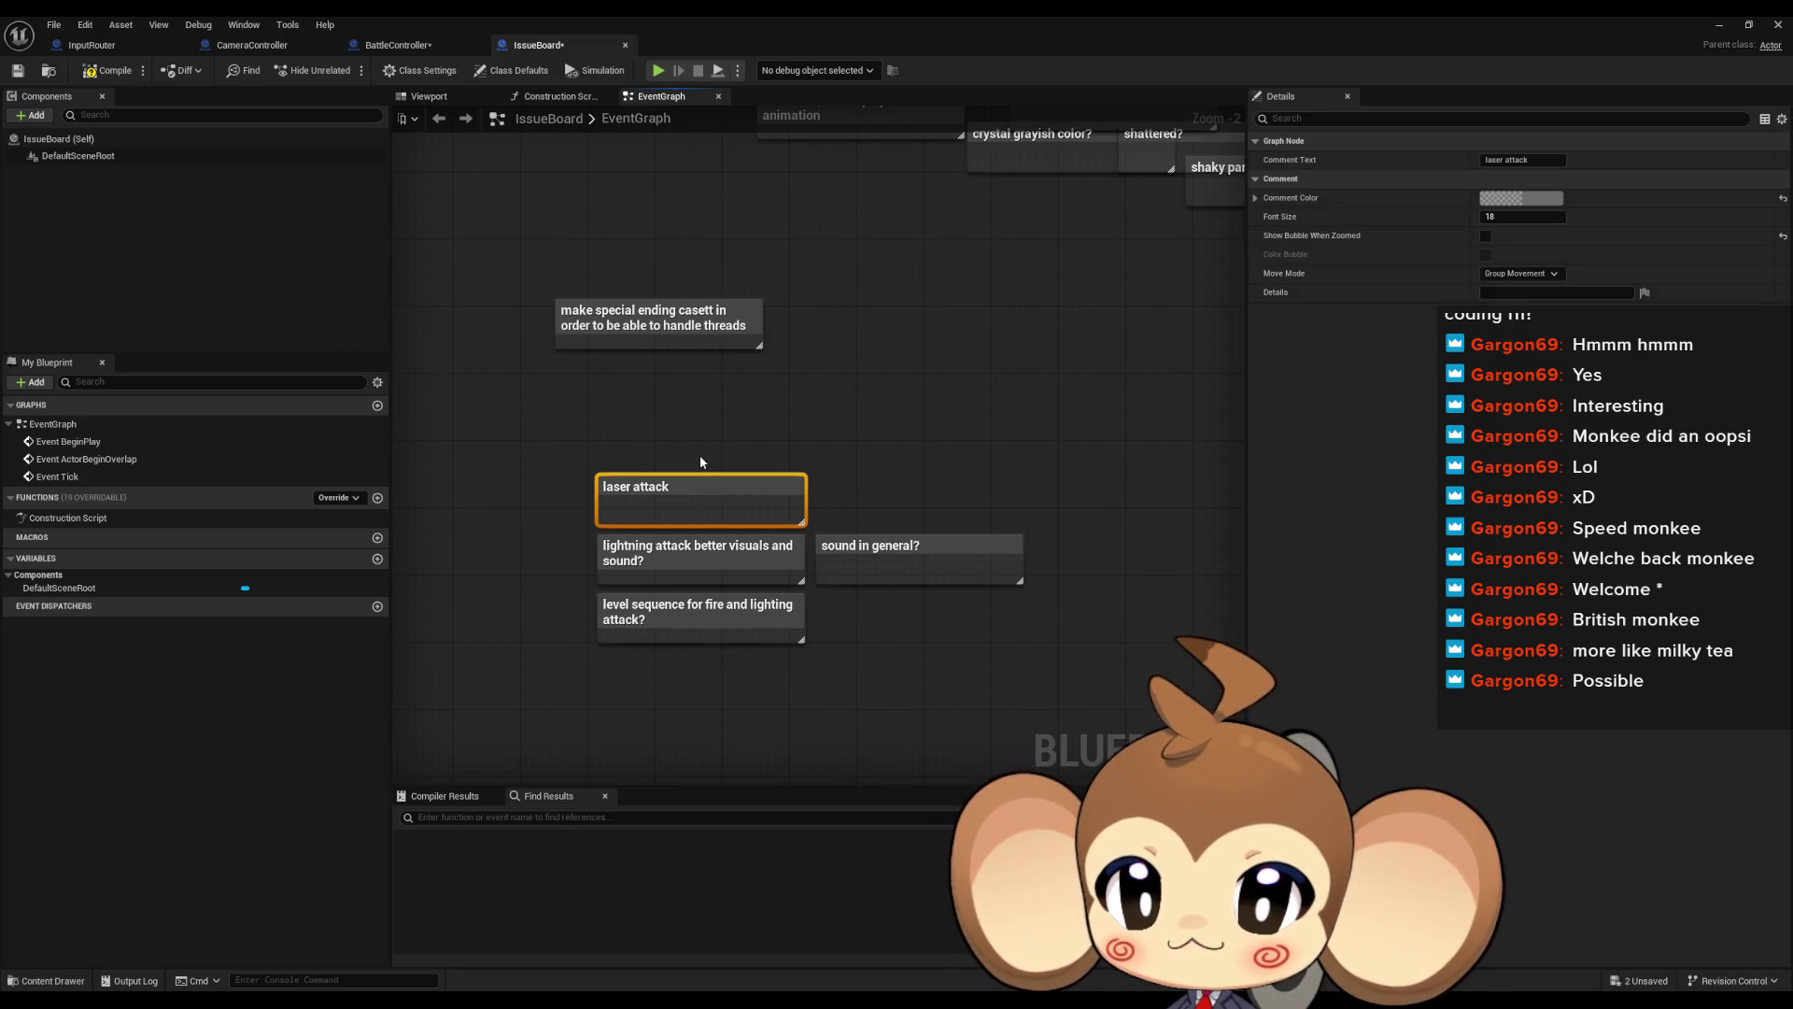
{"action": "mouse_move", "coordinate": [527, 403]}
{"action": "left_mouse_down"}
{"action": "mouse_move", "coordinate": [1005, 601]}
{"action": "mouse_move", "coordinate": [989, 587]}
{"action": "left_mouse_up"}
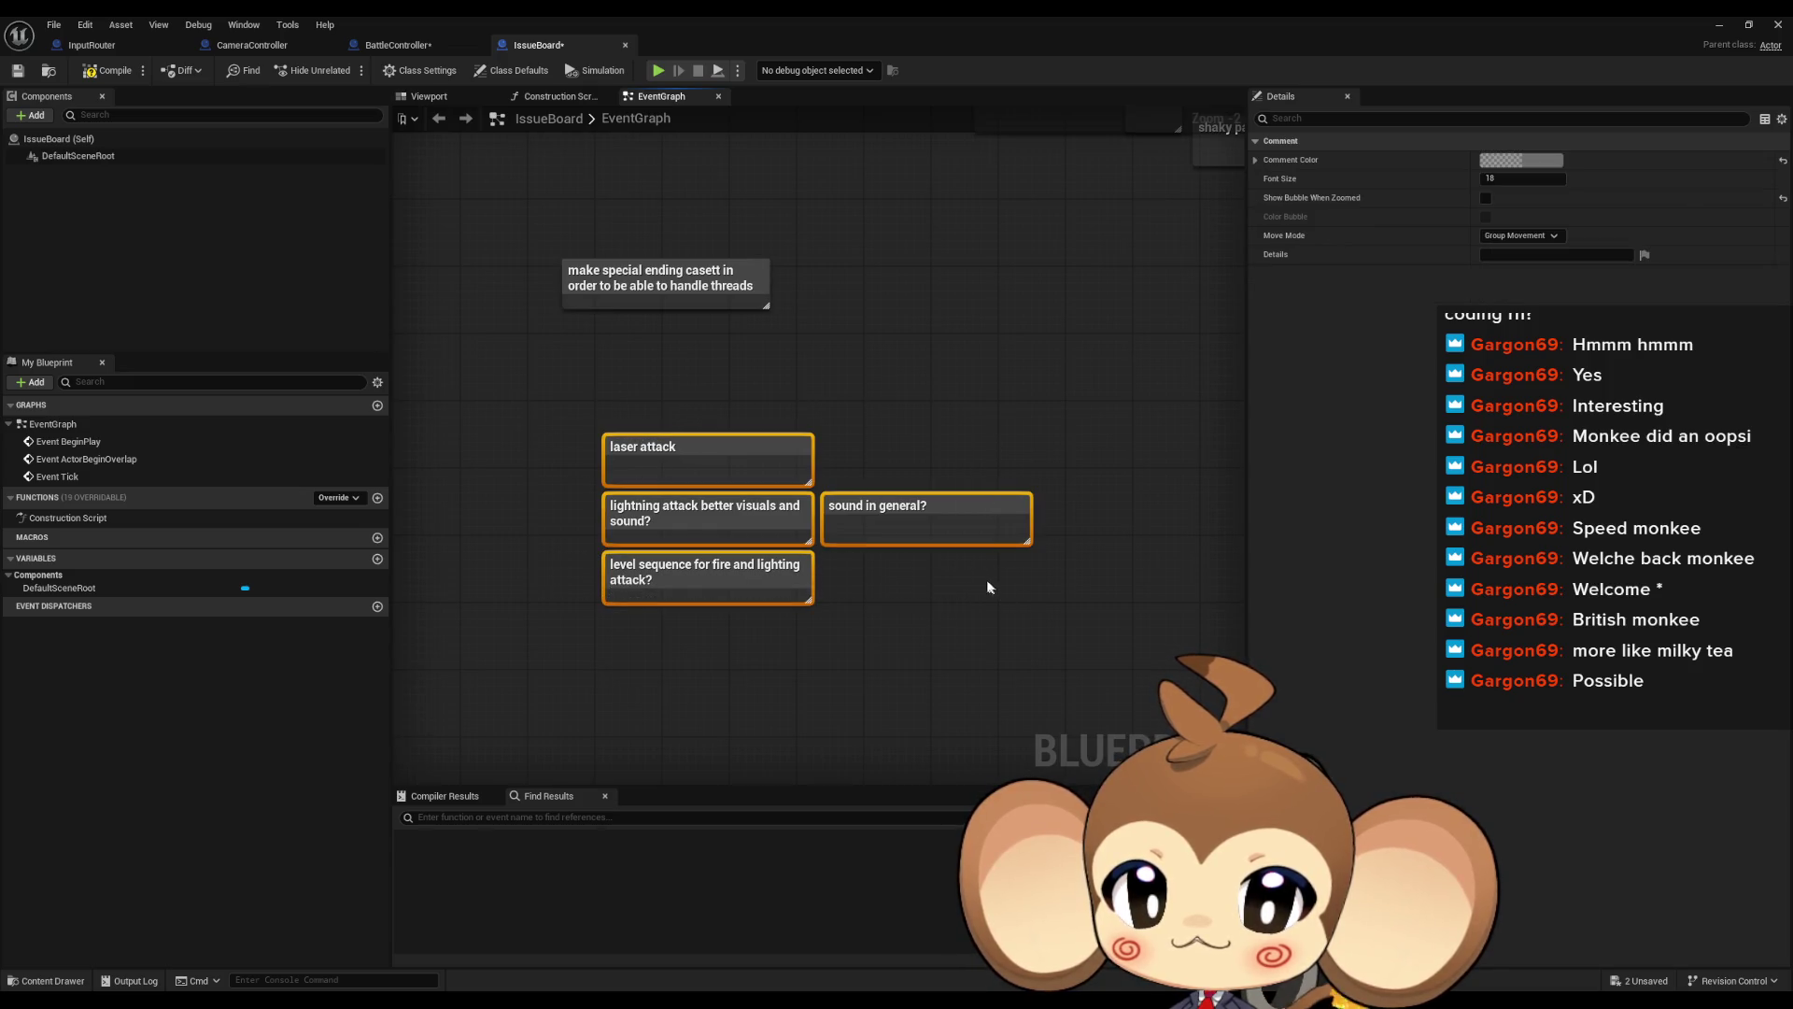
{"action": "scroll", "coordinate": [971, 579], "scroll_direction": "down", "scroll_amount": 3}
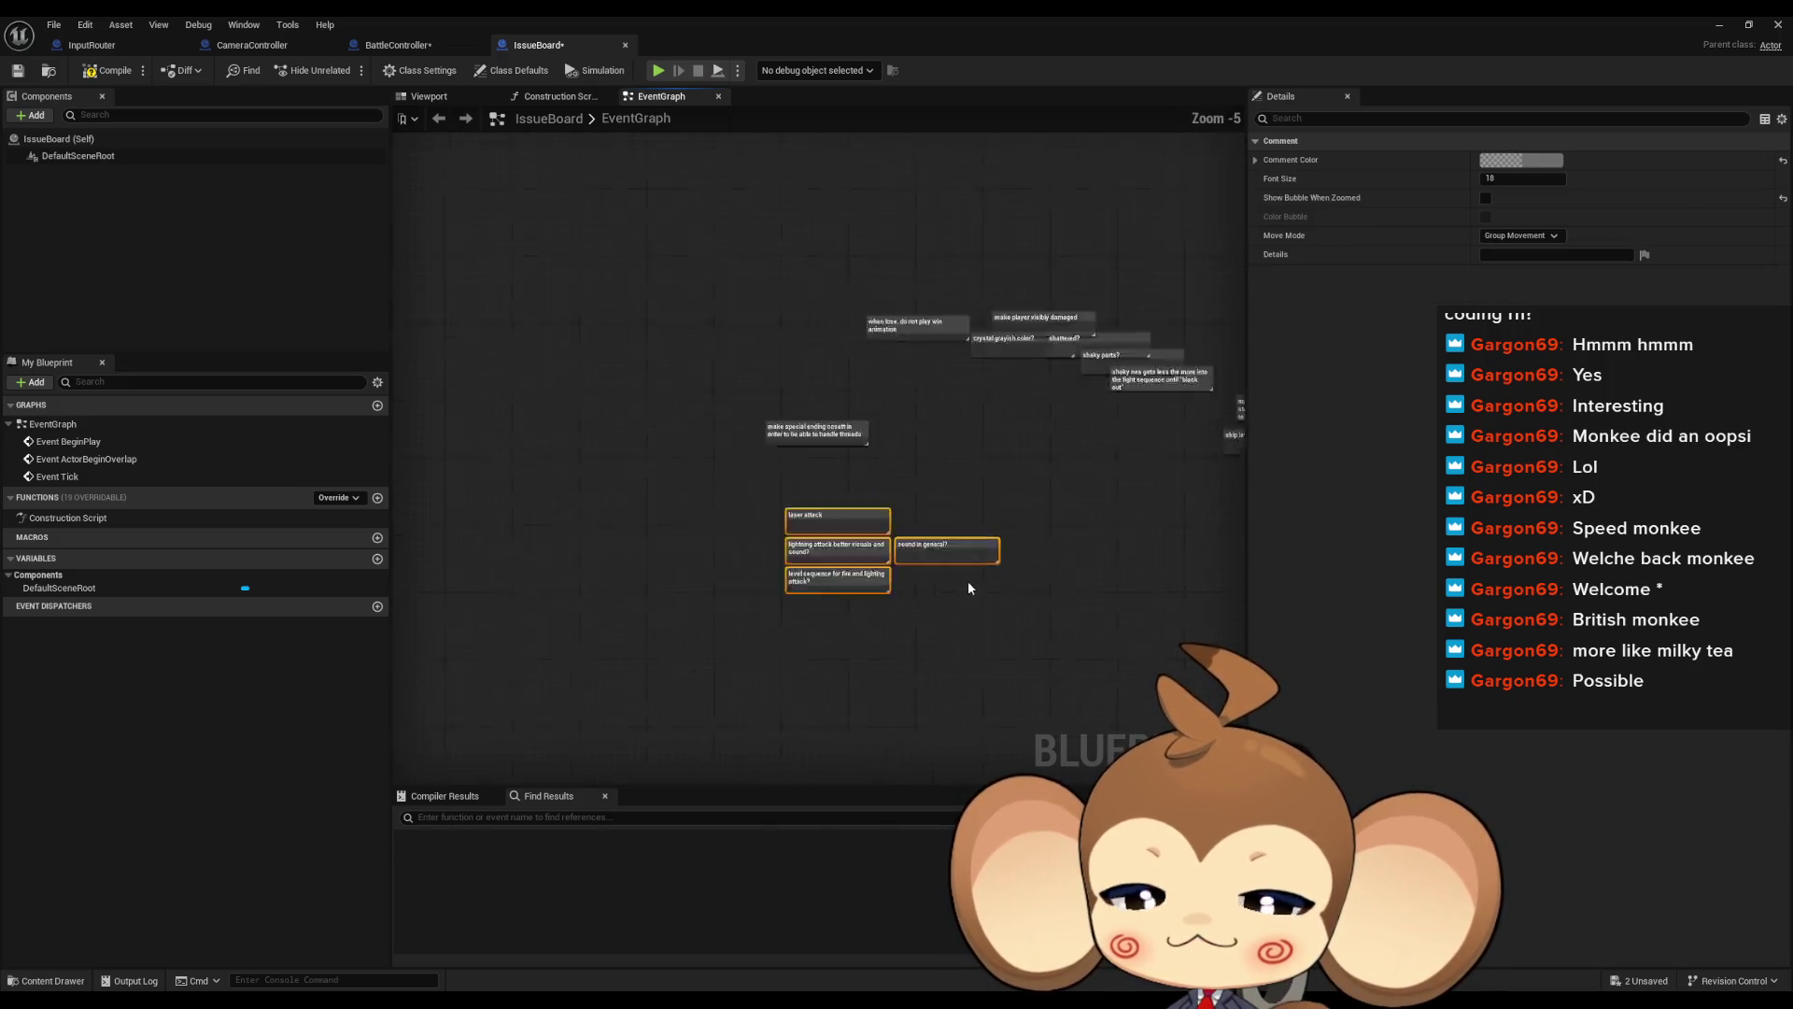
{"action": "left_click", "coordinate": [968, 467]}
{"action": "scroll", "coordinate": [717, 491], "scroll_direction": "up", "scroll_amount": 1}
{"action": "mouse_move", "coordinate": [668, 289]}
{"action": "left_mouse_down"}
{"action": "mouse_move", "coordinate": [891, 451]}
{"action": "mouse_move", "coordinate": [828, 598]}
{"action": "mouse_move", "coordinate": [775, 596]}
{"action": "left_mouse_up"}
{"action": "scroll", "coordinate": [769, 542], "scroll_direction": "up", "scroll_amount": 4}
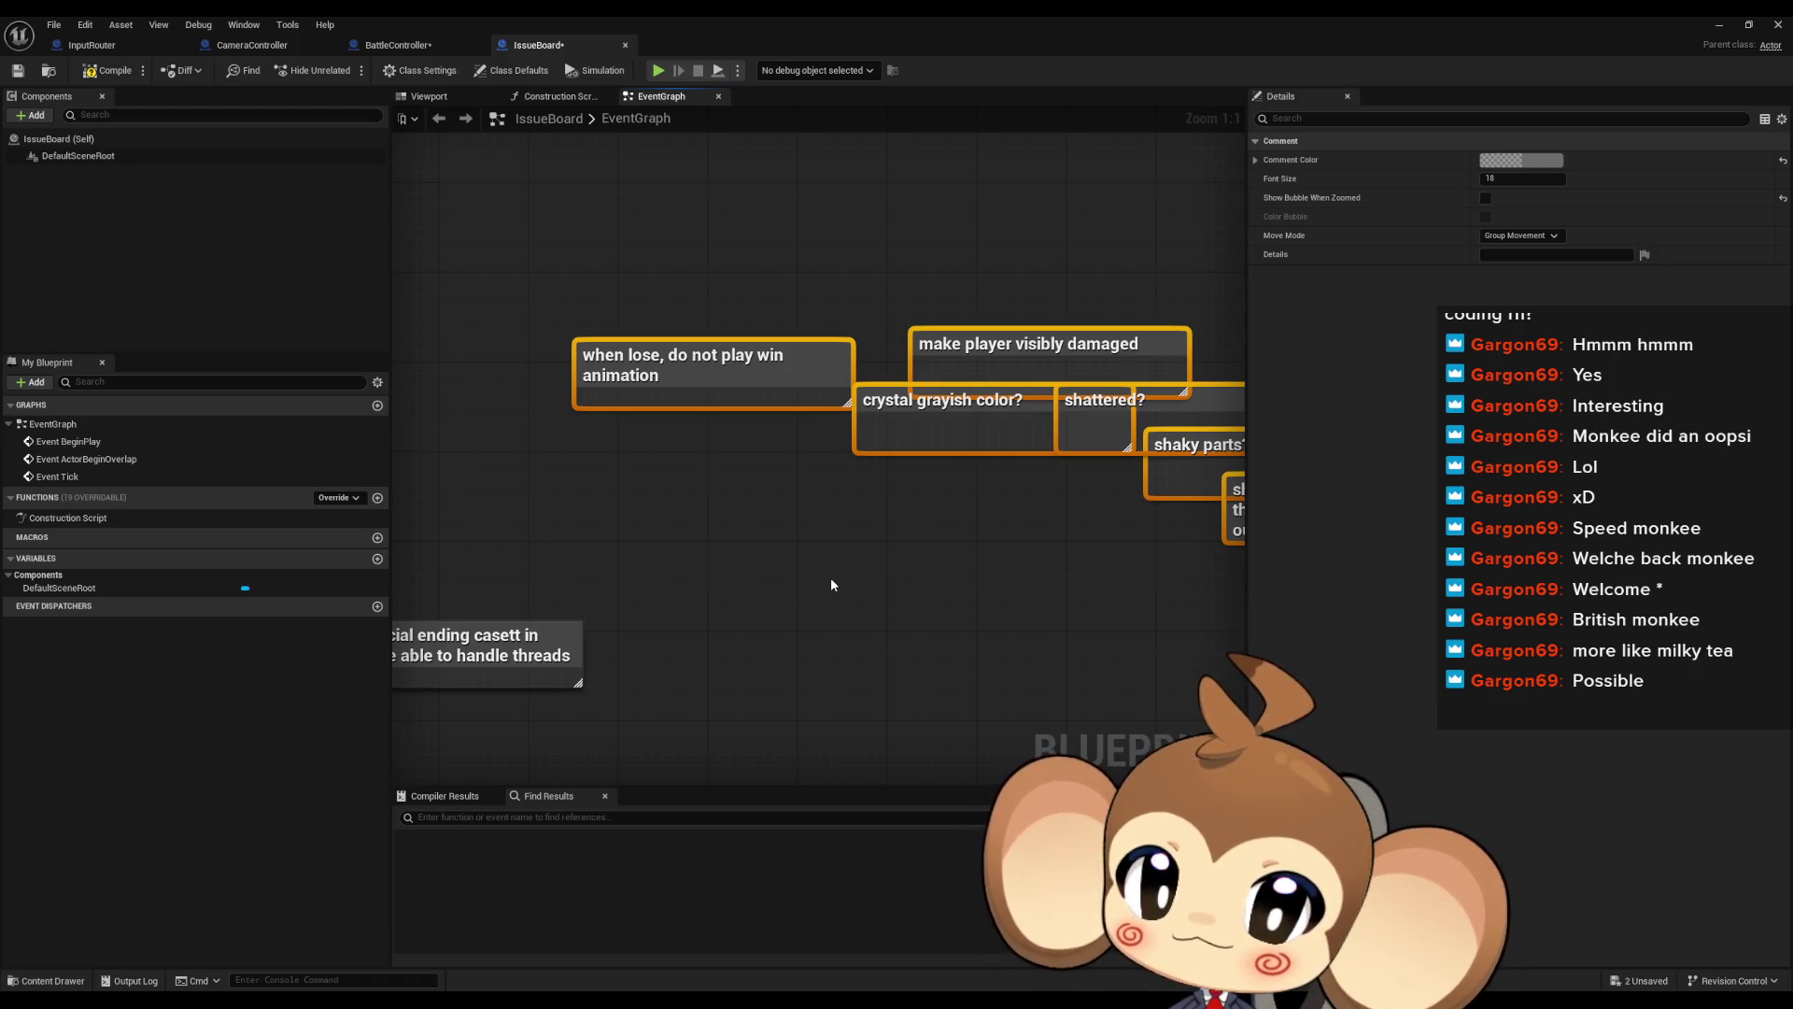
{"action": "left_click", "coordinate": [699, 366]}
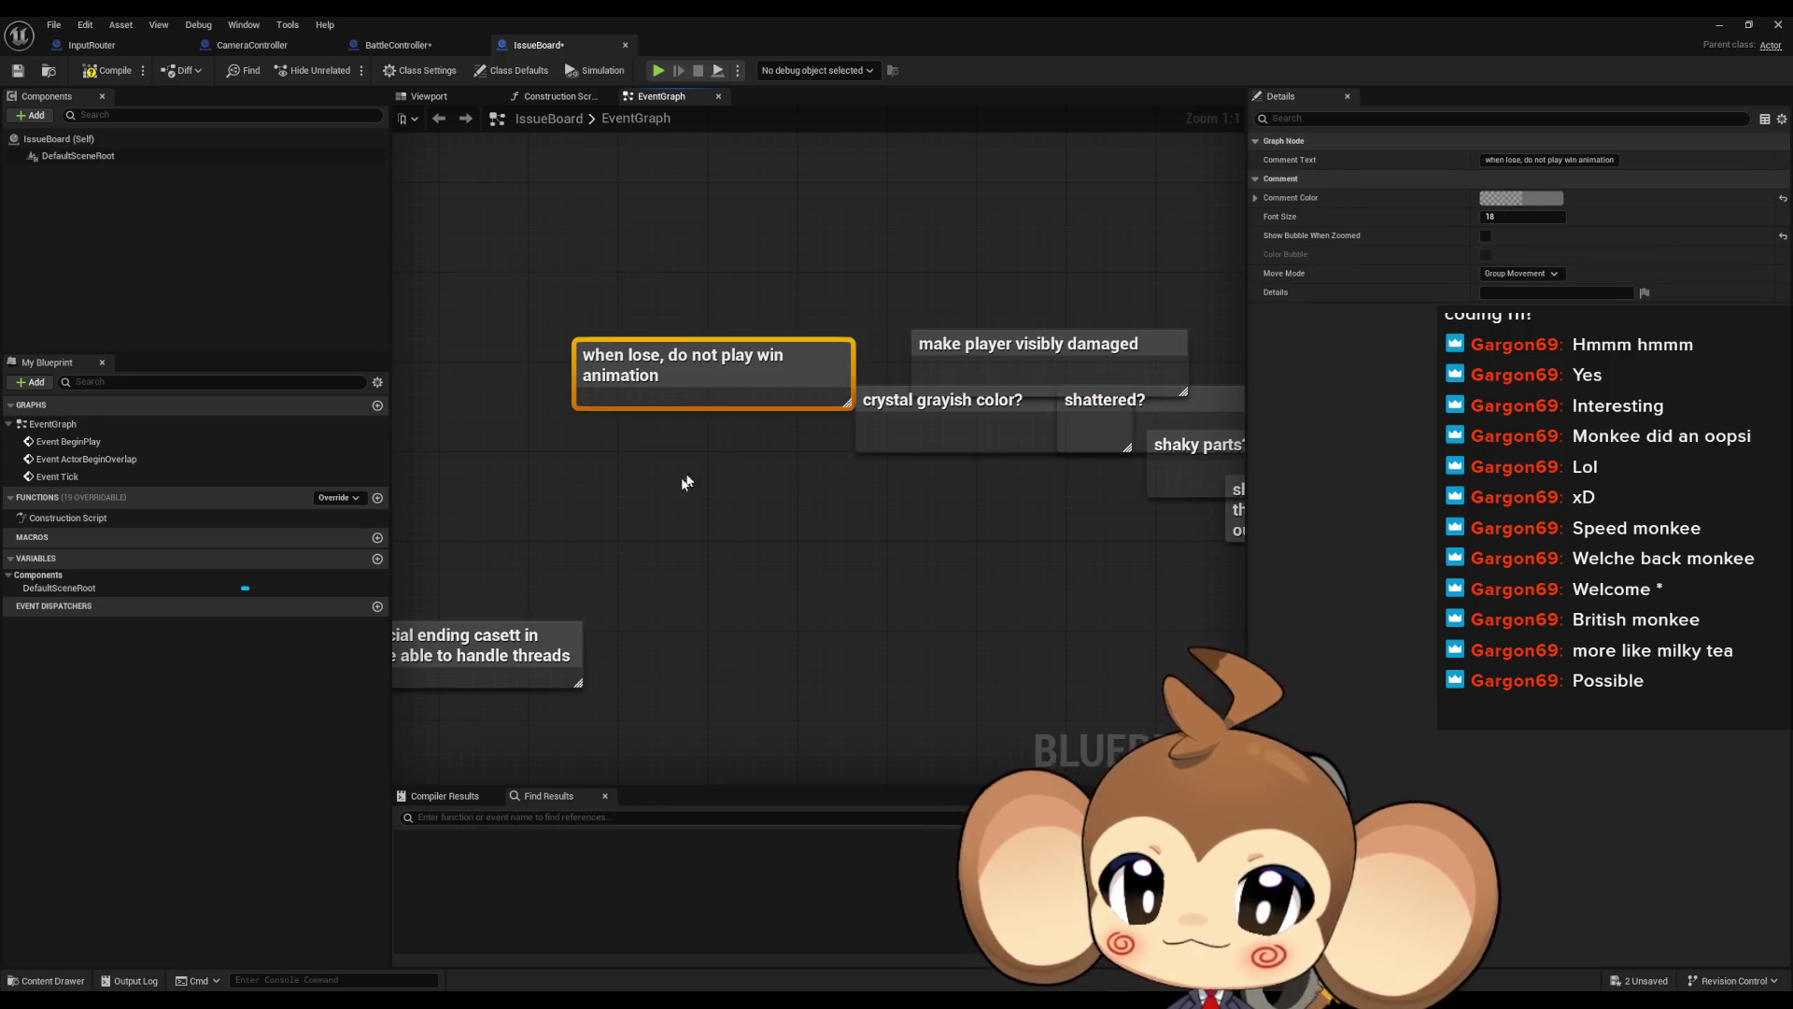
{"action": "mouse_move", "coordinate": [704, 513]}
{"action": "left_mouse_down"}
{"action": "mouse_move", "coordinate": [701, 484]}
{"action": "mouse_move", "coordinate": [674, 485]}
{"action": "left_mouse_up"}
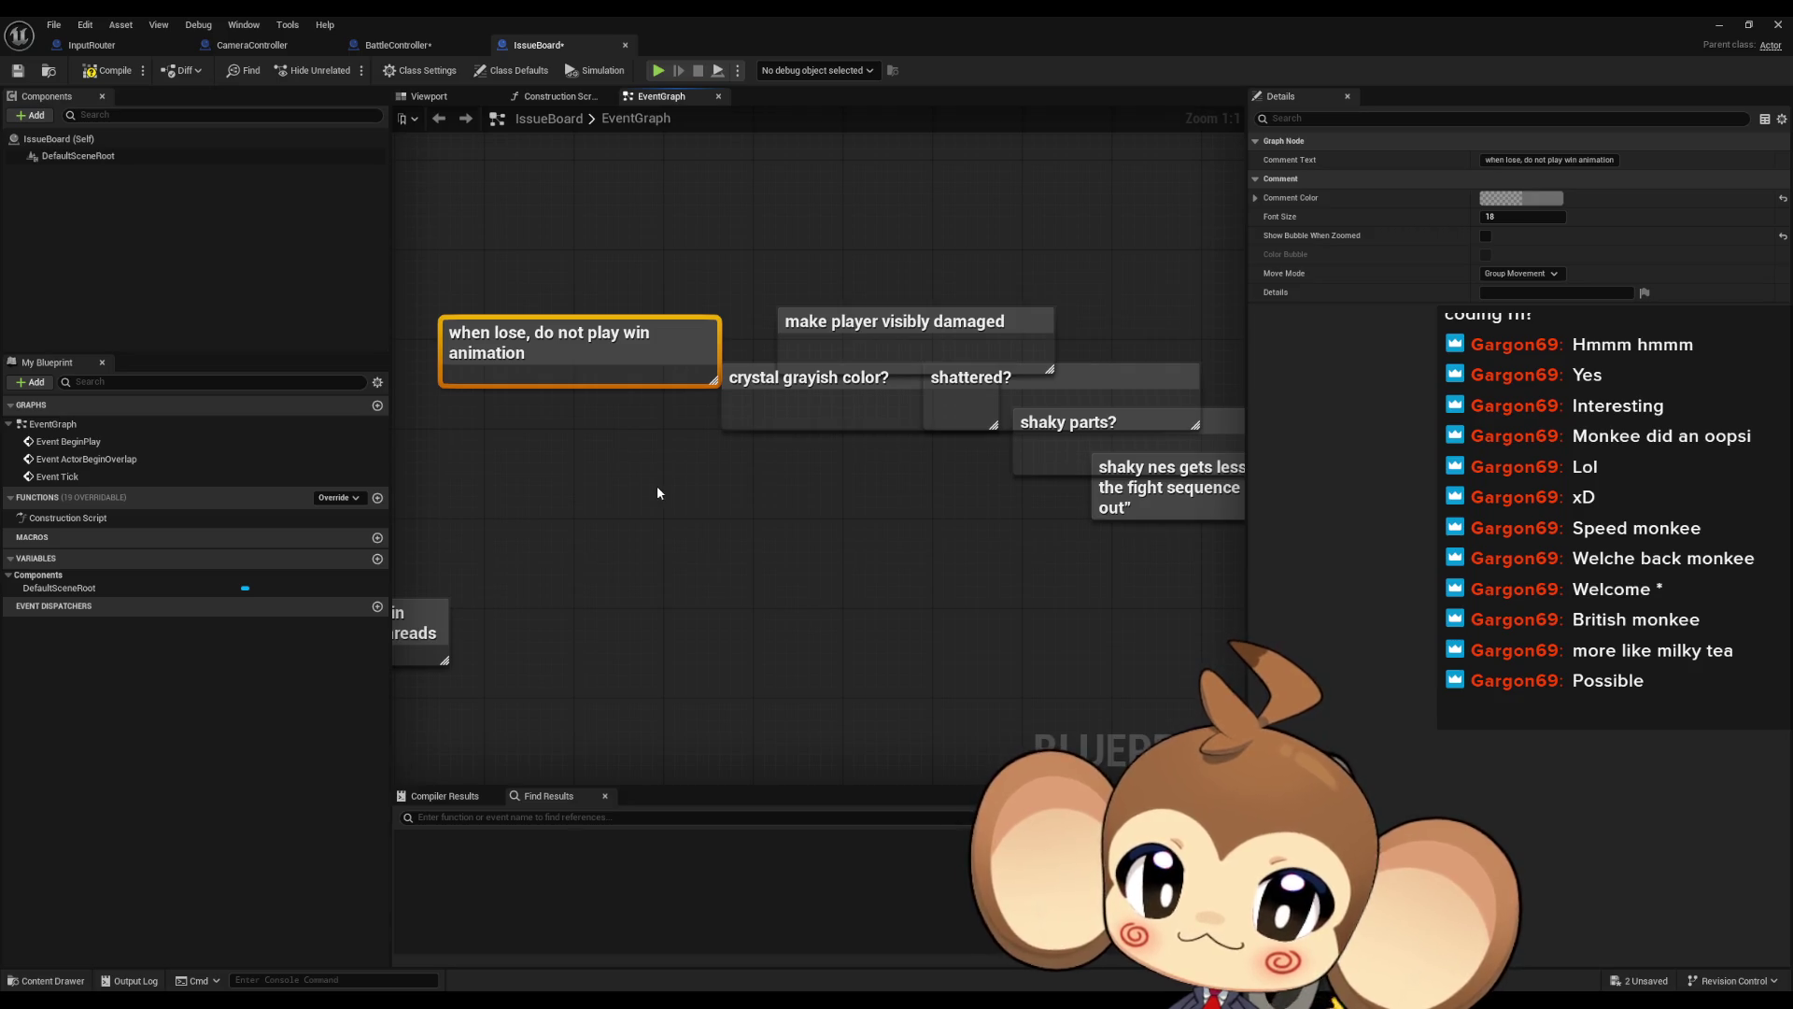
{"action": "mouse_move", "coordinate": [880, 516]}
{"action": "left_mouse_down"}
{"action": "mouse_move", "coordinate": [760, 520]}
{"action": "mouse_move", "coordinate": [848, 520]}
{"action": "left_mouse_up"}
{"action": "left_click", "coordinate": [878, 350]}
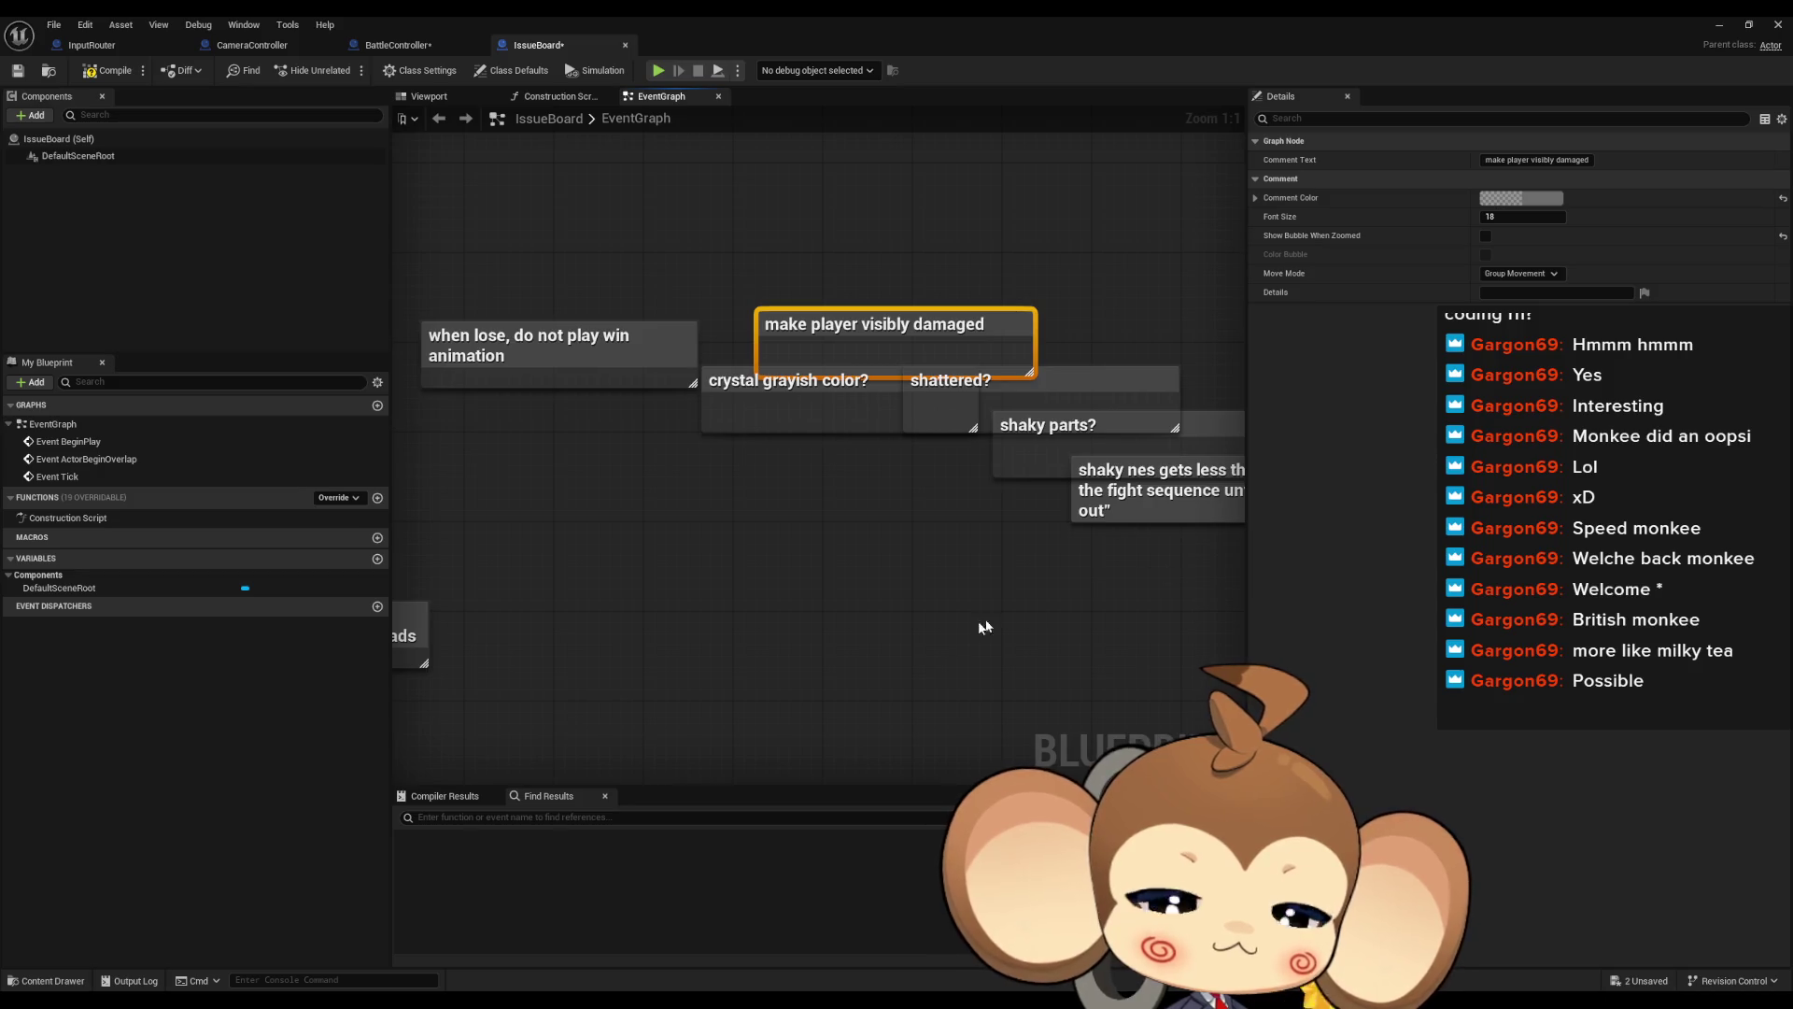
{"action": "left_click", "coordinate": [713, 610]}
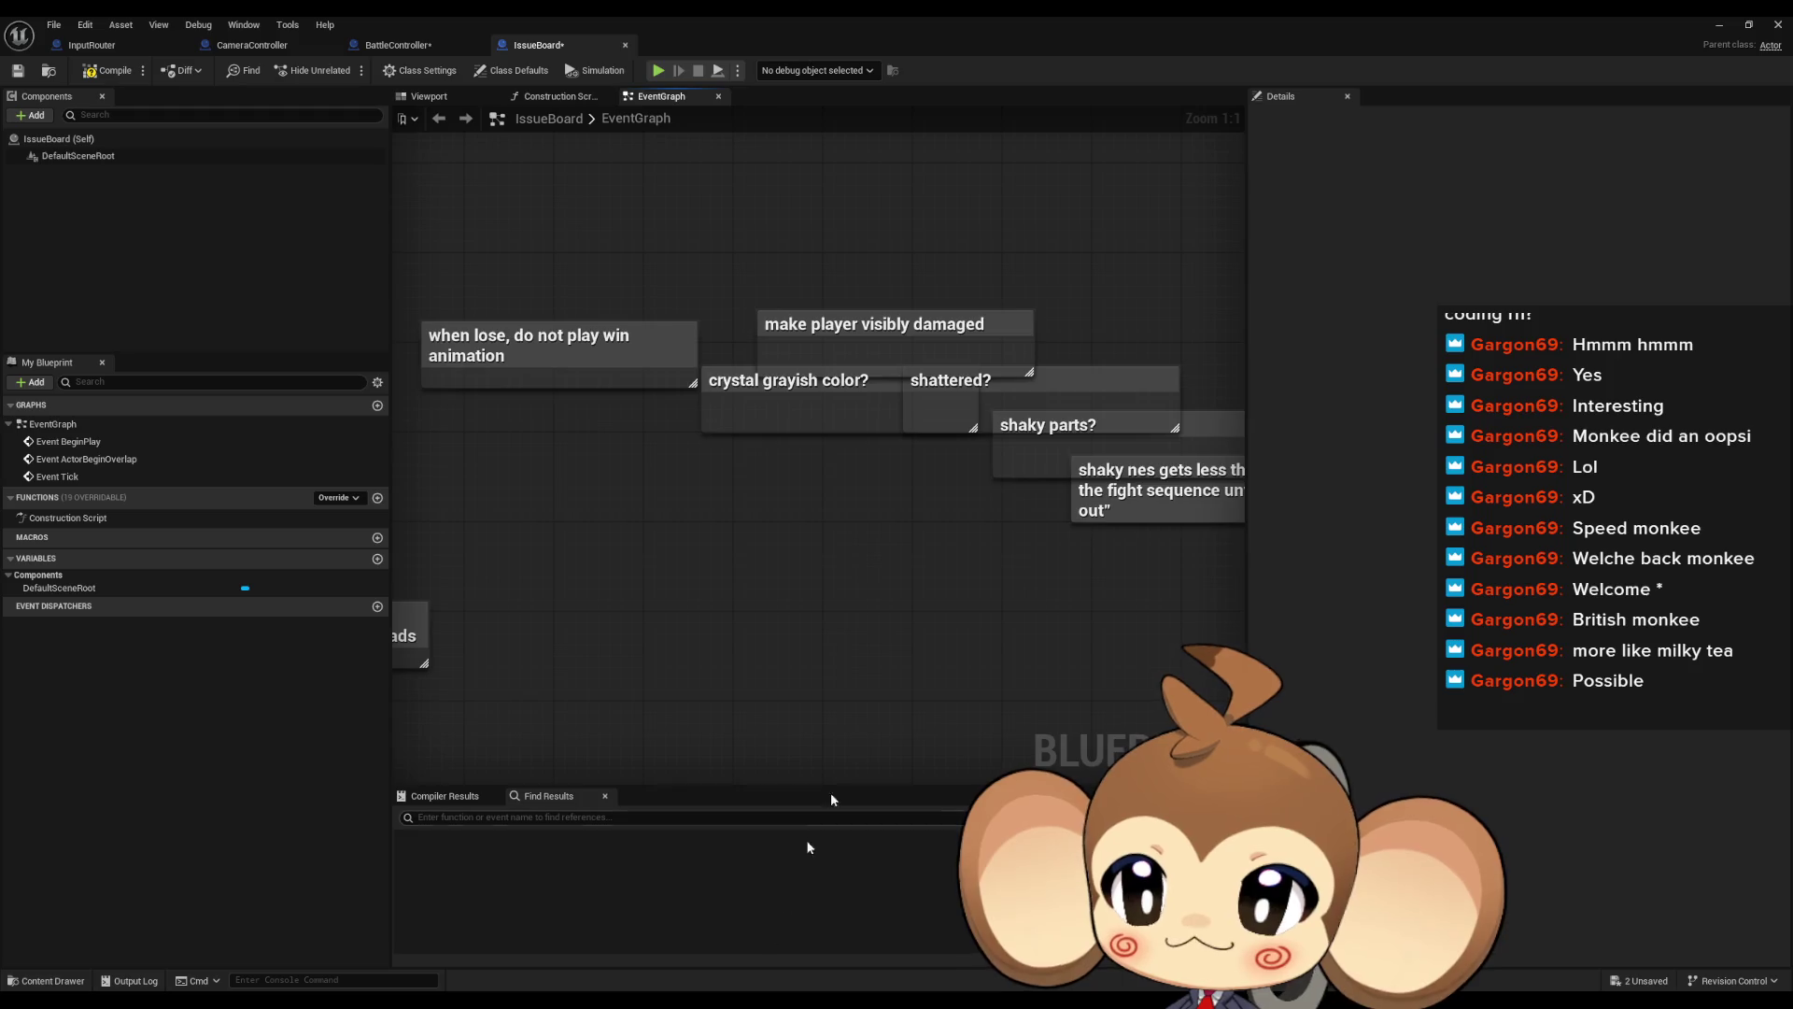
Close the IssueBoard editor and browse into 3d > Crystals > IntroCrystal > Crystal2
{"action": "left_click", "coordinate": [1719, 25]}
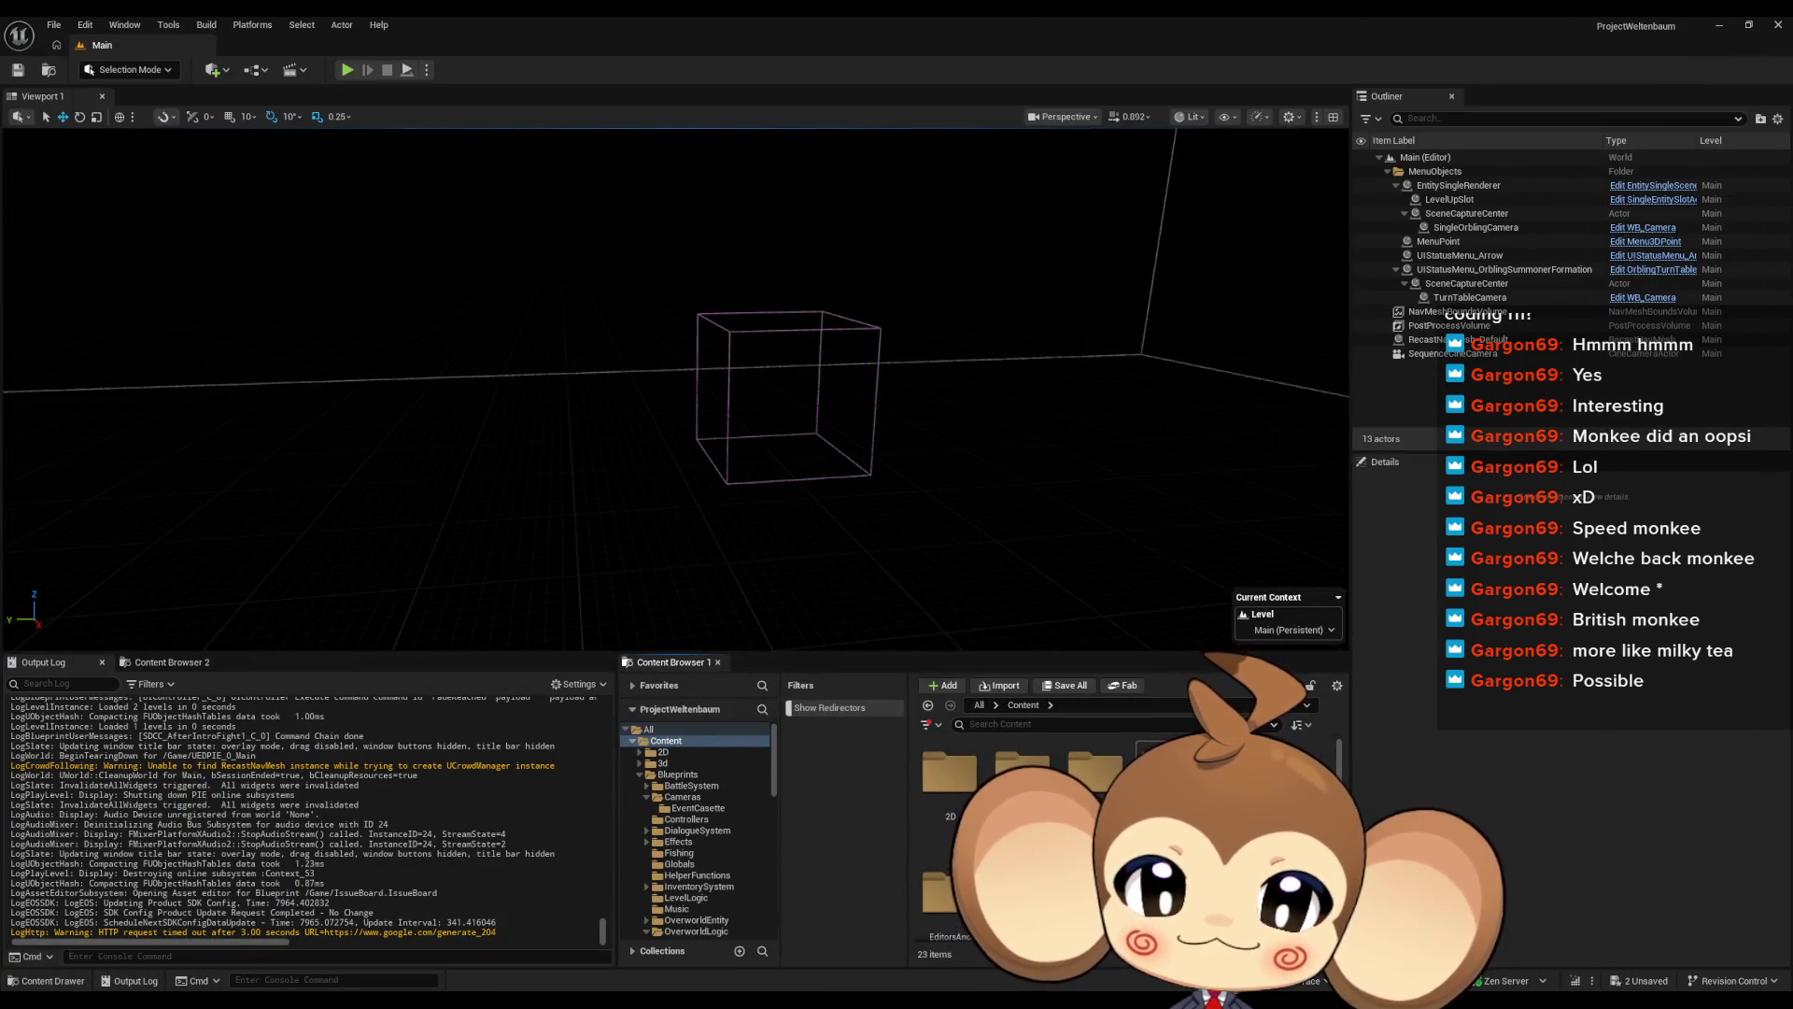
{"action": "double_click", "coordinate": [1022, 771]}
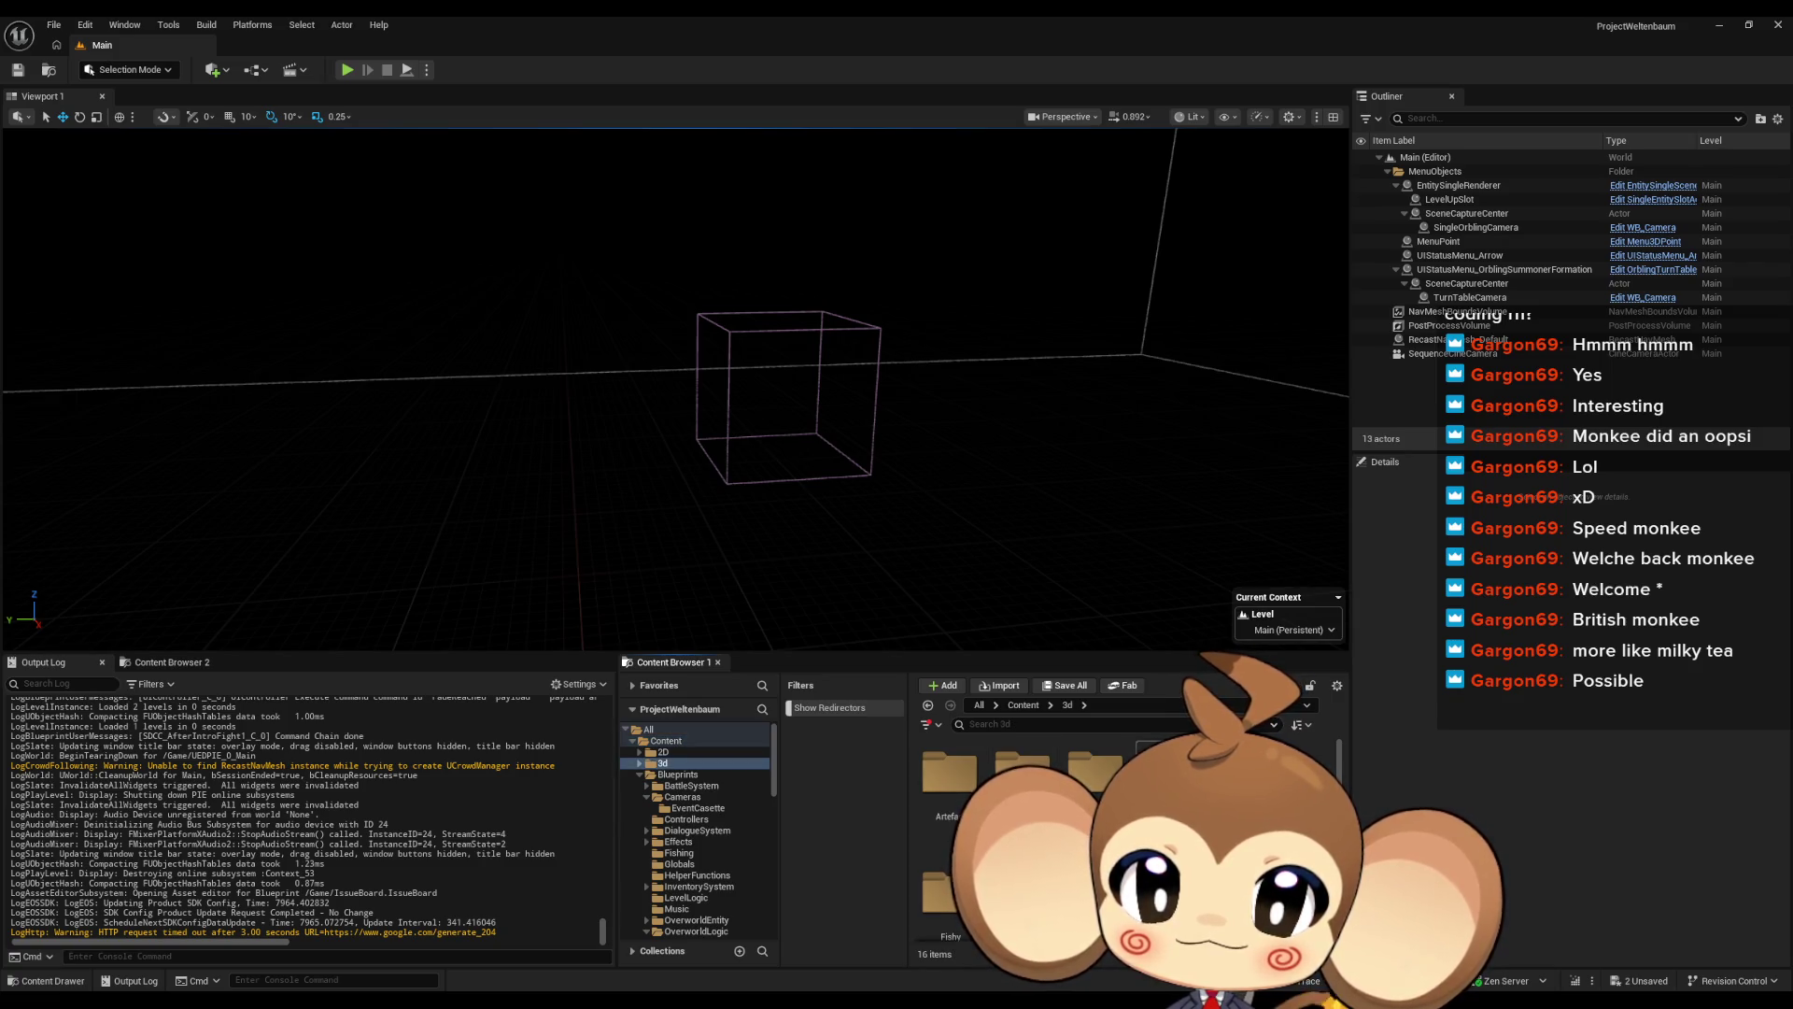
{"action": "double_click", "coordinate": [1022, 770]}
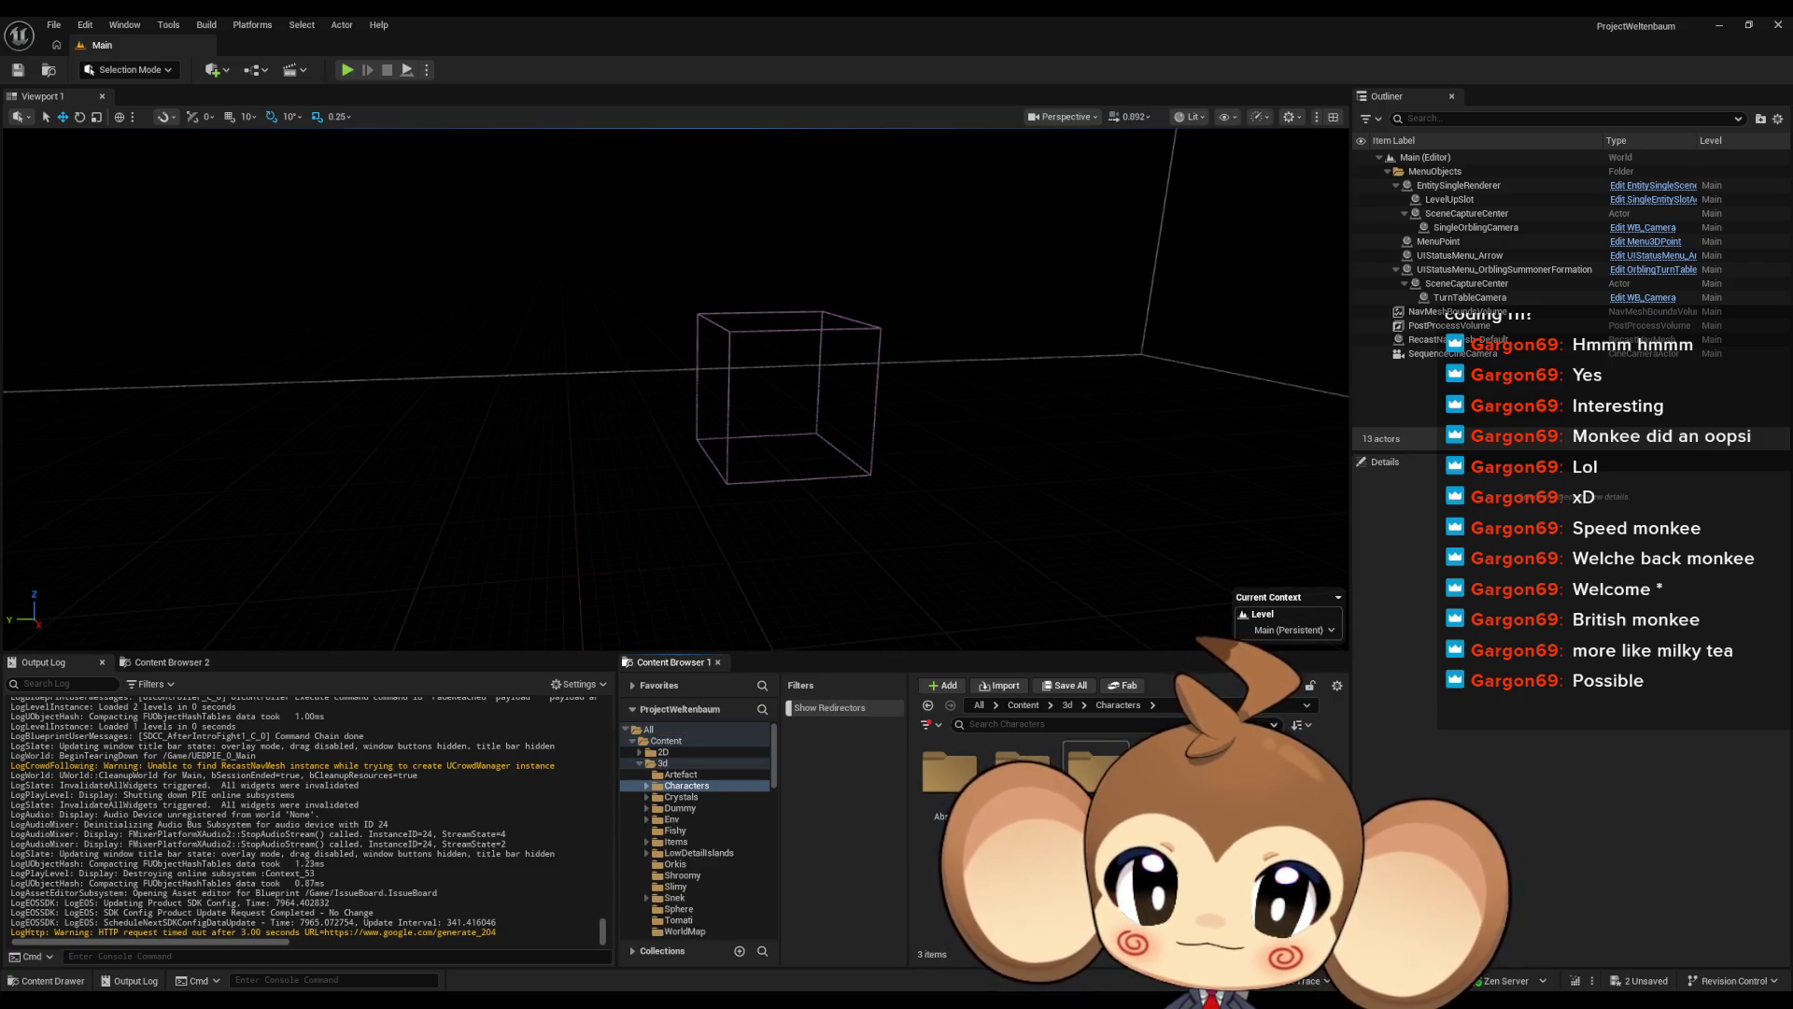
{"action": "left_click", "coordinate": [1068, 706]}
{"action": "double_click", "coordinate": [1096, 771]}
{"action": "double_click", "coordinate": [966, 770]}
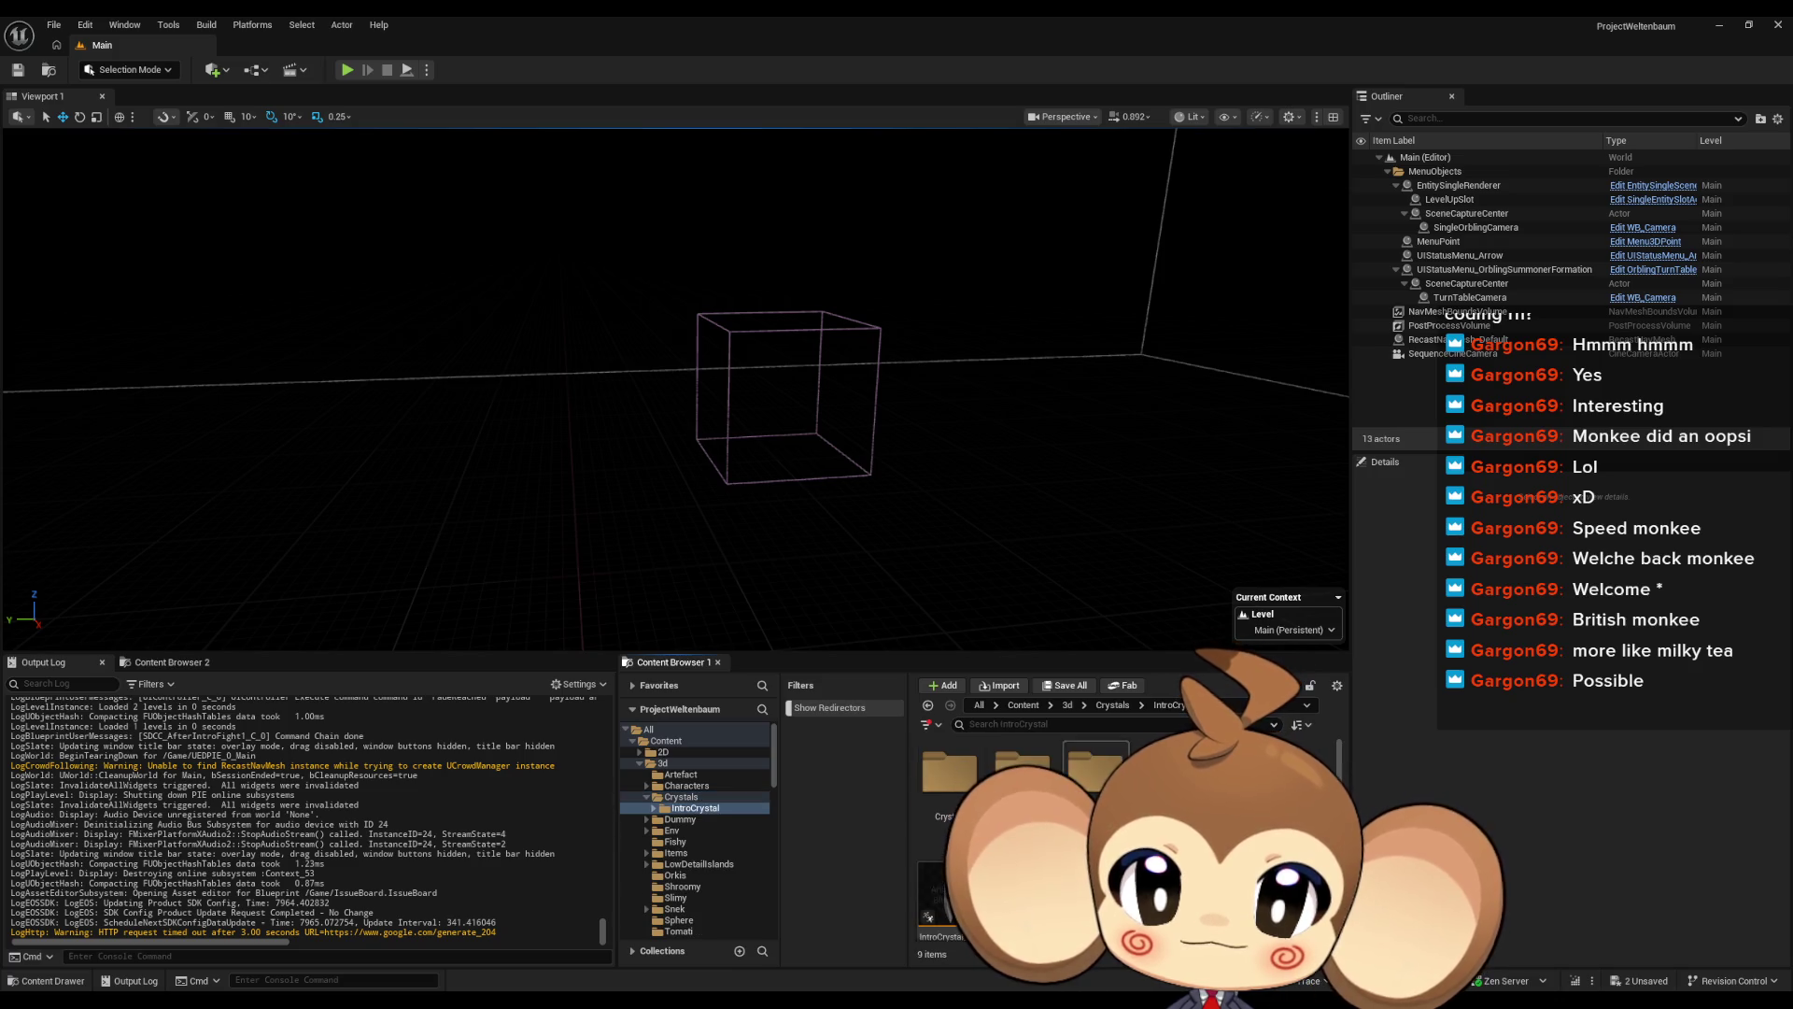
{"action": "double_click", "coordinate": [962, 792]}
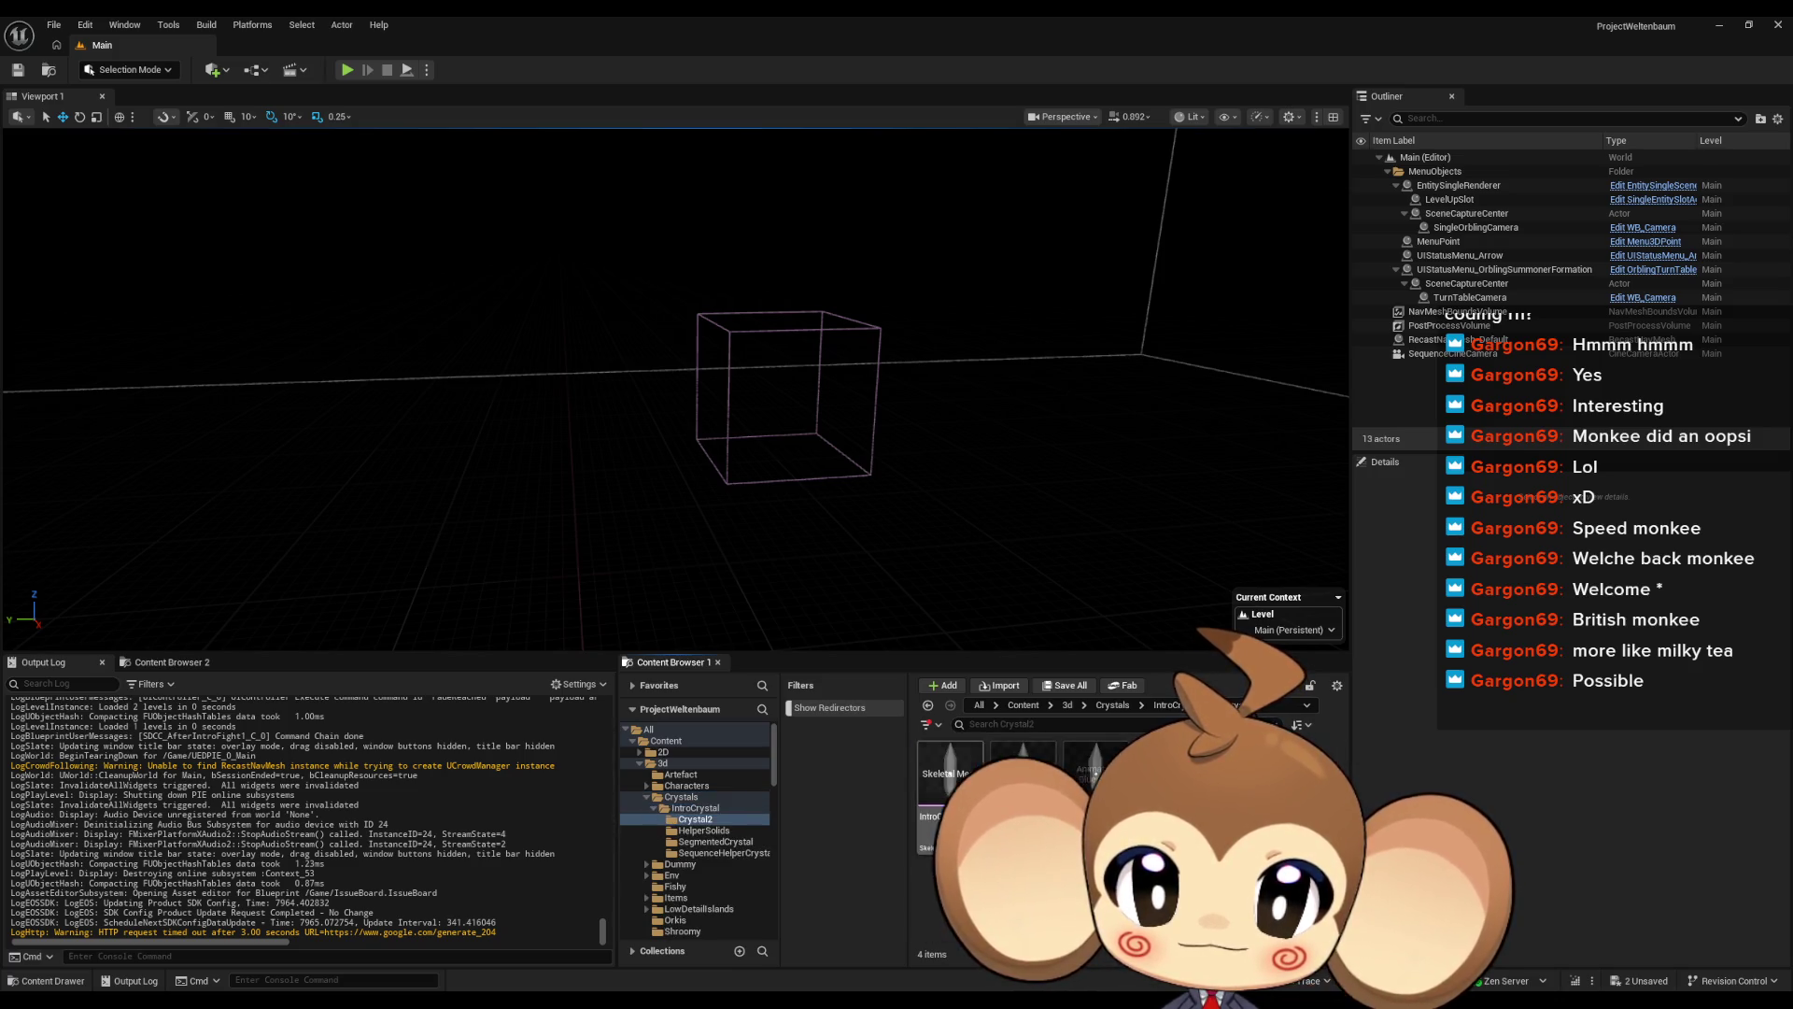
Navigate back up to the 3d folder and show the Artefact folder's assets
{"action": "left_click", "coordinate": [1172, 705]}
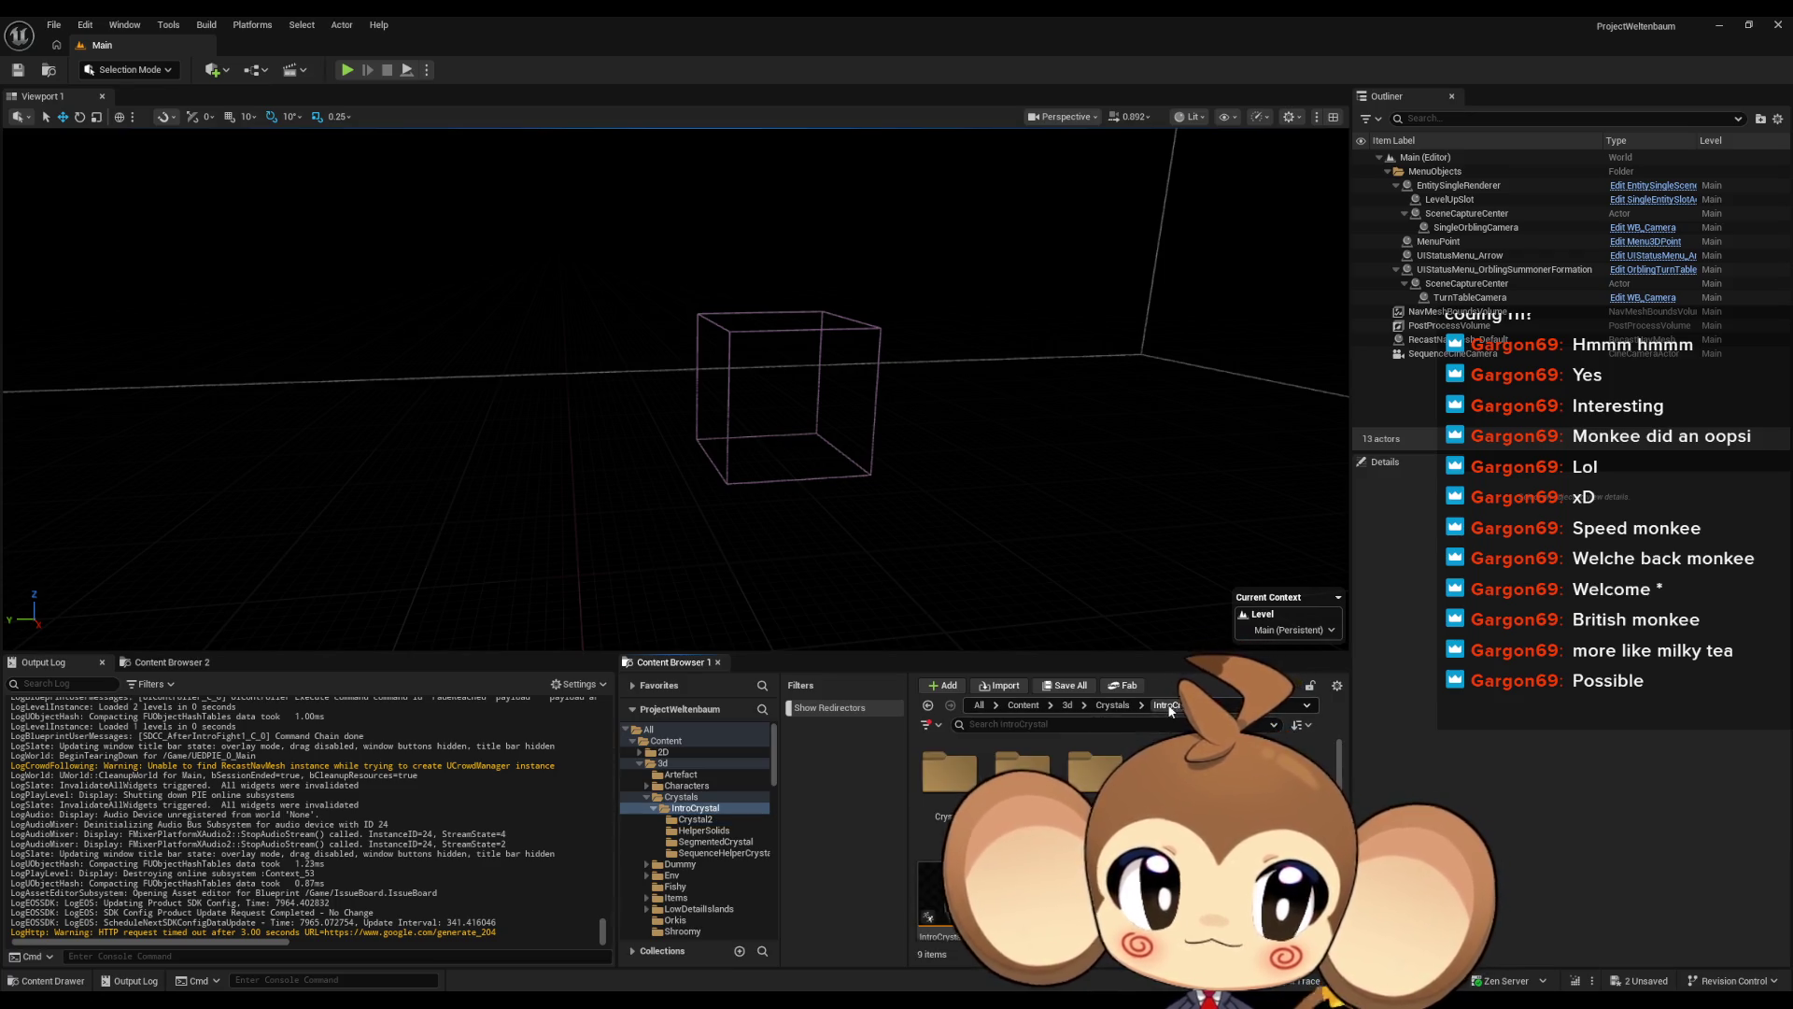
{"action": "left_click", "coordinate": [1114, 706]}
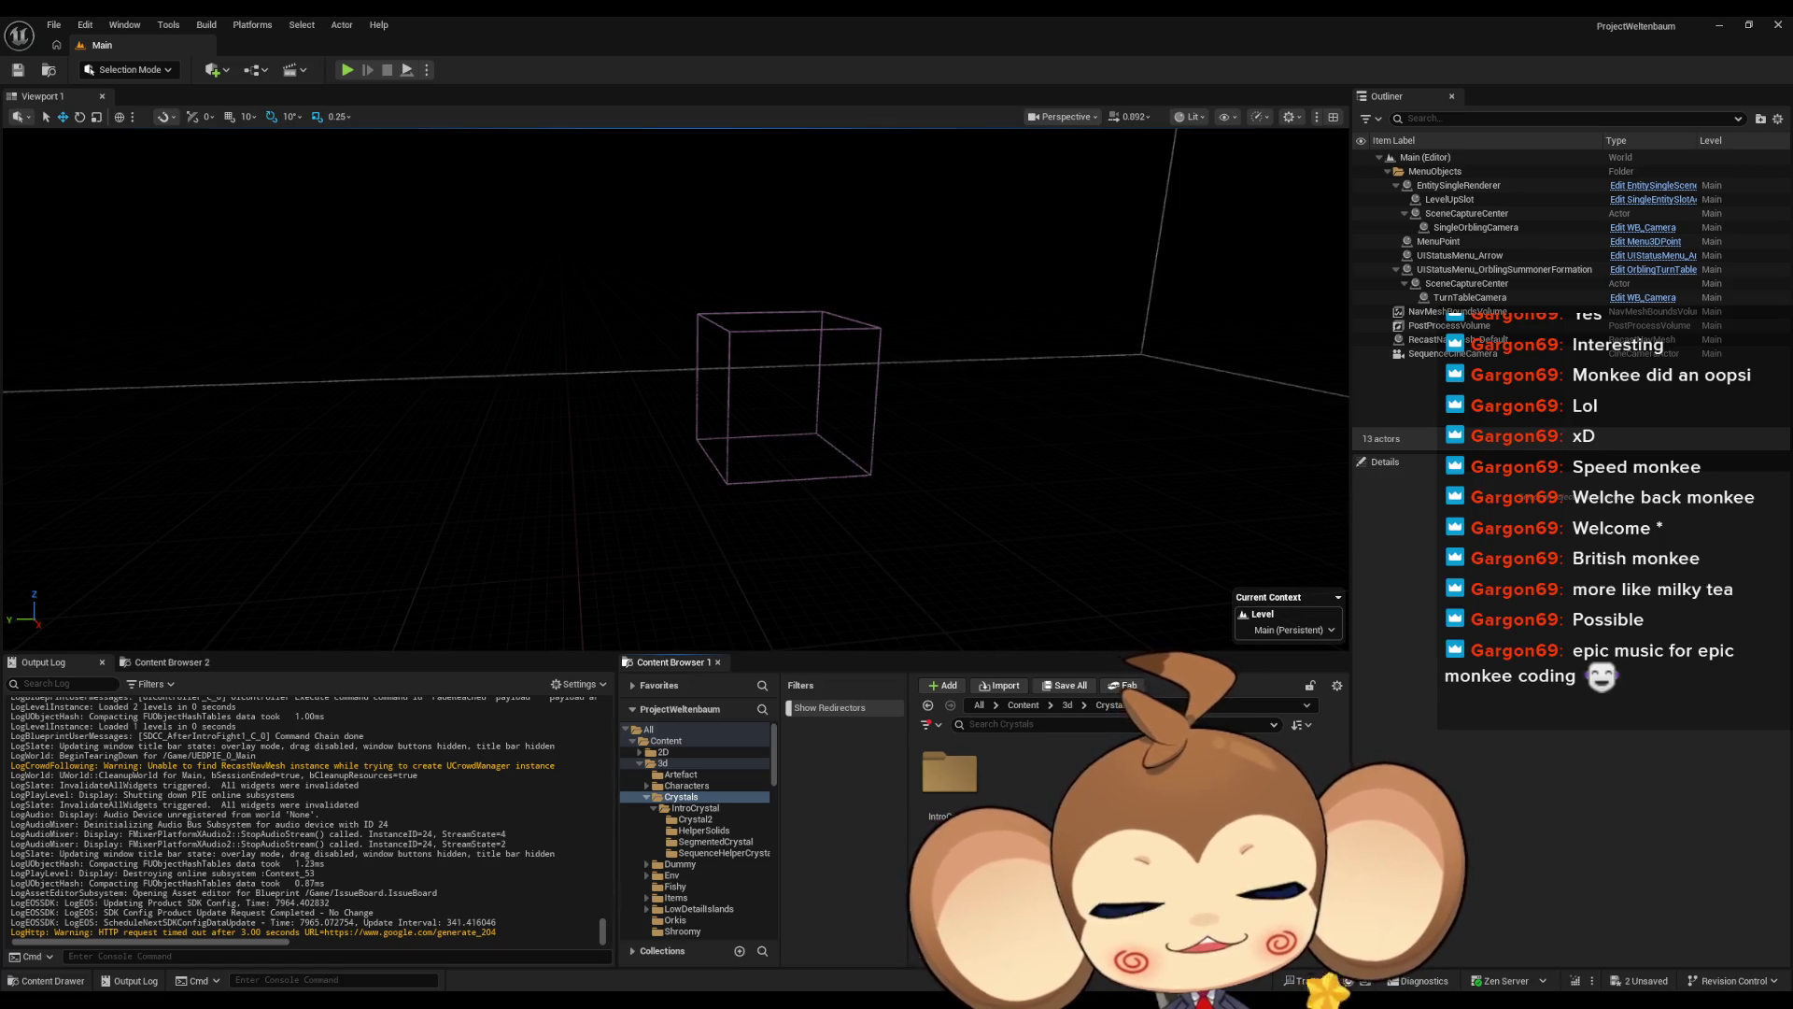
{"action": "left_click", "coordinate": [1067, 705]}
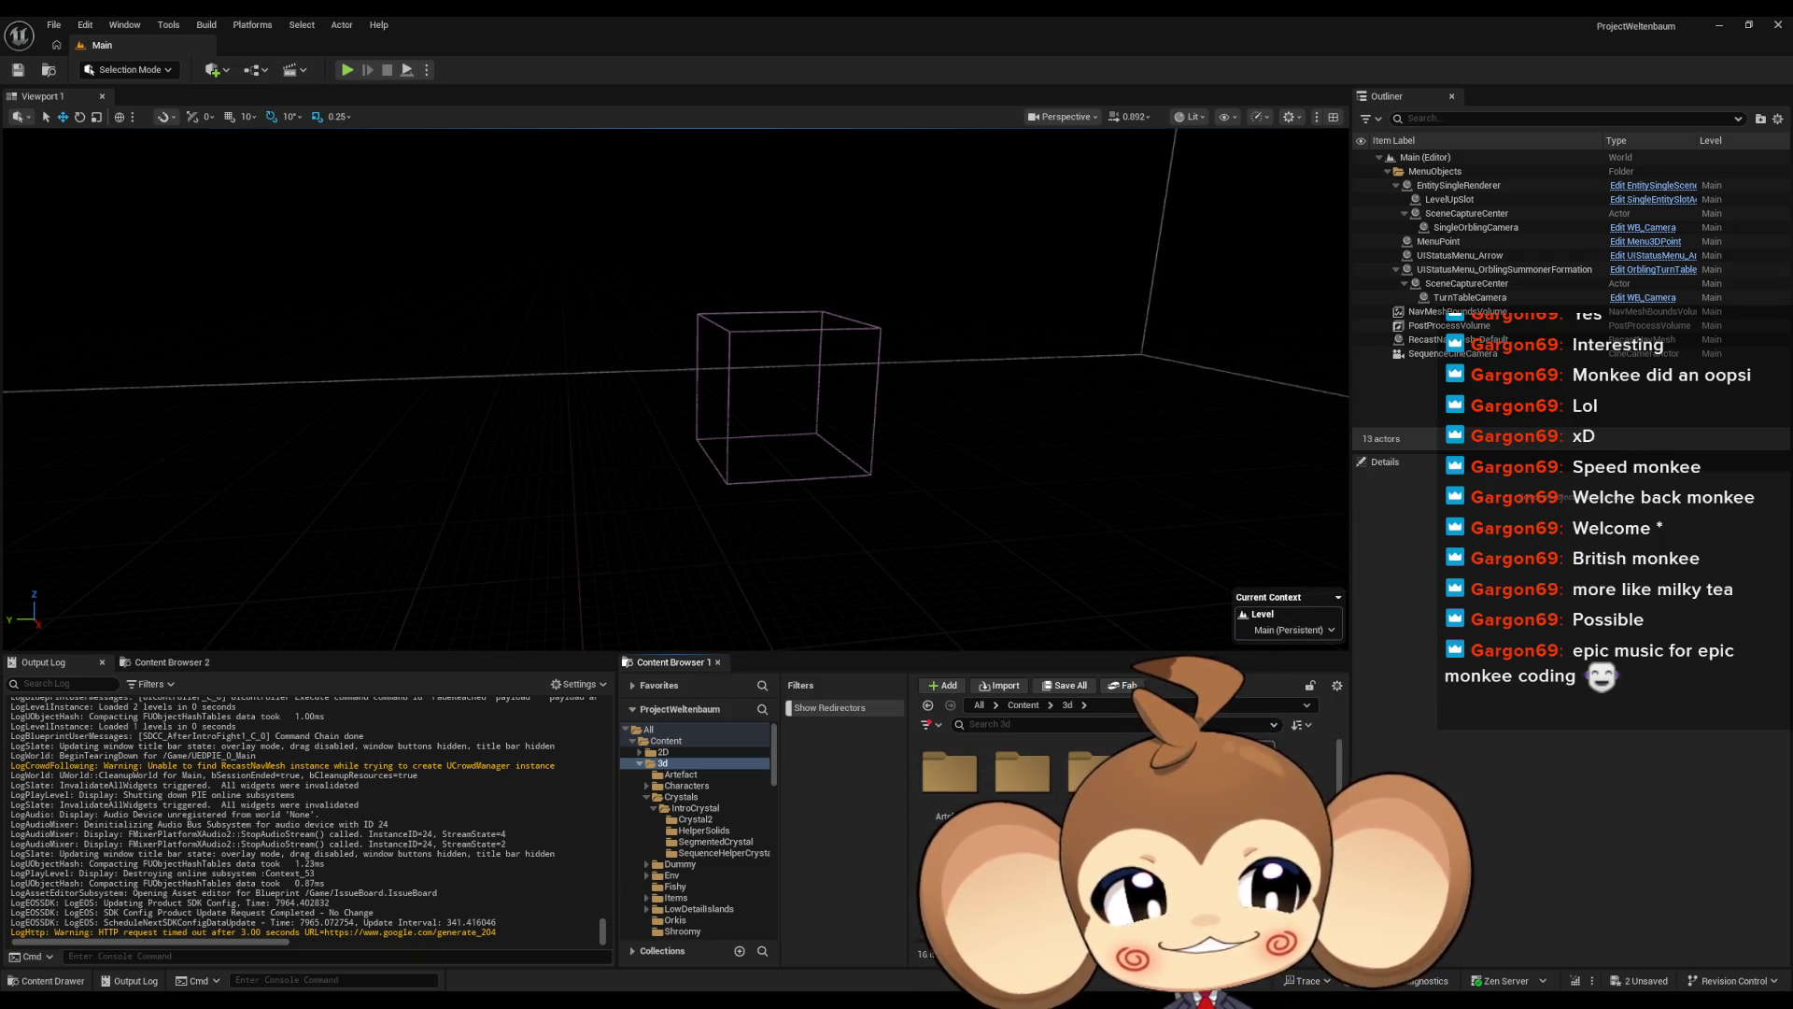
{"action": "scroll", "coordinate": [981, 822], "scroll_direction": "down", "scroll_amount": 1}
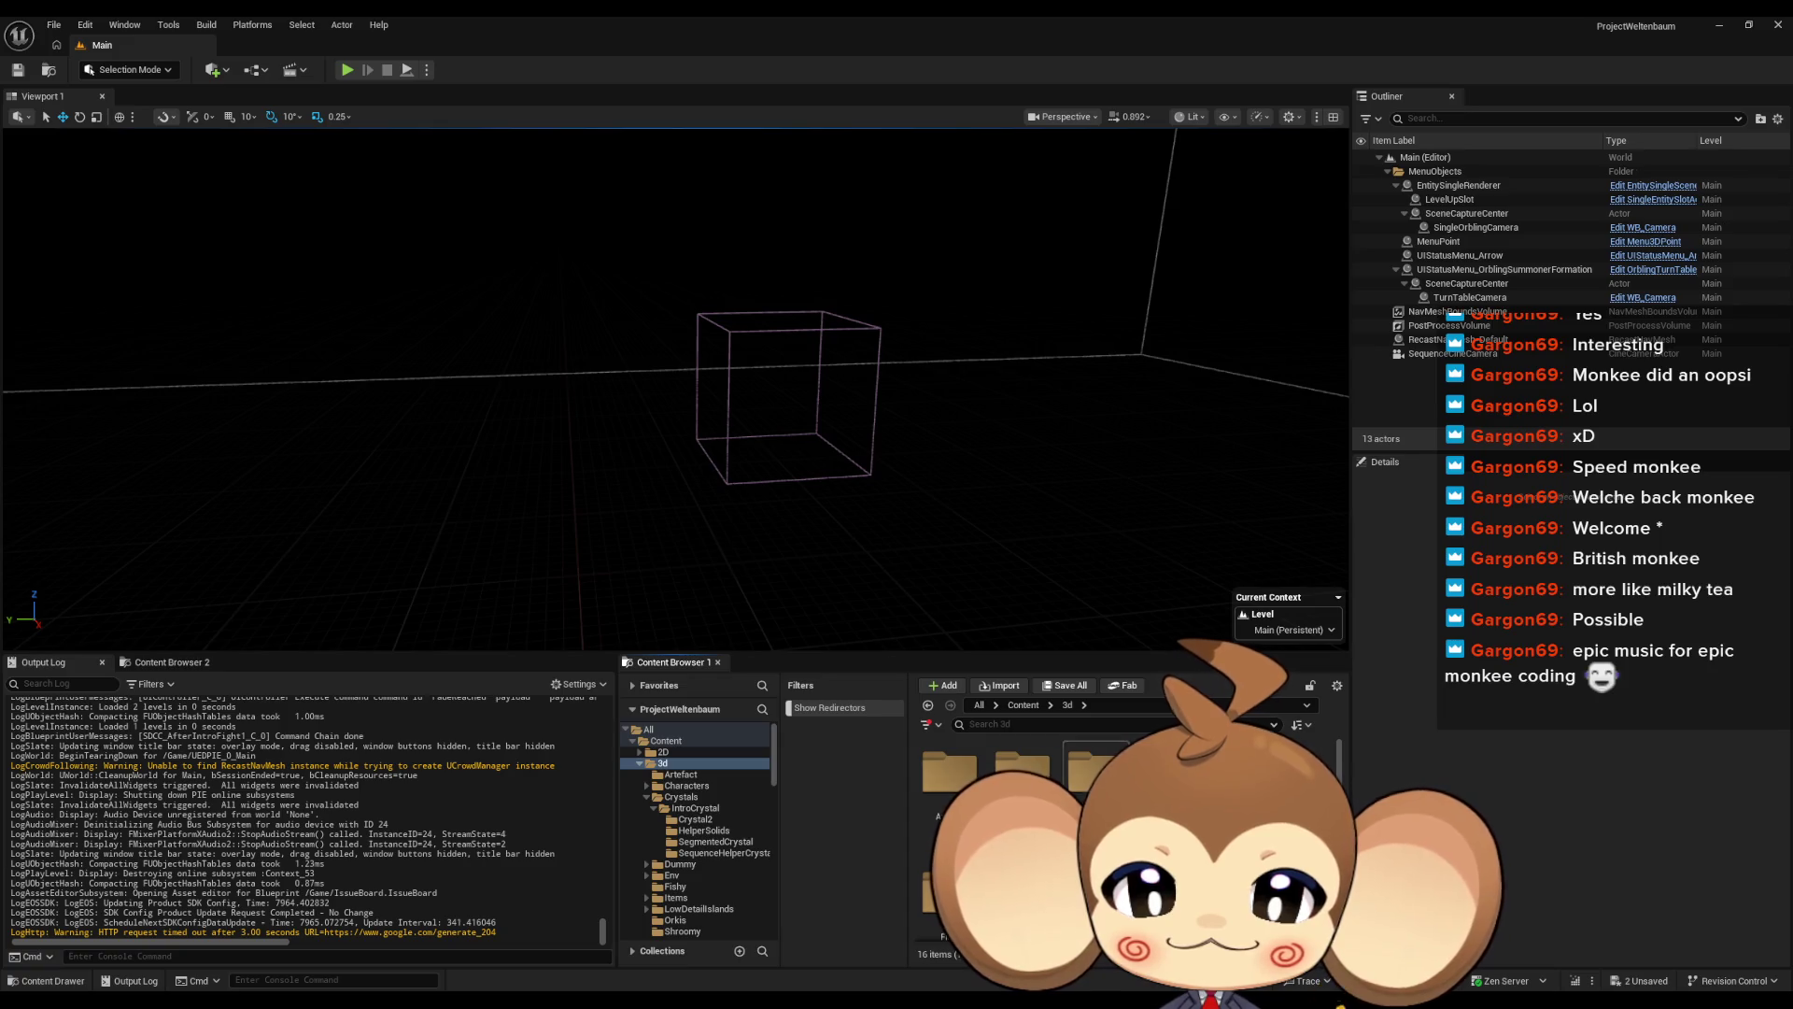
{"action": "left_click", "coordinate": [681, 774]}
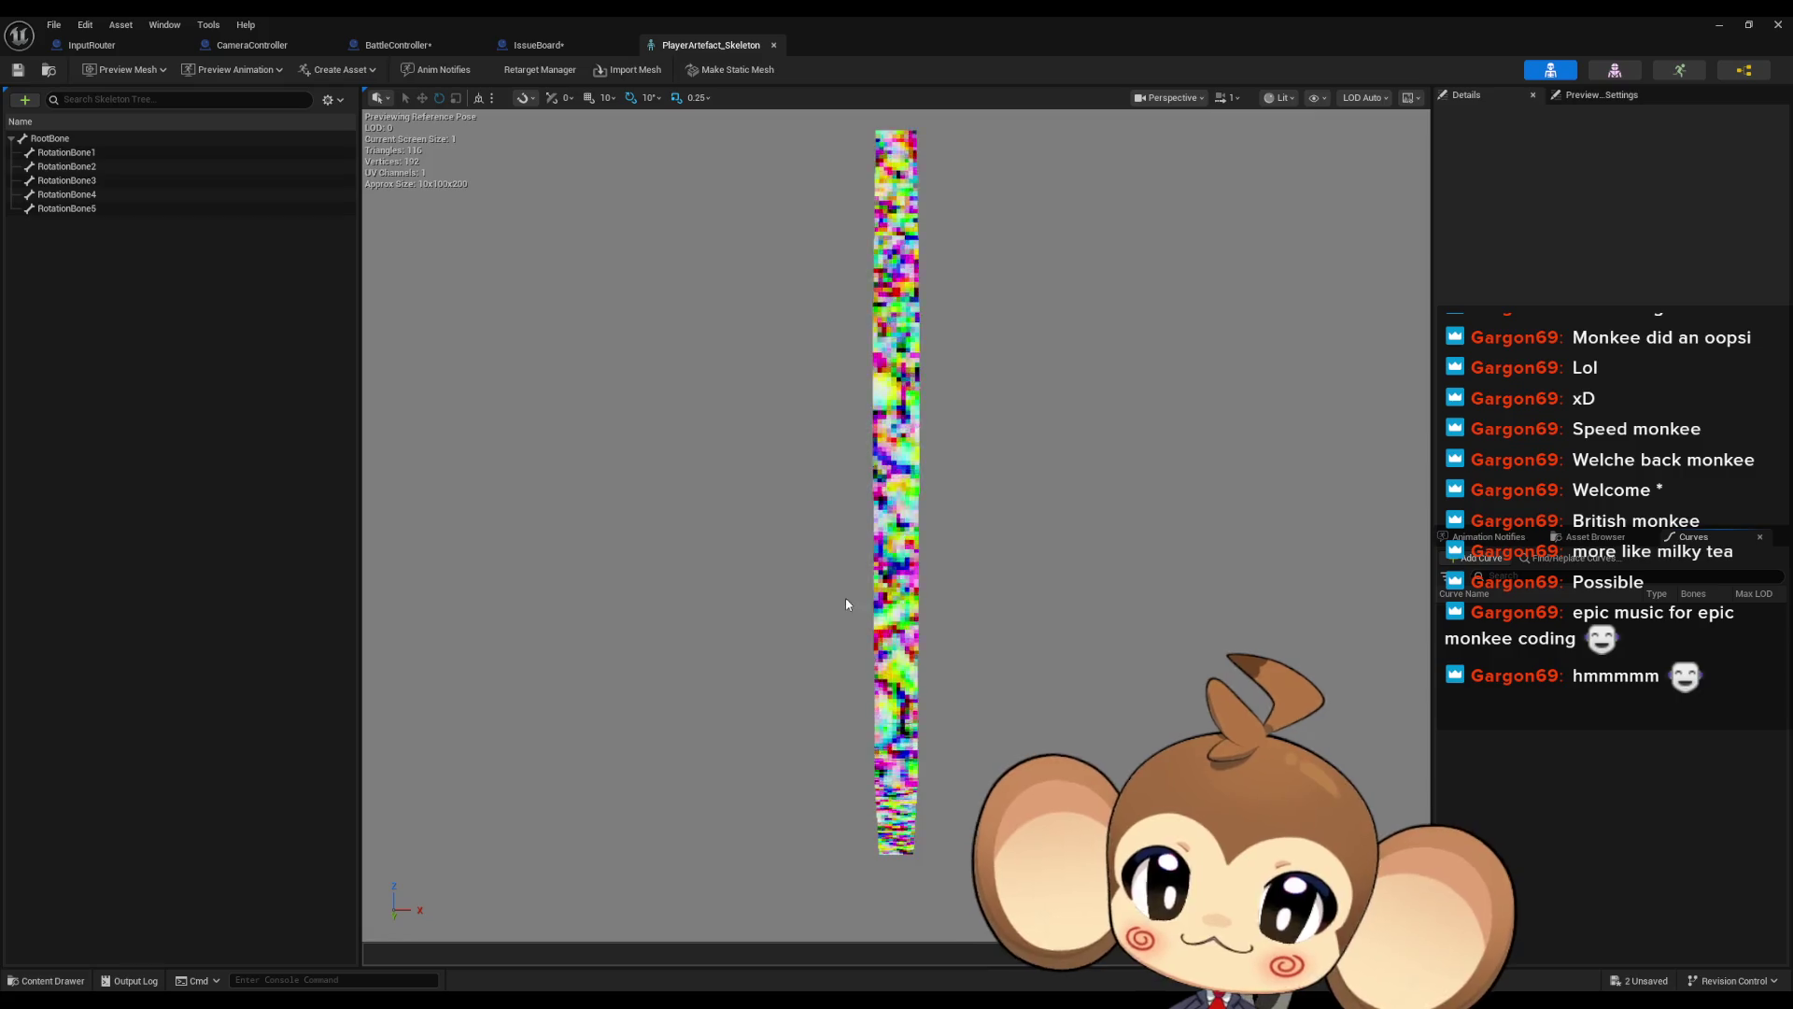
Minimize the PlayerArtefact mesh editor and start a Play-In-Editor session
{"action": "mouse_move", "coordinate": [865, 480]}
{"action": "left_mouse_down"}
{"action": "mouse_move", "coordinate": [1027, 486]}
{"action": "mouse_move", "coordinate": [952, 523]}
{"action": "mouse_move", "coordinate": [952, 402]}
{"action": "left_mouse_up"}
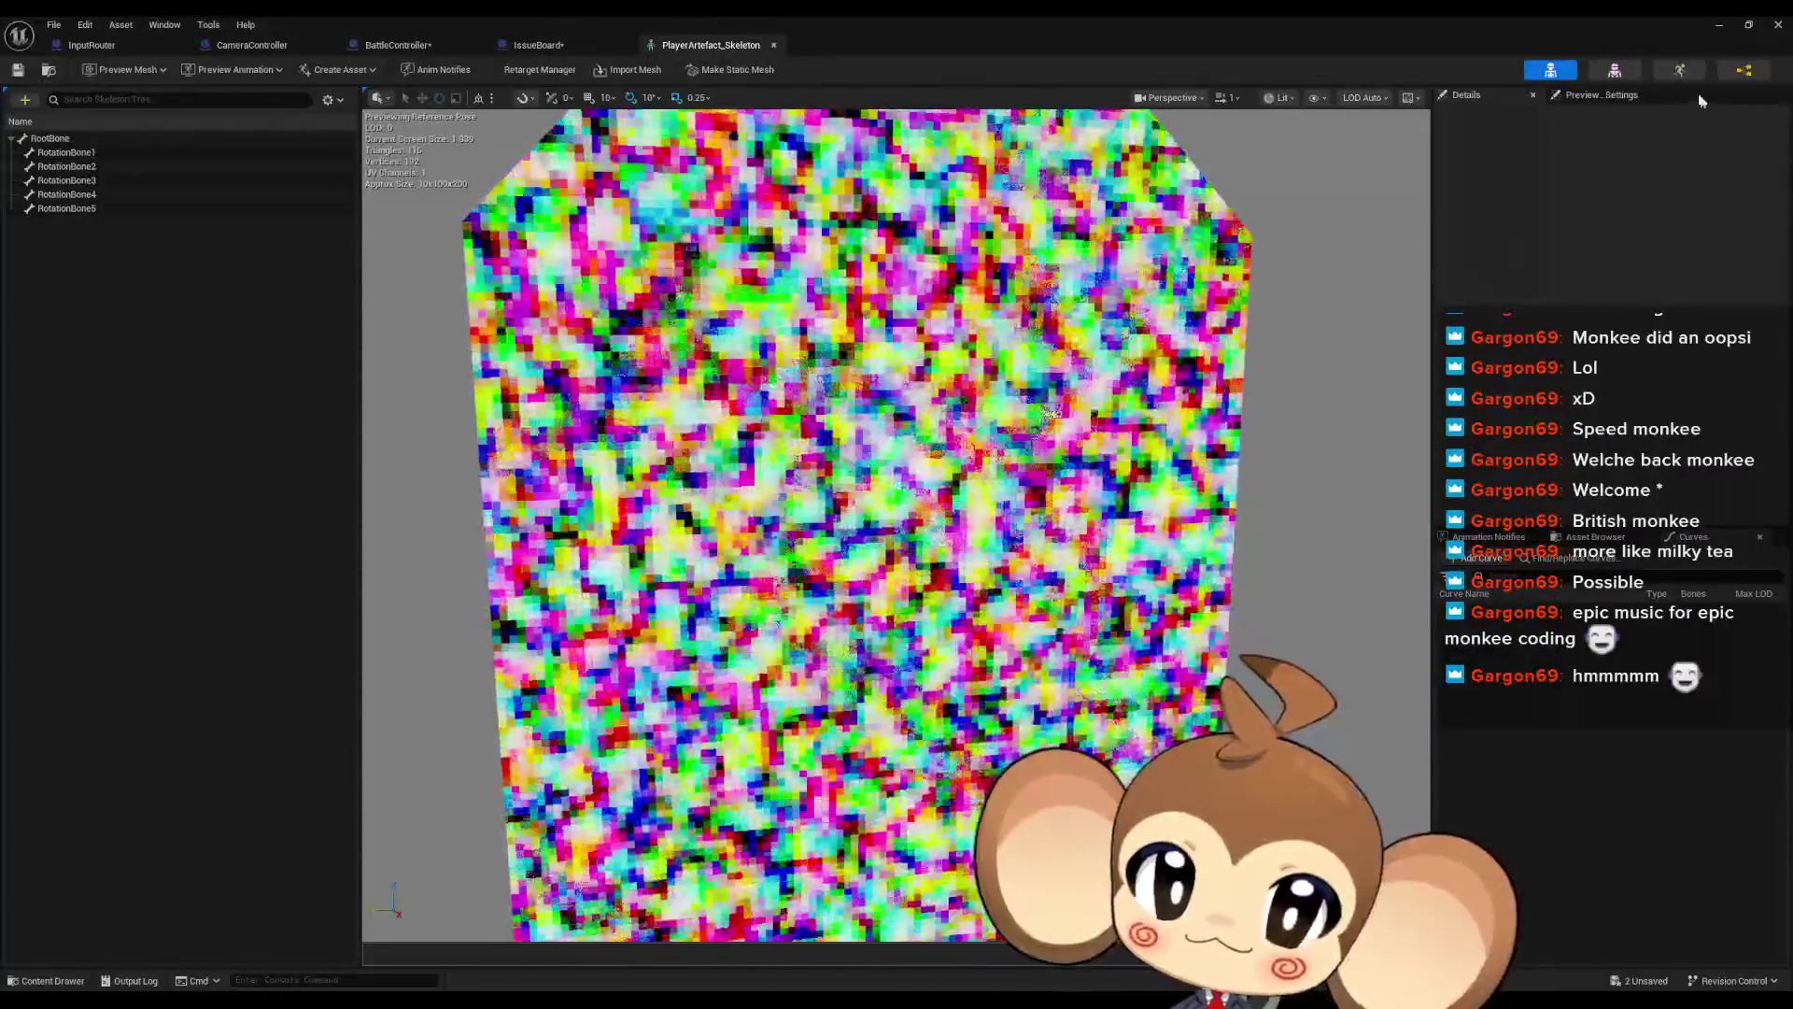
{"action": "left_click", "coordinate": [1617, 73]}
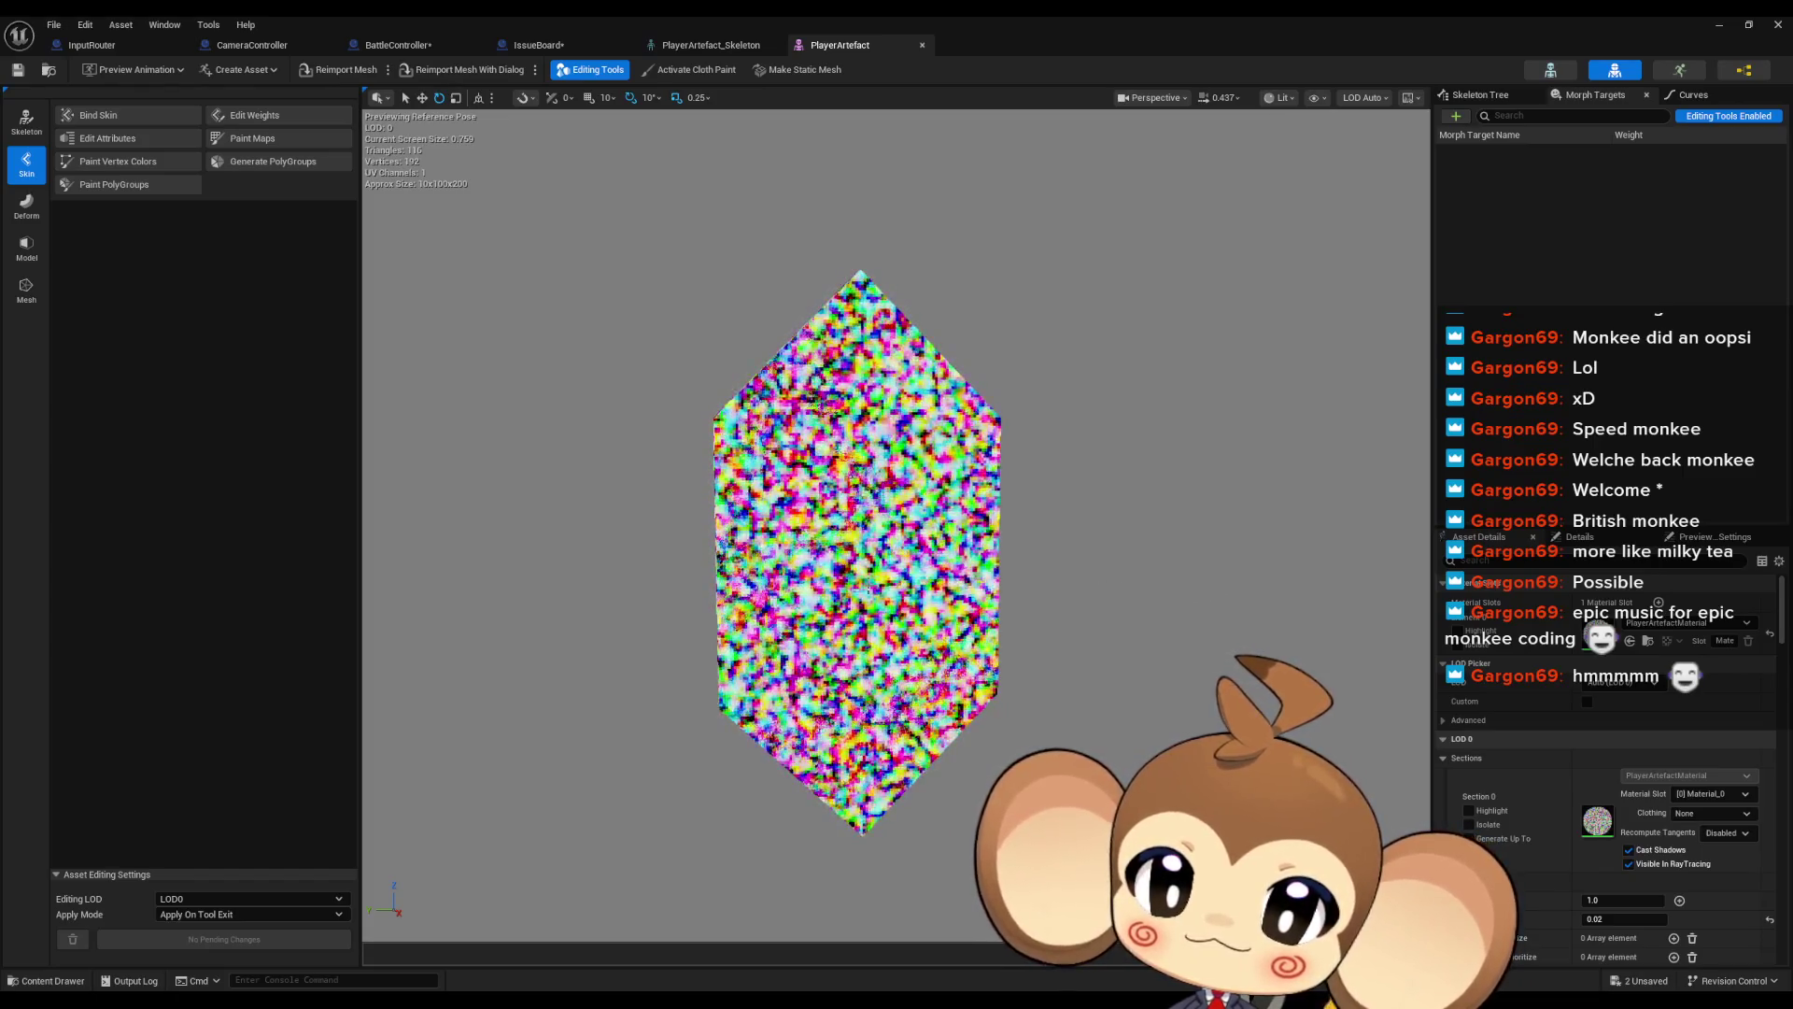
{"action": "double_click", "coordinate": [977, 14]}
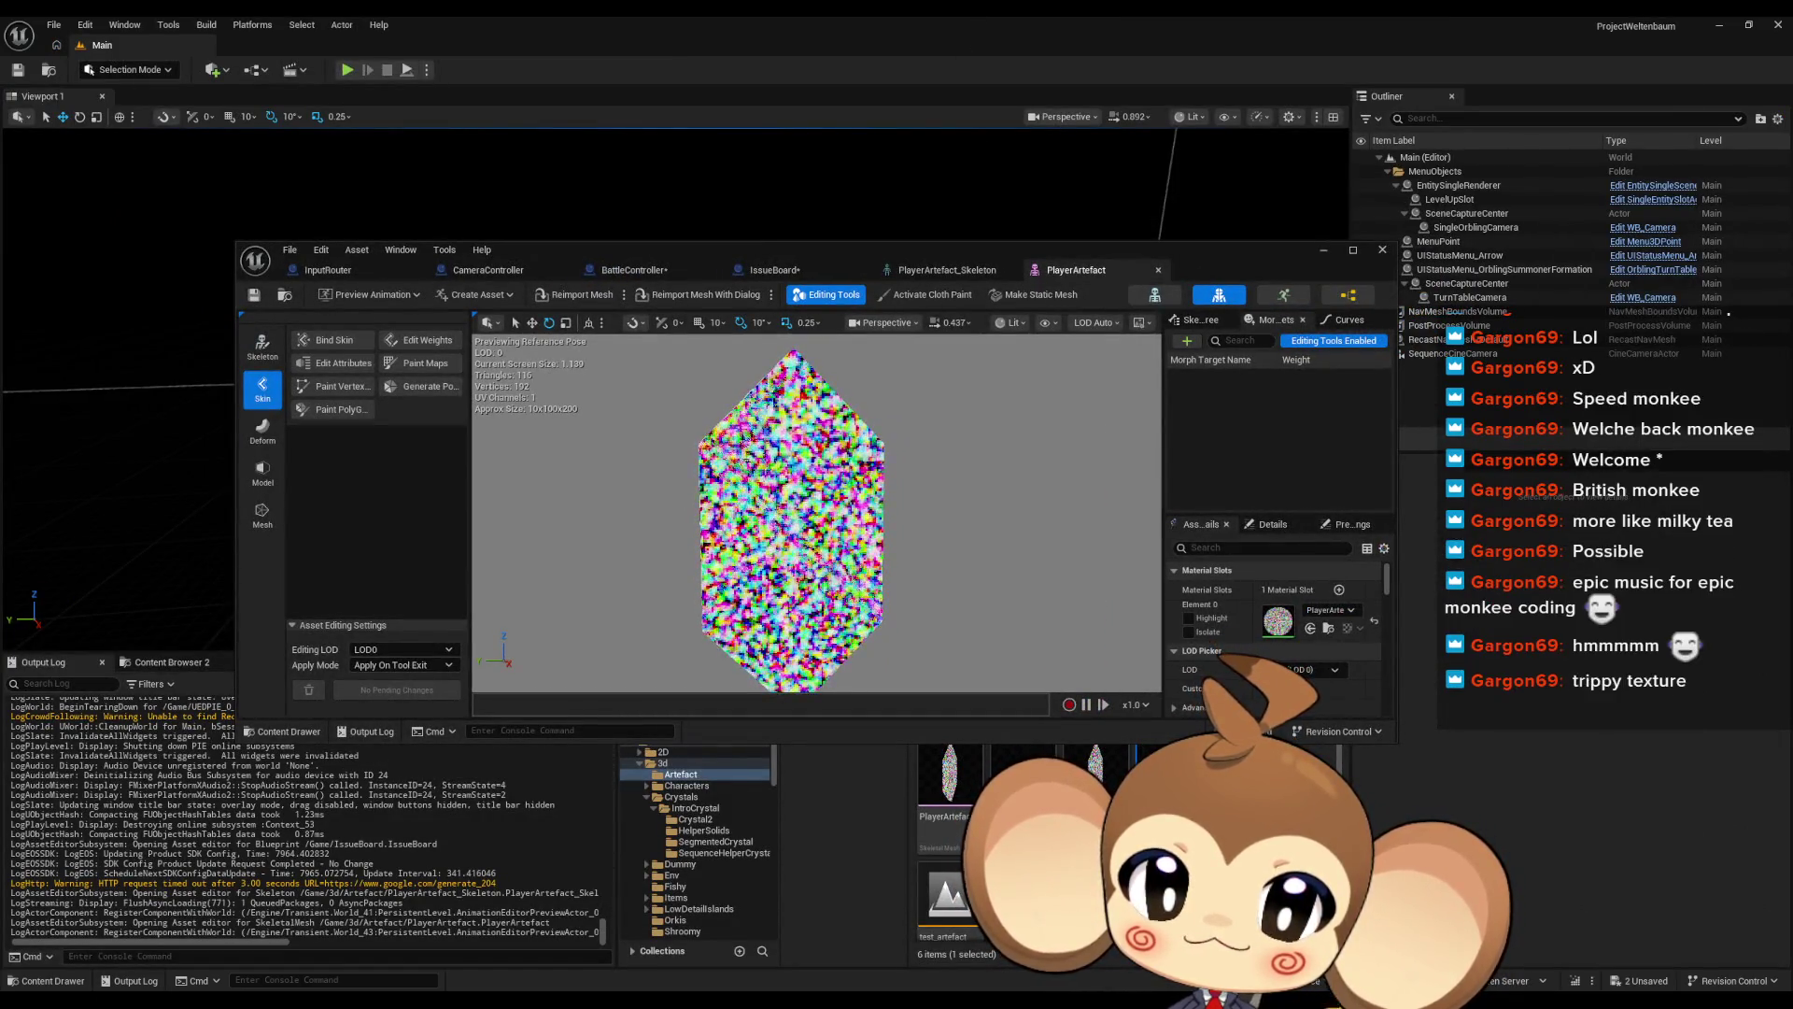
{"action": "mouse_move", "coordinate": [1023, 784]}
{"action": "left_click", "coordinate": [1323, 250]}
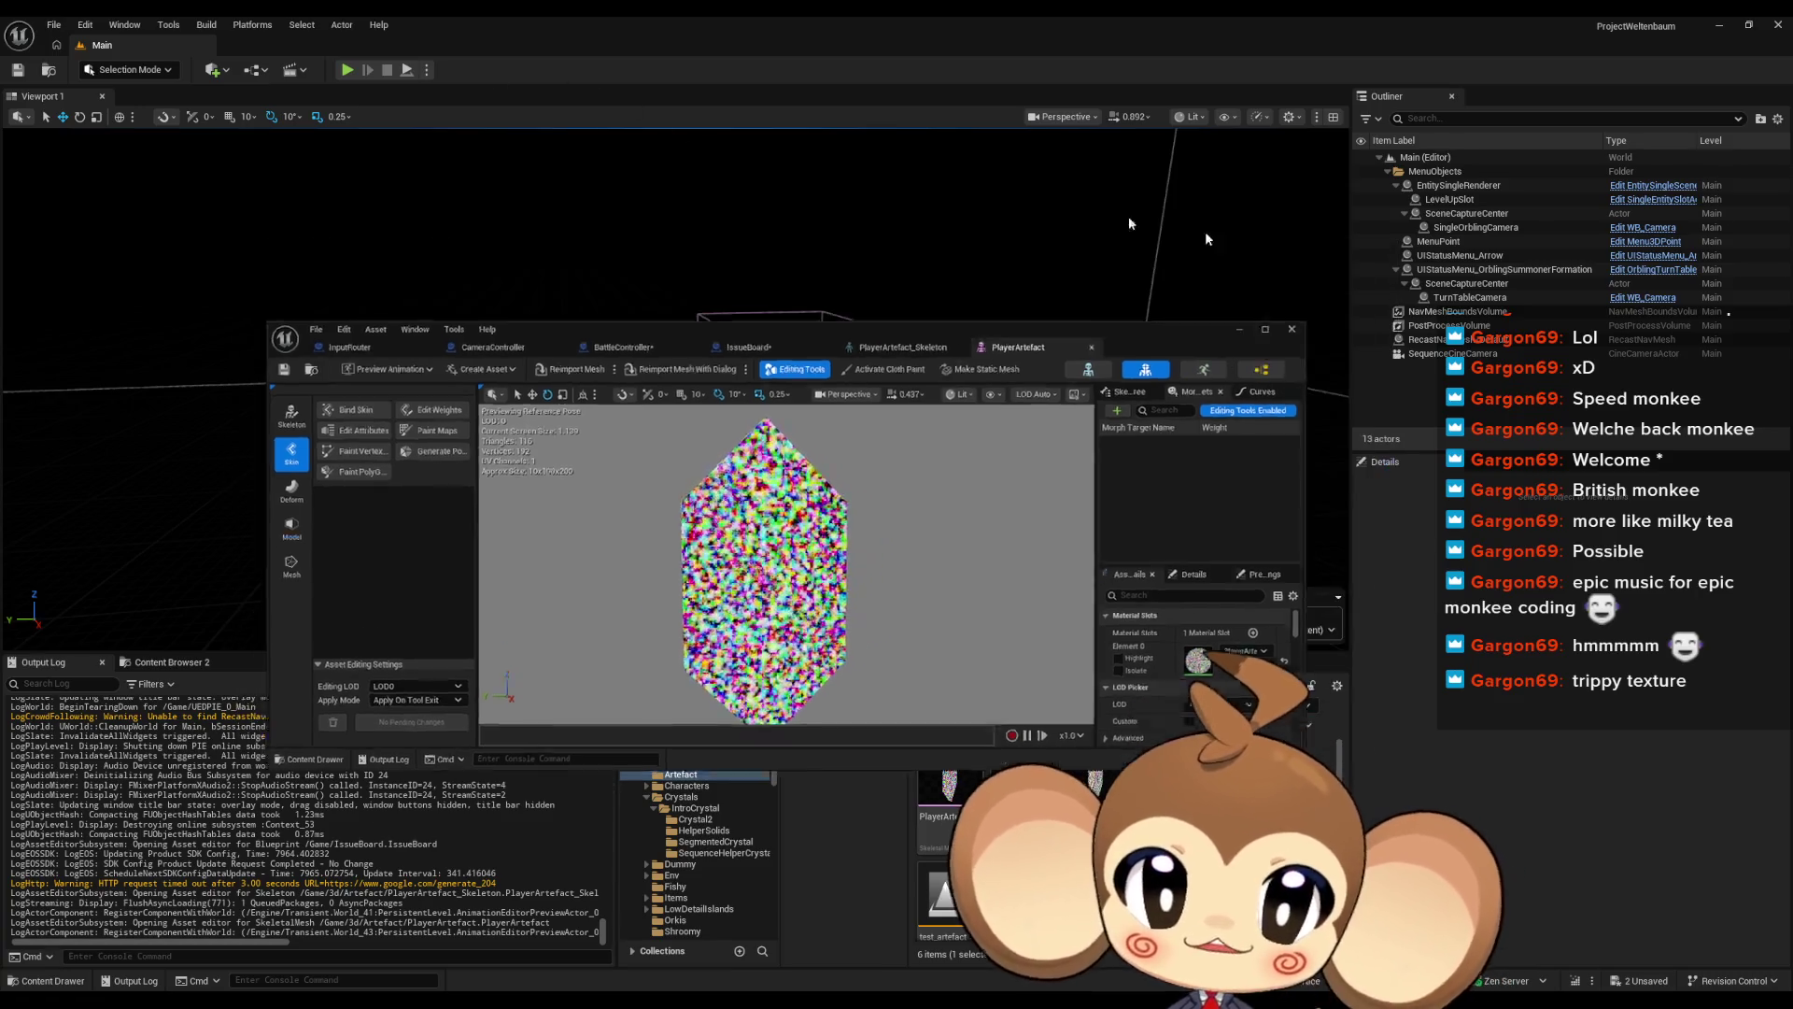
{"action": "left_click", "coordinate": [348, 67]}
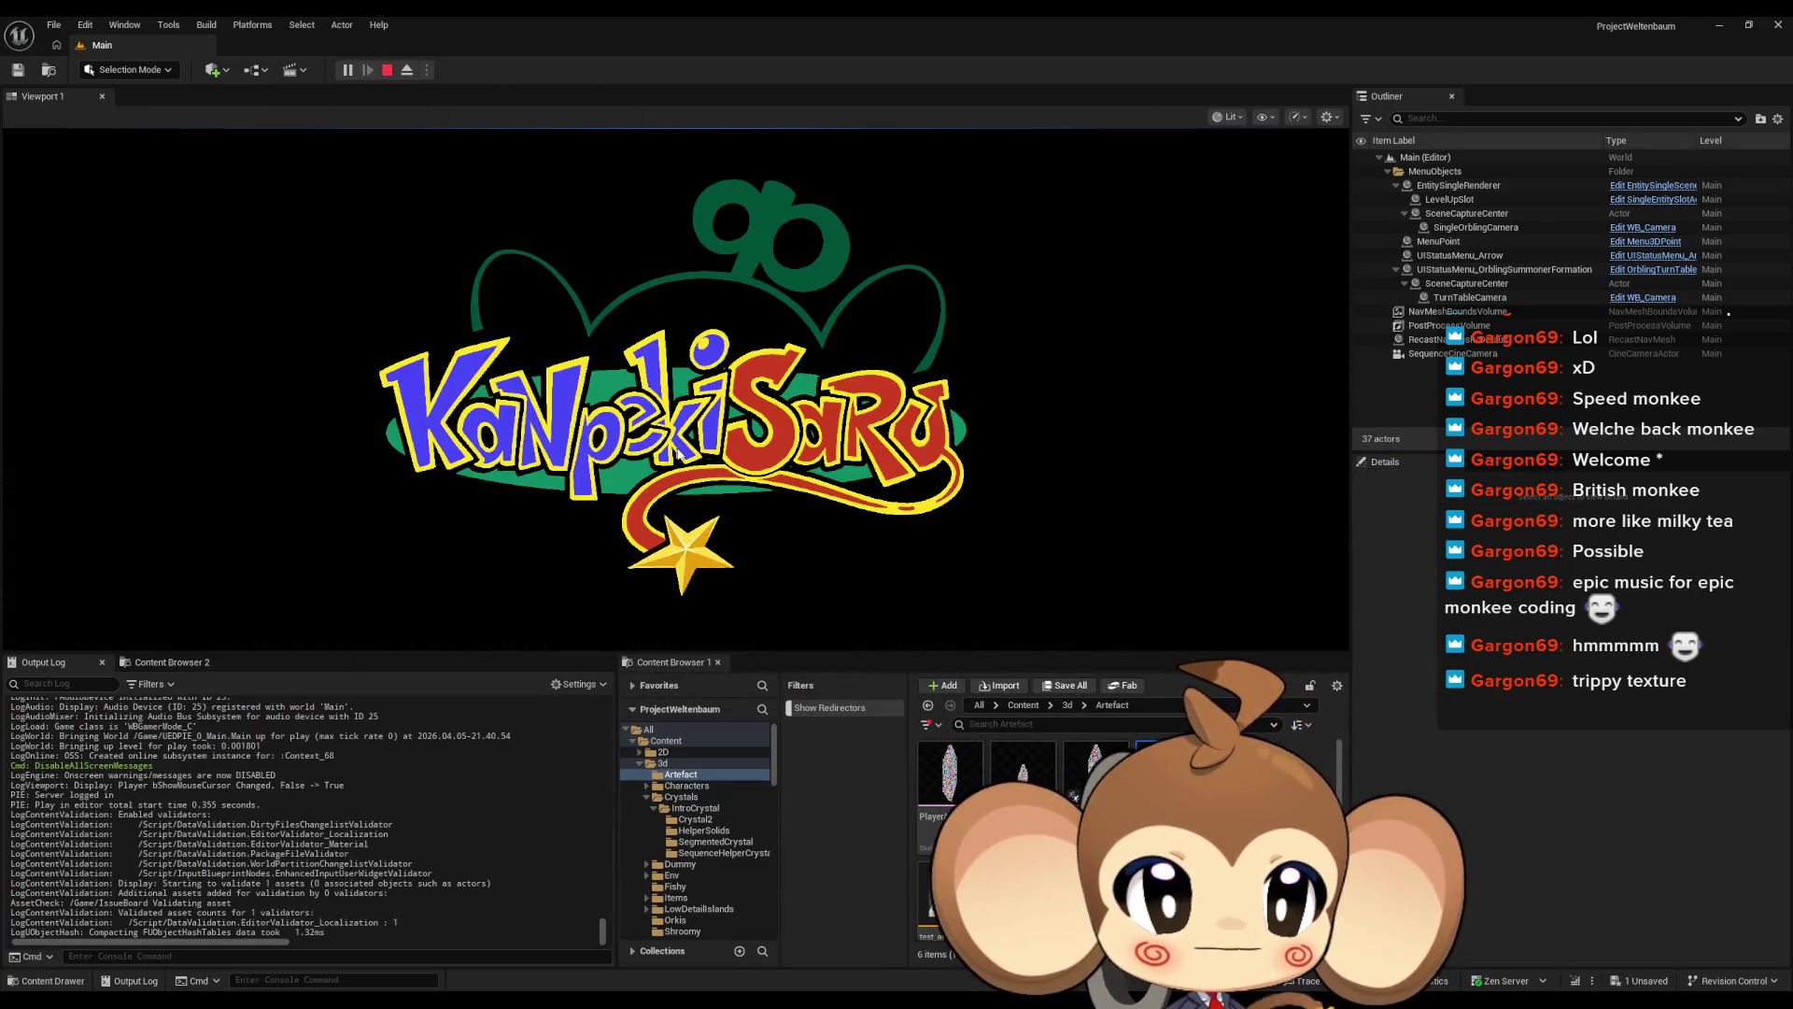
Eject from the player and select PlayerAvatarArtefact0 in the Outliner
{"action": "left_click", "coordinate": [411, 78]}
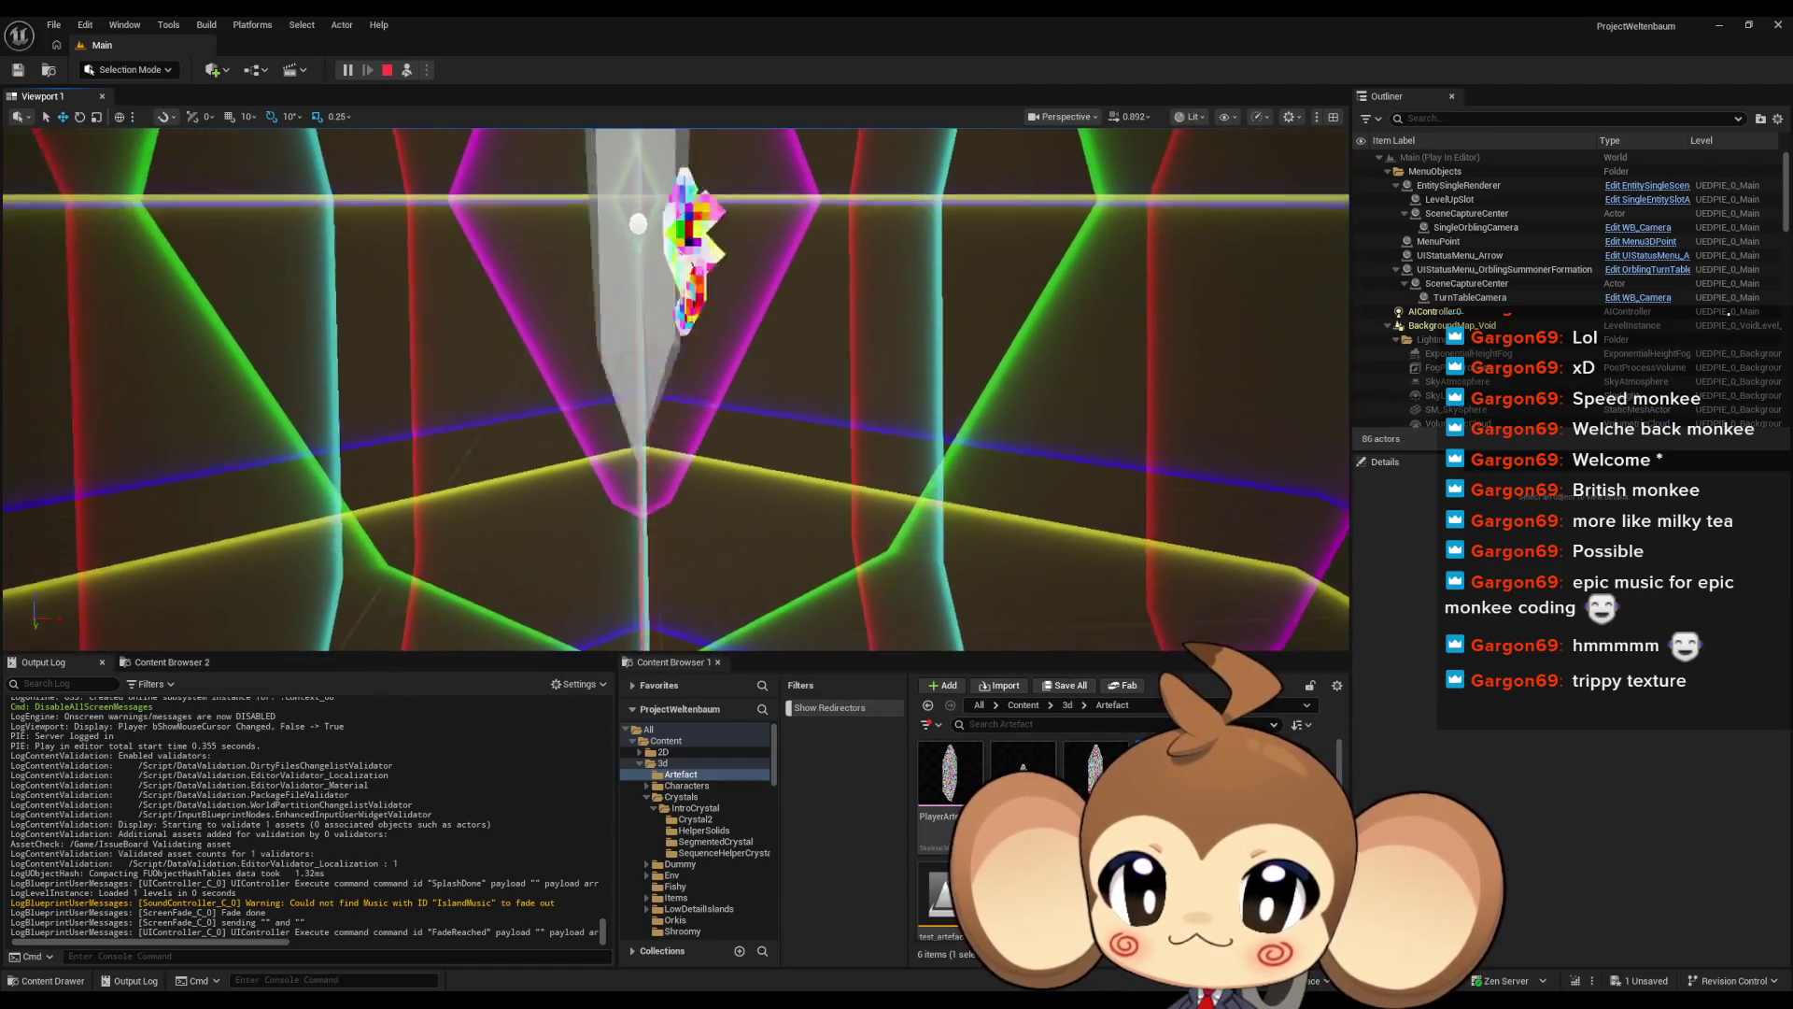
{"action": "scroll", "coordinate": [676, 389], "scroll_direction": "up", "scroll_amount": 4}
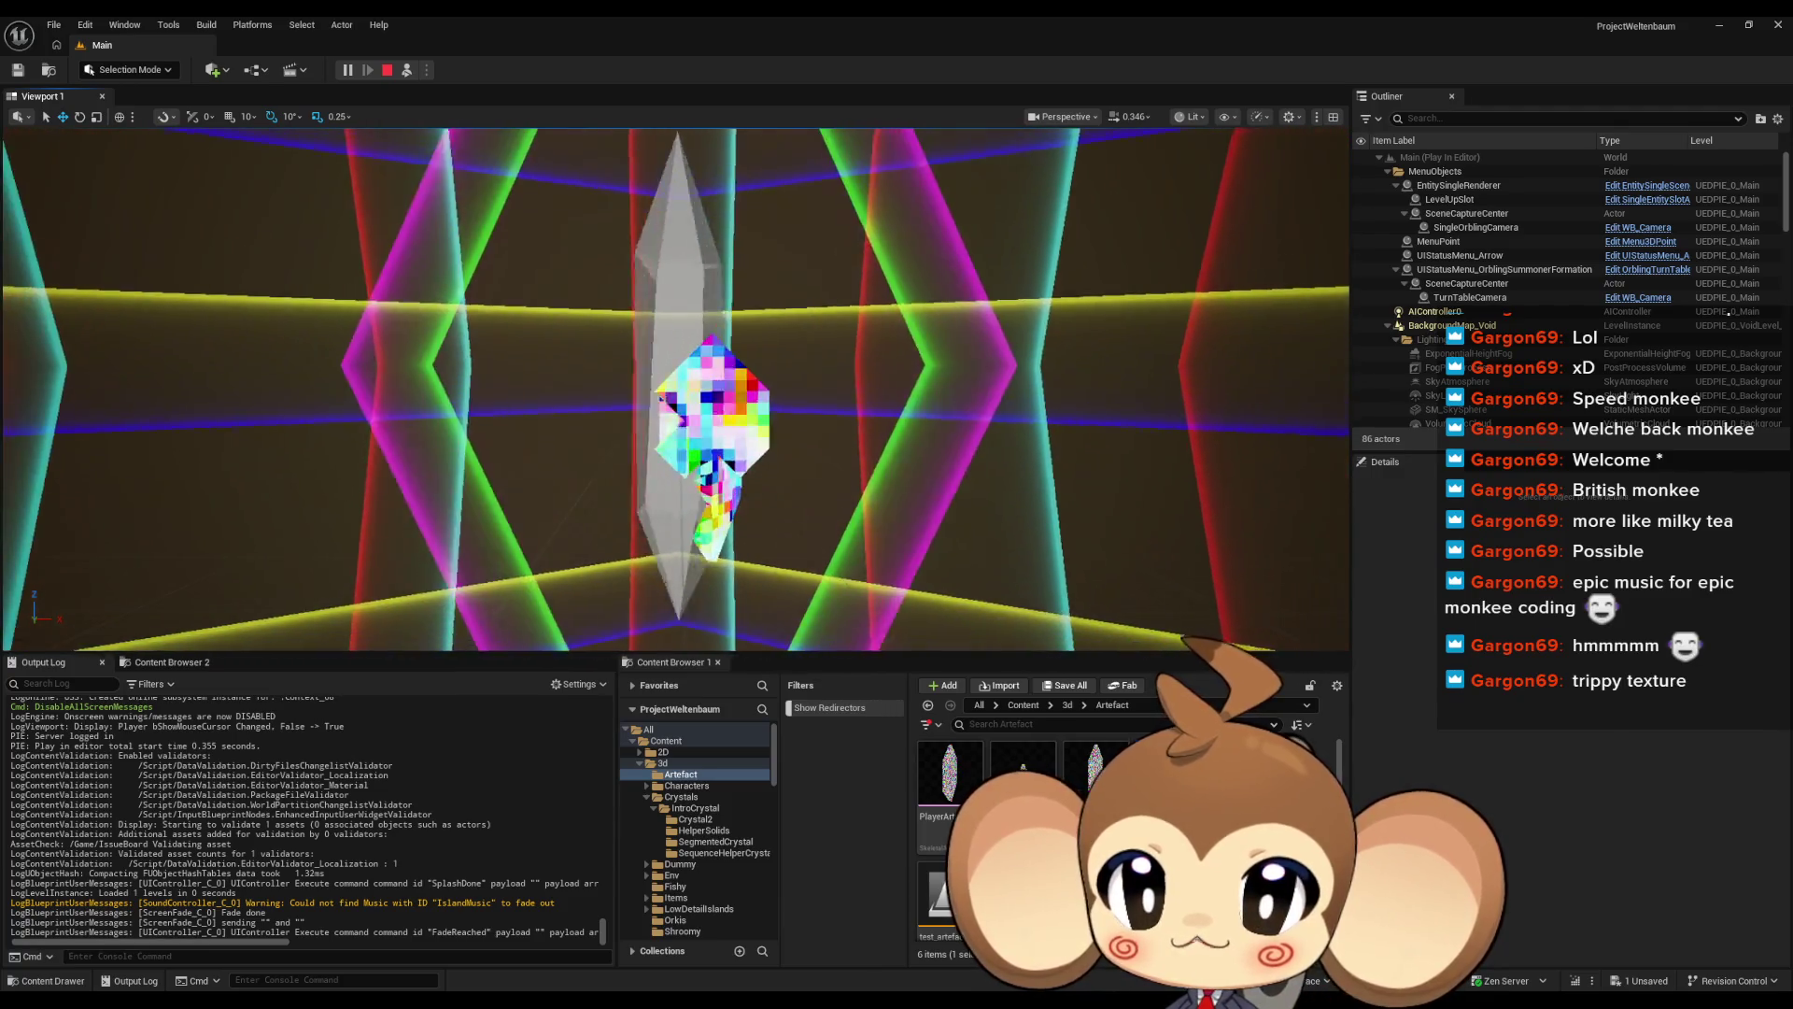
{"action": "left_click", "coordinate": [719, 421]}
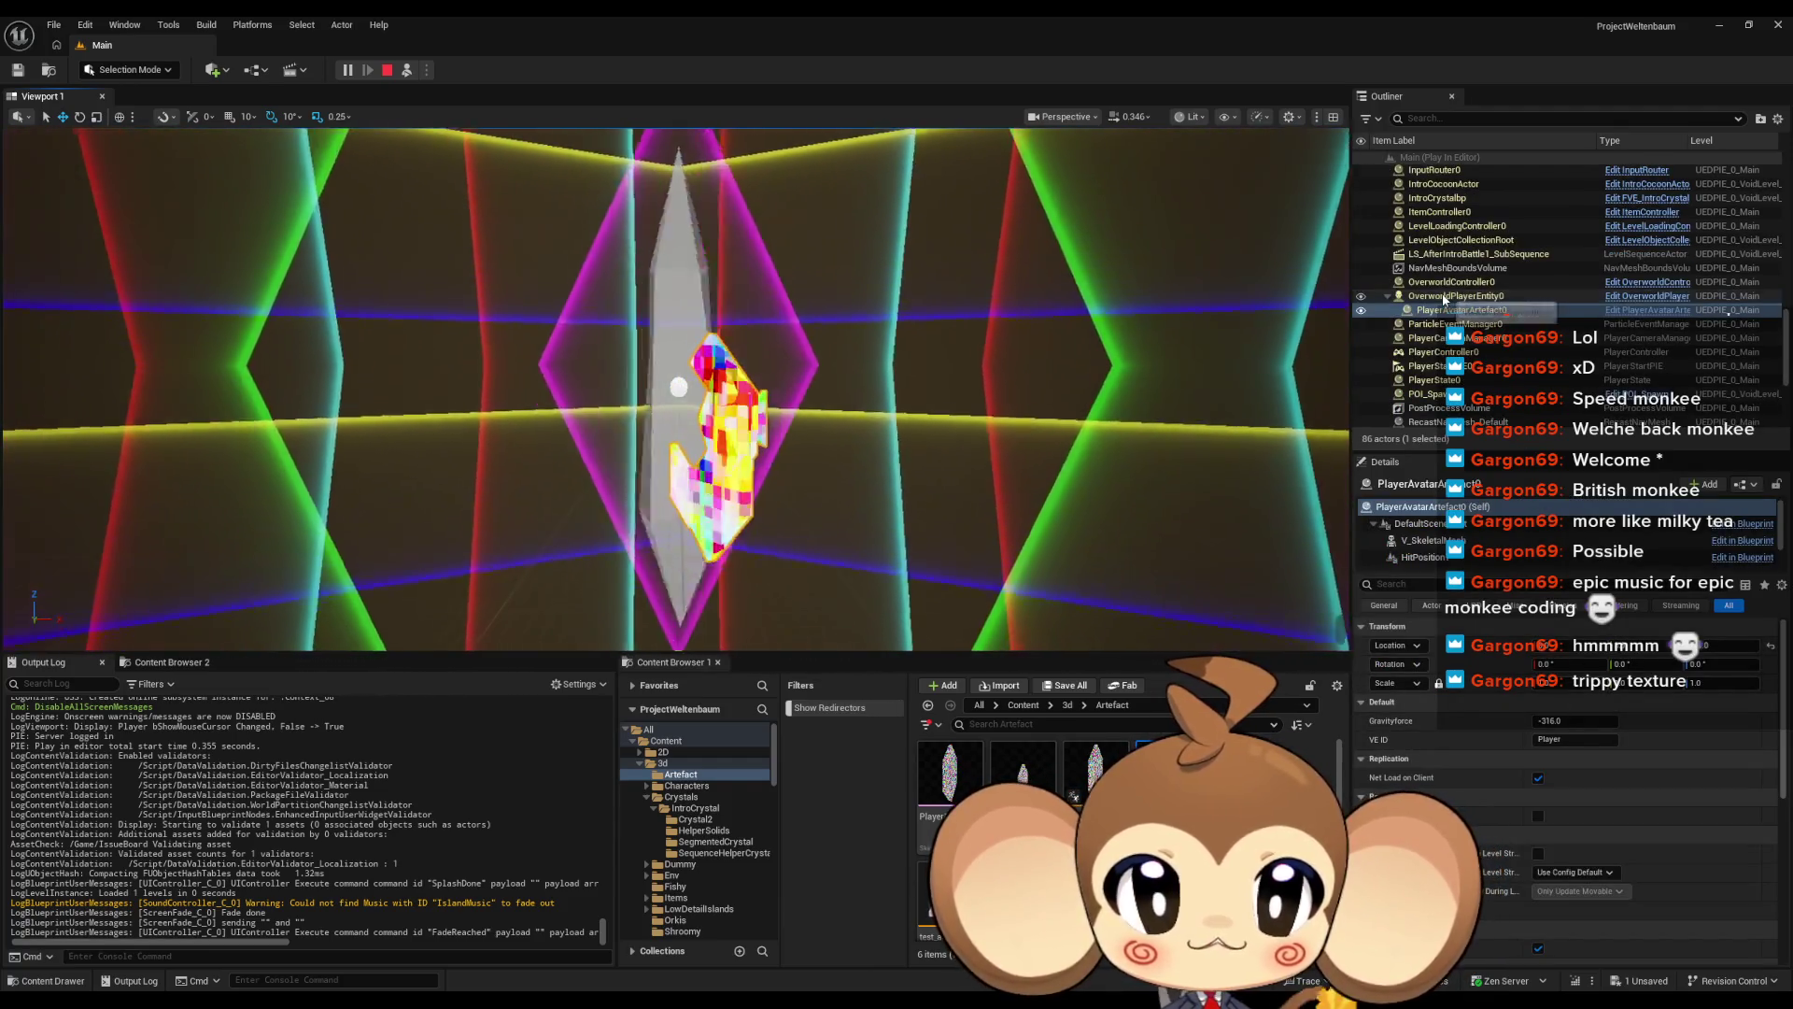
{"action": "left_click", "coordinate": [1444, 296]}
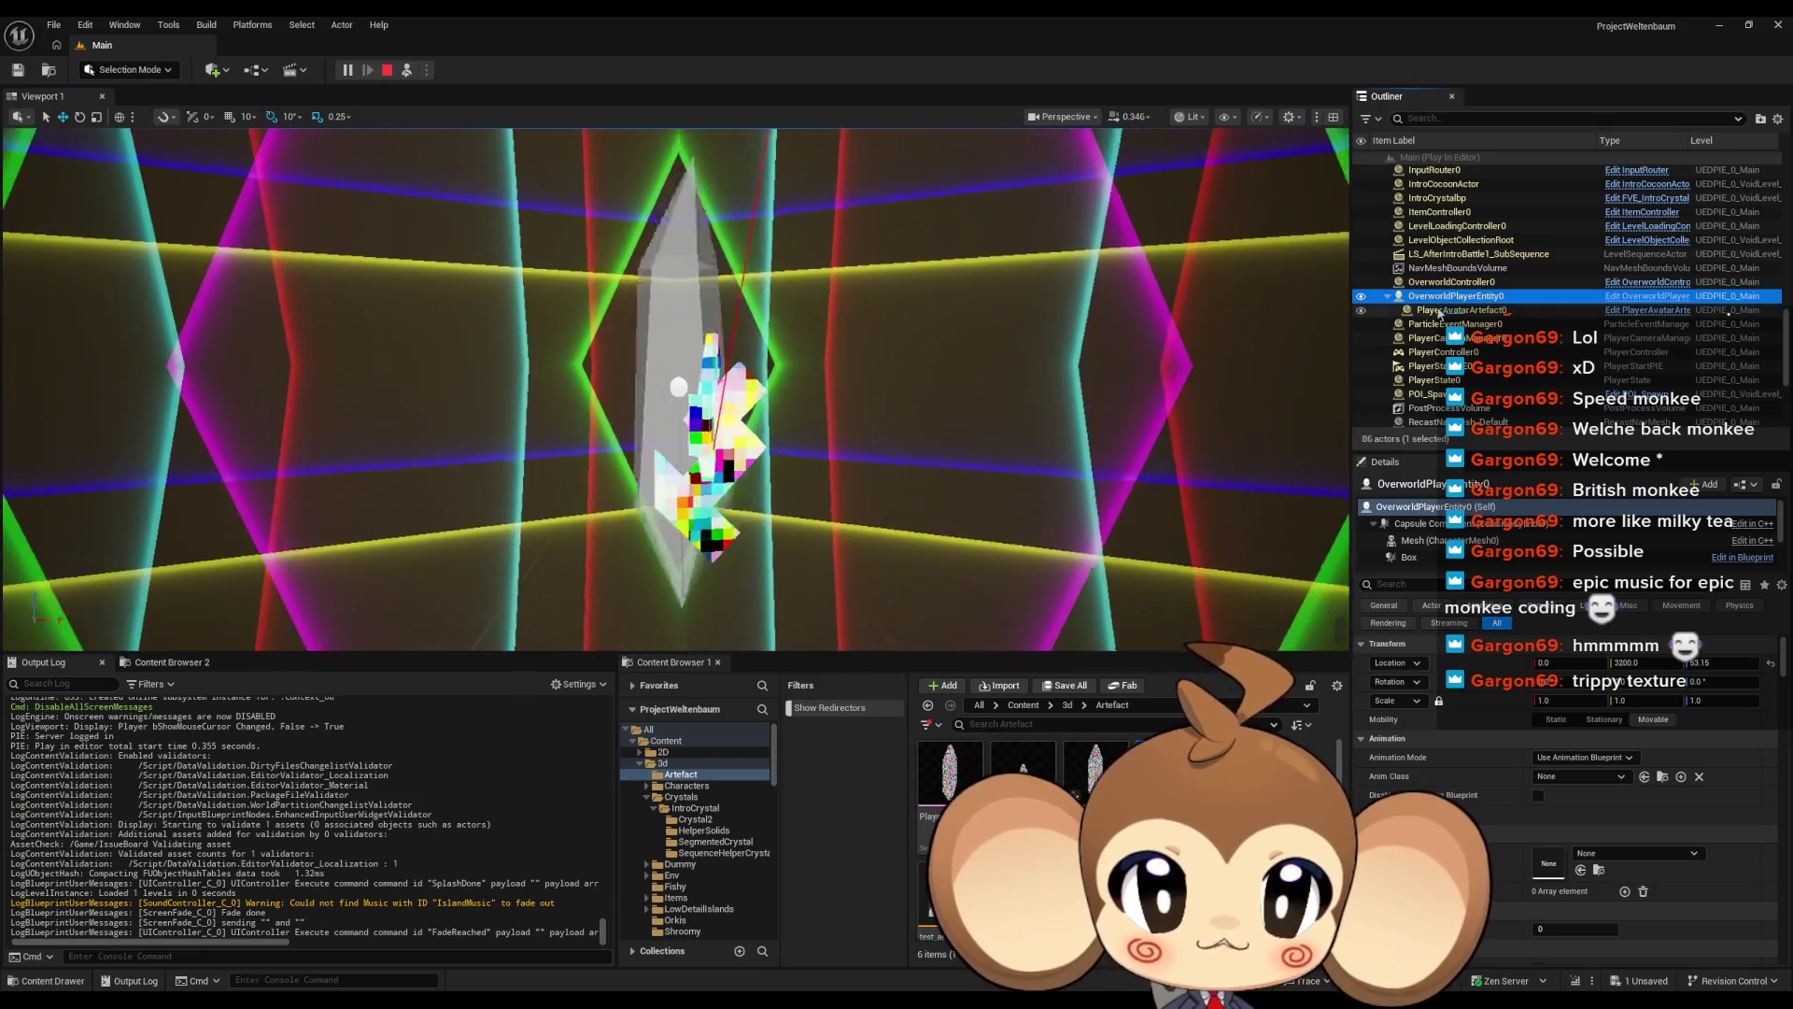
{"action": "left_click", "coordinate": [1439, 310]}
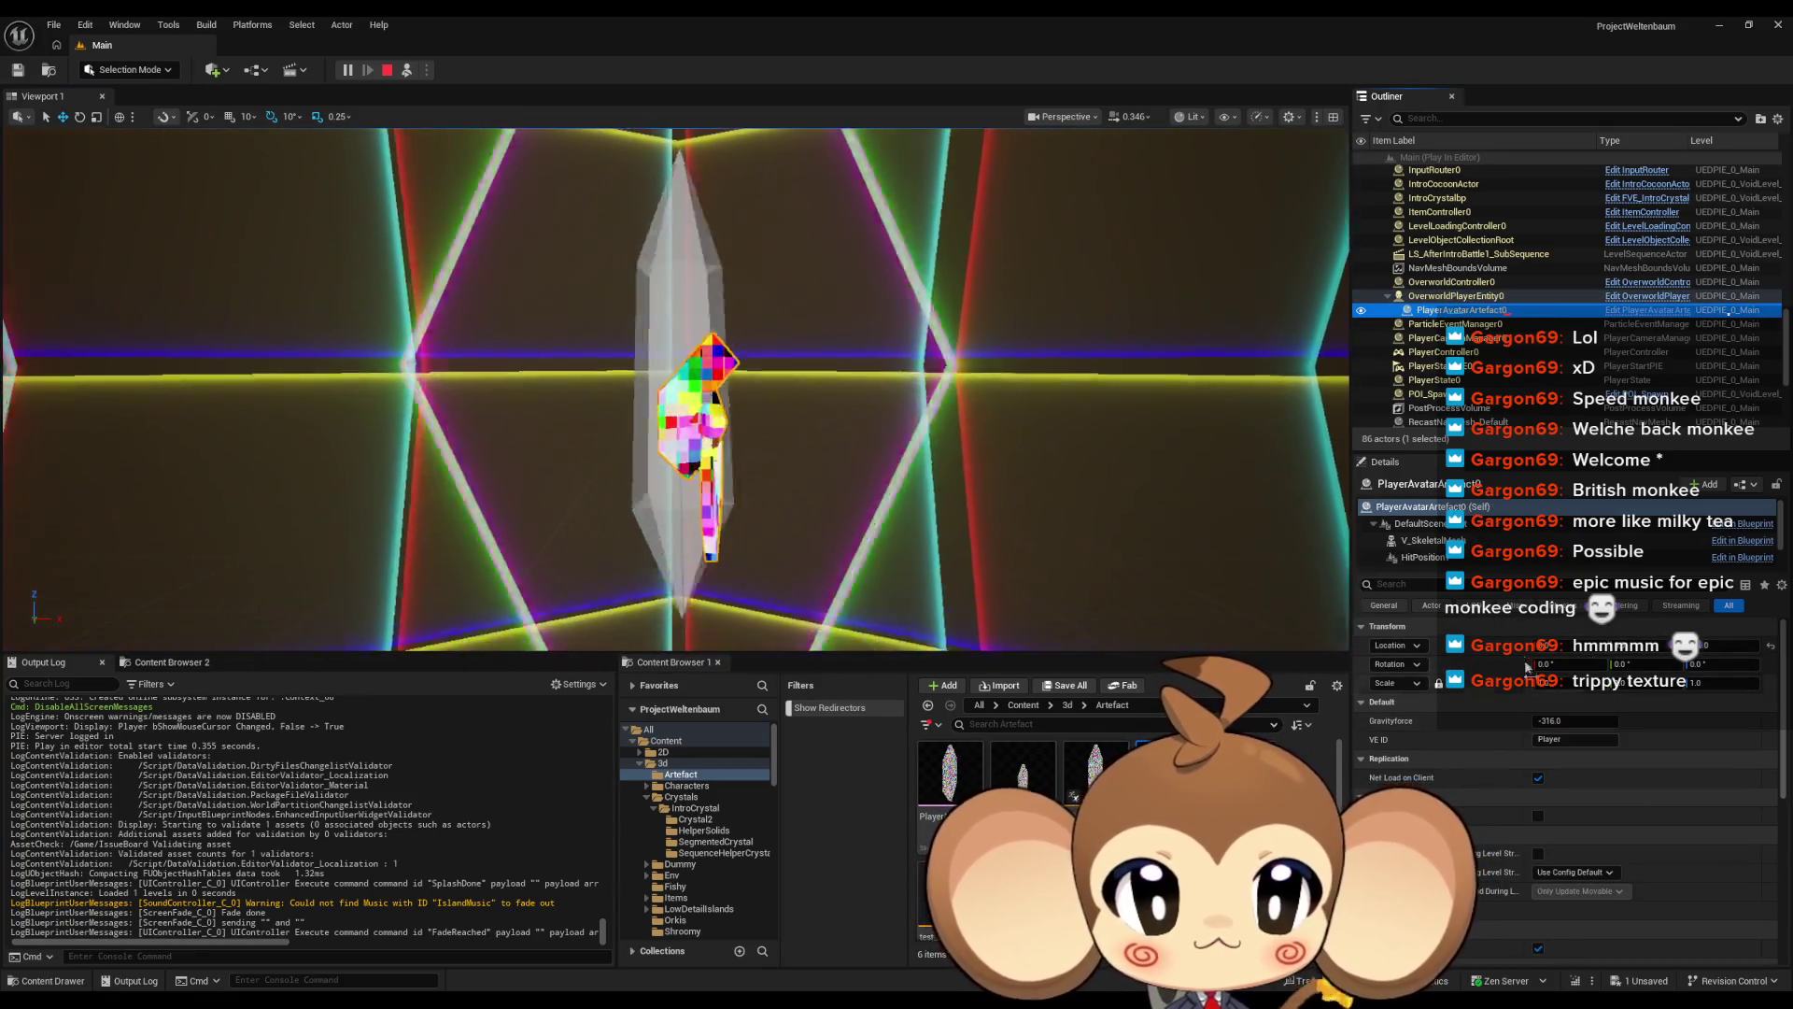
Select the avatar's V_Skeletal component and open its PlayerArtefact skeletal mesh
{"action": "scroll", "coordinate": [1429, 560], "scroll_direction": "down", "scroll_amount": 1}
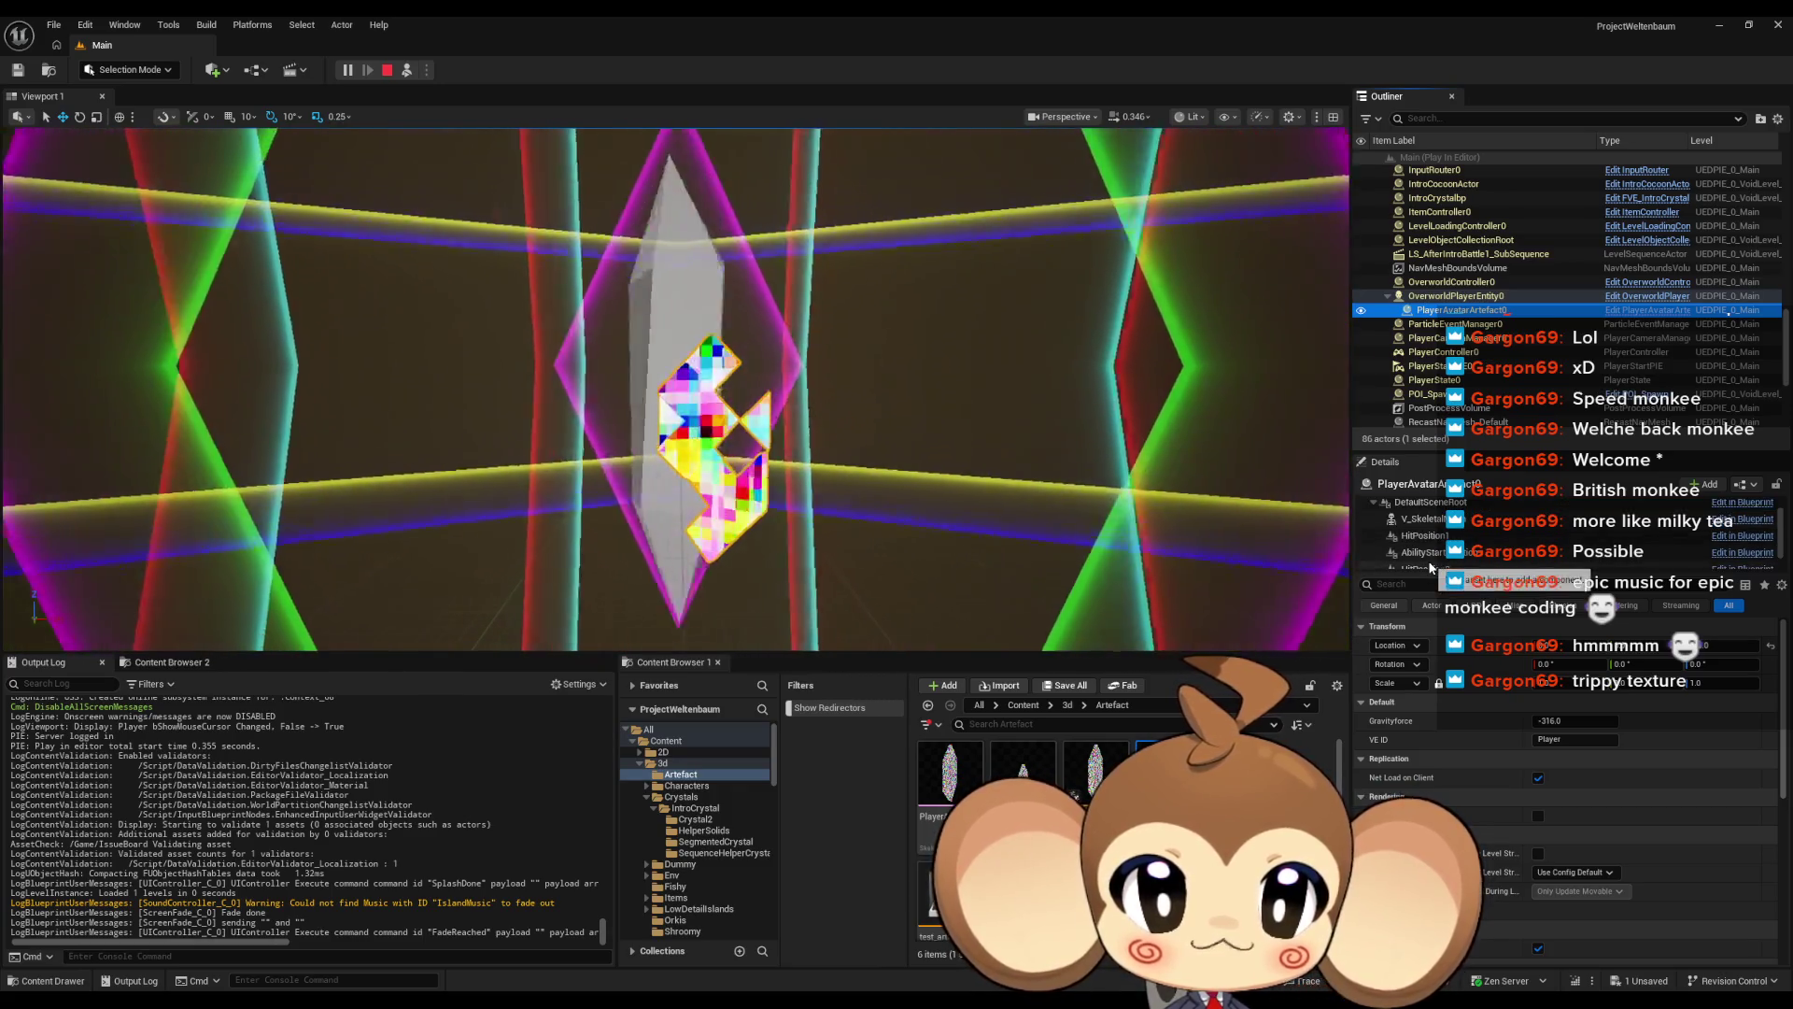
{"action": "scroll", "coordinate": [1430, 560], "scroll_direction": "down", "scroll_amount": 2}
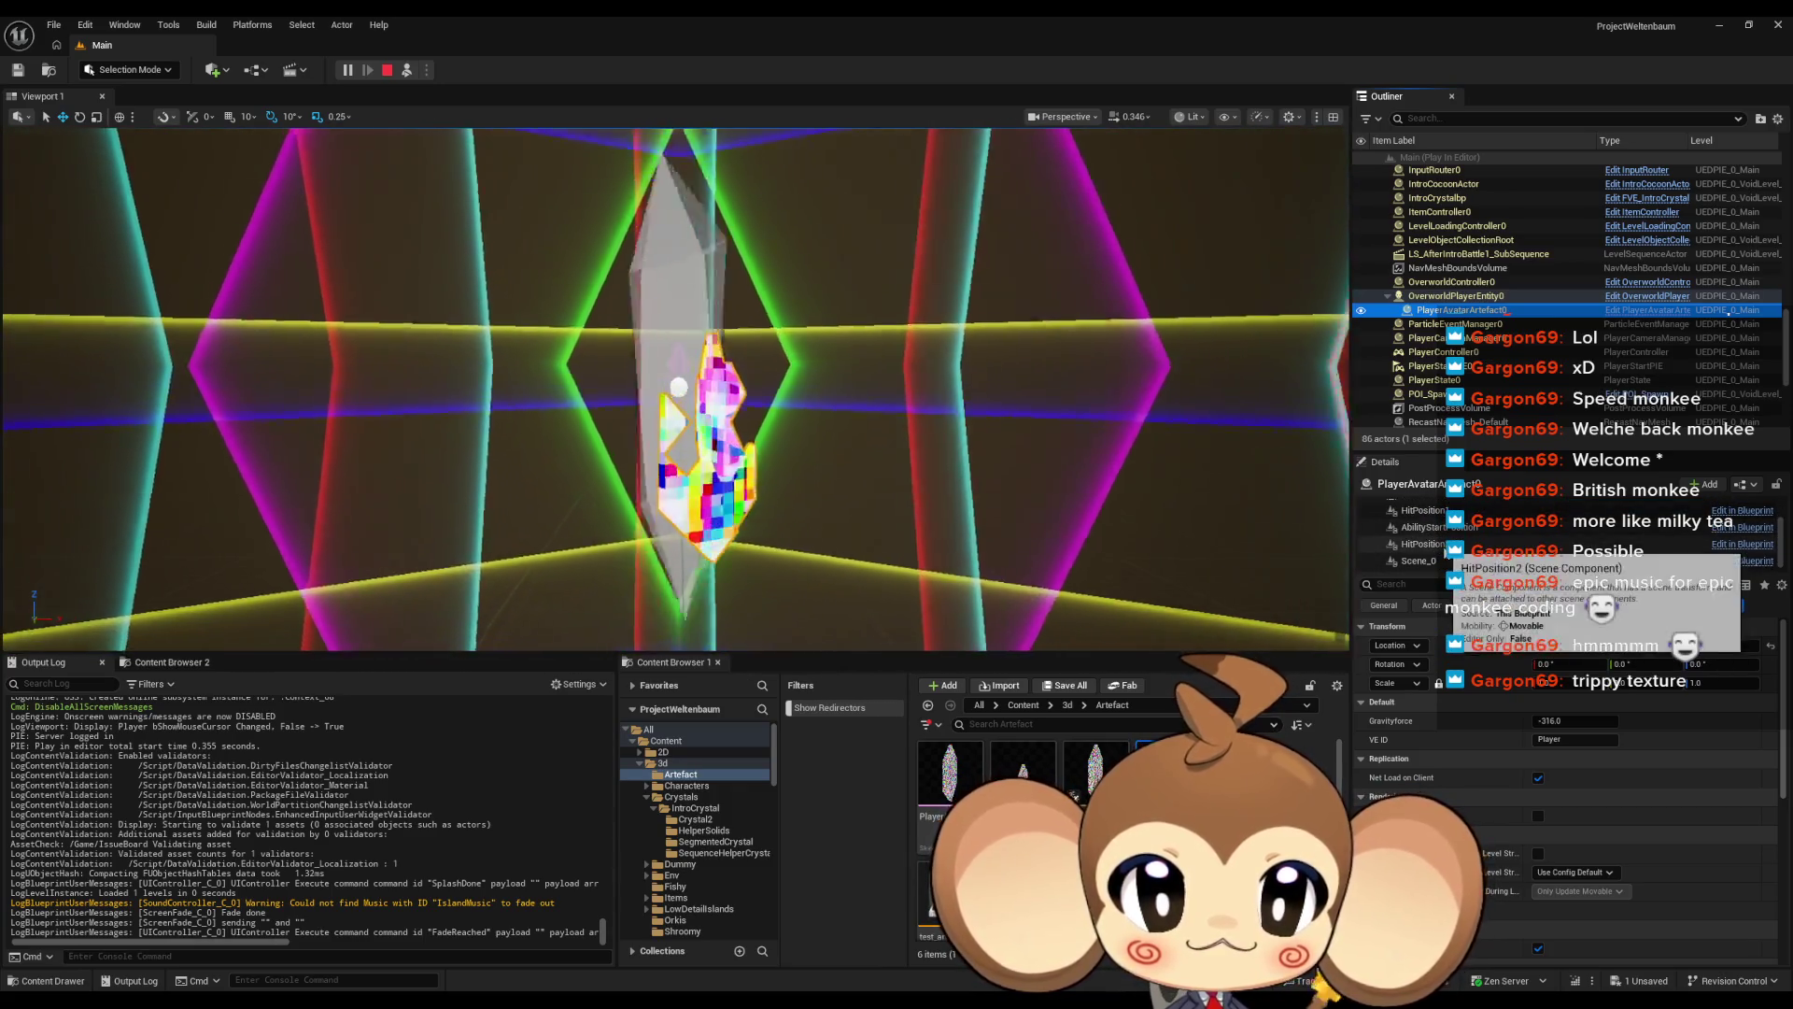
{"action": "scroll", "coordinate": [1424, 551], "scroll_direction": "up", "scroll_amount": 3}
{"action": "left_click", "coordinate": [1425, 515]}
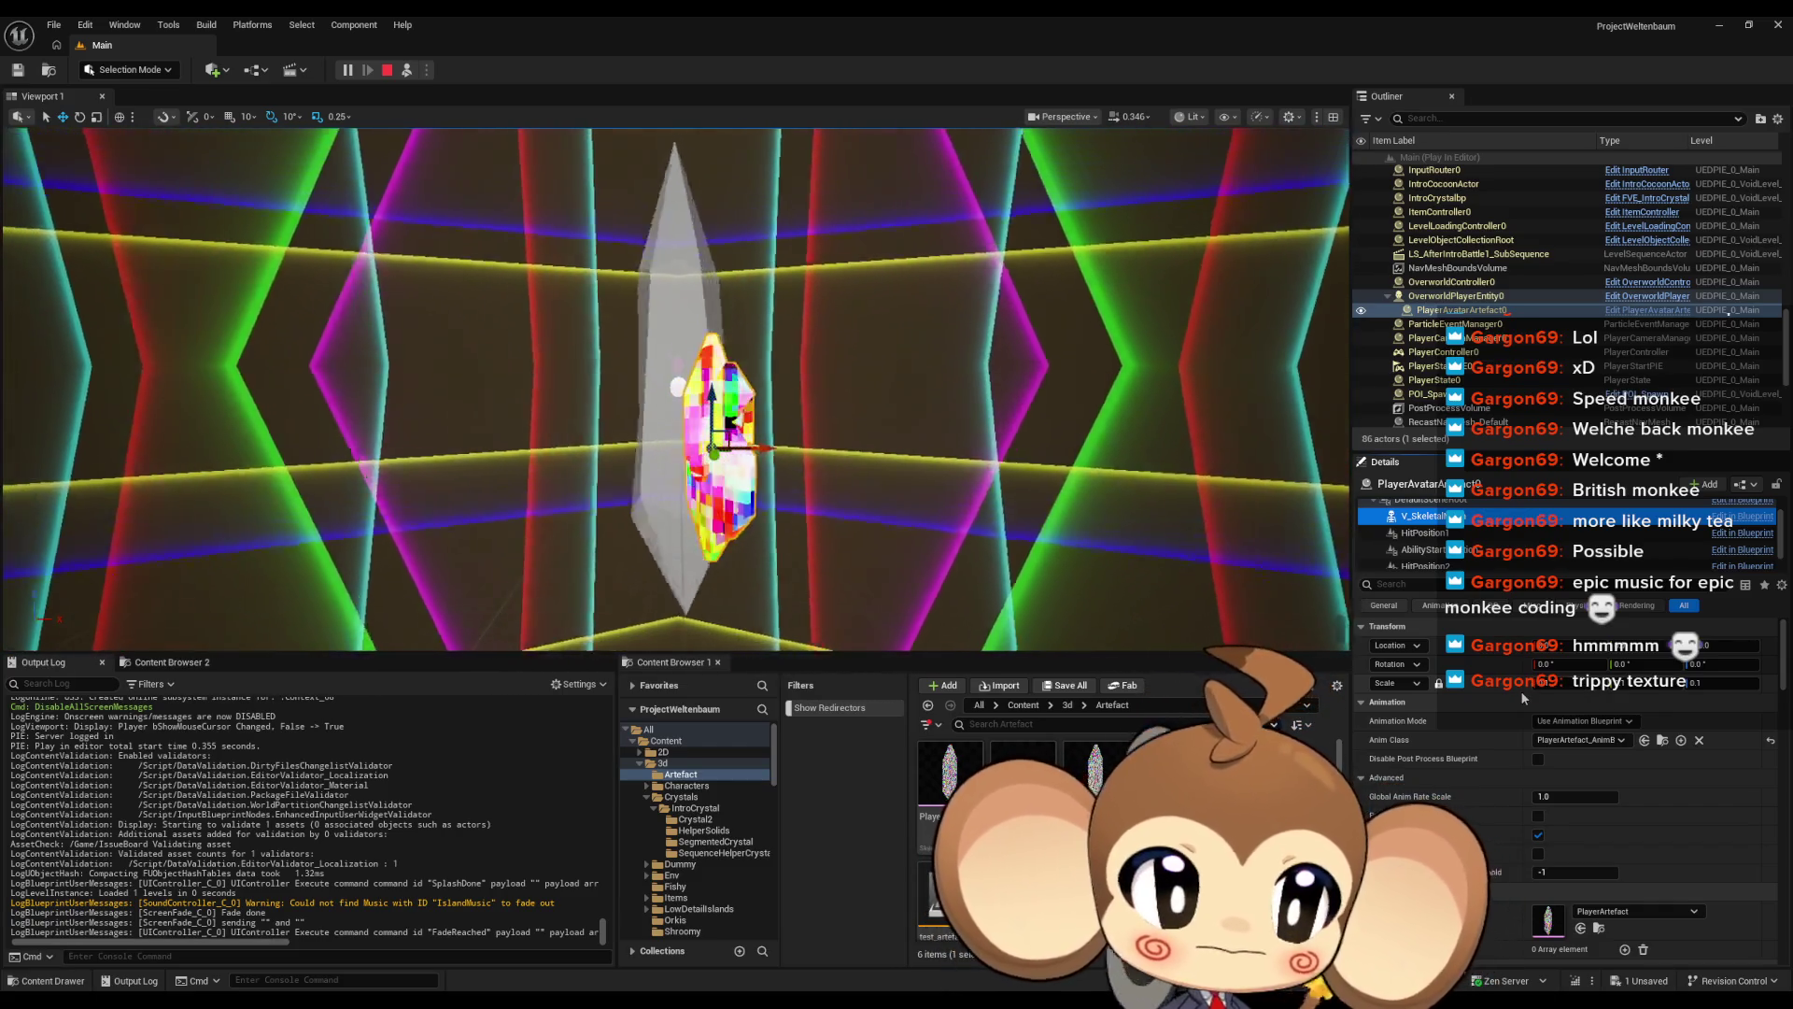
{"action": "scroll", "coordinate": [1569, 851], "scroll_direction": "down", "scroll_amount": 2}
{"action": "double_click", "coordinate": [1548, 852]}
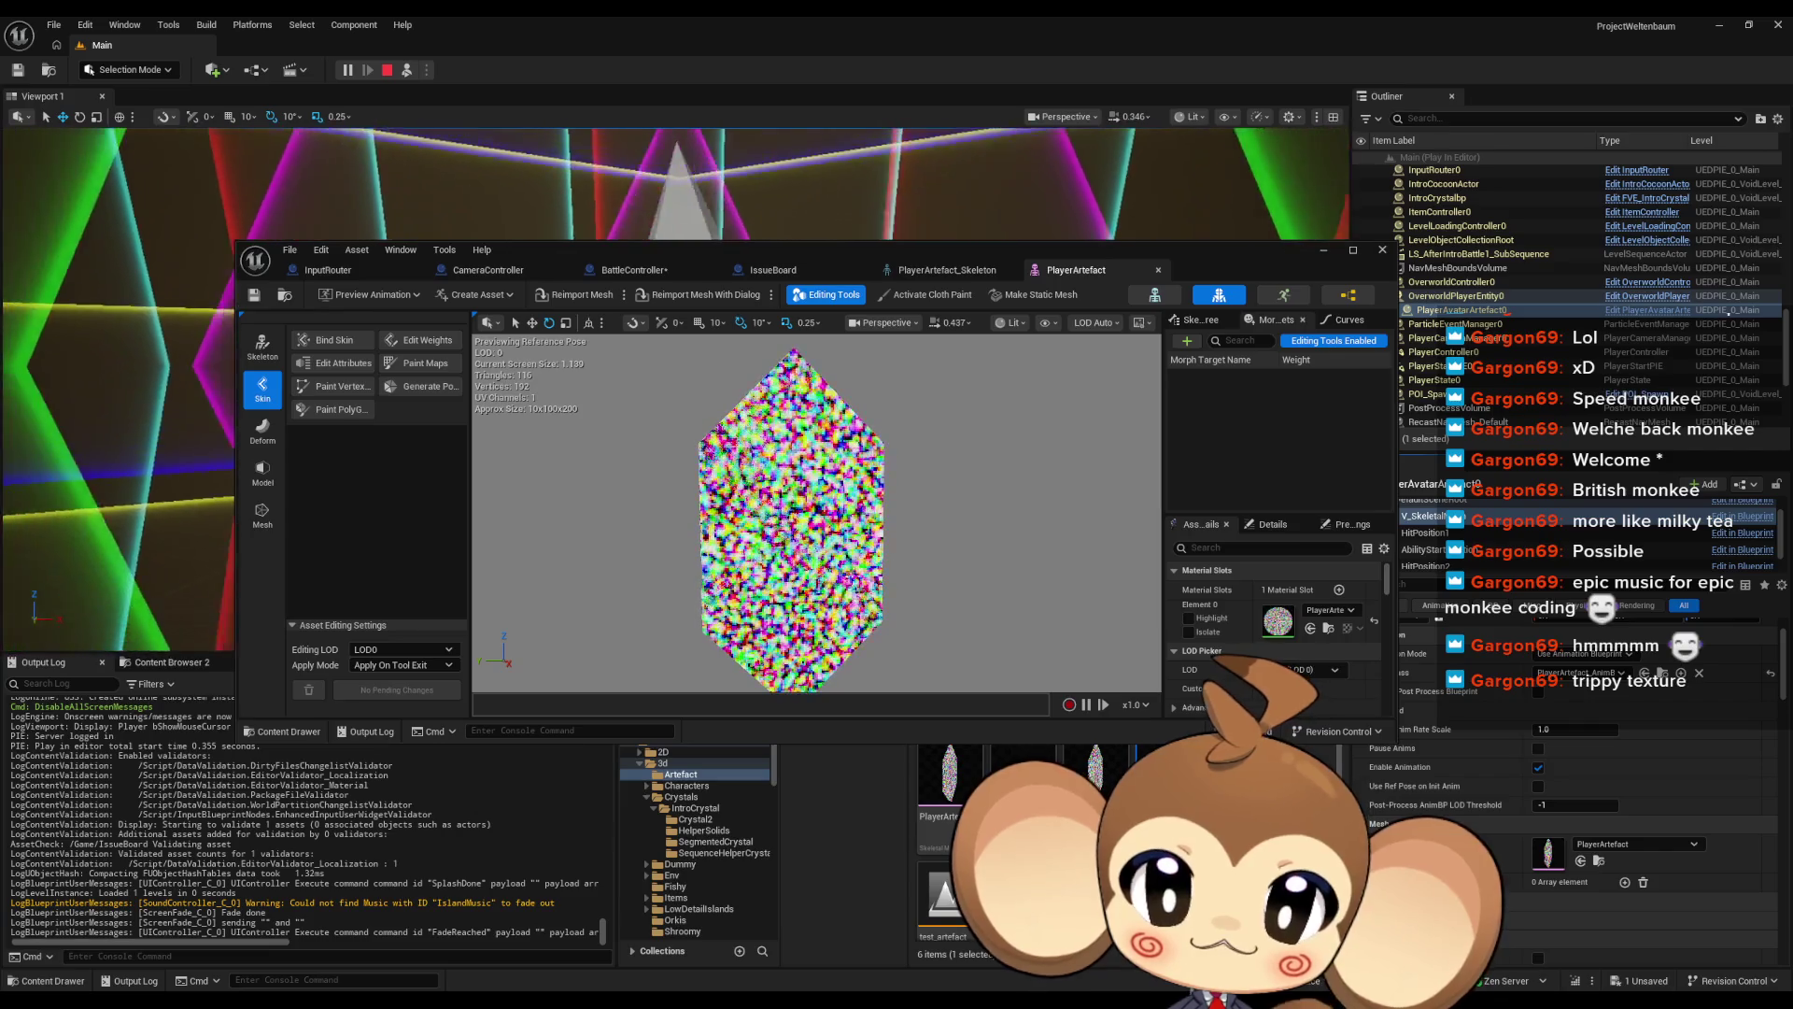
Open PlayerArtefactMaterial from the mesh's Element 0 slot and maximize the Material Editor
{"action": "scroll", "coordinate": [1517, 725], "scroll_direction": "down", "scroll_amount": 5}
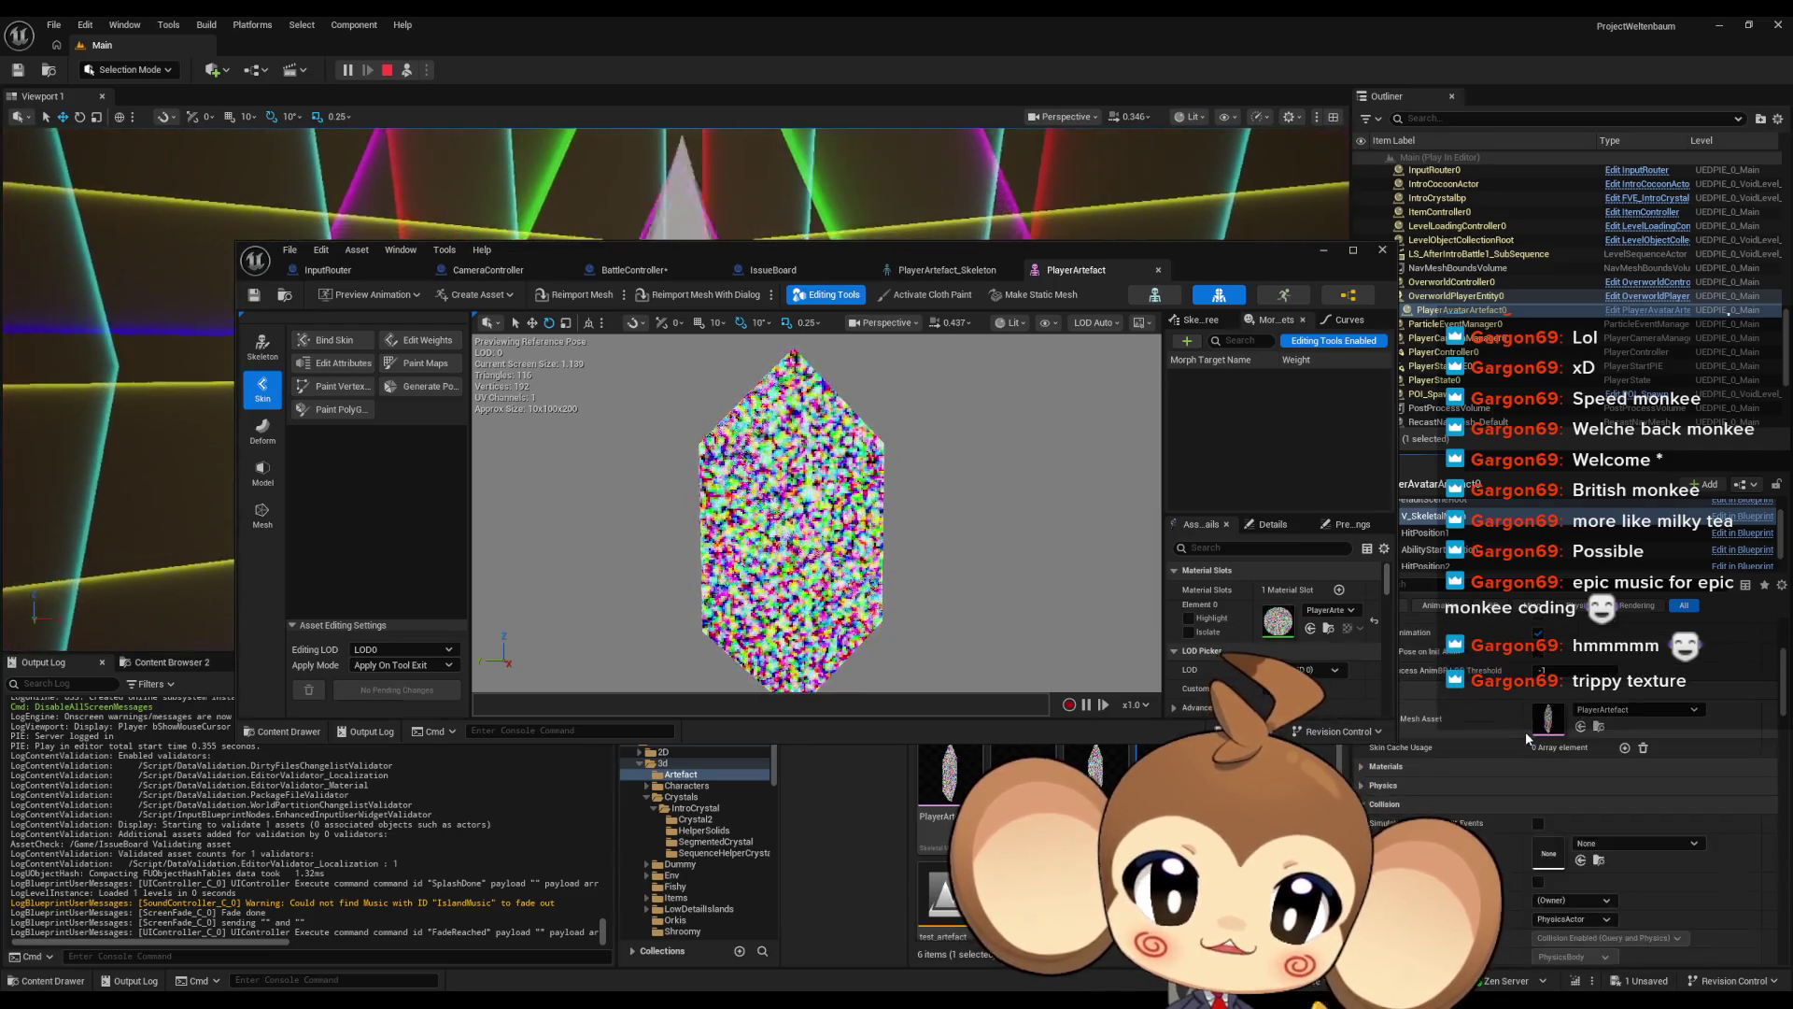
{"action": "scroll", "coordinate": [1516, 731], "scroll_direction": "up", "scroll_amount": 4}
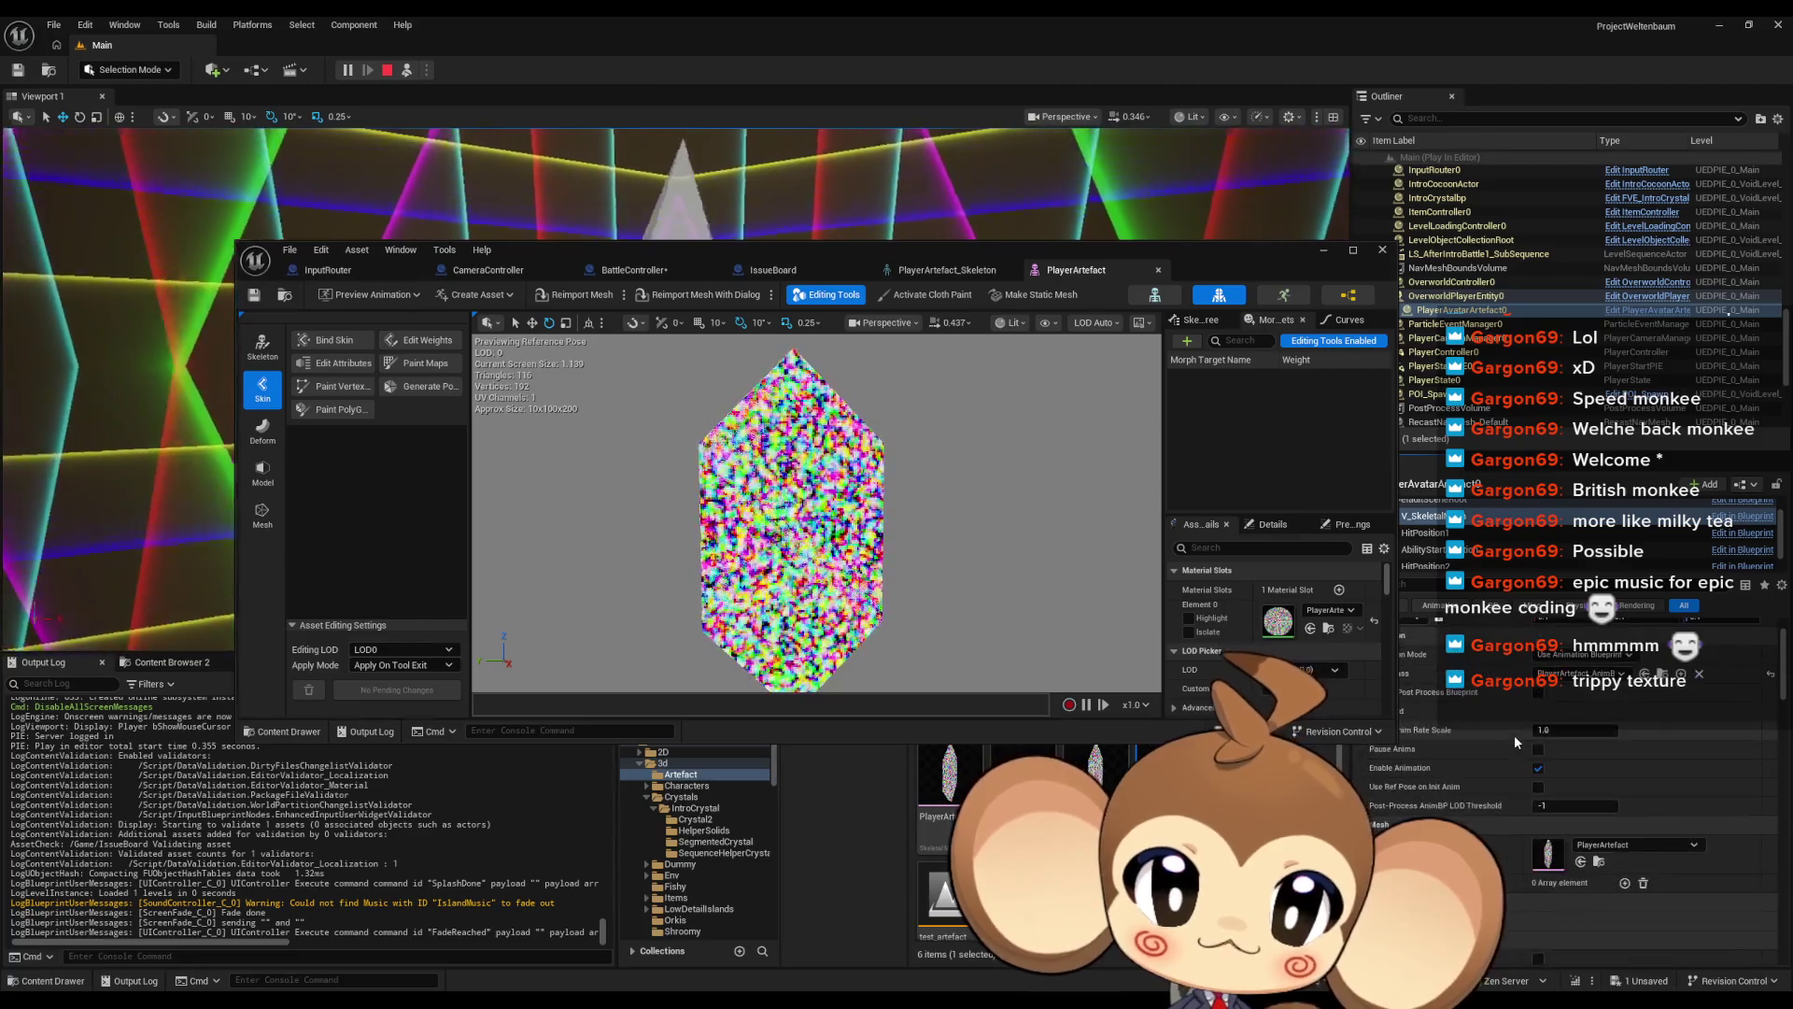
{"action": "scroll", "coordinate": [1748, 693], "scroll_direction": "down", "scroll_amount": 5}
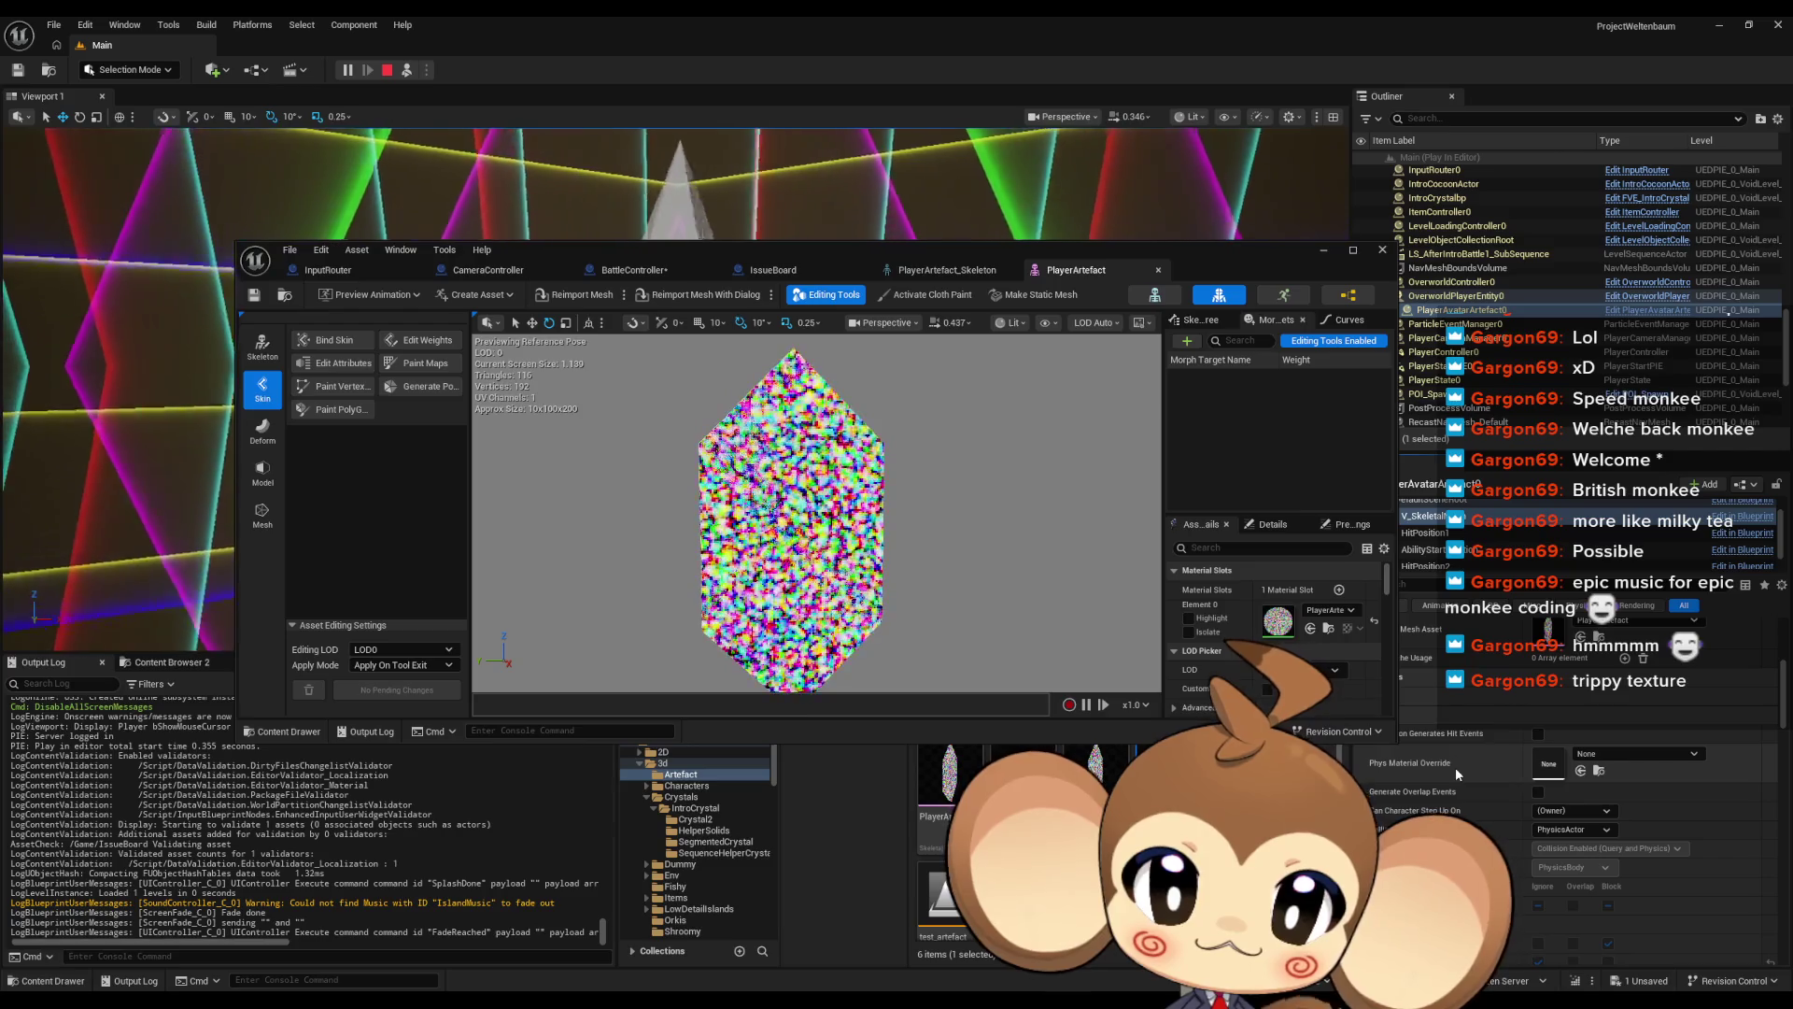
{"action": "left_click_drag", "start_coordinate": [1242, 250], "coordinate": [1062, 250]}
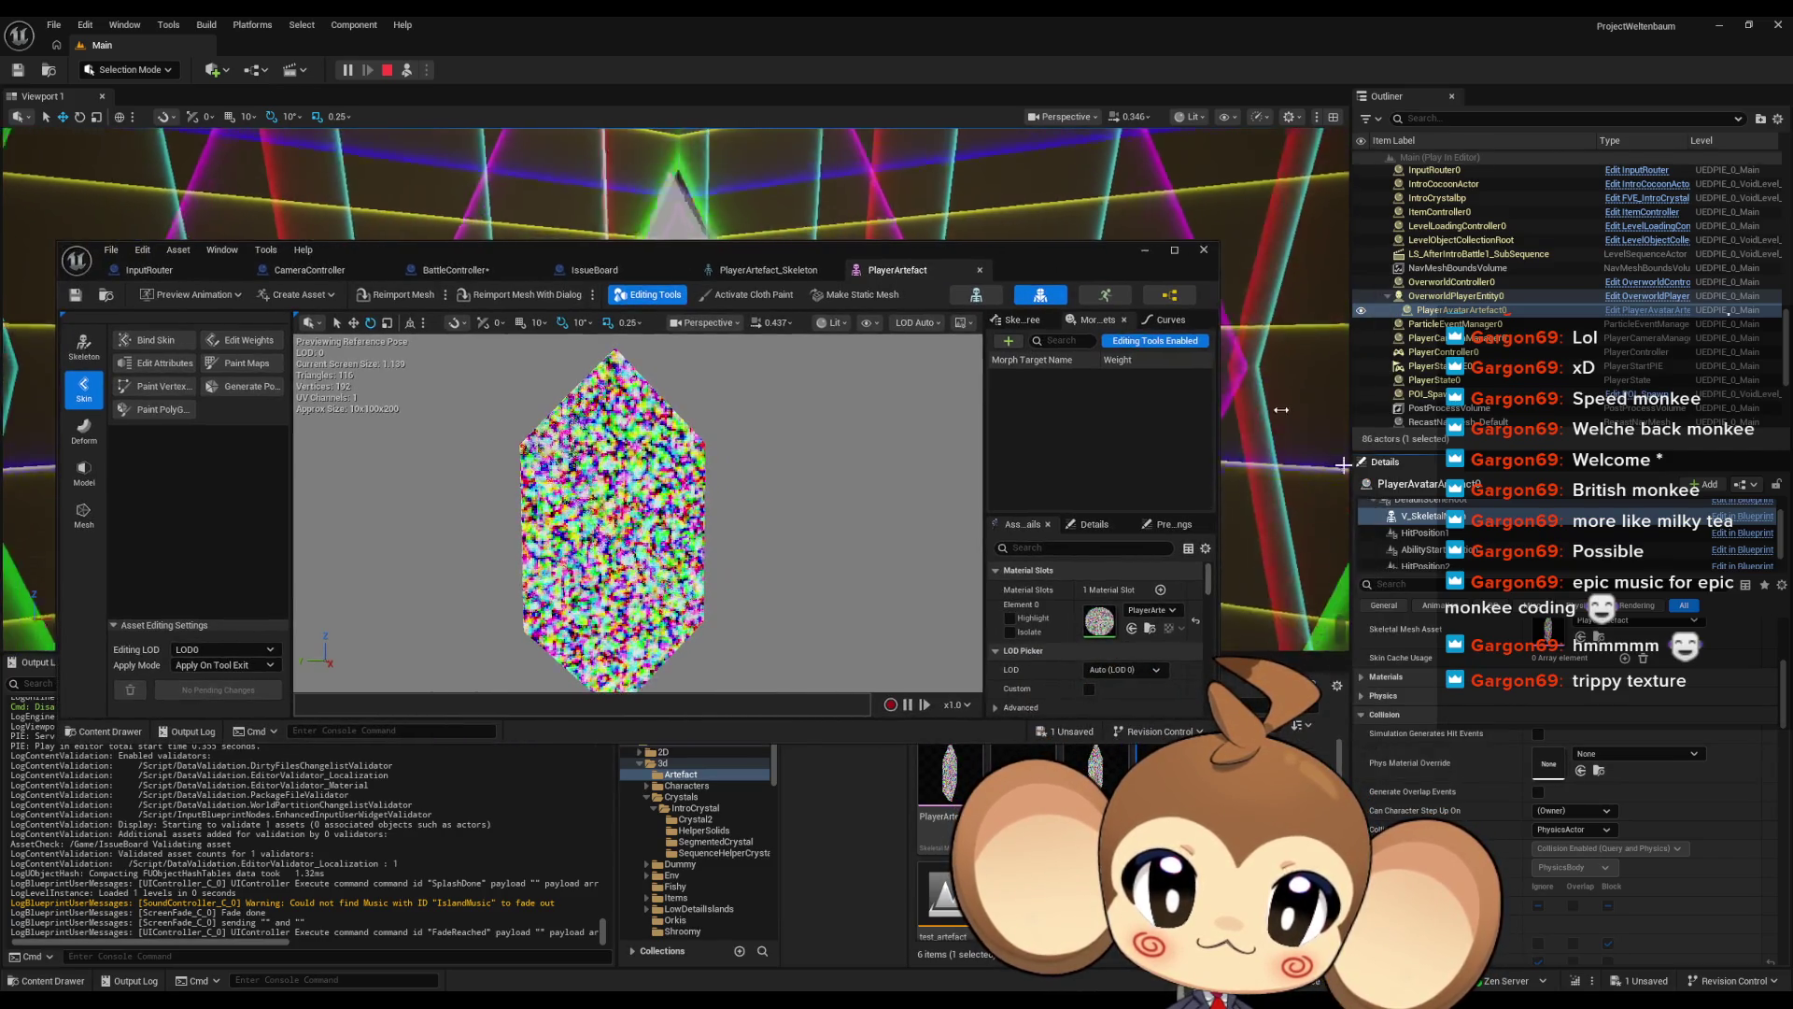
{"action": "left_click", "coordinate": [1384, 676]}
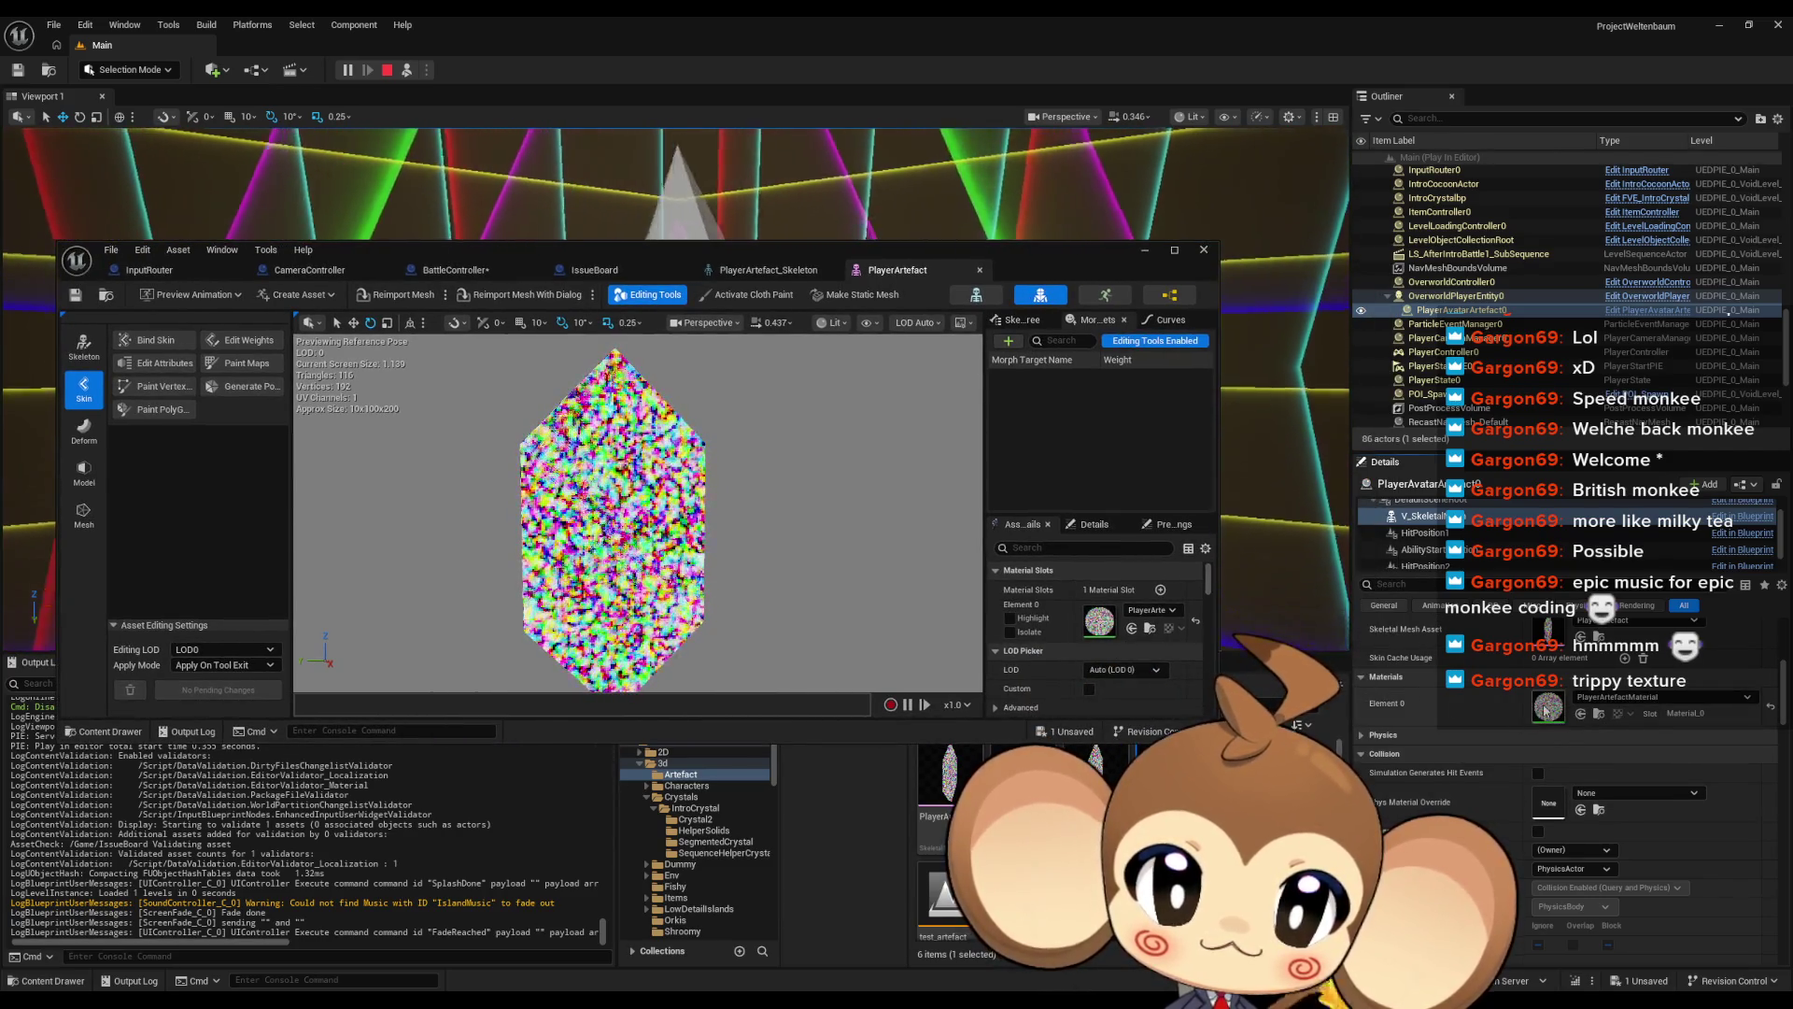
{"action": "double_click", "coordinate": [1544, 711]}
{"action": "mouse_move", "coordinate": [689, 245]}
{"action": "left_mouse_down"}
{"action": "mouse_move", "coordinate": [1162, 234]}
{"action": "mouse_move", "coordinate": [1029, 236]}
{"action": "left_mouse_up"}
{"action": "double_click", "coordinate": [1029, 236]}
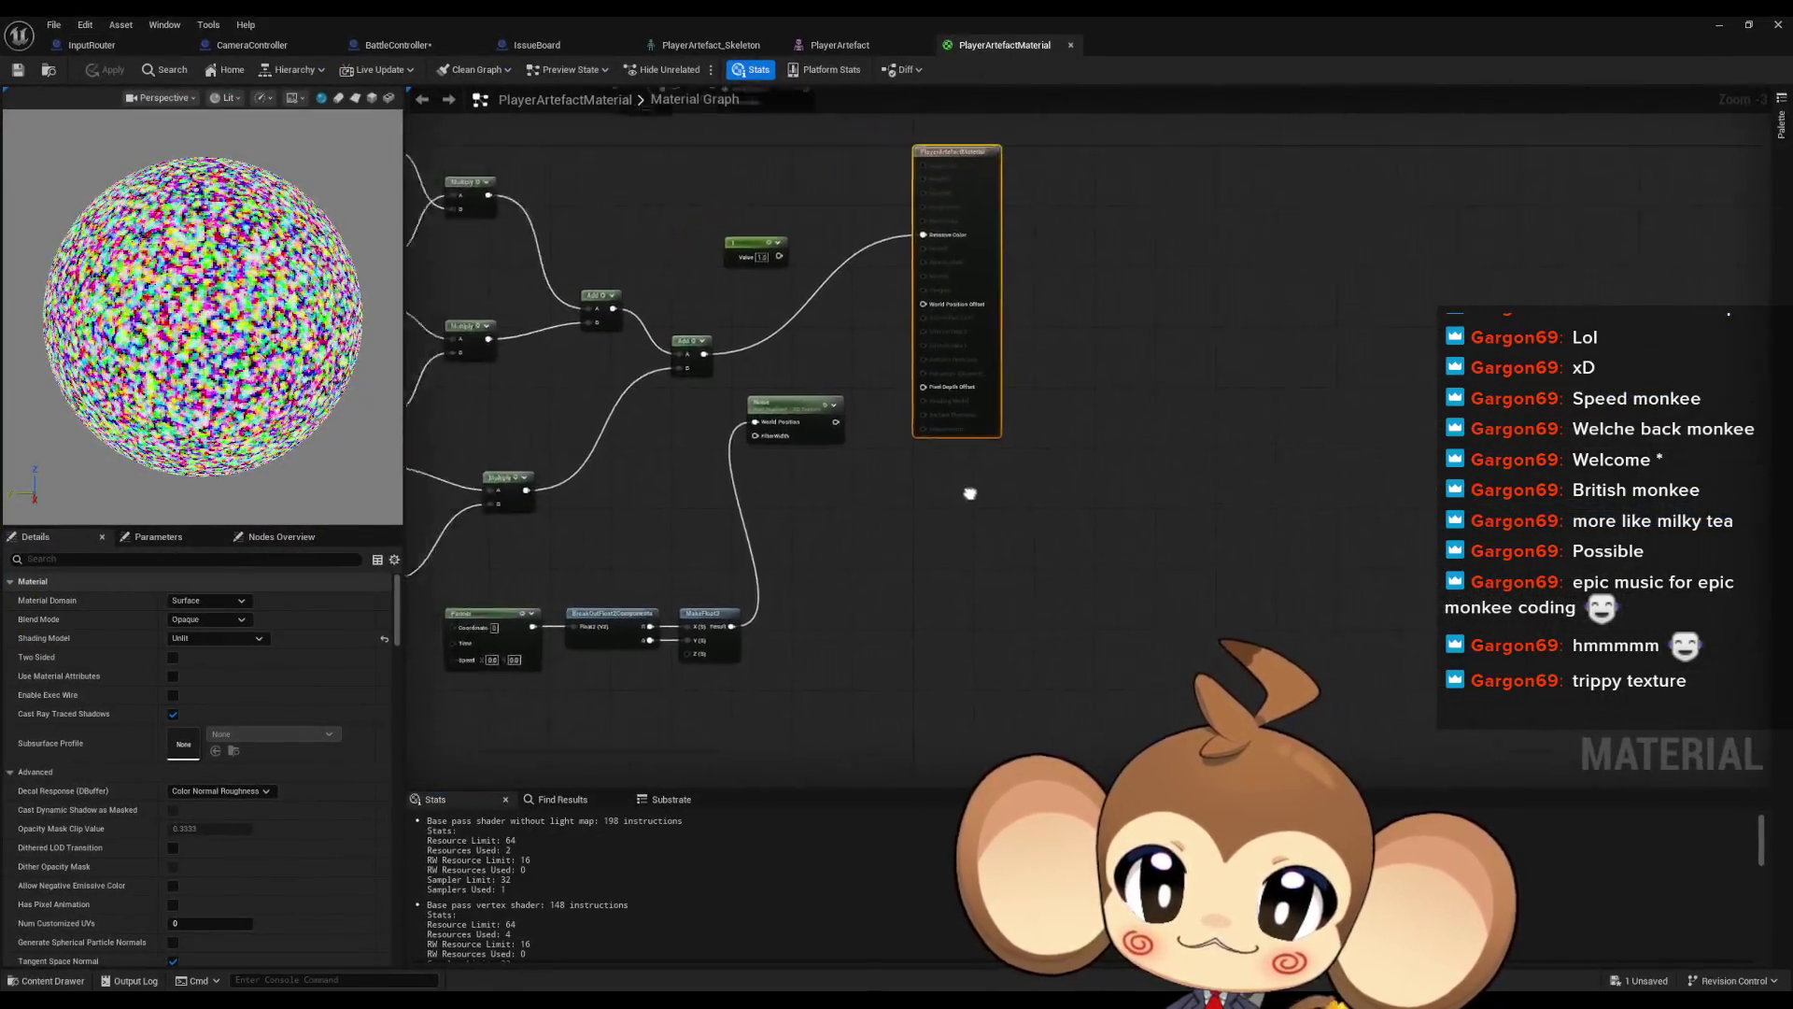
Delete the Panner/BreakOutFloat2Components/MakeFloat3 chain and the Time, Constant and Noise cluster
{"action": "scroll", "coordinate": [1119, 543], "scroll_direction": "down", "scroll_amount": 2}
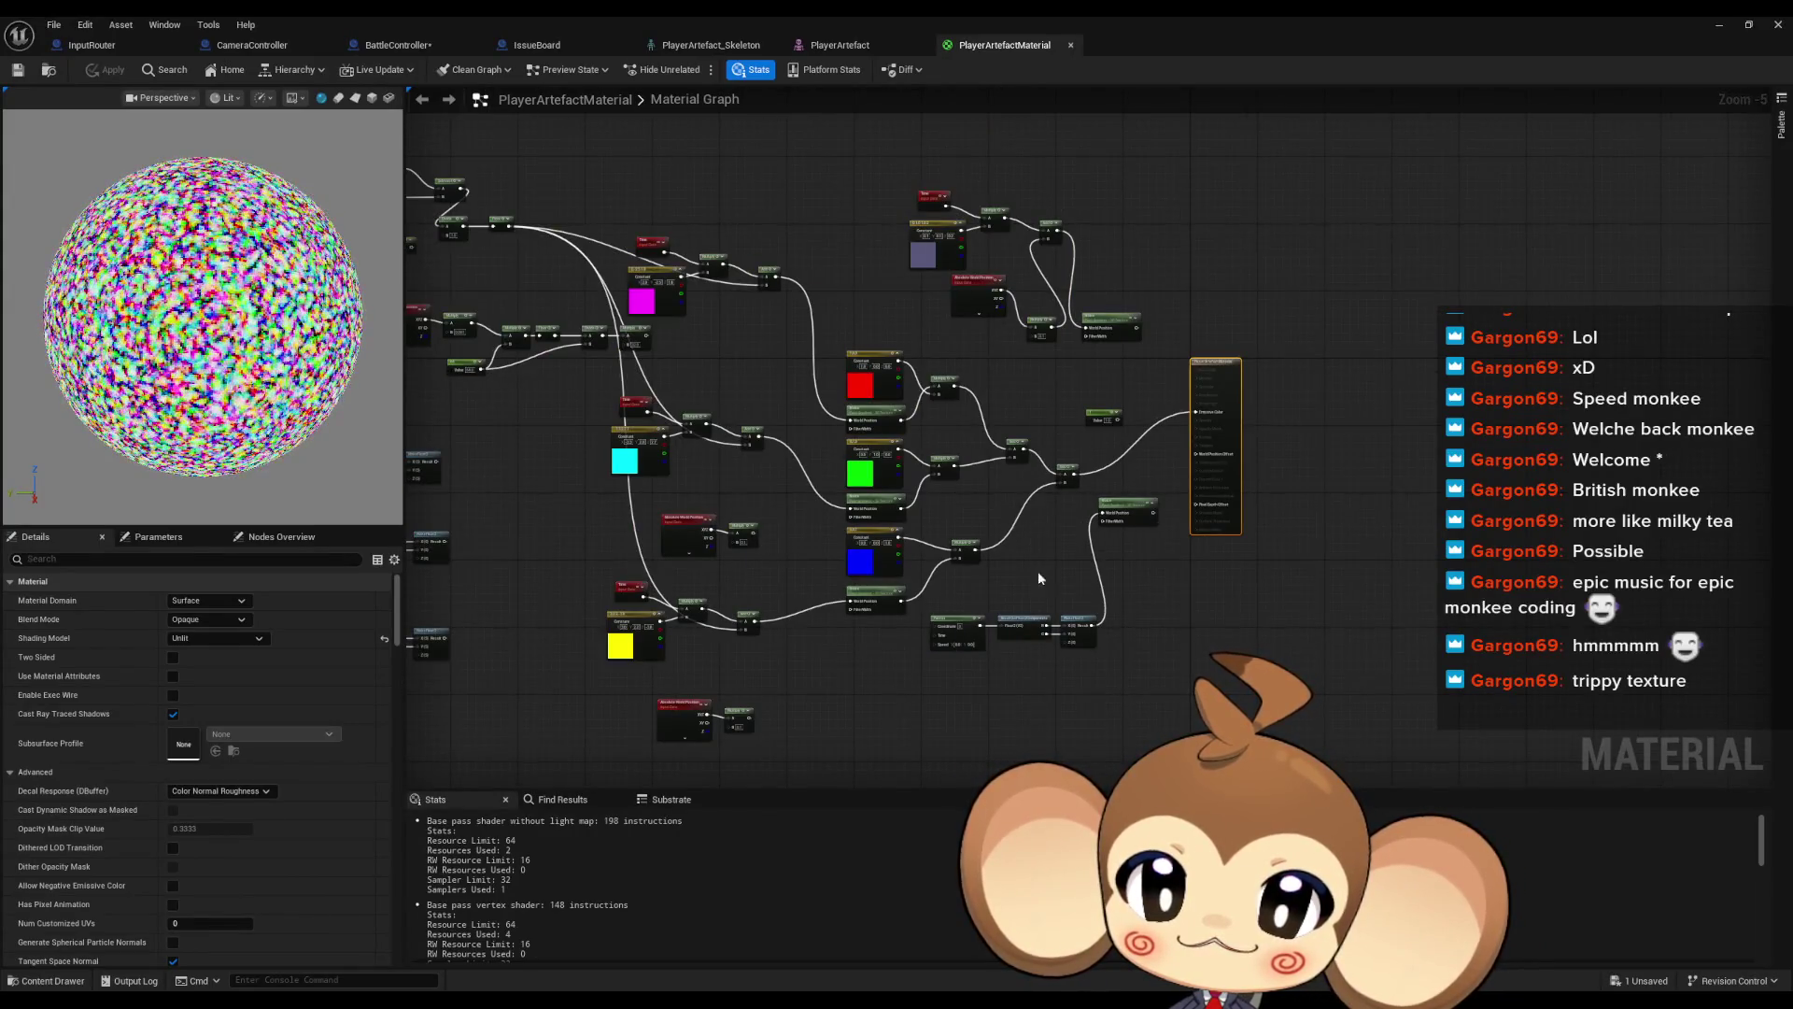
{"action": "scroll", "coordinate": [1014, 610], "scroll_direction": "up", "scroll_amount": 2}
{"action": "left_click_drag", "start_coordinate": [926, 605], "coordinate": [1181, 708]}
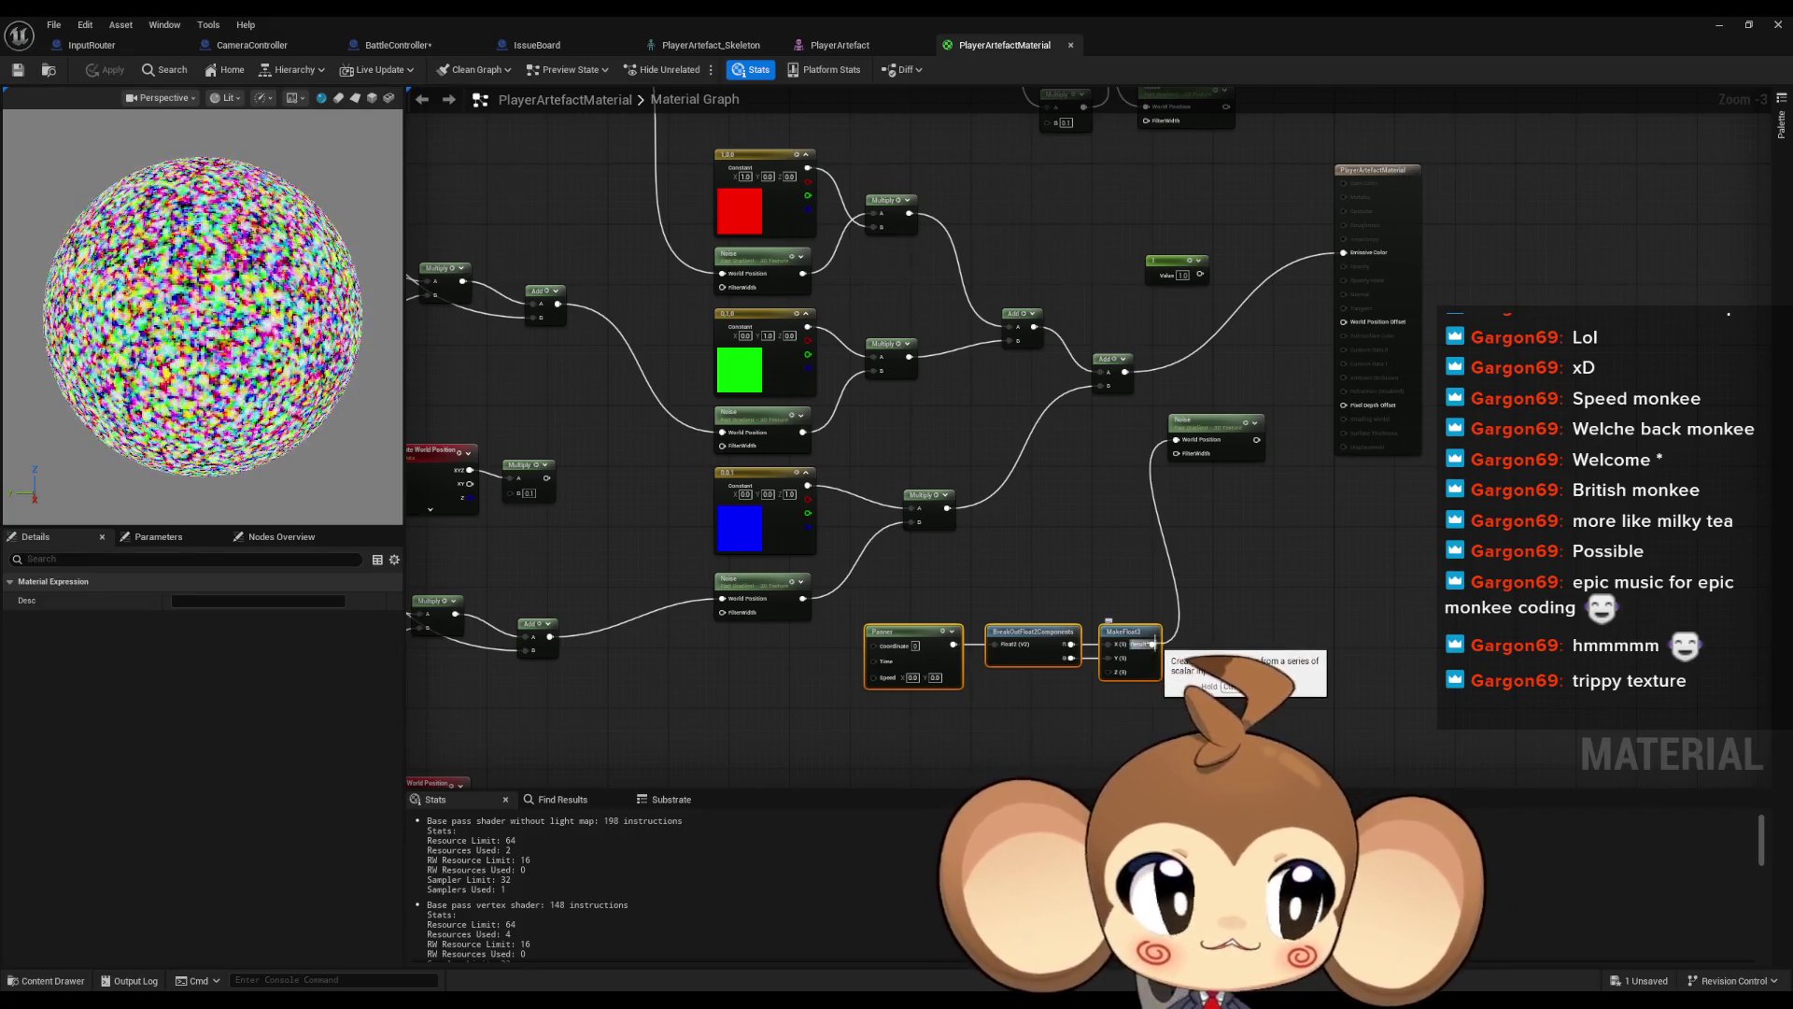
{"action": "key", "text": "Delete"}
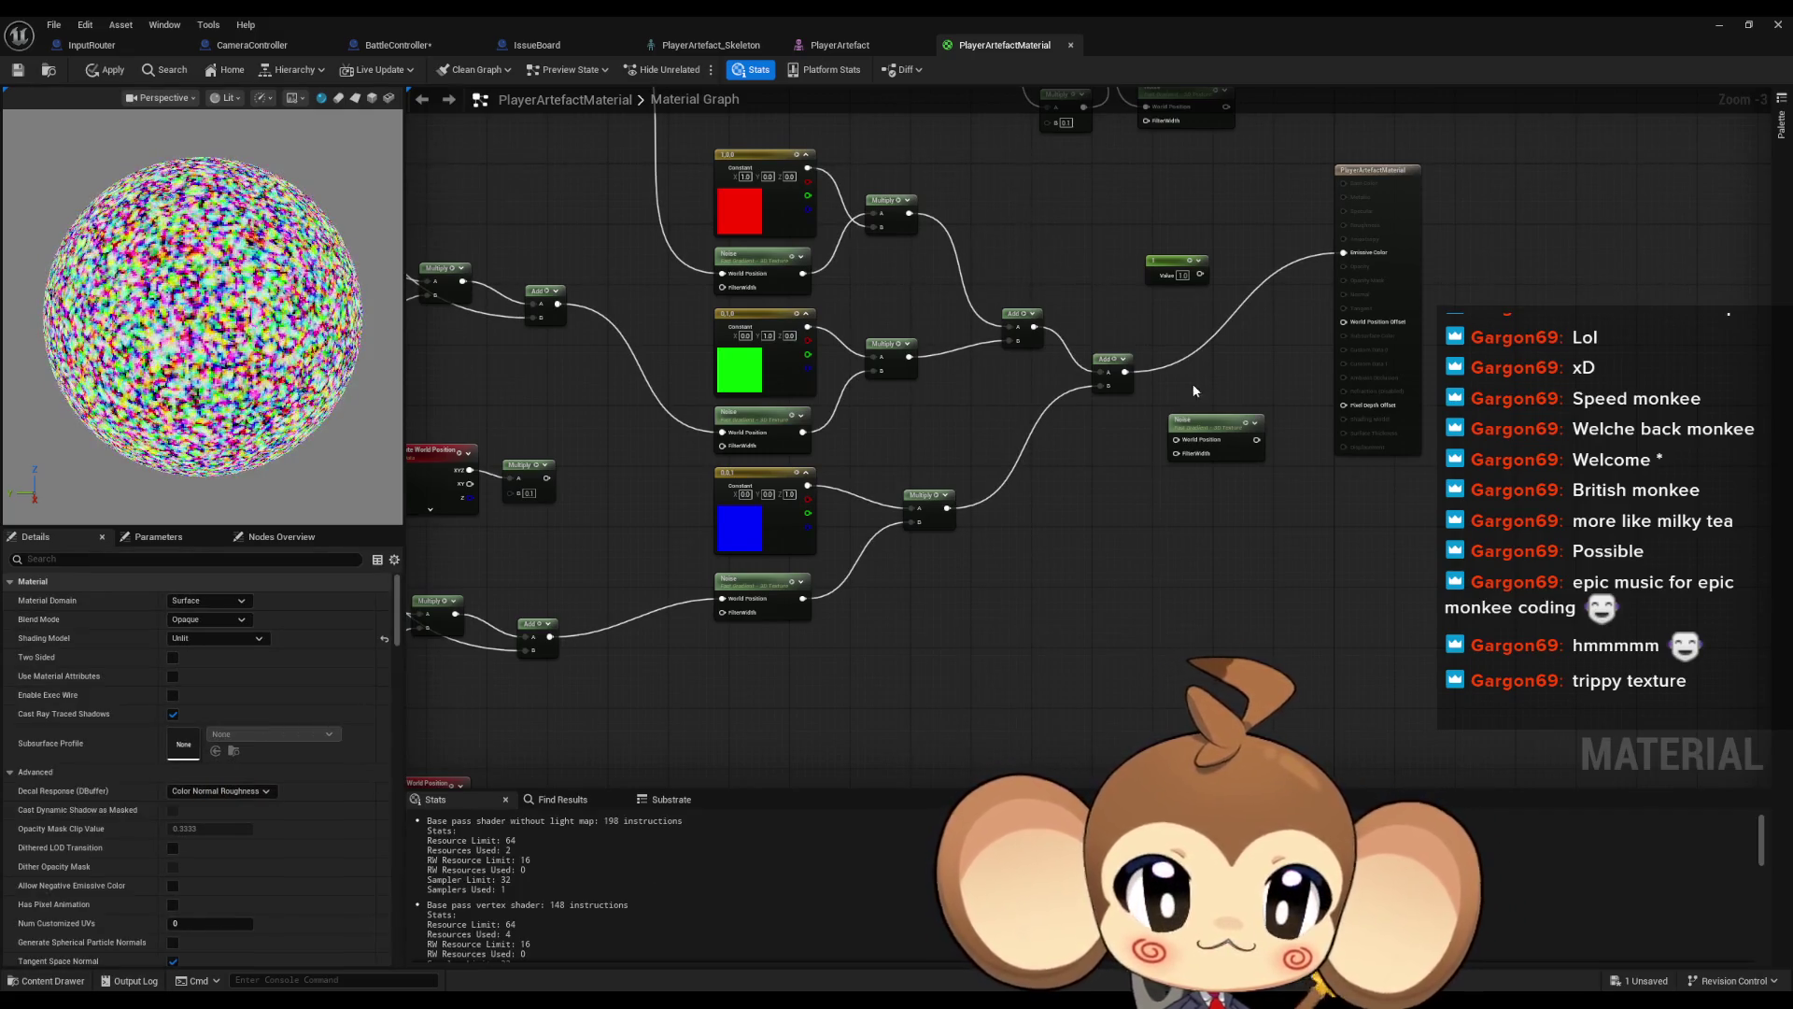
{"action": "left_click_drag", "start_coordinate": [1252, 540], "coordinate": [1252, 739]}
{"action": "left_click_drag", "start_coordinate": [1181, 454], "coordinate": [1197, 657]}
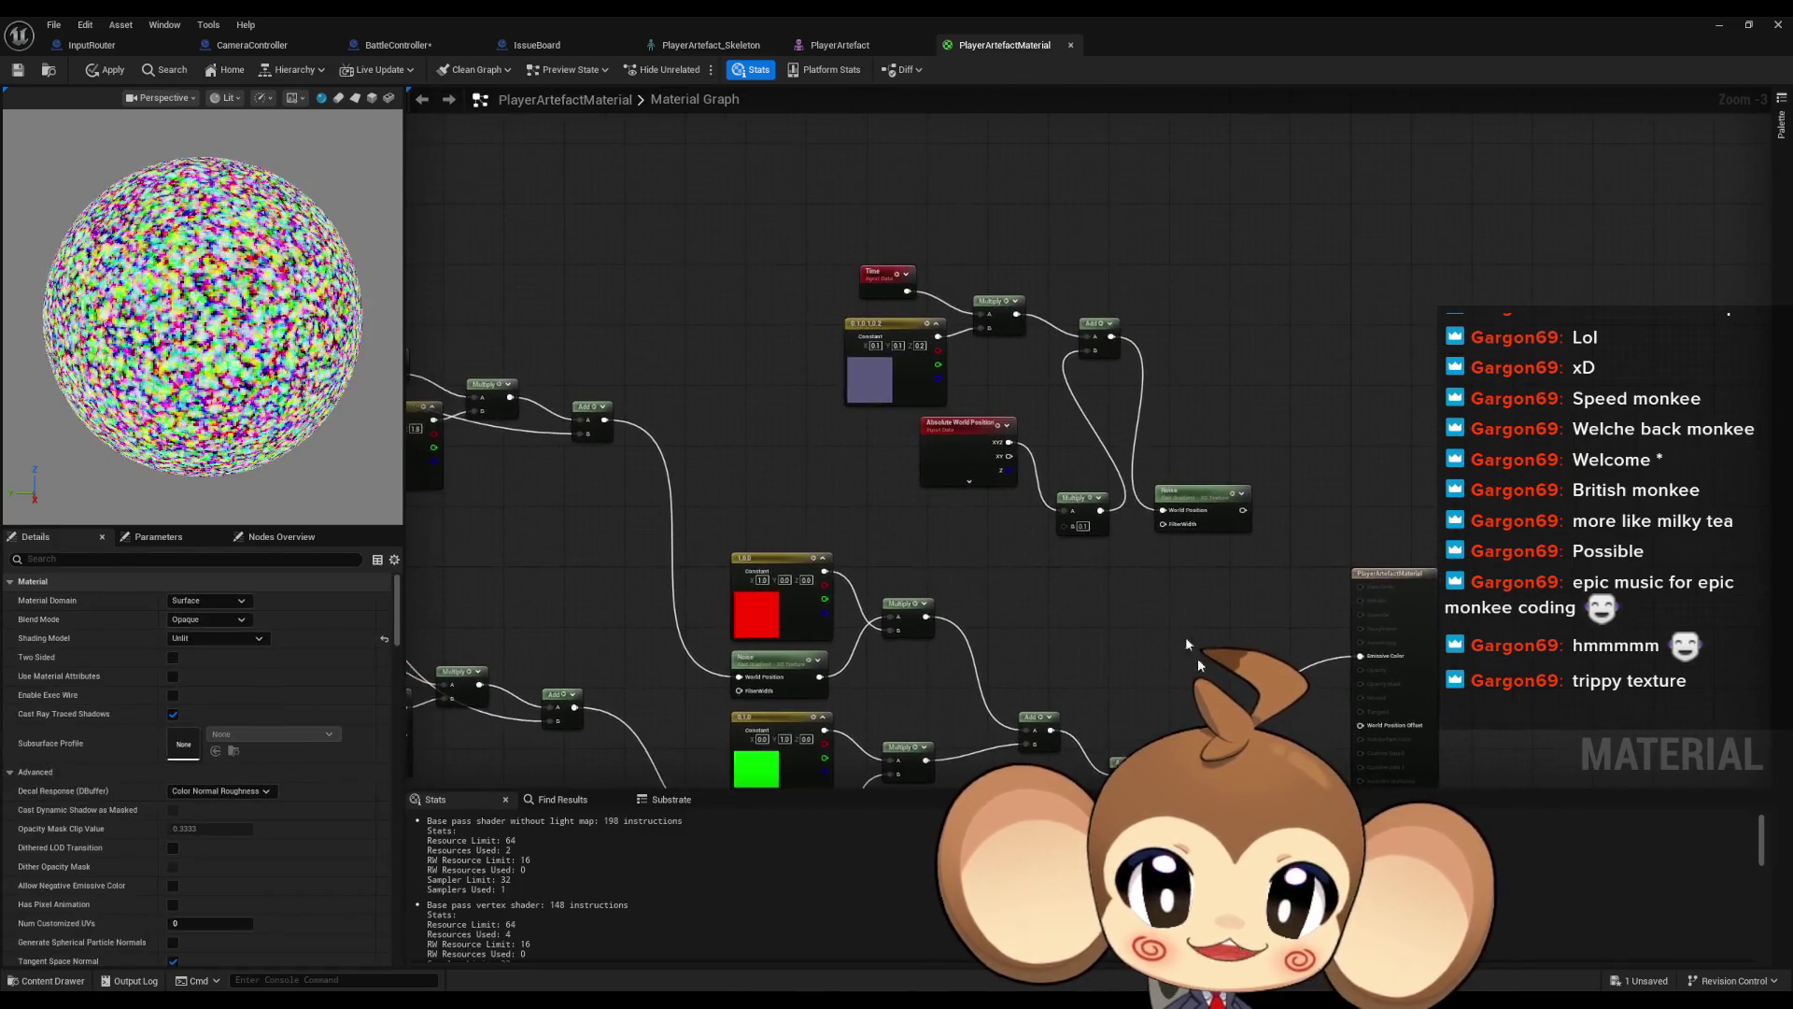
{"action": "left_click_drag", "start_coordinate": [846, 225], "coordinate": [1204, 523]}
{"action": "key", "text": "Delete"}
Delete the unused lower-left node cluster
{"action": "mouse_move", "coordinate": [415, 363]}
{"action": "left_mouse_down"}
{"action": "mouse_move", "coordinate": [944, 318]}
{"action": "mouse_move", "coordinate": [1248, 198]}
{"action": "left_mouse_up"}
{"action": "scroll", "coordinate": [1247, 198], "scroll_direction": "down", "scroll_amount": 3}
{"action": "mouse_move", "coordinate": [701, 328]}
{"action": "left_mouse_down"}
{"action": "mouse_move", "coordinate": [1033, 512]}
{"action": "mouse_move", "coordinate": [1138, 527]}
{"action": "mouse_move", "coordinate": [952, 473]}
{"action": "left_mouse_up"}
{"action": "key", "text": "Delete"}
Delete an upper-left node group and realign the Object Position nodes in one row
{"action": "scroll", "coordinate": [1017, 519], "scroll_direction": "up", "scroll_amount": 1}
{"action": "mouse_move", "coordinate": [1024, 520]}
{"action": "left_mouse_down"}
{"action": "mouse_move", "coordinate": [1288, 512]}
{"action": "mouse_move", "coordinate": [977, 409]}
{"action": "left_mouse_up"}
{"action": "scroll", "coordinate": [977, 409], "scroll_direction": "up", "scroll_amount": 2}
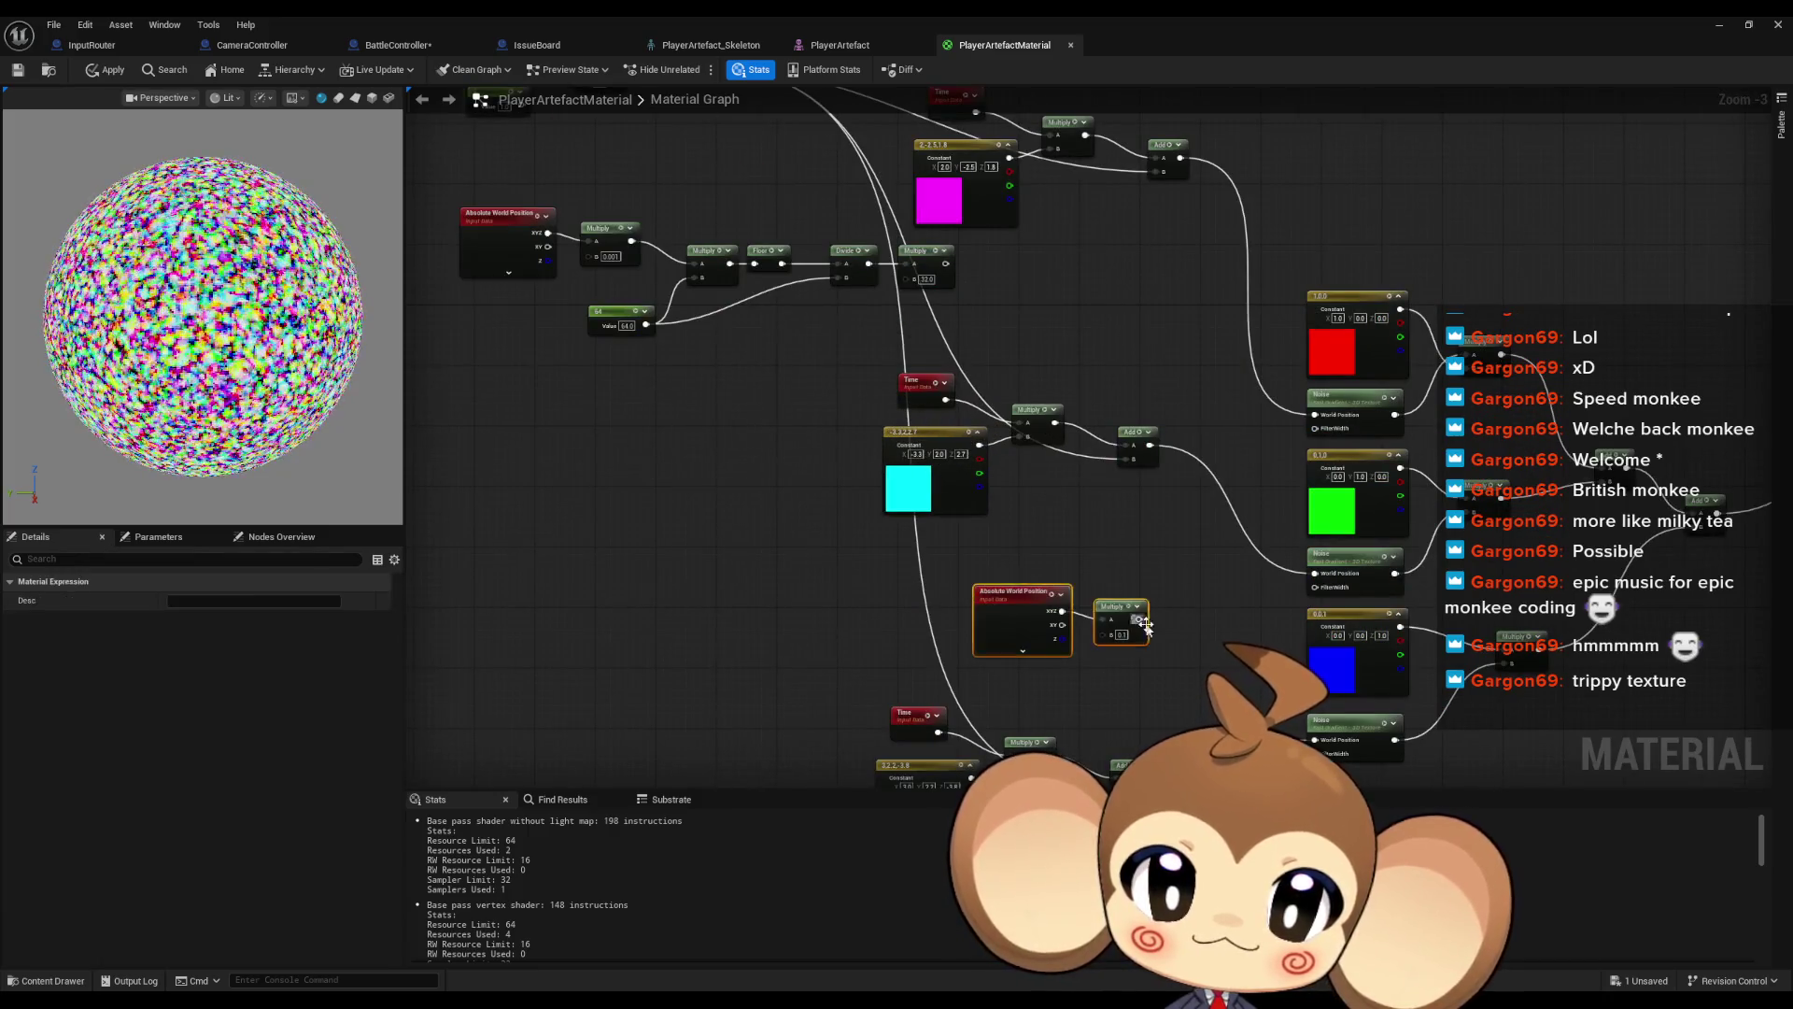
{"action": "left_click_drag", "start_coordinate": [996, 472], "coordinate": [910, 467]}
{"action": "scroll", "coordinate": [910, 467], "scroll_direction": "down", "scroll_amount": 1}
{"action": "left_click_drag", "start_coordinate": [562, 360], "coordinate": [712, 392]}
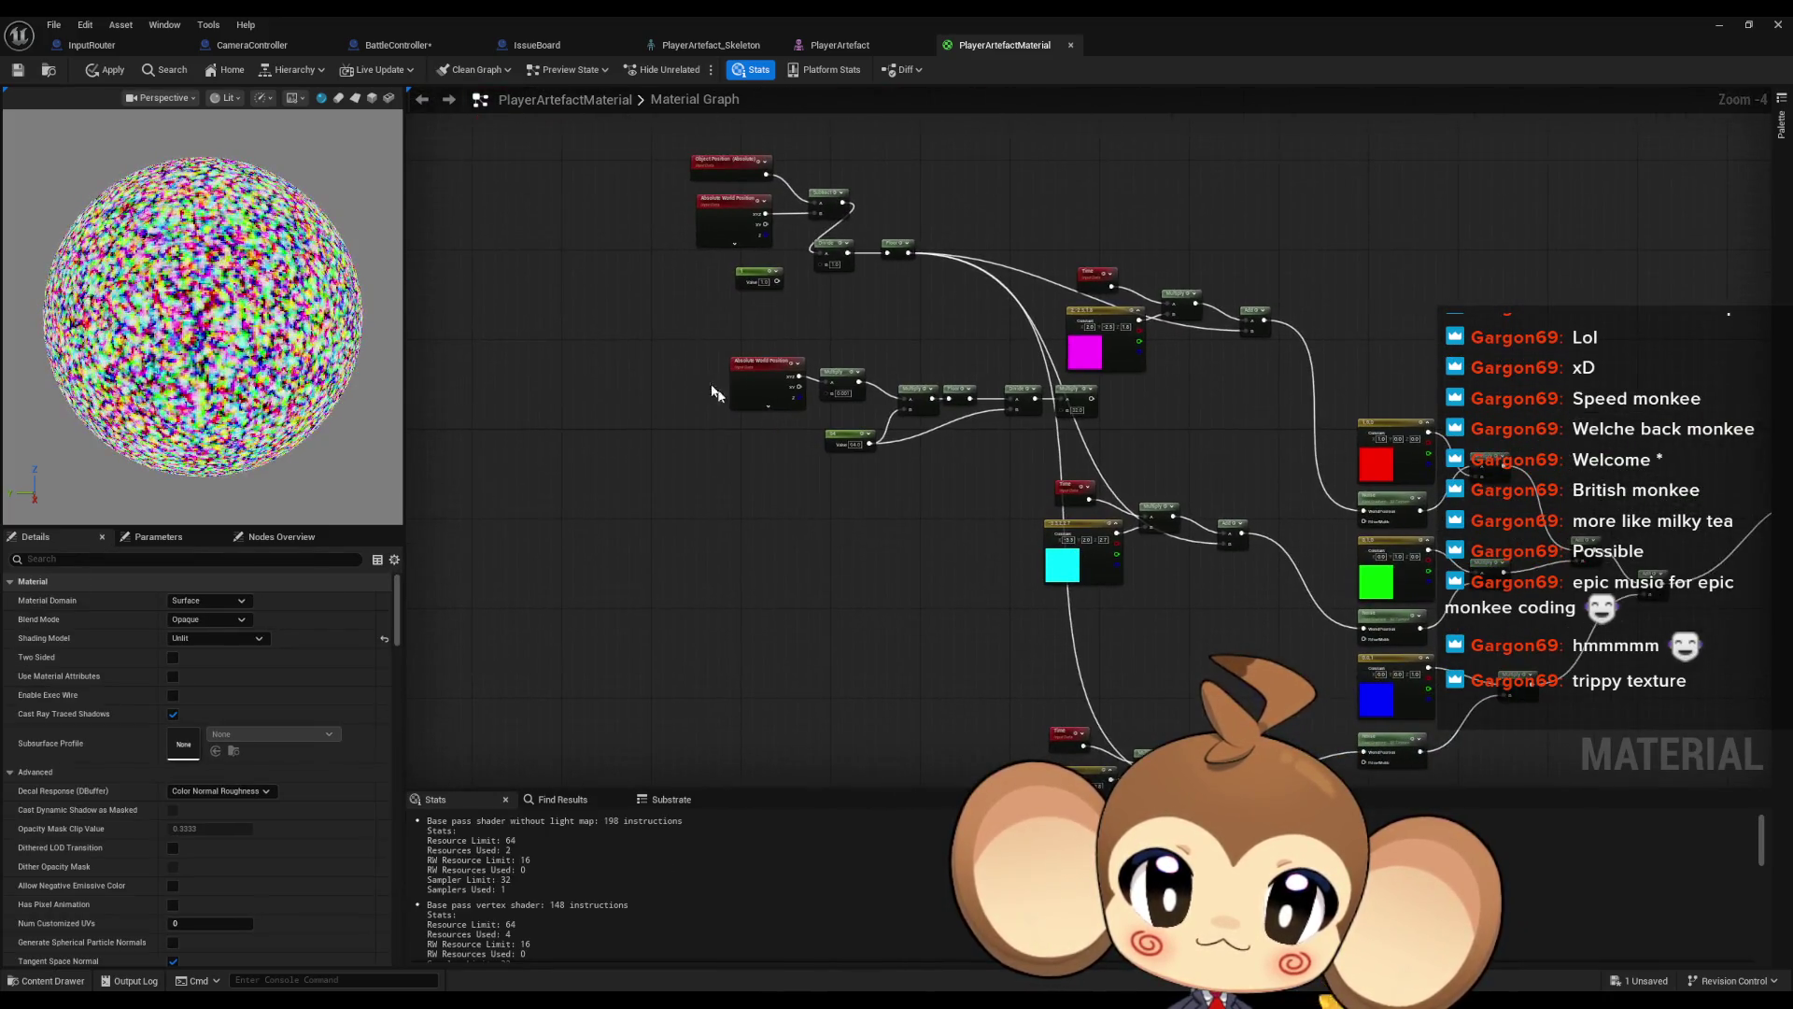
{"action": "left_click_drag", "start_coordinate": [1025, 472], "coordinate": [1024, 470]}
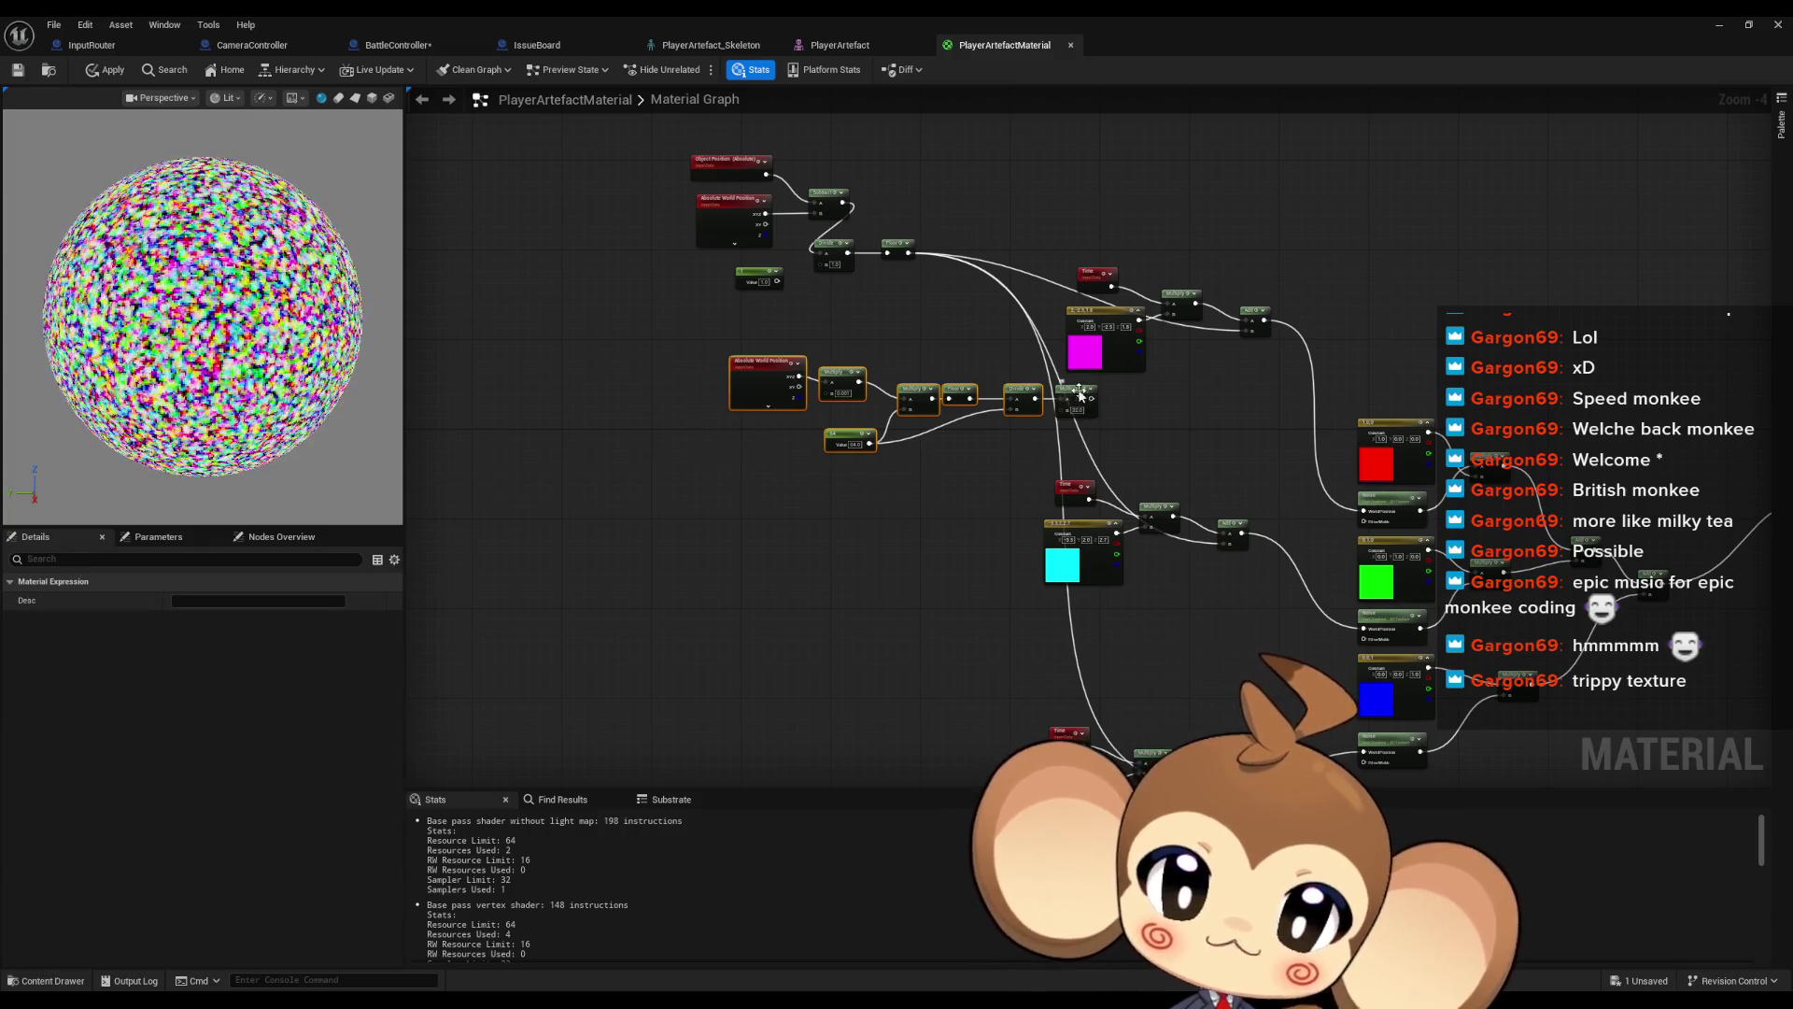
{"action": "left_click_drag", "start_coordinate": [1068, 390], "coordinate": [680, 475]}
{"action": "key", "text": "Delete"}
{"action": "mouse_move", "coordinate": [810, 229]}
{"action": "left_mouse_down"}
{"action": "mouse_move", "coordinate": [838, 198]}
{"action": "mouse_move", "coordinate": [783, 239]}
{"action": "left_mouse_up"}
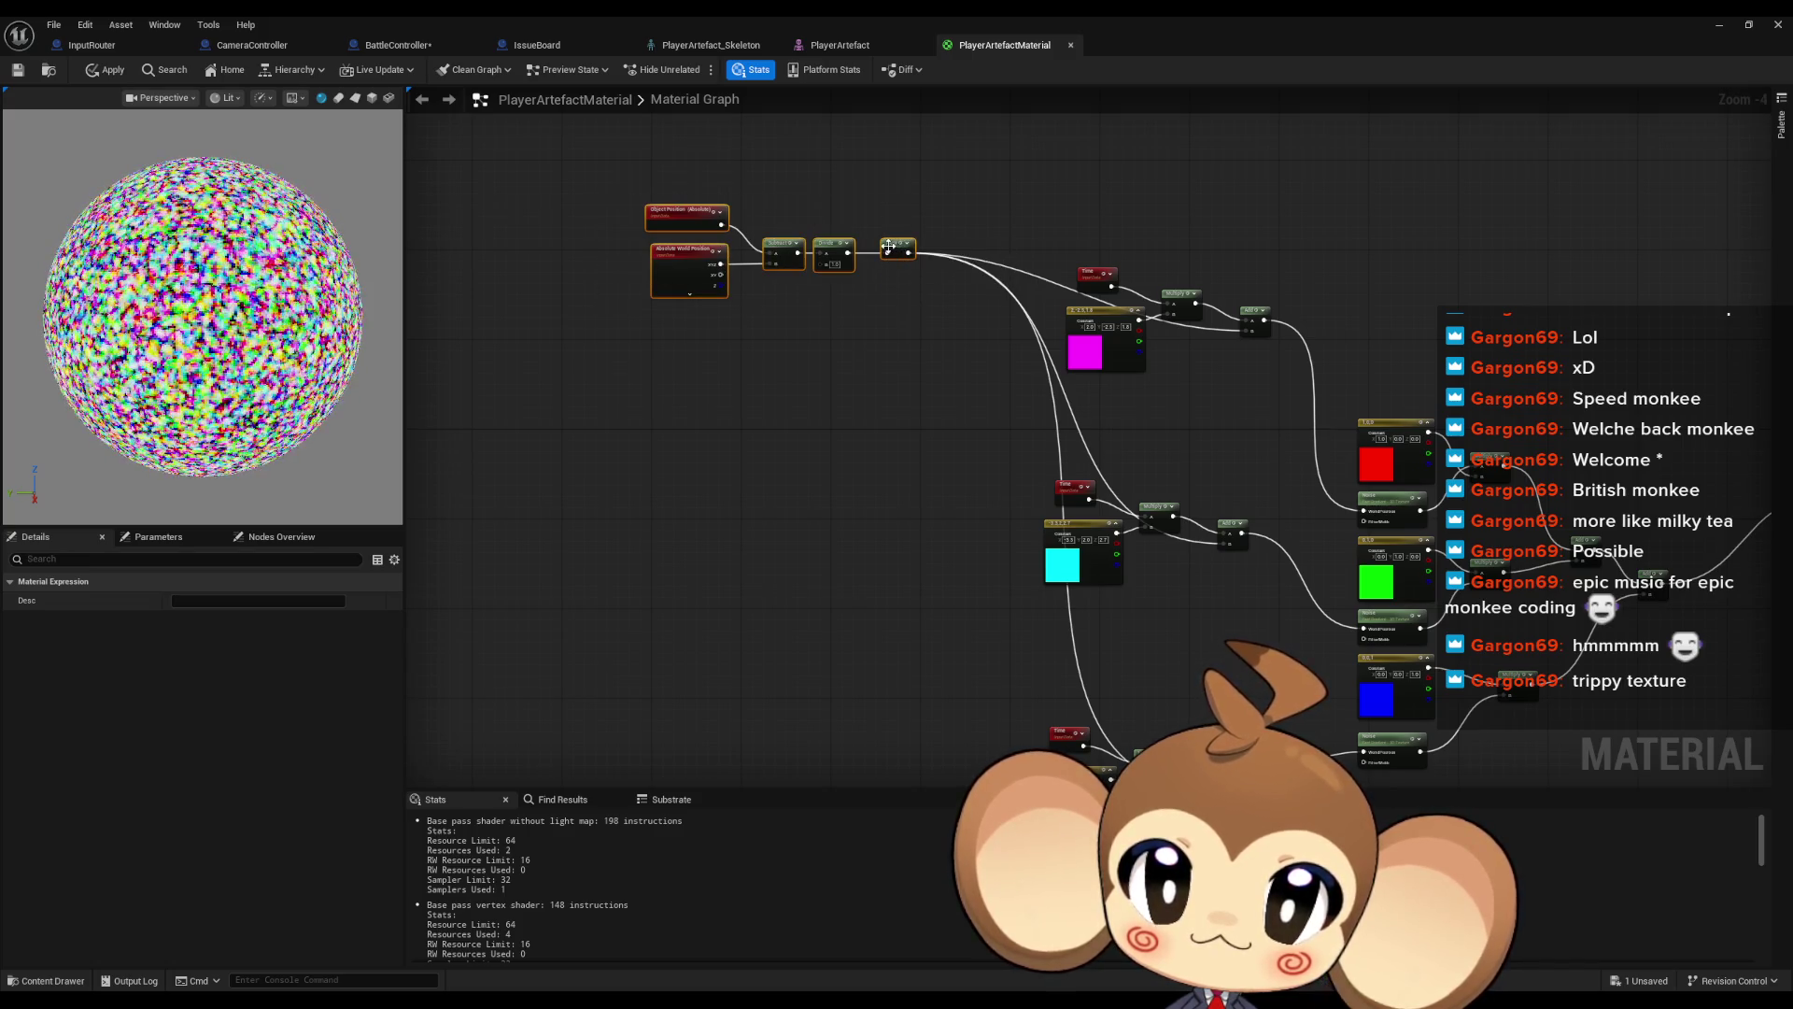
{"action": "mouse_move", "coordinate": [902, 251]}
{"action": "left_mouse_down"}
{"action": "mouse_move", "coordinate": [844, 406]}
{"action": "mouse_move", "coordinate": [738, 595]}
{"action": "mouse_move", "coordinate": [581, 314]}
{"action": "mouse_move", "coordinate": [560, 375]}
{"action": "left_mouse_up"}
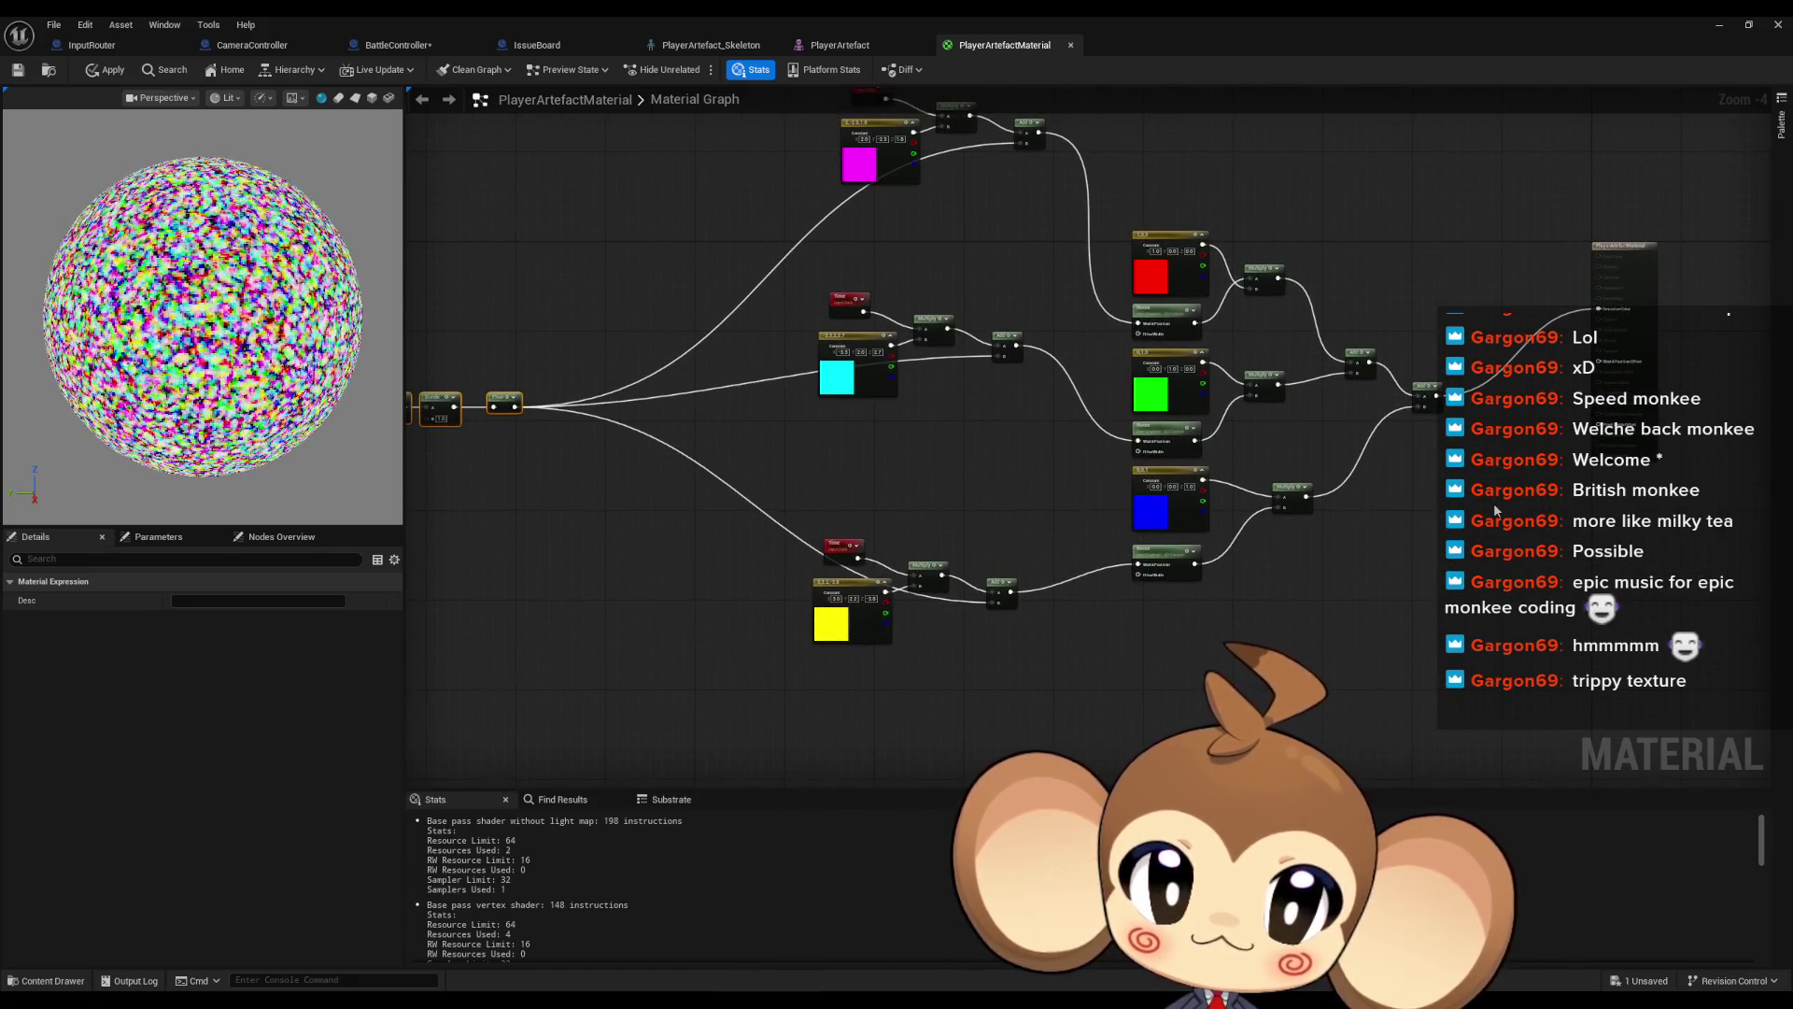
Add a Multiply node after the final Add with B = 0.2, feeding Emissive Color
{"action": "left_click", "coordinate": [992, 572]}
{"action": "scroll", "coordinate": [992, 572], "scroll_direction": "up", "scroll_amount": 4}
{"action": "left_click_drag", "start_coordinate": [1175, 494], "coordinate": [834, 693]}
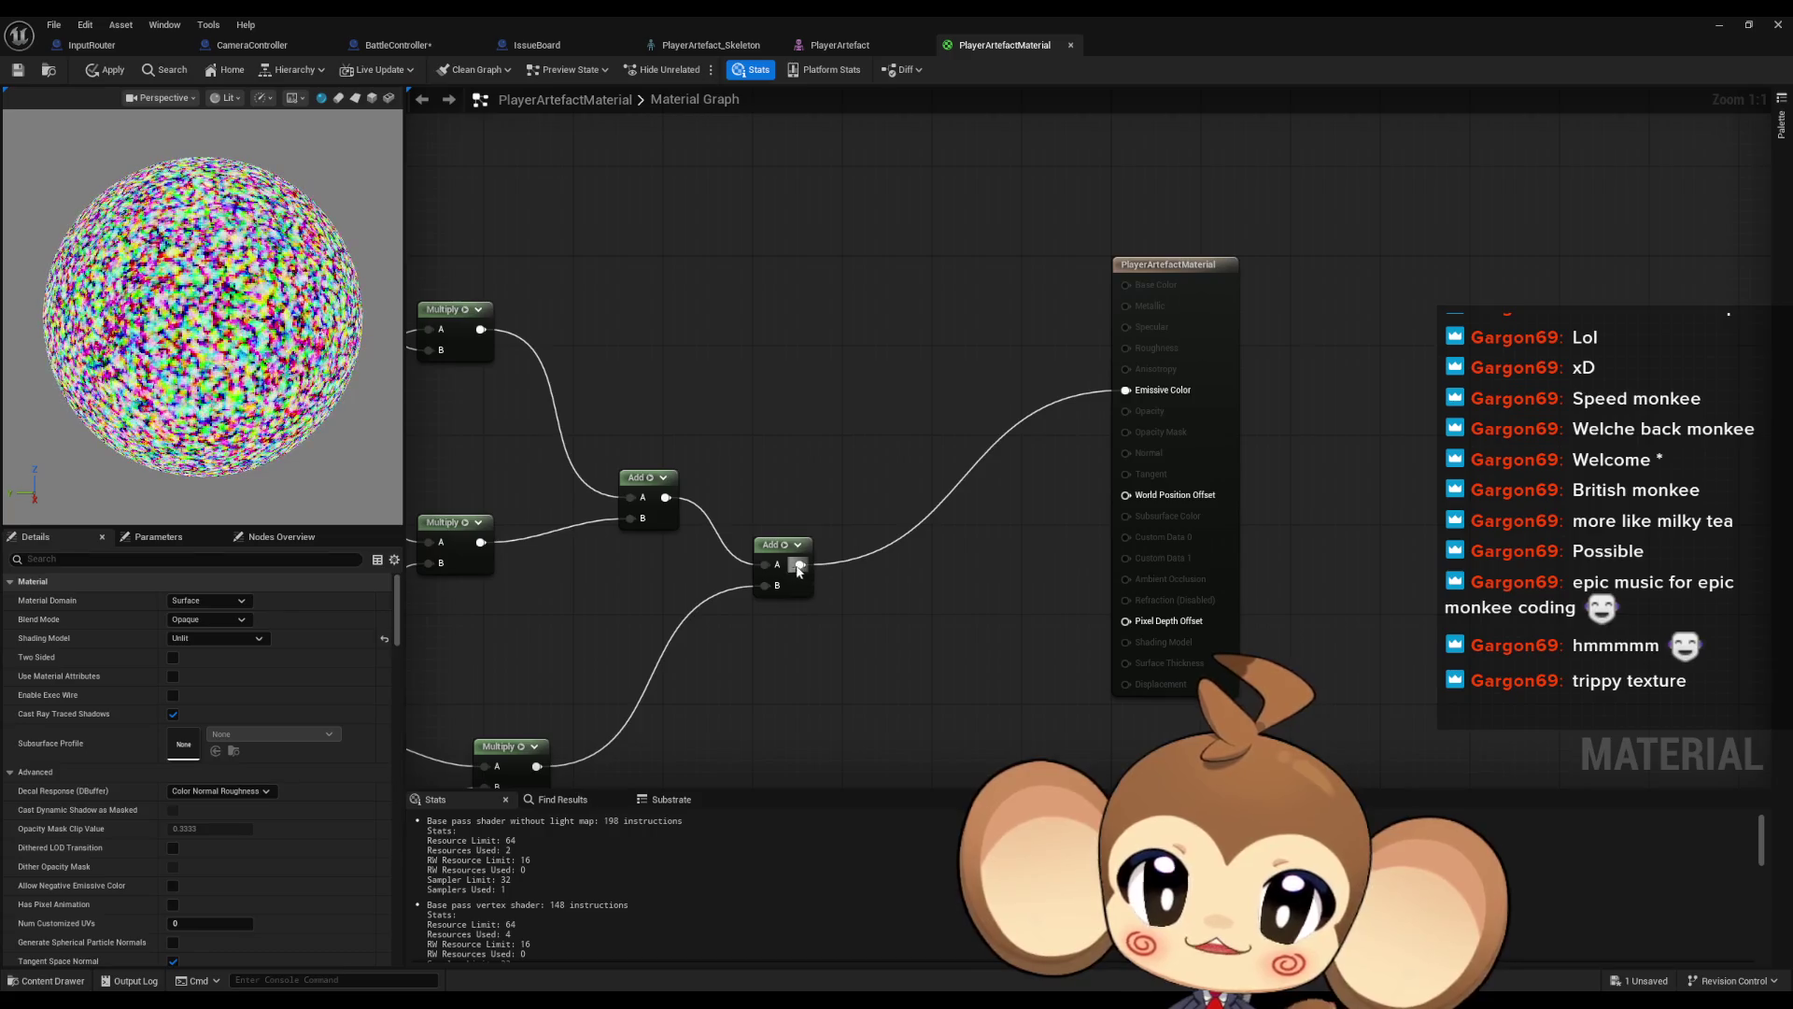
{"action": "left_click_drag", "start_coordinate": [878, 567], "coordinate": [878, 567]}
{"action": "type", "text": "multiply"}
{"action": "left_click", "coordinate": [944, 594]}
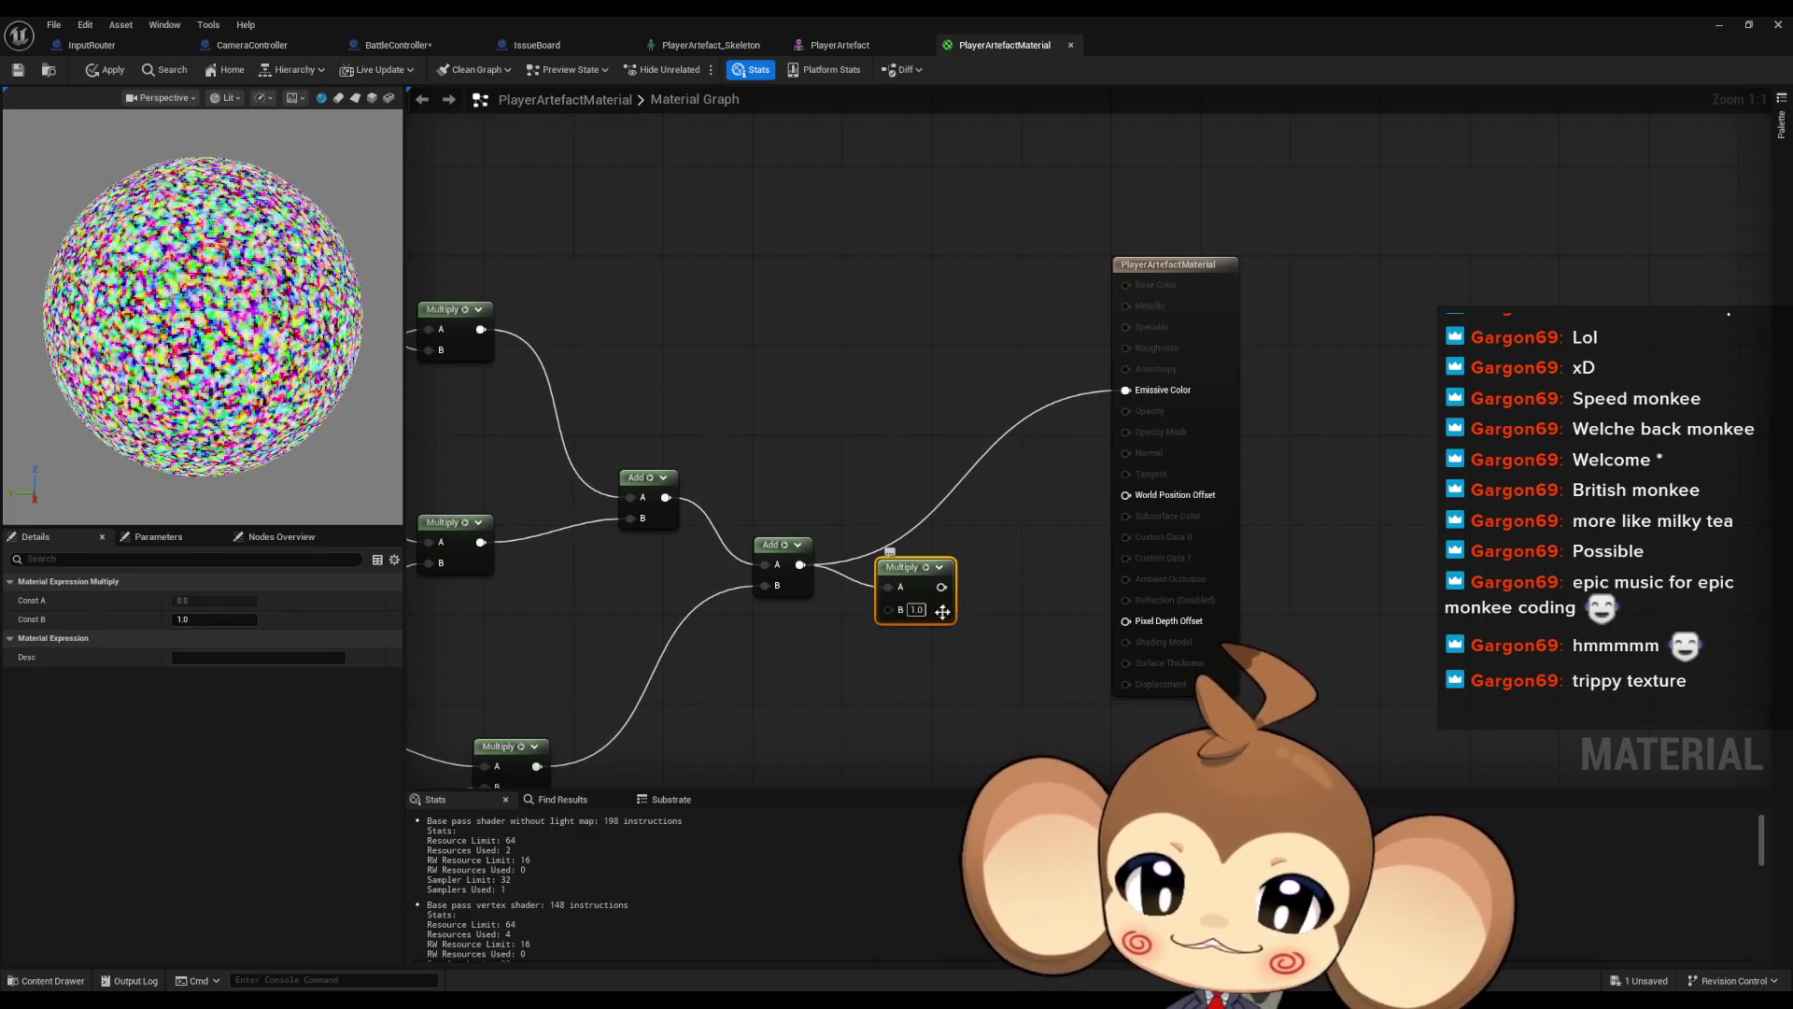
{"action": "left_click_drag", "start_coordinate": [1125, 400], "coordinate": [1126, 390]}
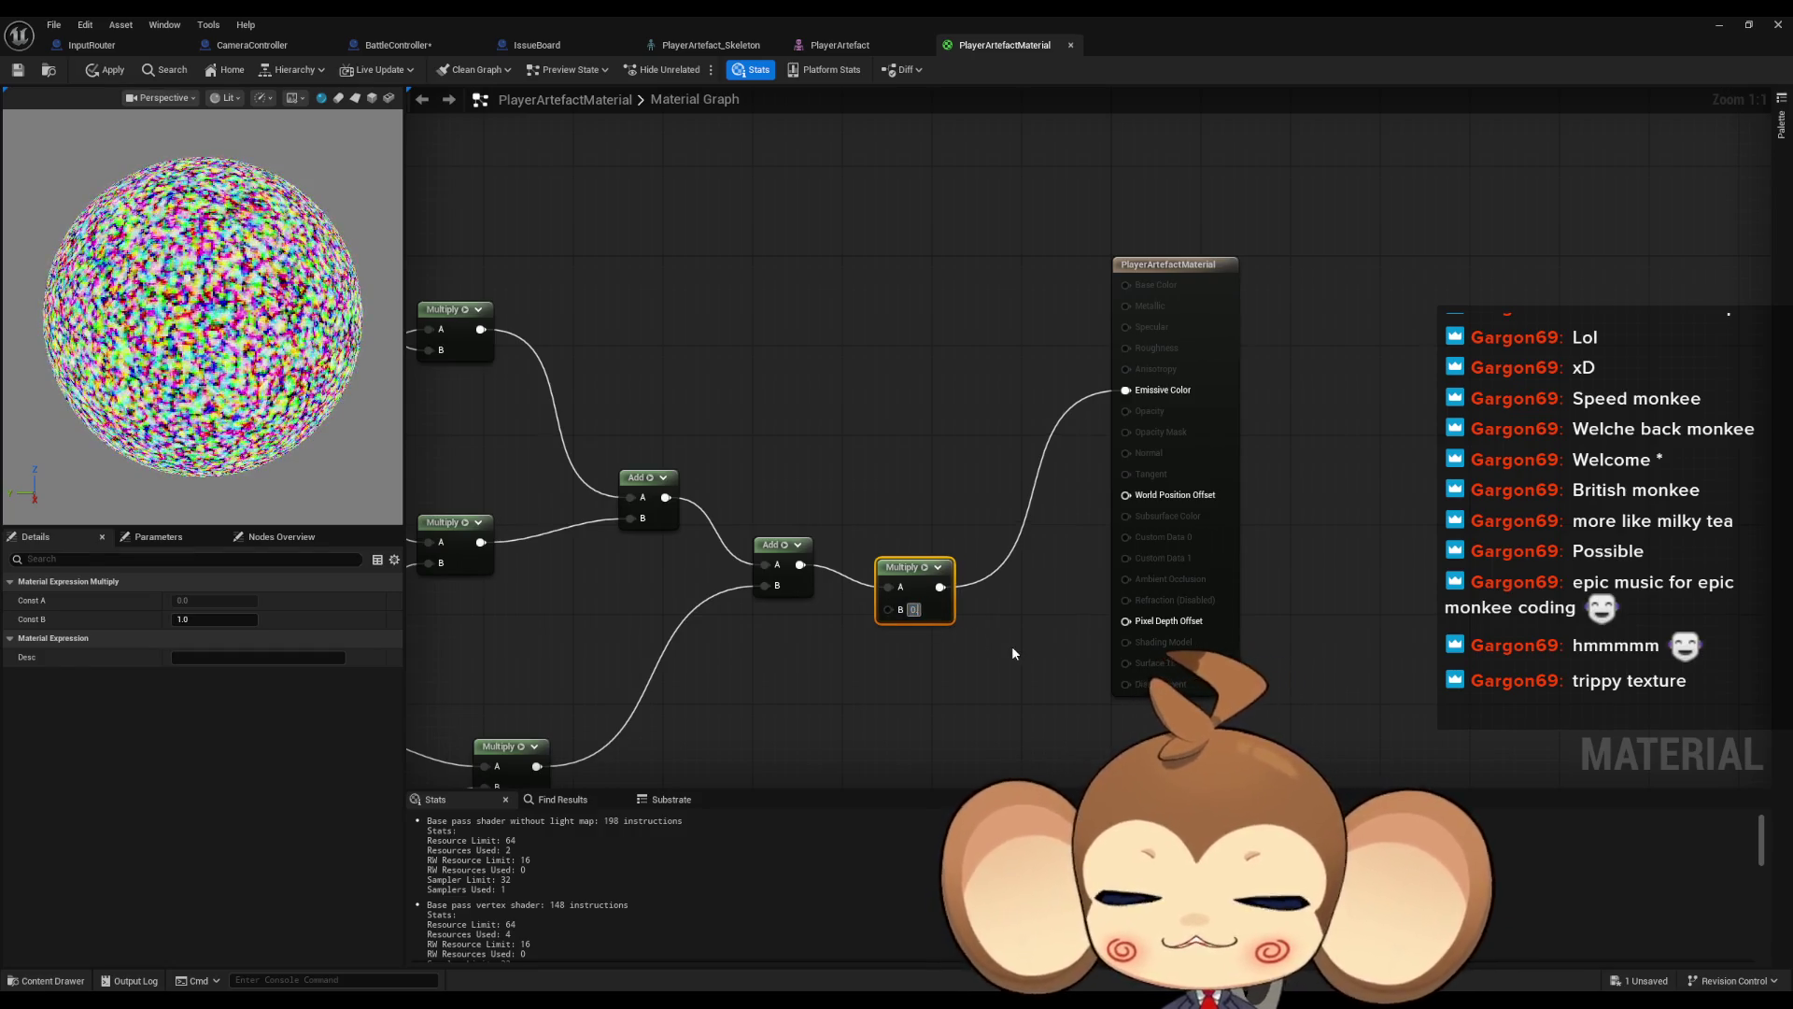
{"action": "type", "text": "0.2"}
{"action": "key", "text": "Return"}
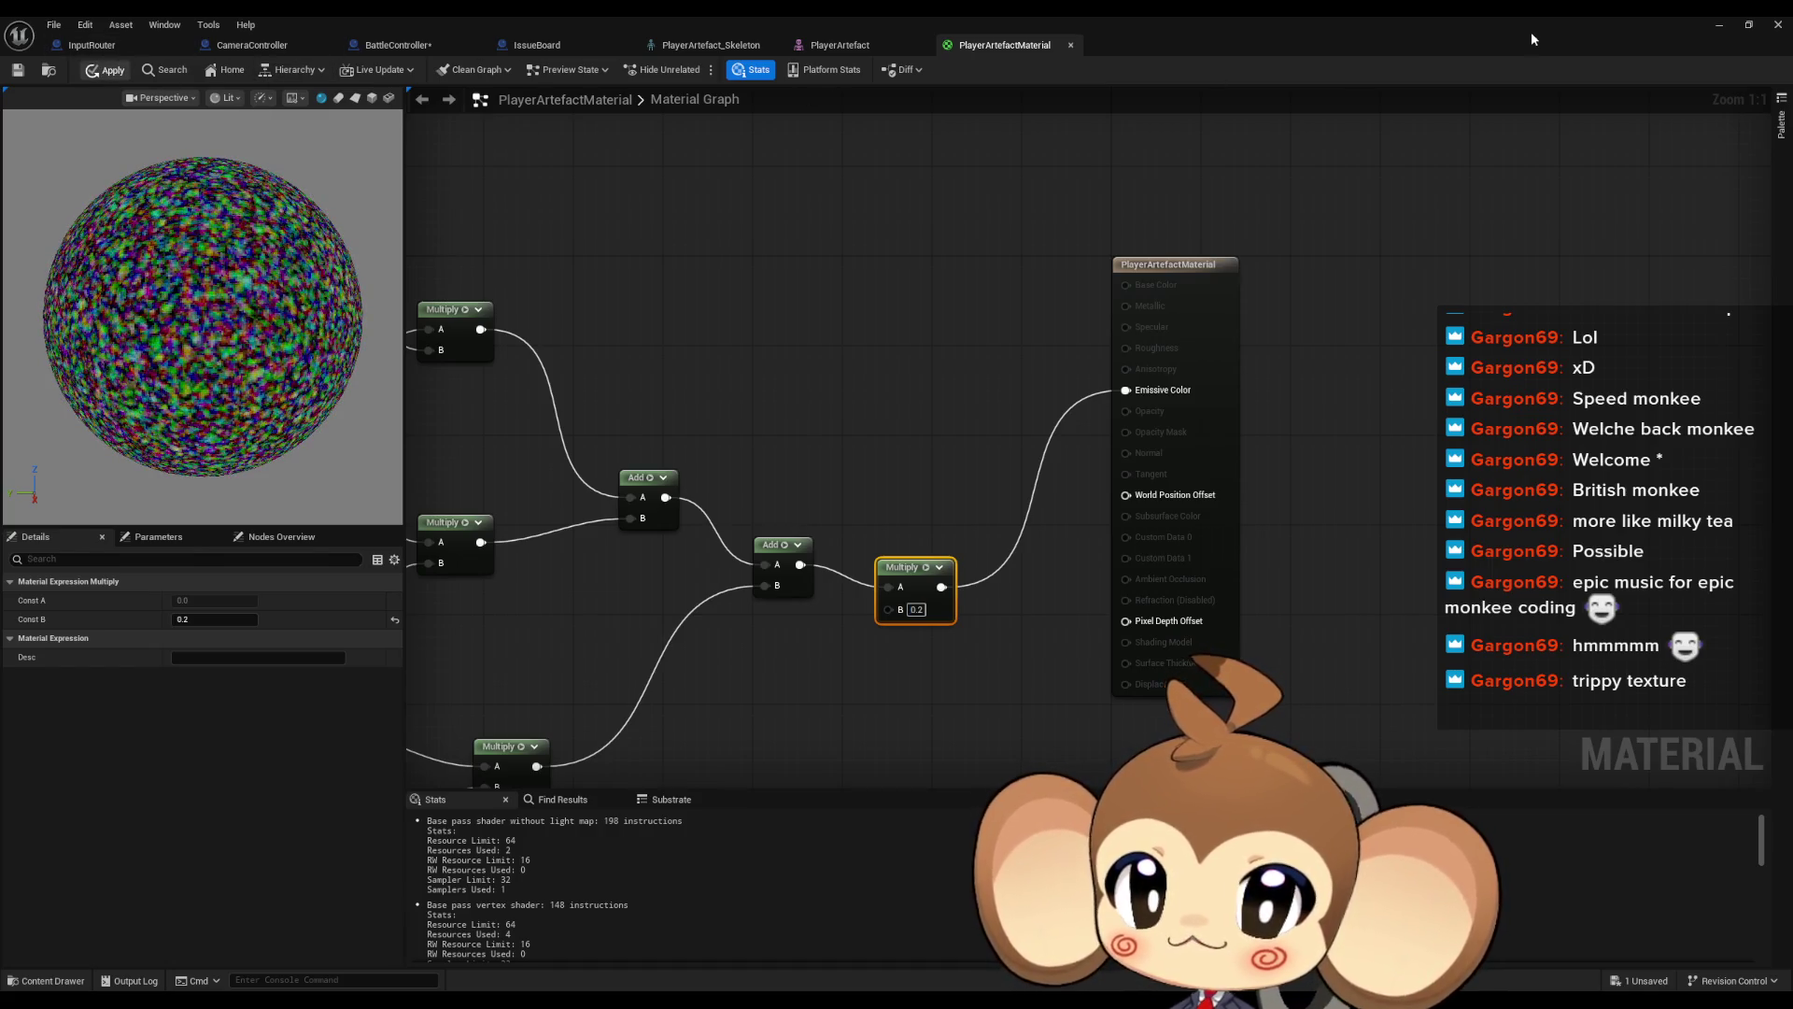
Check the level, then return to the material editor and place a new Constant node
{"action": "left_click", "coordinate": [1718, 28]}
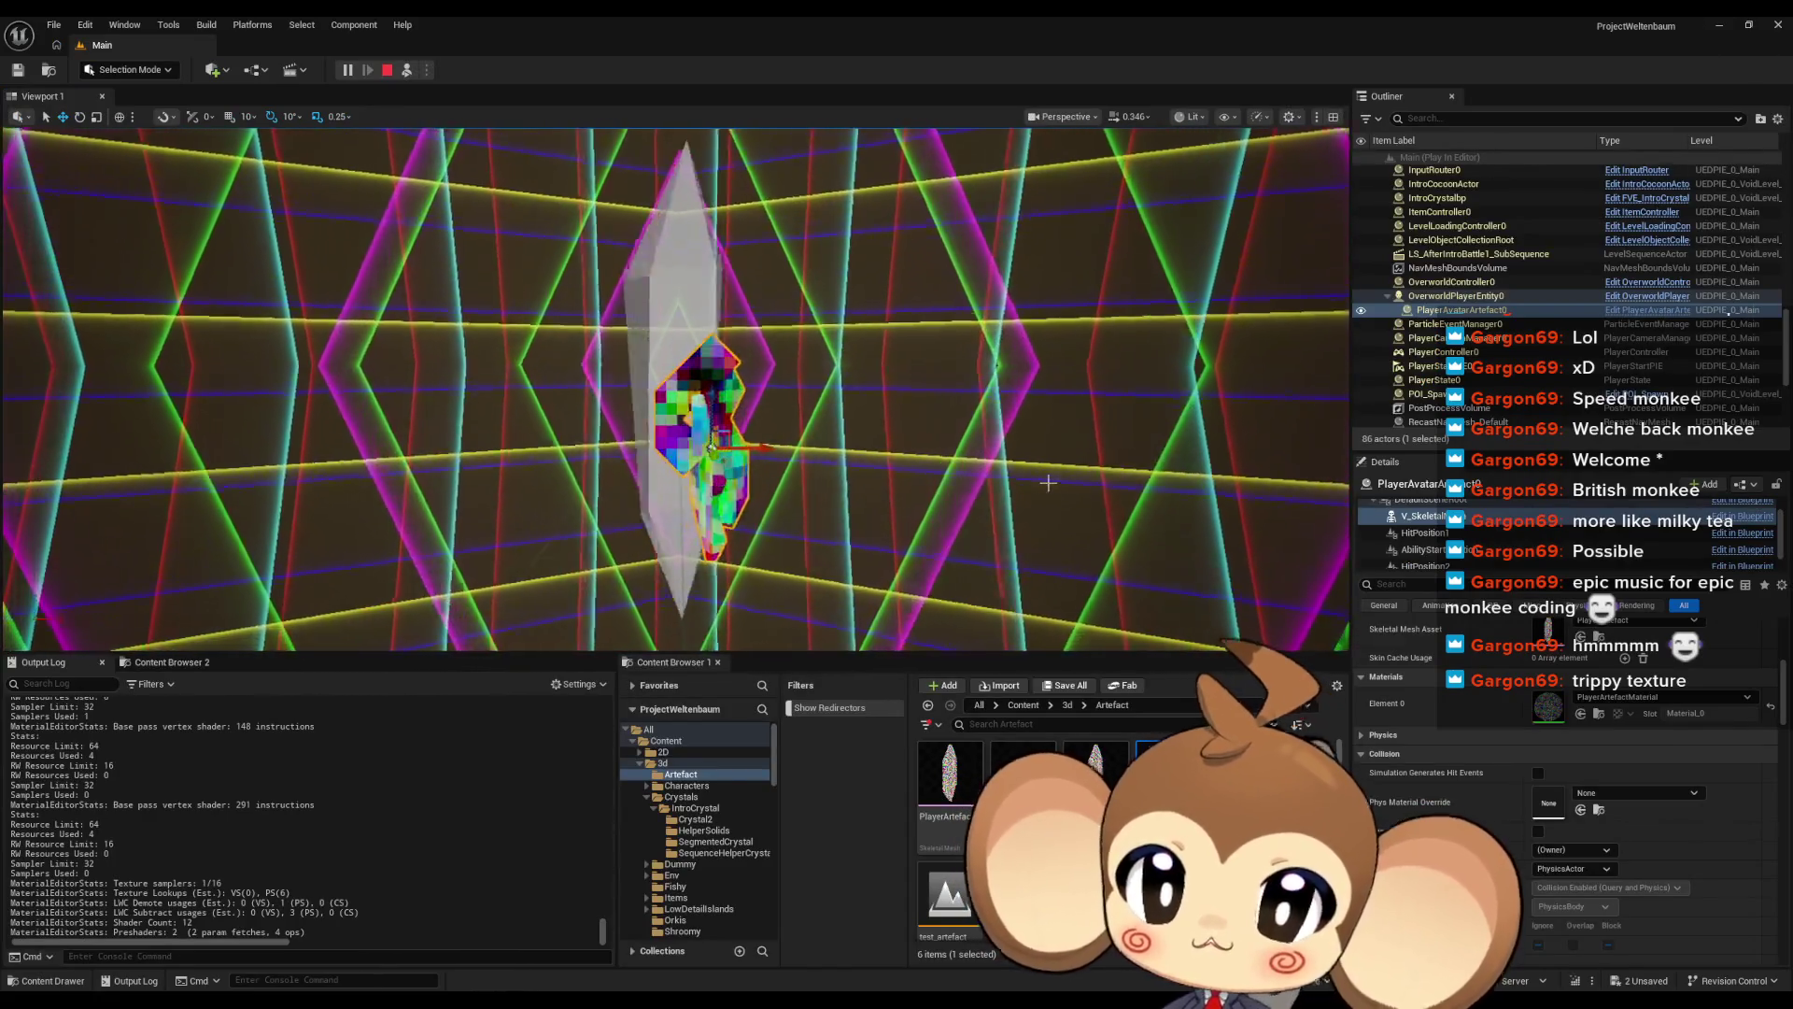
{"action": "mouse_move", "coordinate": [709, 999]}
{"action": "left_click", "coordinate": [925, 934]}
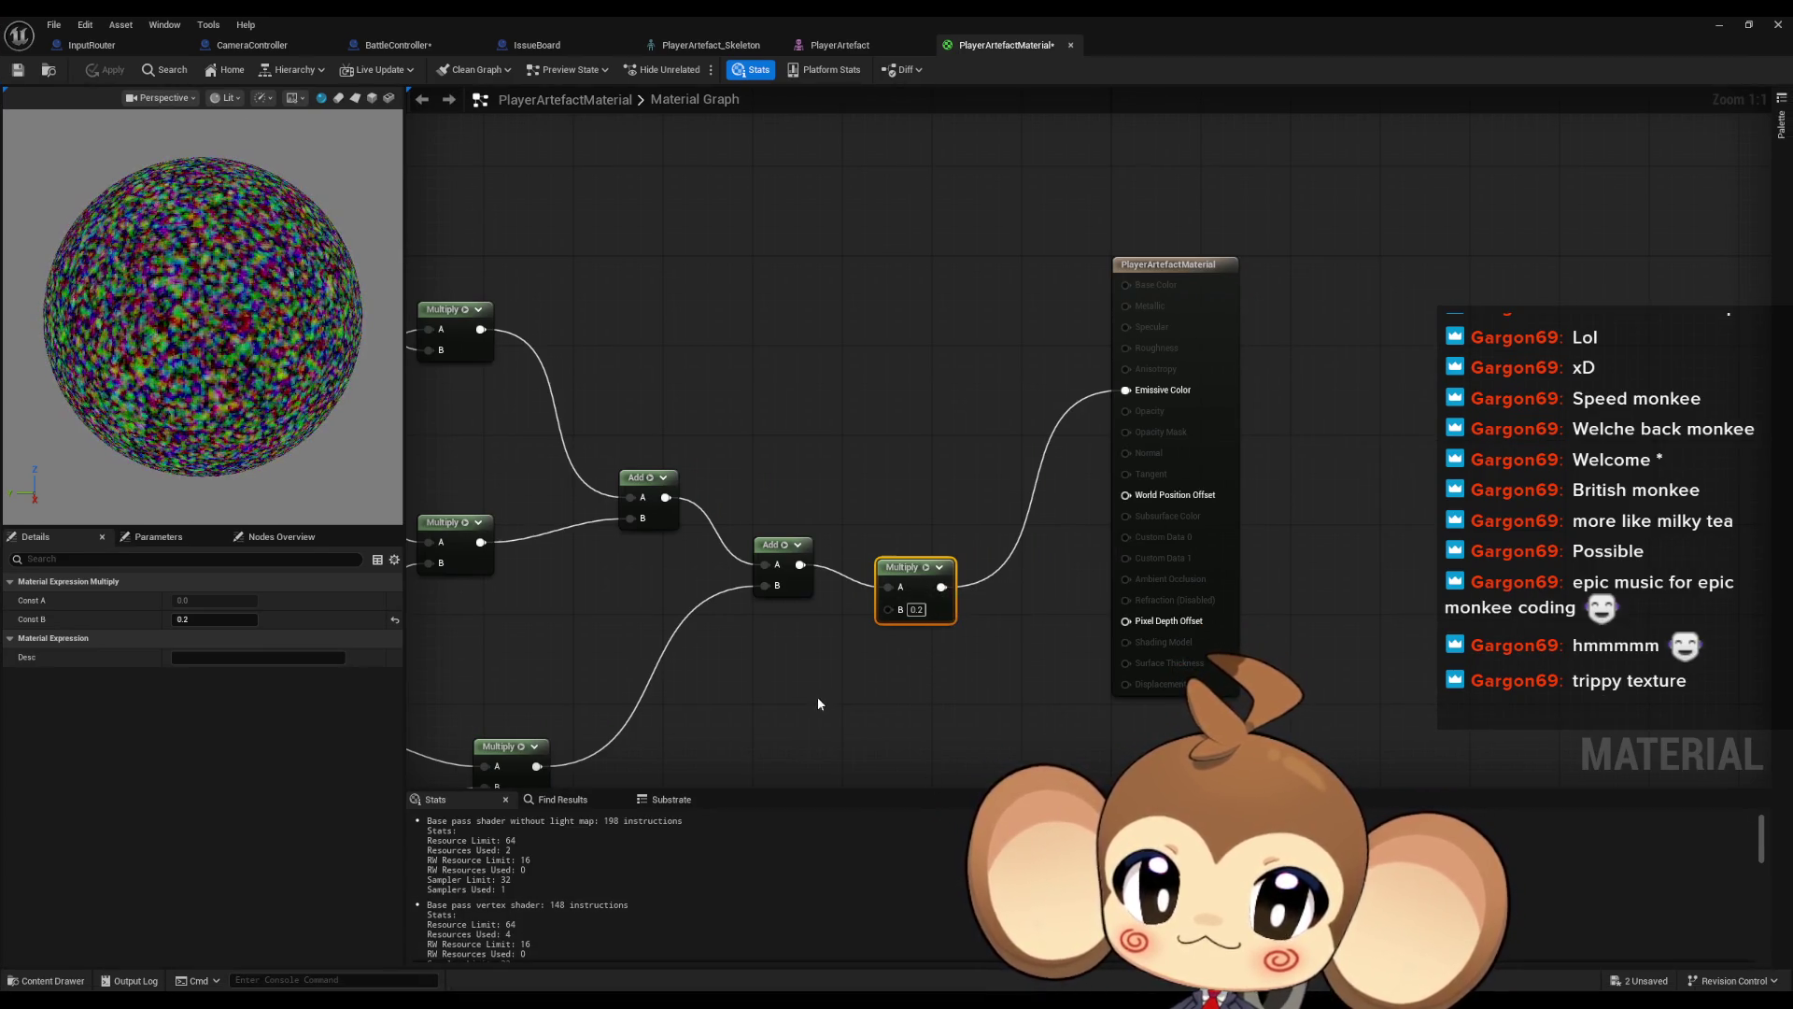
{"action": "left_click", "coordinate": [800, 676]}
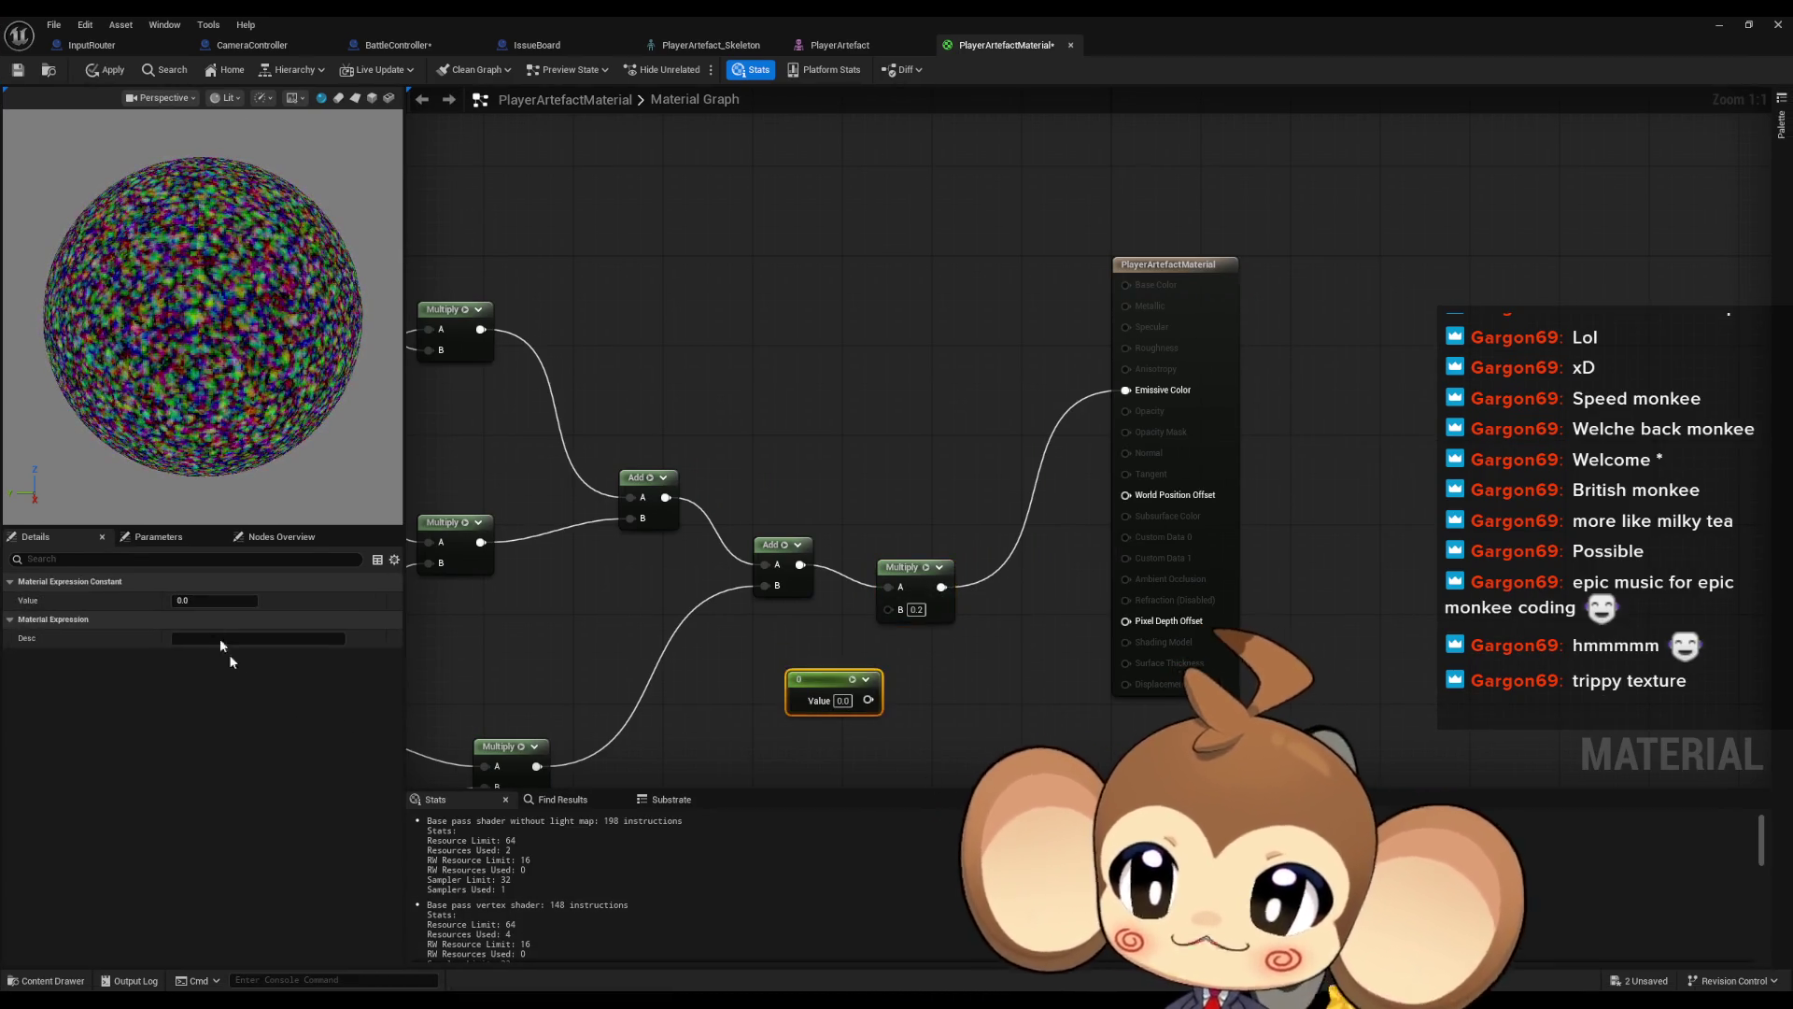
Convert the new constant into scalar parameter Param and float the editor over the game
{"action": "right_click", "coordinate": [822, 691]}
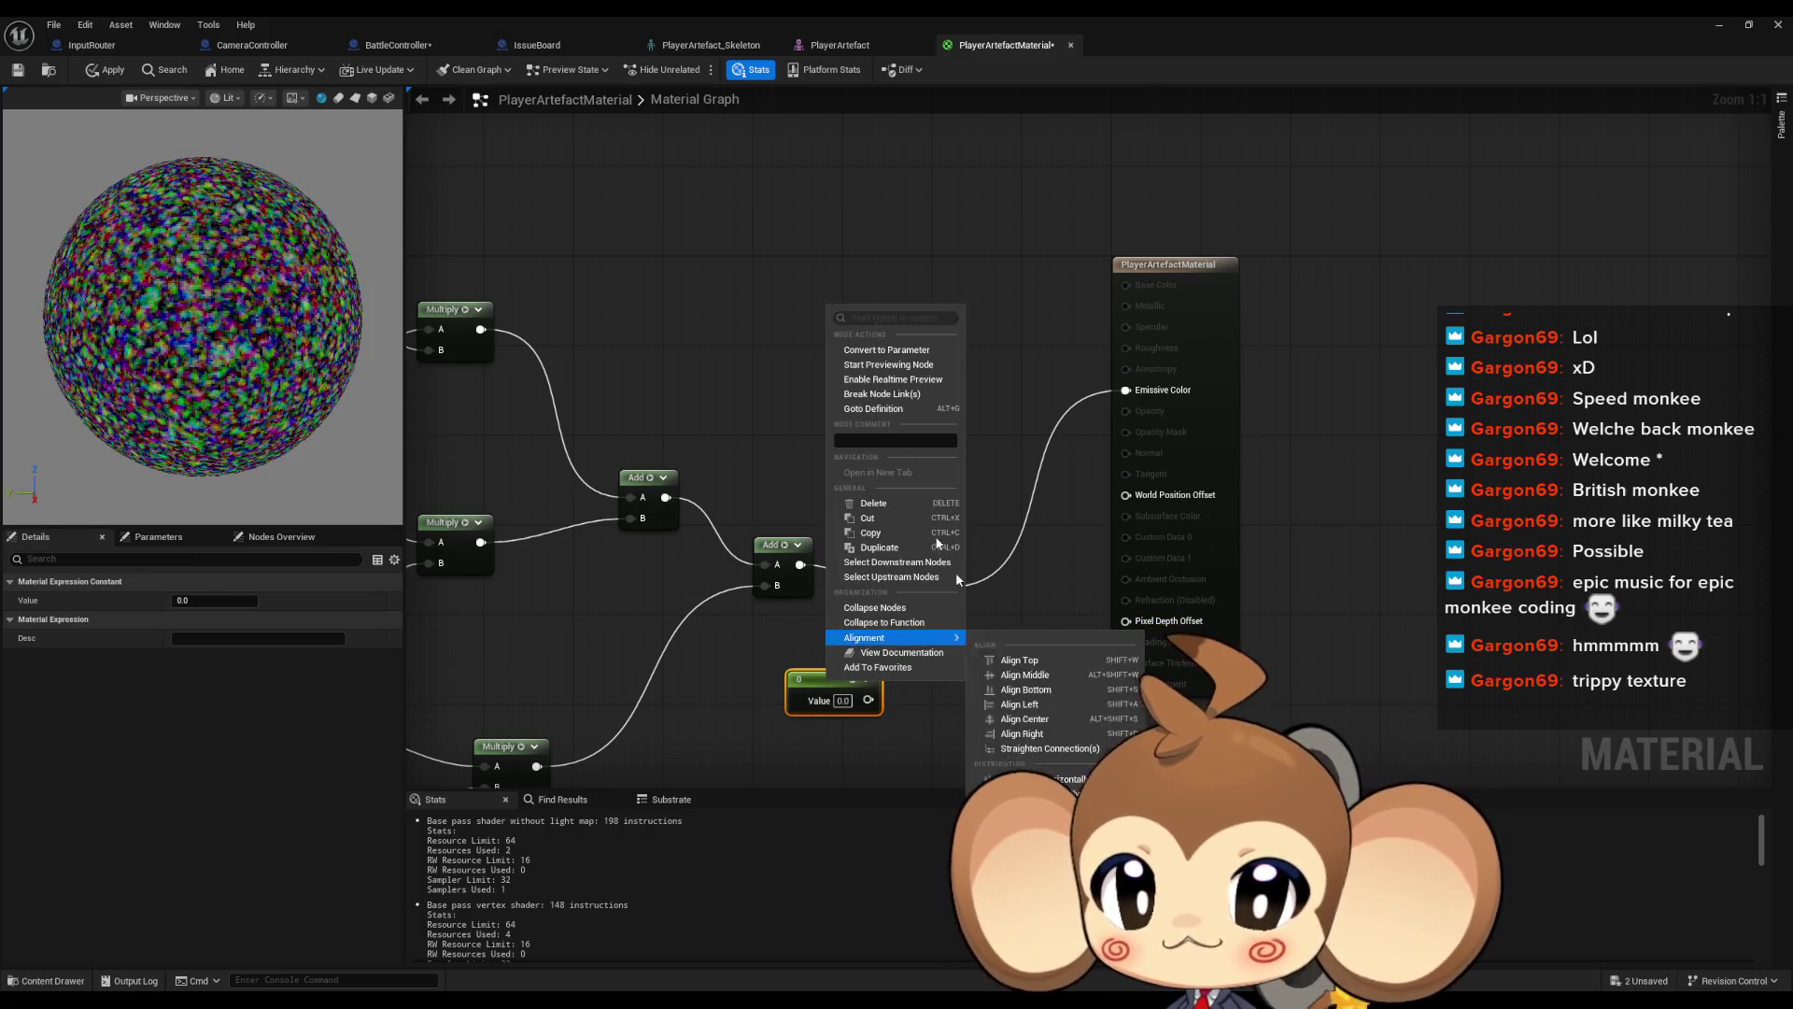
{"action": "left_click", "coordinate": [892, 351]}
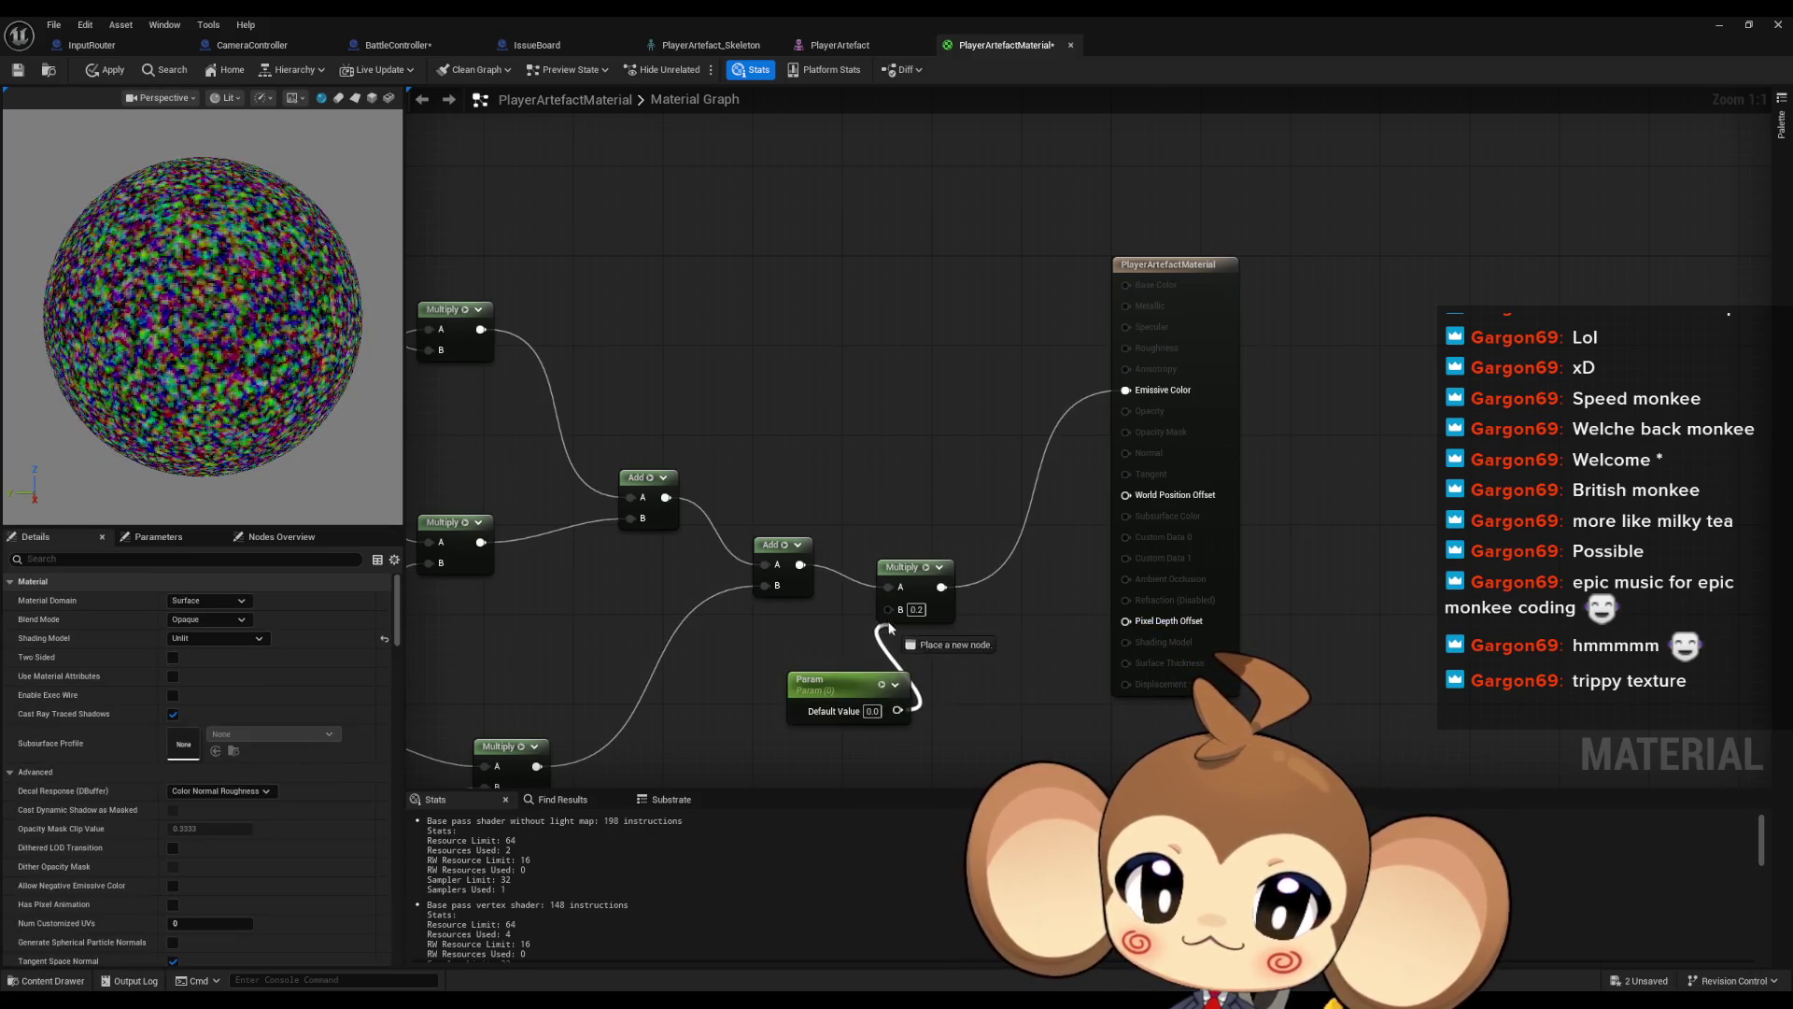
{"action": "mouse_move", "coordinate": [617, 45]}
{"action": "left_mouse_down"}
{"action": "mouse_move", "coordinate": [822, 264]}
{"action": "mouse_move", "coordinate": [854, 244]}
{"action": "mouse_move", "coordinate": [1461, 314]}
{"action": "mouse_move", "coordinate": [1452, 364]}
{"action": "left_mouse_up"}
{"action": "scroll", "coordinate": [1531, 721], "scroll_direction": "down", "scroll_amount": 3}
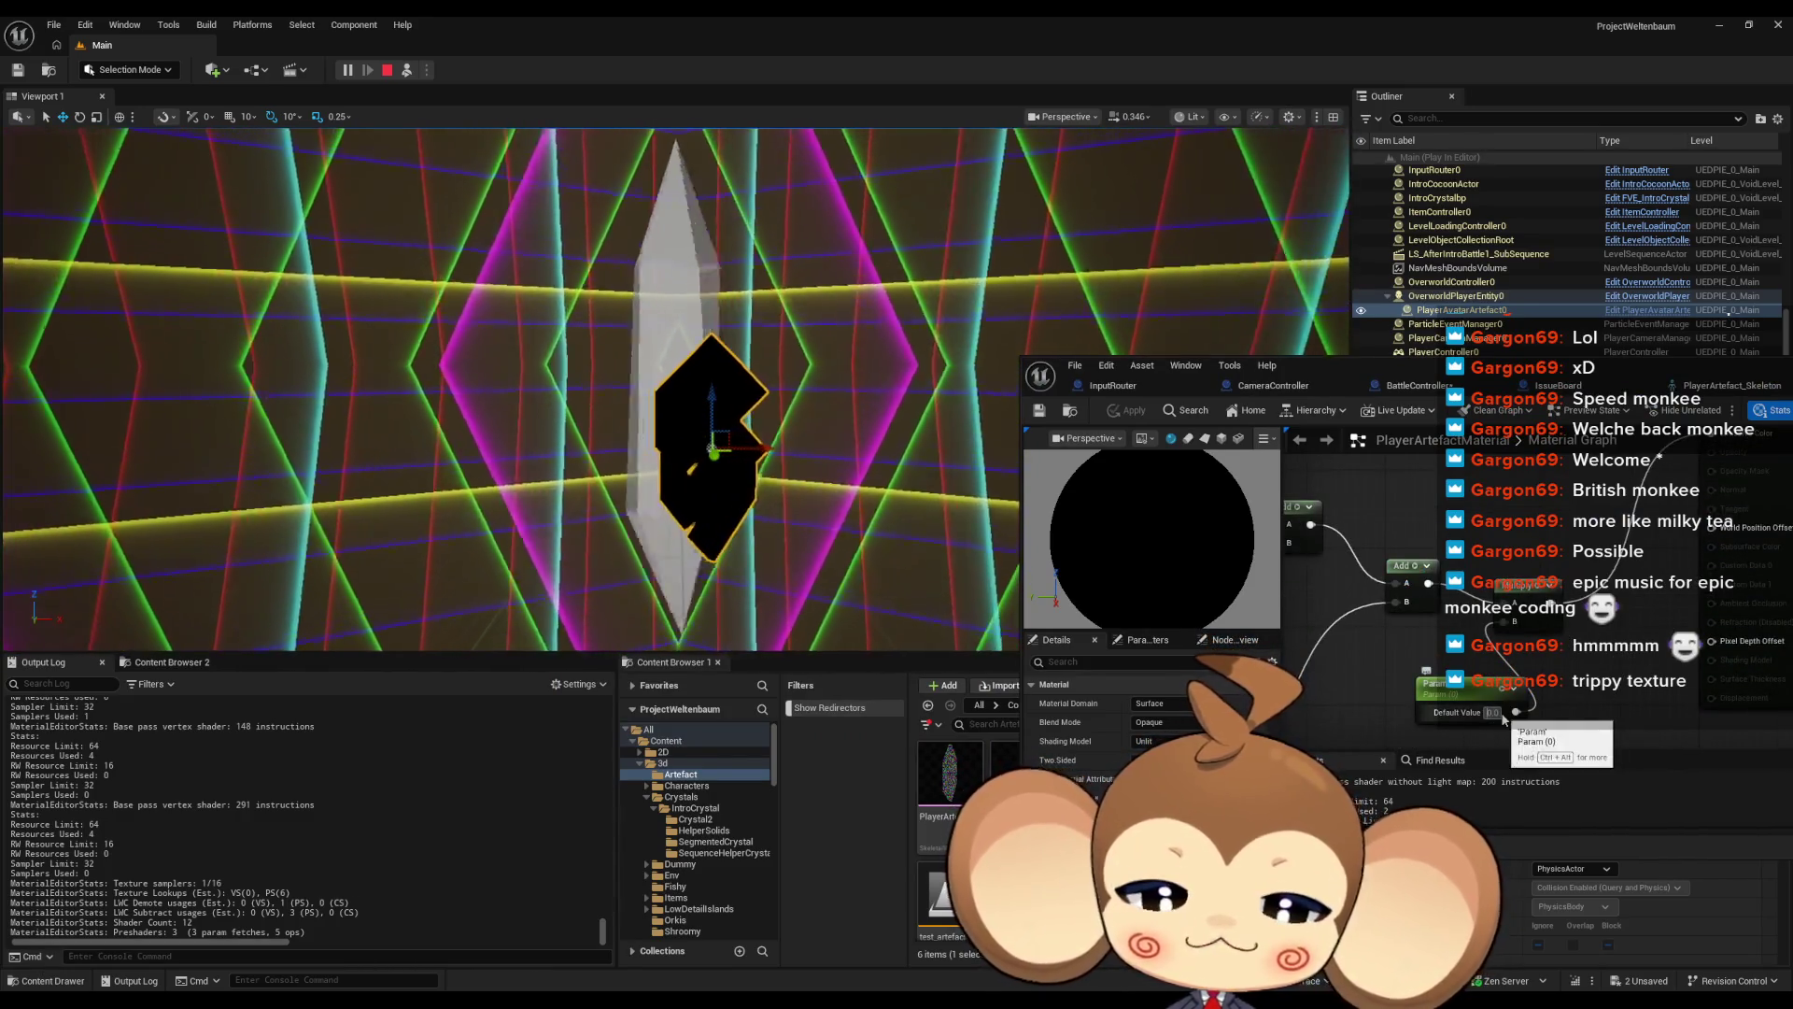
Try Param default values of 0.2 and about 0.48 while watching the in-game crystal
{"action": "left_click_drag", "start_coordinate": [1492, 712], "coordinate": [1486, 658]}
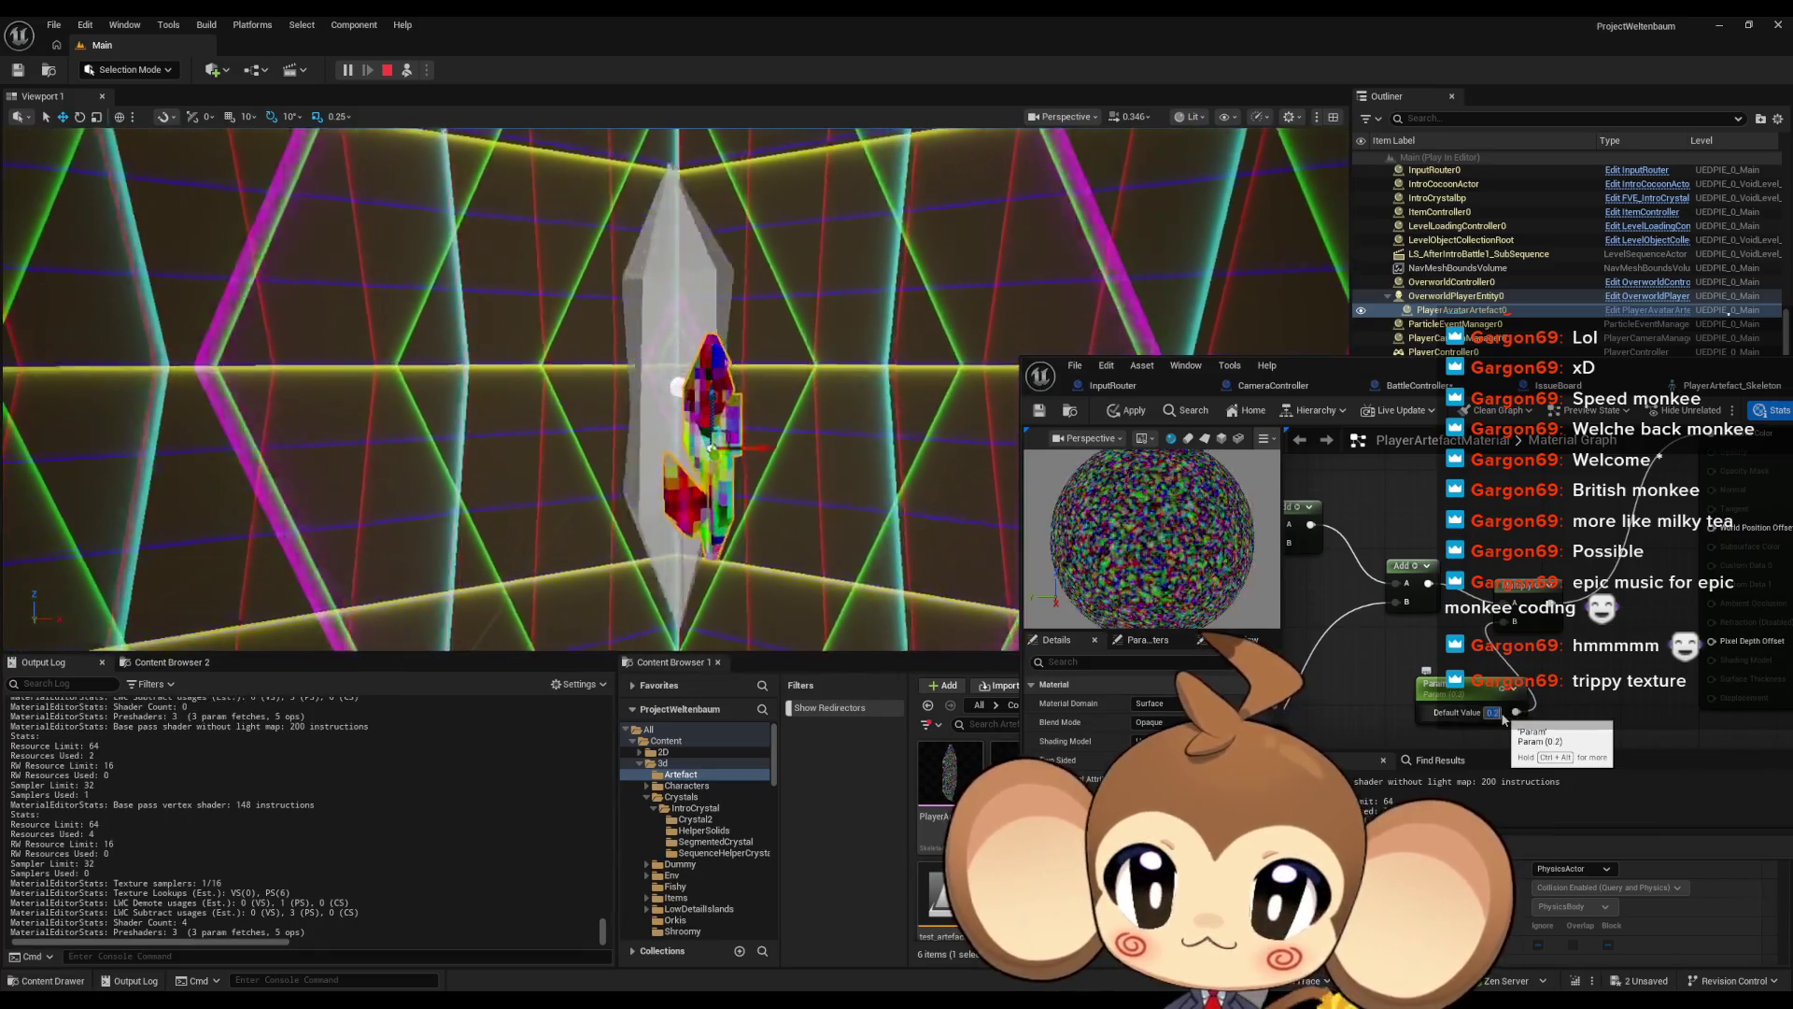
{"action": "left_click", "coordinate": [1457, 691]}
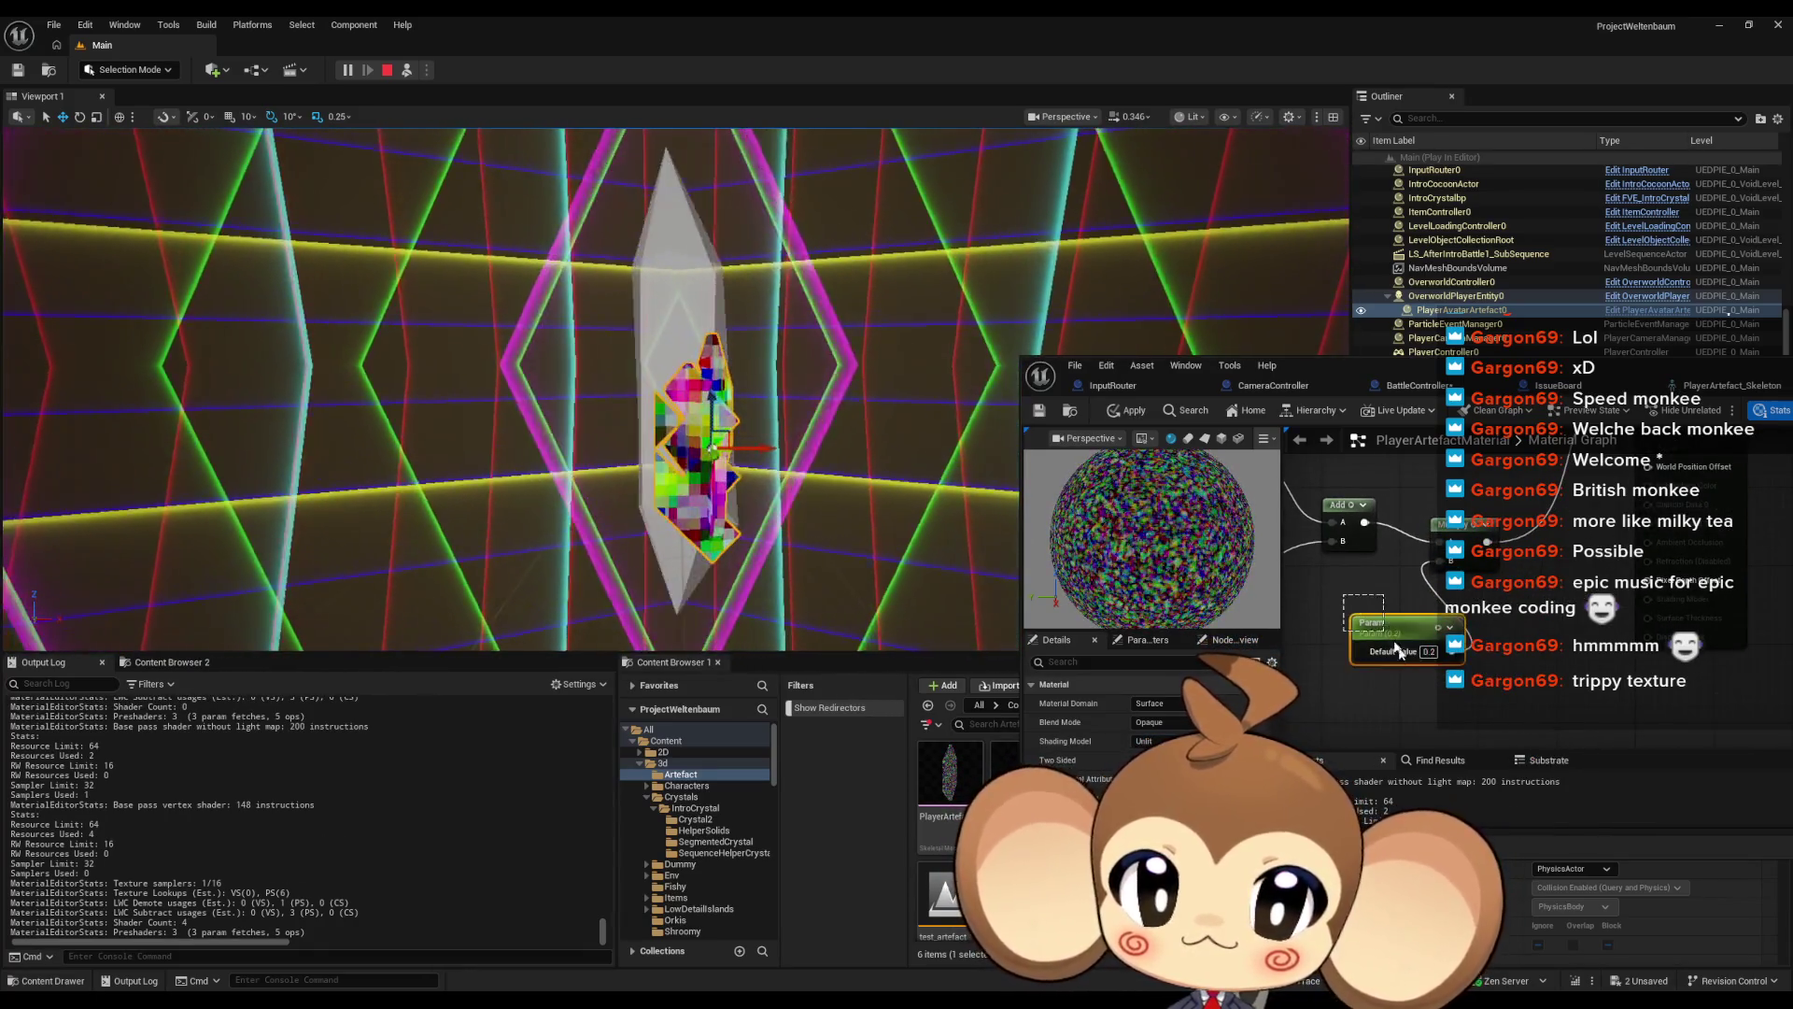
{"action": "mouse_move", "coordinate": [1141, 741]}
{"action": "left_mouse_down"}
{"action": "mouse_move", "coordinate": [1178, 741]}
{"action": "mouse_move", "coordinate": [1119, 741]}
{"action": "left_mouse_up"}
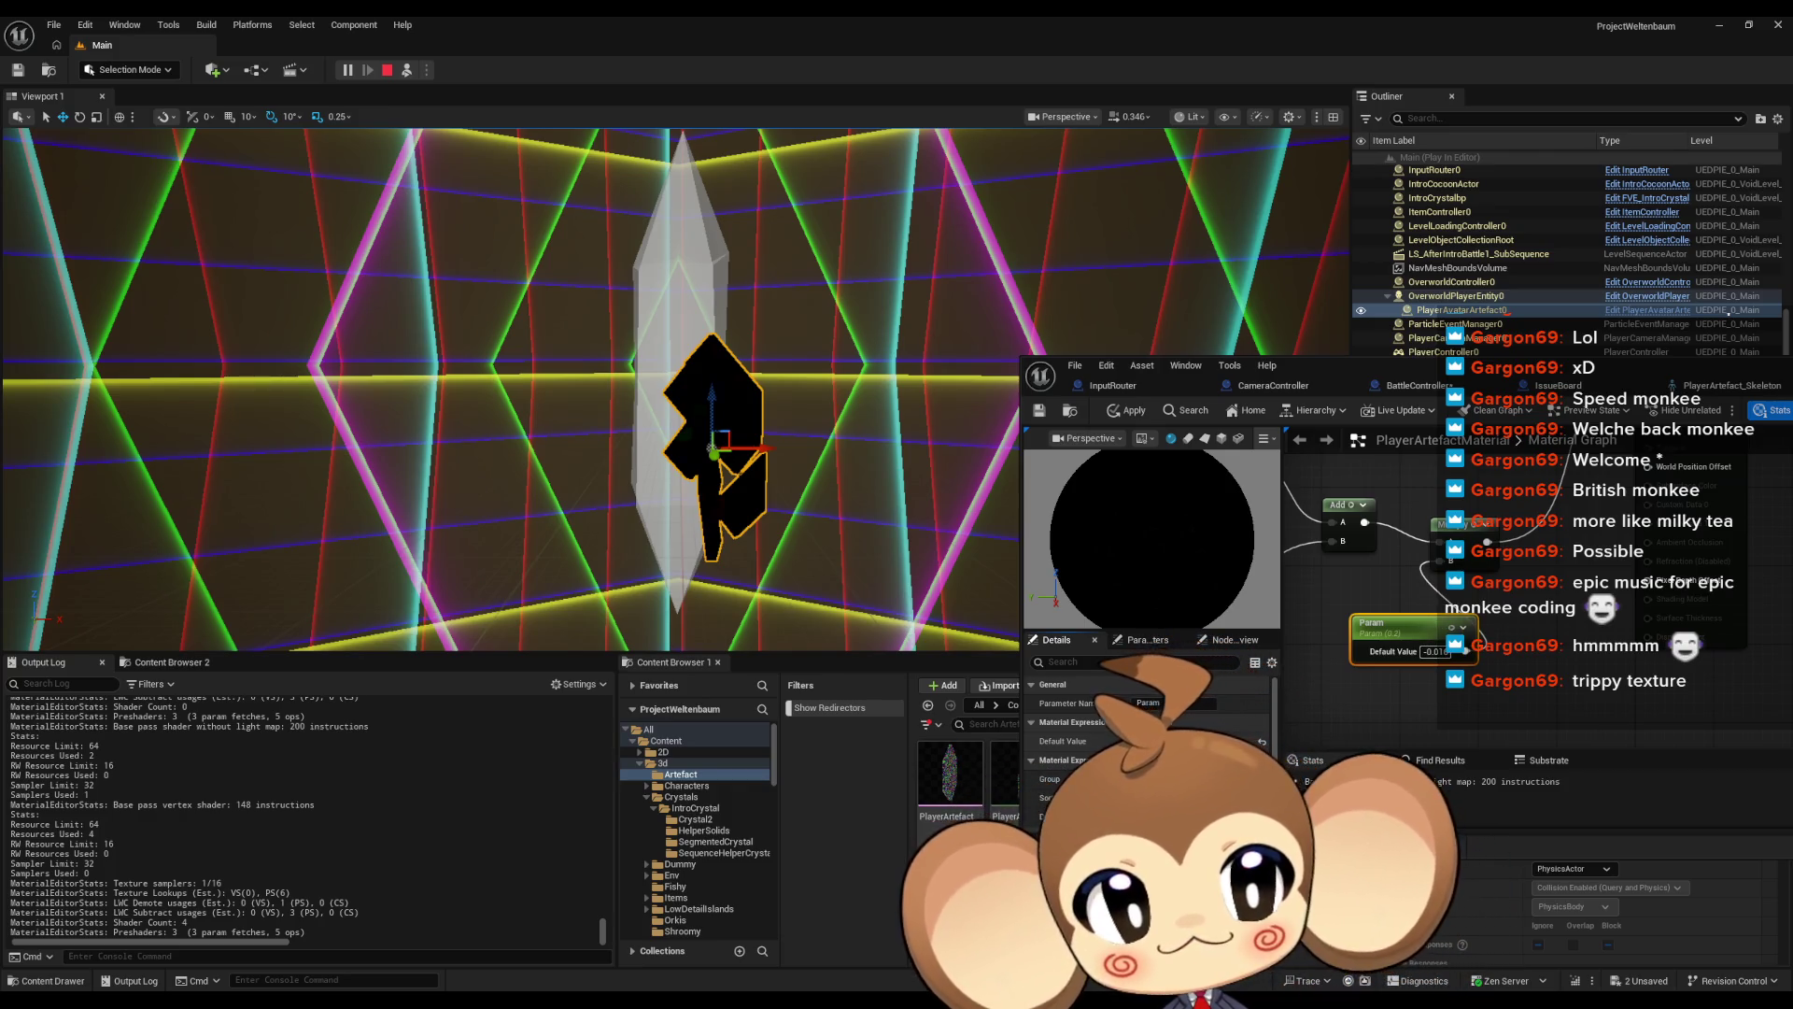
{"action": "mouse_move", "coordinate": [1141, 740]}
{"action": "left_mouse_down"}
{"action": "mouse_move", "coordinate": [1167, 740]}
{"action": "mouse_move", "coordinate": [1139, 740]}
{"action": "left_mouse_up"}
{"action": "mouse_move", "coordinate": [1307, 365]}
{"action": "left_mouse_down"}
{"action": "mouse_move", "coordinate": [1293, 519]}
{"action": "mouse_move", "coordinate": [1278, 521]}
{"action": "left_mouse_up"}
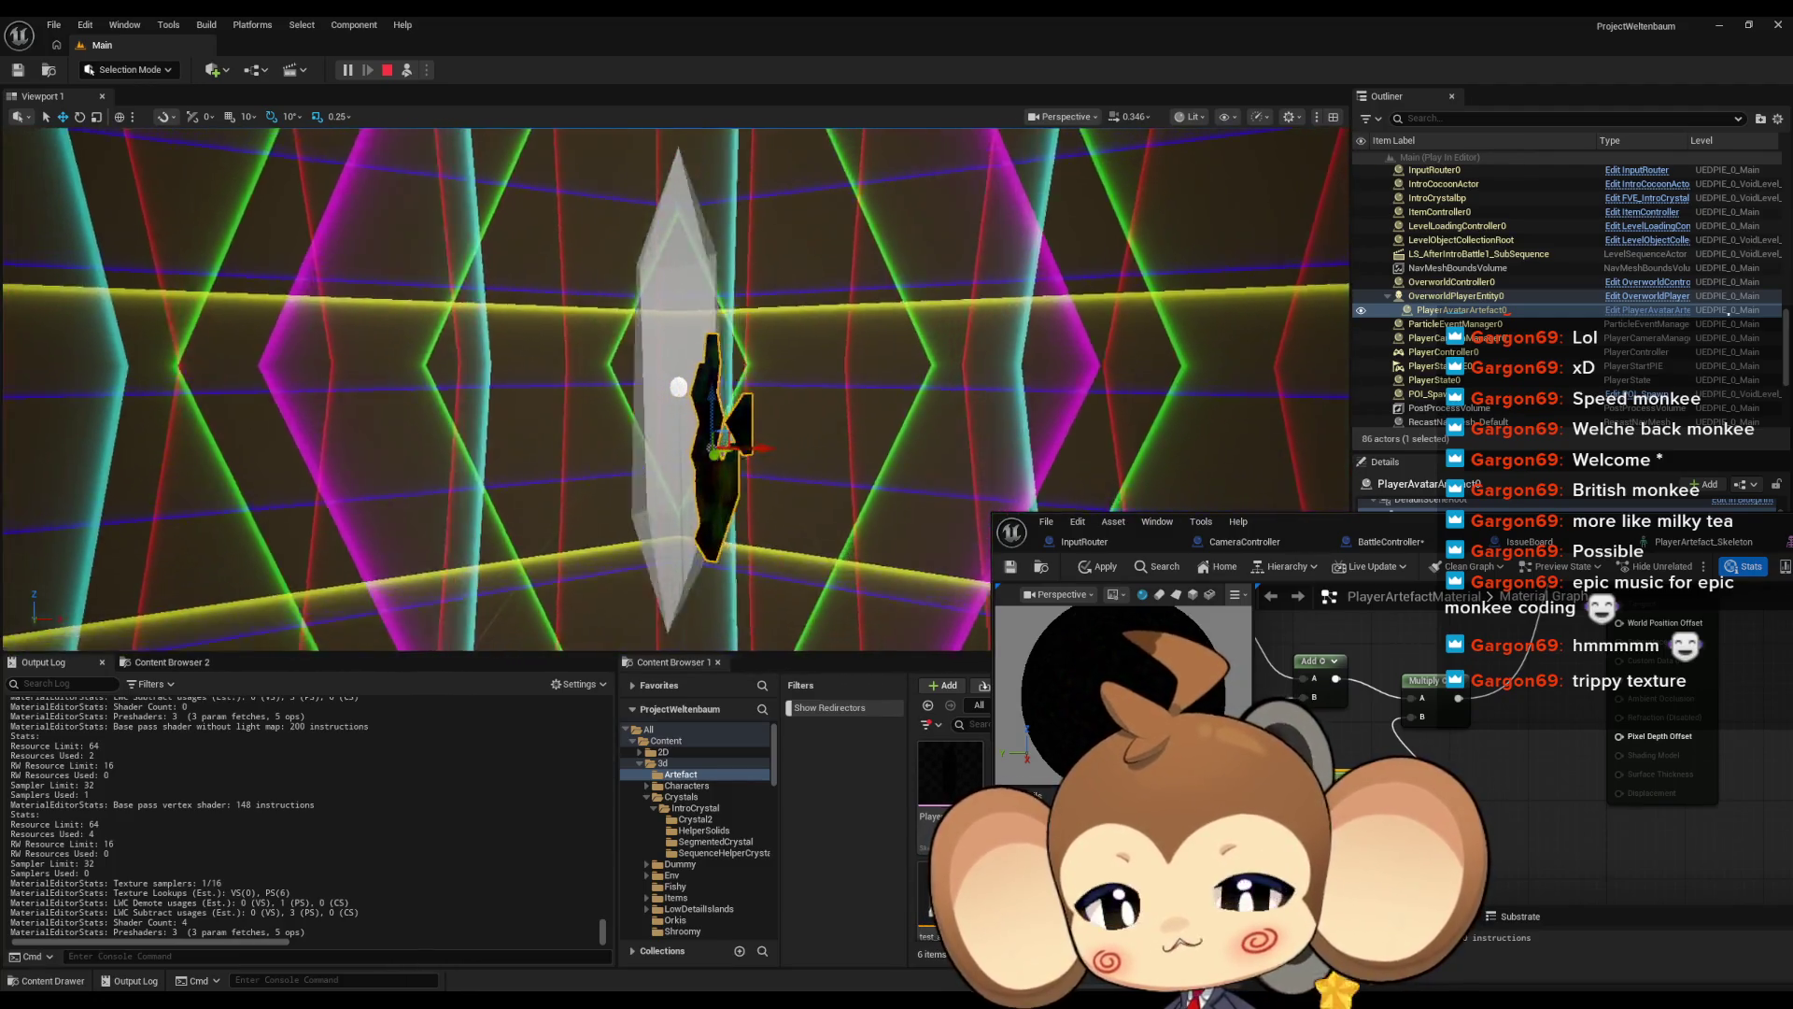
Go through the PlayerArtefact mesh, PlayerArtefact_Anim and skeleton editors to the AnimBP EventGraph
{"action": "left_click", "coordinate": [1658, 543]}
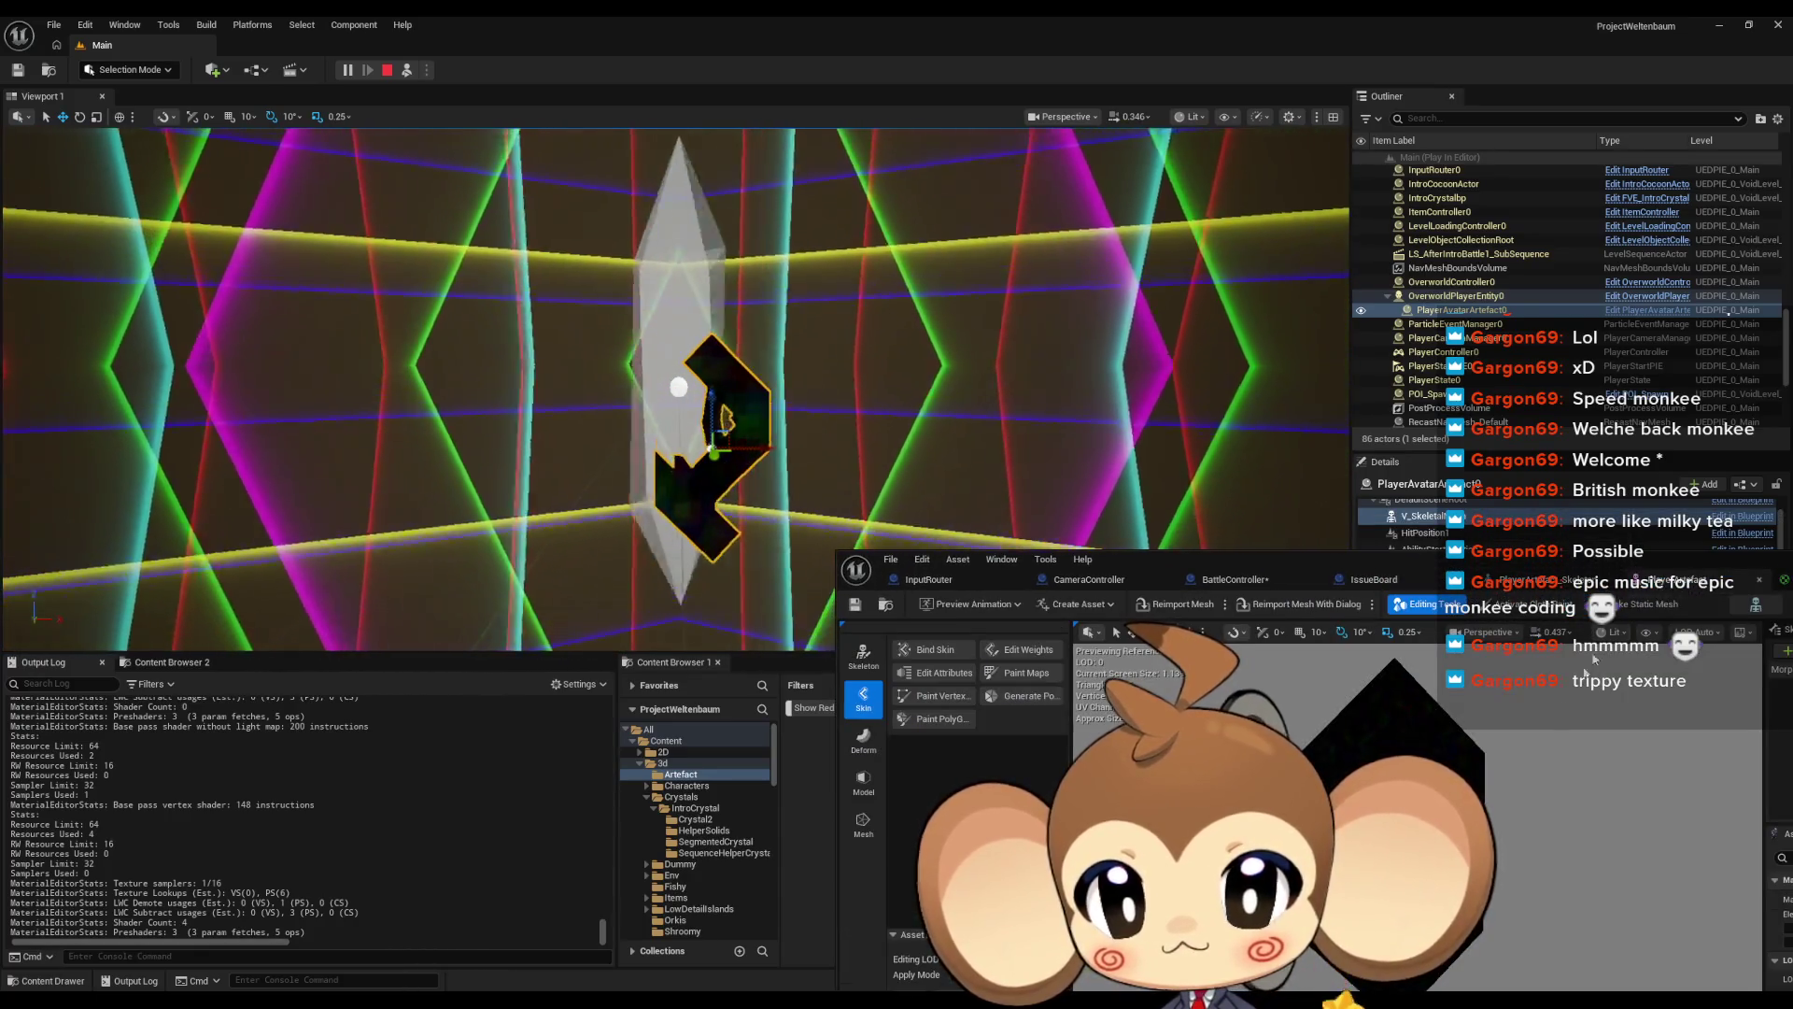
{"action": "mouse_move", "coordinate": [1341, 564]}
{"action": "left_mouse_down"}
{"action": "mouse_move", "coordinate": [1209, 437]}
{"action": "mouse_move", "coordinate": [1006, 396]}
{"action": "mouse_move", "coordinate": [1000, 469]}
{"action": "left_mouse_up"}
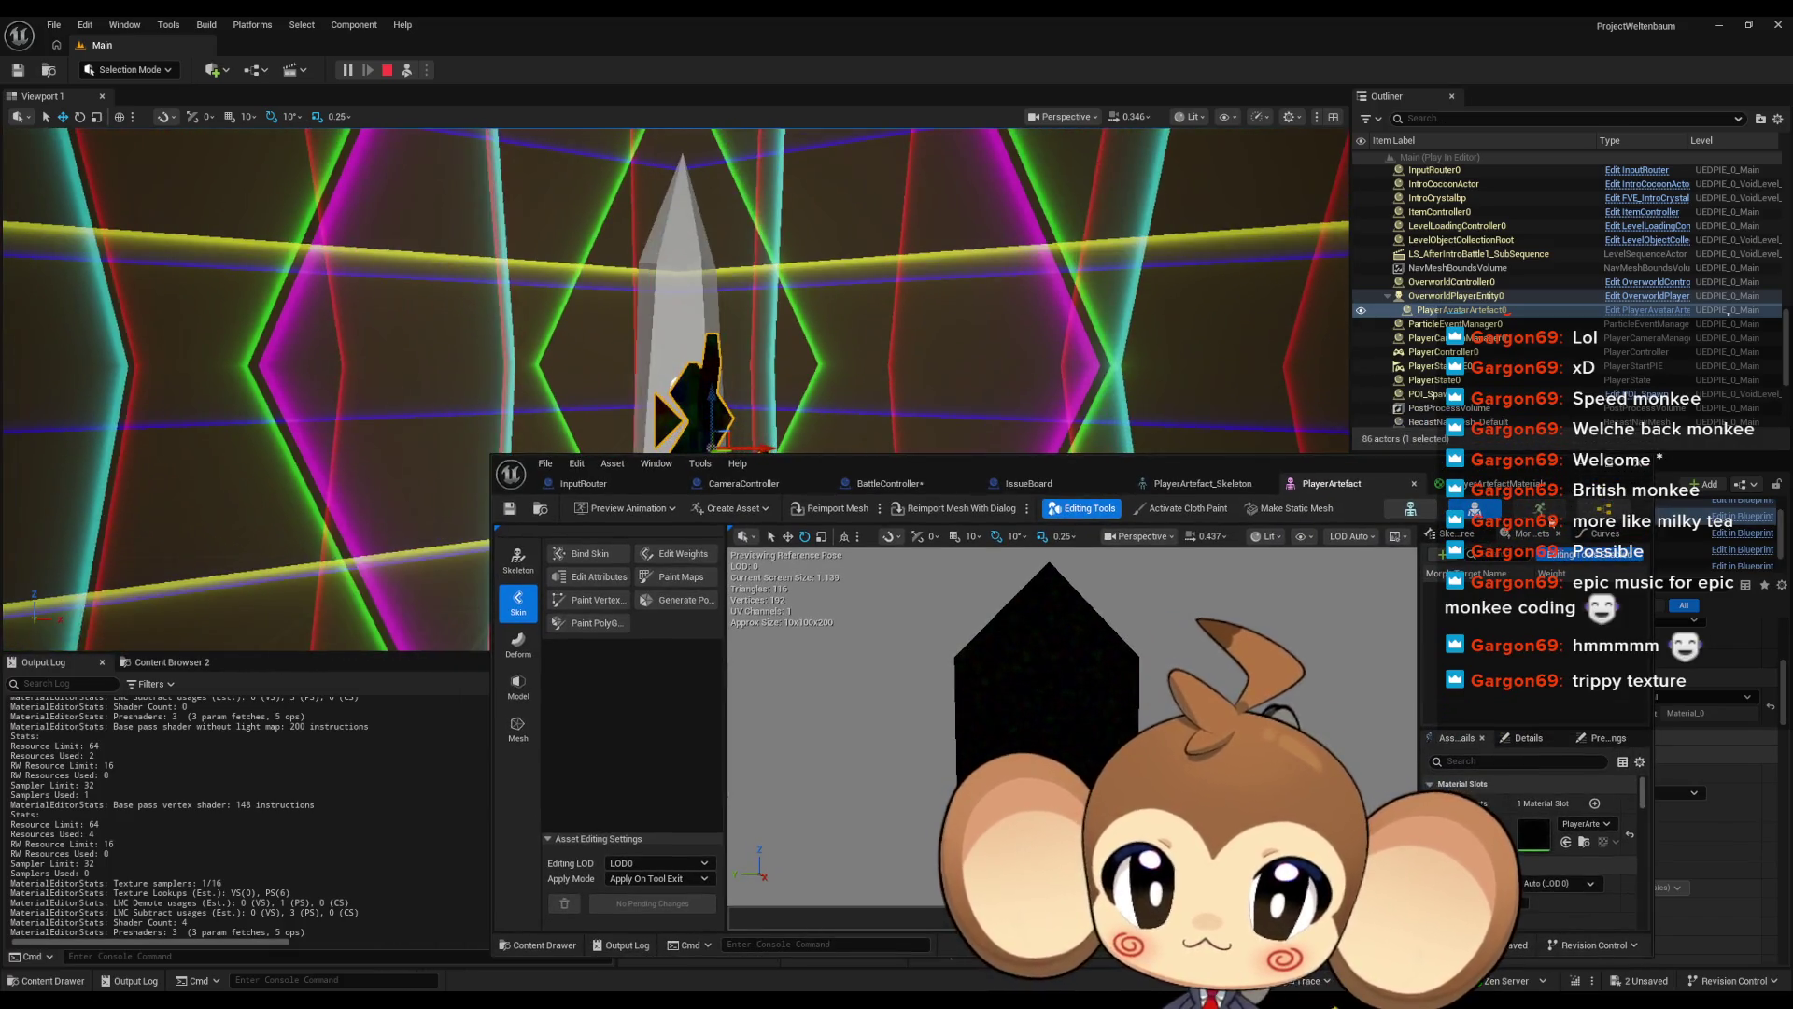
{"action": "left_click", "coordinate": [1540, 508]}
{"action": "left_click_drag", "start_coordinate": [1070, 464], "coordinate": [1011, 368]}
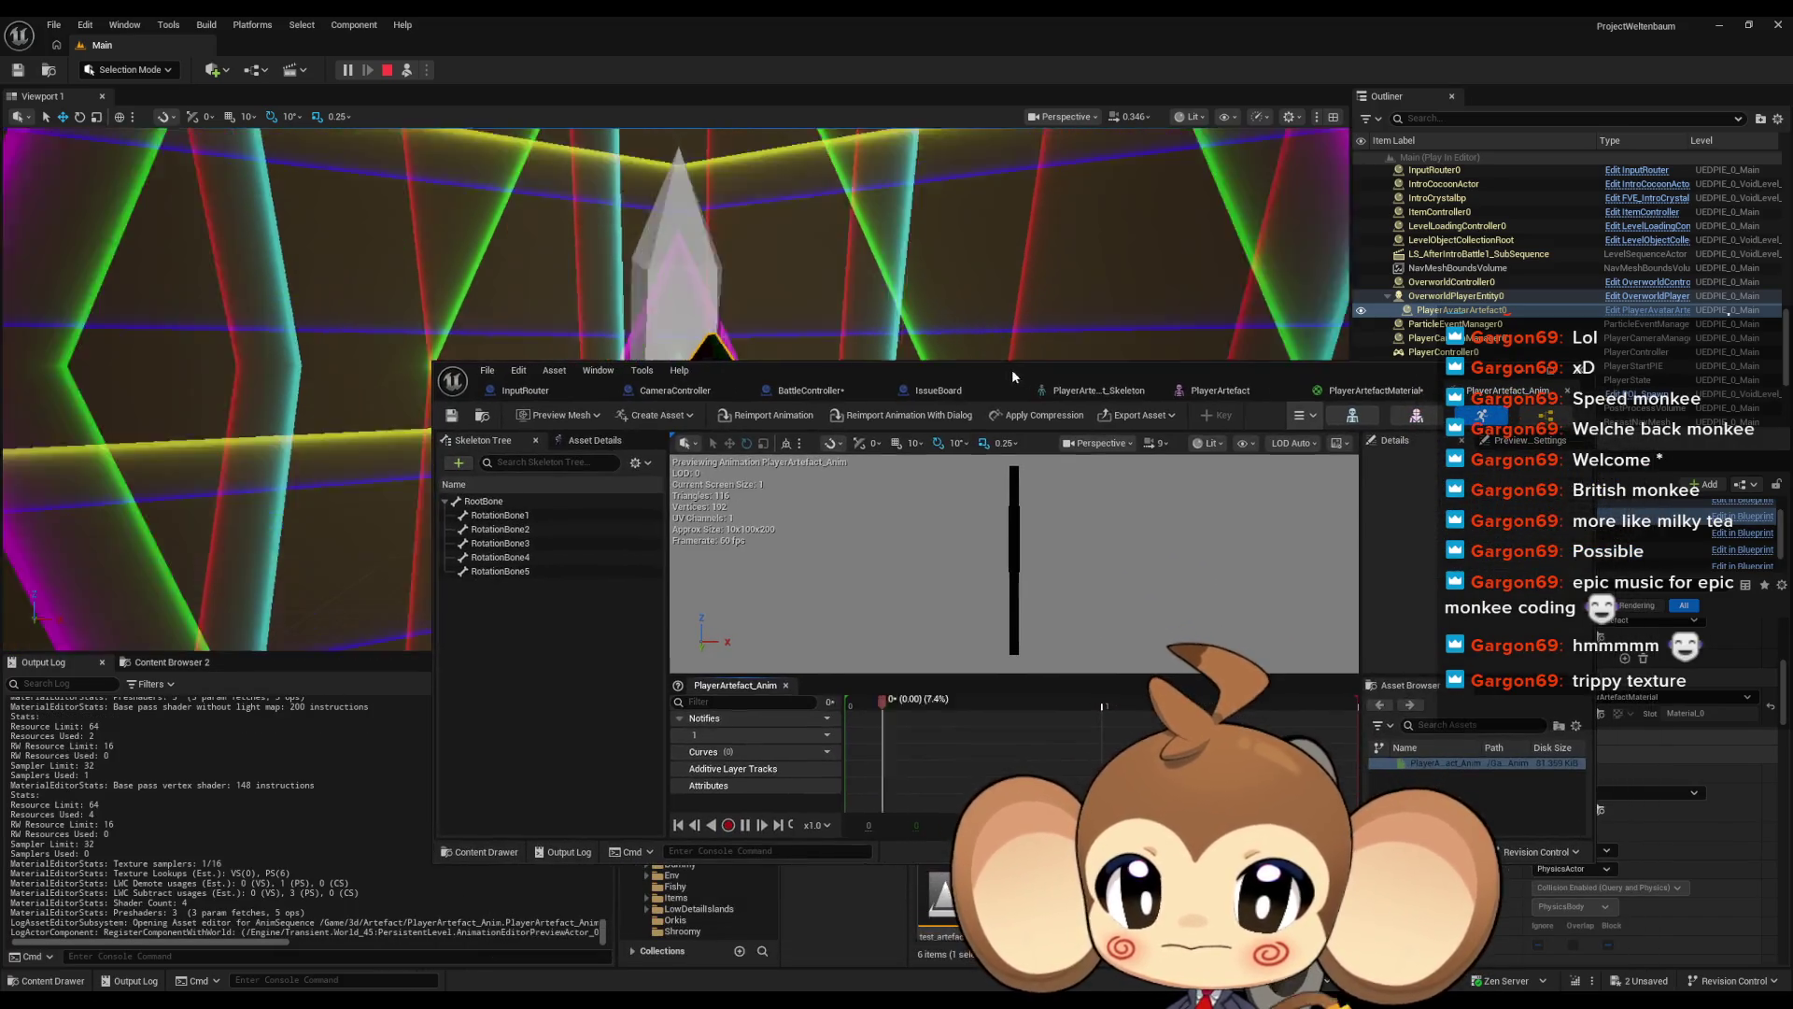
{"action": "left_click", "coordinate": [1352, 415]}
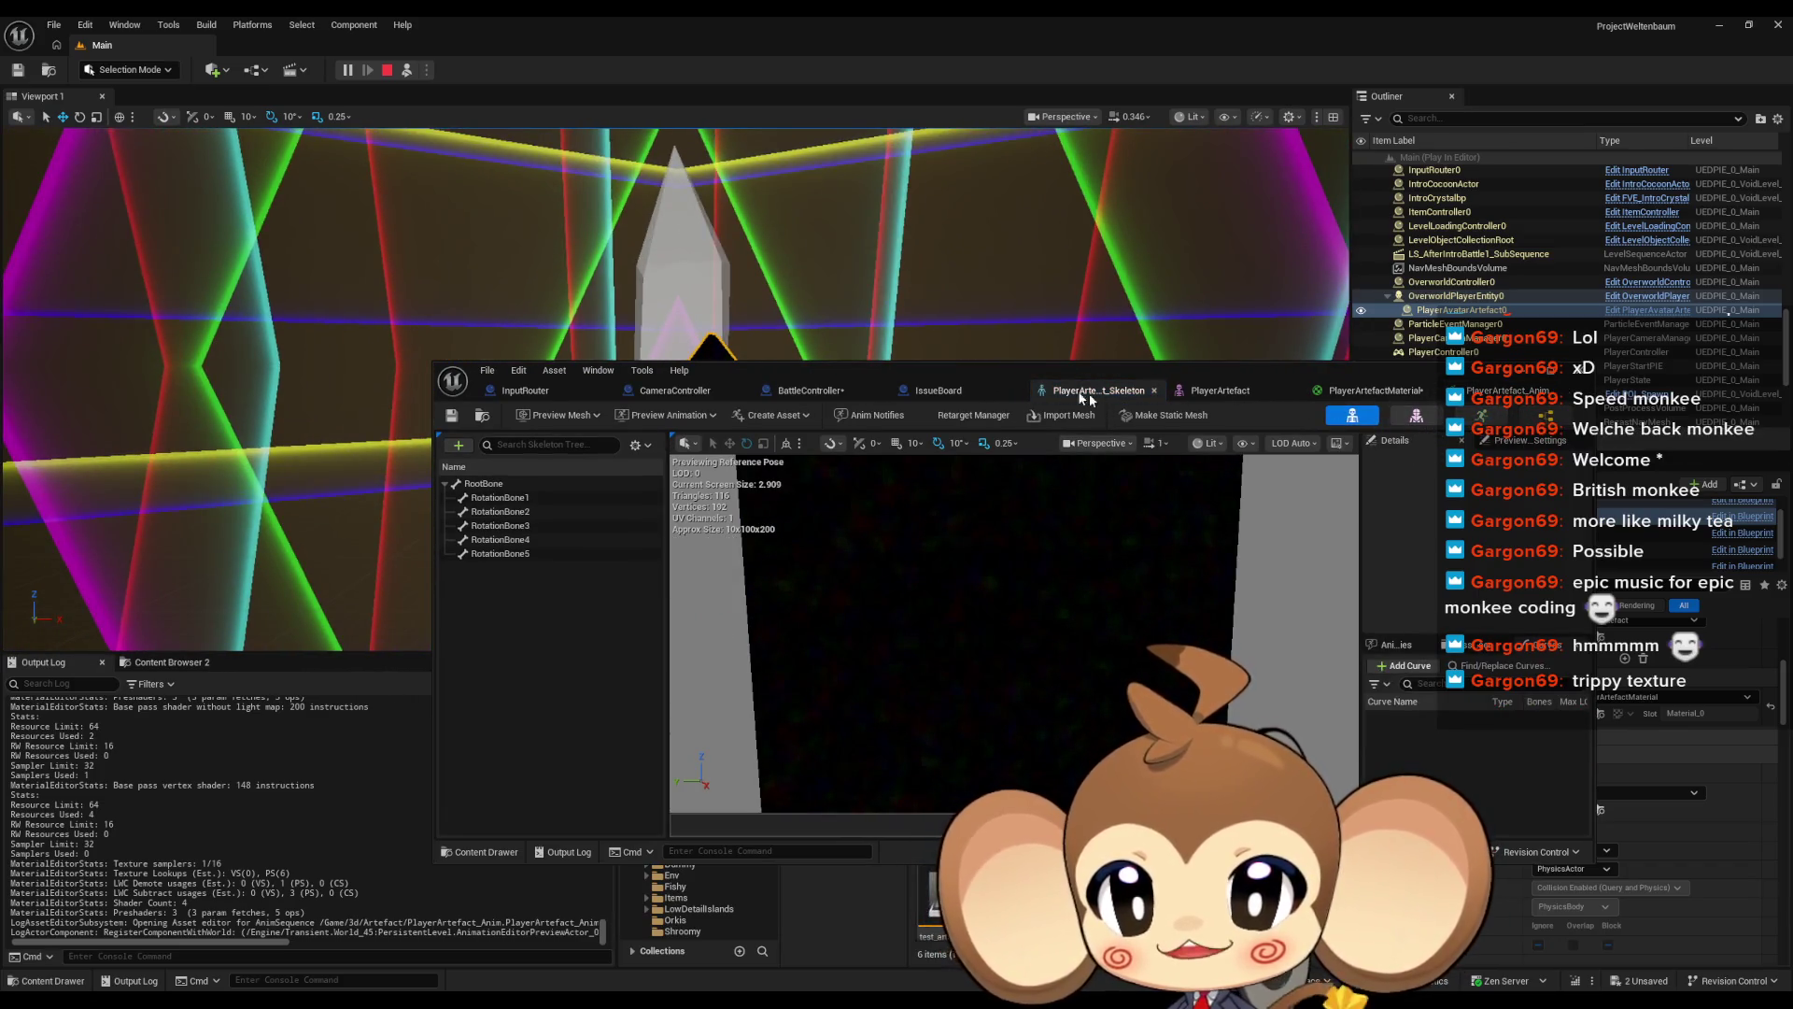
{"action": "left_click", "coordinate": [1546, 415]}
{"action": "left_click_drag", "start_coordinate": [1009, 381], "coordinate": [1260, 415]}
{"action": "left_click_drag", "start_coordinate": [1104, 643], "coordinate": [1263, 631]}
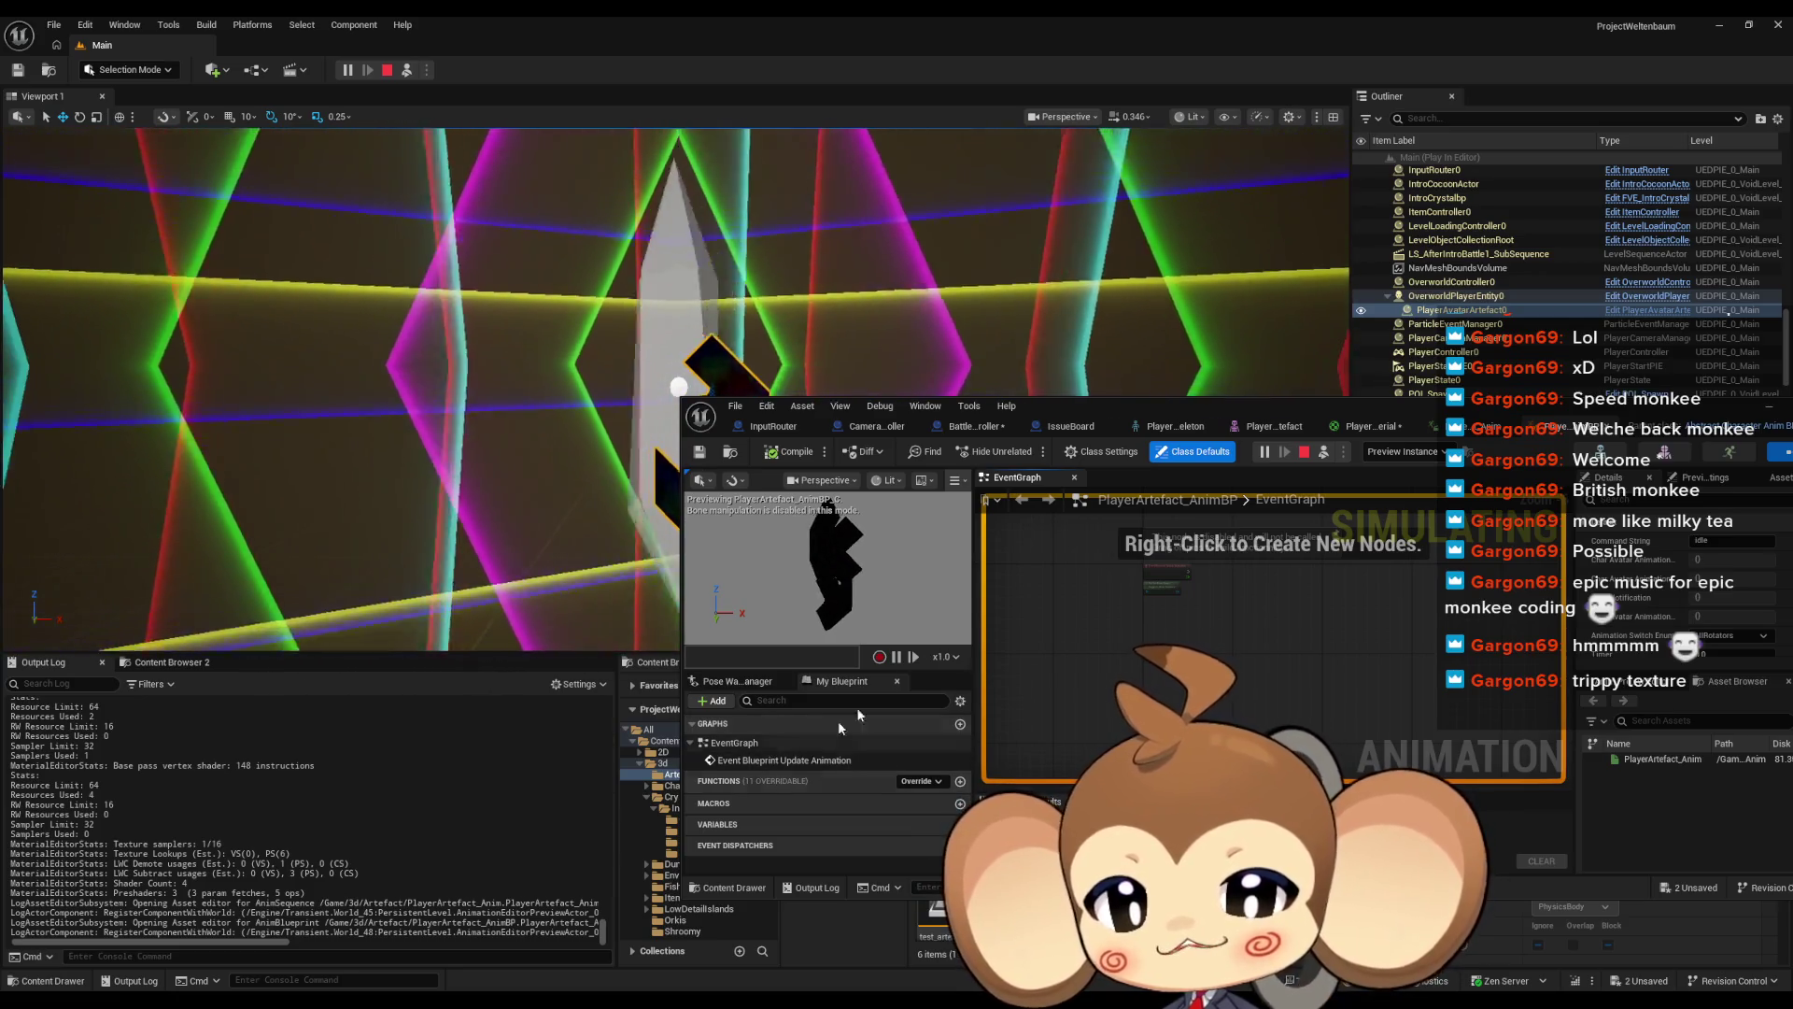
Shift the Animation Blueprint window and open Abstract_Character_AnimBP's AnimGraph, panning to its state nodes
{"action": "scroll", "coordinate": [1137, 562], "scroll_direction": "up", "scroll_amount": 4}
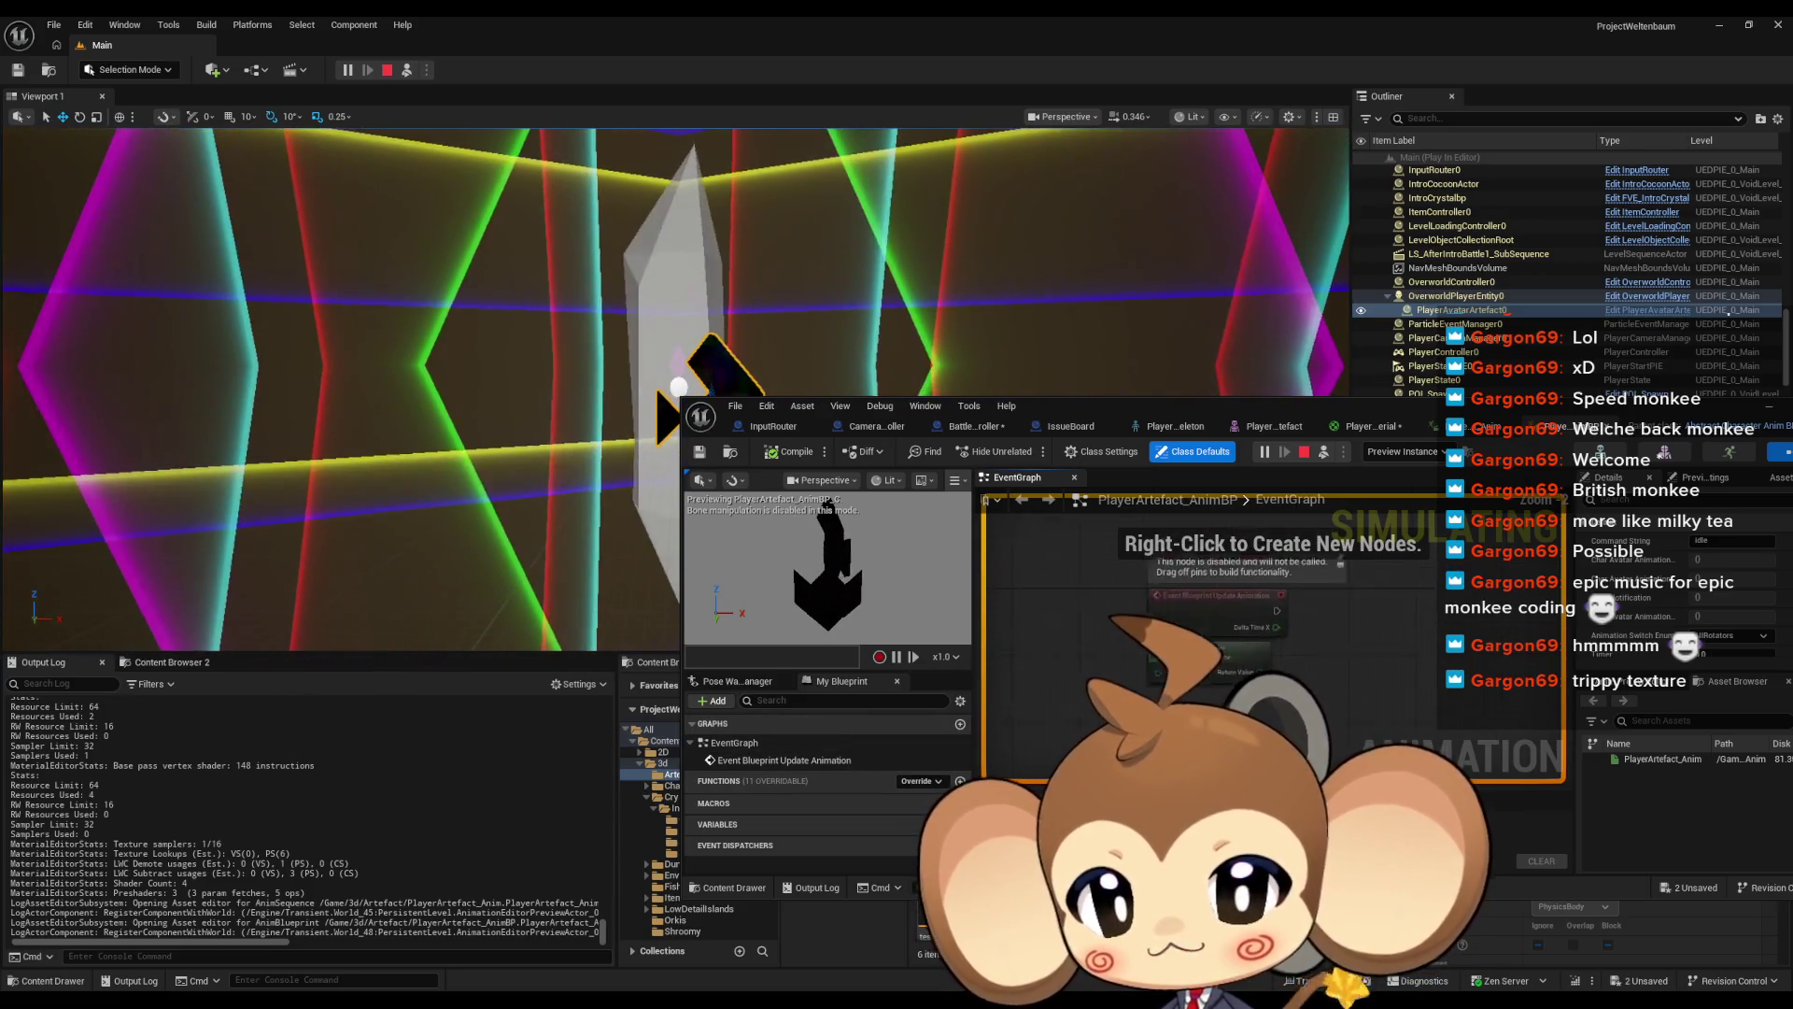
{"action": "scroll", "coordinate": [1136, 562], "scroll_direction": "down", "scroll_amount": 3}
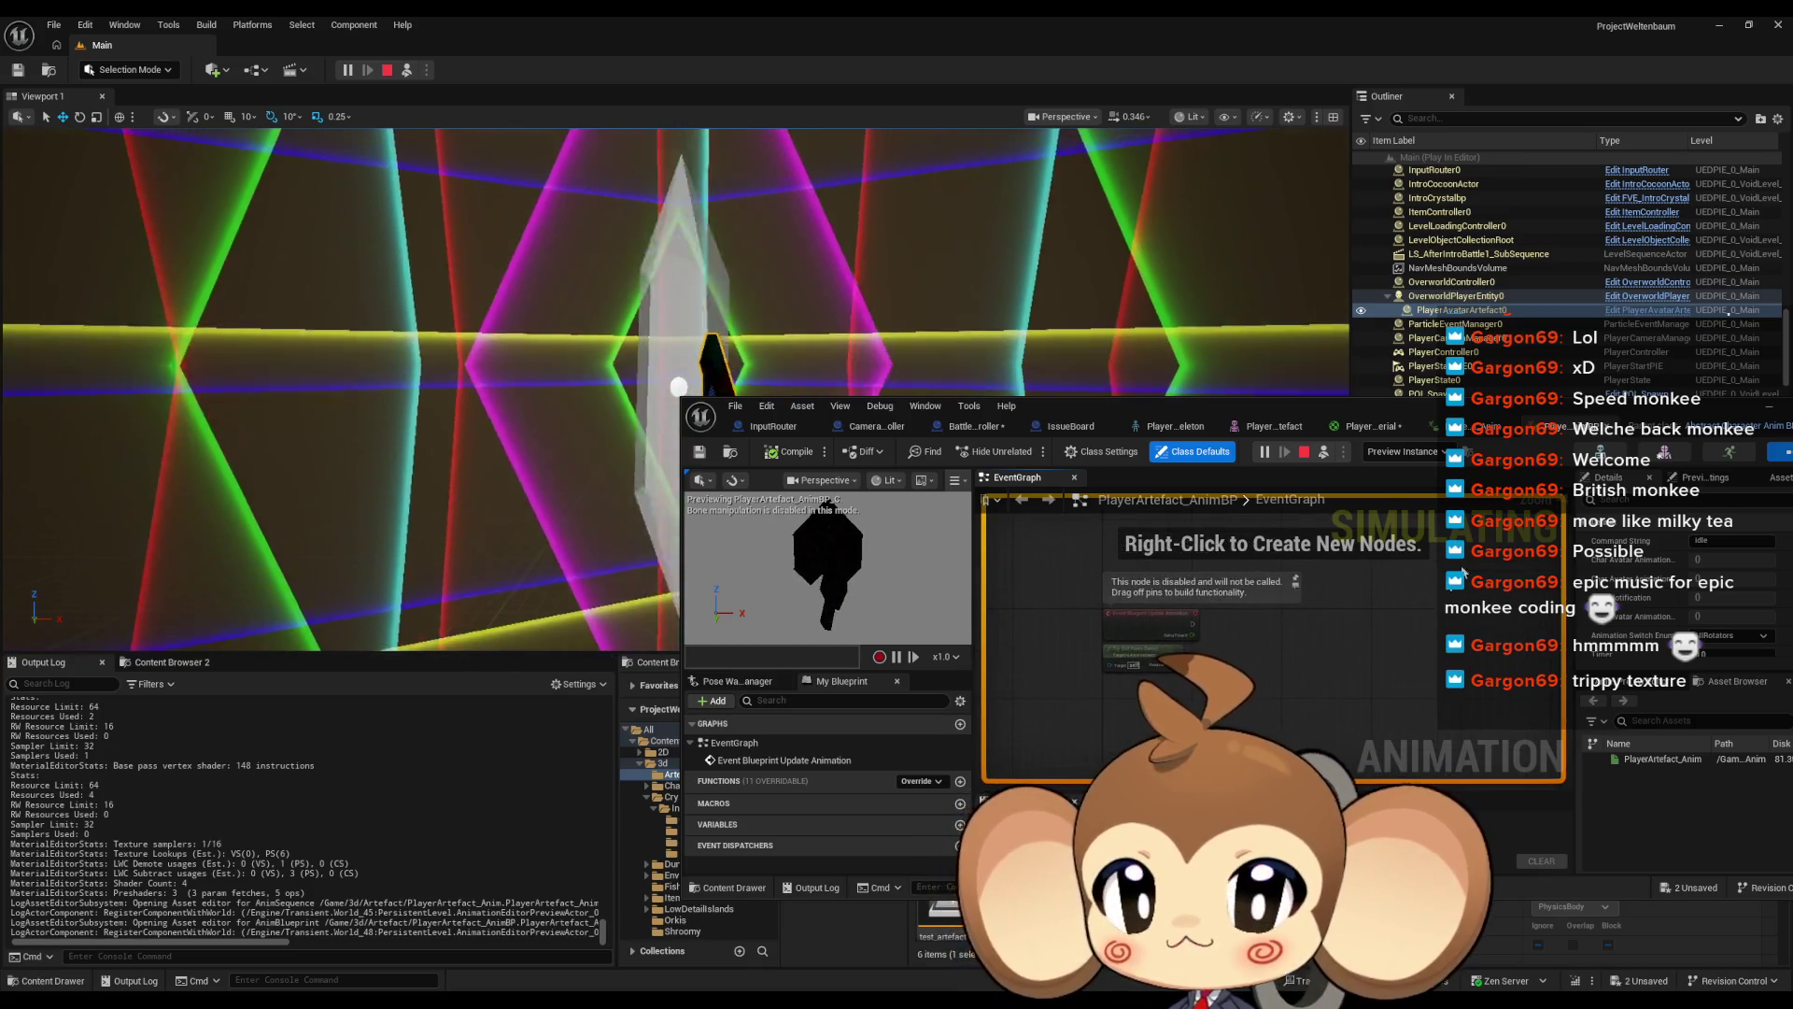
{"action": "left_click_drag", "start_coordinate": [1457, 405], "coordinate": [1266, 480]}
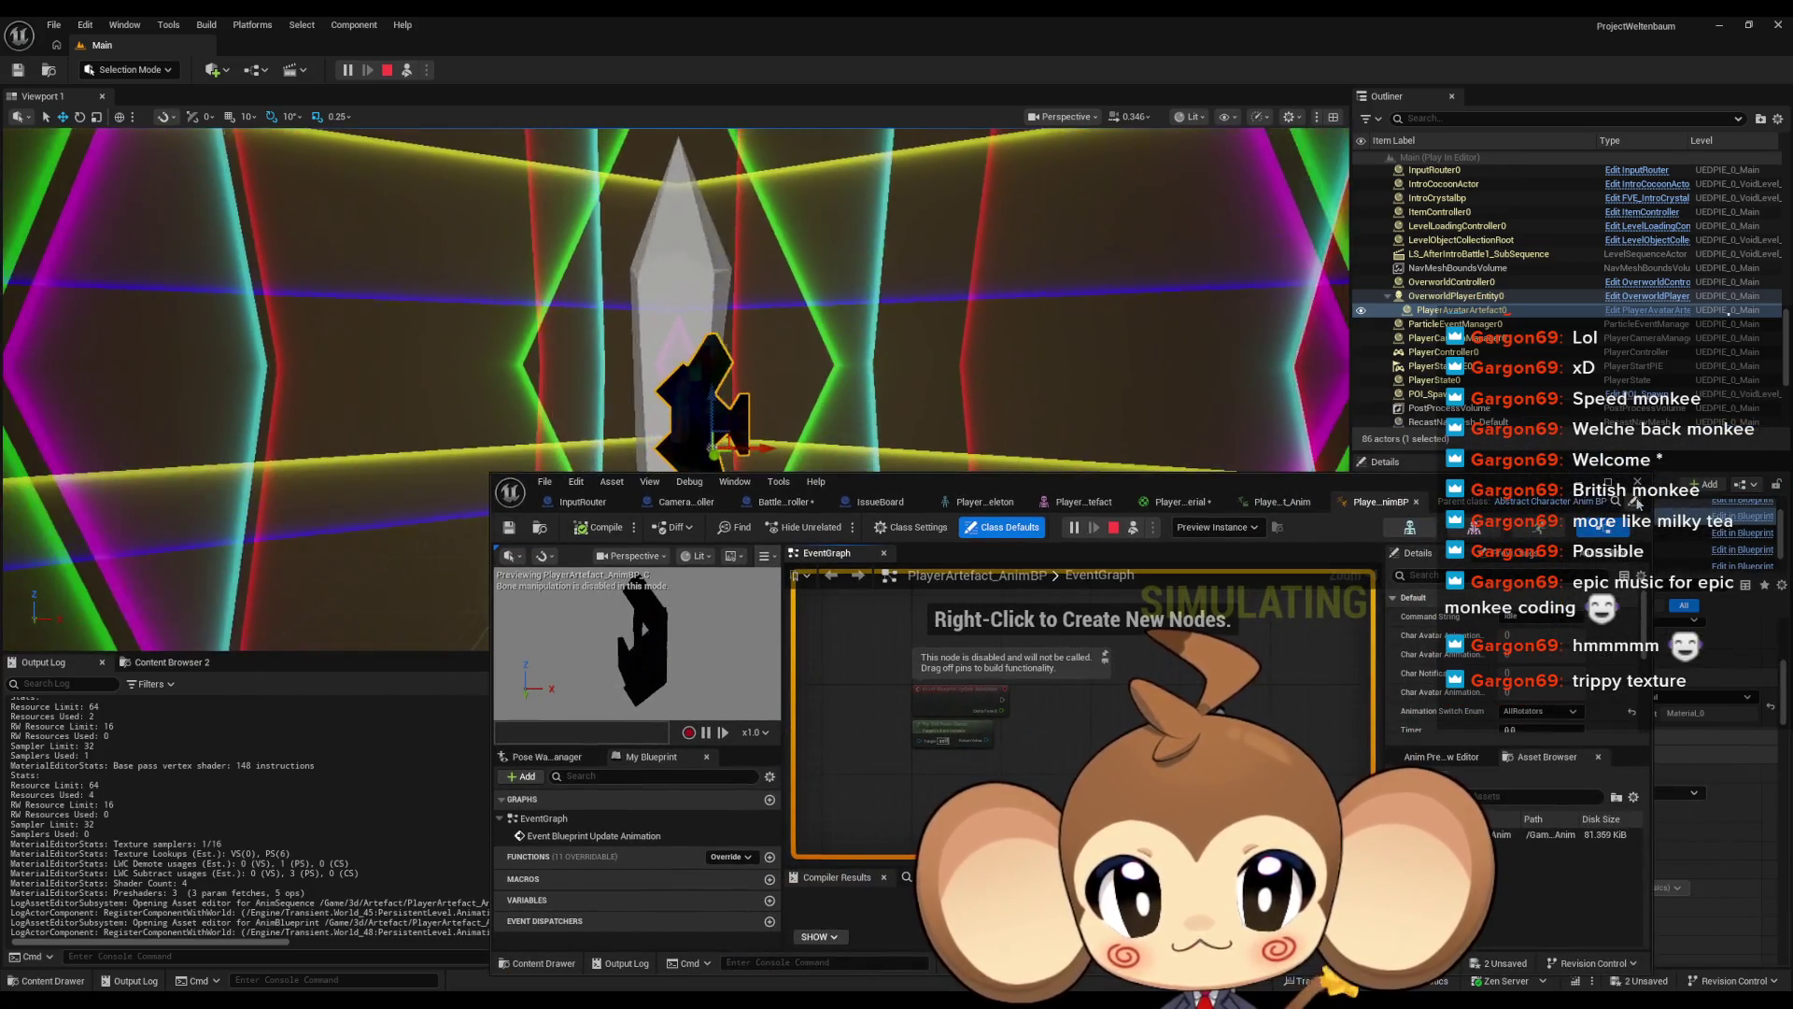
{"action": "left_click_drag", "start_coordinate": [1122, 484], "coordinate": [1255, 465]}
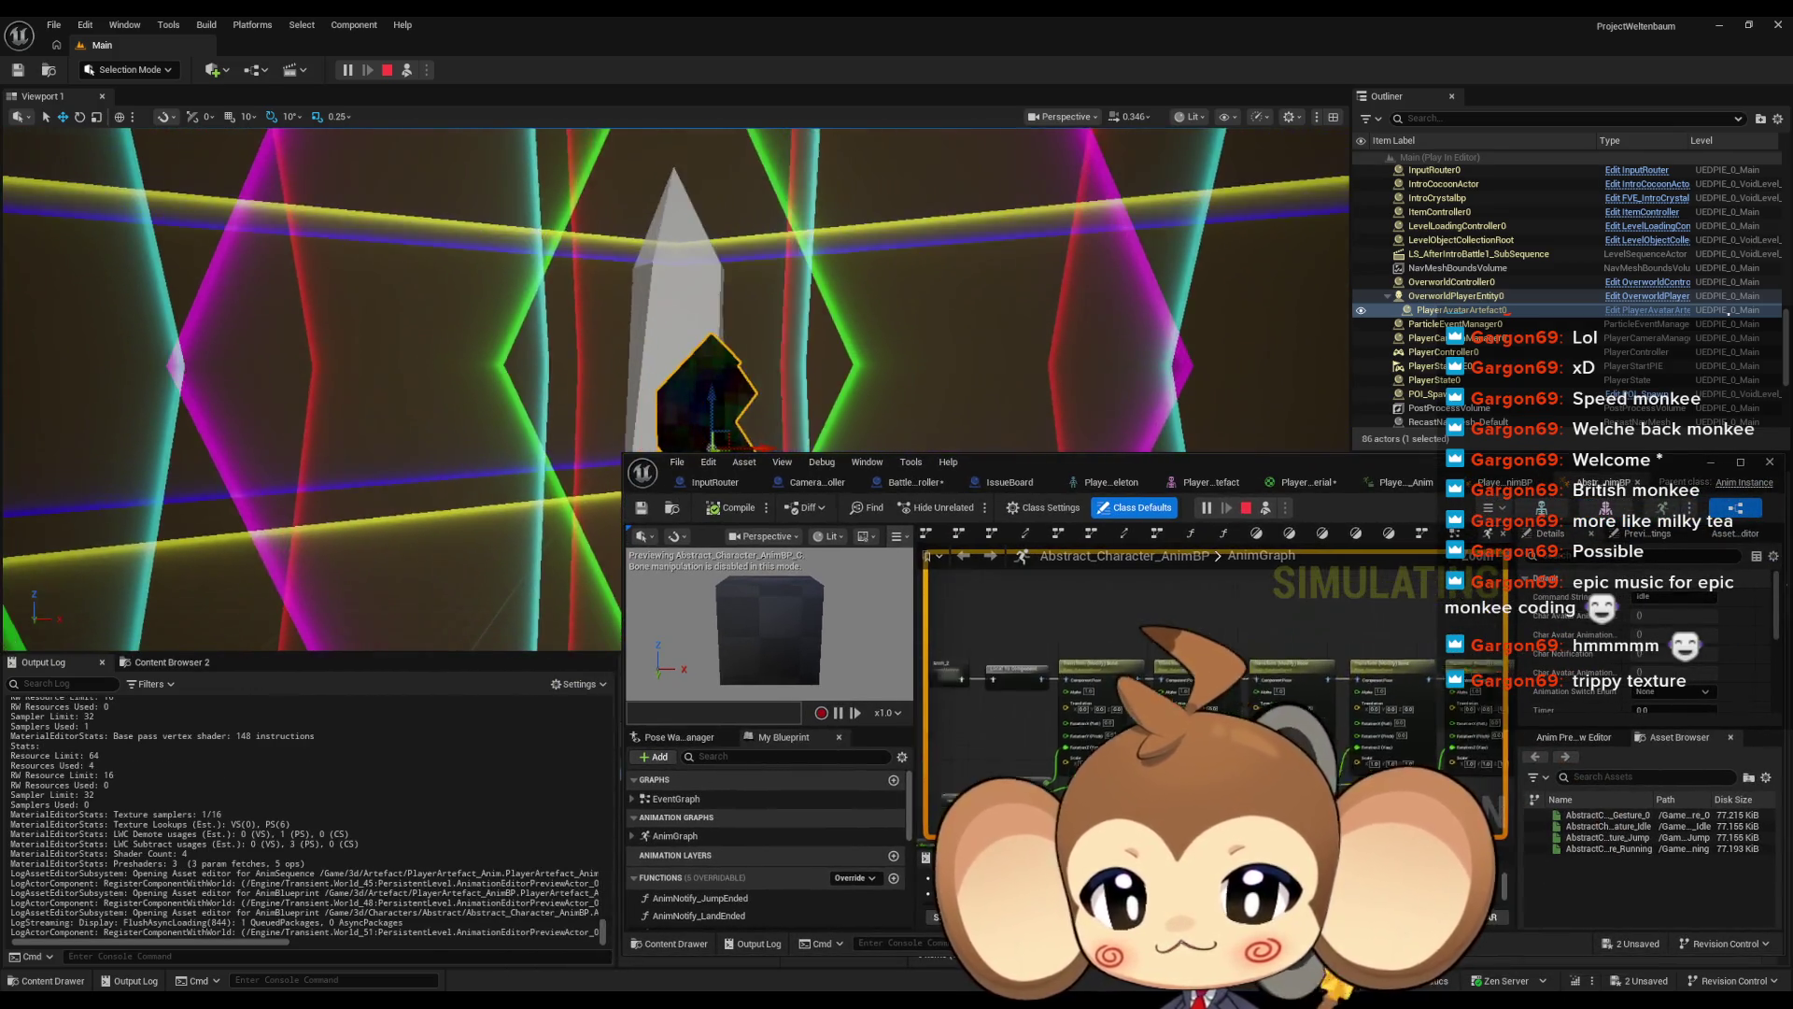
{"action": "left_click_drag", "start_coordinate": [1235, 646], "coordinate": [1123, 544]}
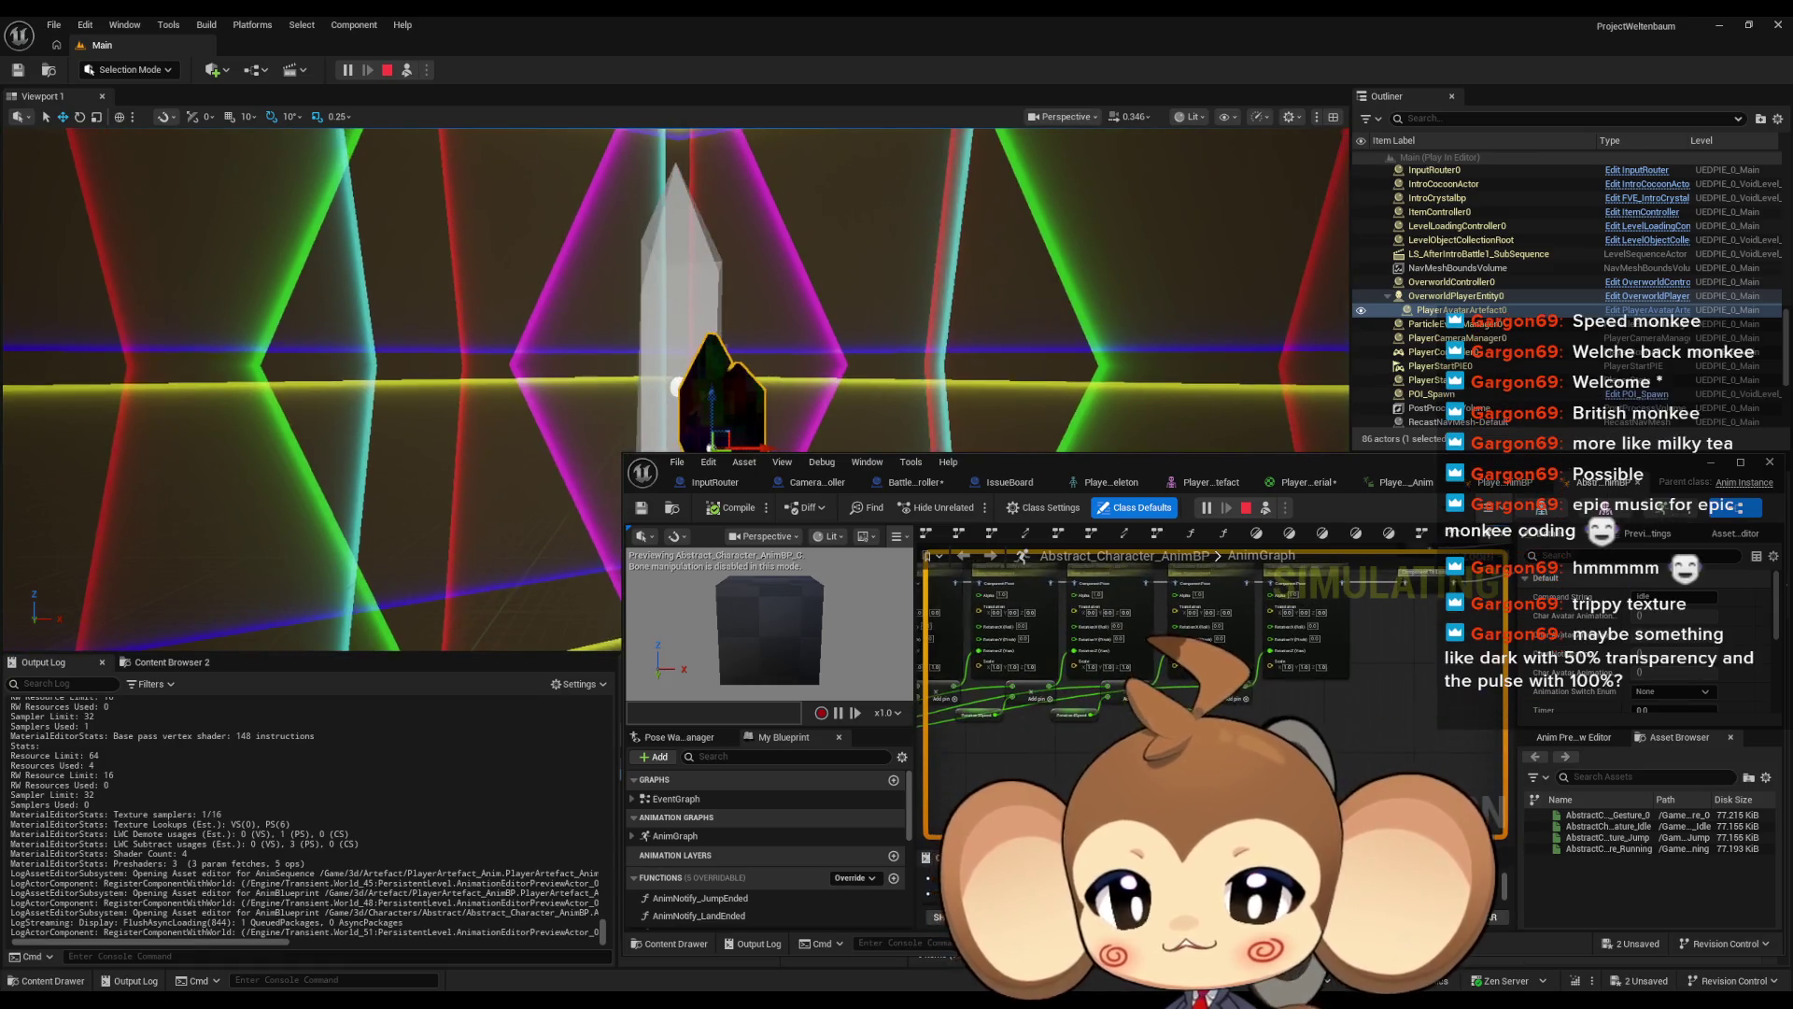
{"action": "scroll", "coordinate": [1102, 635], "scroll_direction": "up", "scroll_amount": 1}
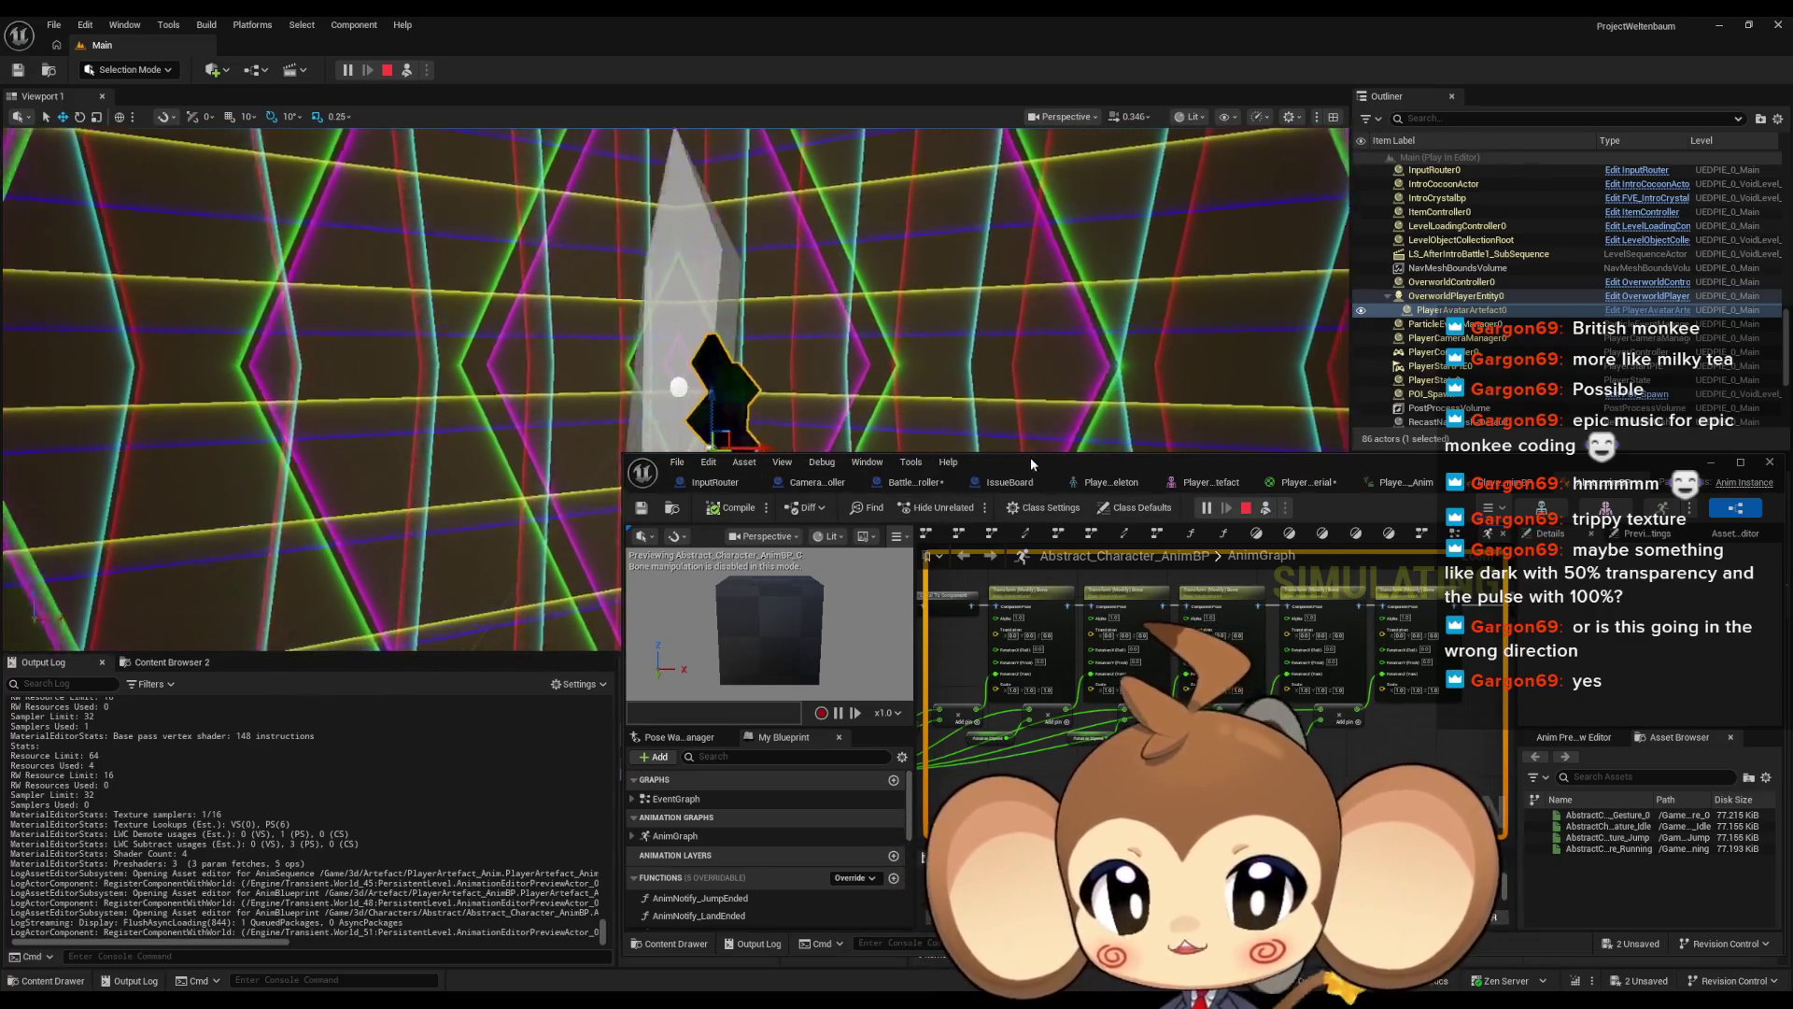
{"action": "left_click_drag", "start_coordinate": [1031, 461], "coordinate": [1216, 411]}
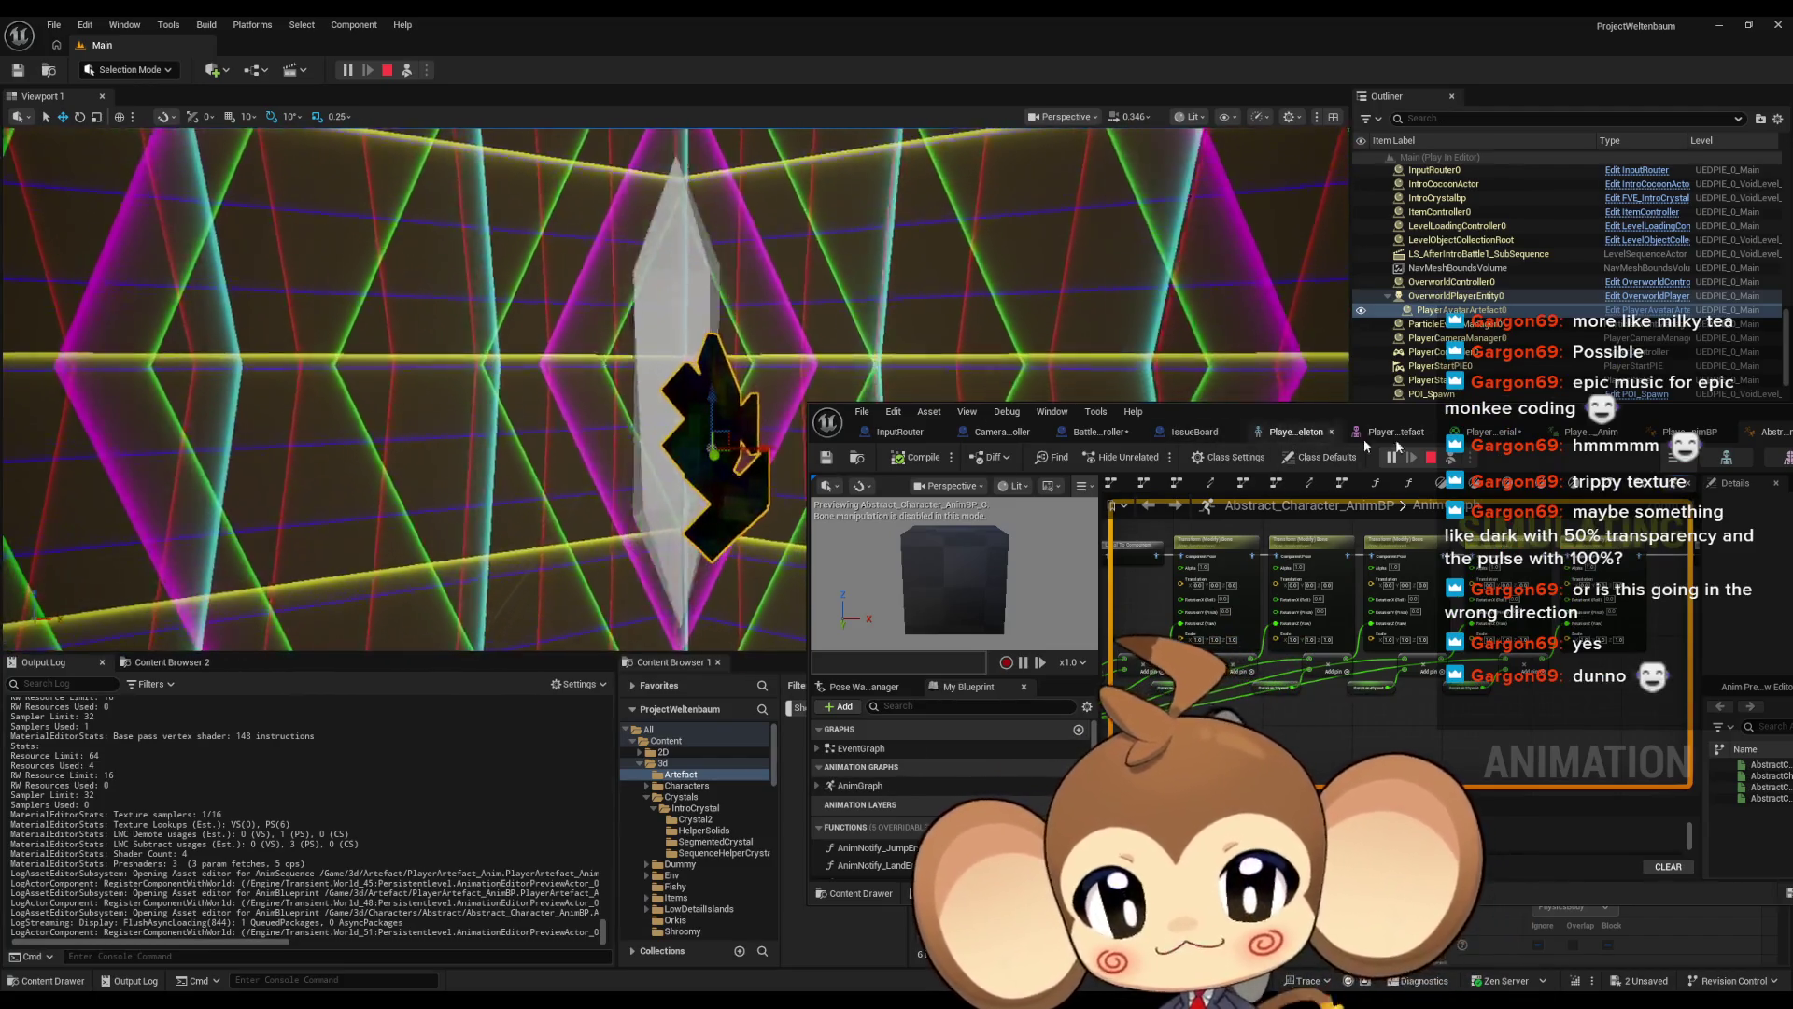
Return to the PlayerArtefactMaterial graph and set its blend mode to Translucent
{"action": "left_click", "coordinate": [1492, 431]}
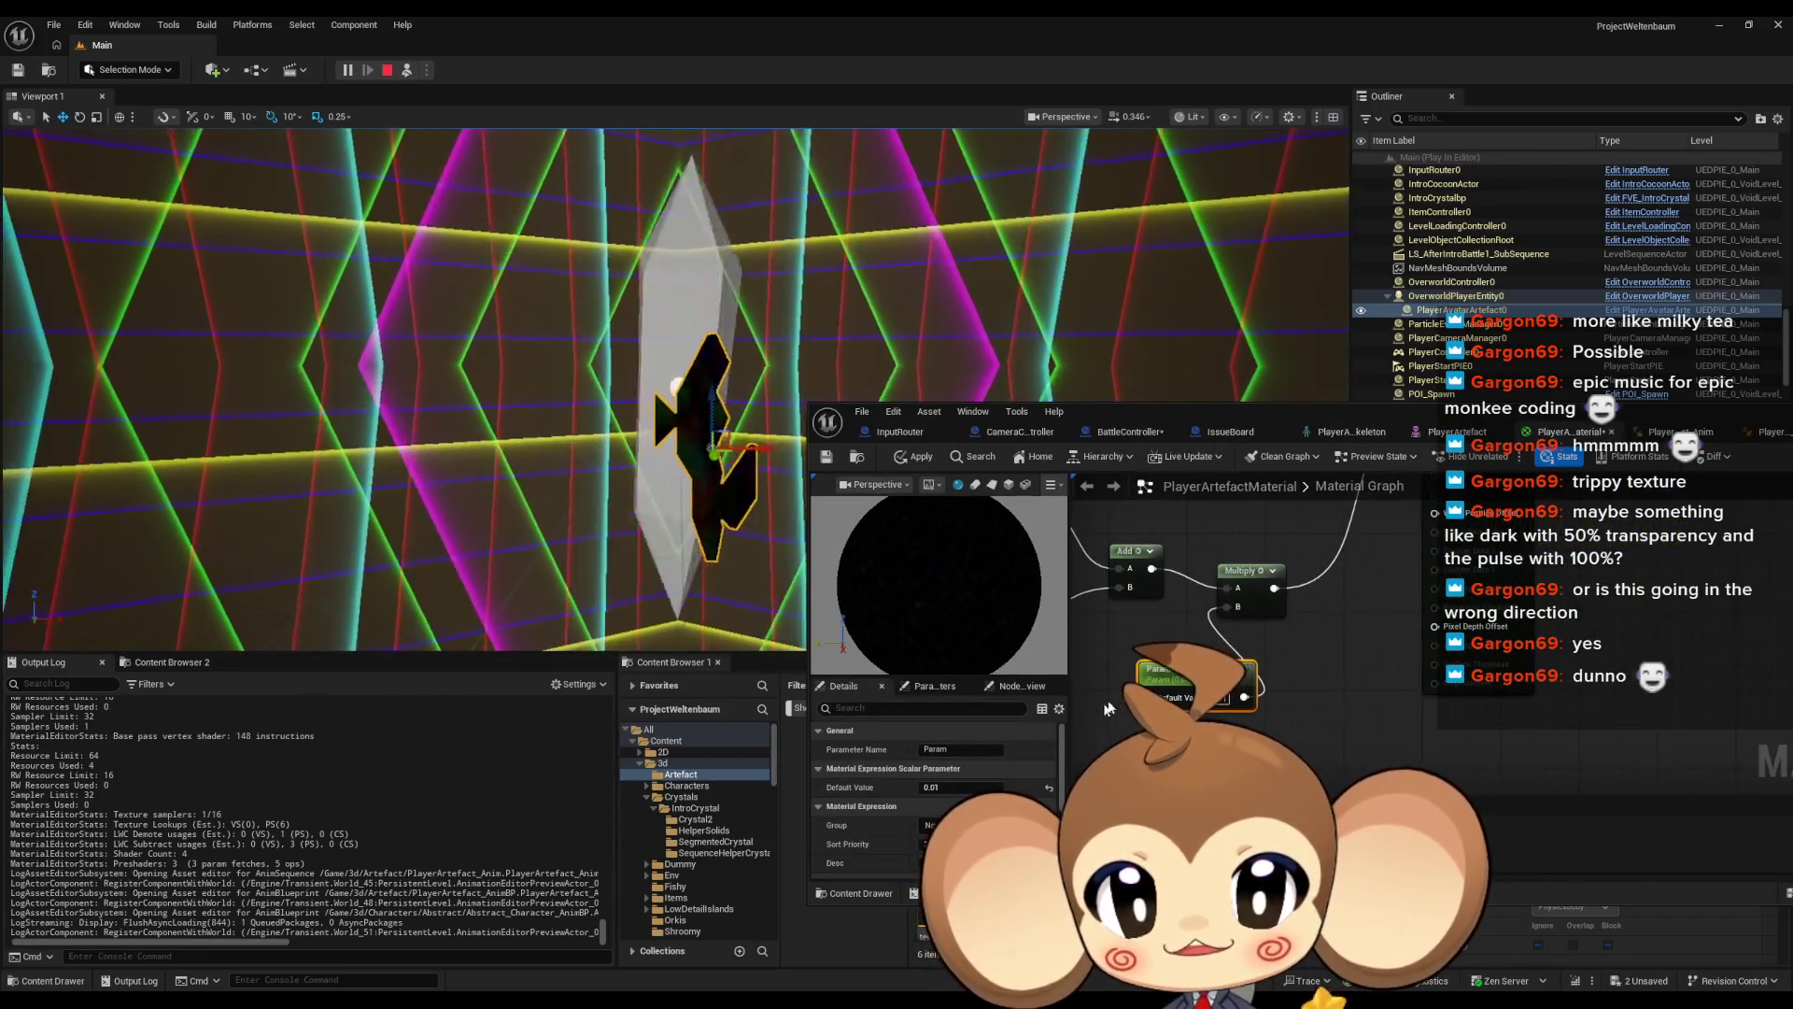
{"action": "scroll", "coordinate": [1214, 635], "scroll_direction": "down", "scroll_amount": 6}
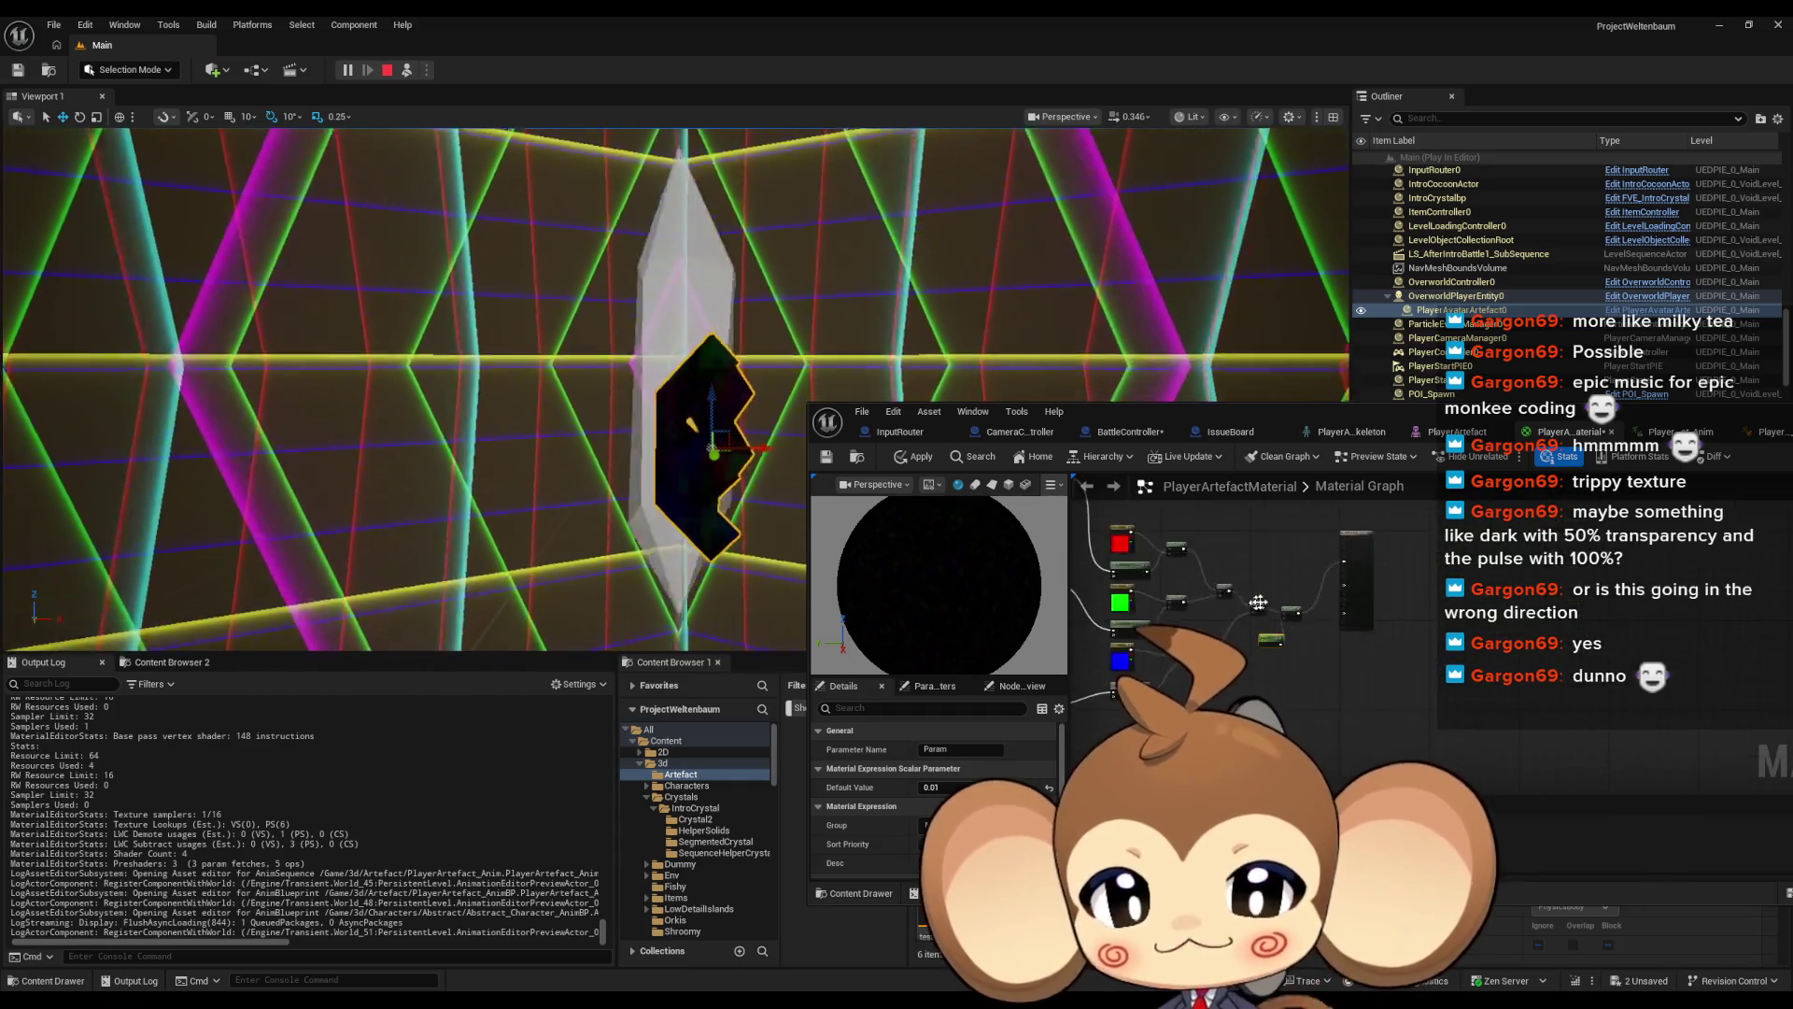
{"action": "left_click", "coordinate": [1258, 602]}
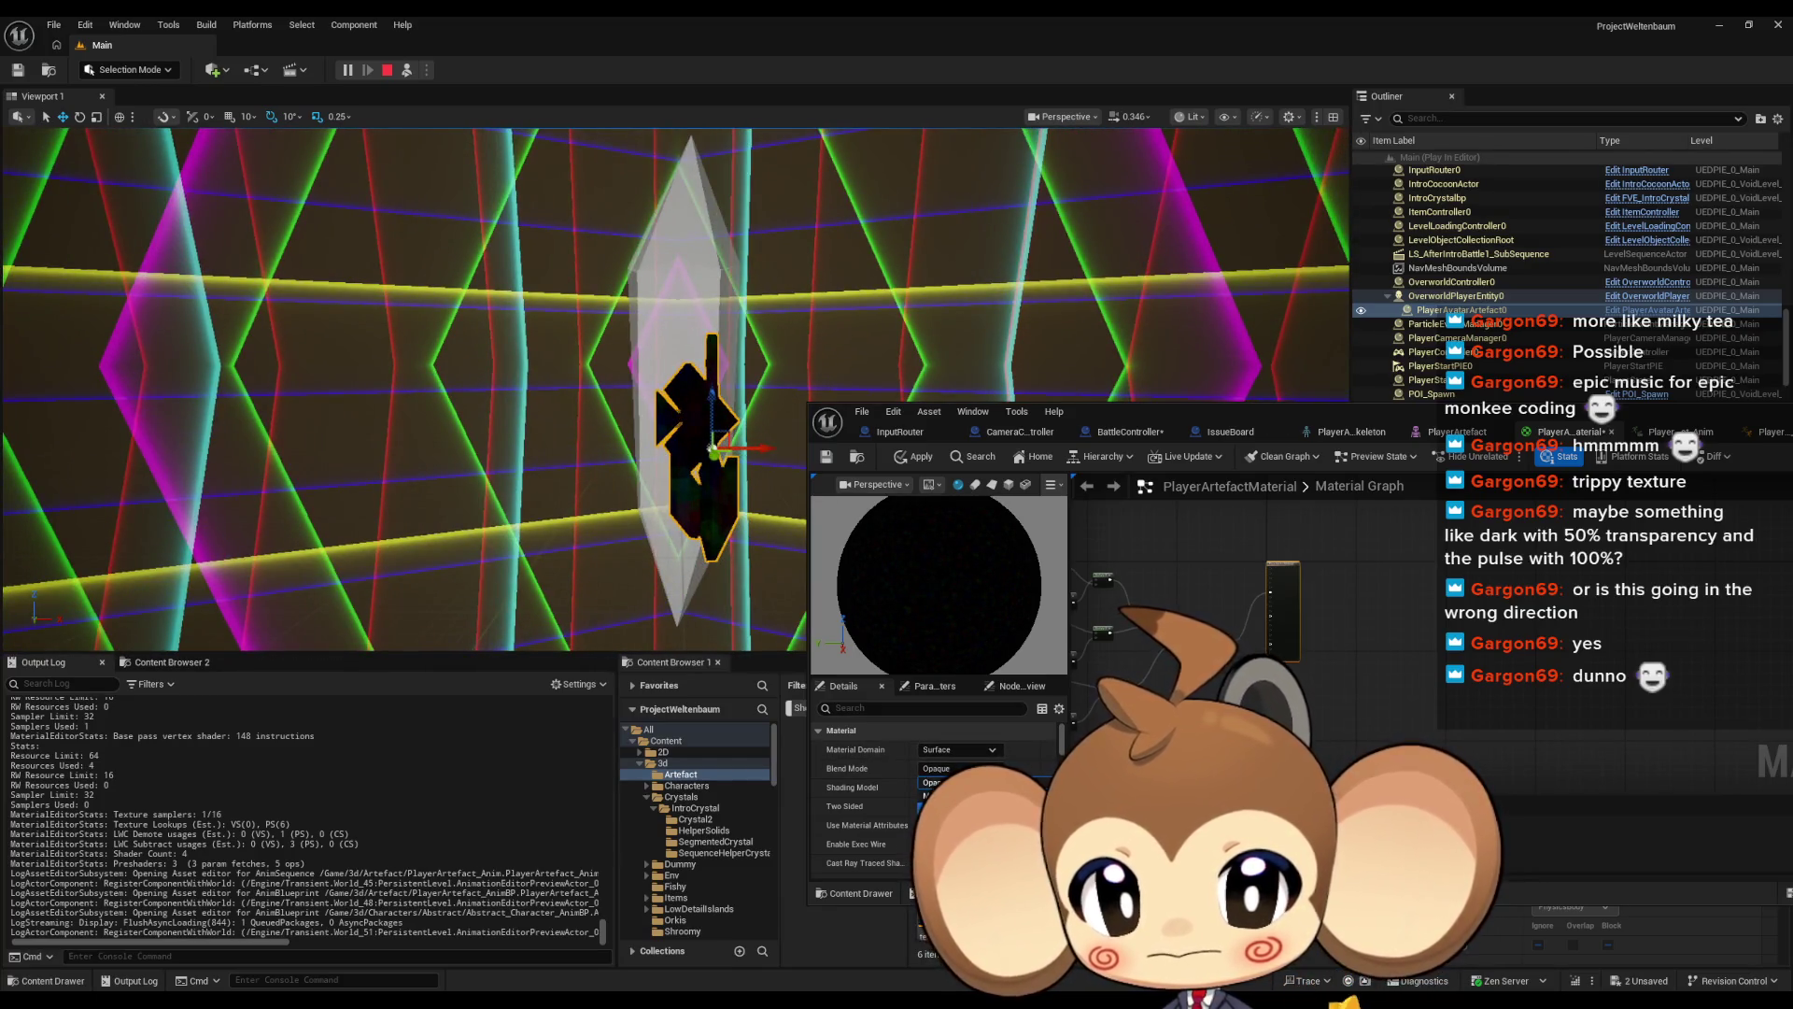
{"action": "left_click", "coordinate": [939, 812]}
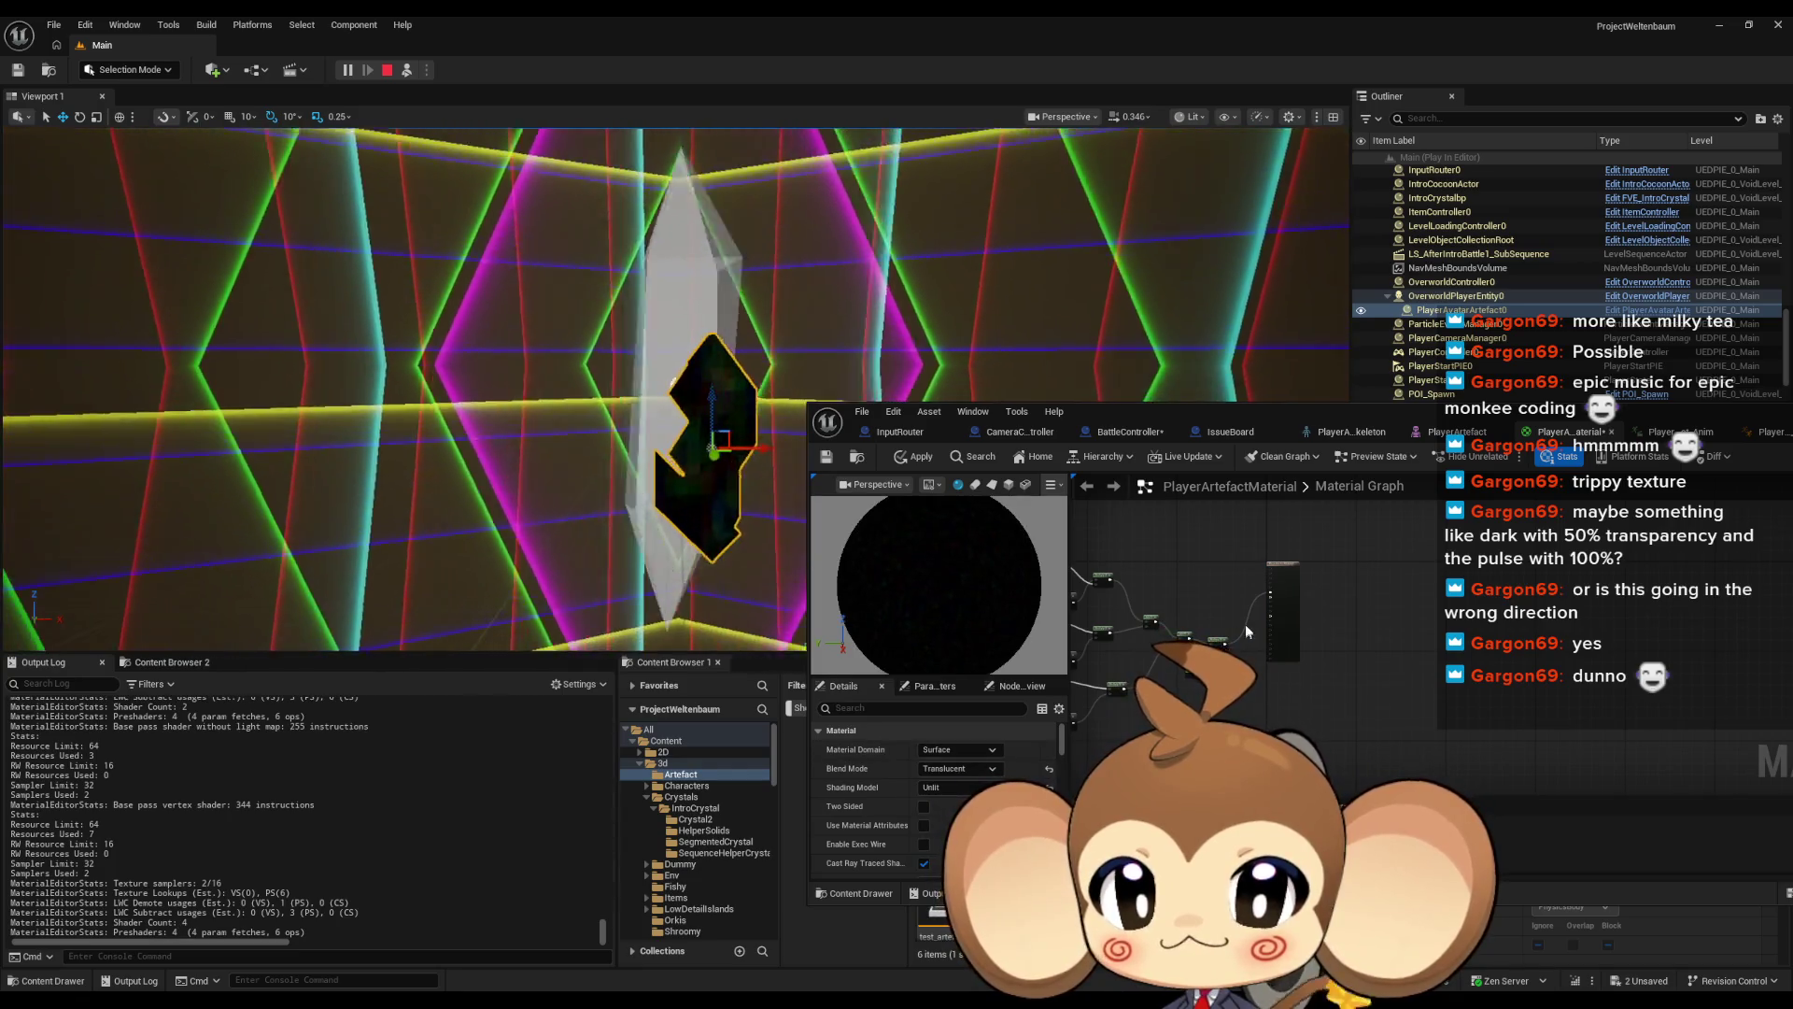
Try Opacity 0.1, then 0.3, applying each to the crystal
{"action": "scroll", "coordinate": [1265, 587], "scroll_direction": "up", "scroll_amount": 5}
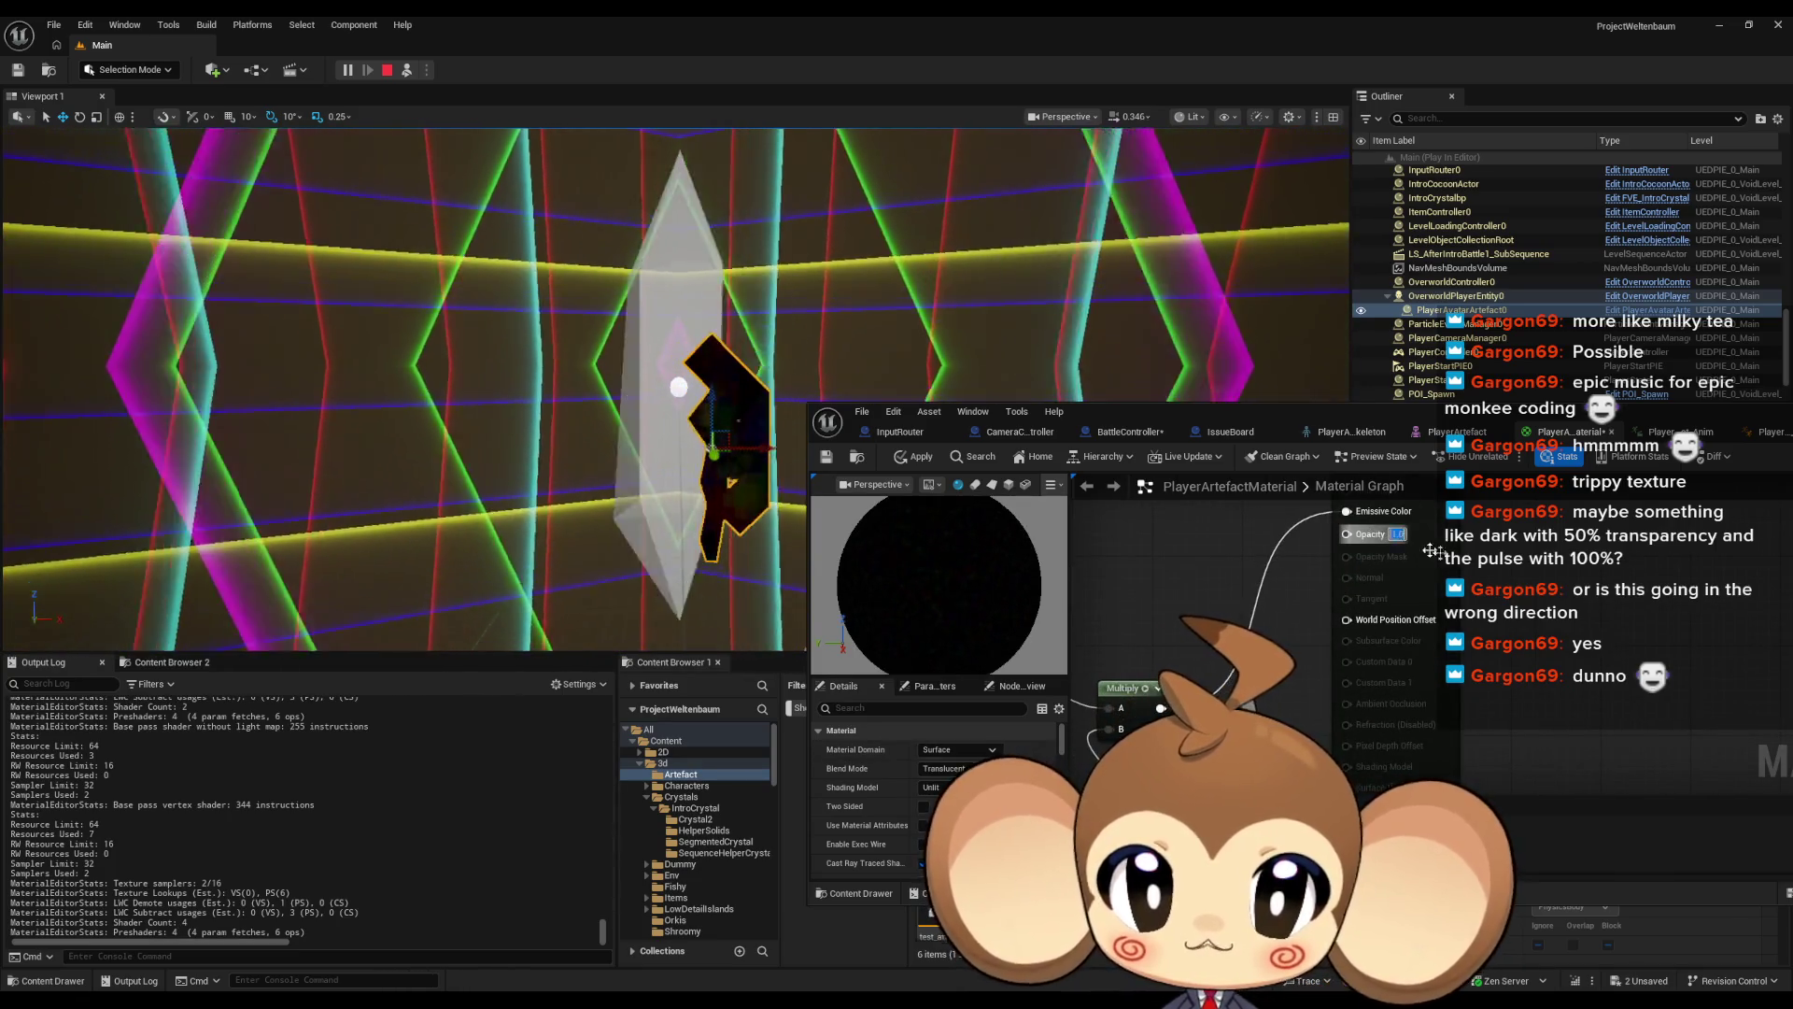
{"action": "type", "text": "0.1"}
{"action": "key", "text": "Return"}
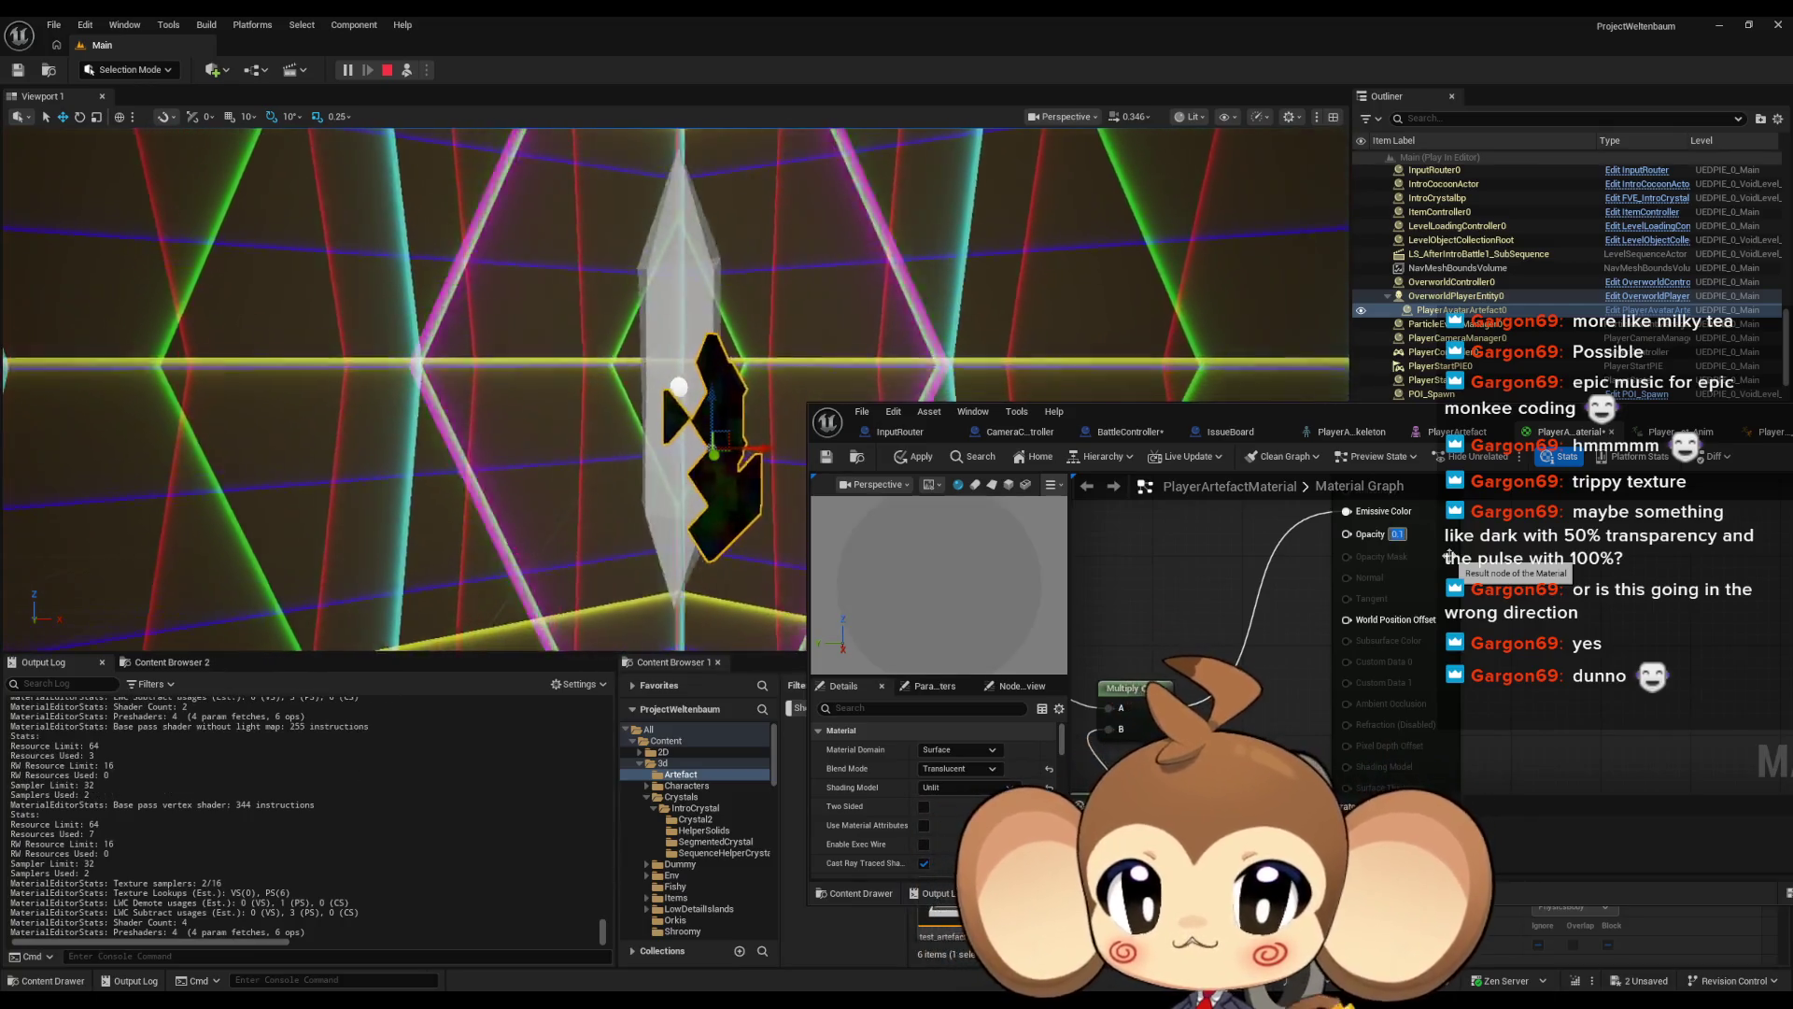
{"action": "left_click", "coordinate": [917, 457]}
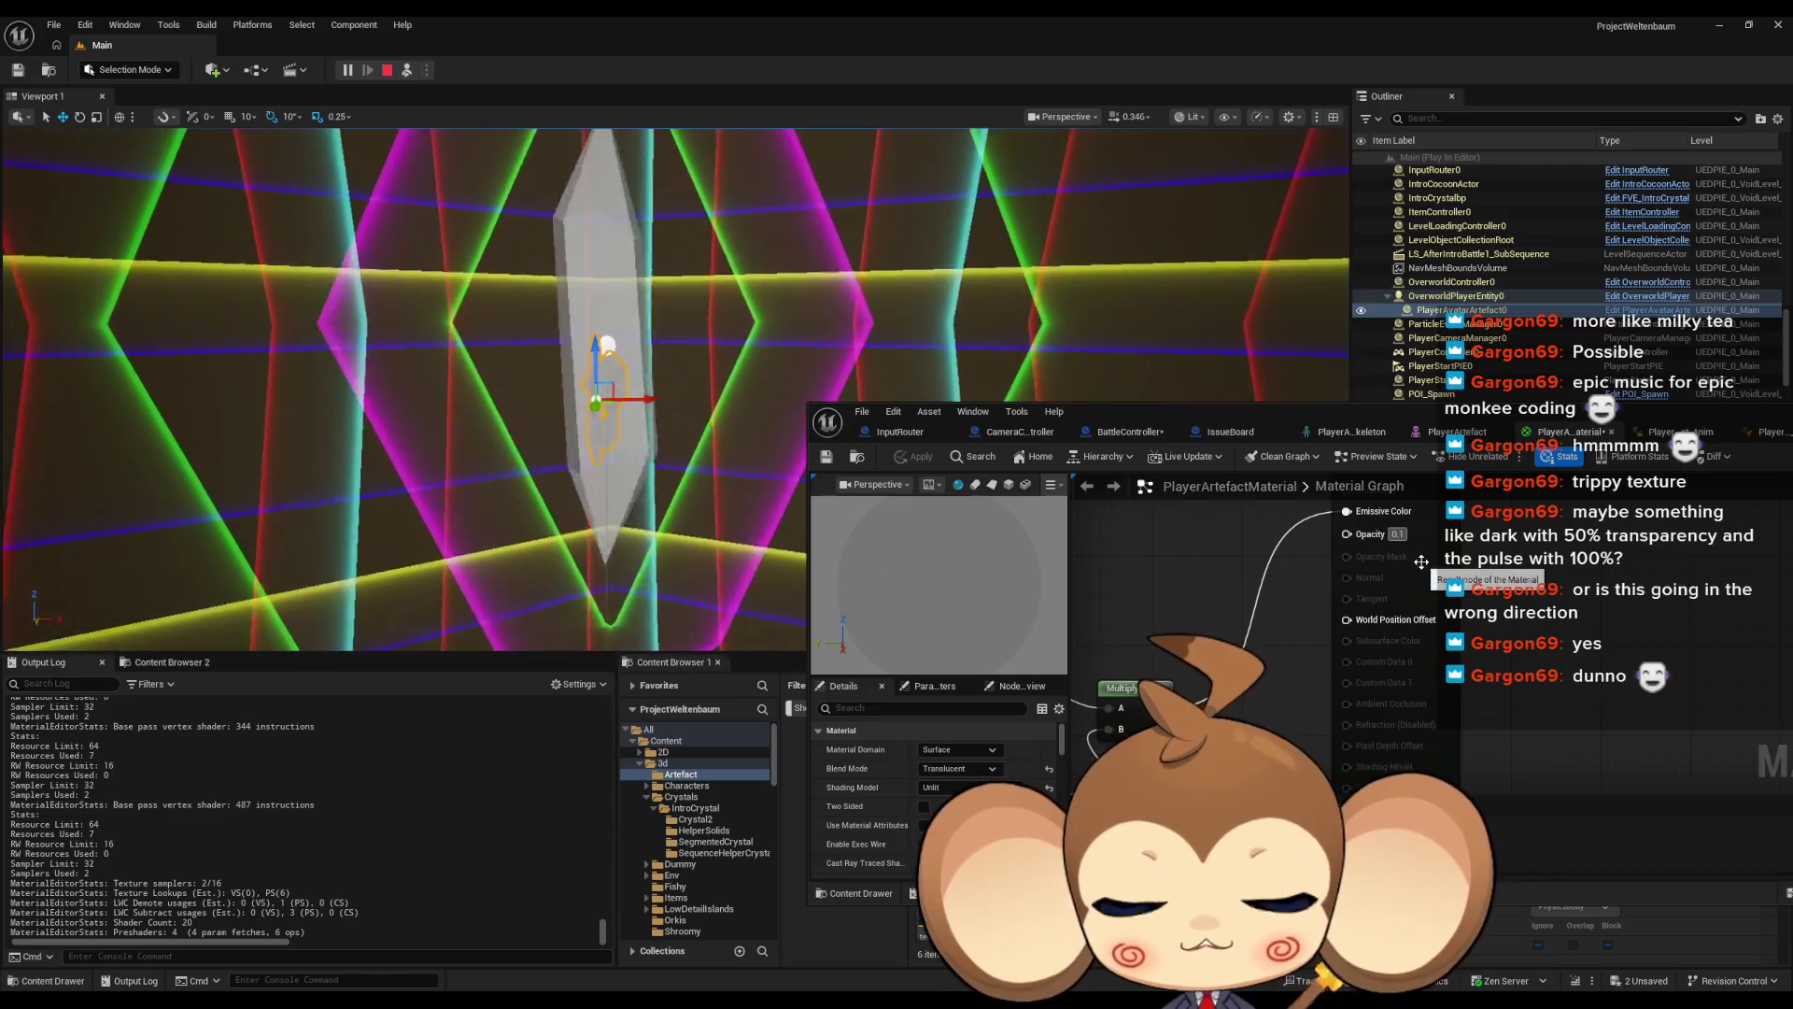
{"action": "double_click", "coordinate": [1397, 533]}
{"action": "type", "text": "0.3"}
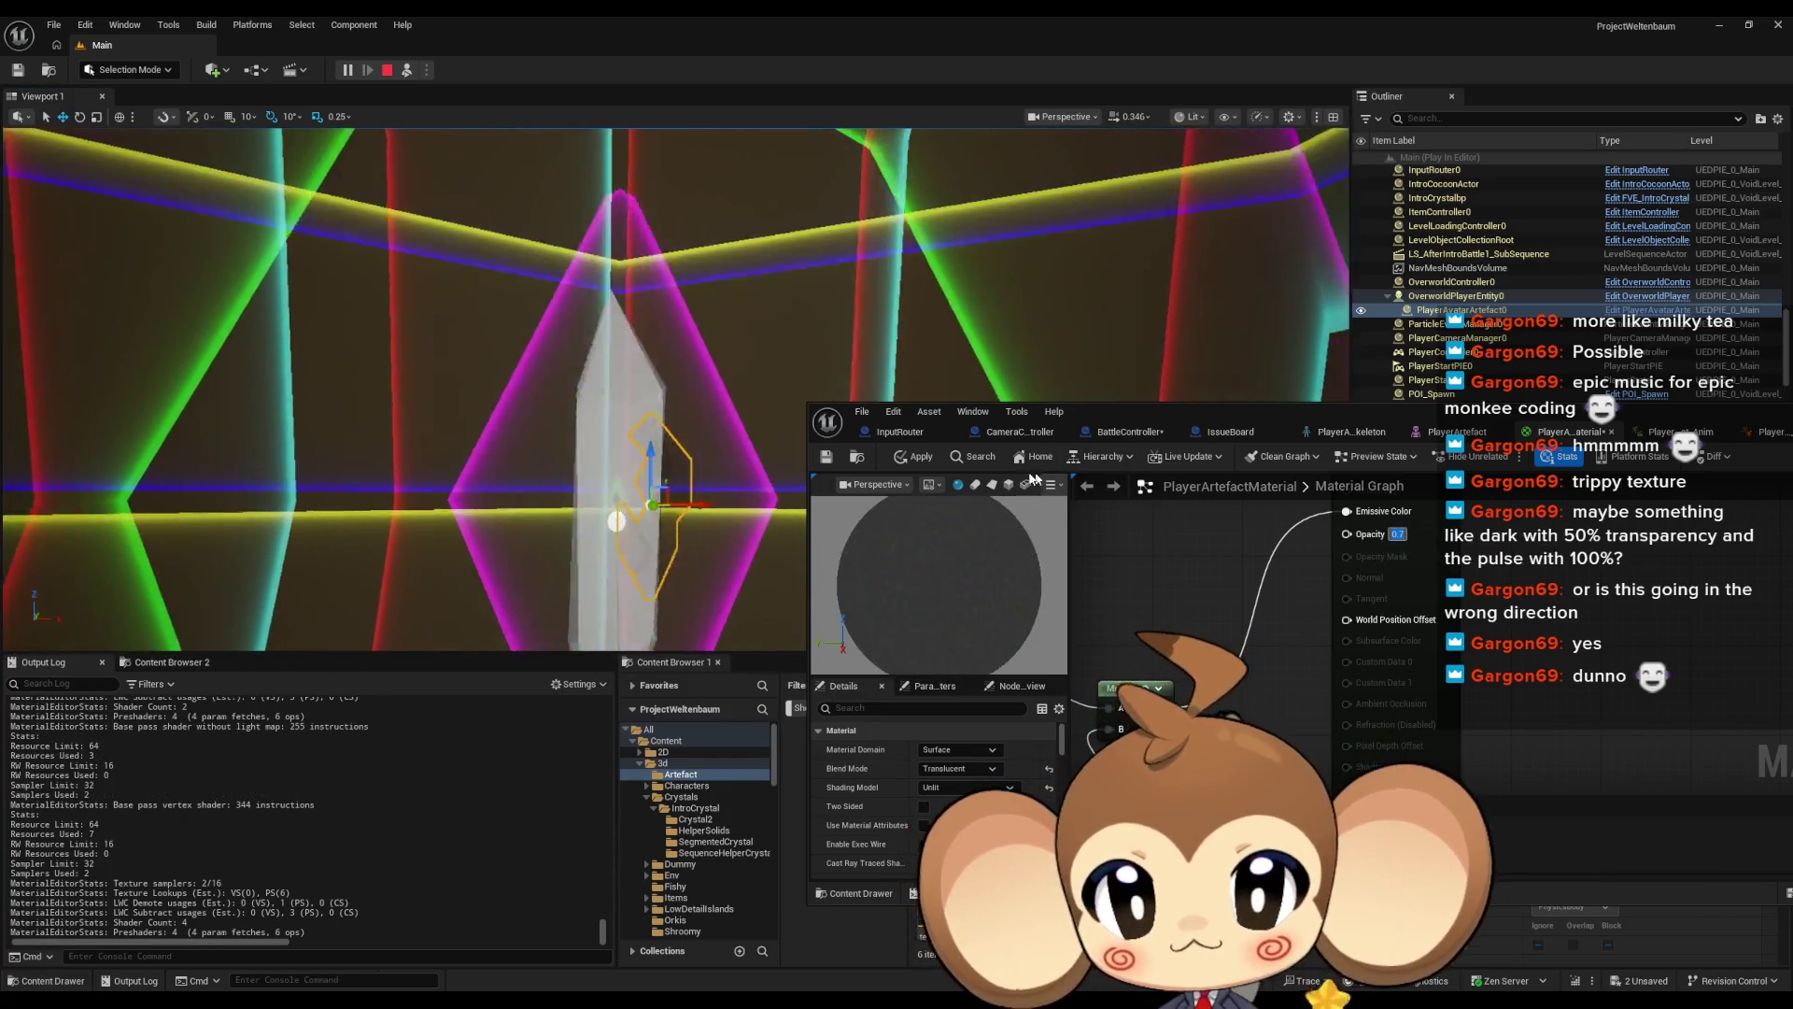
{"action": "left_click", "coordinate": [921, 460]}
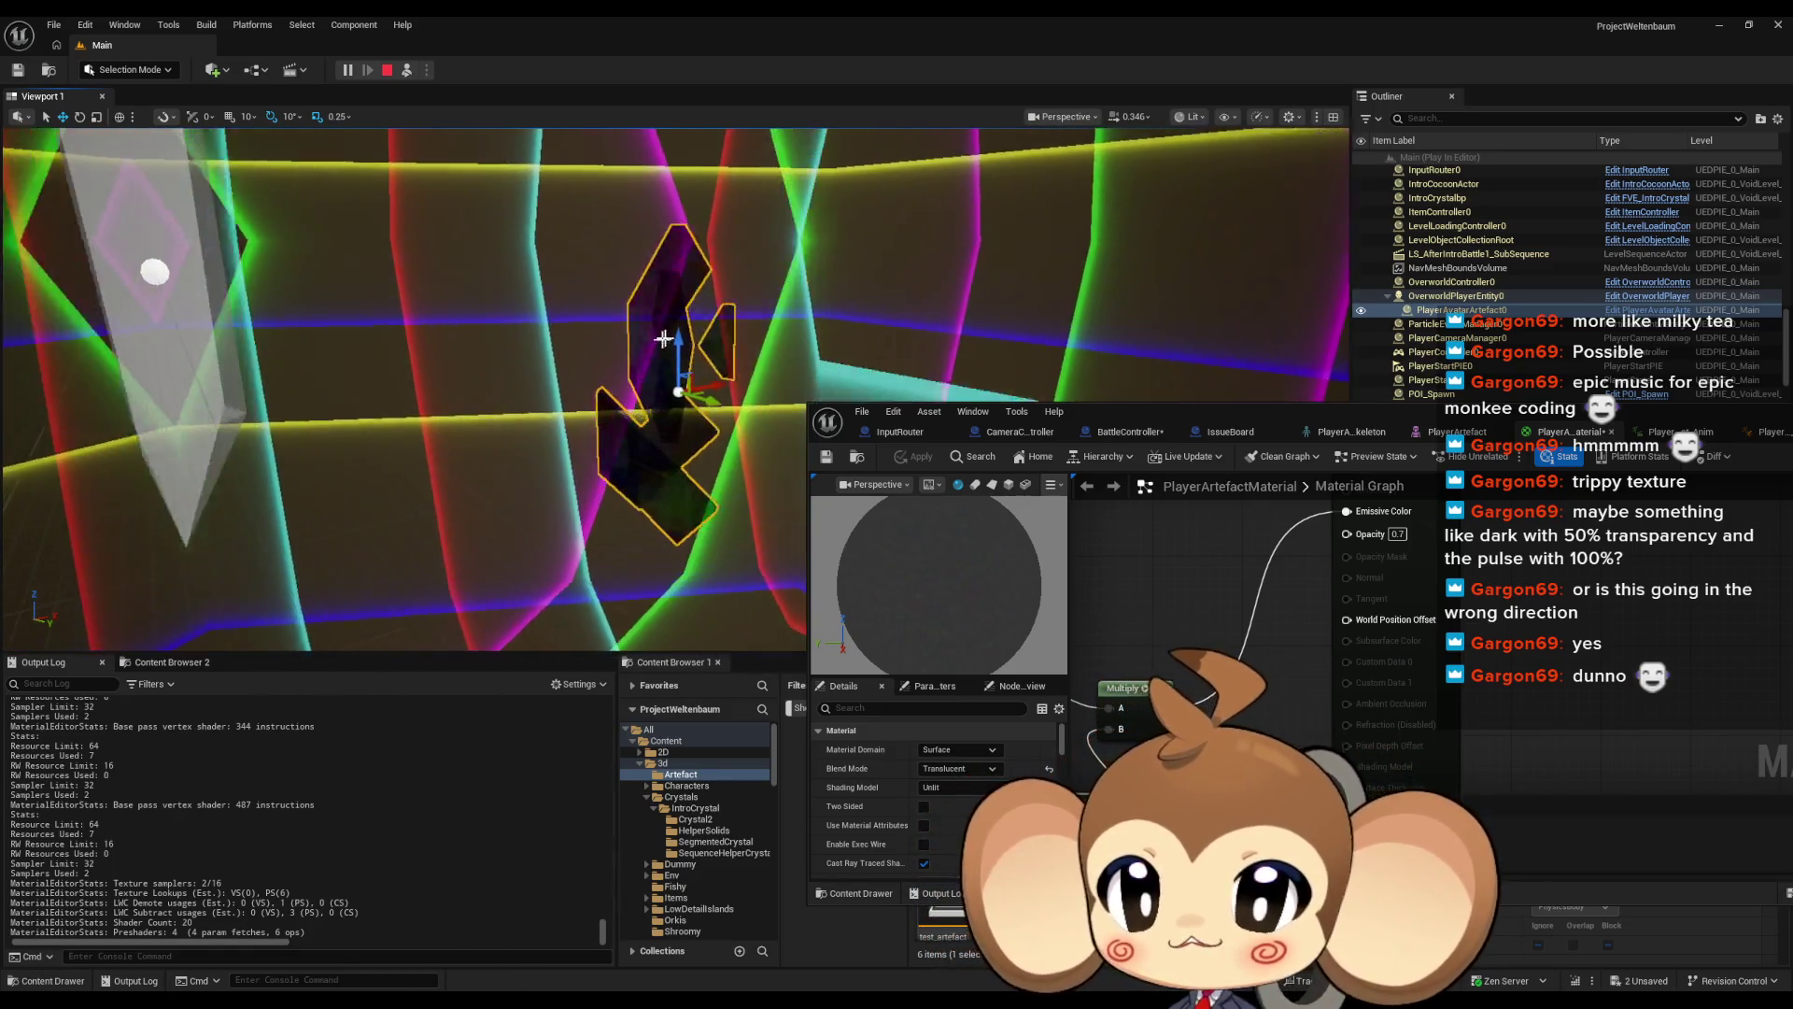
Try Opacity 1.0, then 0.9, applying each to the crystal
{"action": "left_click", "coordinate": [1398, 533]}
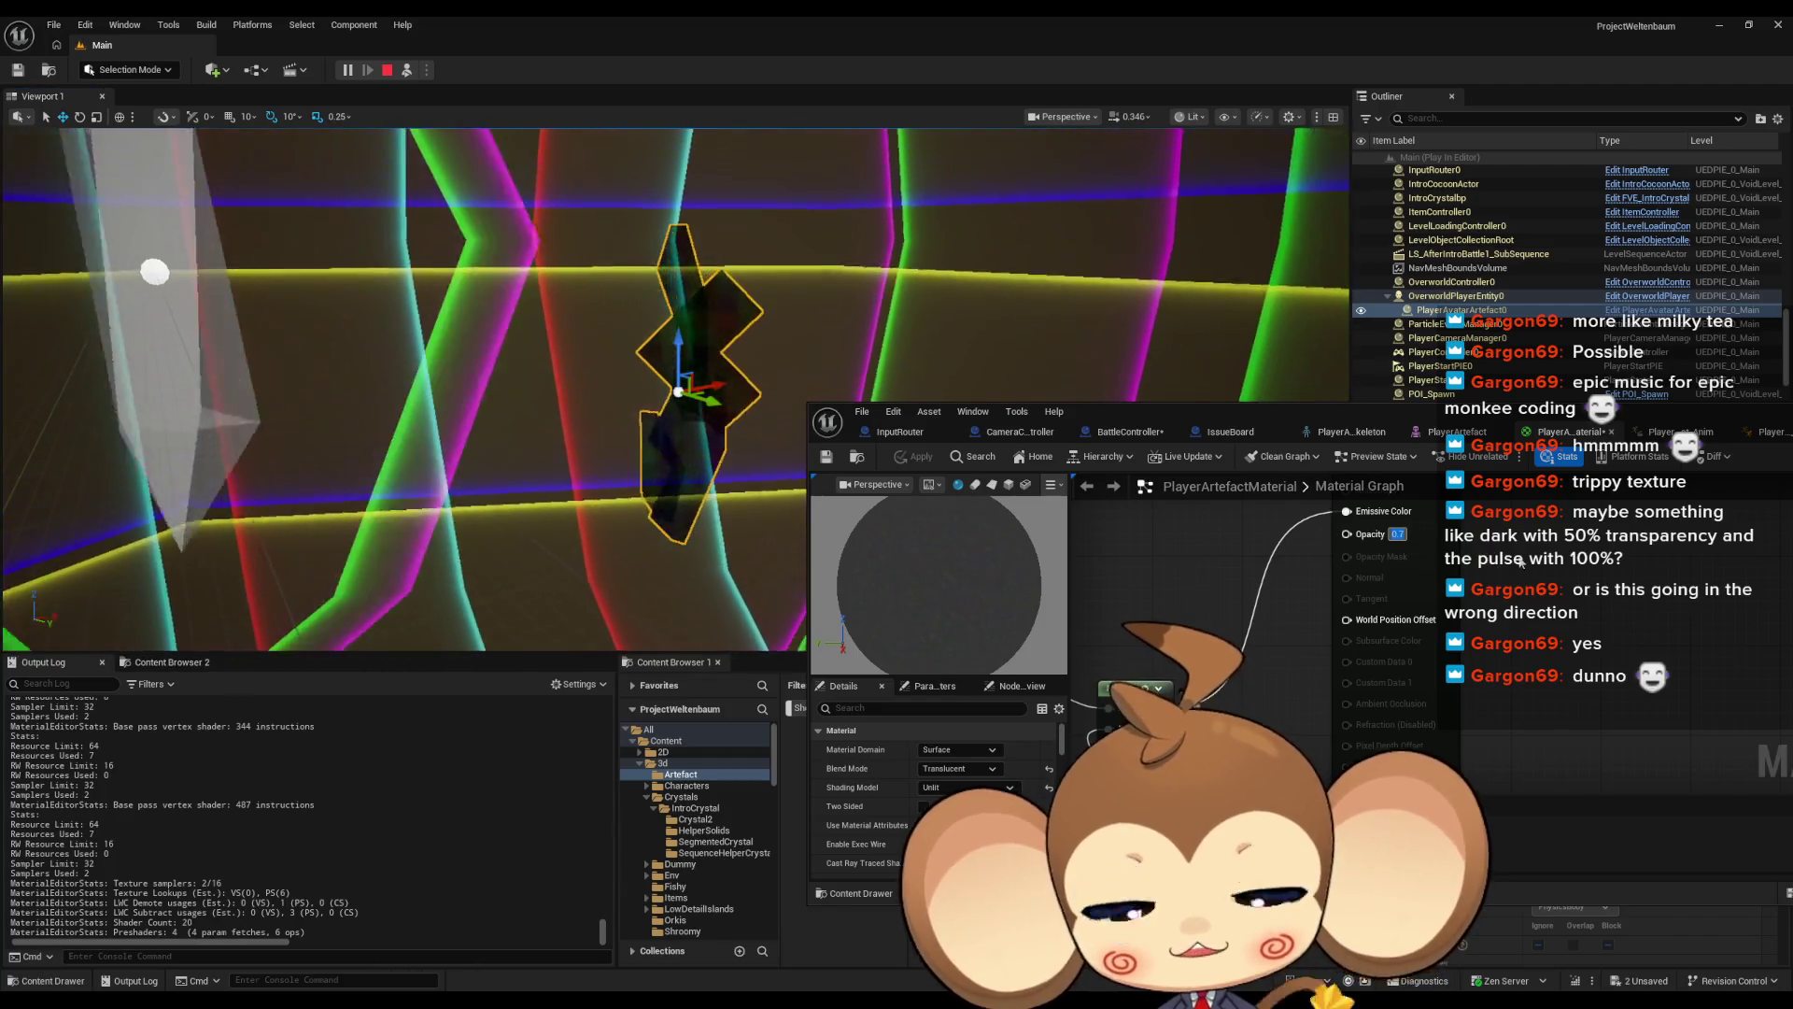
{"action": "type", "text": "1"}
{"action": "key", "text": "Return"}
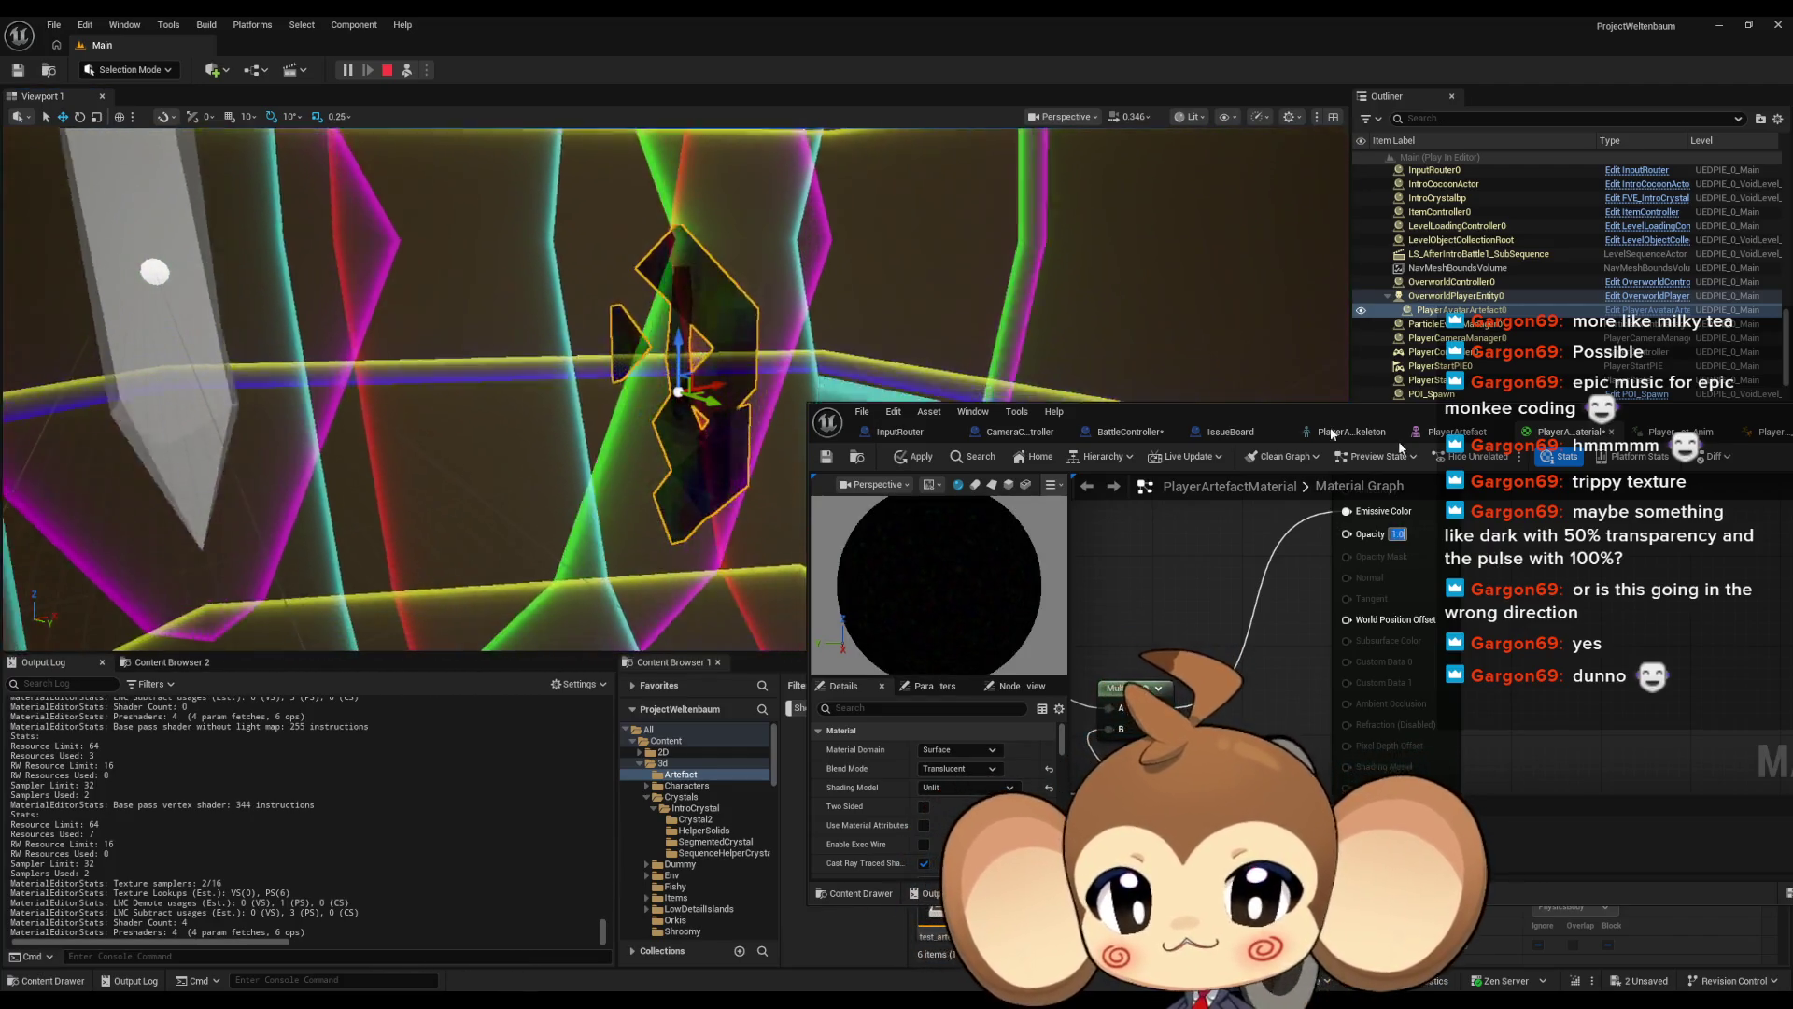
{"action": "left_click", "coordinate": [923, 457]}
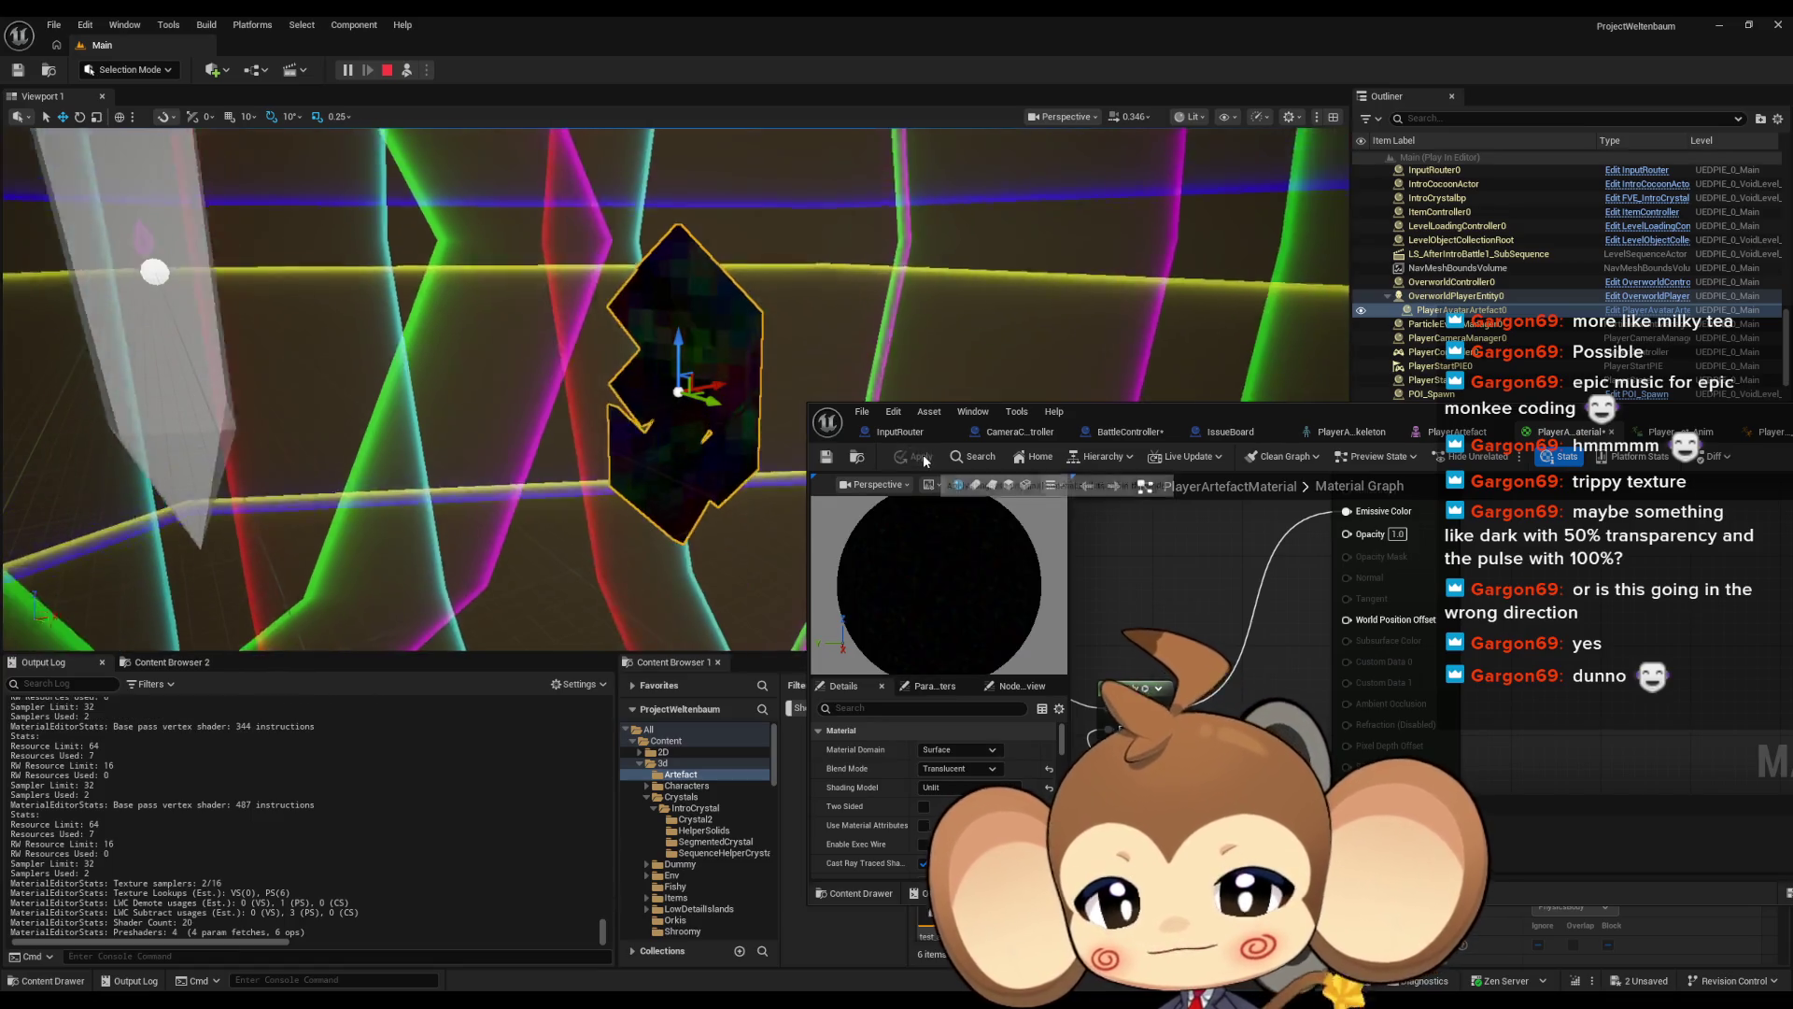
{"action": "left_click", "coordinate": [1397, 534]}
{"action": "type", "text": "0.9"}
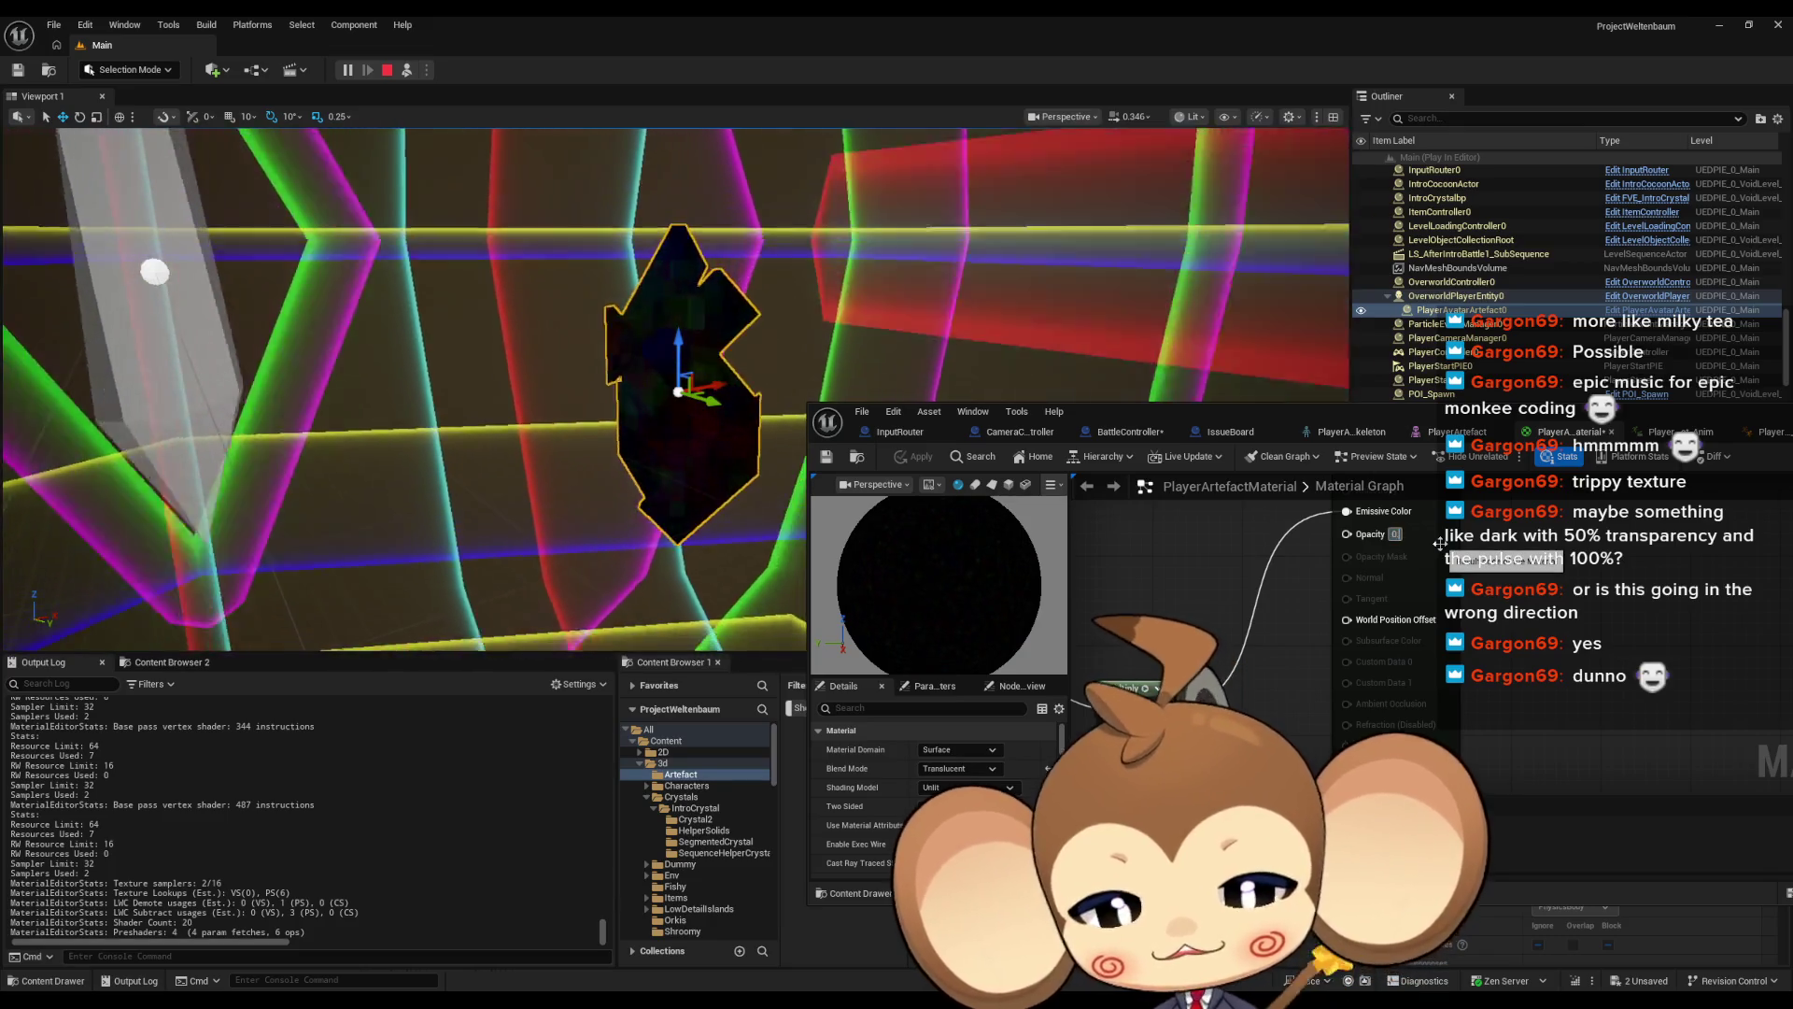
{"action": "key", "text": "Return"}
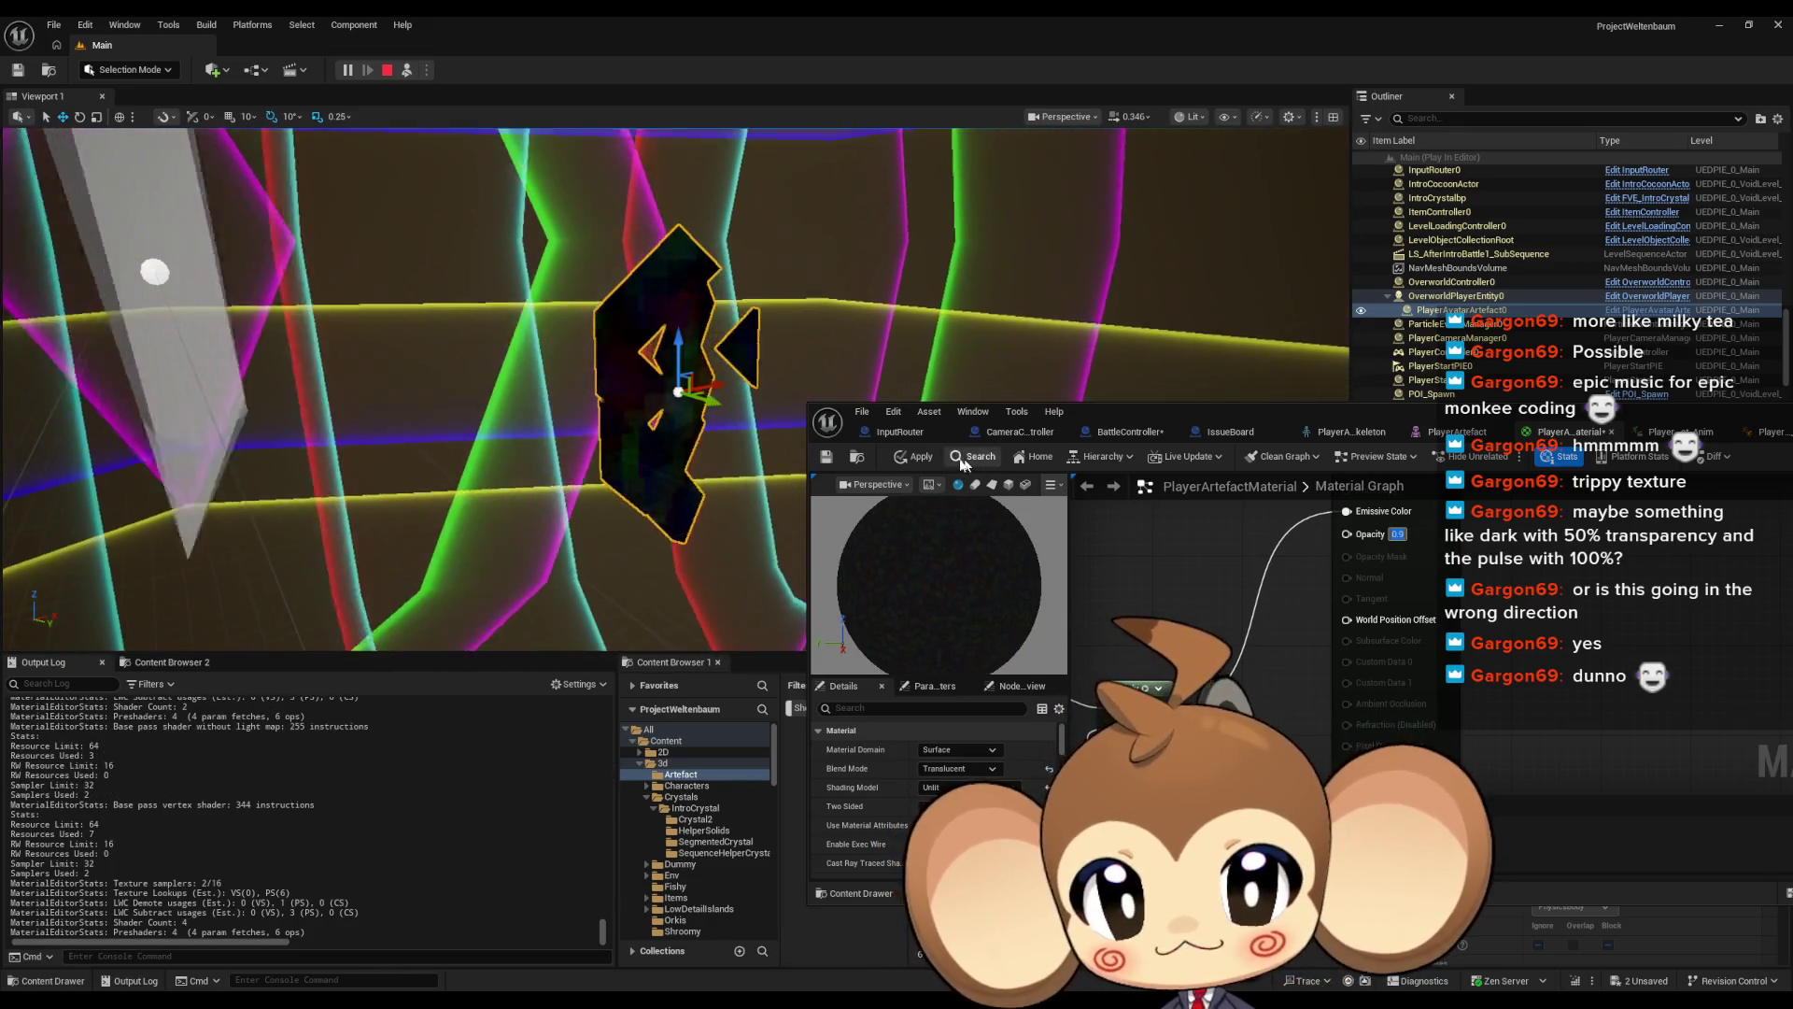
{"action": "left_click", "coordinate": [913, 459]}
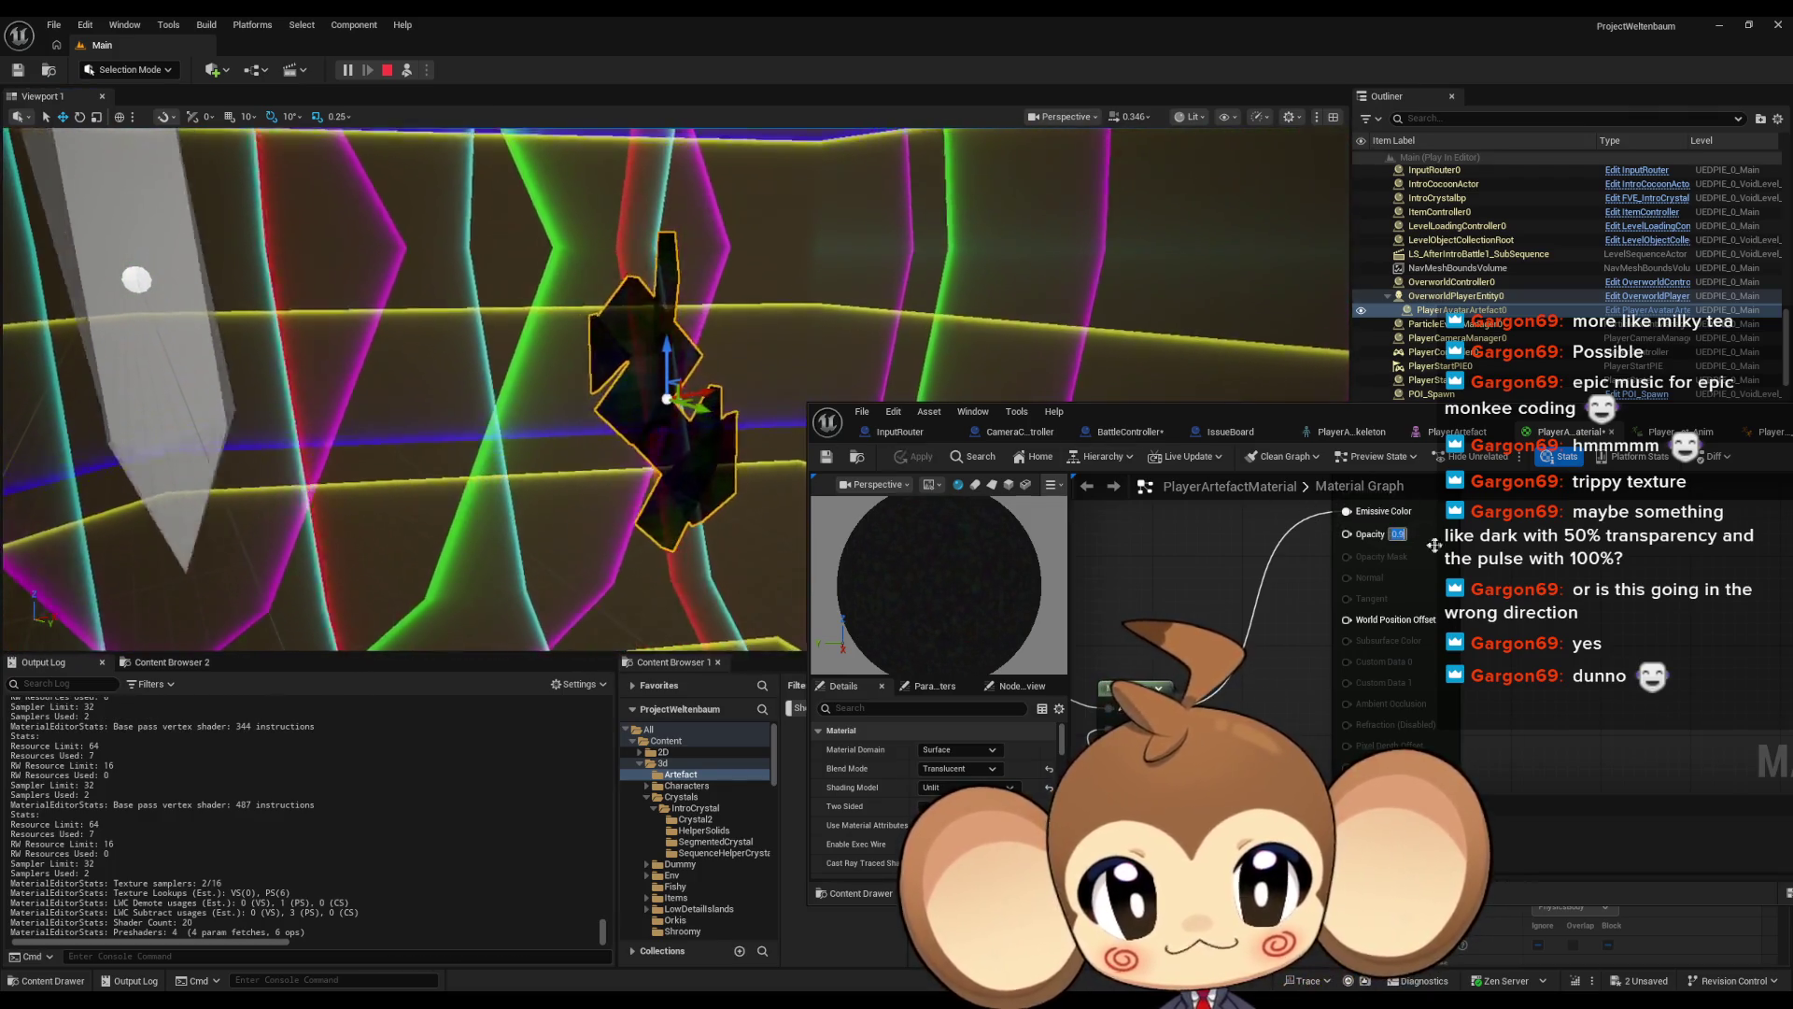
Set Opacity back to 0.7 and select the VoidFloorWall in the level
{"action": "left_click", "coordinate": [1397, 535]}
{"action": "type", "text": "0.7"}
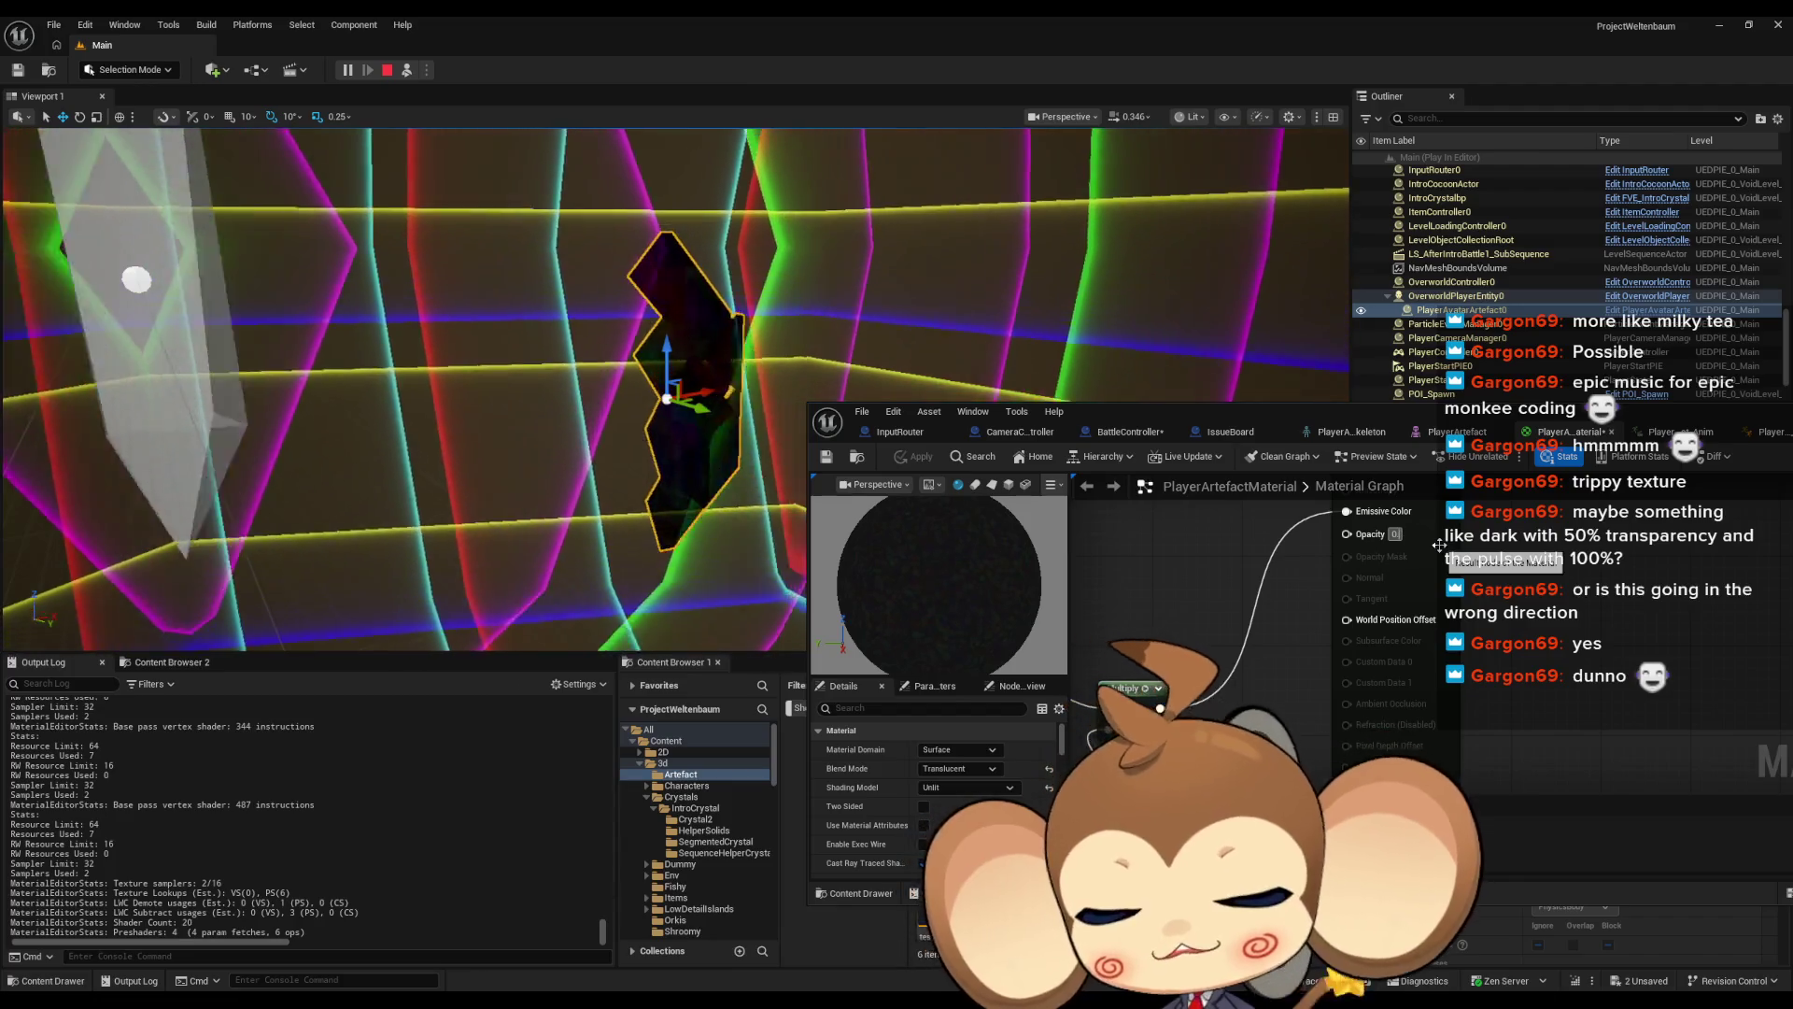
{"action": "key", "text": "Return"}
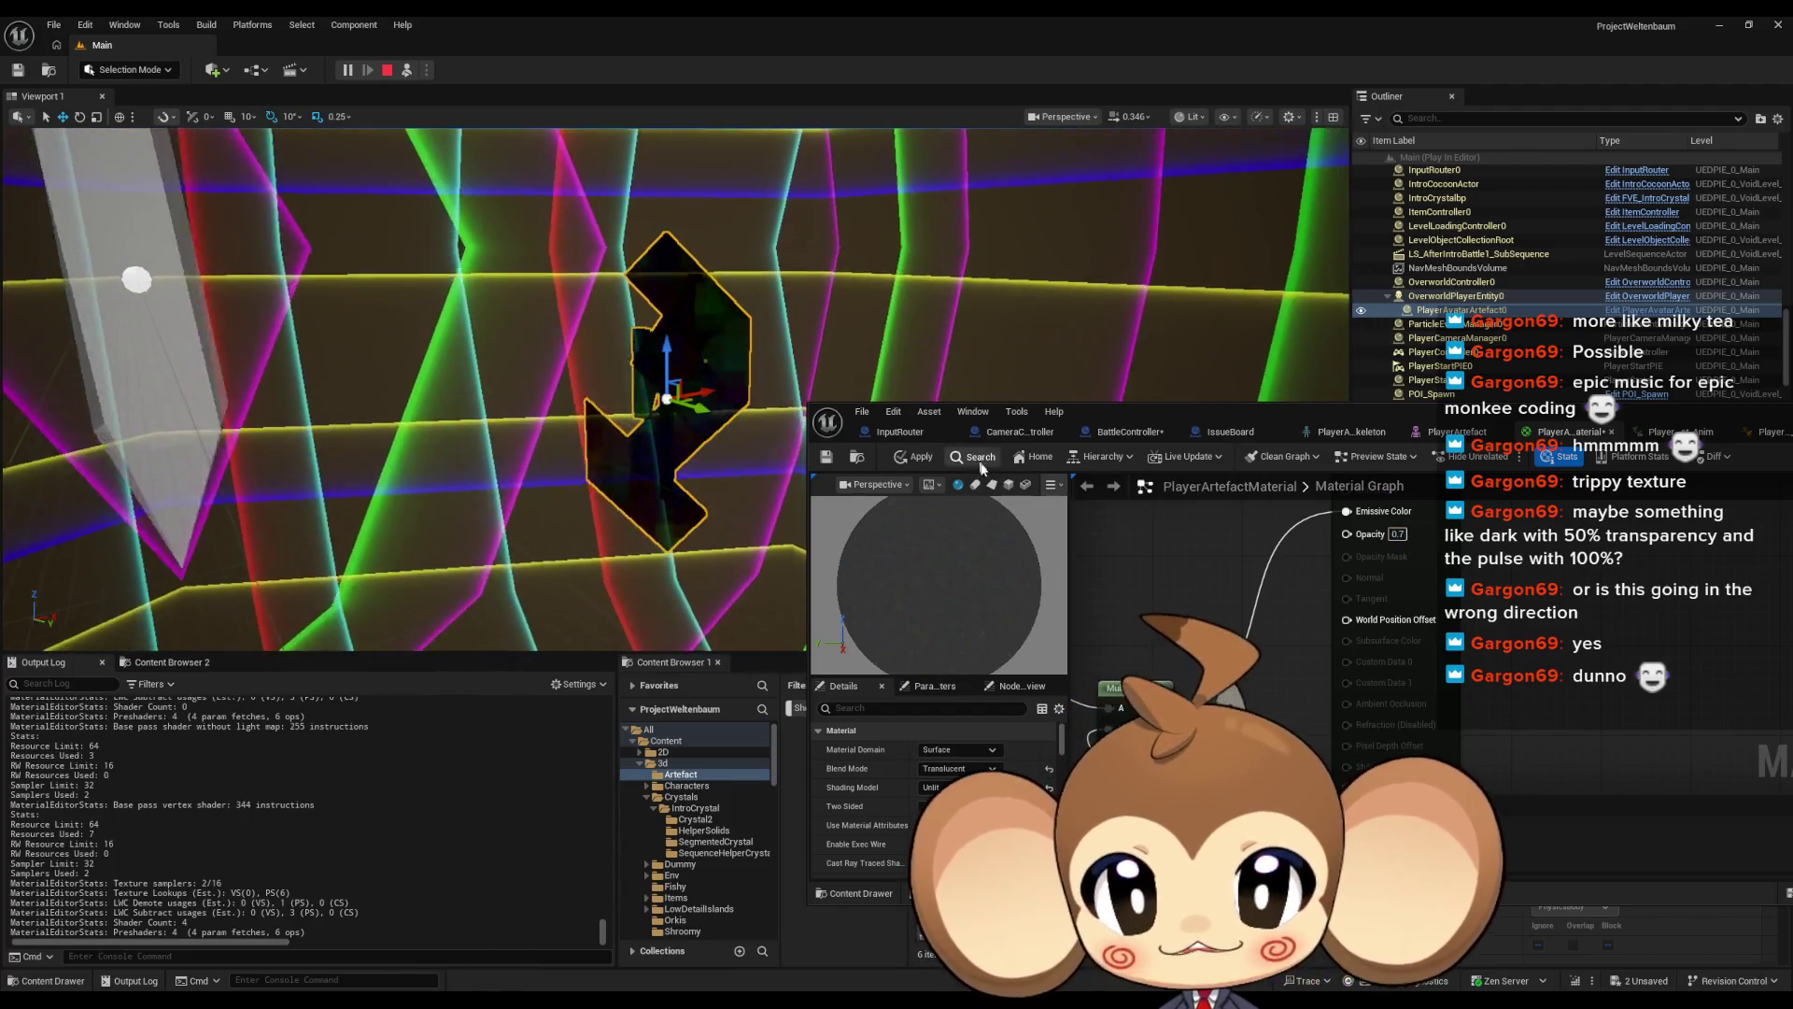
{"action": "left_click", "coordinate": [976, 278]}
Move the material editor window to the lower middle and select the IntroCocoonActor in the level
{"action": "left_click_drag", "start_coordinate": [1280, 424], "coordinate": [1280, 557]}
{"action": "mouse_move", "coordinate": [1441, 548]}
{"action": "left_mouse_down"}
{"action": "mouse_move", "coordinate": [1427, 439]}
{"action": "mouse_move", "coordinate": [1338, 173]}
{"action": "mouse_move", "coordinate": [1444, 68]}
{"action": "left_mouse_up"}
{"action": "scroll", "coordinate": [1601, 761], "scroll_direction": "up", "scroll_amount": 10}
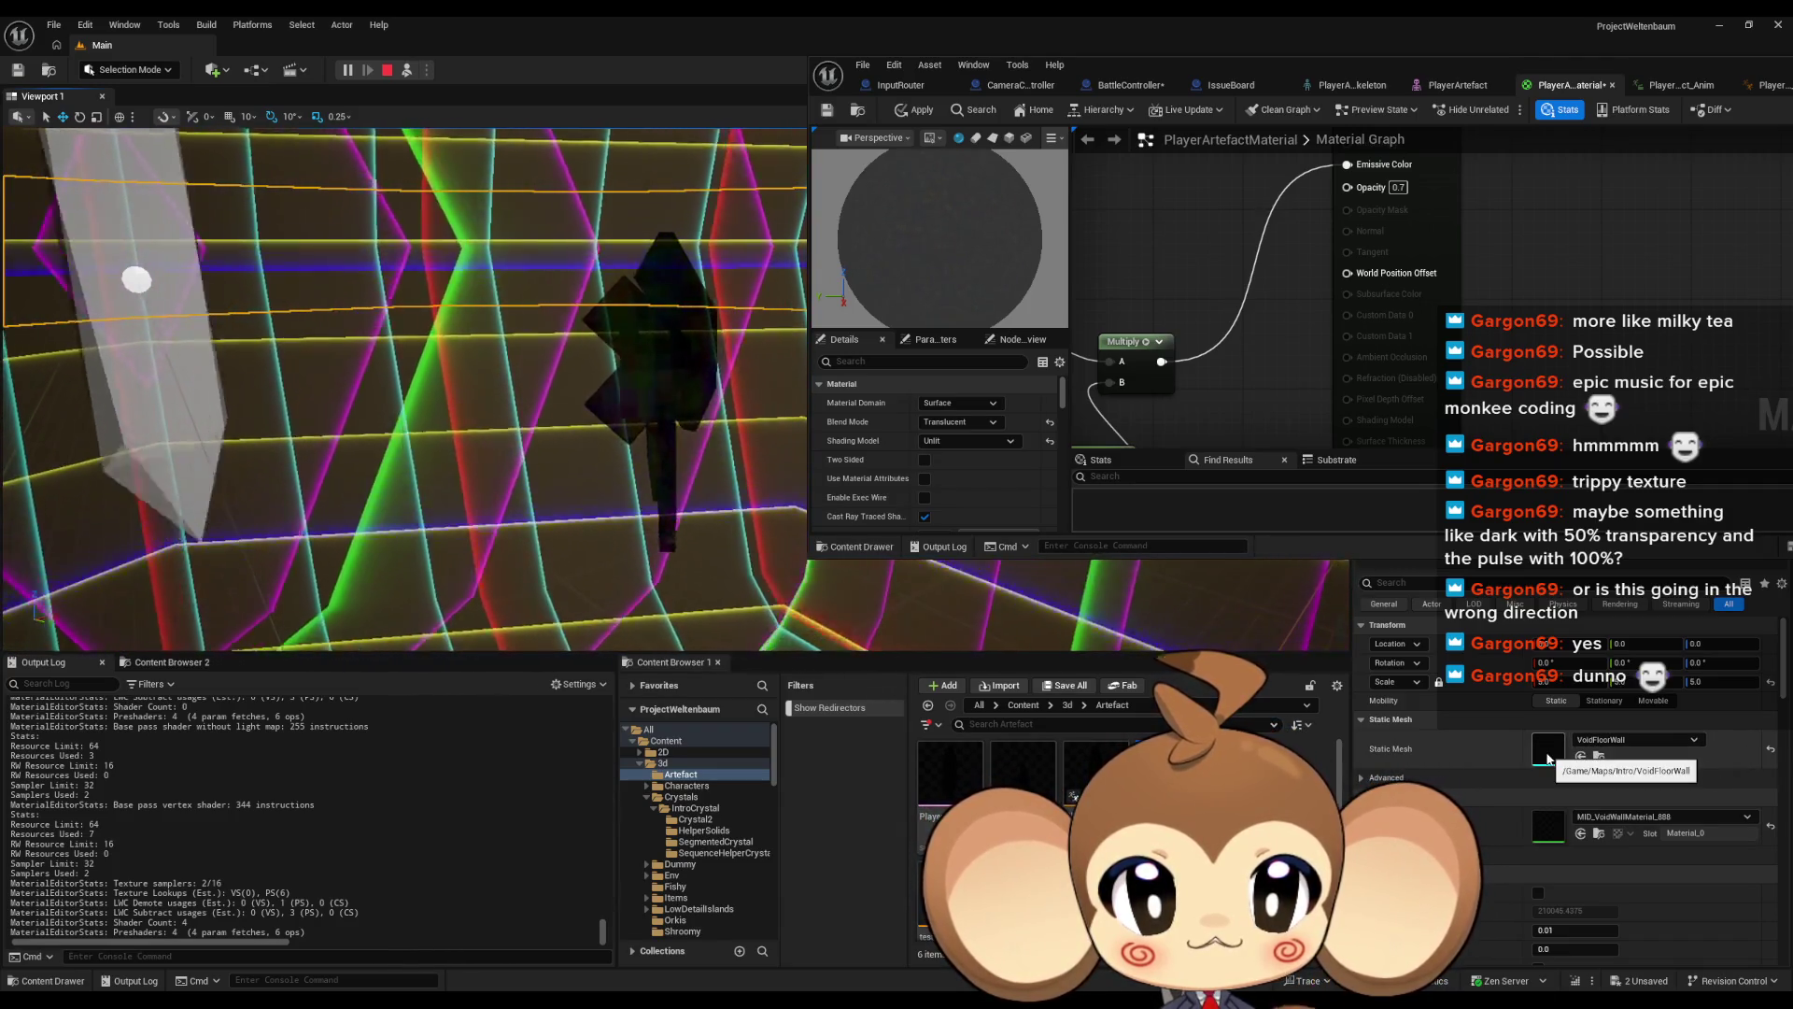
{"action": "mouse_move", "coordinate": [1154, 62]}
{"action": "left_mouse_down"}
{"action": "mouse_move", "coordinate": [1197, 385]}
{"action": "mouse_move", "coordinate": [1191, 620]}
{"action": "left_mouse_up"}
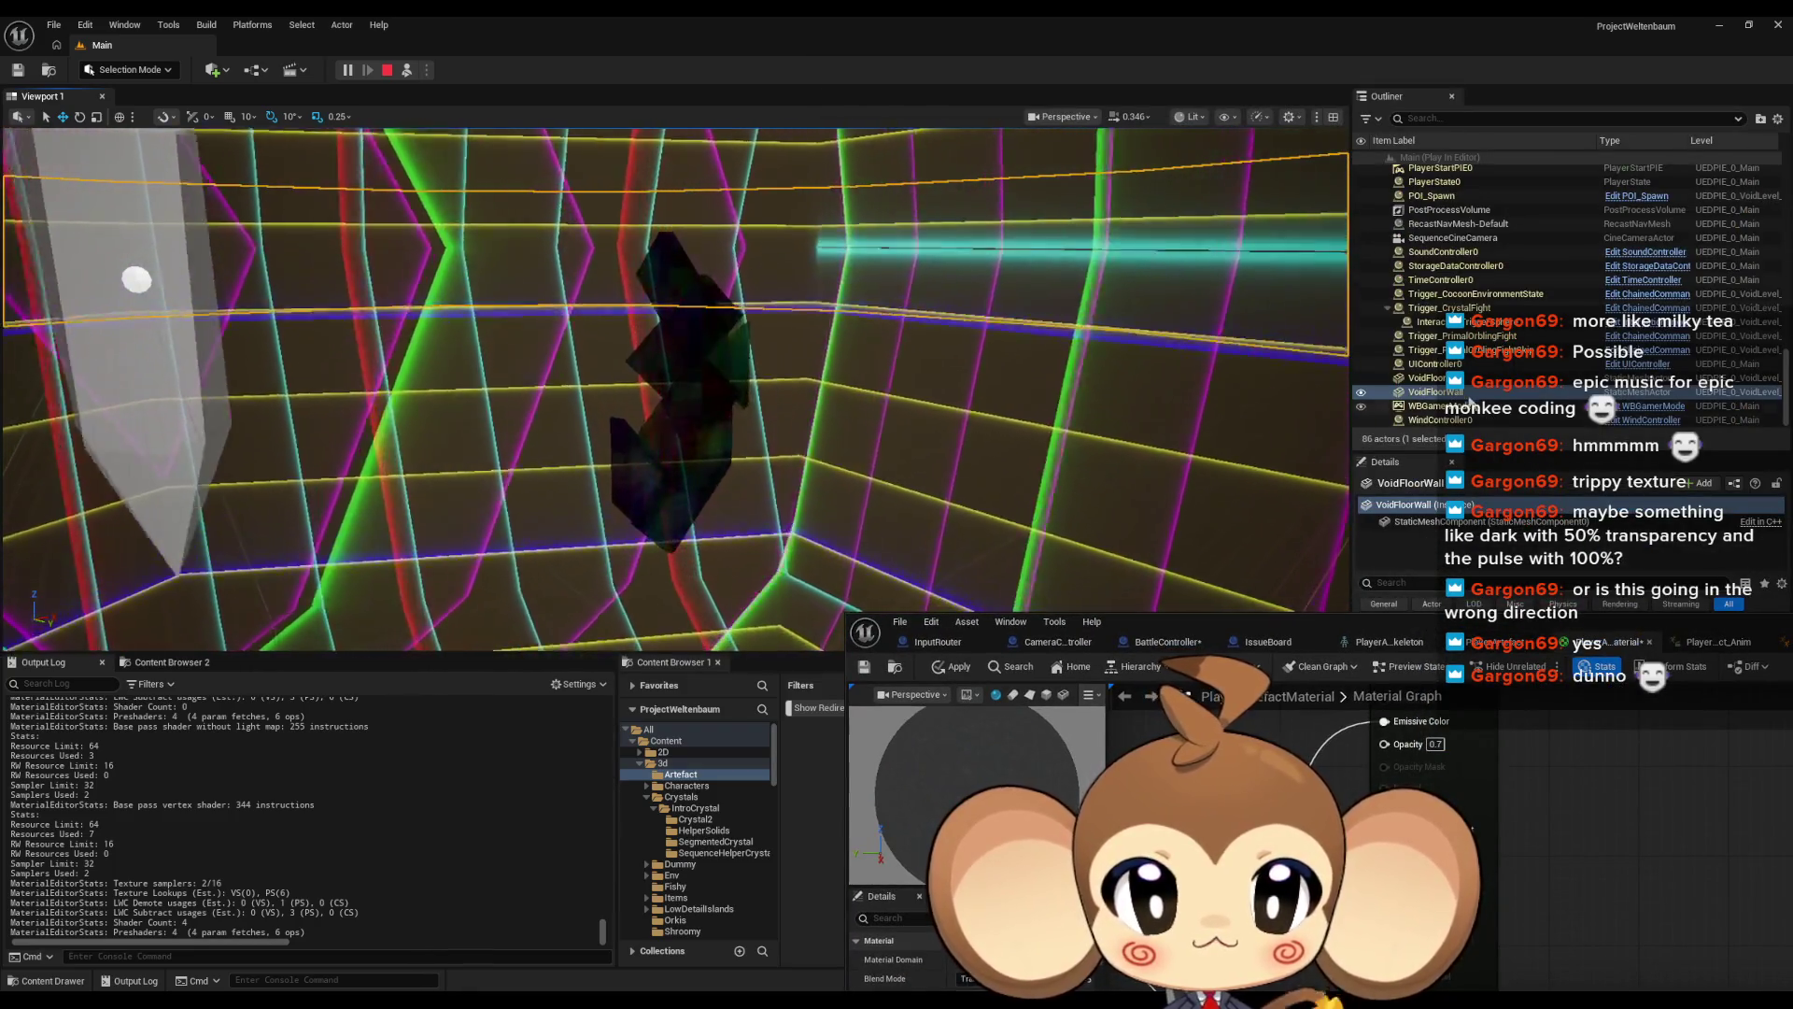
{"action": "left_click", "coordinate": [1029, 514]}
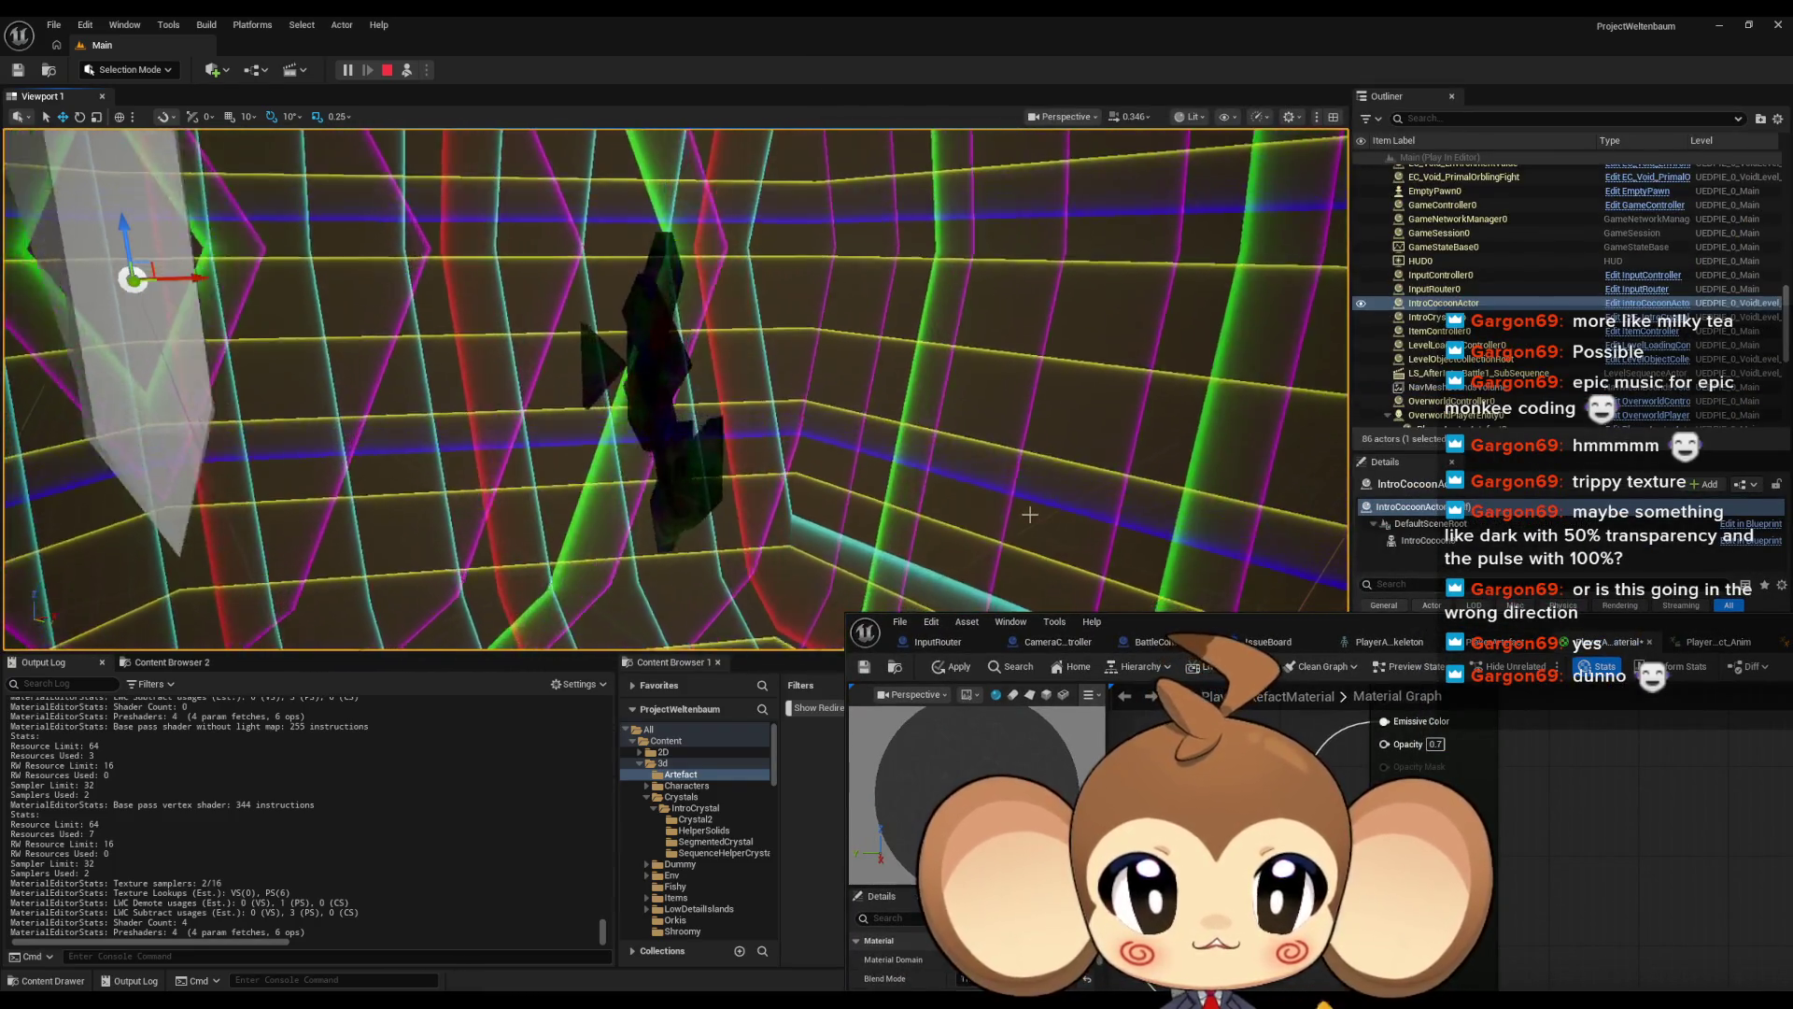
{"action": "mouse_move", "coordinate": [1307, 621]}
{"action": "left_mouse_down"}
{"action": "mouse_move", "coordinate": [1276, 248]}
{"action": "mouse_move", "coordinate": [1238, 600]}
{"action": "left_mouse_up"}
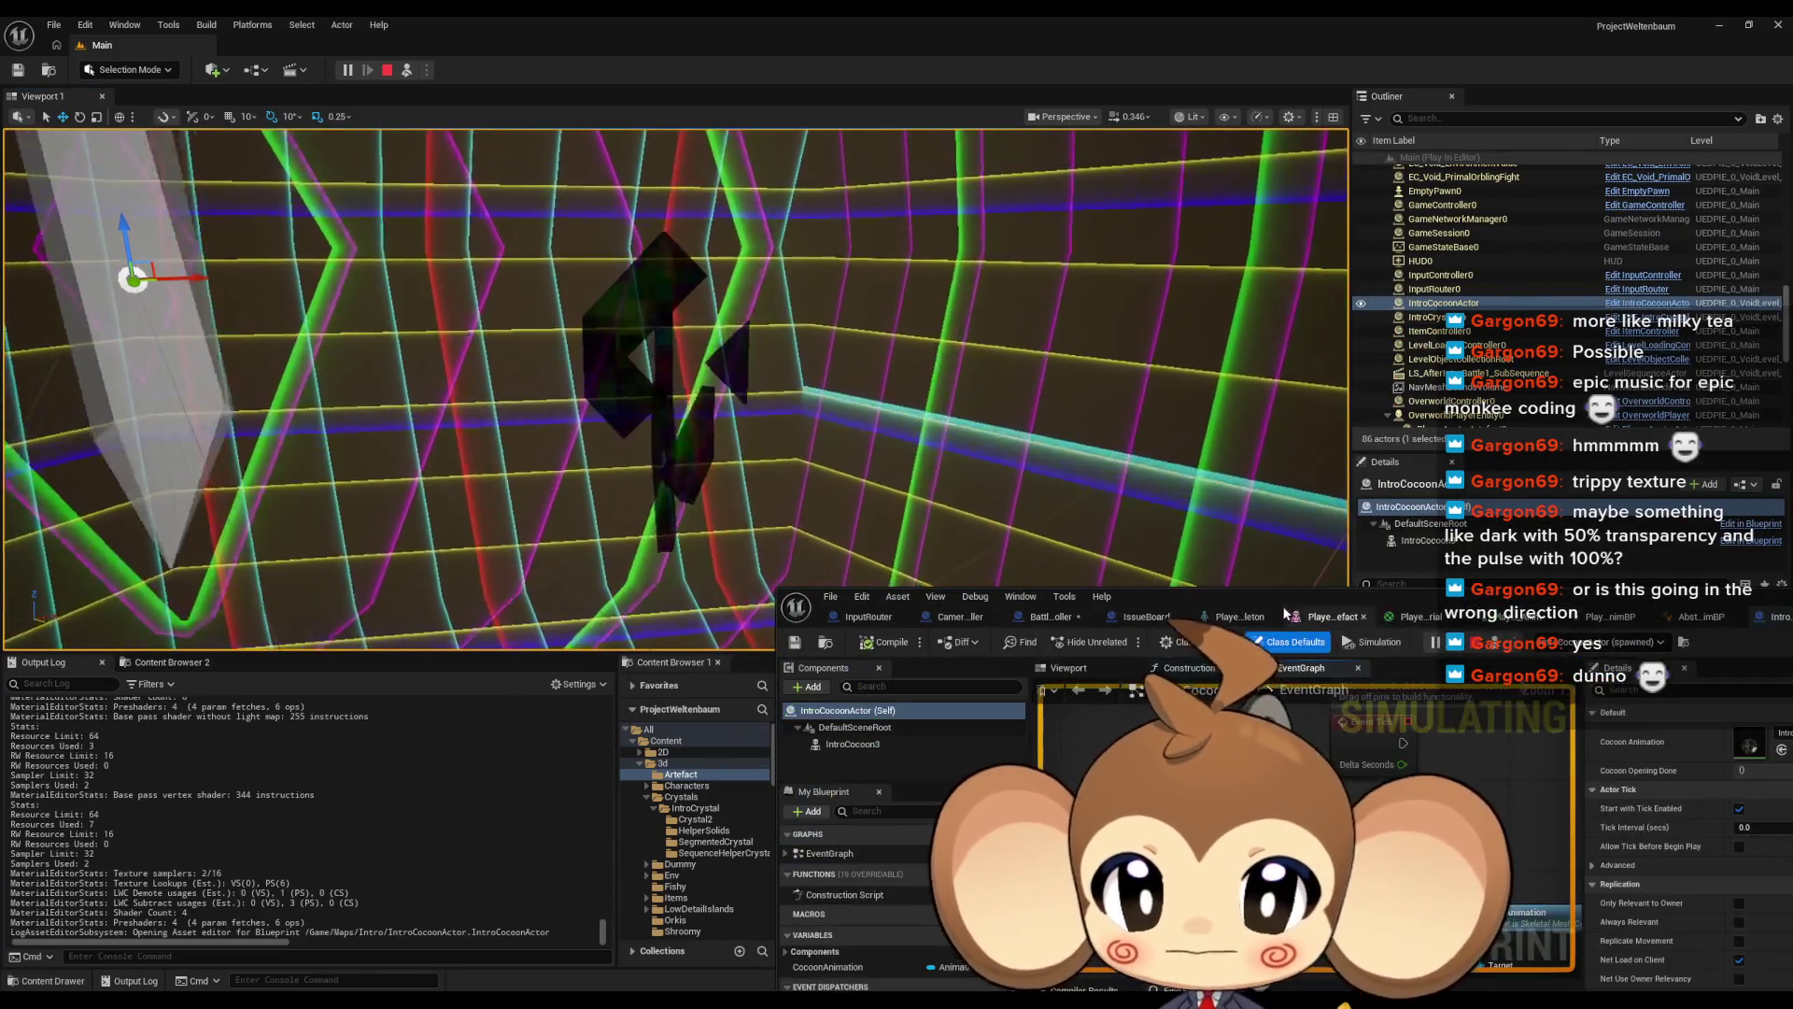
Stop the running game and start a new play session
{"action": "scroll", "coordinate": [1382, 654], "scroll_direction": "up", "scroll_amount": 5}
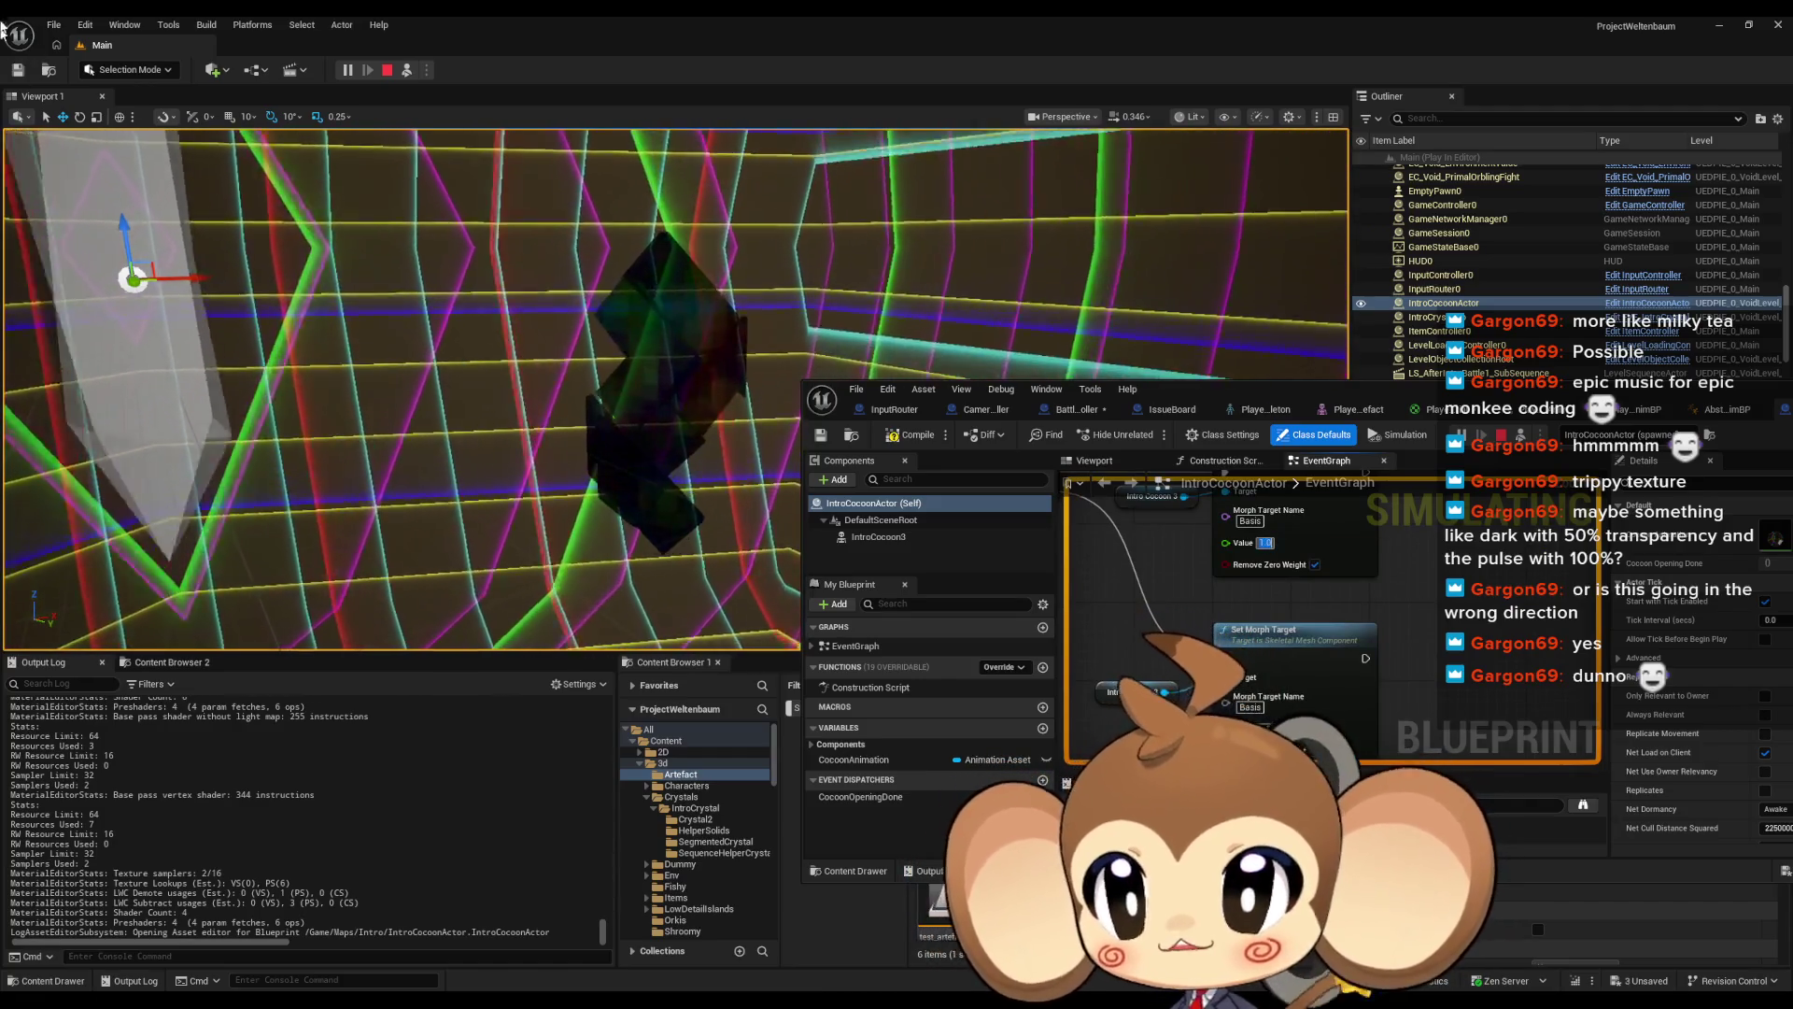
{"action": "left_click", "coordinate": [388, 70]}
{"action": "left_click", "coordinate": [347, 70]}
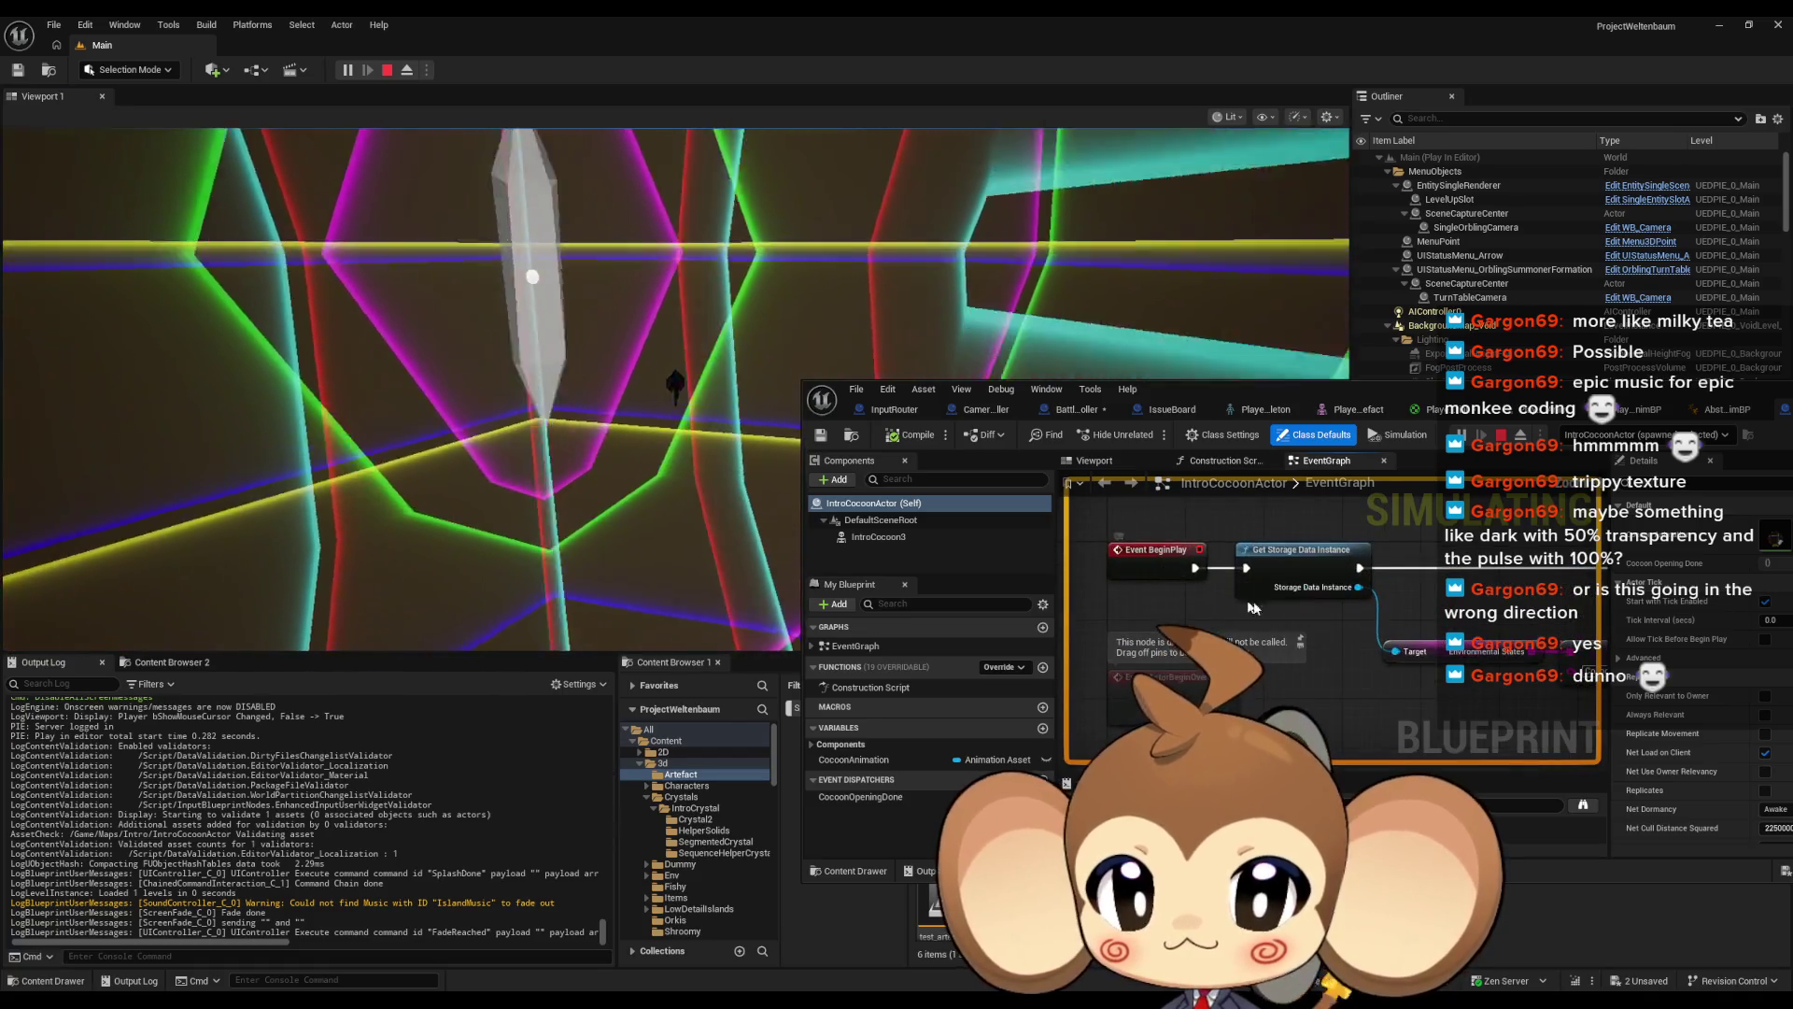
Set the Value of both Set Morph Target nodes to 0.0
{"action": "mouse_move", "coordinate": [1253, 608]}
{"action": "left_mouse_down"}
{"action": "mouse_move", "coordinate": [1147, 590]}
{"action": "mouse_move", "coordinate": [1205, 671]}
{"action": "mouse_move", "coordinate": [1167, 717]}
{"action": "left_mouse_up"}
{"action": "type", "text": "0"}
{"action": "left_click_drag", "start_coordinate": [1397, 728], "coordinate": [1422, 663]}
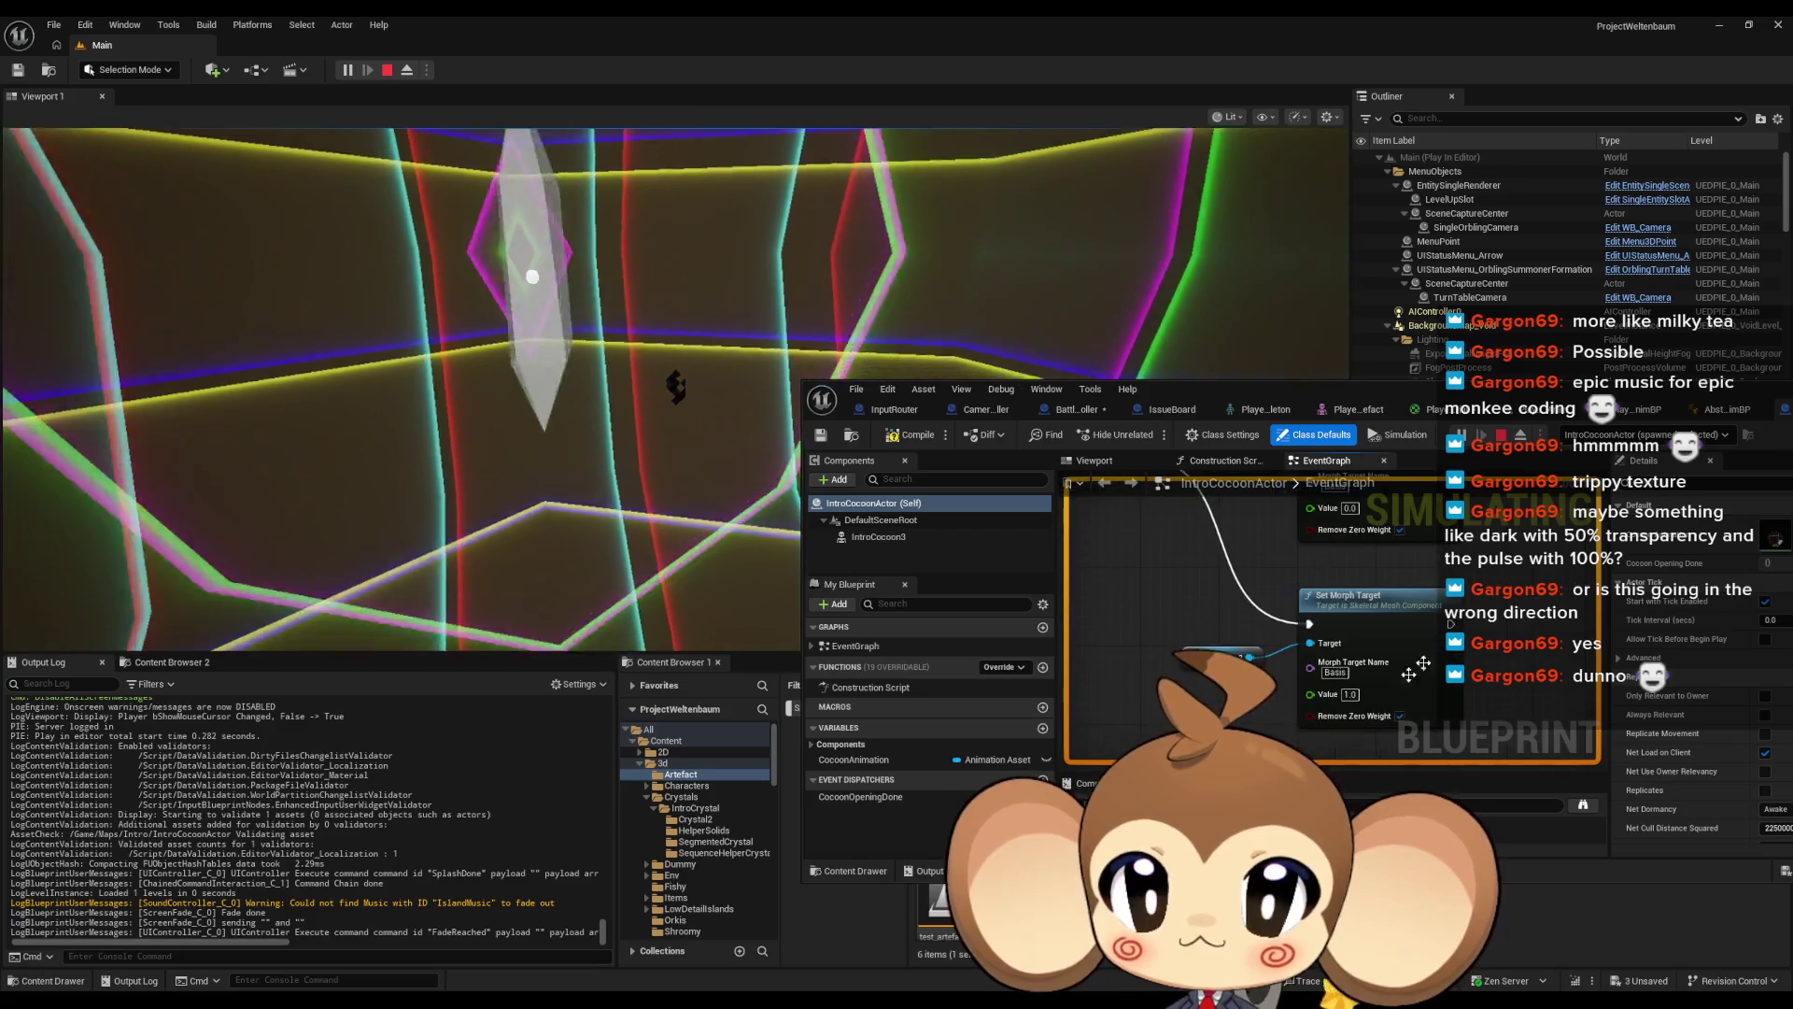
{"action": "left_click", "coordinate": [1349, 693]}
{"action": "type", "text": "0"}
{"action": "key", "text": "Return"}
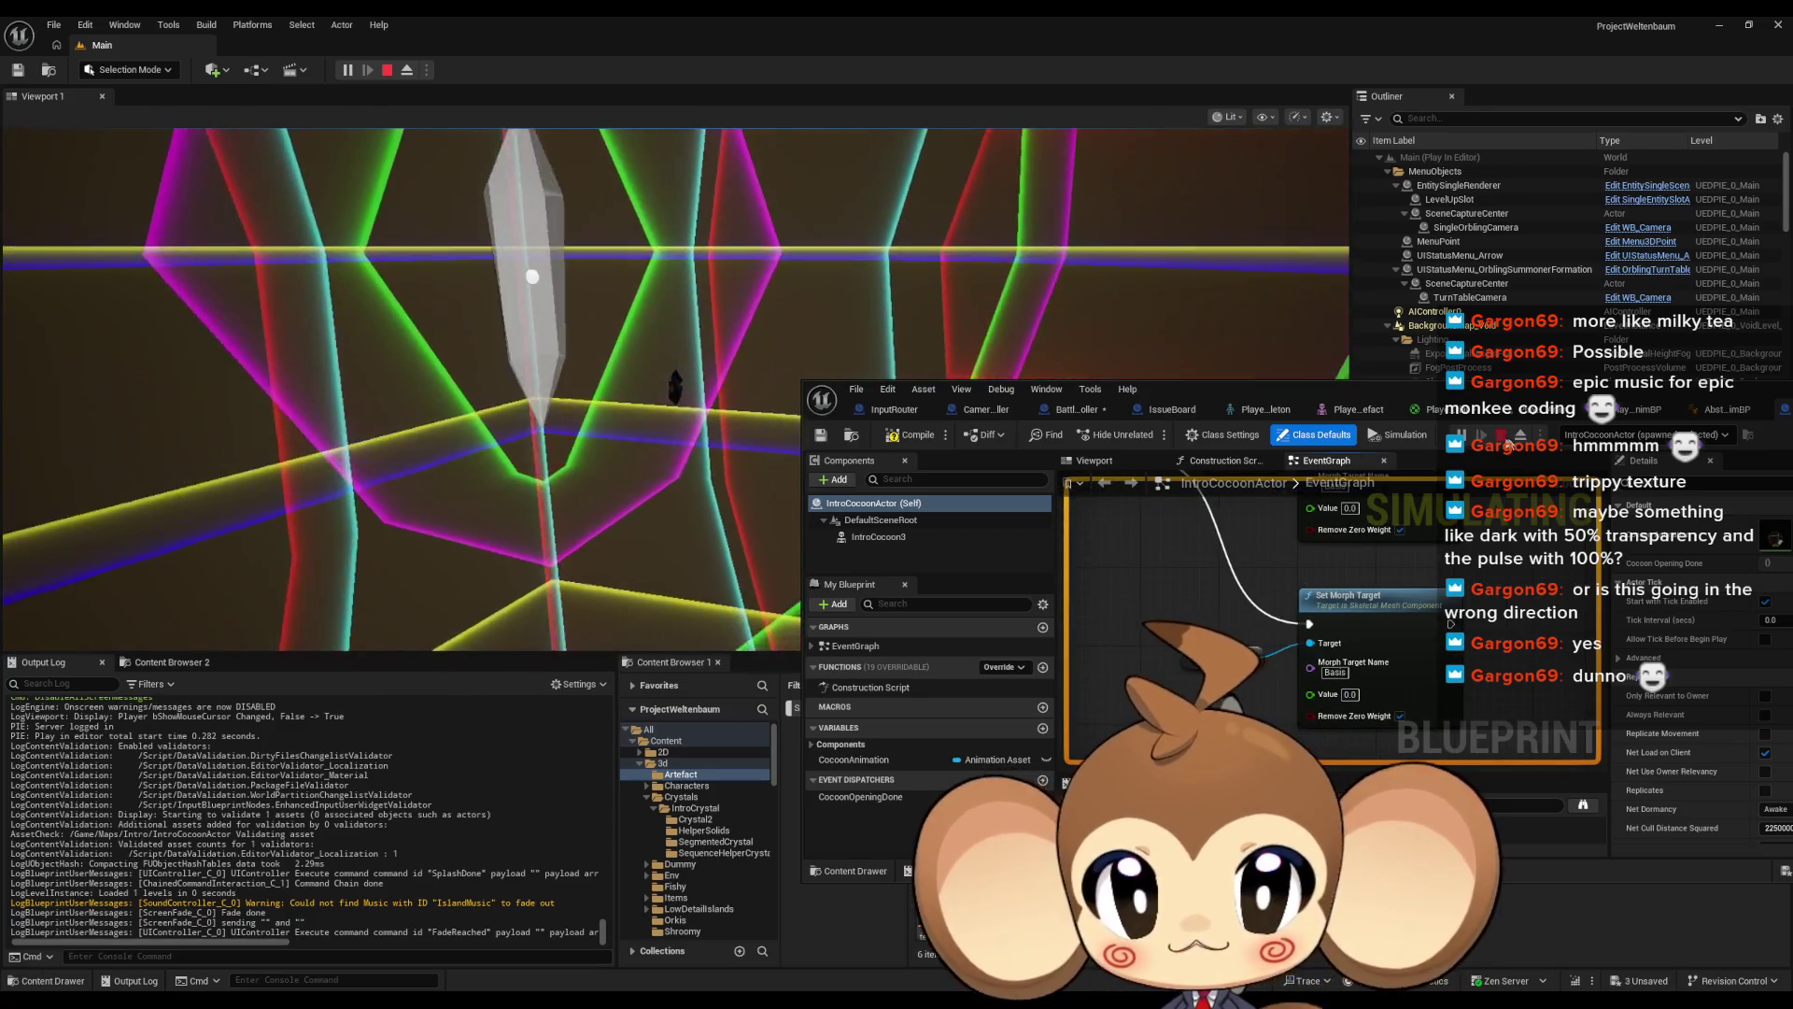
Stop and replay the game with Alt+P, then lower the Blueprint editor window
{"action": "key", "text": "Escape"}
{"action": "key", "text": "alt+p"}
{"action": "left_click_drag", "start_coordinate": [1214, 388], "coordinate": [1204, 469]}
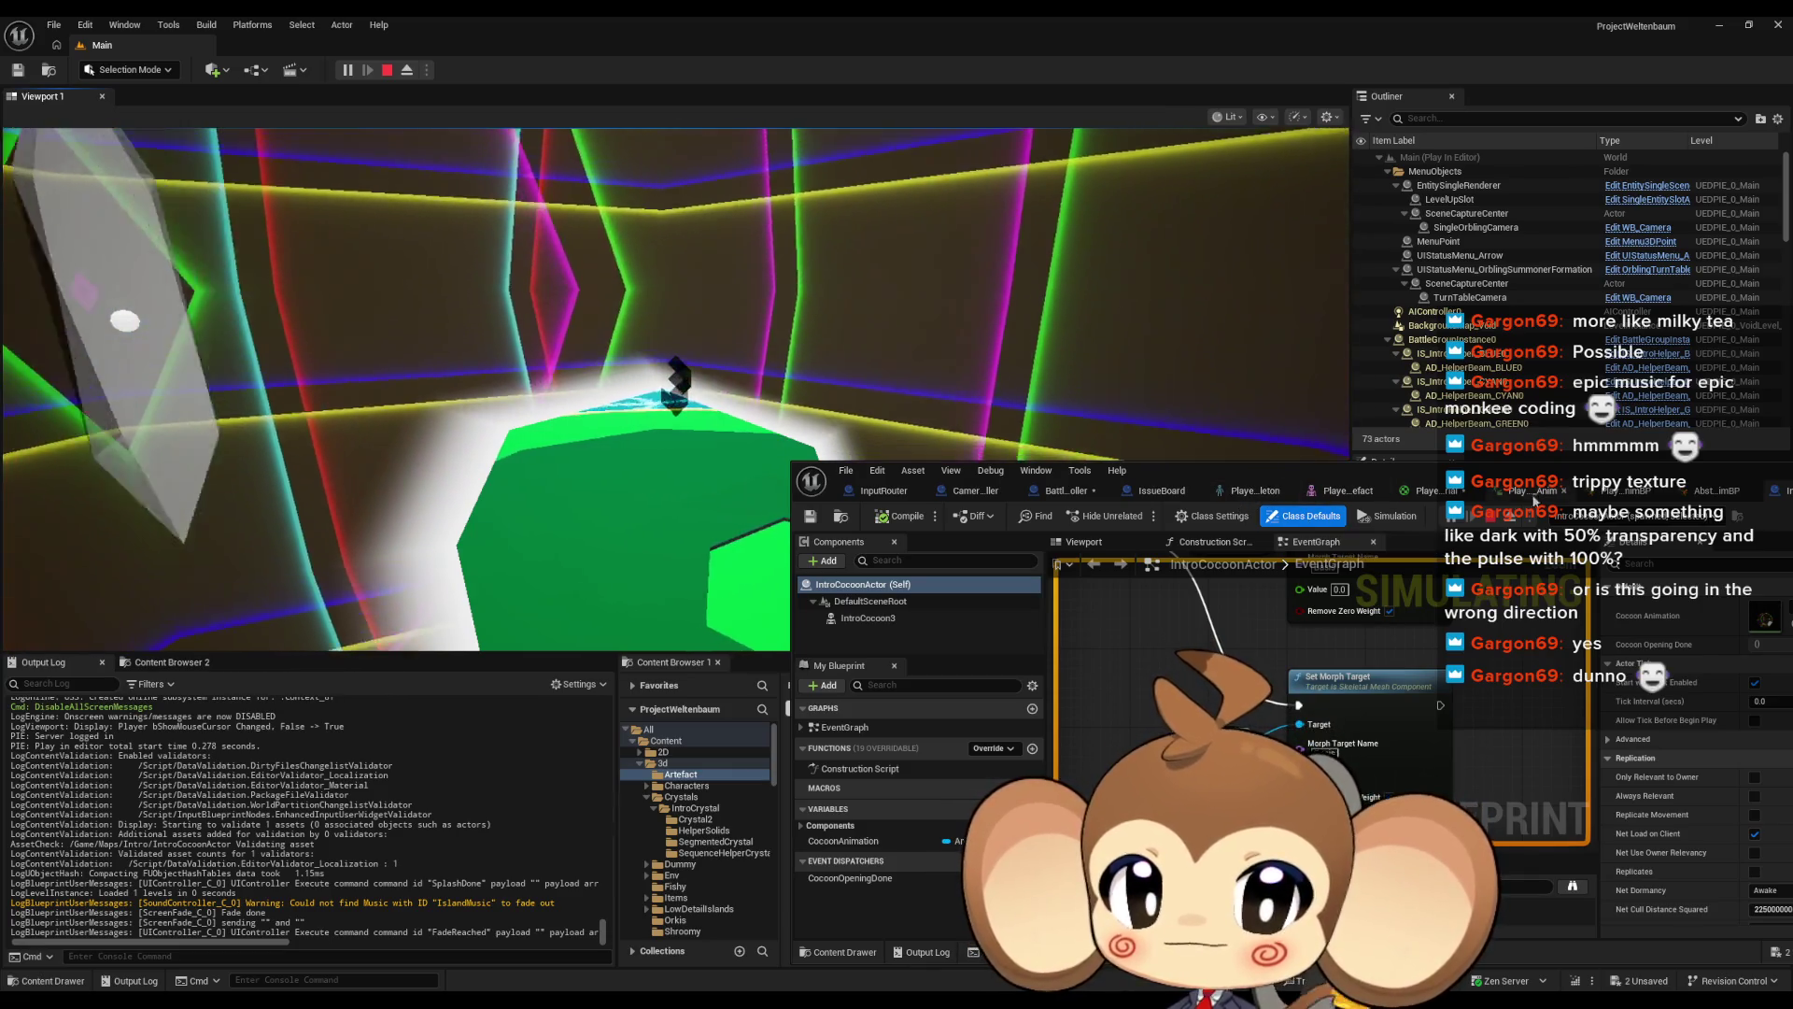
Bring PlayerArtefactMaterial forward, pan to the Param and Multiply nodes, and apply changes to the game
{"action": "left_click", "coordinate": [1427, 491]}
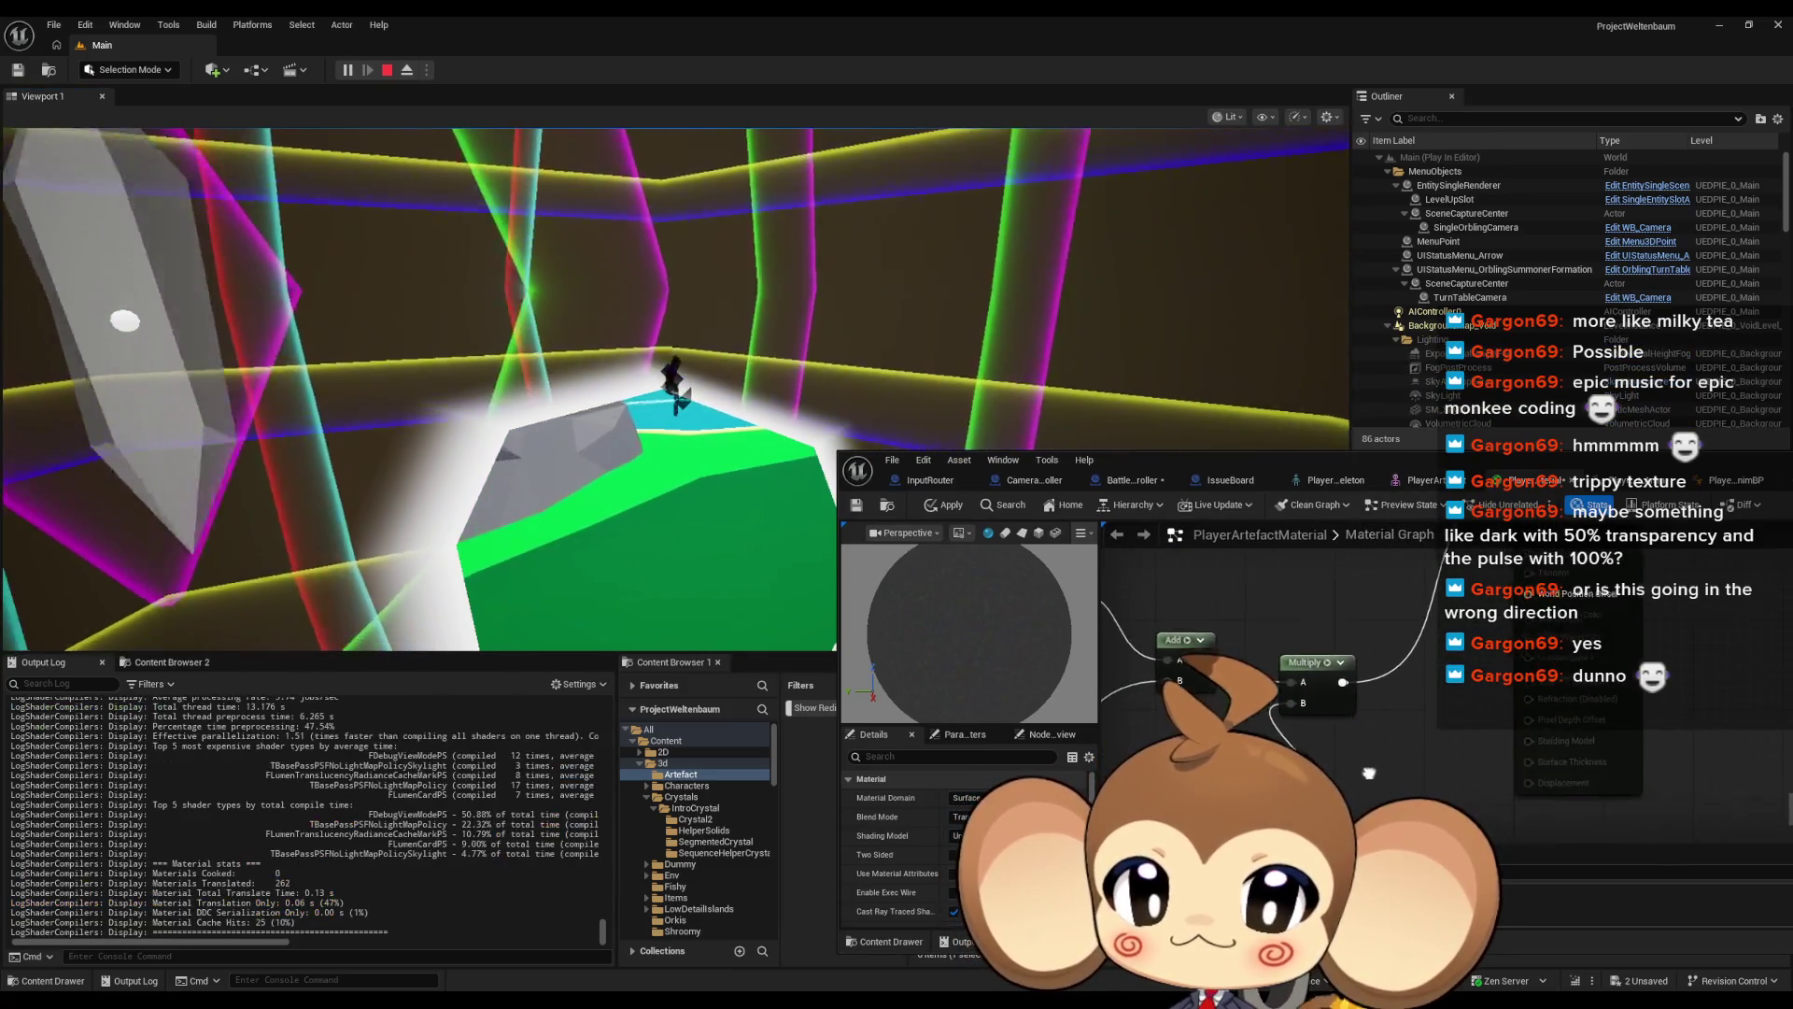
{"action": "mouse_move", "coordinate": [1388, 723]}
{"action": "left_mouse_down"}
{"action": "mouse_move", "coordinate": [1361, 760]}
{"action": "mouse_move", "coordinate": [1479, 774]}
{"action": "mouse_move", "coordinate": [1491, 637]}
{"action": "left_mouse_up"}
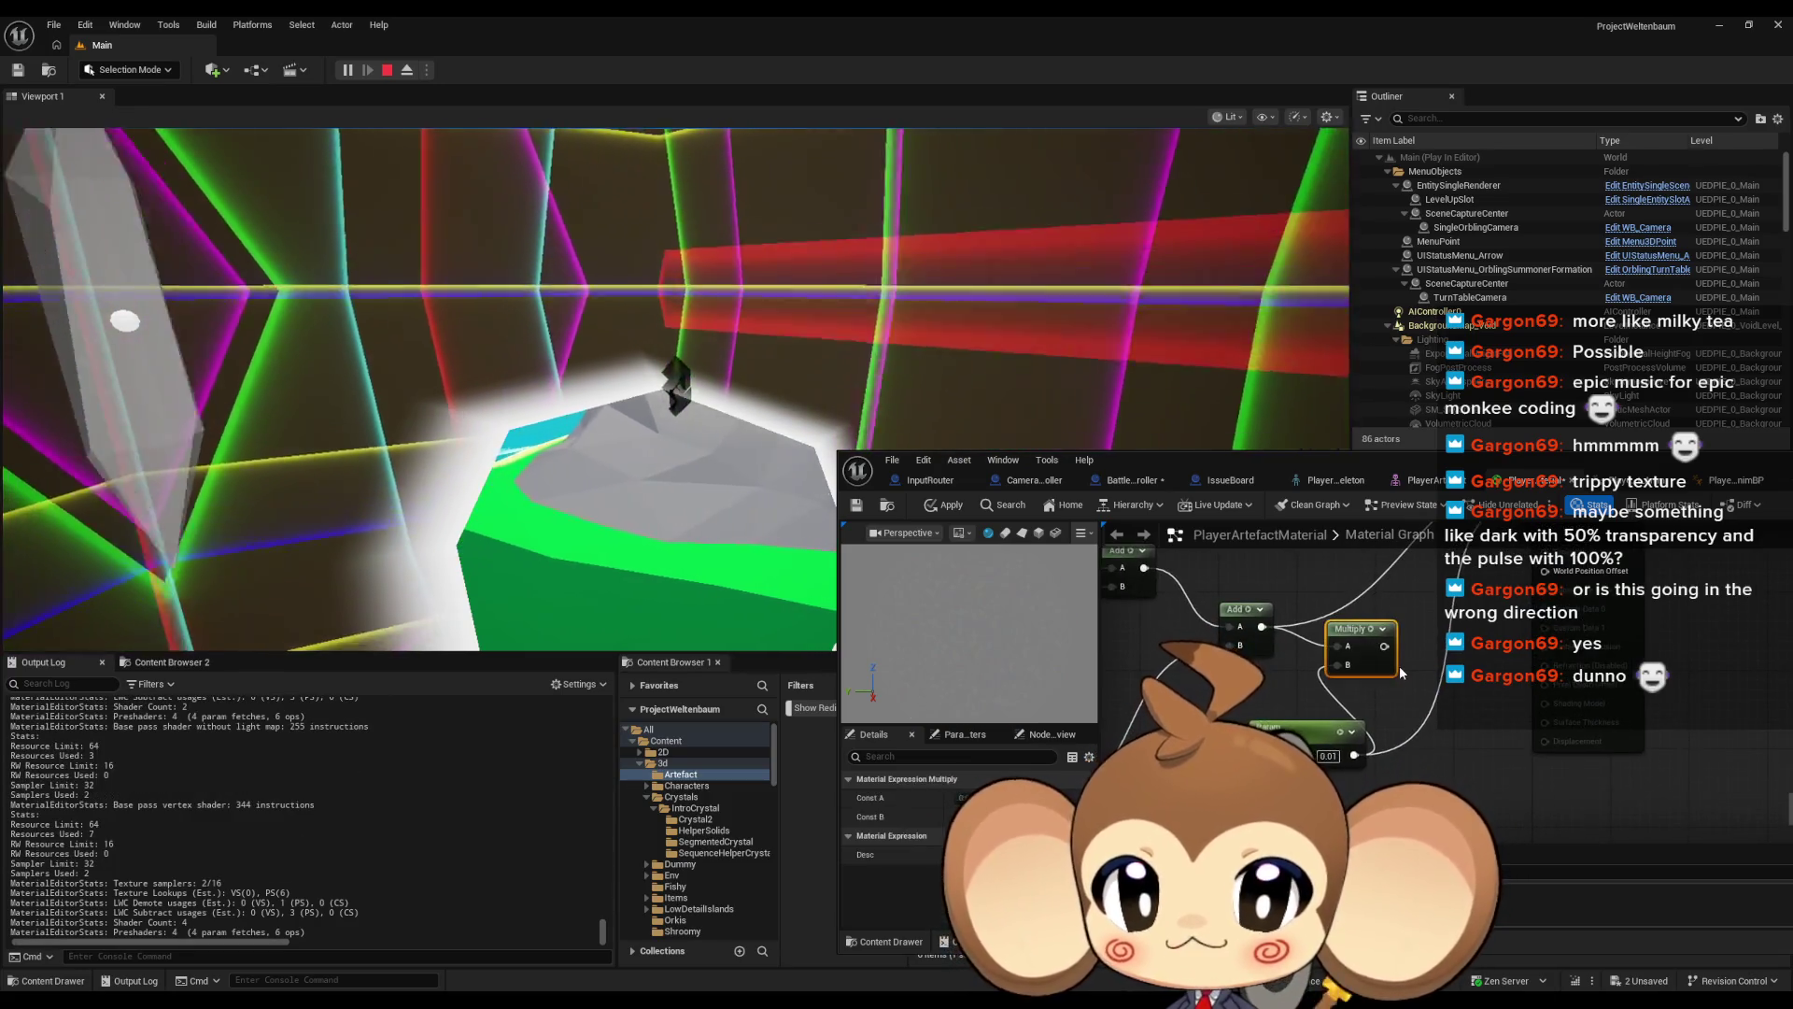
{"action": "left_click", "coordinate": [940, 504]}
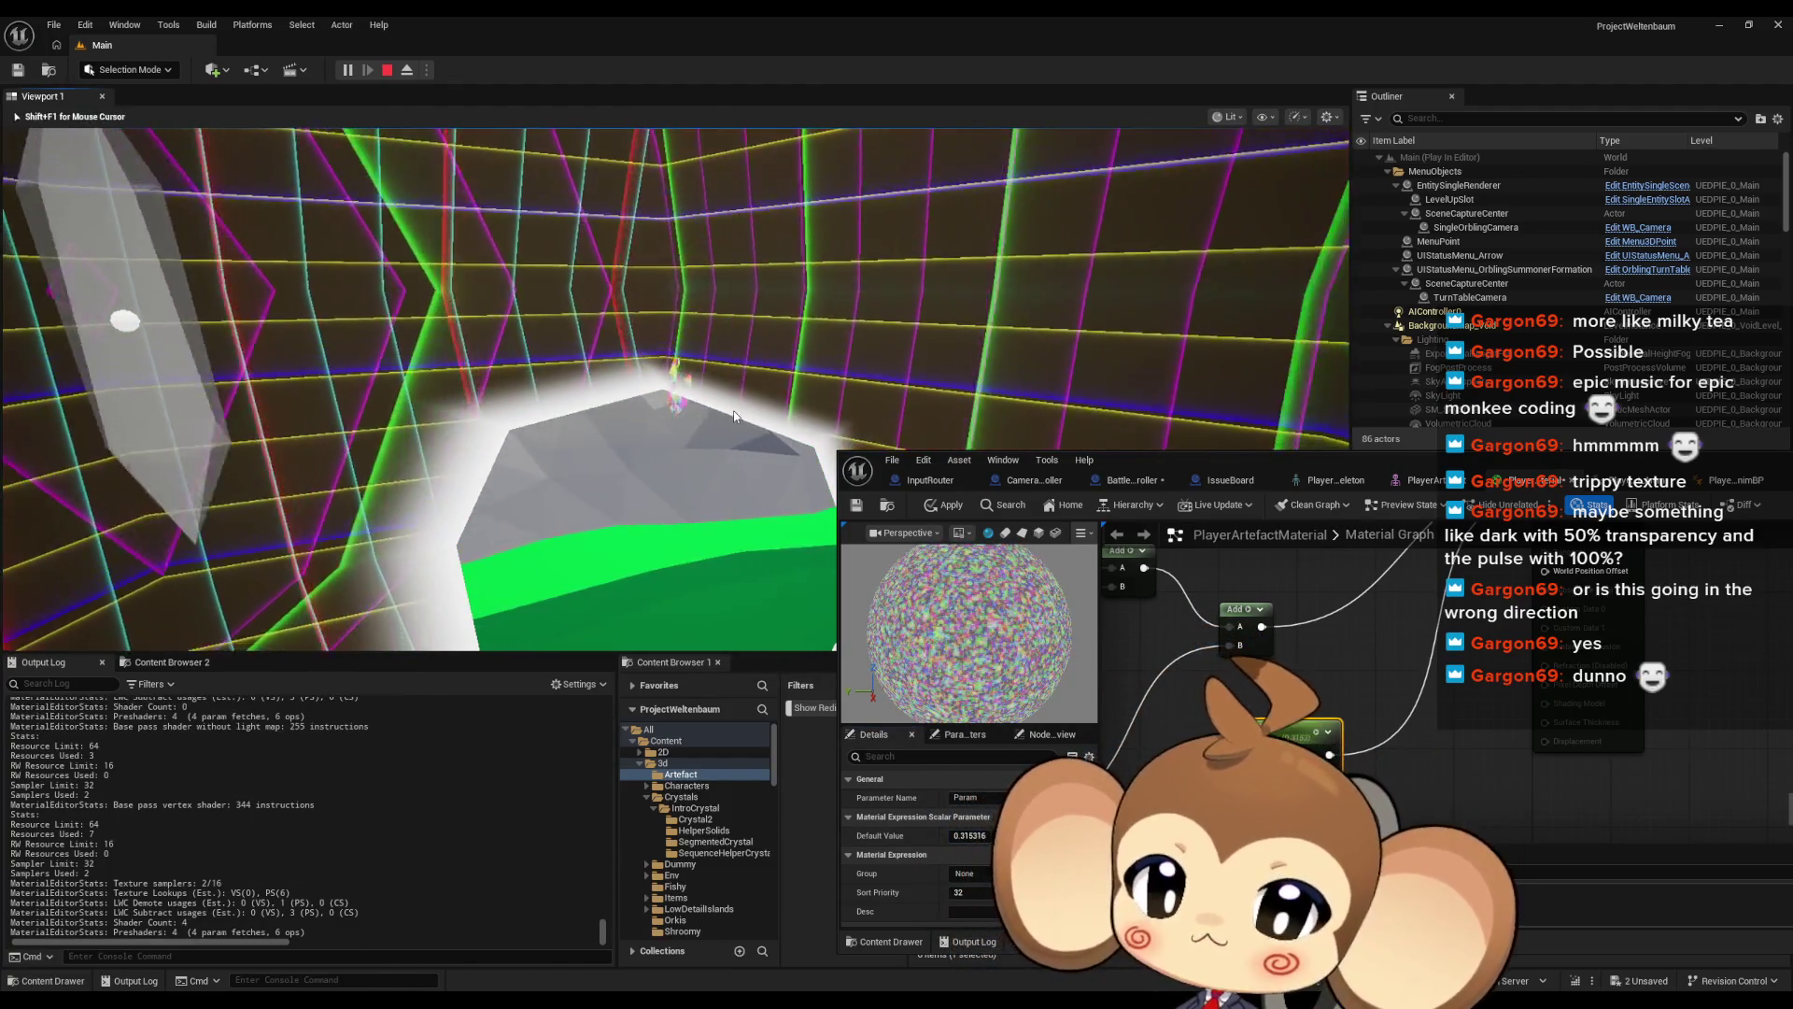
{"action": "left_click", "coordinate": [710, 469]}
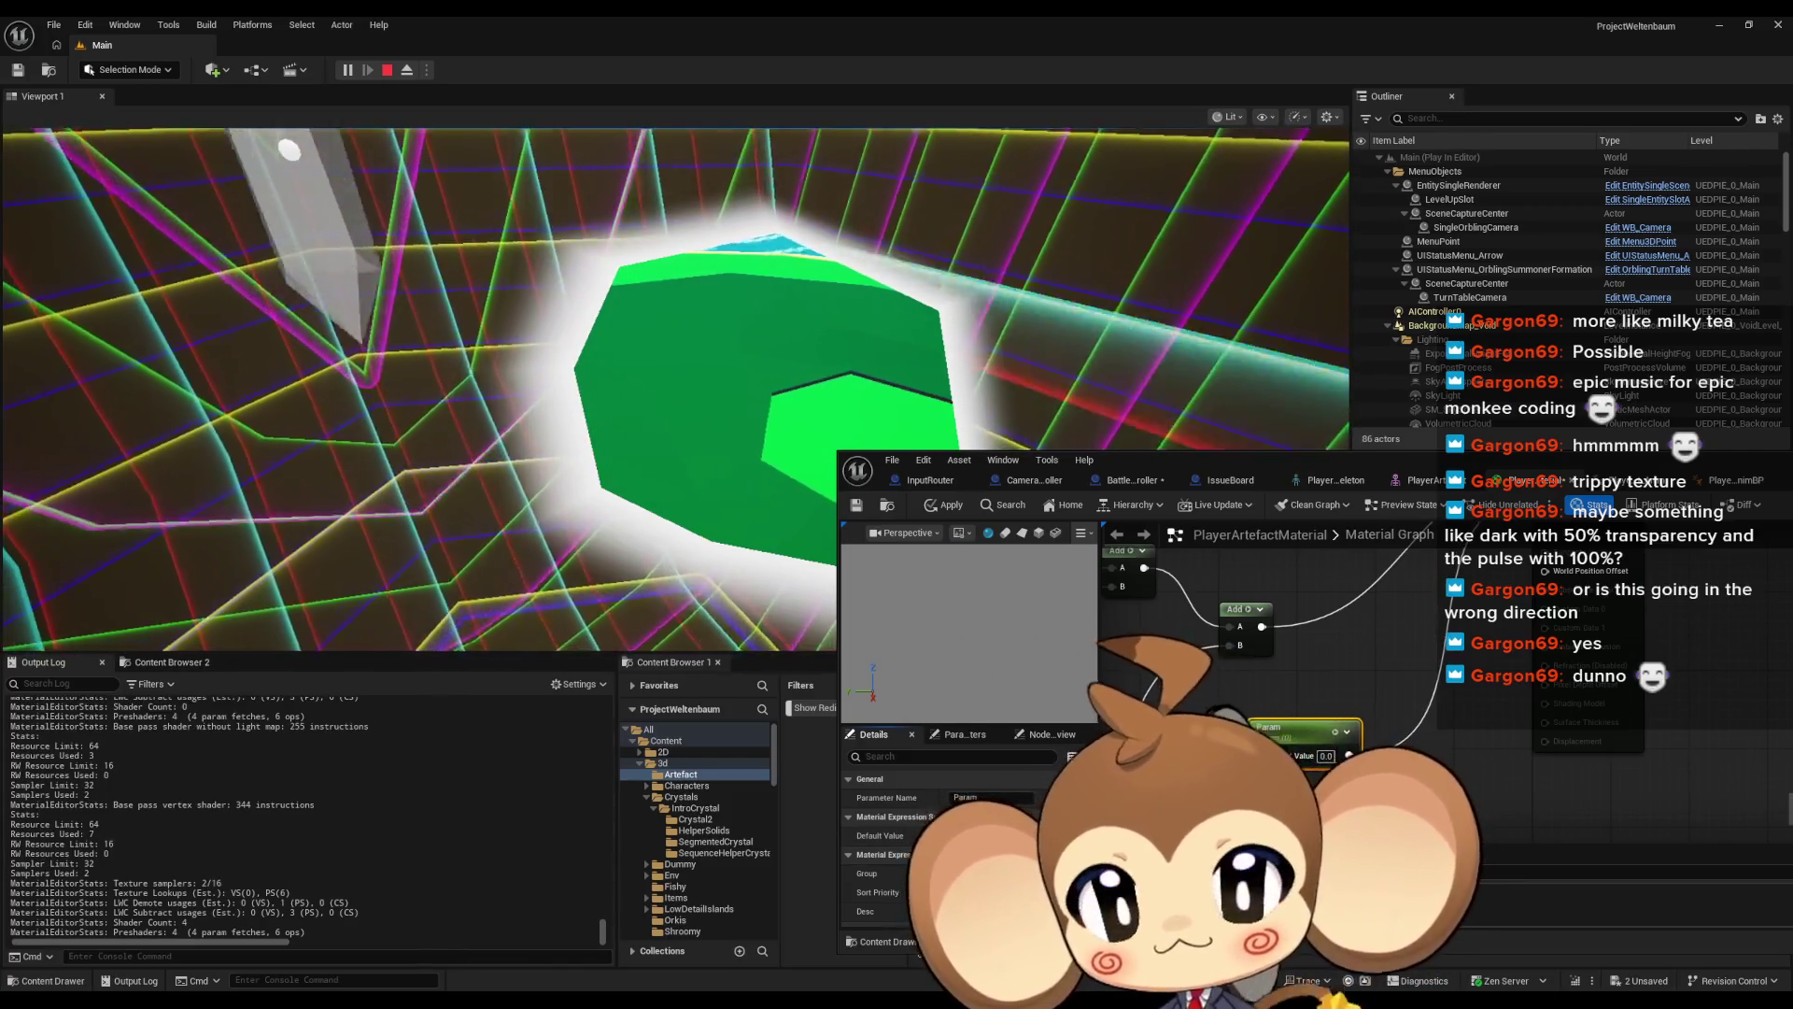
{"action": "left_click_drag", "start_coordinate": [1382, 569], "coordinate": [1373, 719]}
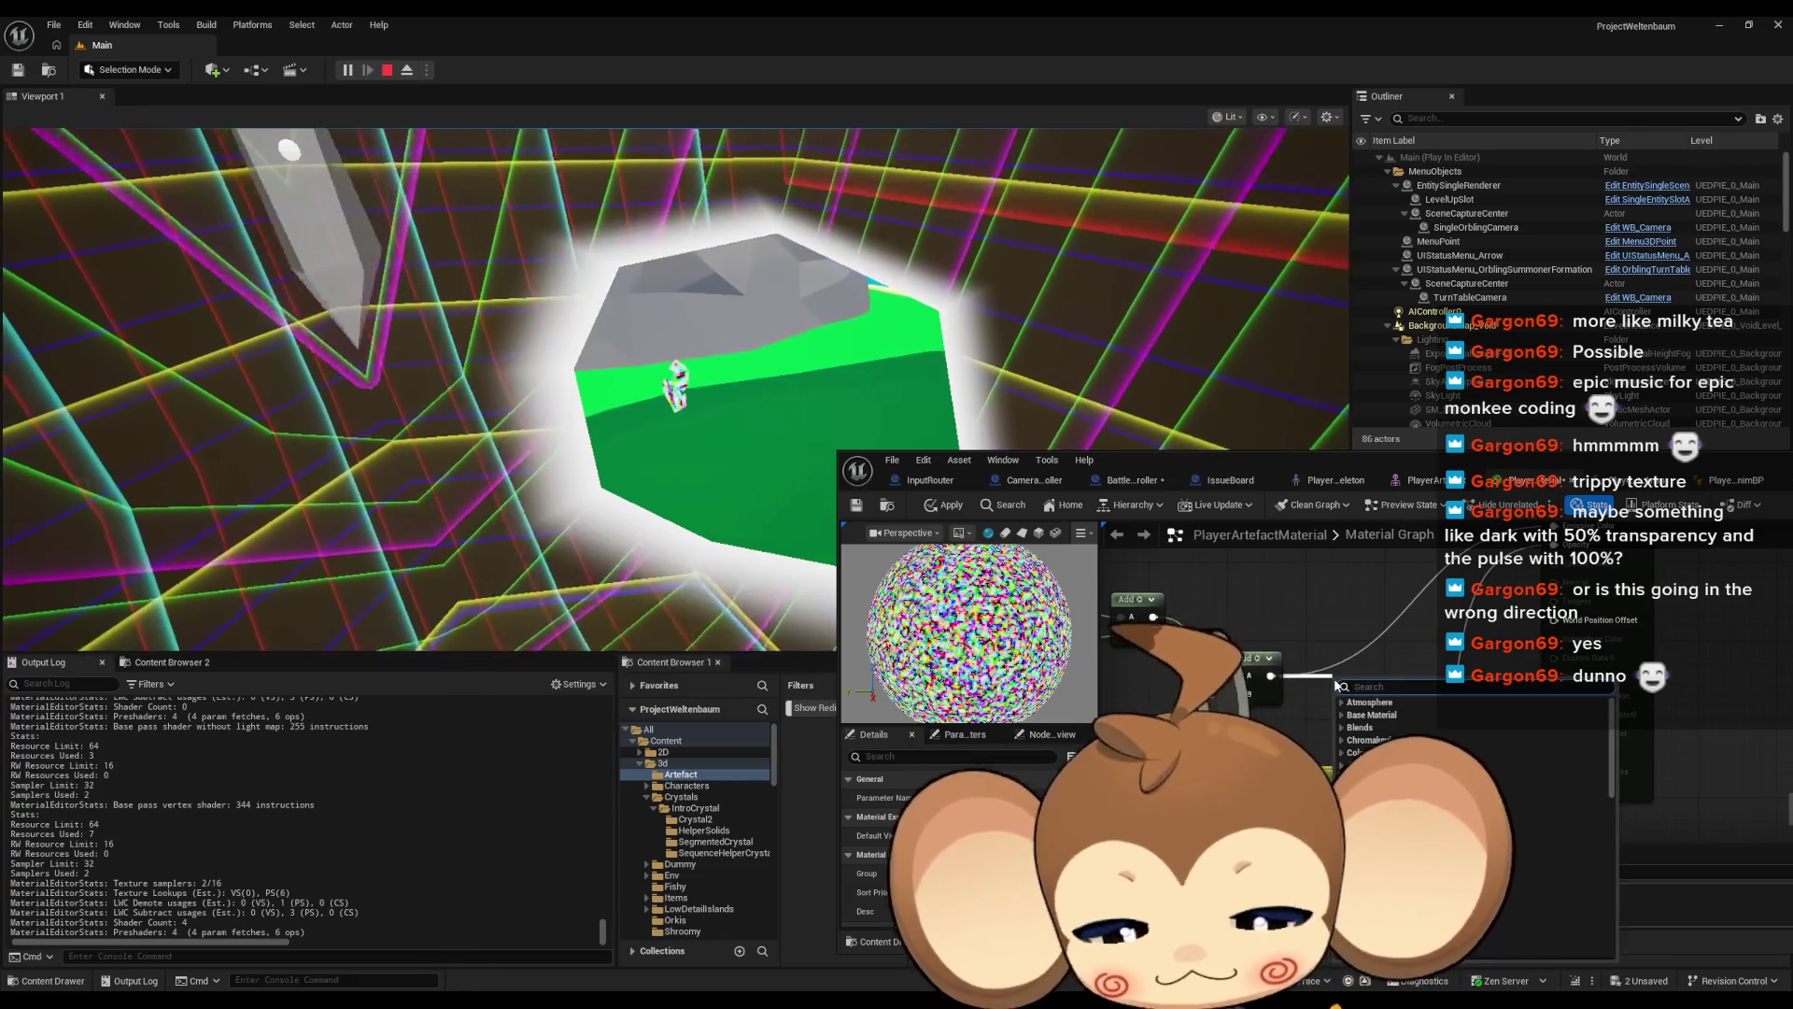
Select the Multiply node and apply the material changes to the running game
{"action": "left_click", "coordinate": [1333, 678]}
{"action": "mouse_move", "coordinate": [1341, 723]}
{"action": "left_mouse_down"}
{"action": "mouse_move", "coordinate": [1338, 763]}
{"action": "mouse_move", "coordinate": [1363, 696]}
{"action": "left_mouse_up"}
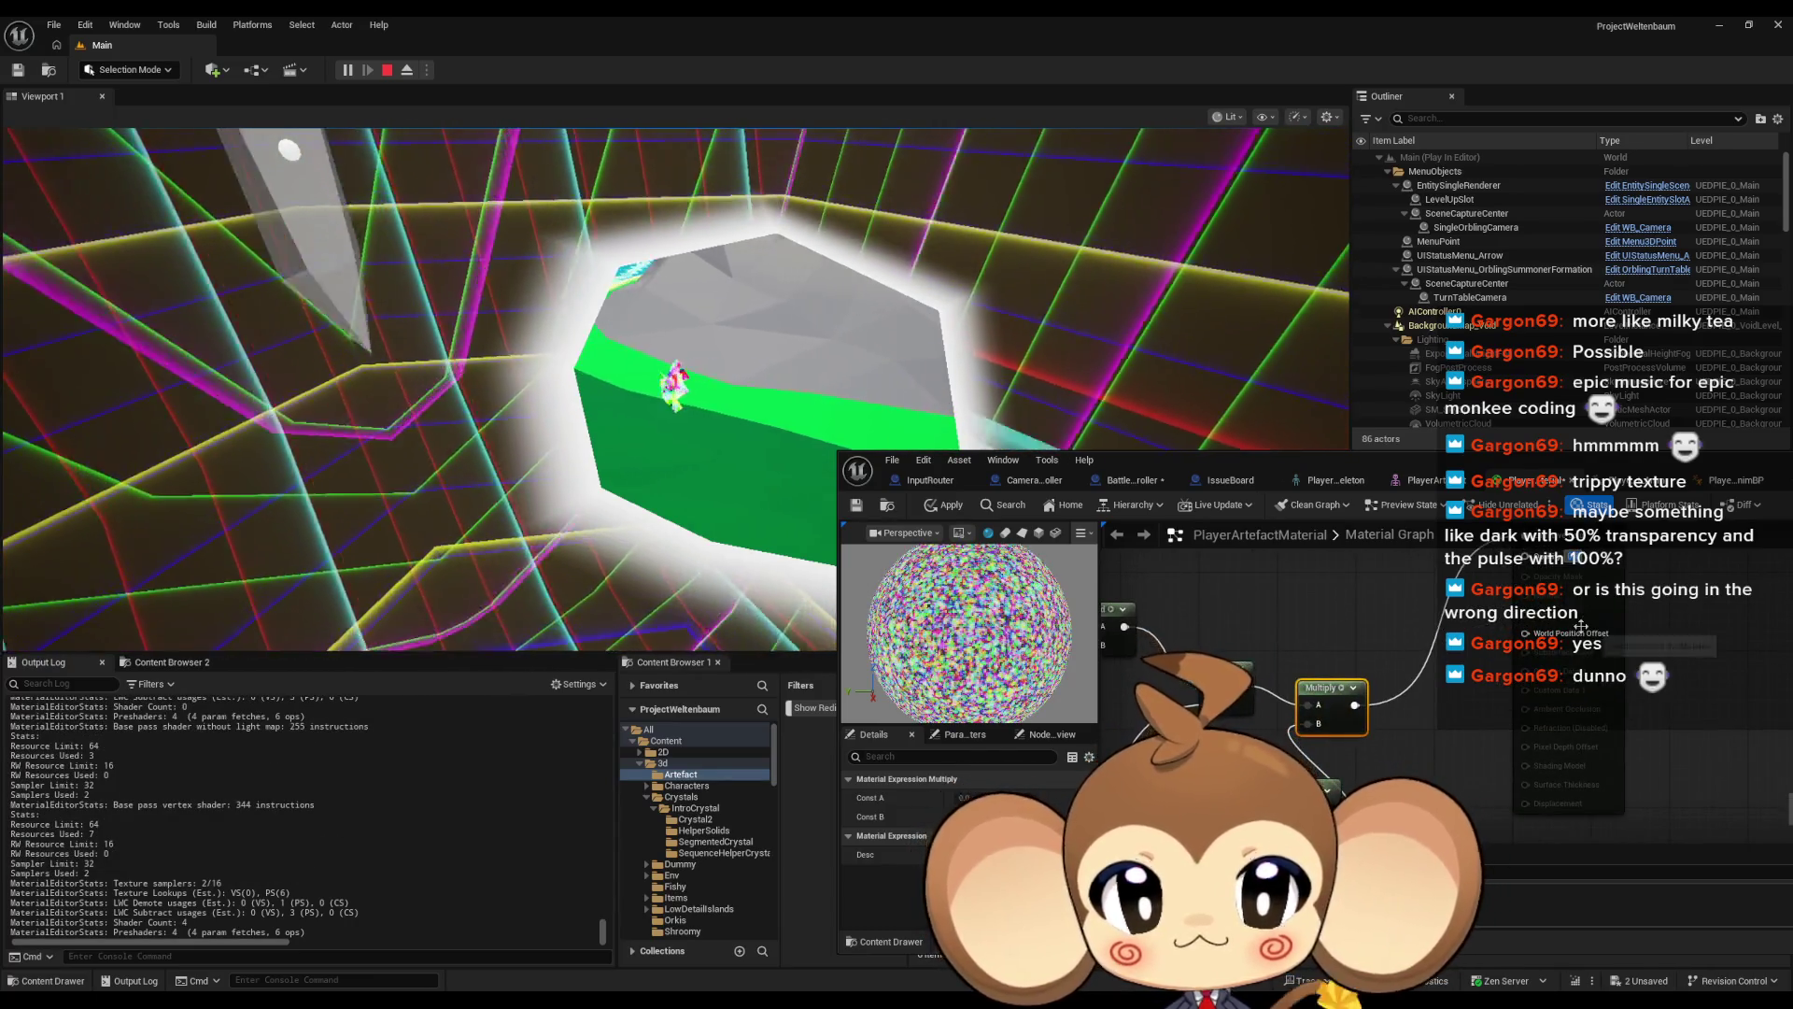
{"action": "left_click", "coordinate": [950, 505]}
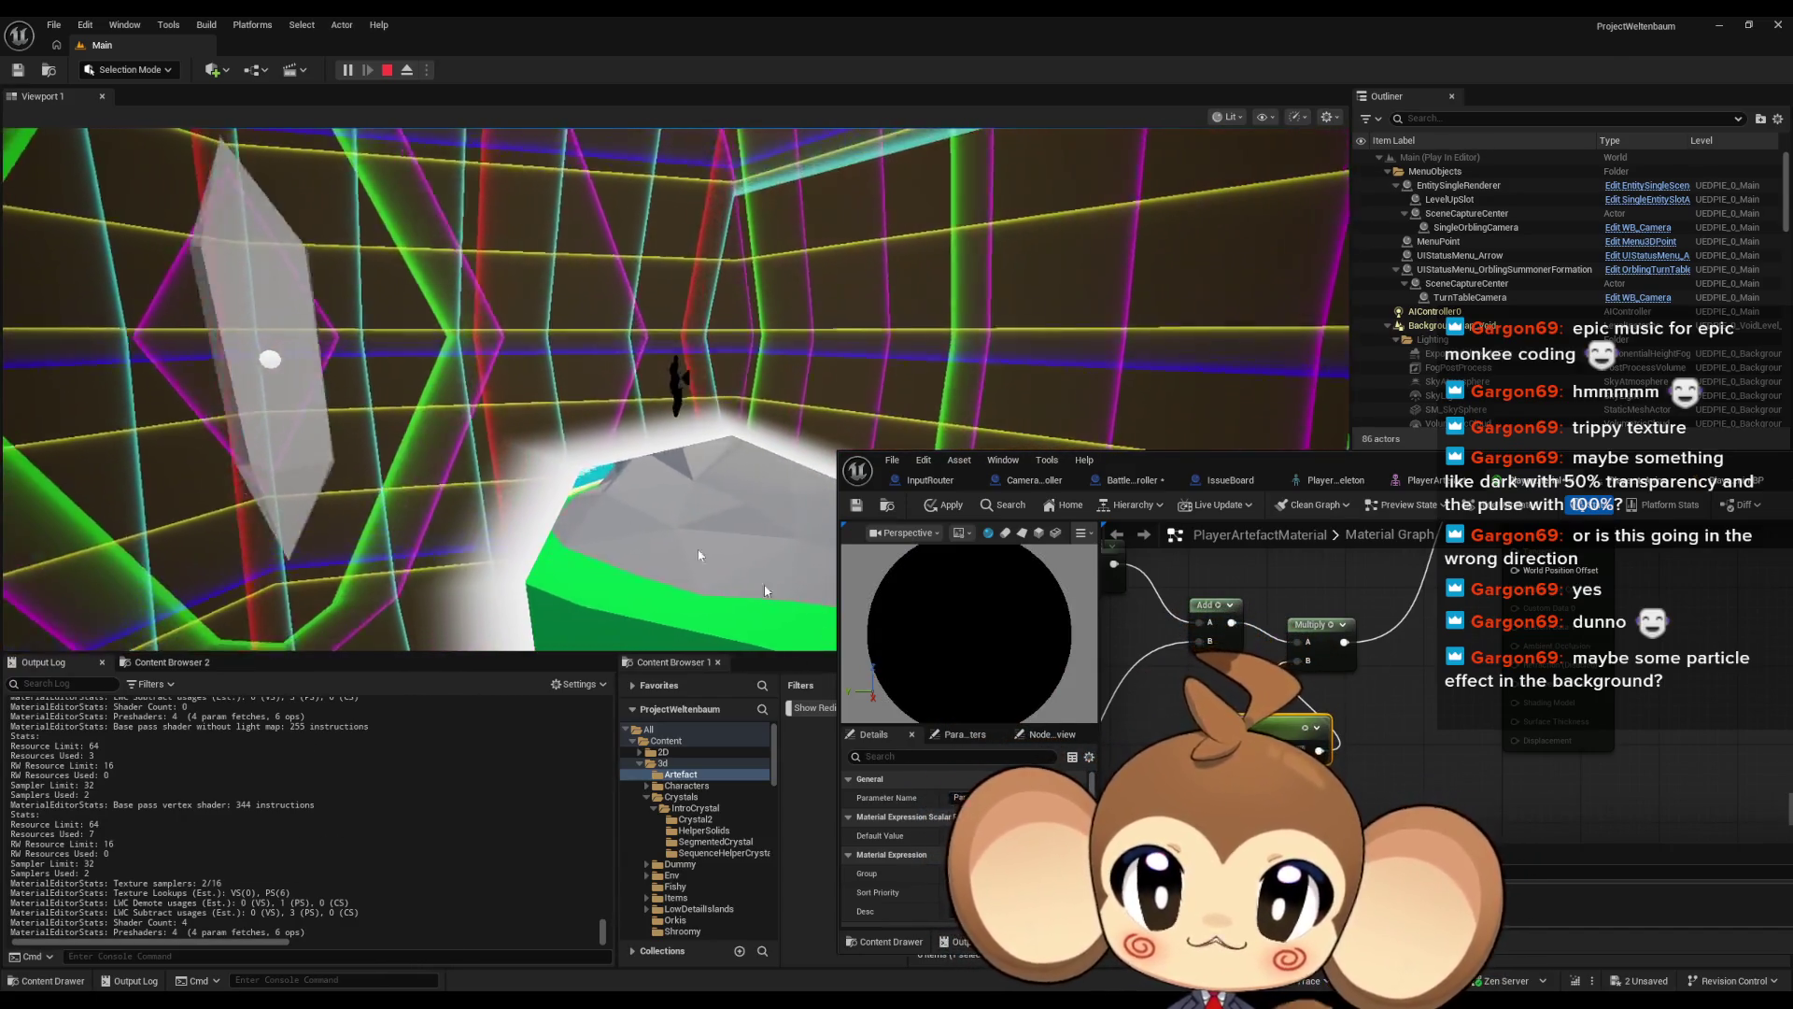
Set the Param scalar parameter's Default Value to 0
{"action": "left_click", "coordinate": [714, 439]}
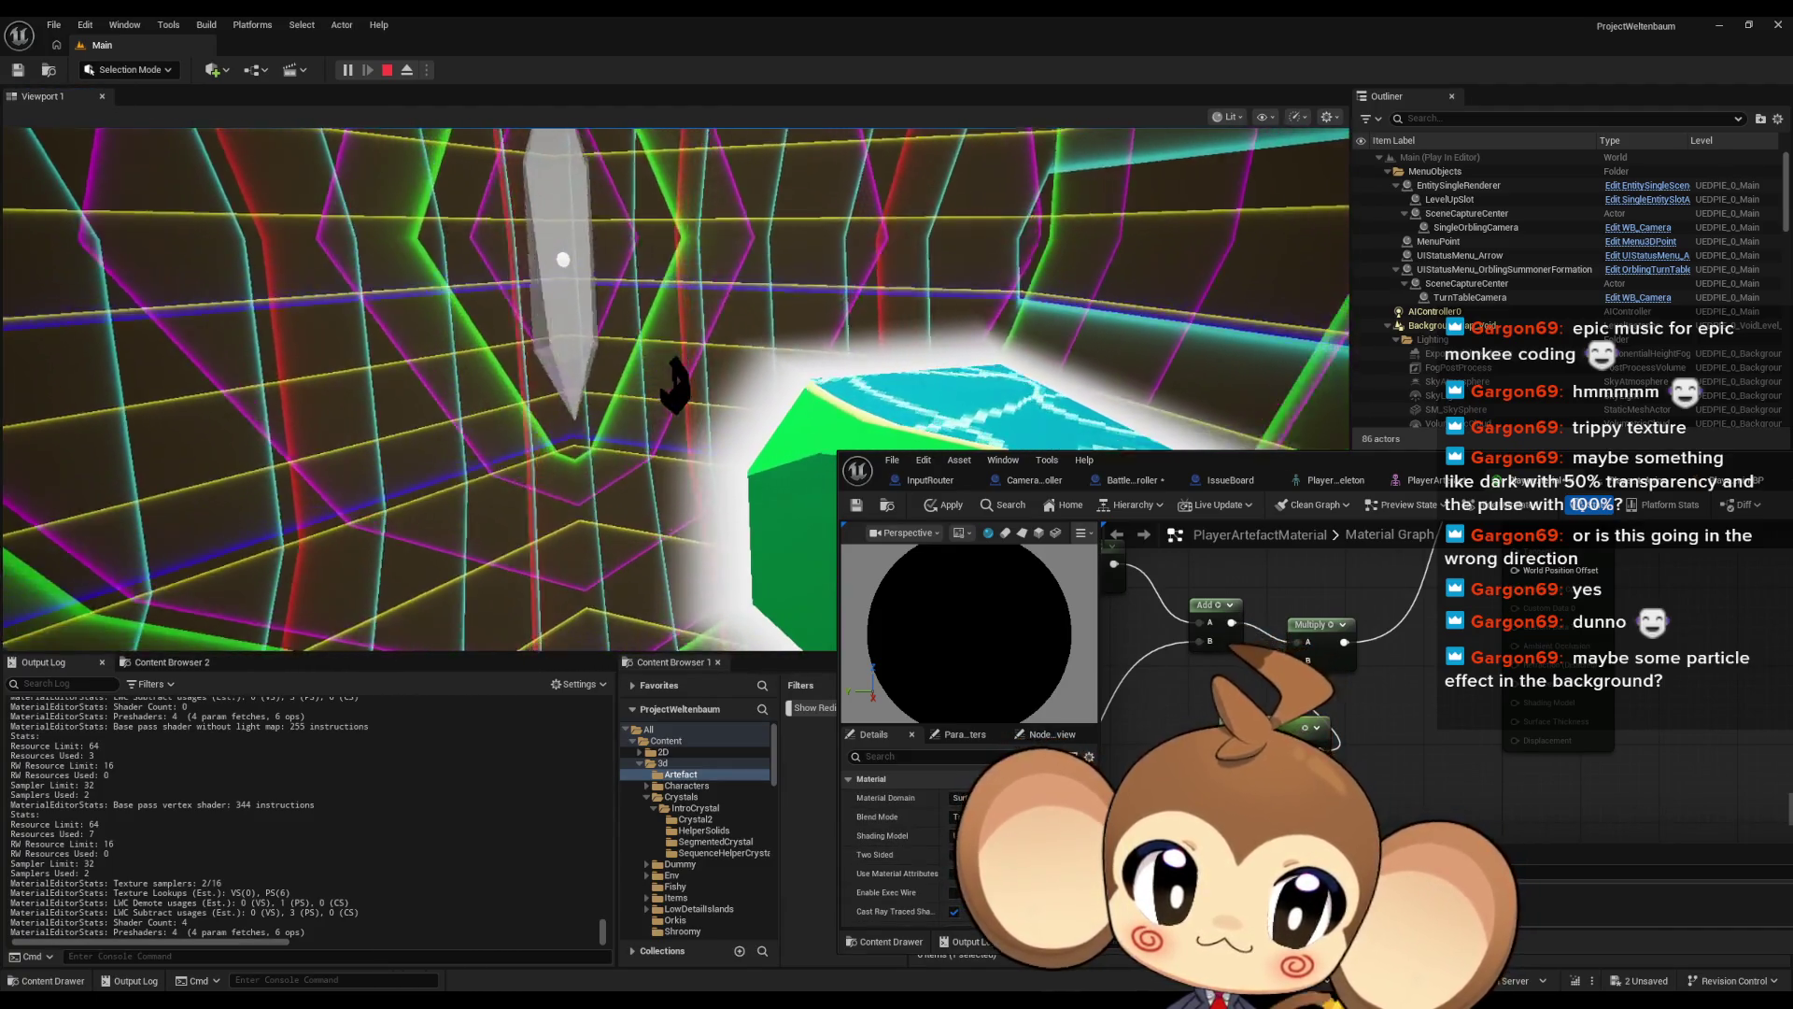
{"action": "left_click", "coordinate": [1307, 728]}
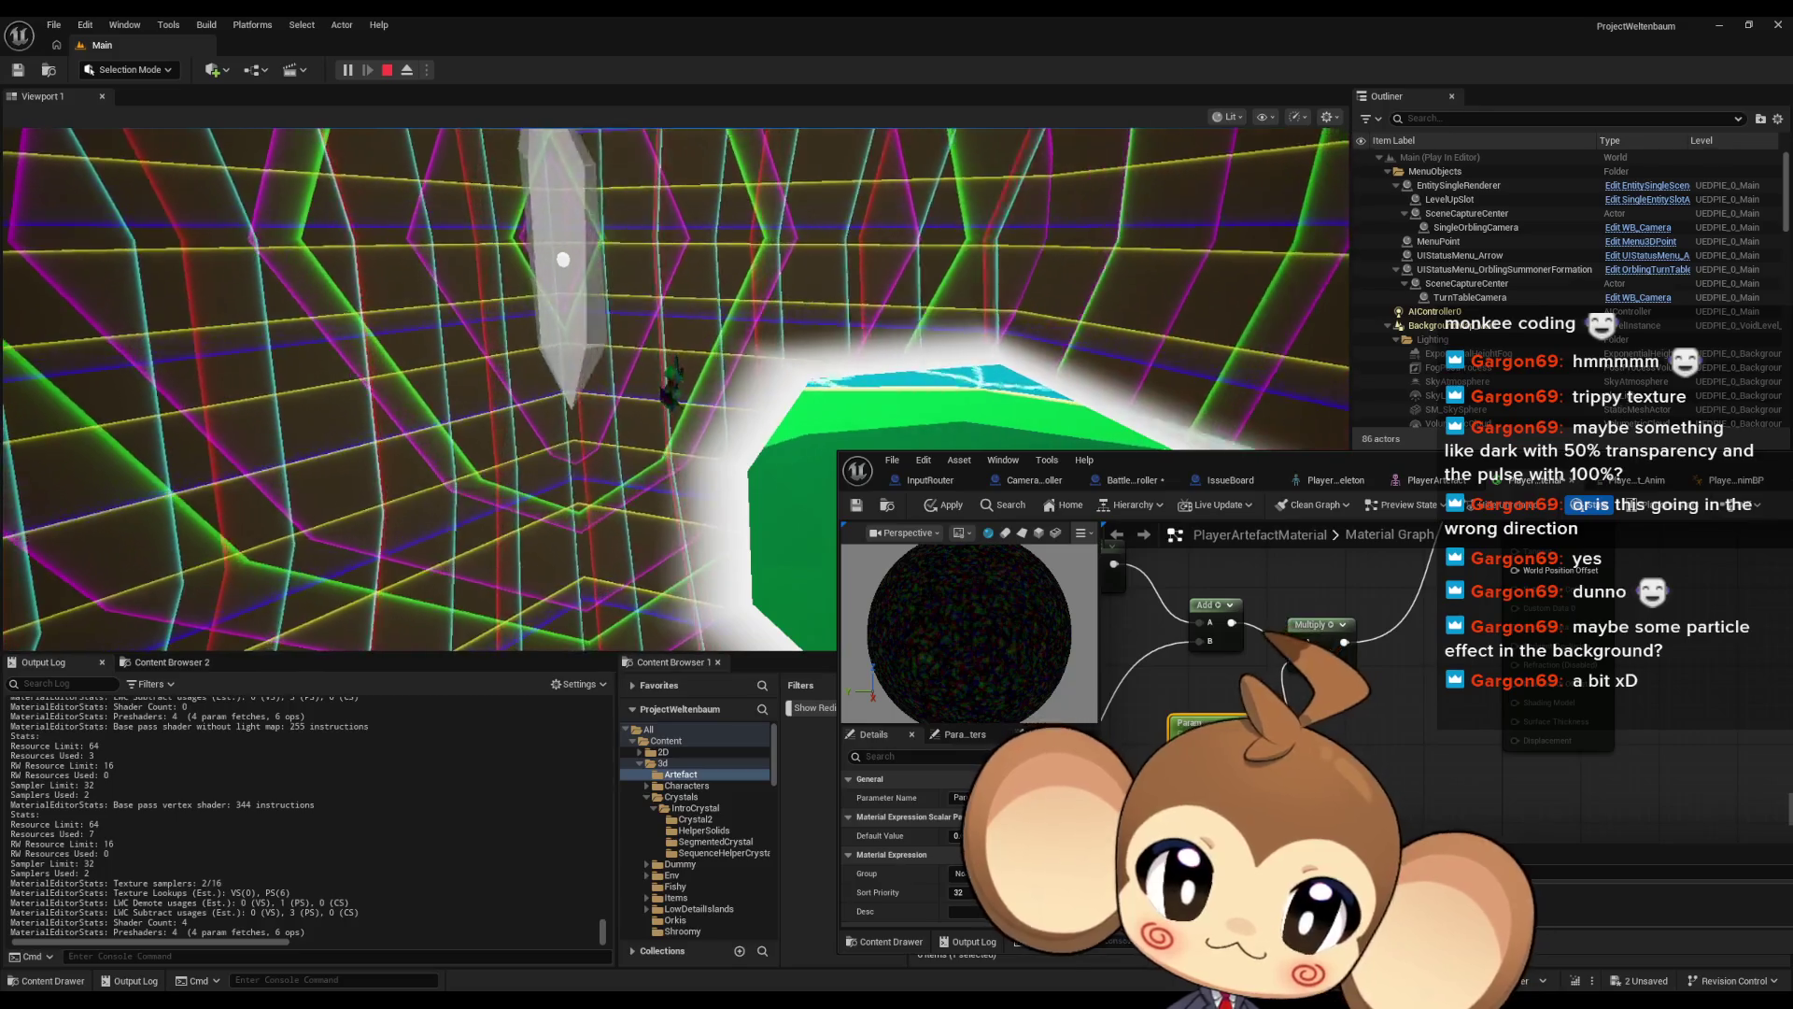
{"action": "type", "text": "0"}
{"action": "key", "text": "Return"}
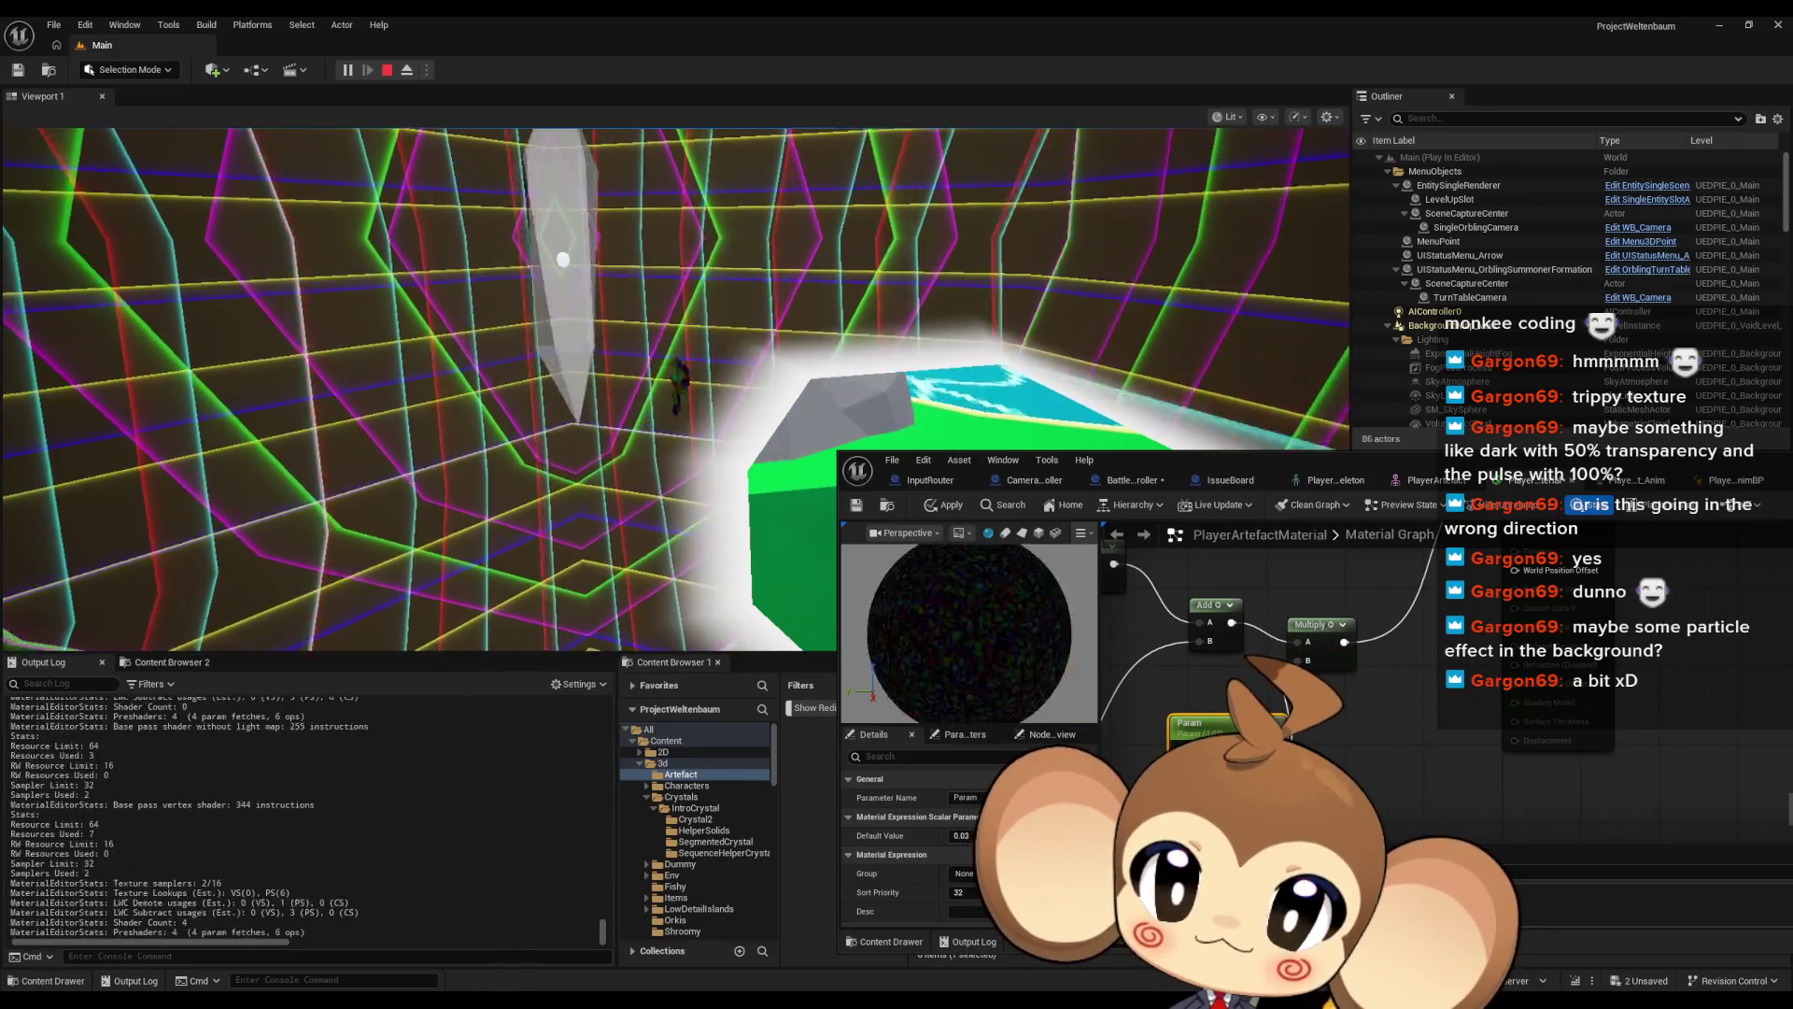
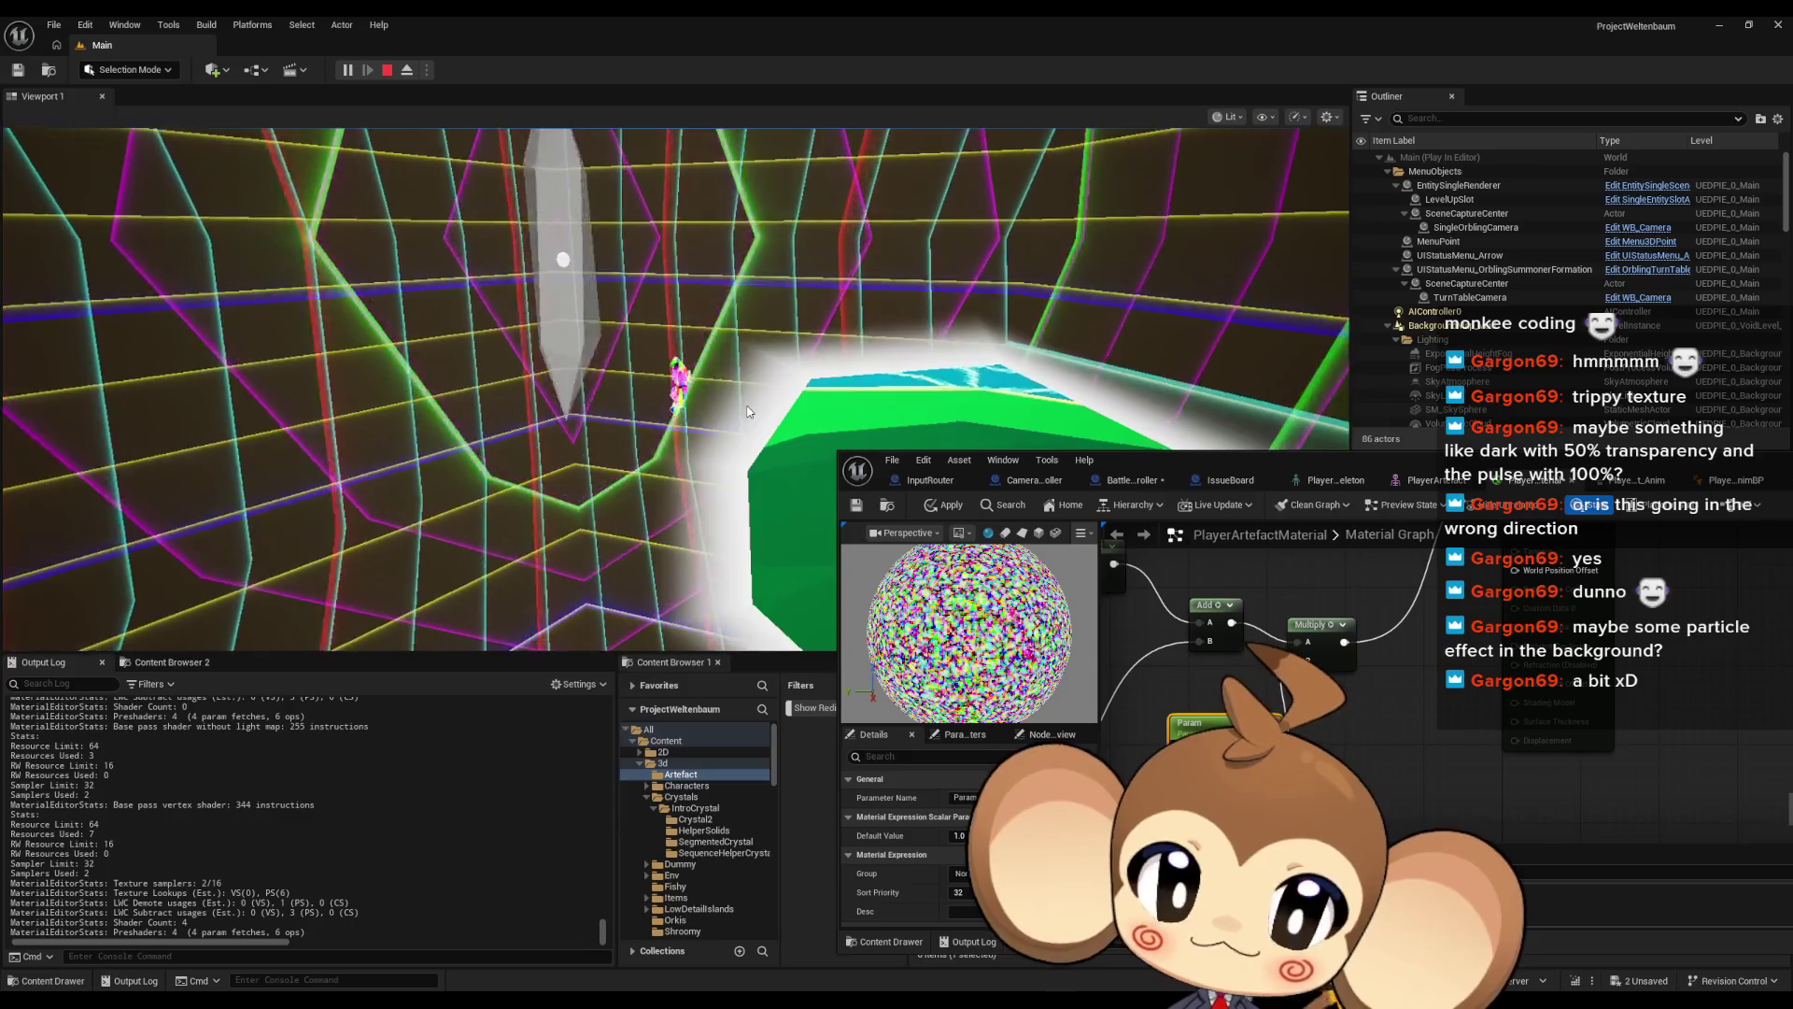
Give PlayerArtefactMaterial the Opaque blend mode, keep Unlit shading, and start wiring Emissive Color
{"action": "left_click", "coordinate": [1555, 733]}
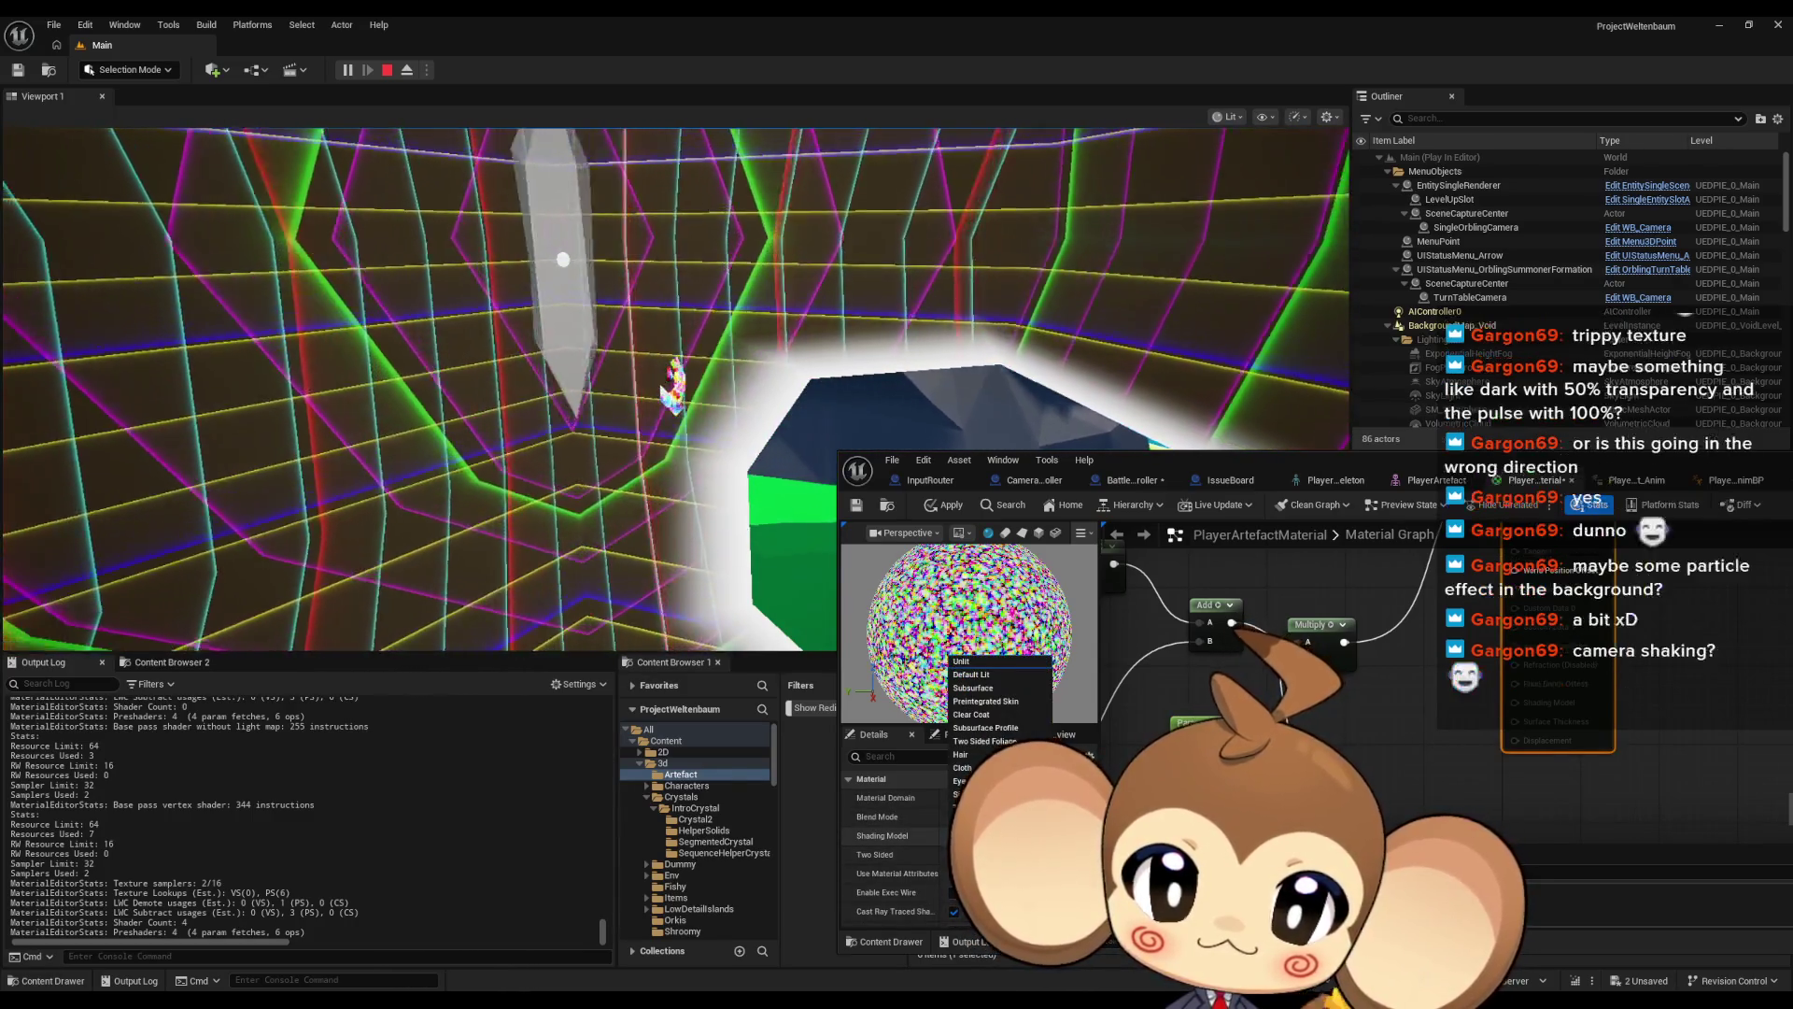
{"action": "key", "text": "Escape"}
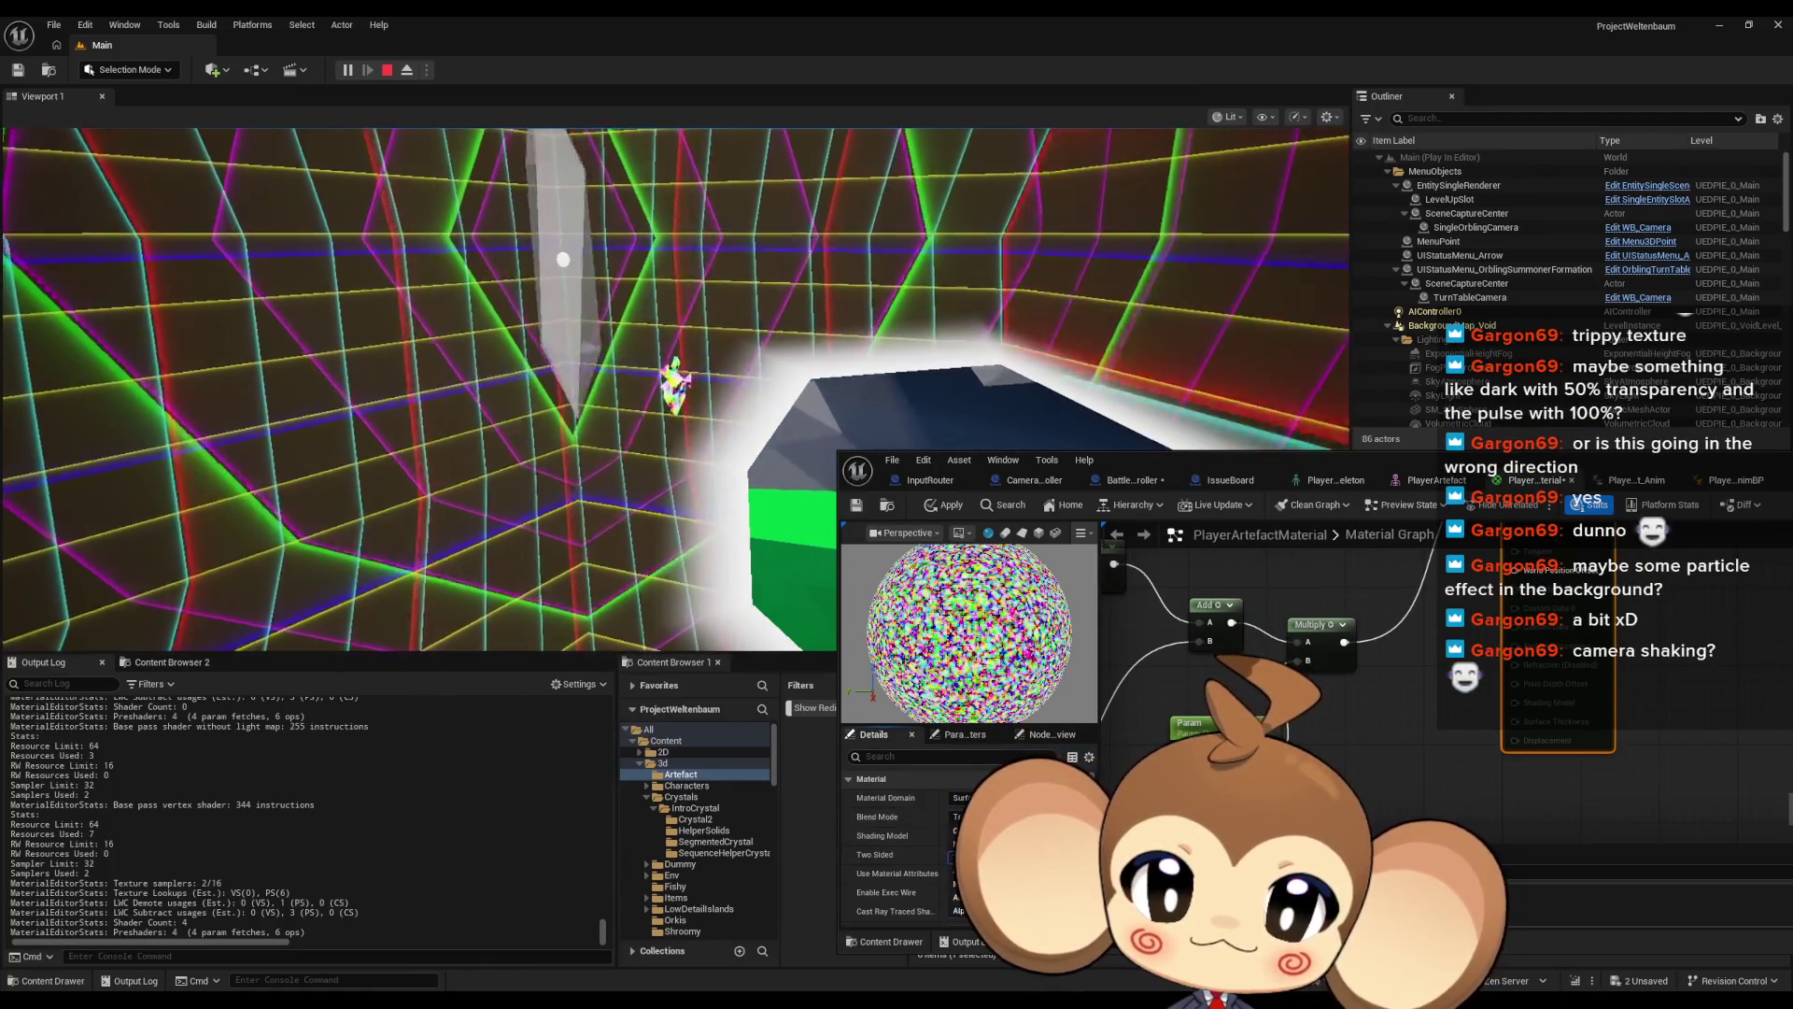
{"action": "key", "text": "ctrl+z"}
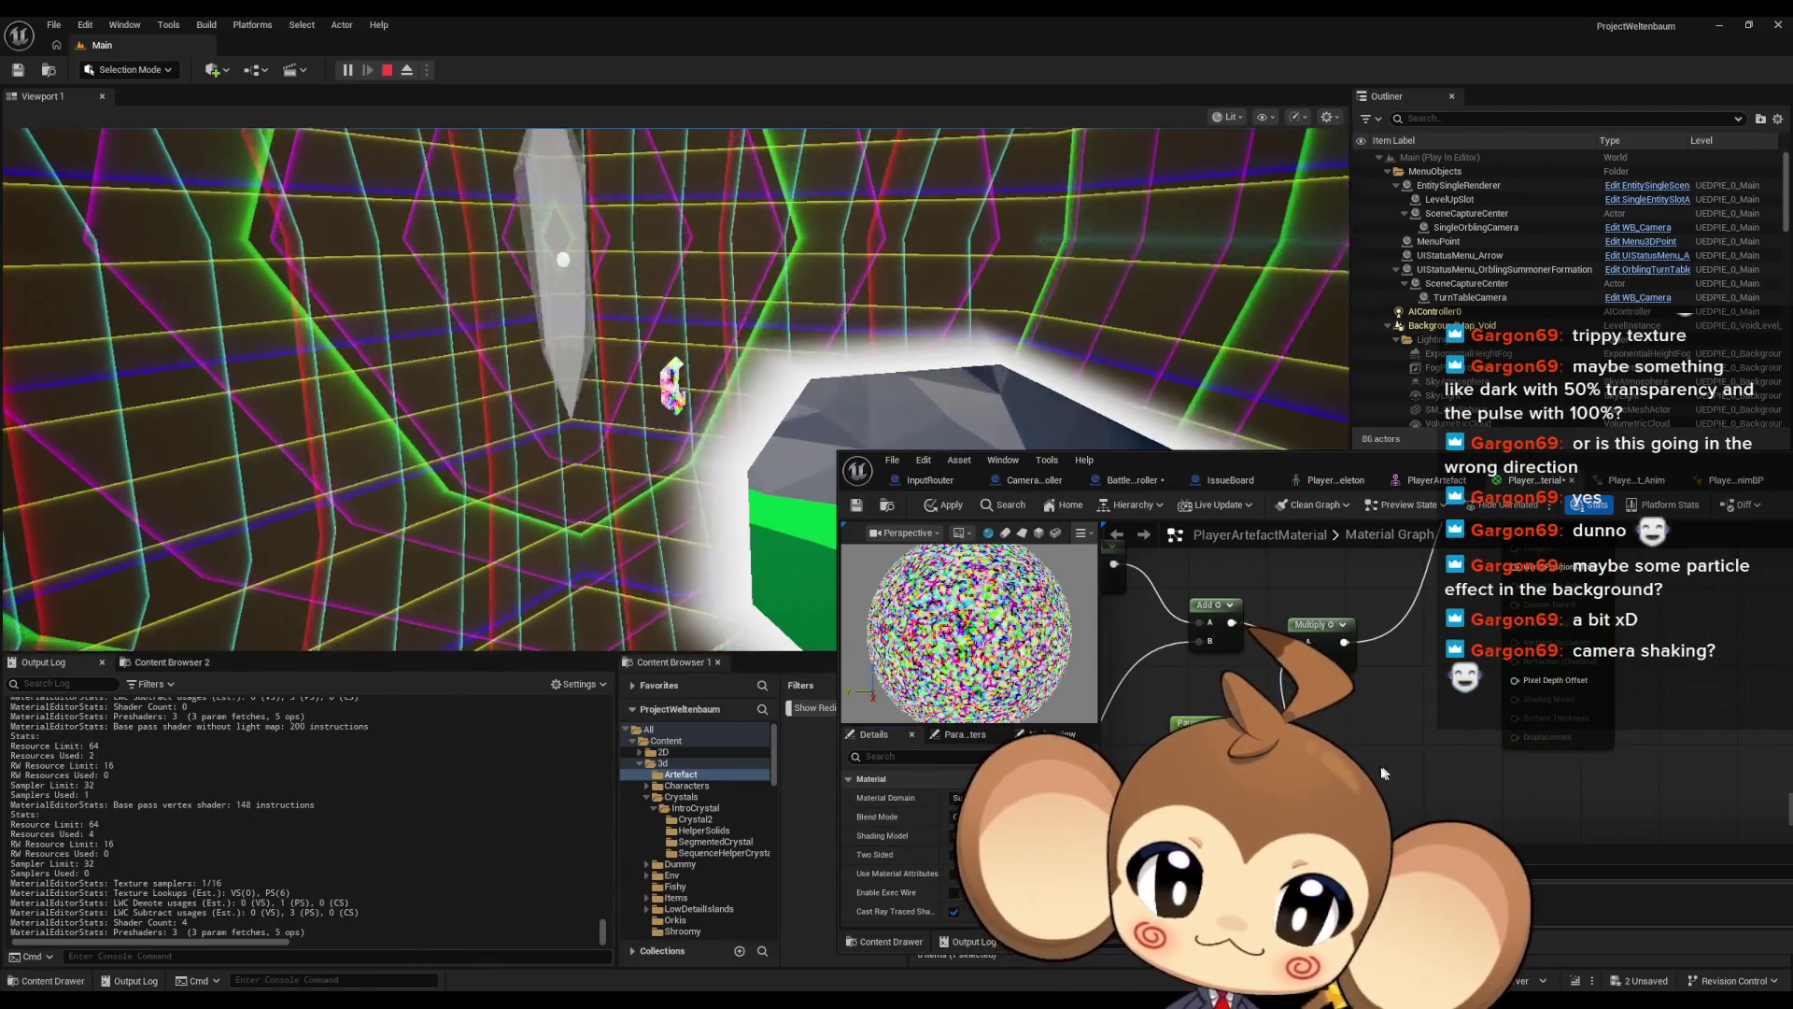
{"action": "mouse_move", "coordinate": [1450, 607]}
{"action": "left_mouse_down"}
{"action": "mouse_move", "coordinate": [1347, 755]}
{"action": "mouse_move", "coordinate": [1312, 722]}
{"action": "left_mouse_up"}
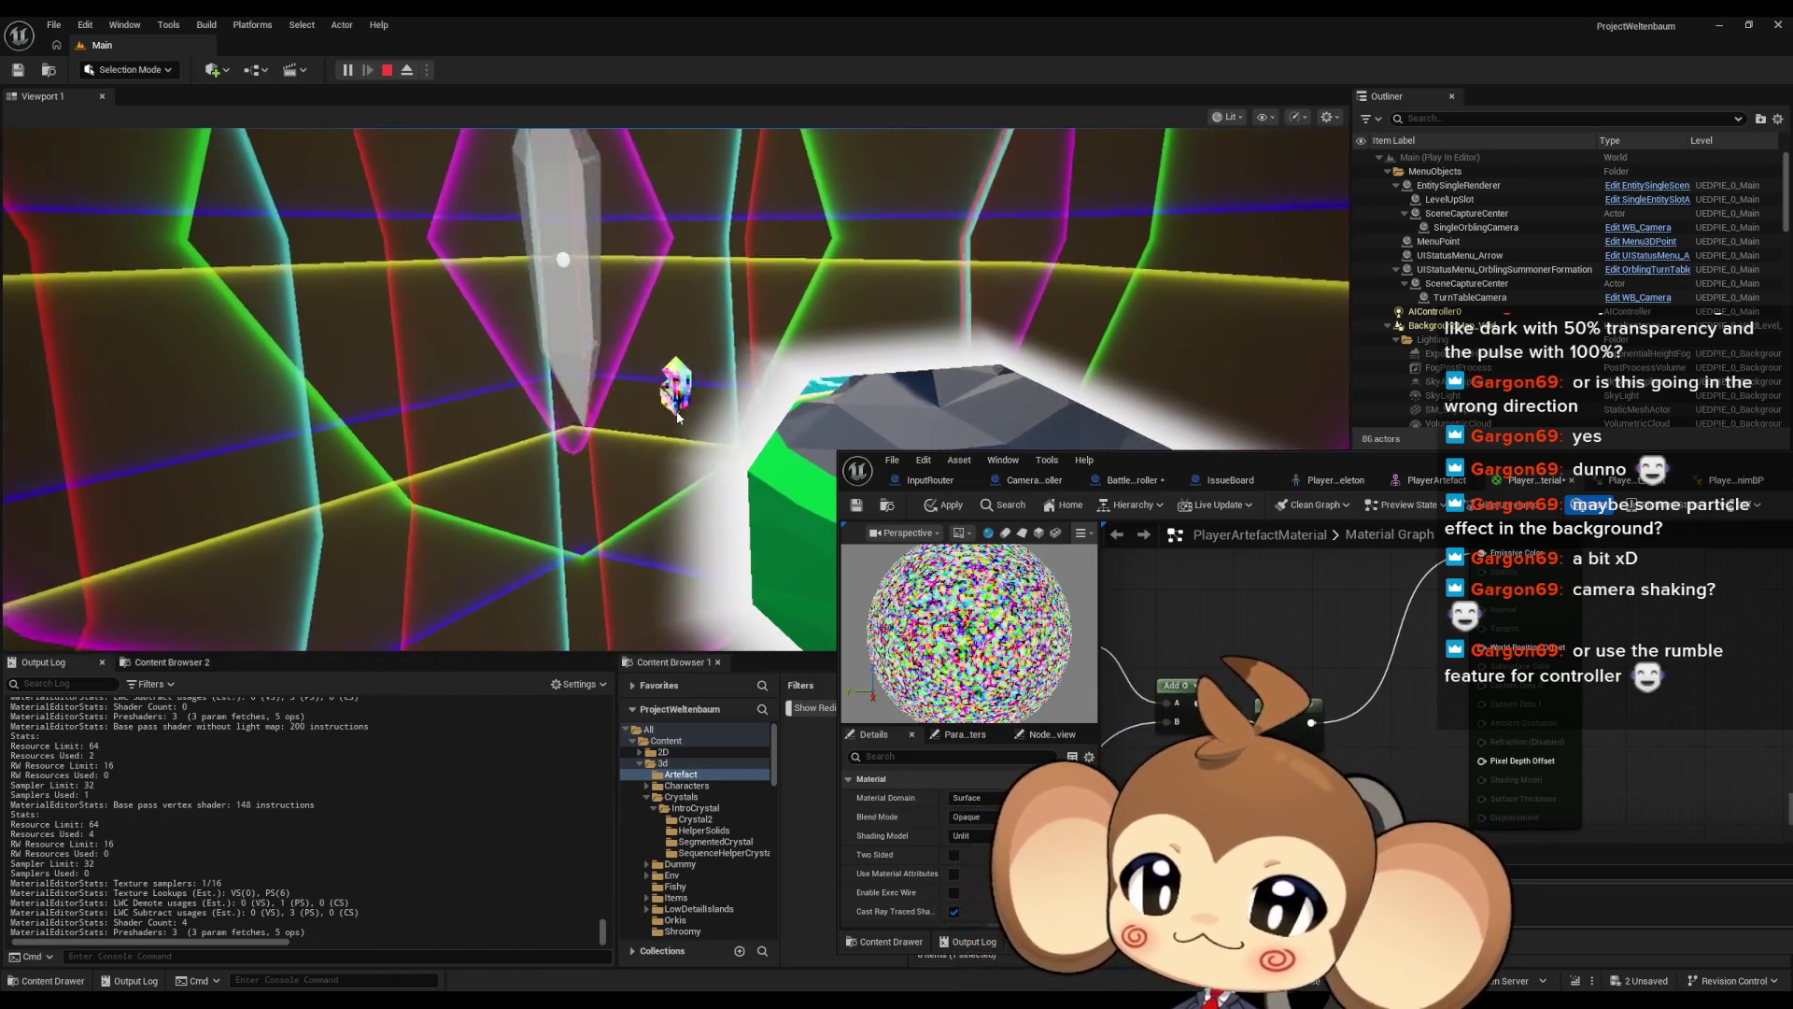
{"action": "scroll", "coordinate": [1347, 686], "scroll_direction": "down", "scroll_amount": 4}
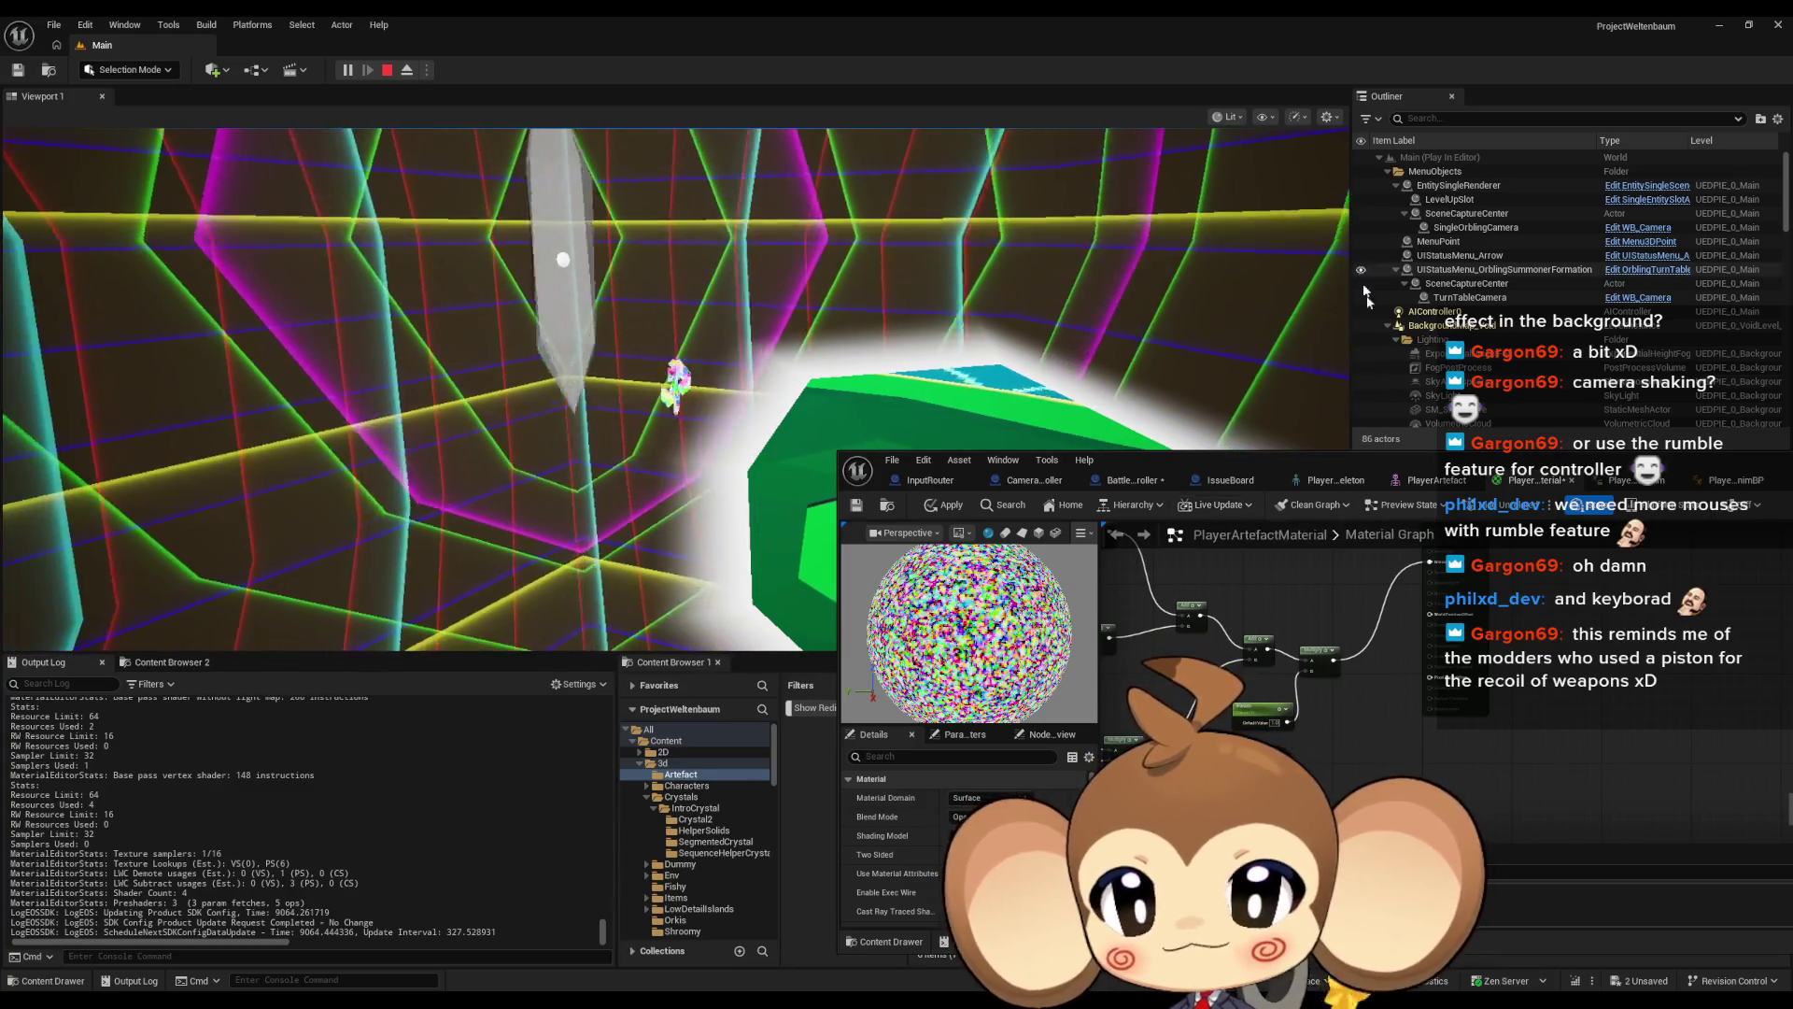
{"action": "left_click_drag", "start_coordinate": [1266, 462], "coordinate": [924, 415]}
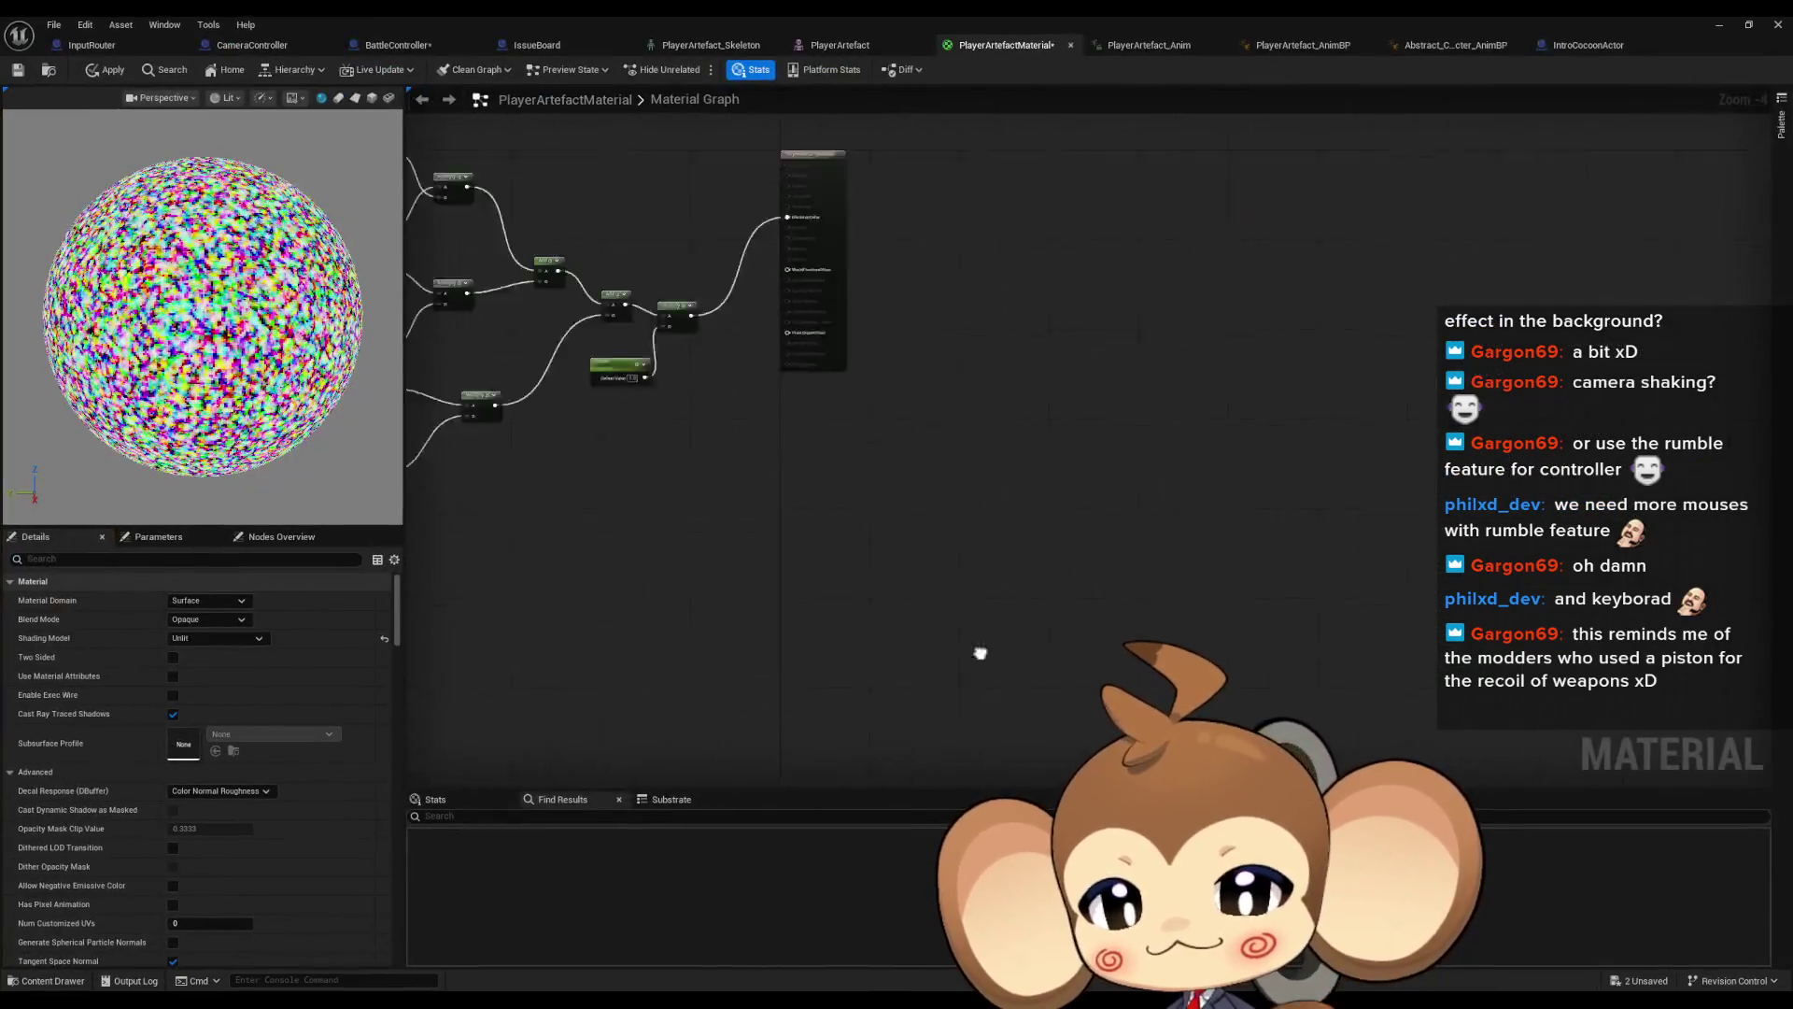
Inspect the Param scalar parameter, reframe the node chain, then switch over to Microsoft Paint
{"action": "left_click", "coordinate": [854, 551]}
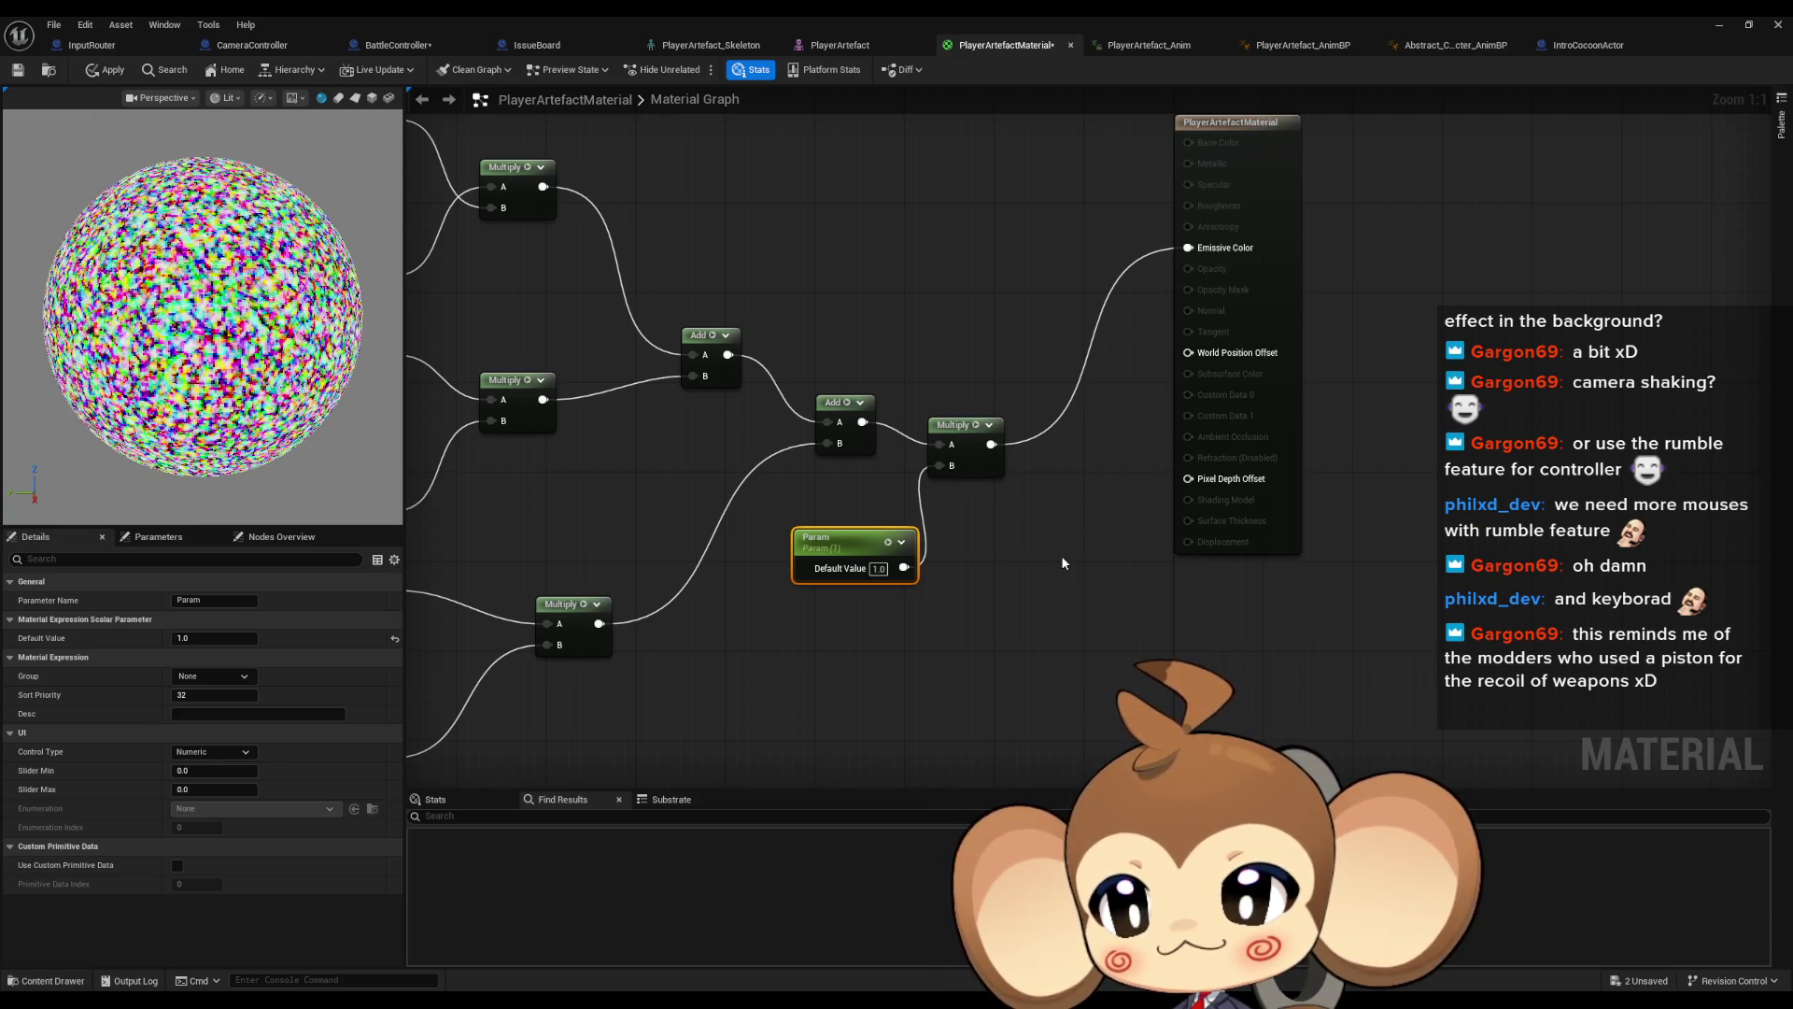
{"action": "left_click_drag", "start_coordinate": [1062, 562], "coordinate": [1114, 550]}
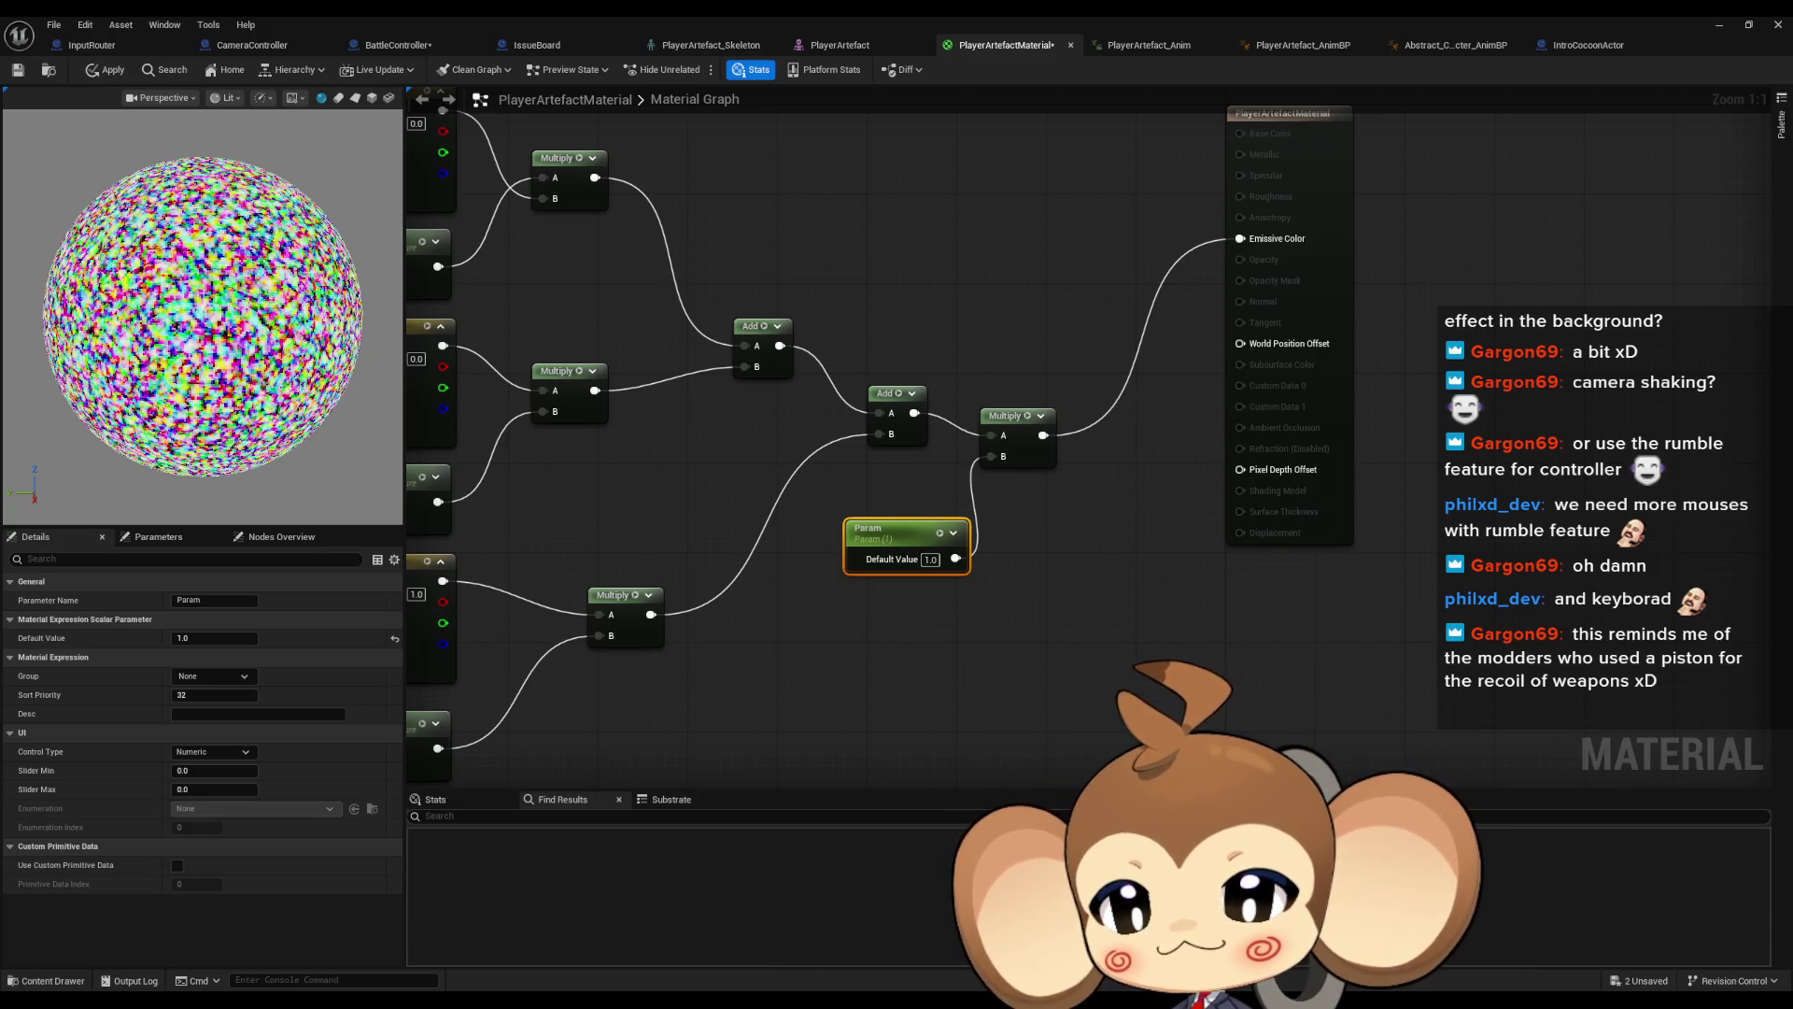
{"action": "key", "text": "alt+Tab"}
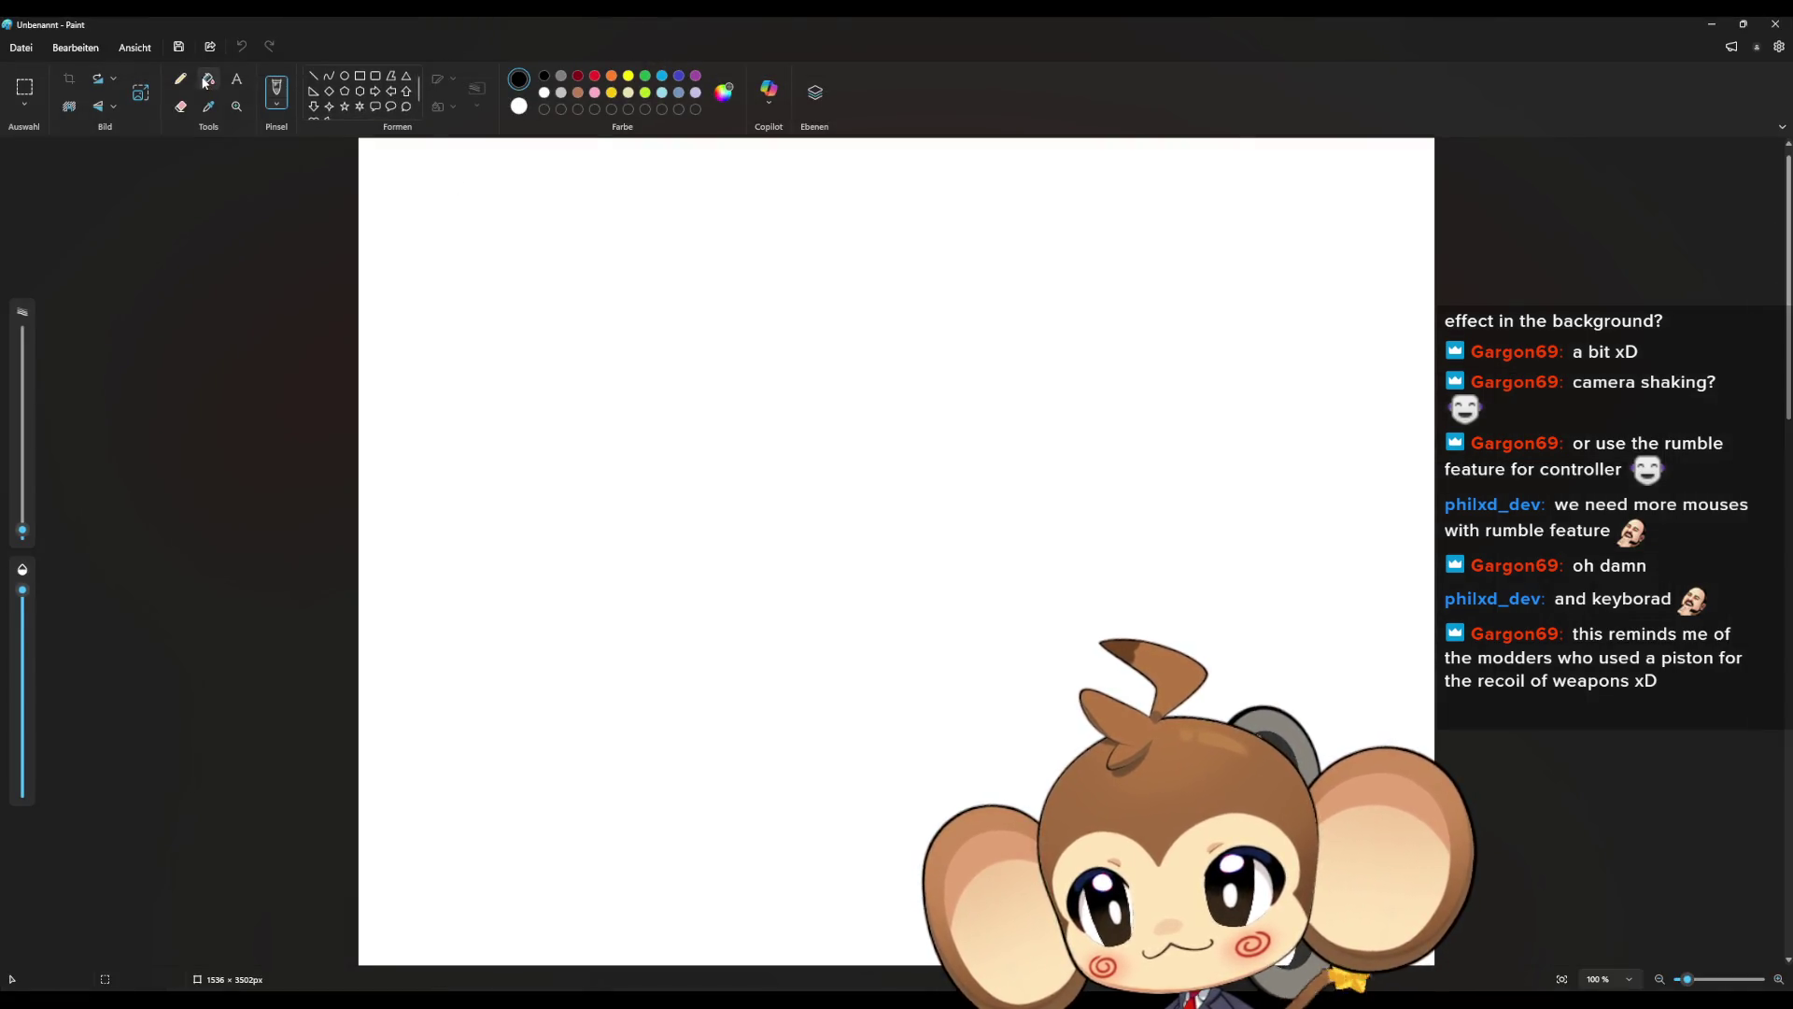
Fill the Paint canvas black, sketch white crystals noted '1 – 2 ?', then minimise Paint
{"action": "left_click", "coordinate": [207, 83]}
{"action": "left_click", "coordinate": [593, 335]}
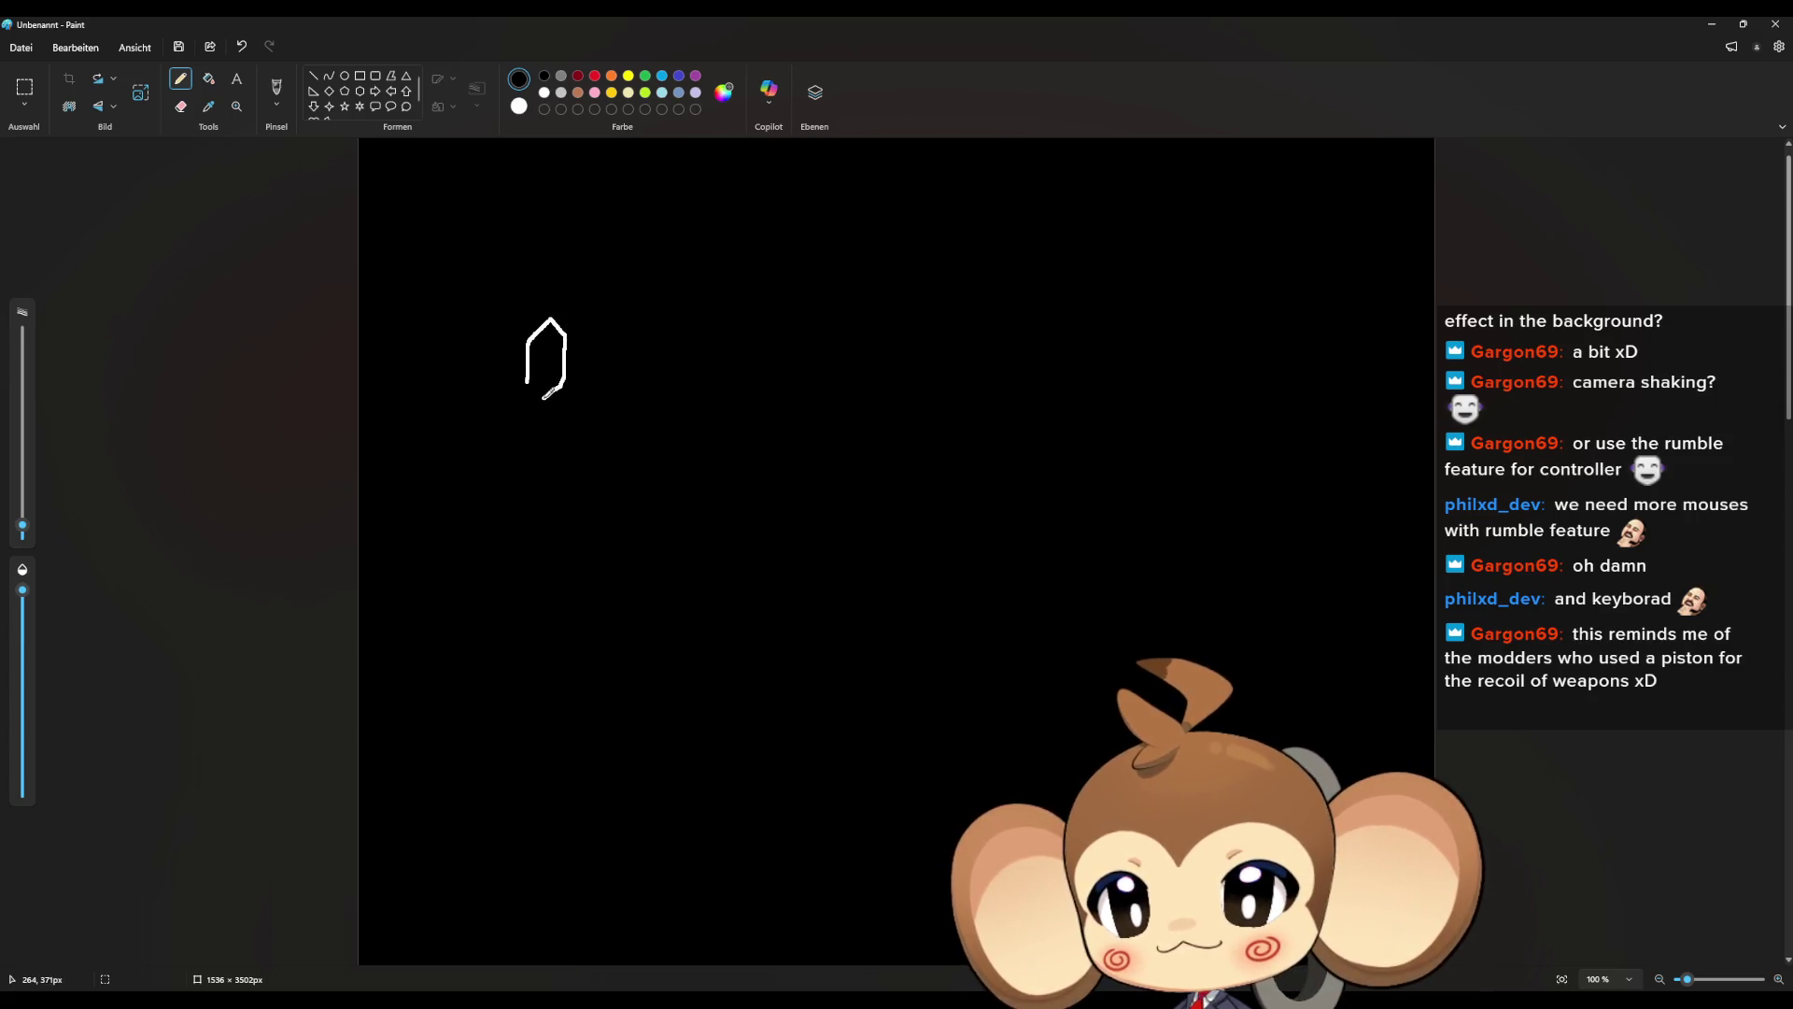
{"action": "left_click", "coordinate": [210, 82]}
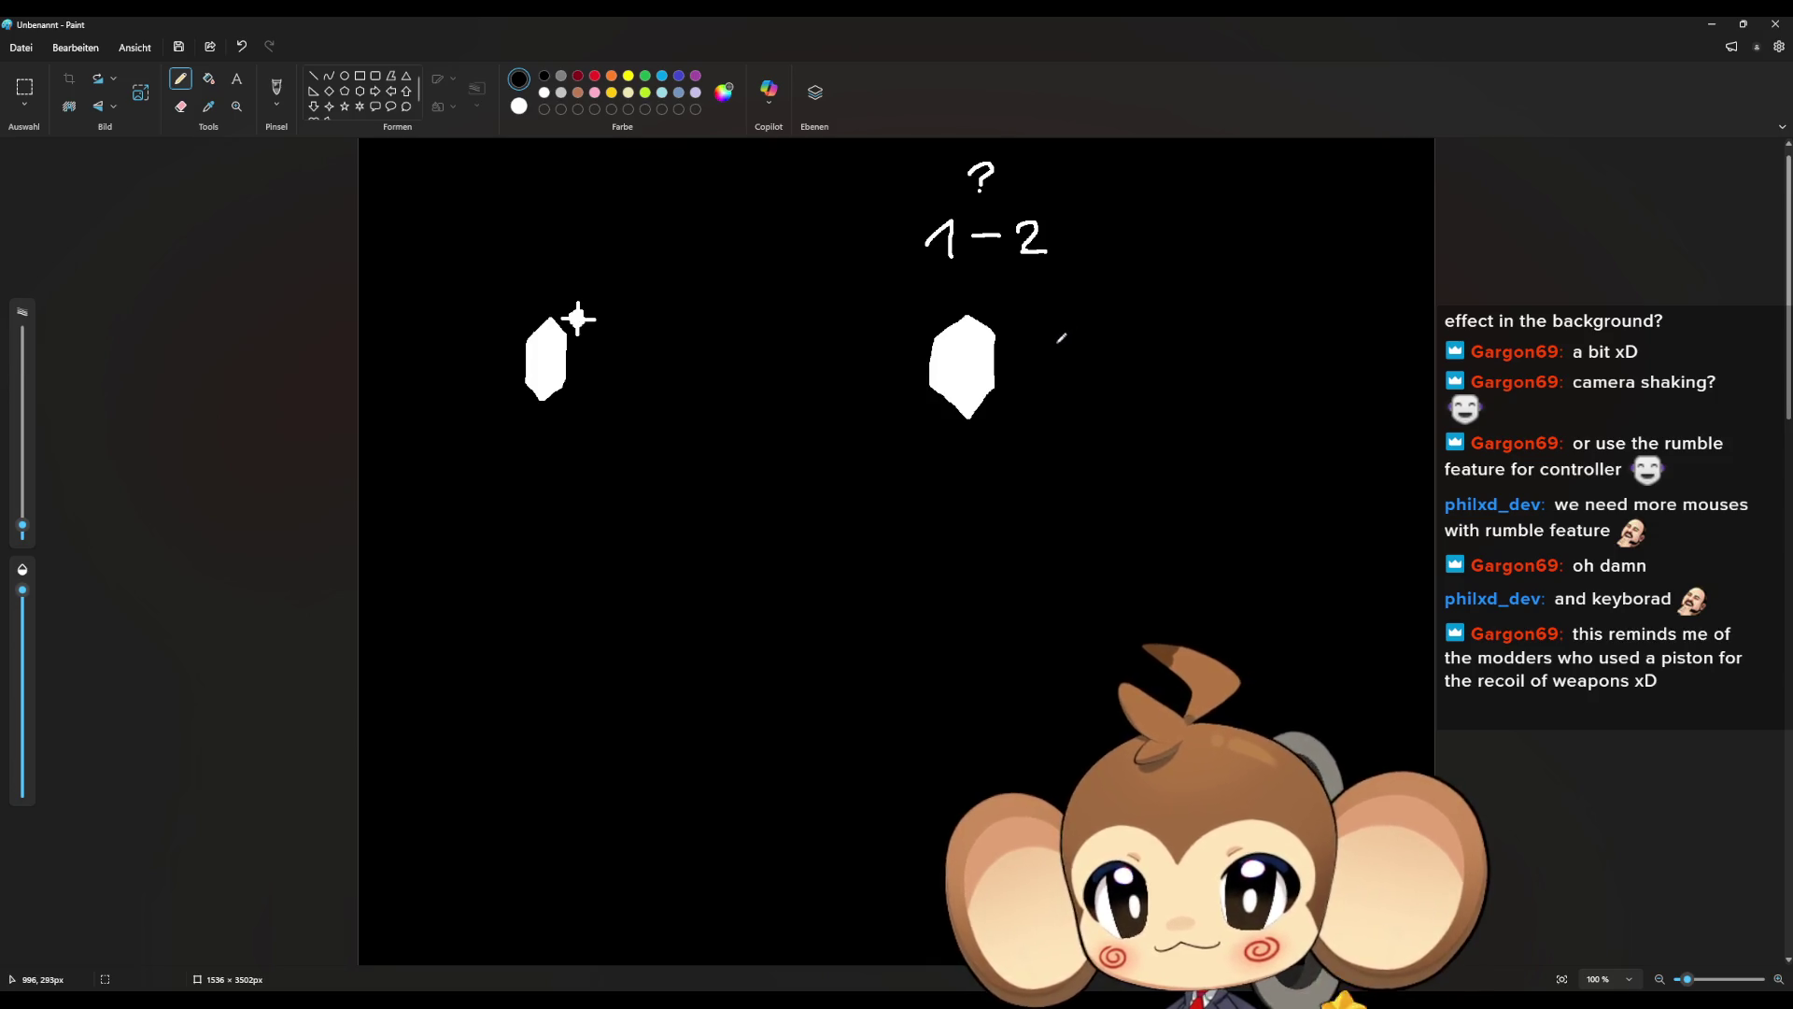
{"action": "left_click", "coordinate": [1723, 24]}
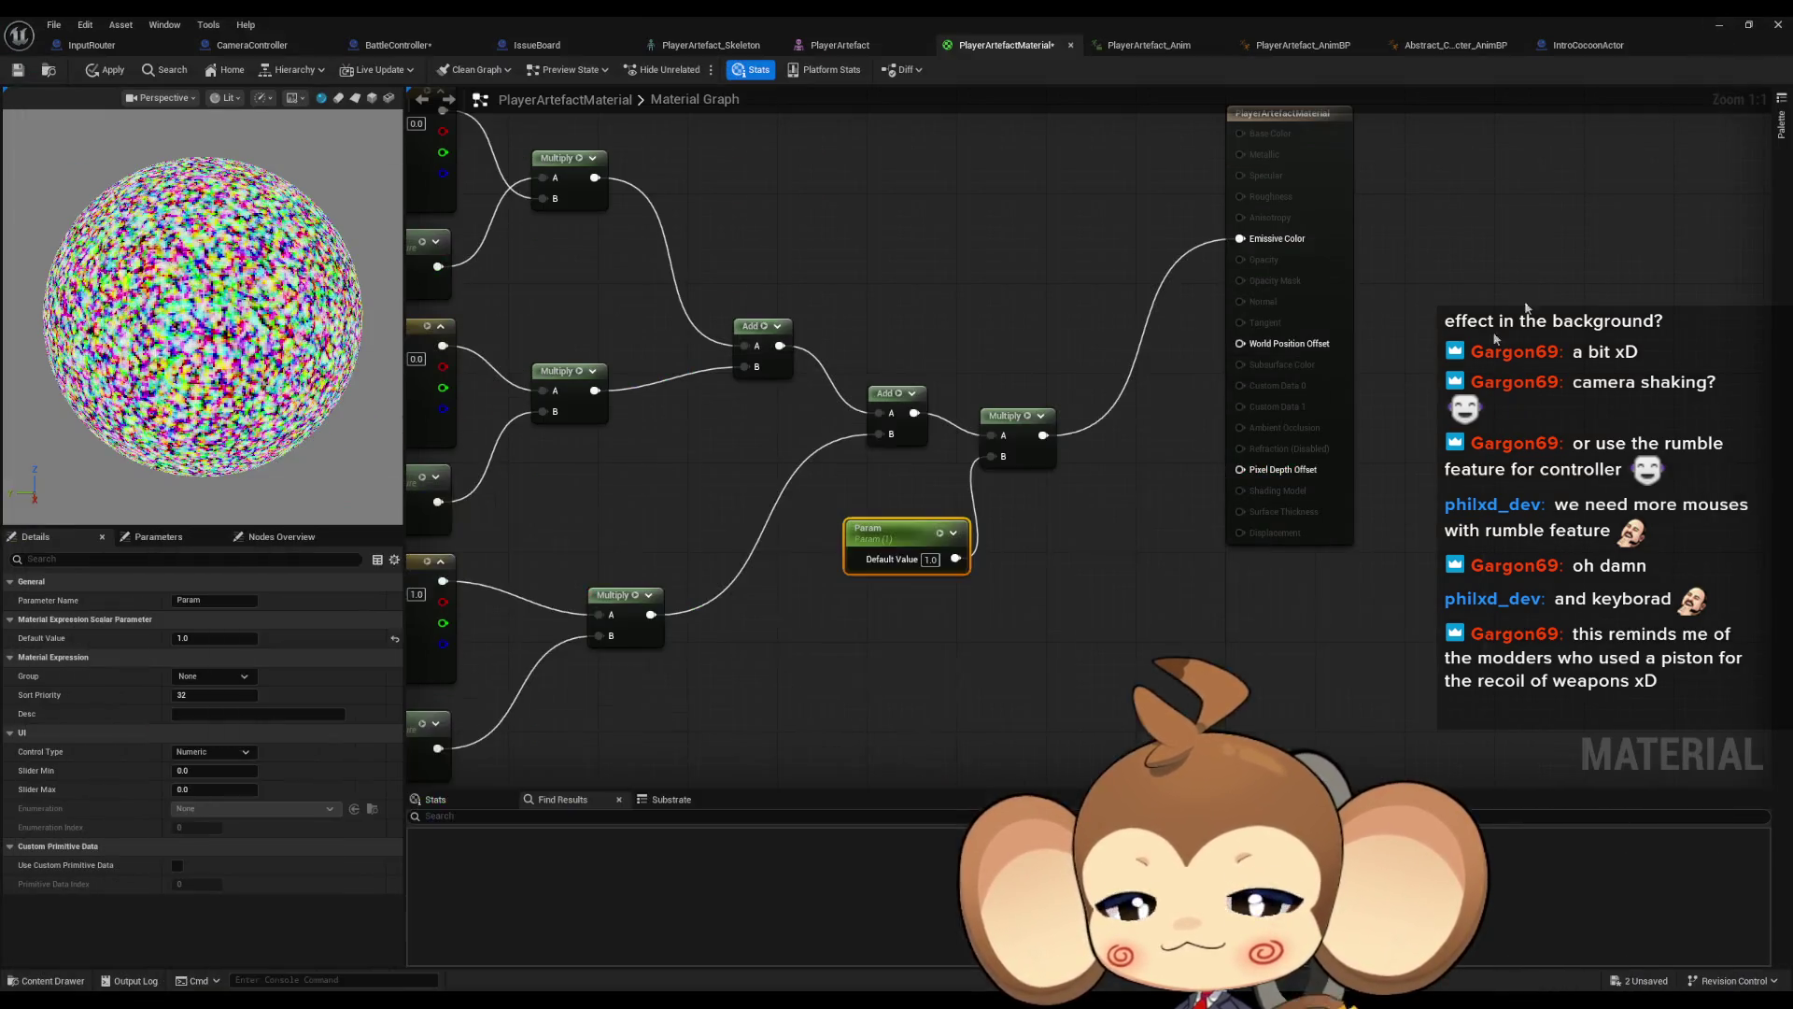
Move the material editor lower over the running level and set Param's default to 2.0
{"action": "double_click", "coordinate": [797, 15]}
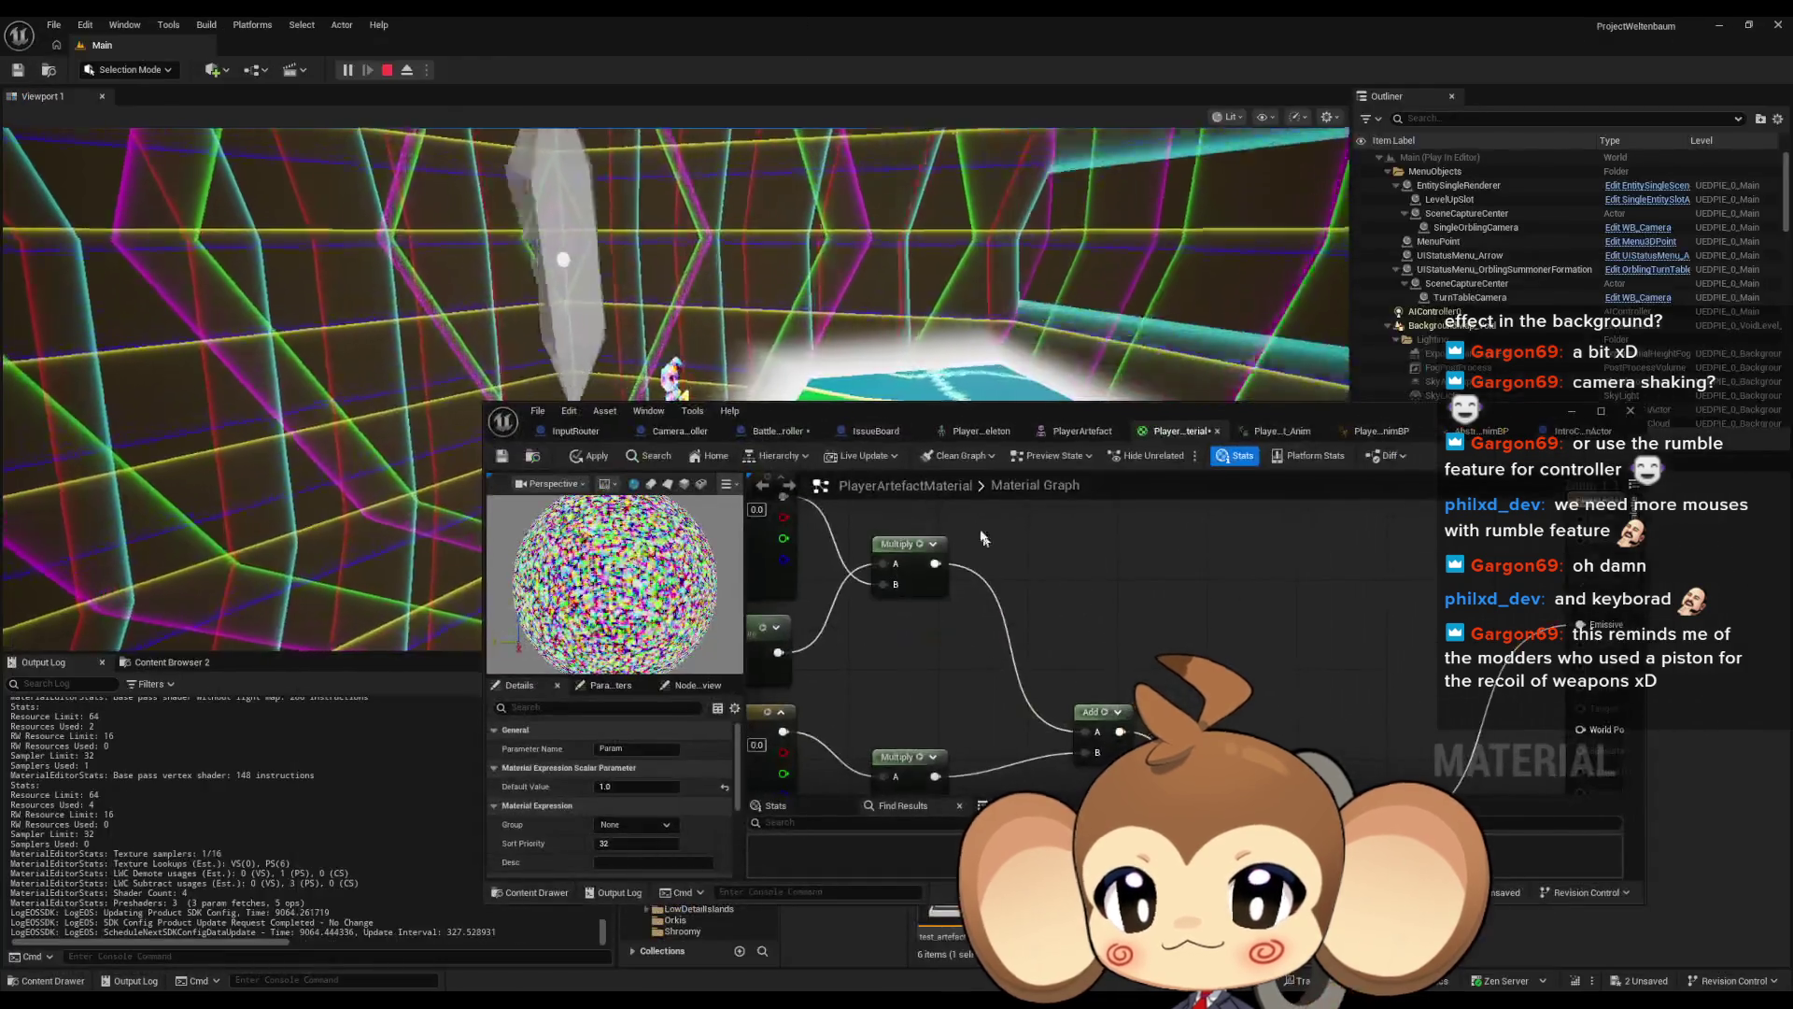
{"action": "left_click_drag", "start_coordinate": [844, 406], "coordinate": [857, 487]}
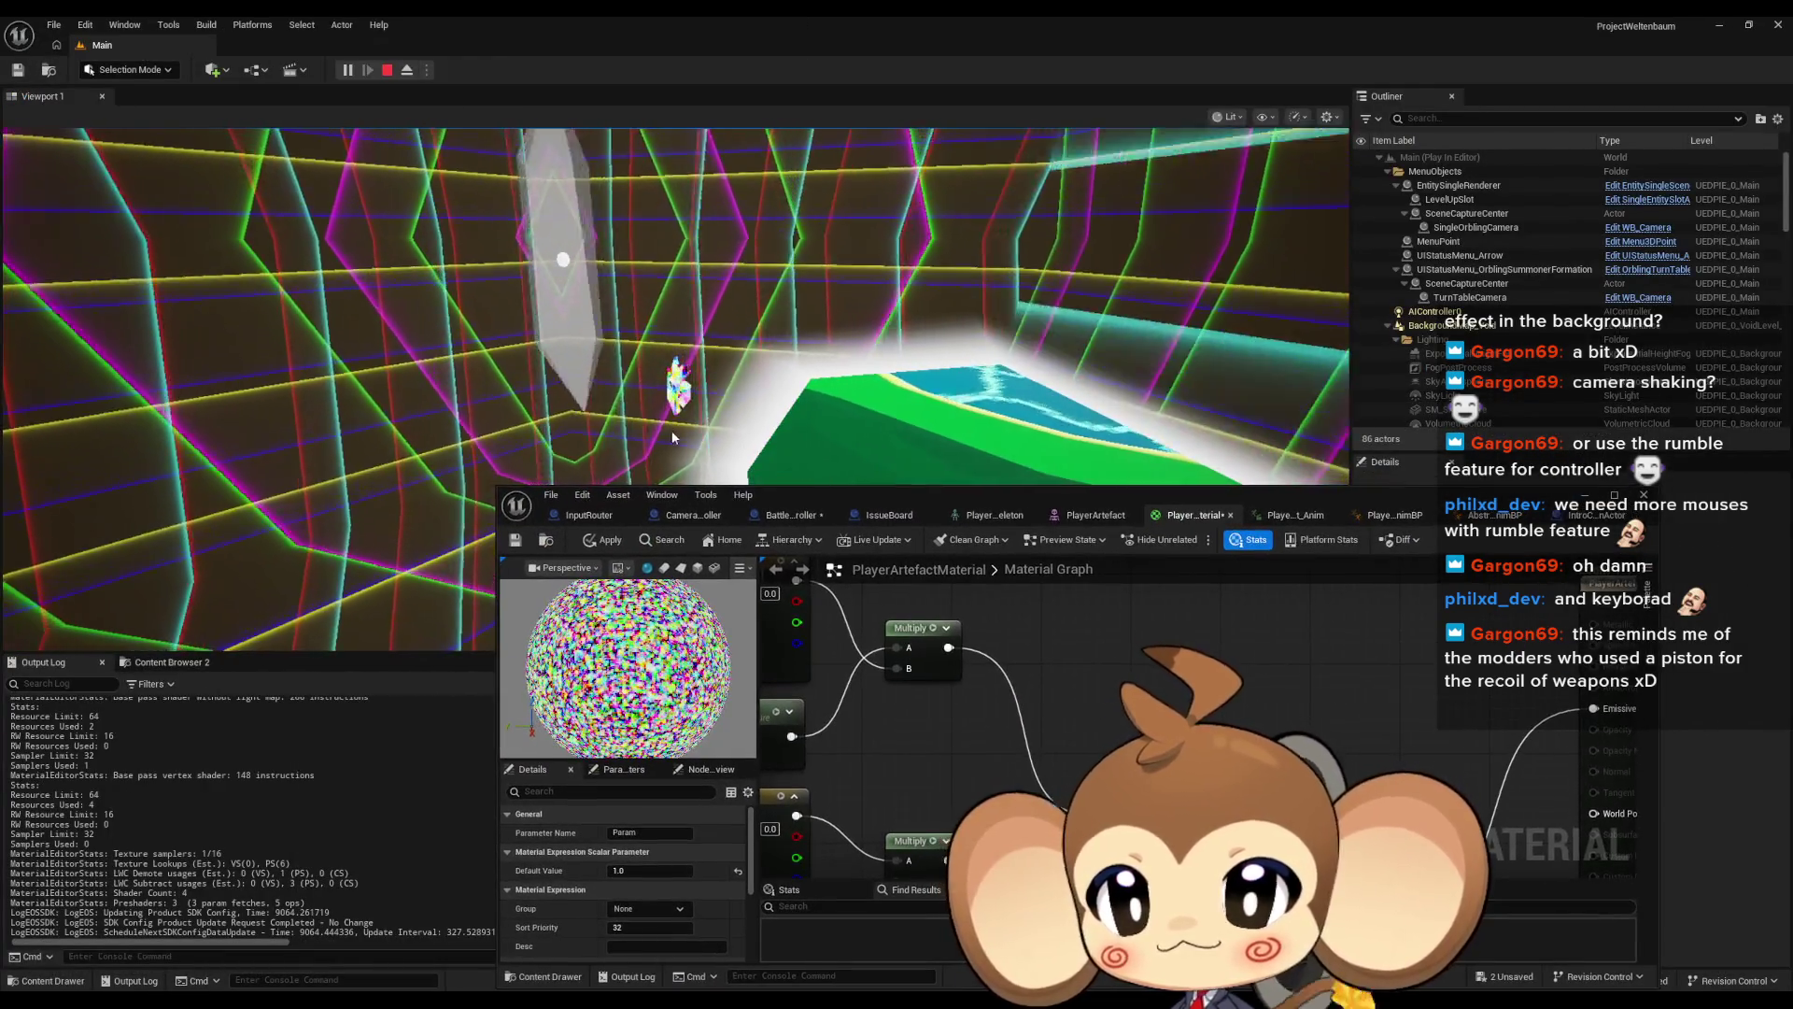
{"action": "mouse_move", "coordinate": [1031, 695]}
{"action": "left_mouse_down"}
{"action": "mouse_move", "coordinate": [980, 792]}
{"action": "mouse_move", "coordinate": [1214, 702]}
{"action": "left_mouse_up"}
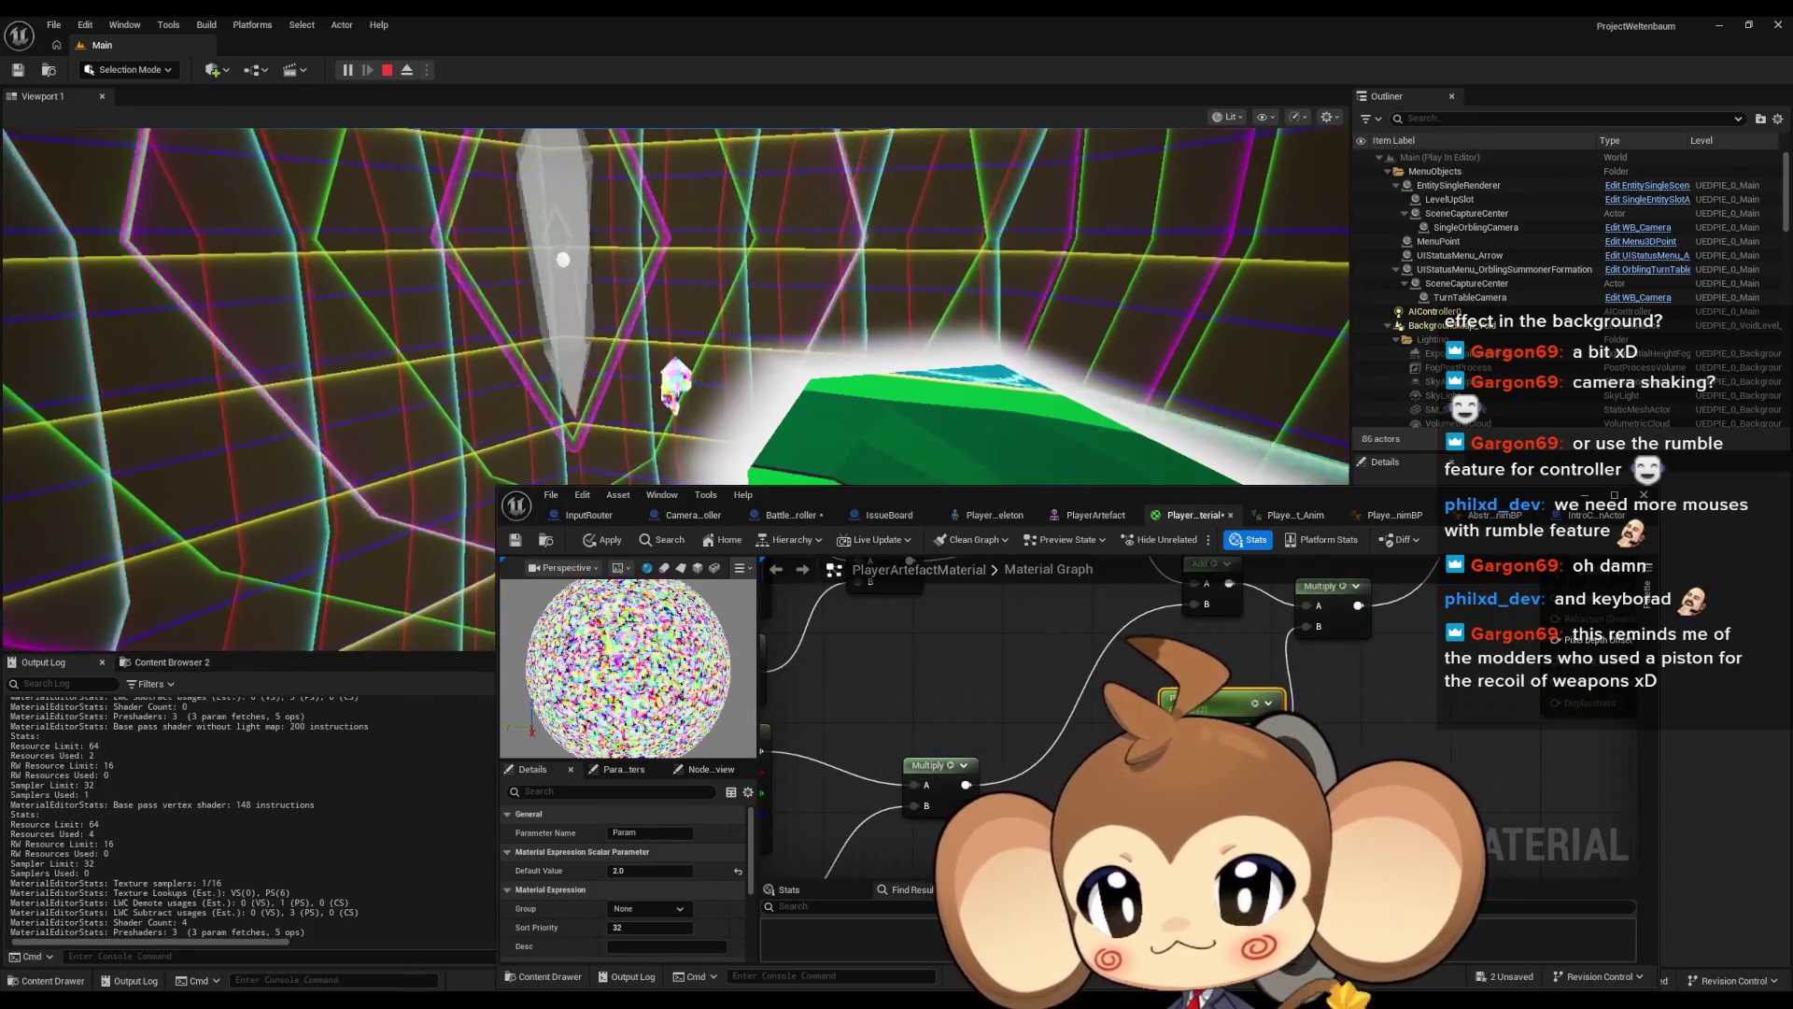
{"action": "type", "text": "2"}
{"action": "key", "text": "Return"}
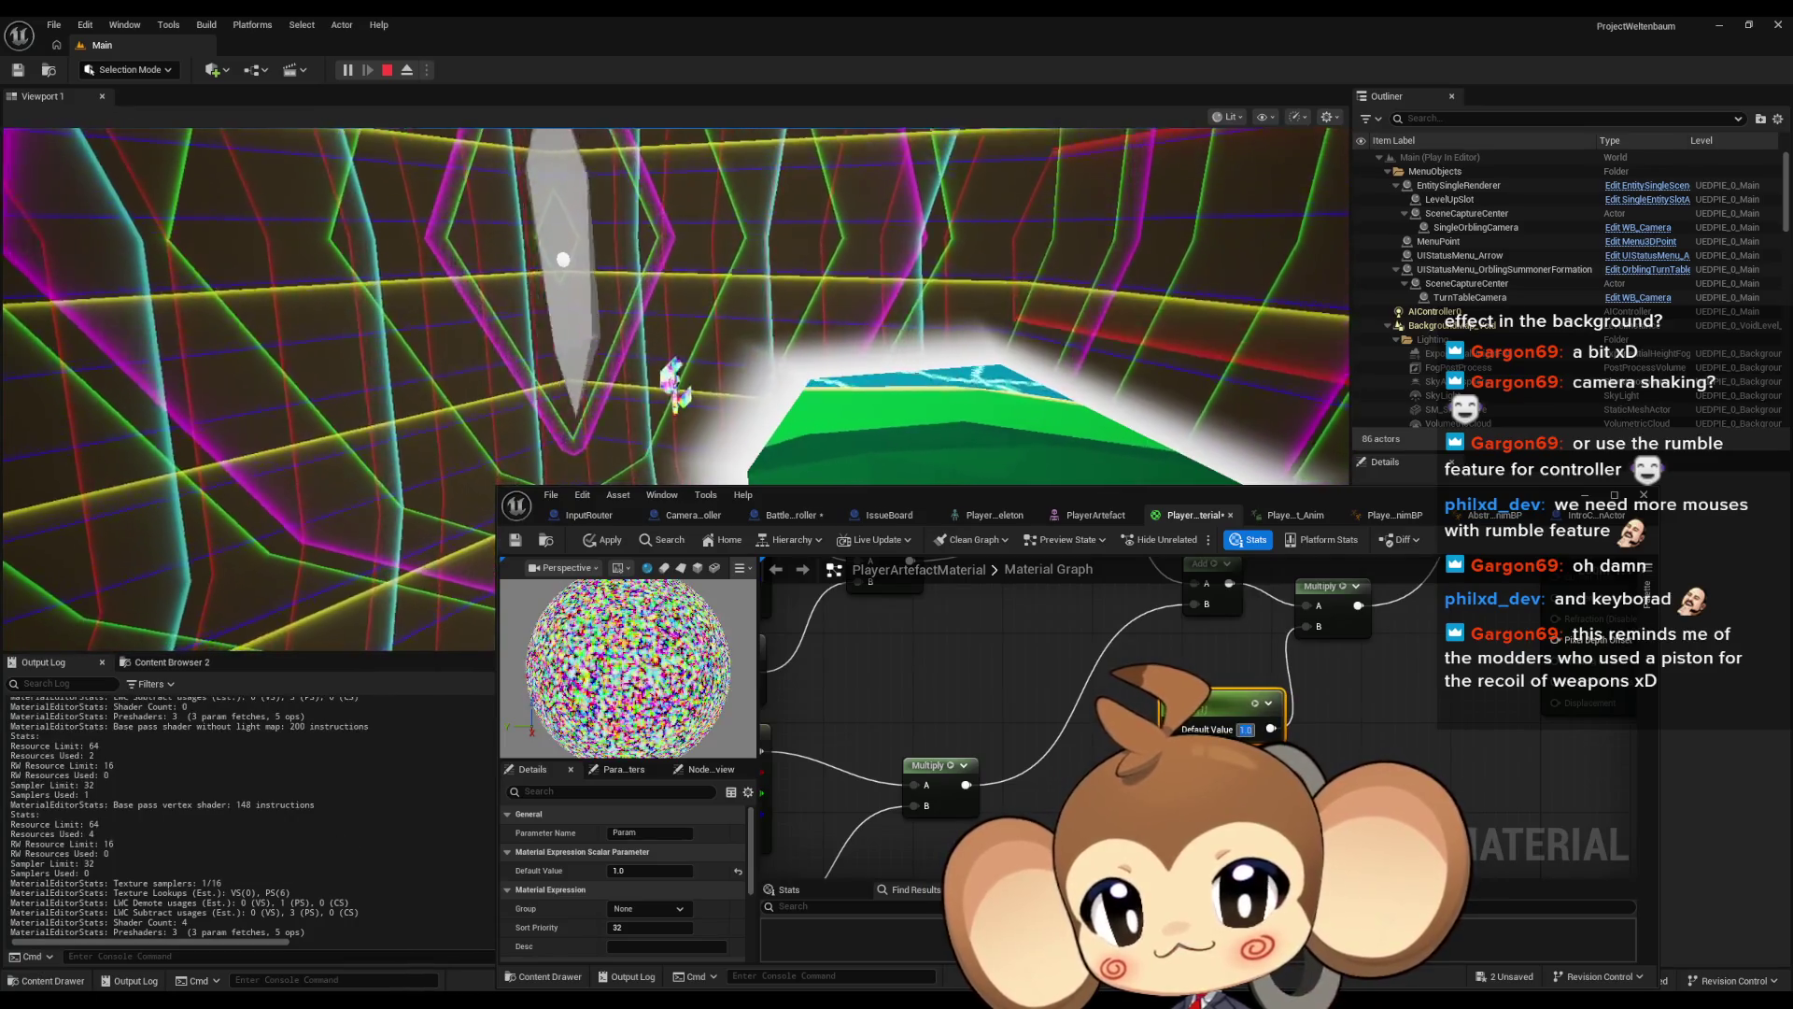
Revert Param, retry 2.0, settle on 1.0, then bring up the InputRouter Blueprint
{"action": "key", "text": "Return"}
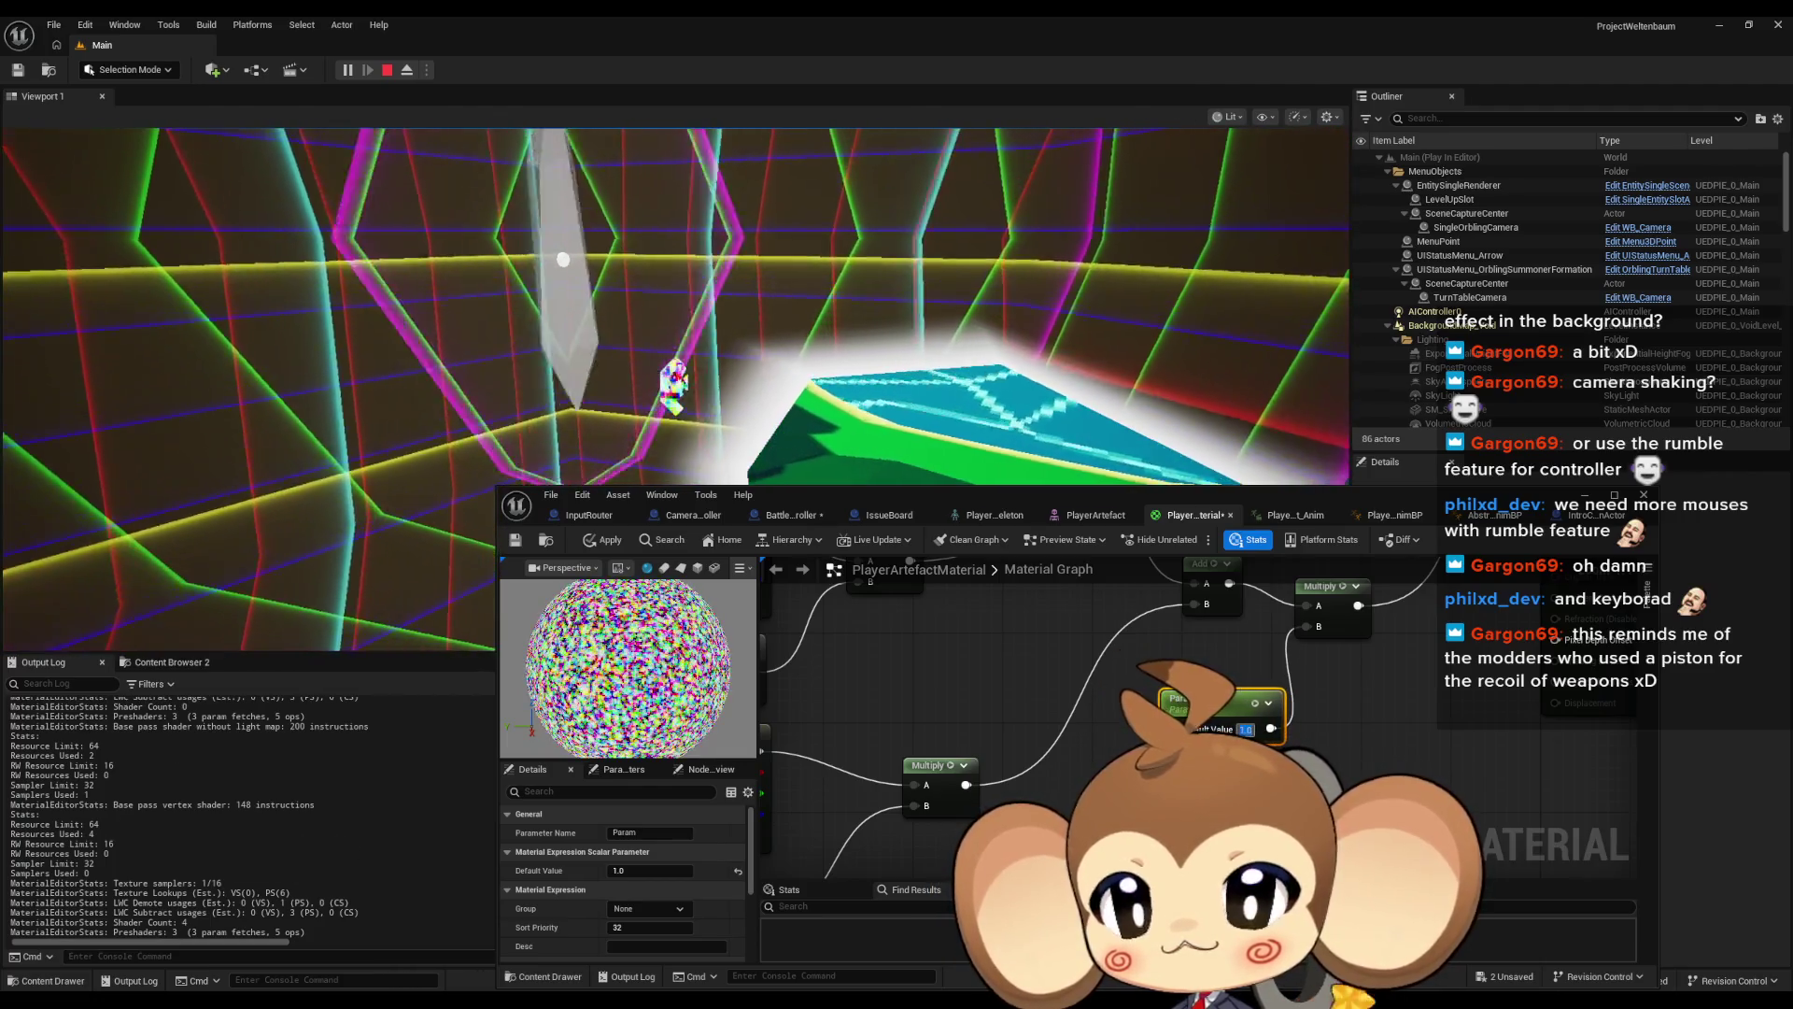
{"action": "type", "text": "2"}
{"action": "key", "text": "Return"}
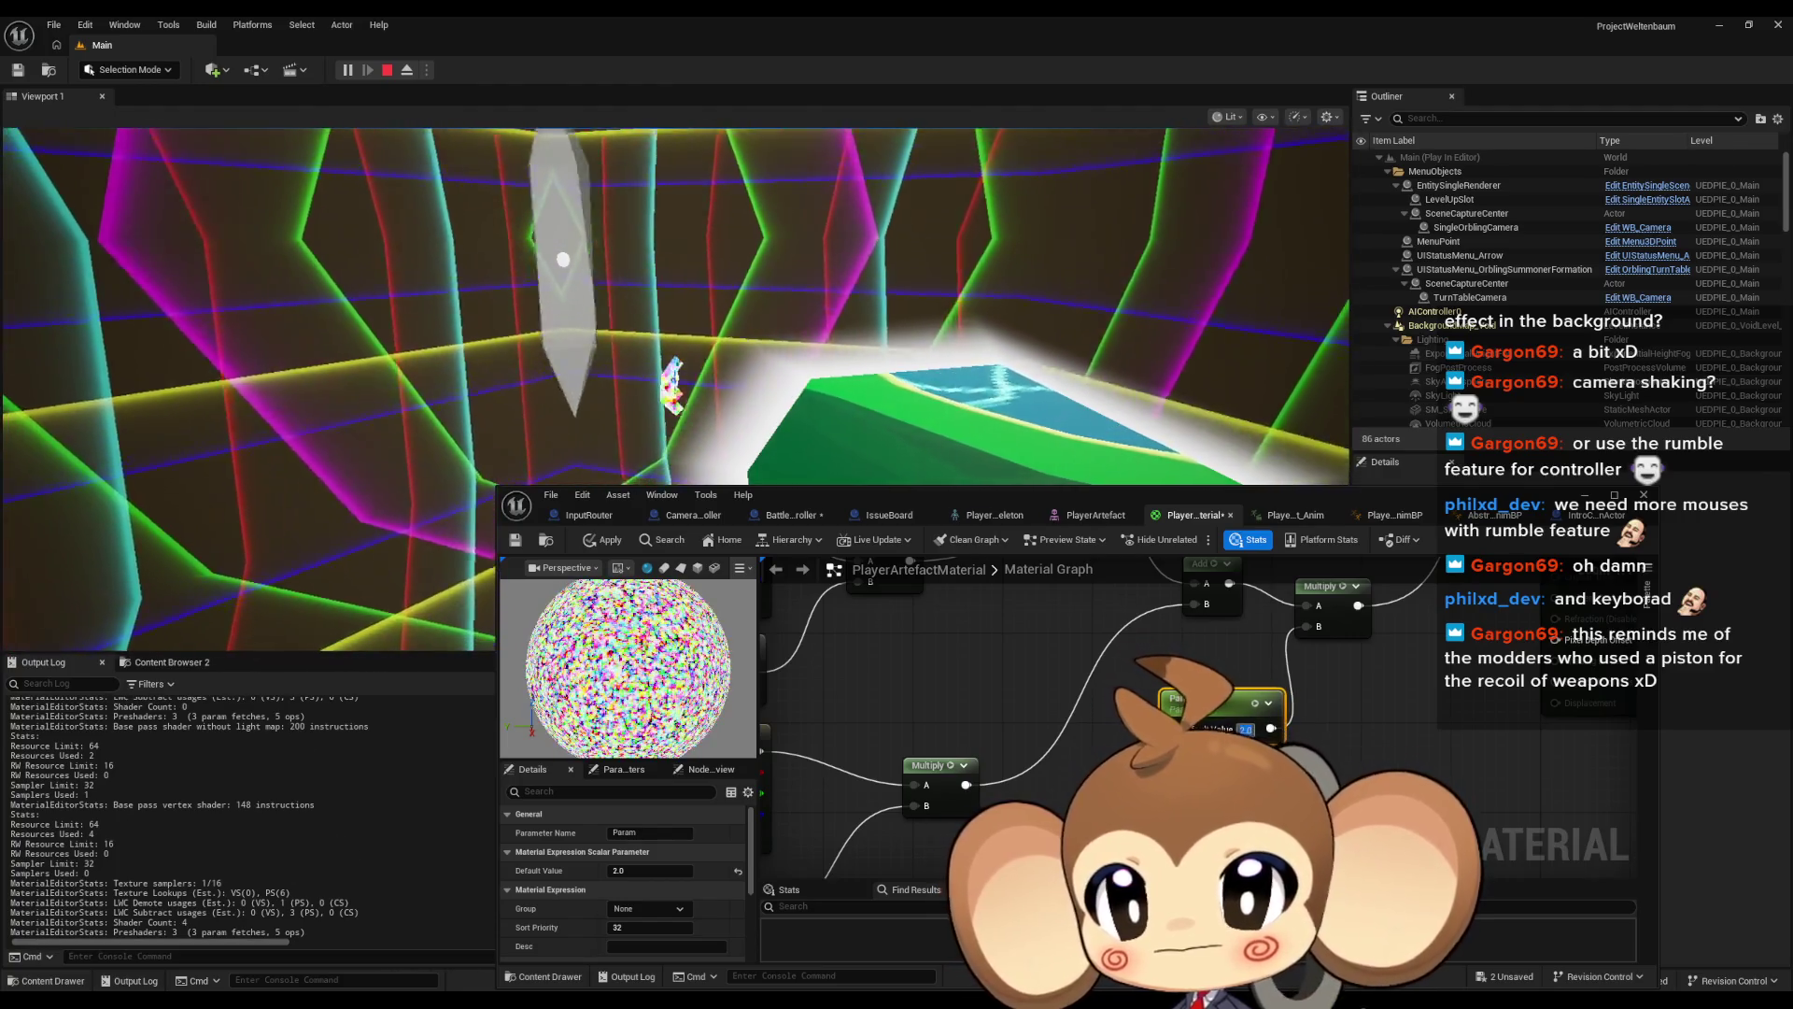
{"action": "type", "text": "1.0"}
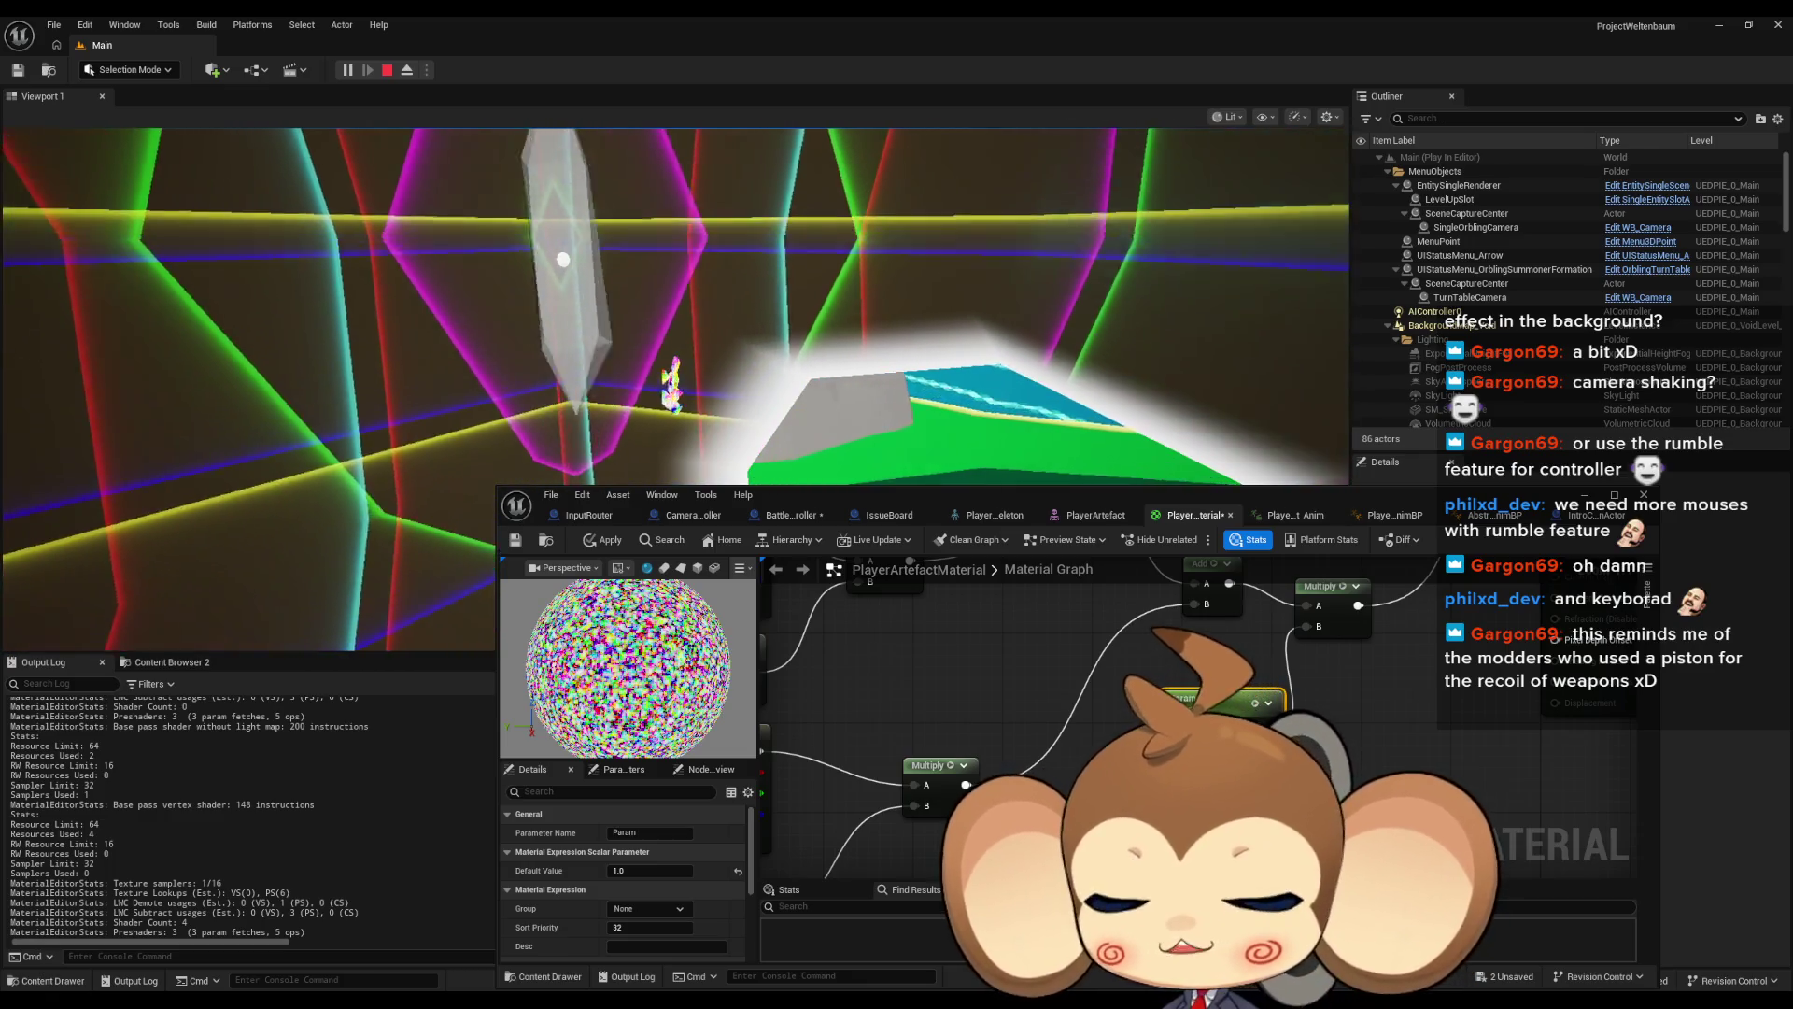
{"action": "left_click", "coordinate": [586, 515]}
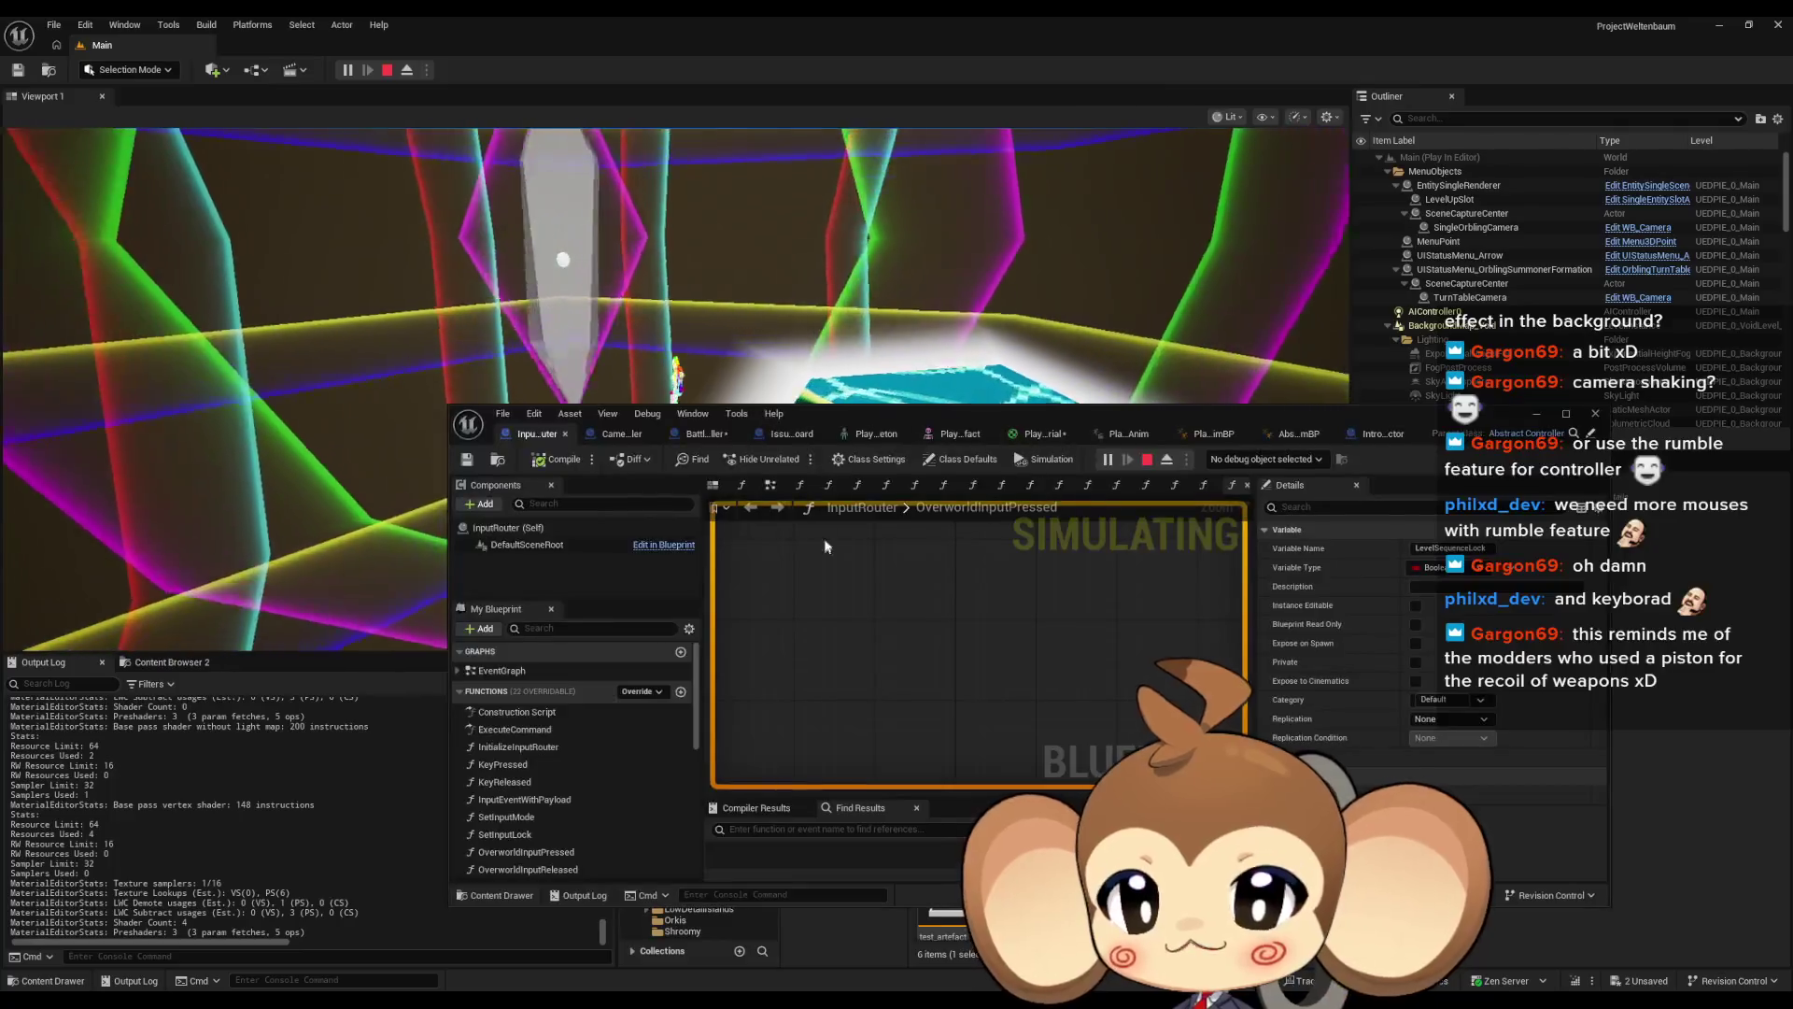
Show the IssueBoard notes graph full screen and select the 'shattered?' note
{"action": "left_click", "coordinate": [781, 435]}
{"action": "double_click", "coordinate": [883, 417]}
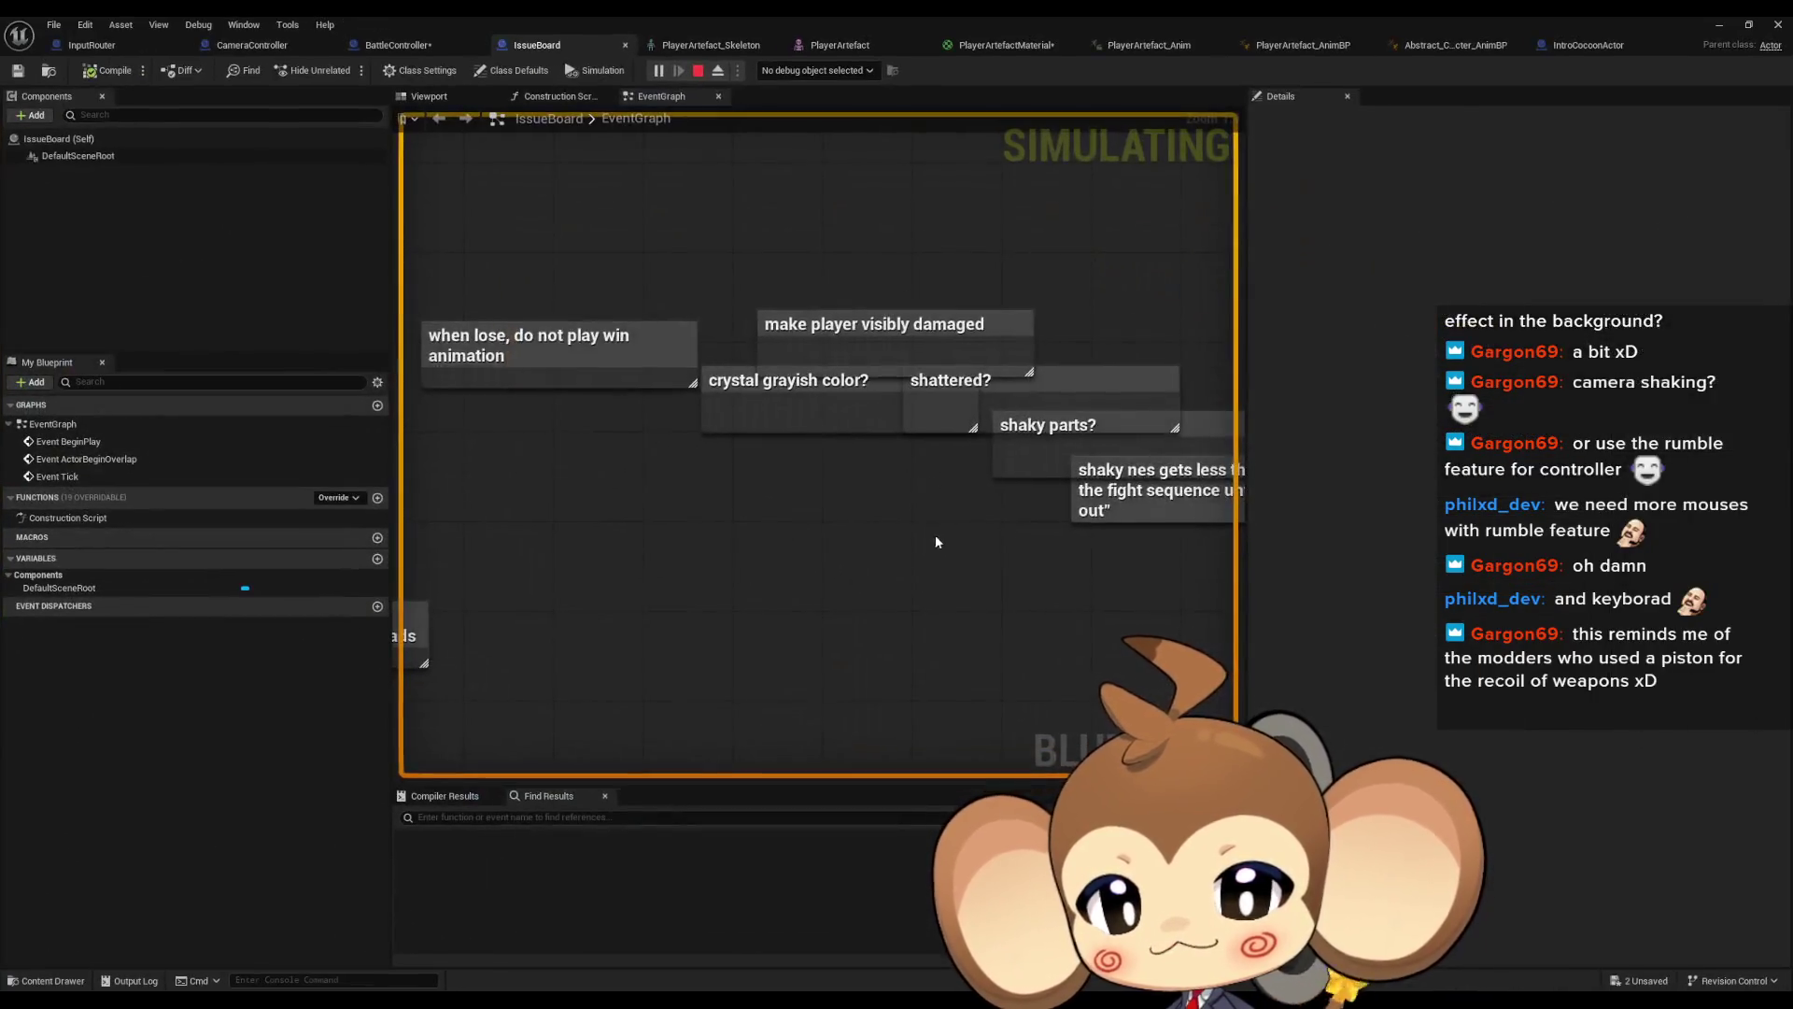
{"action": "scroll", "coordinate": [882, 562], "scroll_direction": "up", "scroll_amount": 4}
{"action": "mouse_move", "coordinate": [644, 383]}
{"action": "left_mouse_down"}
{"action": "mouse_move", "coordinate": [710, 470]}
{"action": "mouse_move", "coordinate": [582, 478]}
{"action": "mouse_move", "coordinate": [599, 422]}
{"action": "left_mouse_up"}
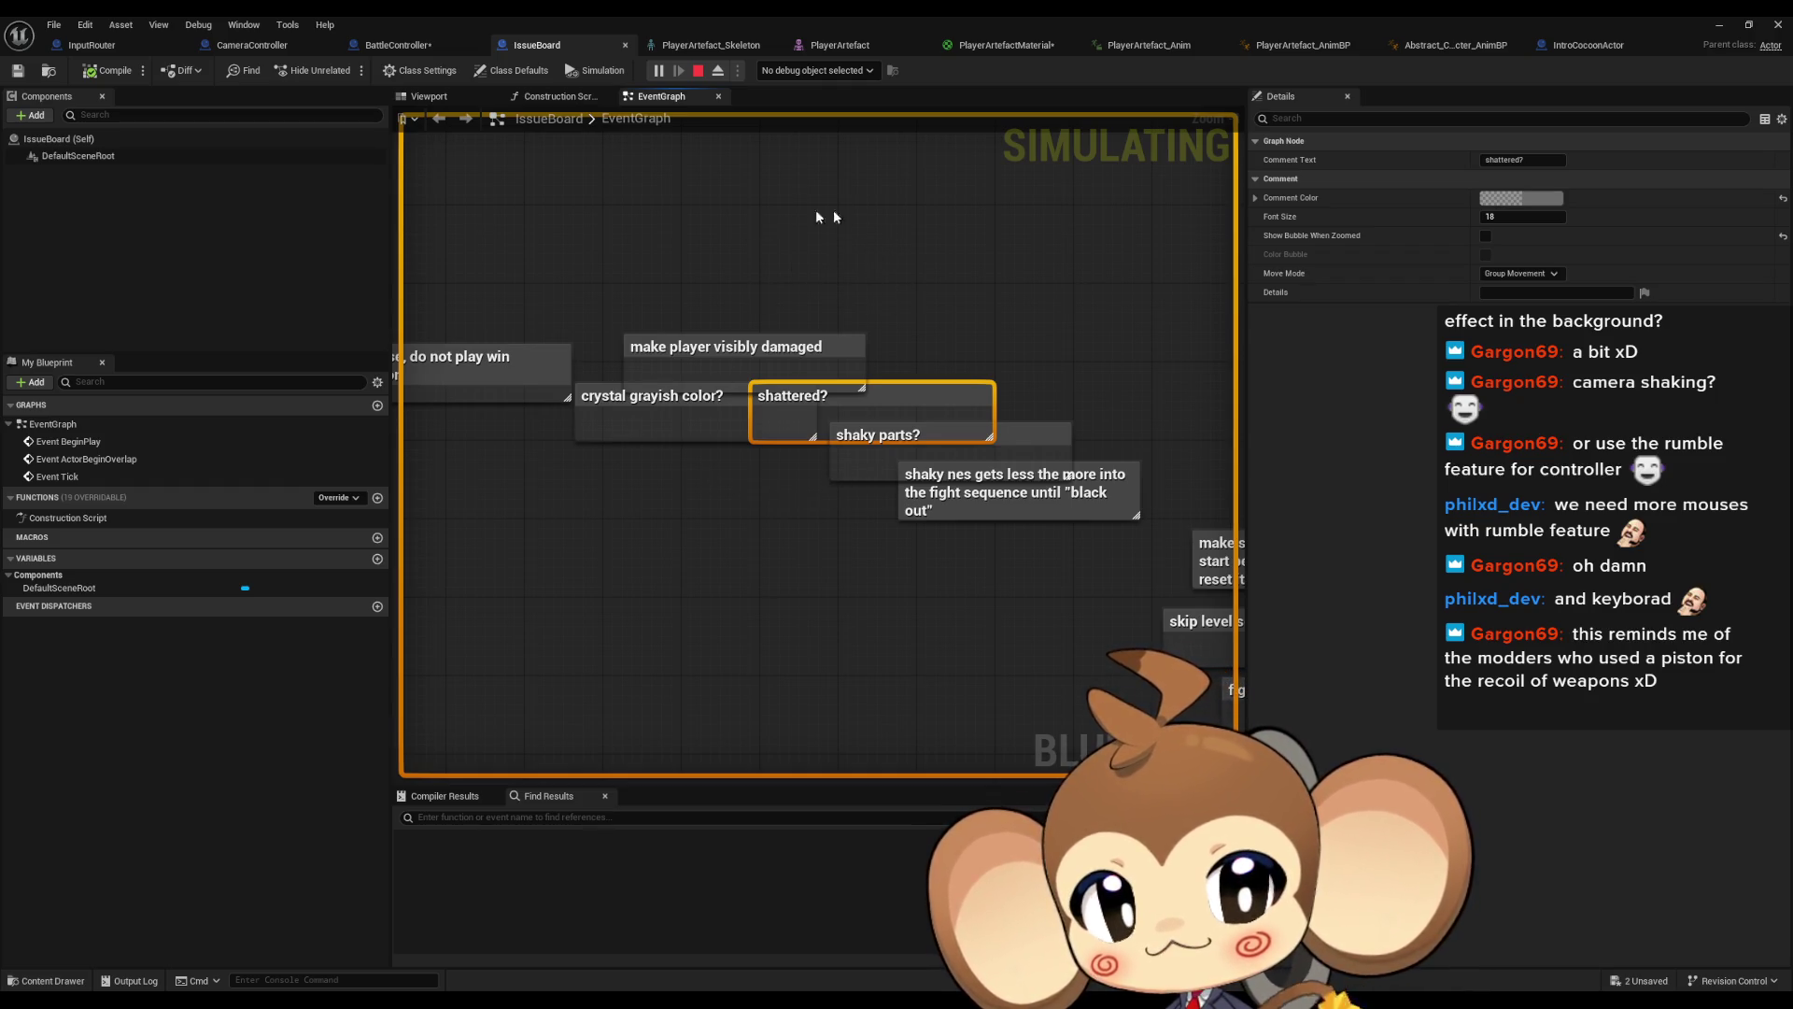
Stop the play session from the level editor, then return to the Blueprint editor tabs
{"action": "left_click", "coordinate": [1719, 27]}
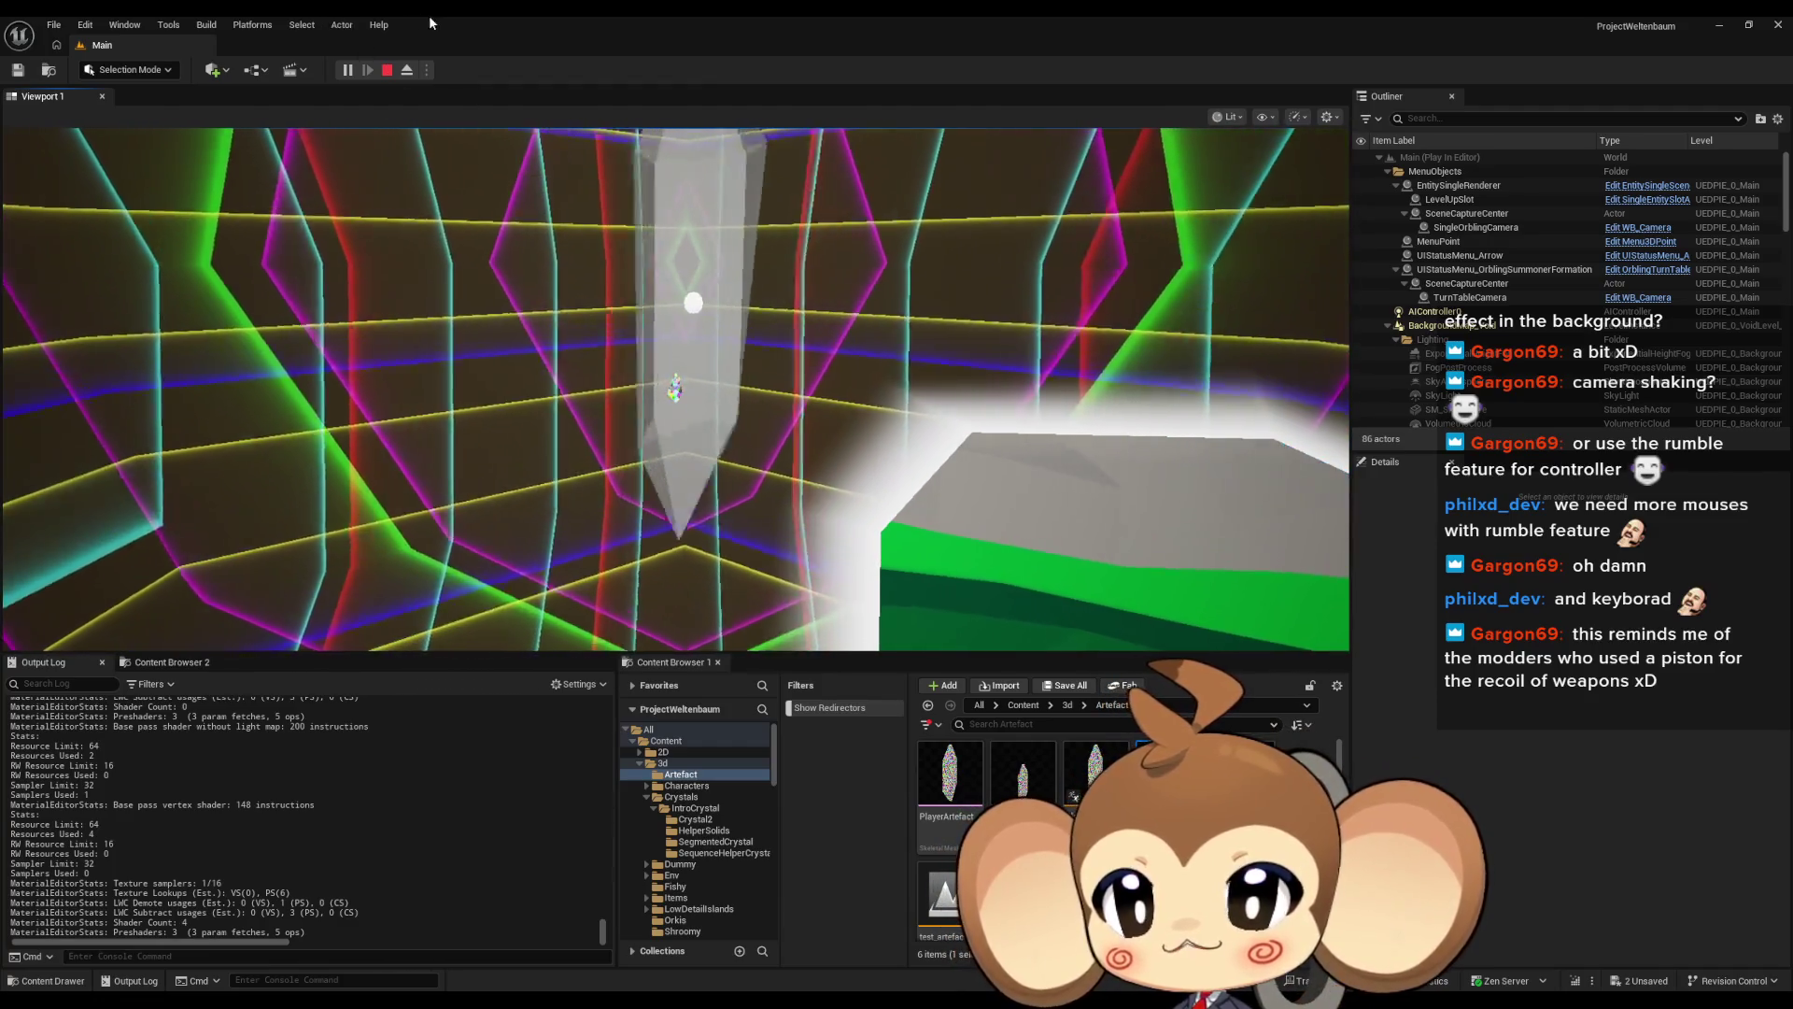
{"action": "left_click", "coordinate": [387, 70]}
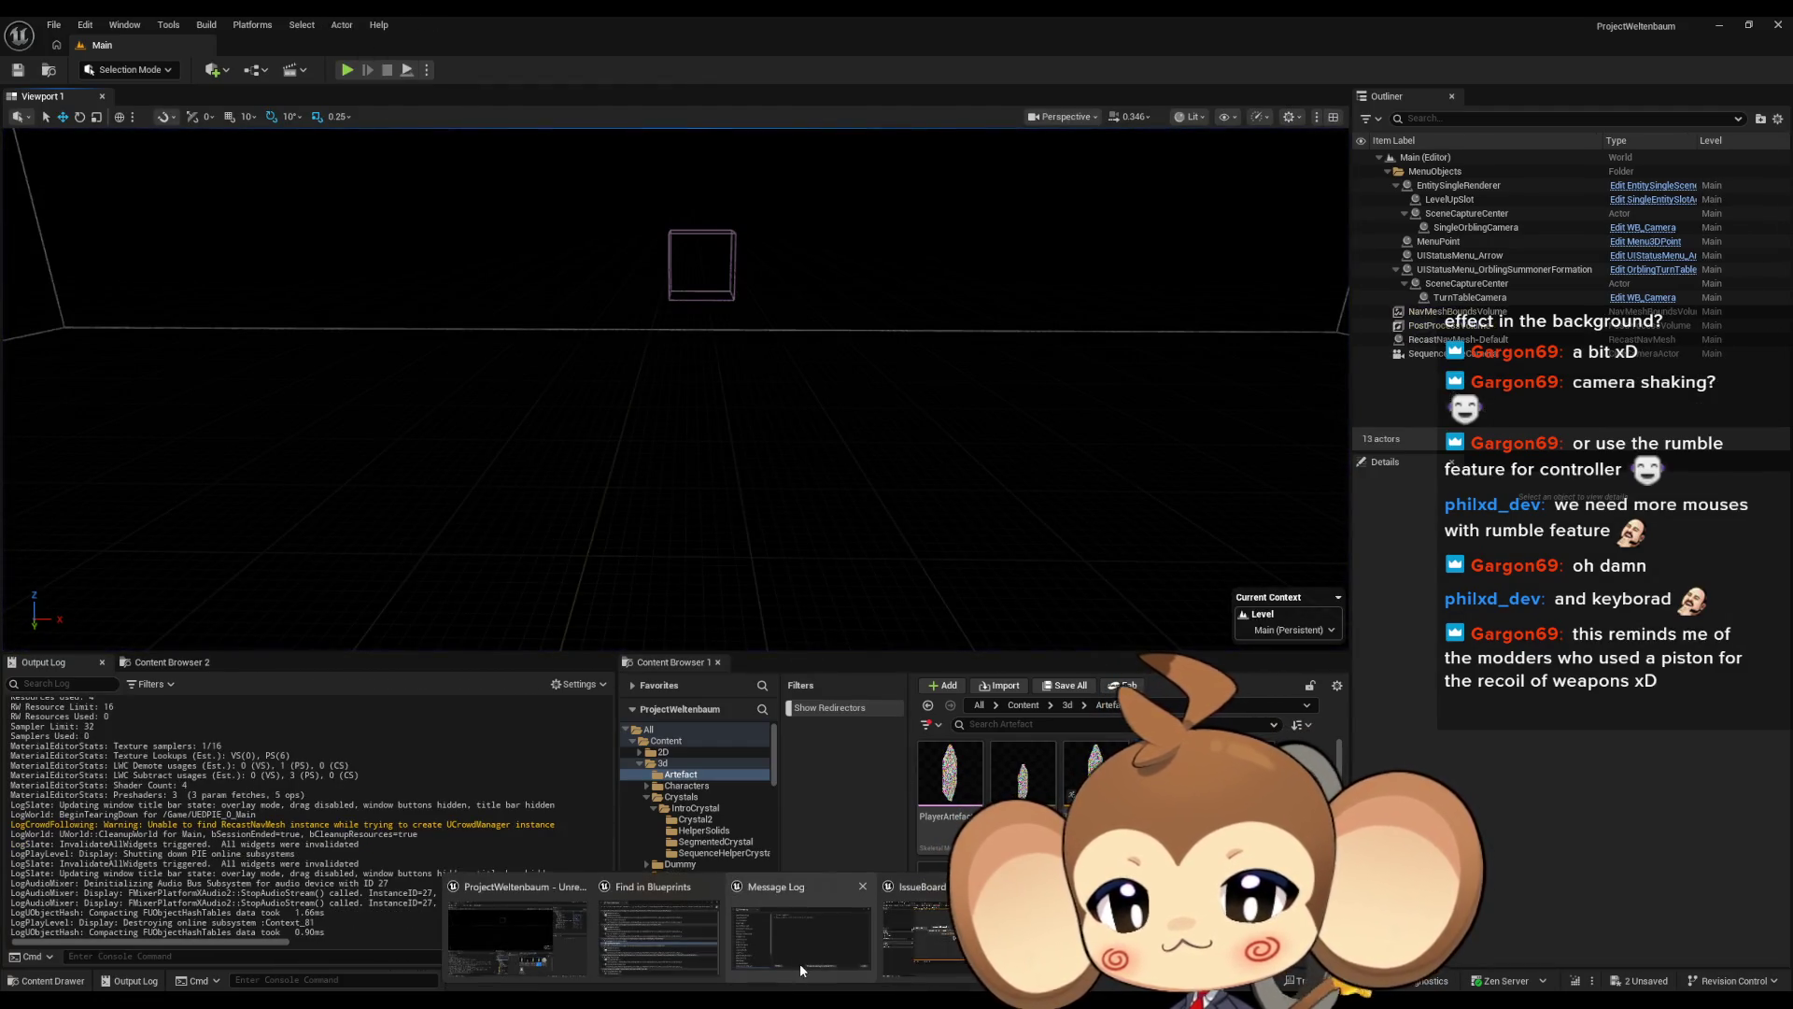
{"action": "left_click", "coordinate": [925, 934]}
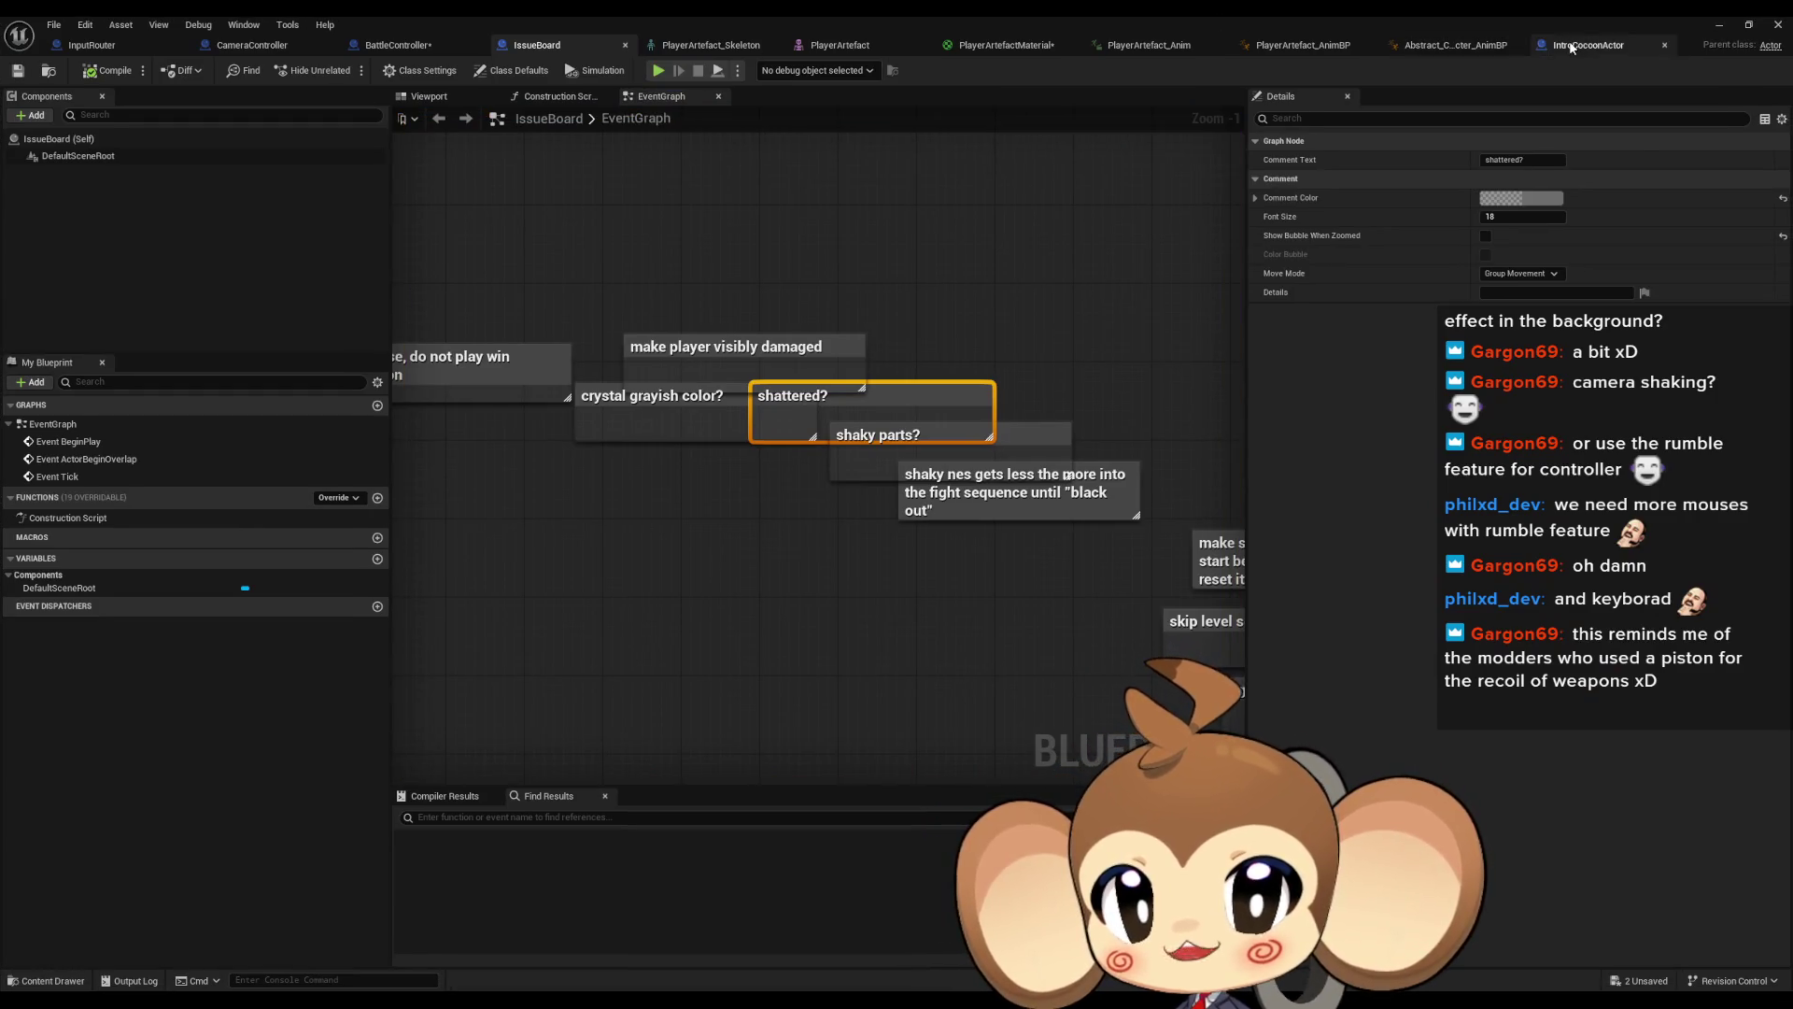
{"action": "left_click", "coordinate": [1572, 47]}
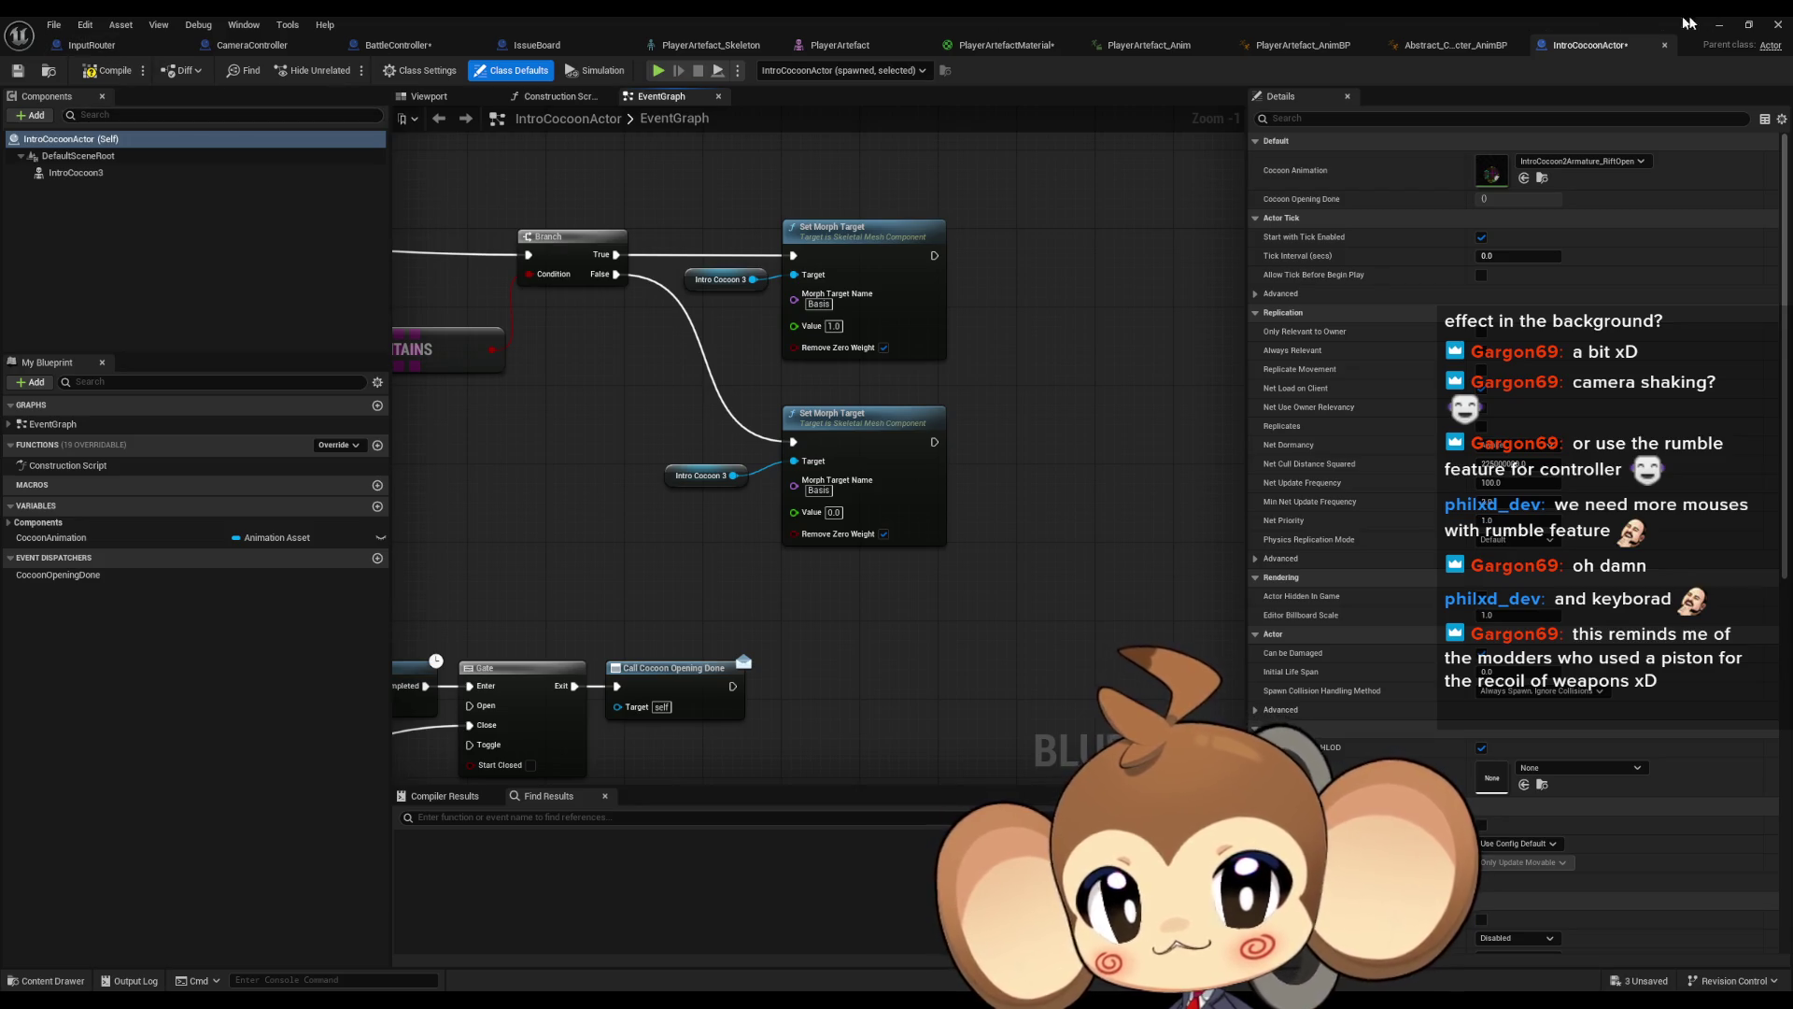
Run a brief Play In Editor test, then set the IntroCocoonActor Blueprint aside again
{"action": "left_click", "coordinate": [1721, 27]}
{"action": "left_click", "coordinate": [346, 70]}
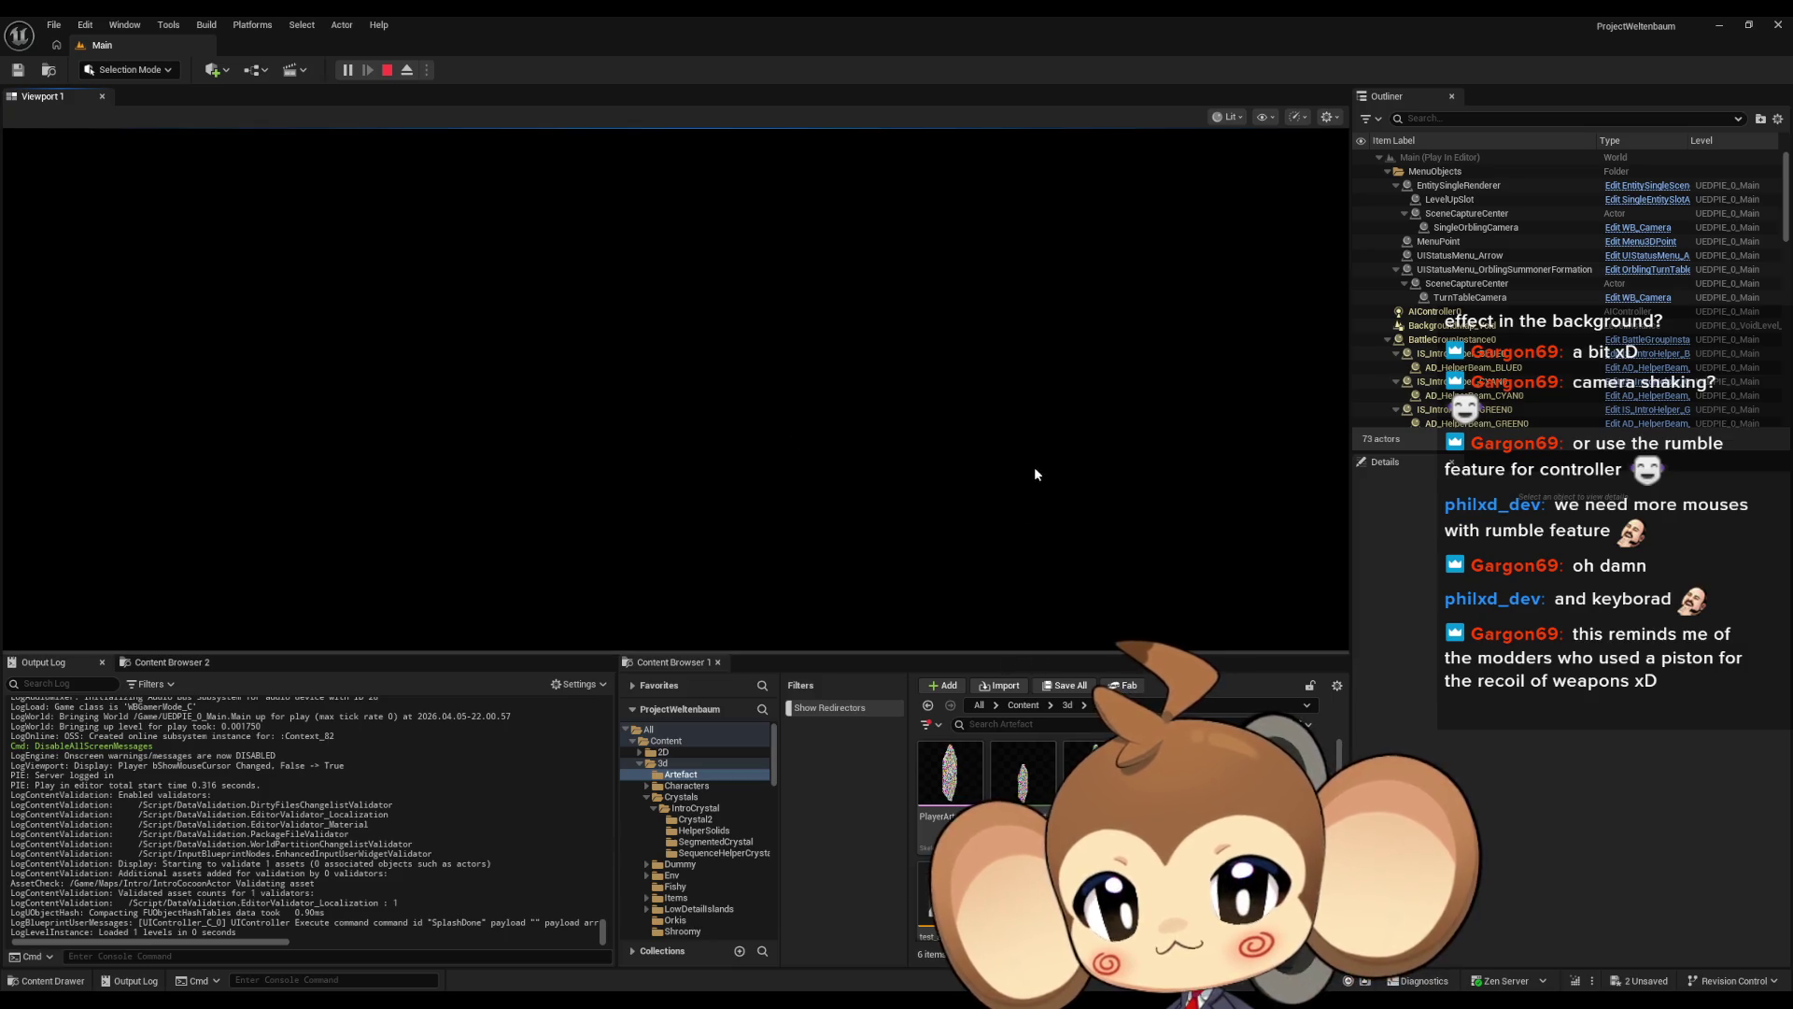
{"action": "key", "text": "Escape"}
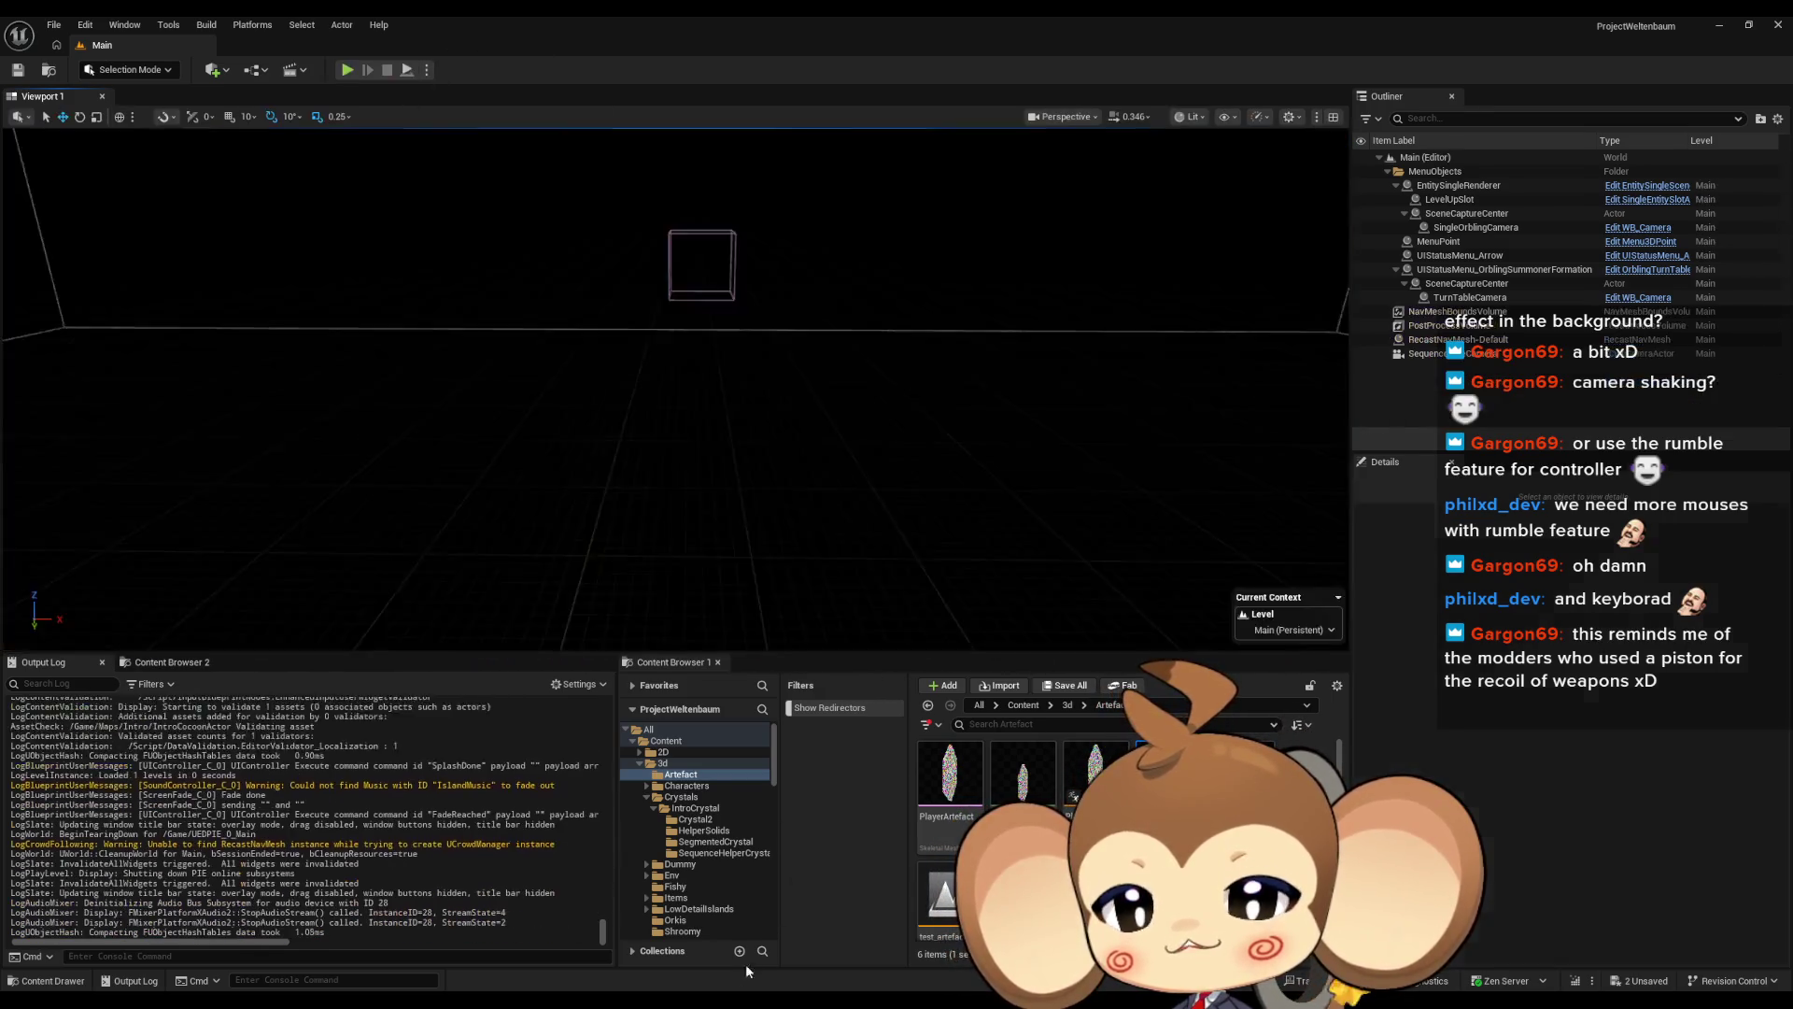
{"action": "left_click", "coordinate": [747, 1002]}
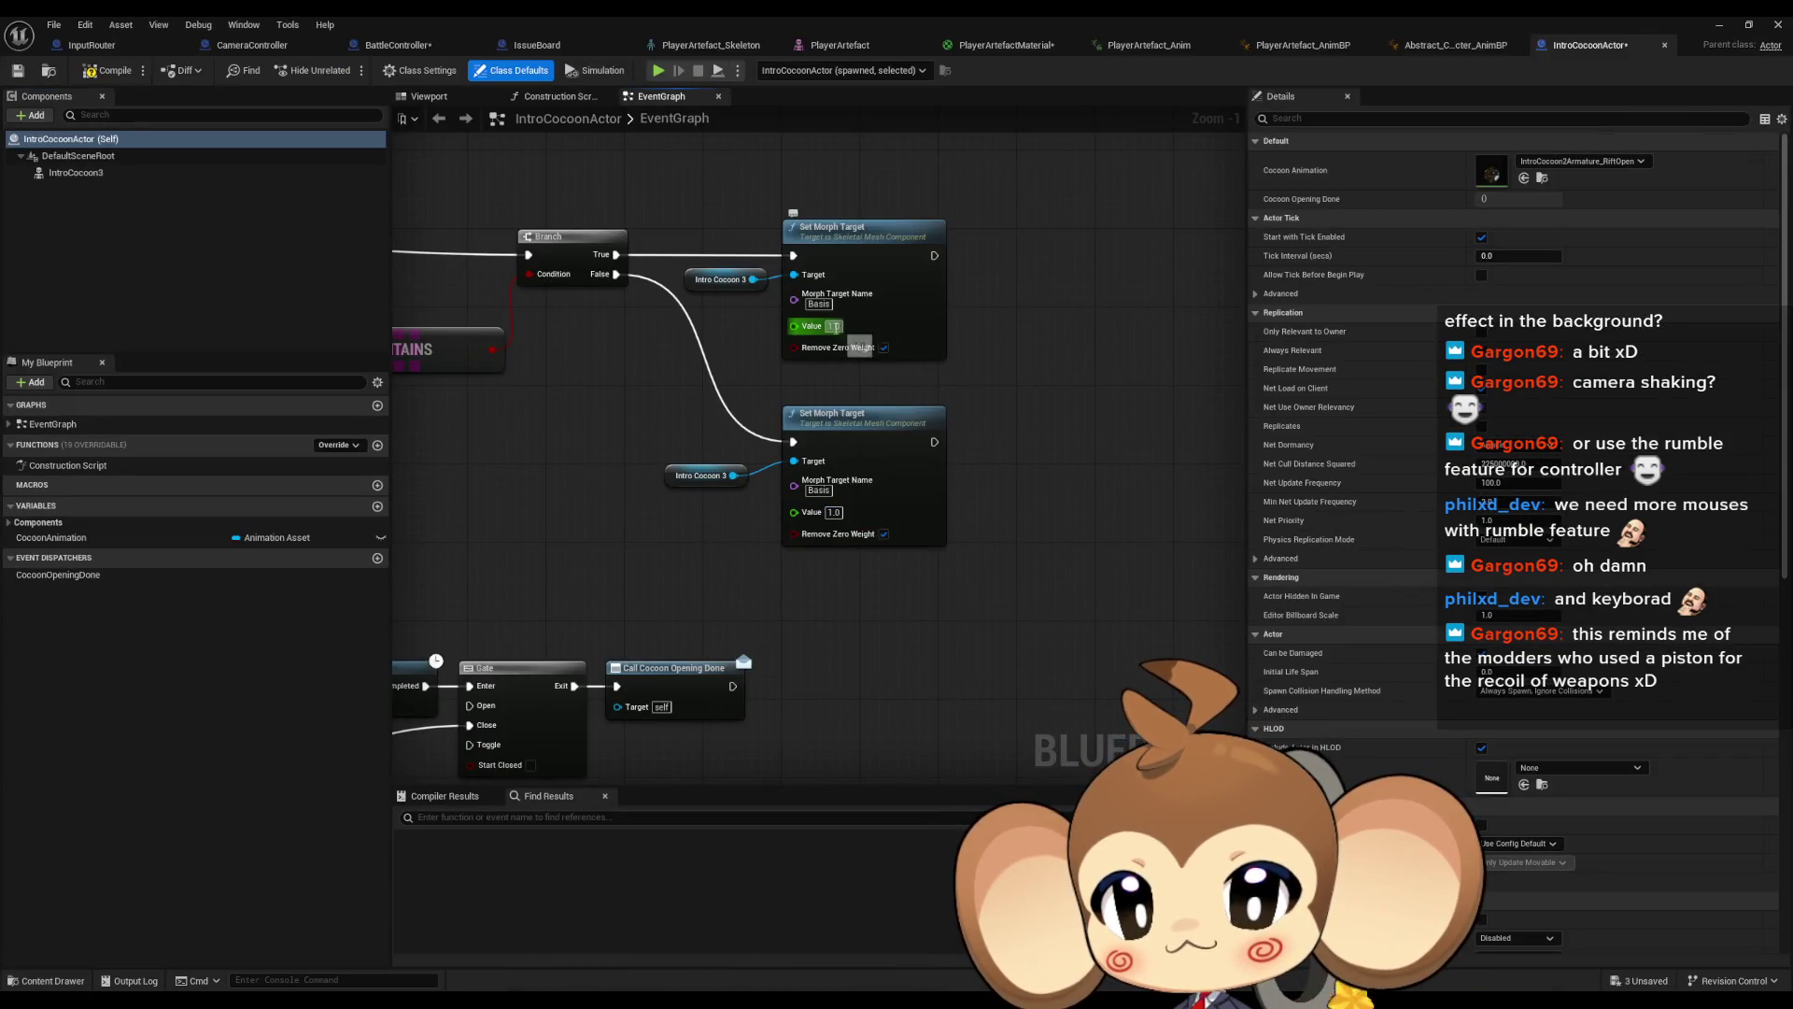
{"action": "left_click", "coordinate": [1718, 25]}
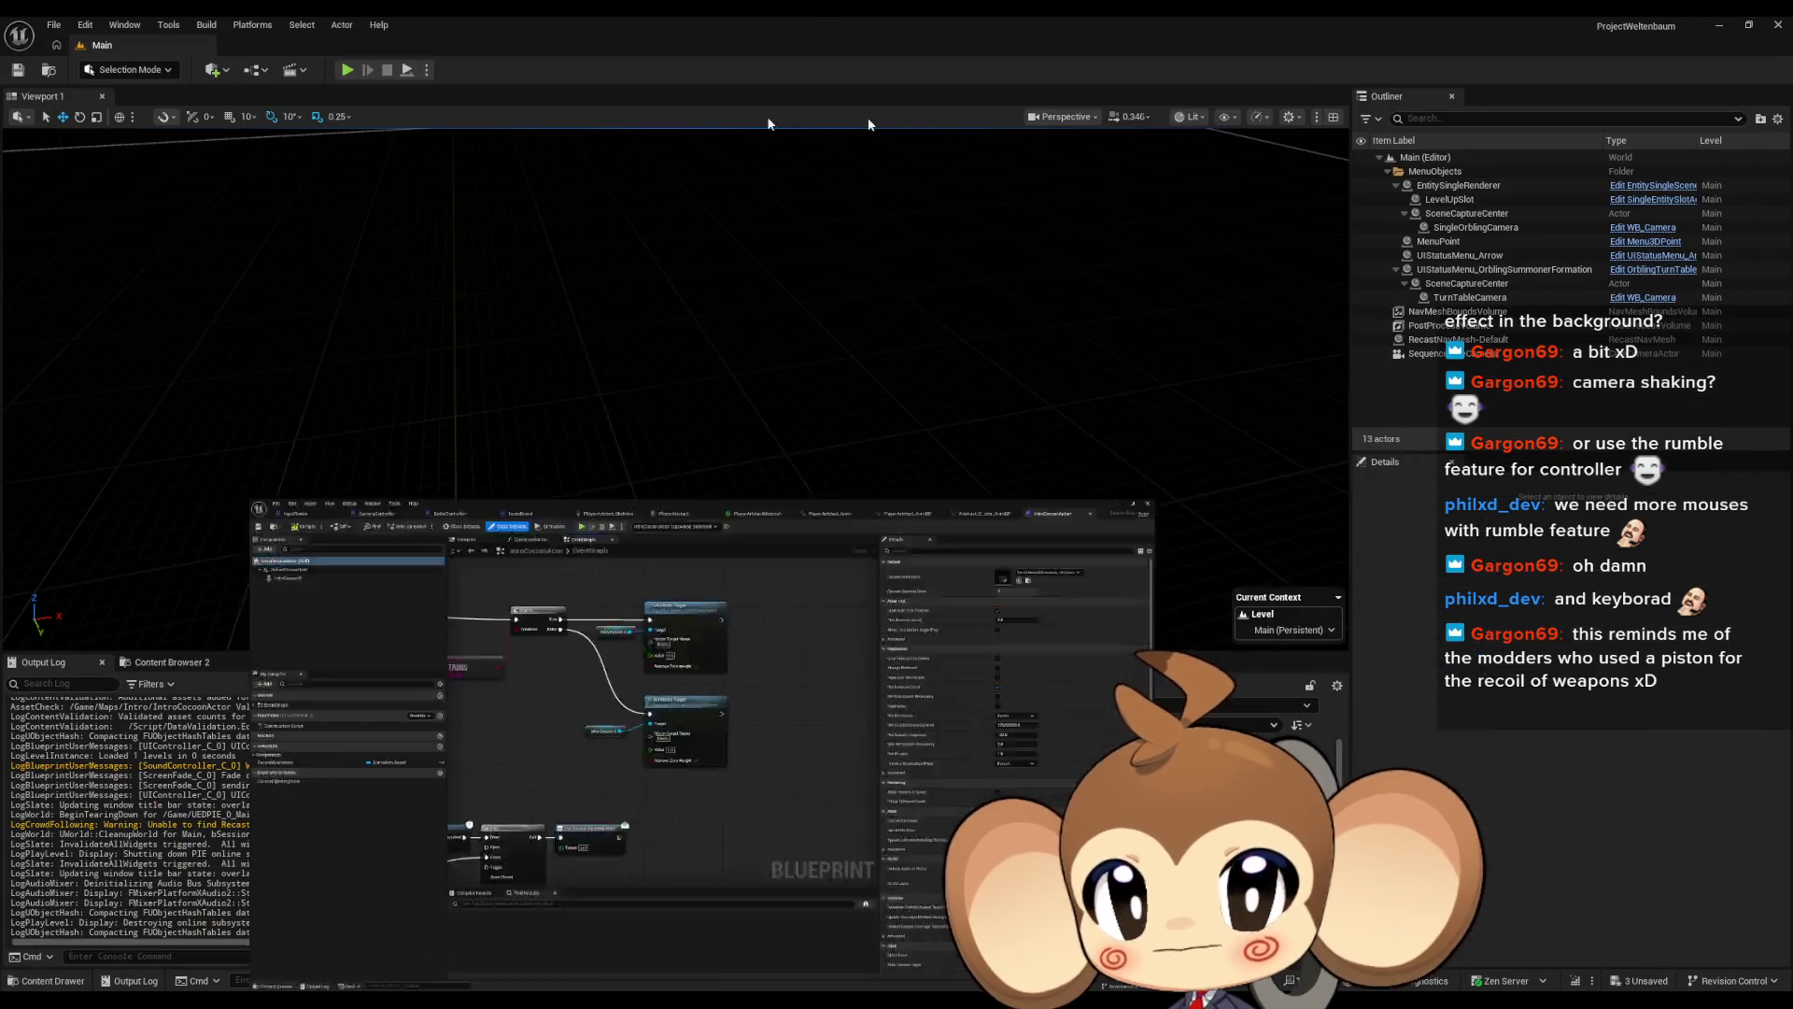
Start a Play In Editor session with Alt+P to run the neon grid arena
{"action": "key", "text": "alt+p"}
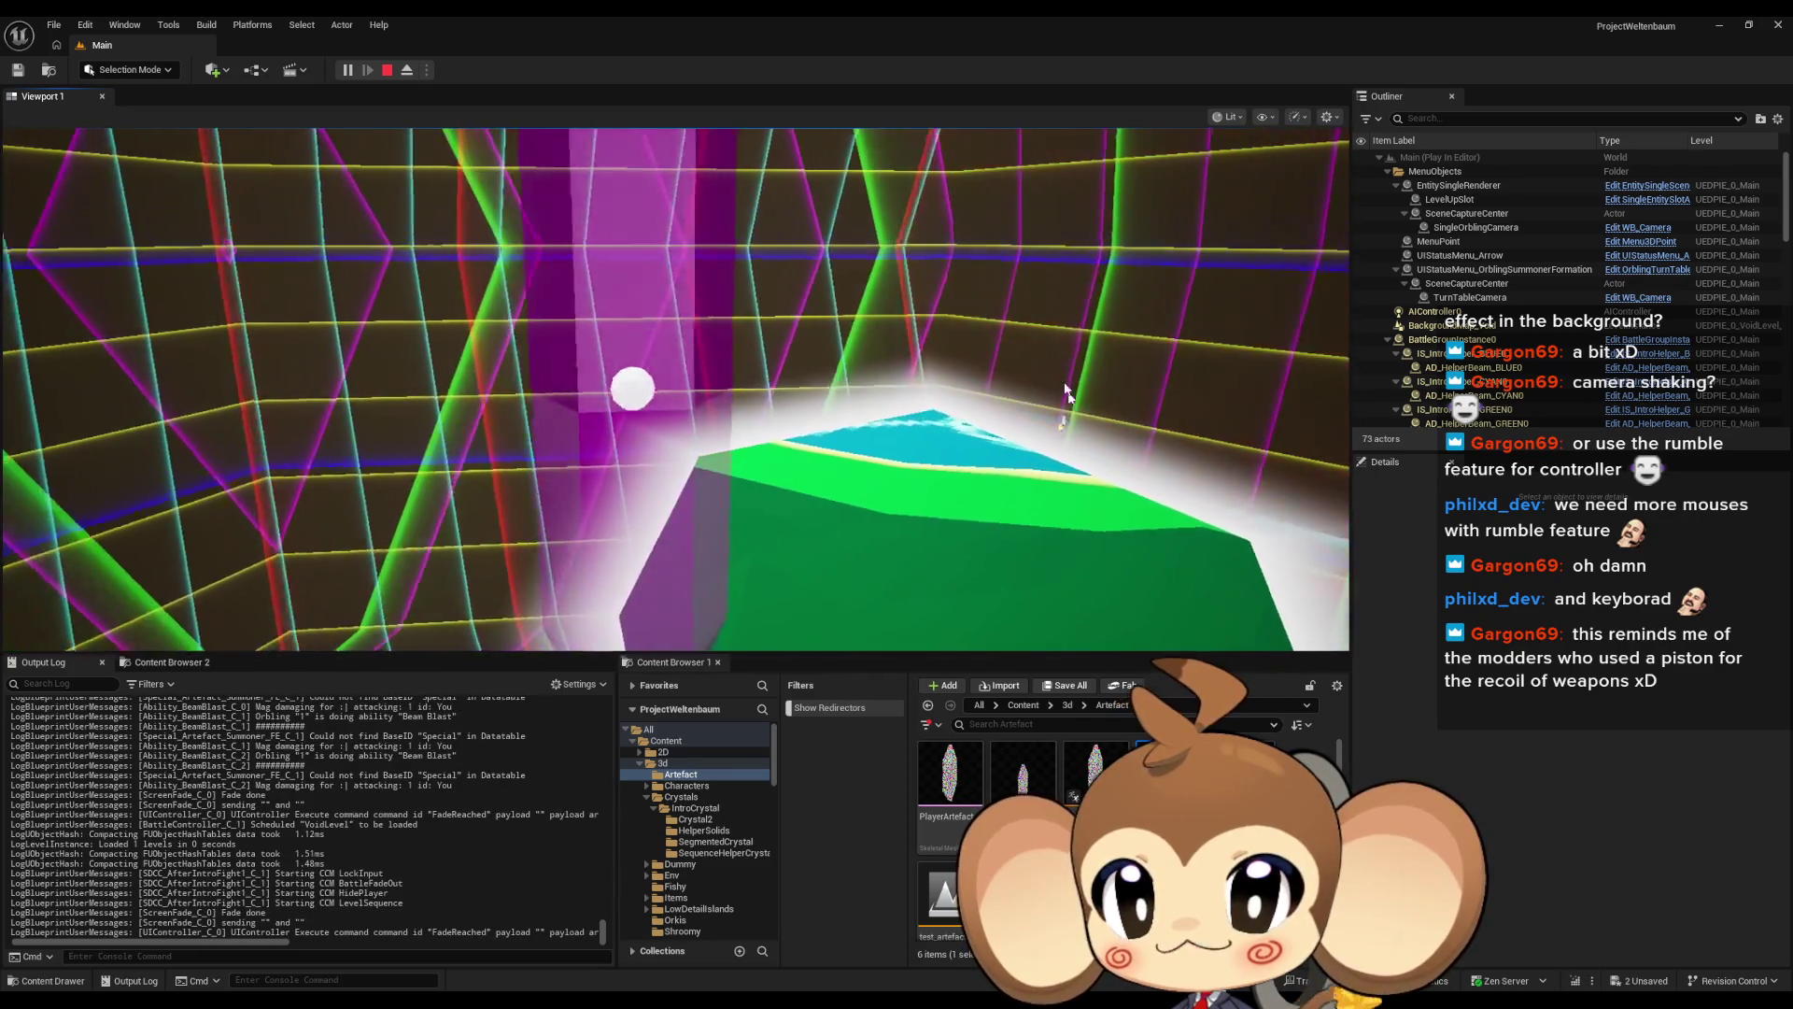
Stop the Play In Editor session once VoidLevel's crystal appears
{"action": "left_click", "coordinate": [386, 70]}
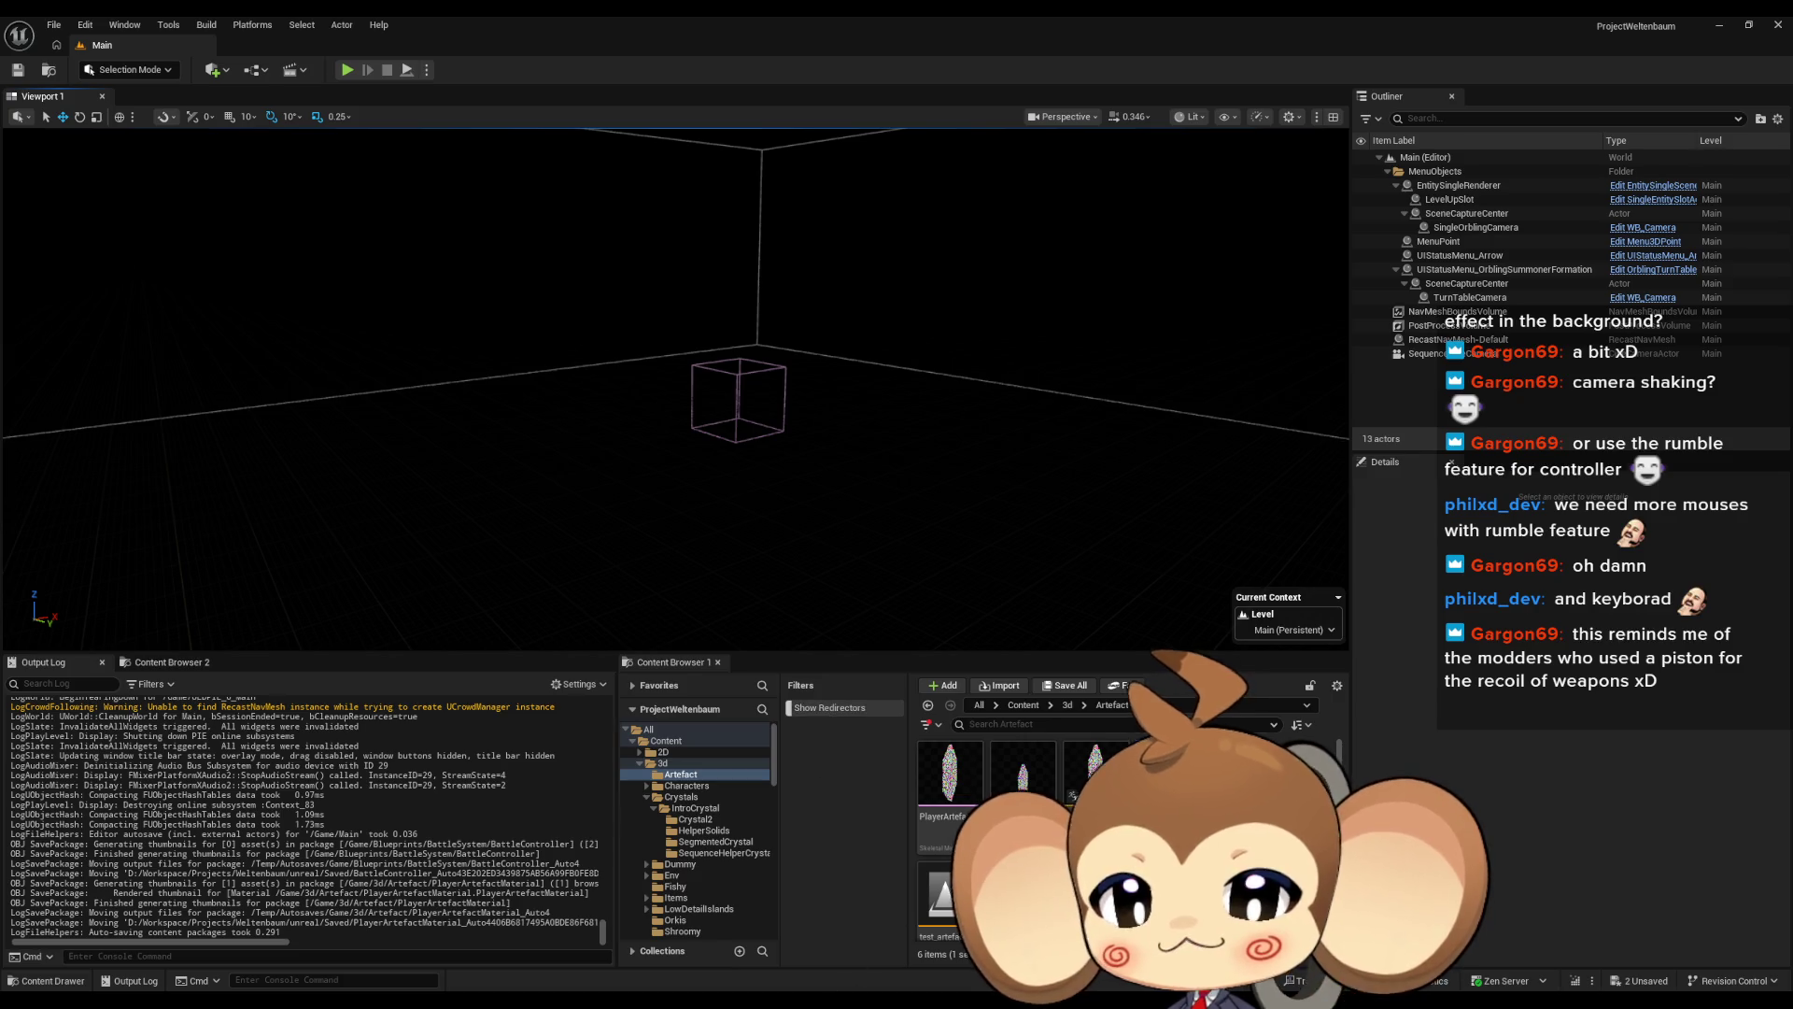
Open the IntroCocoonActor Blueprint and frame all its event graph nodes
{"action": "double_click", "coordinate": [949, 785]}
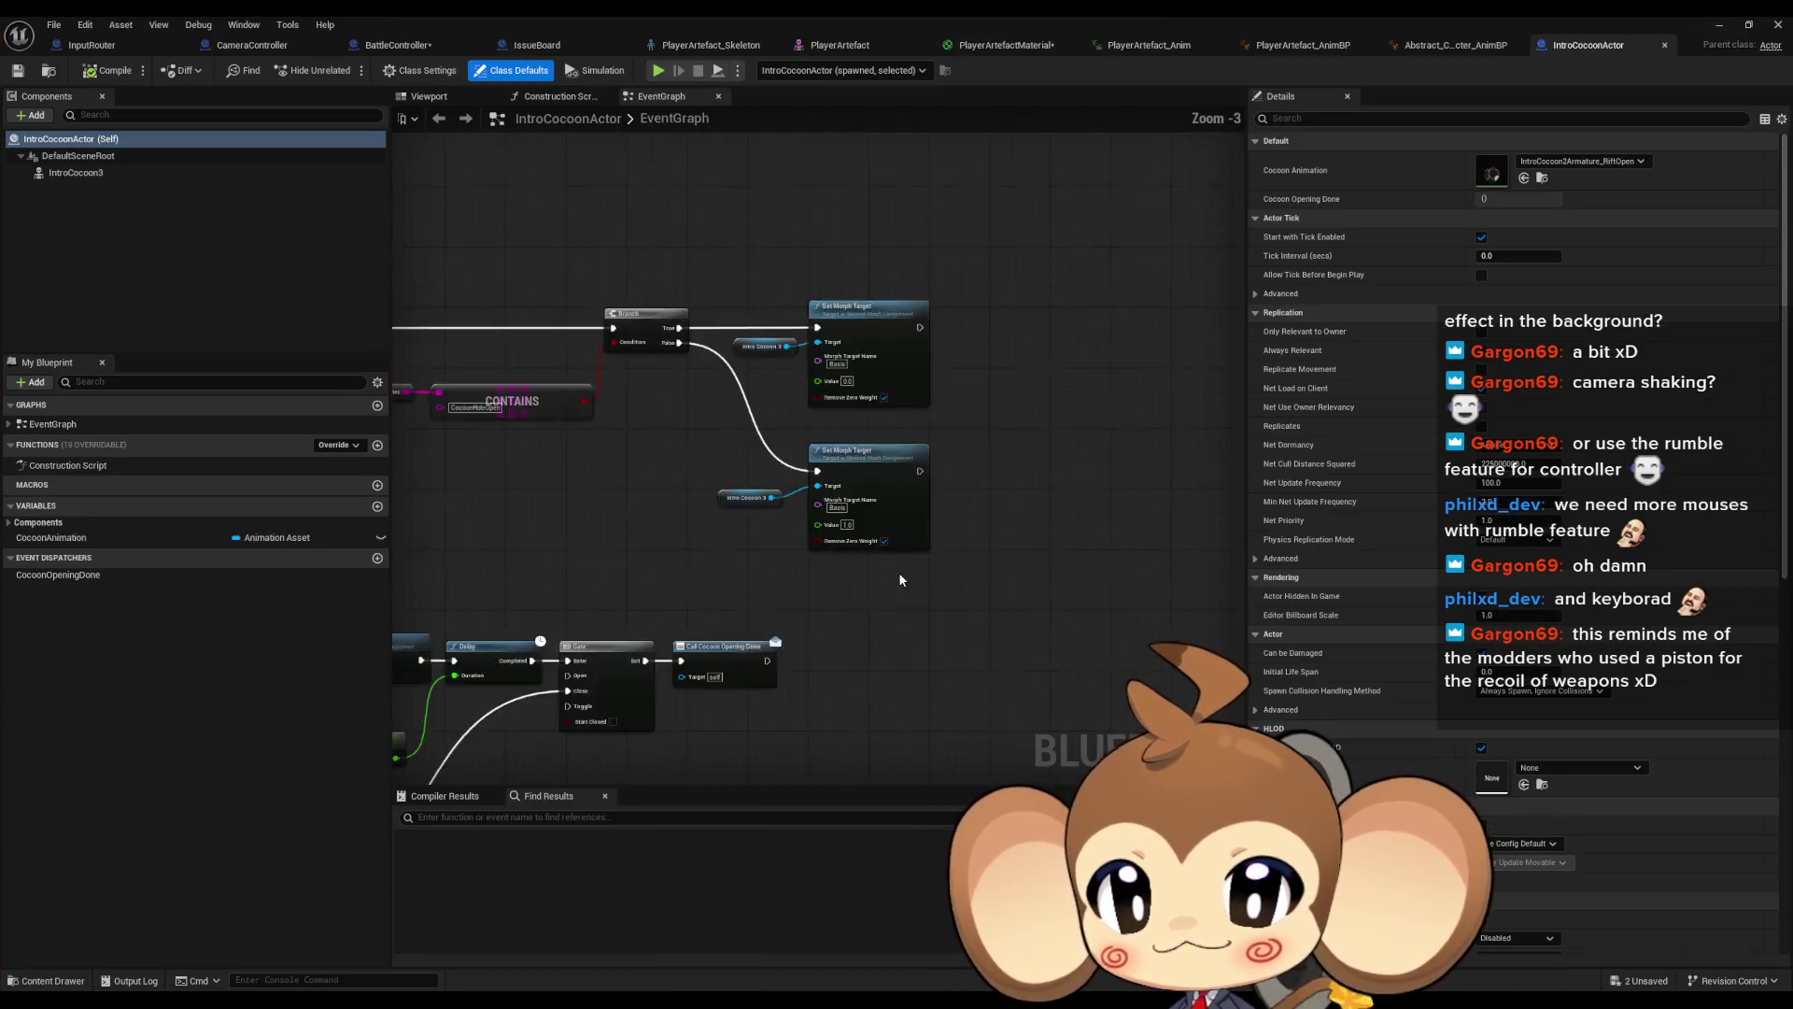
{"action": "scroll", "coordinate": [902, 579], "scroll_direction": "down", "scroll_amount": 1}
{"action": "left_click", "coordinate": [982, 619]}
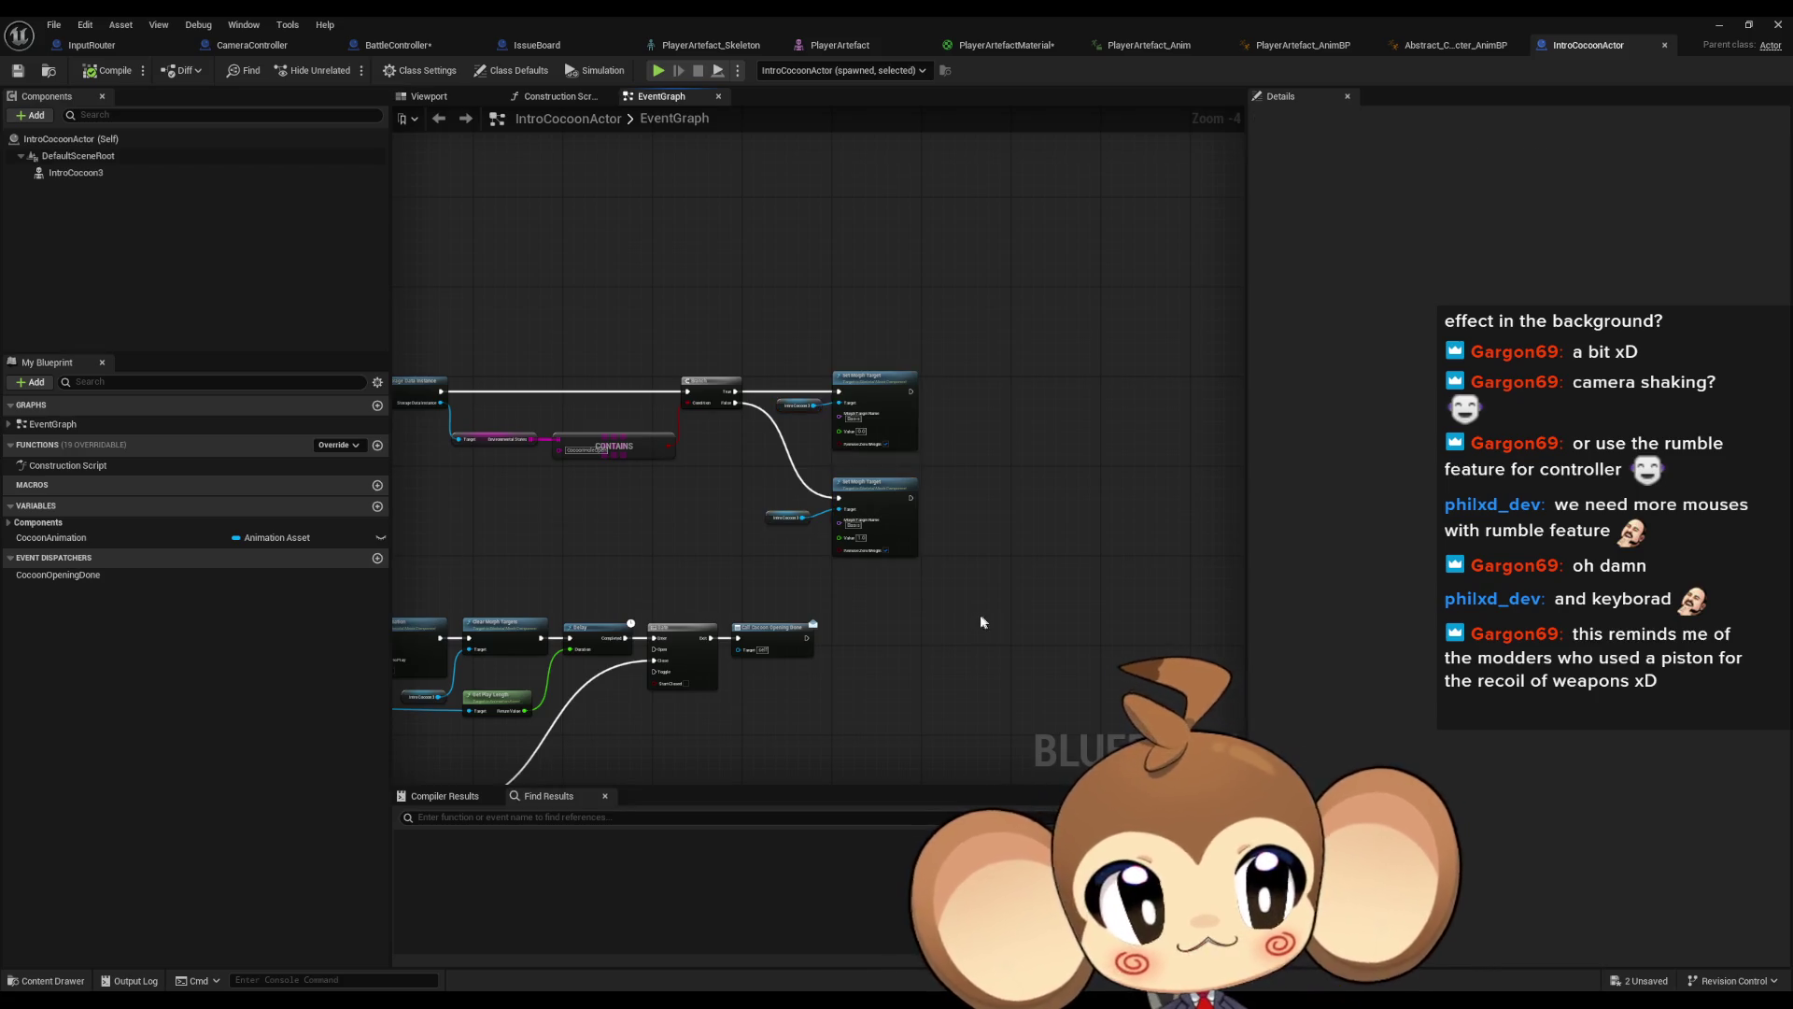
{"action": "key", "text": "Home"}
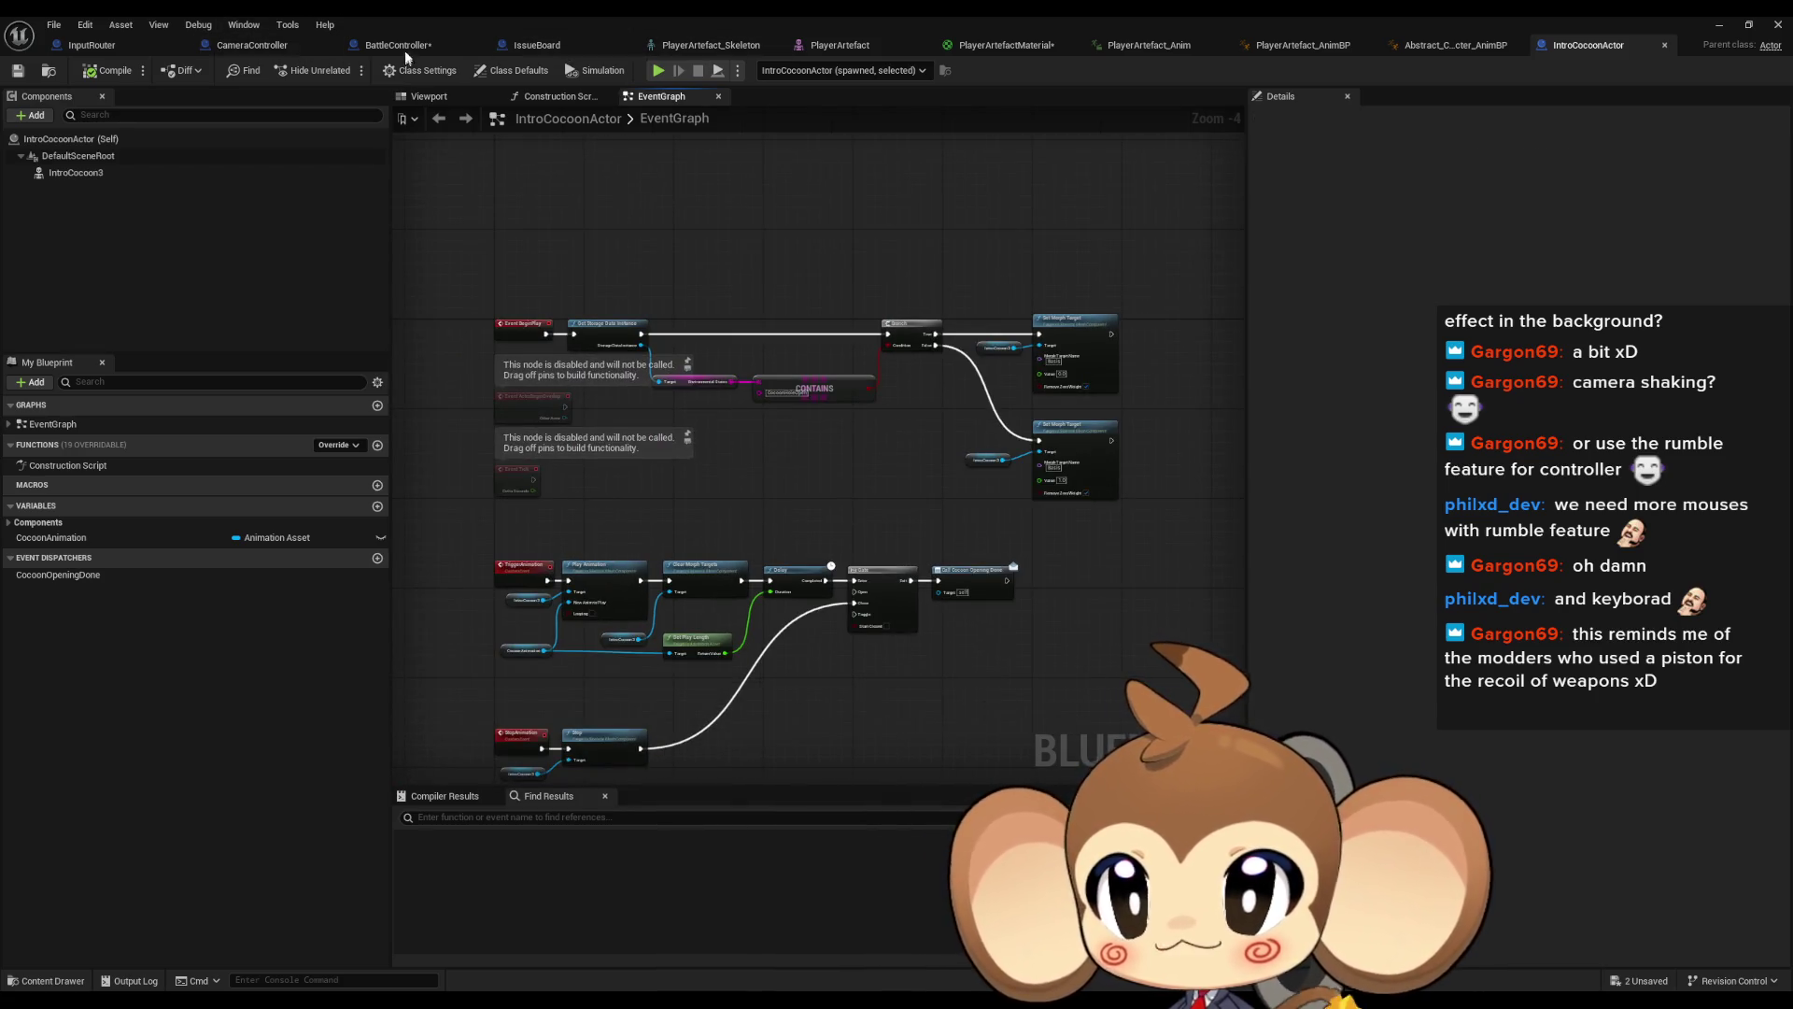
Review the BattleController and InputRouter graphs, ending on the IssueBoard notes
{"action": "left_click", "coordinate": [404, 47]}
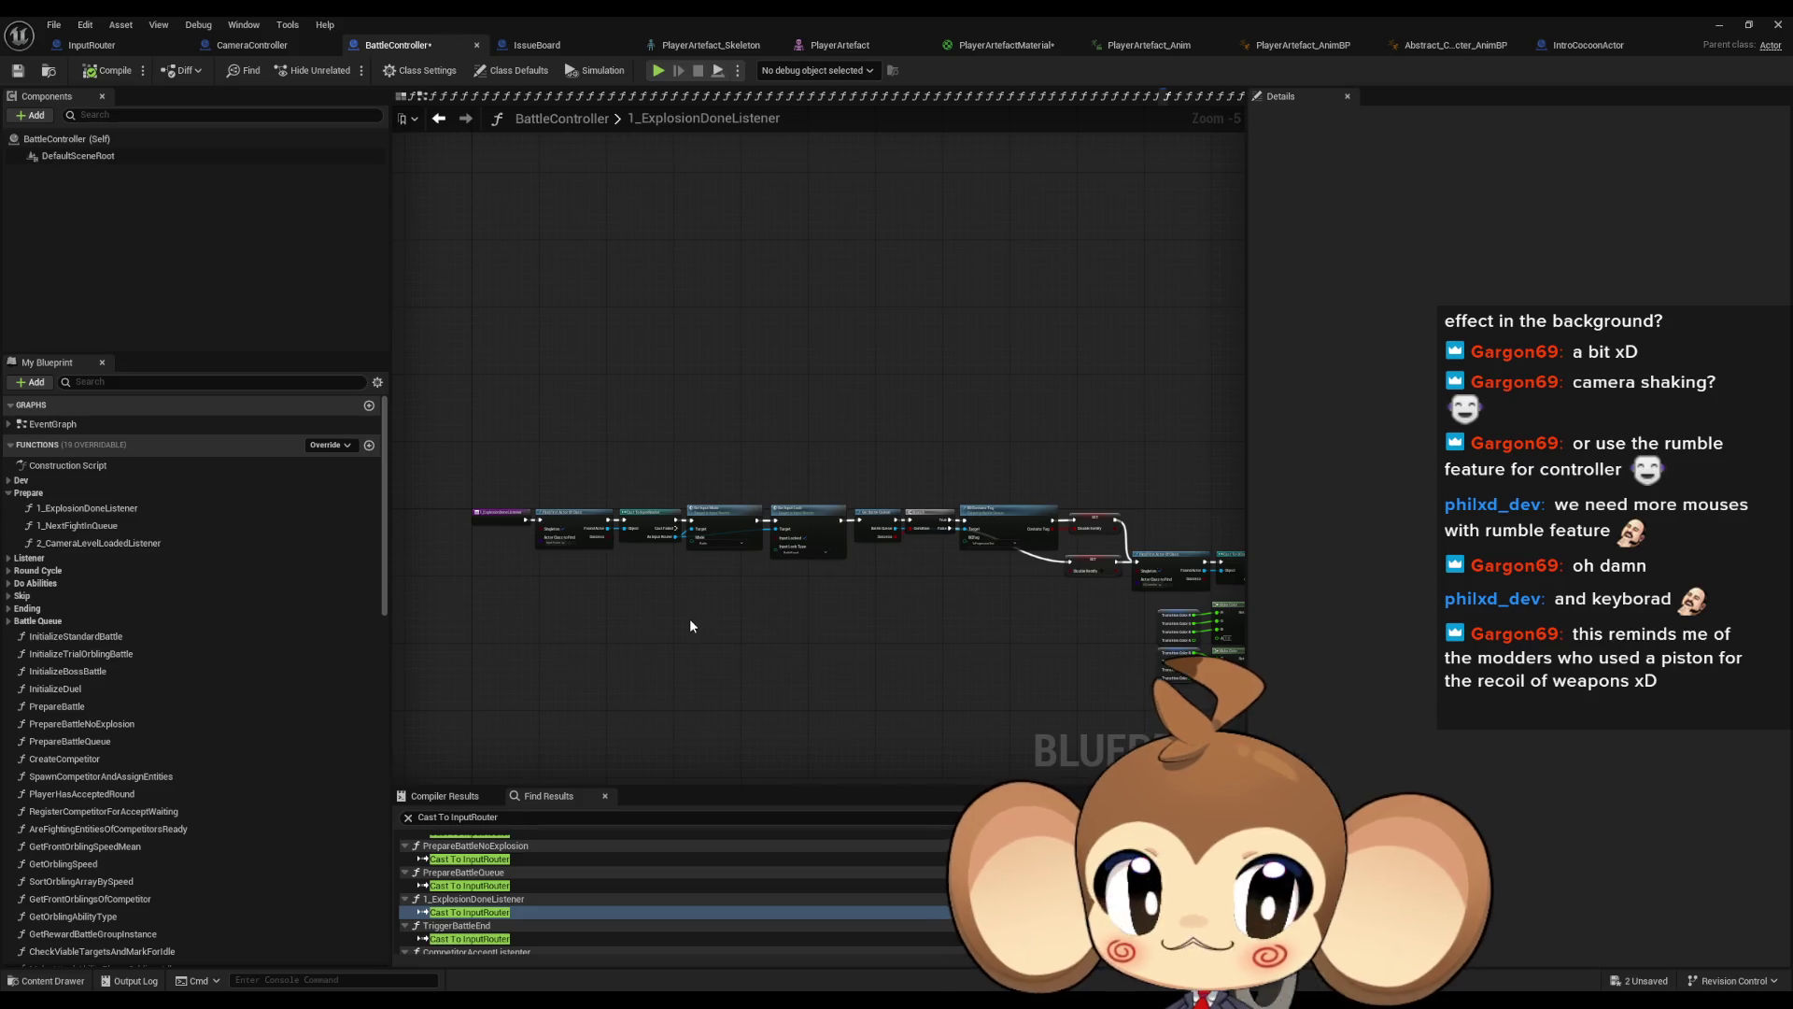
{"action": "left_click_drag", "start_coordinate": [740, 621], "coordinate": [732, 622]}
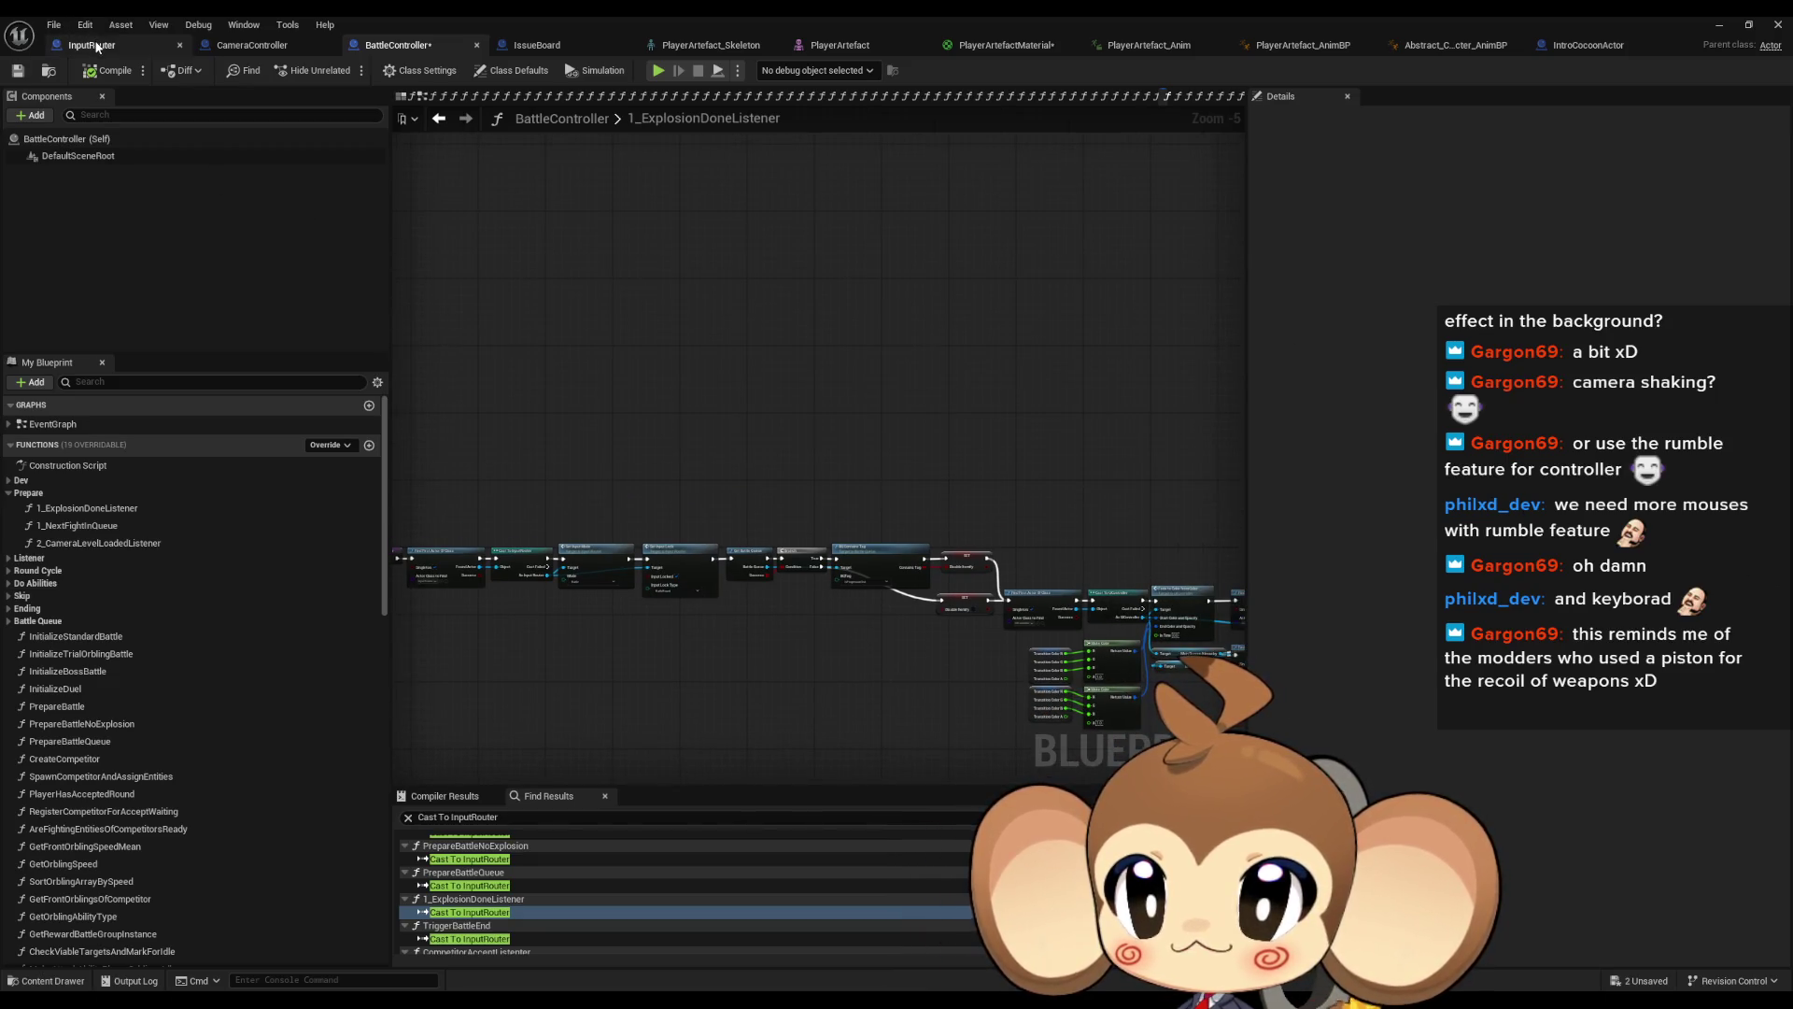
{"action": "left_click", "coordinate": [140, 46]}
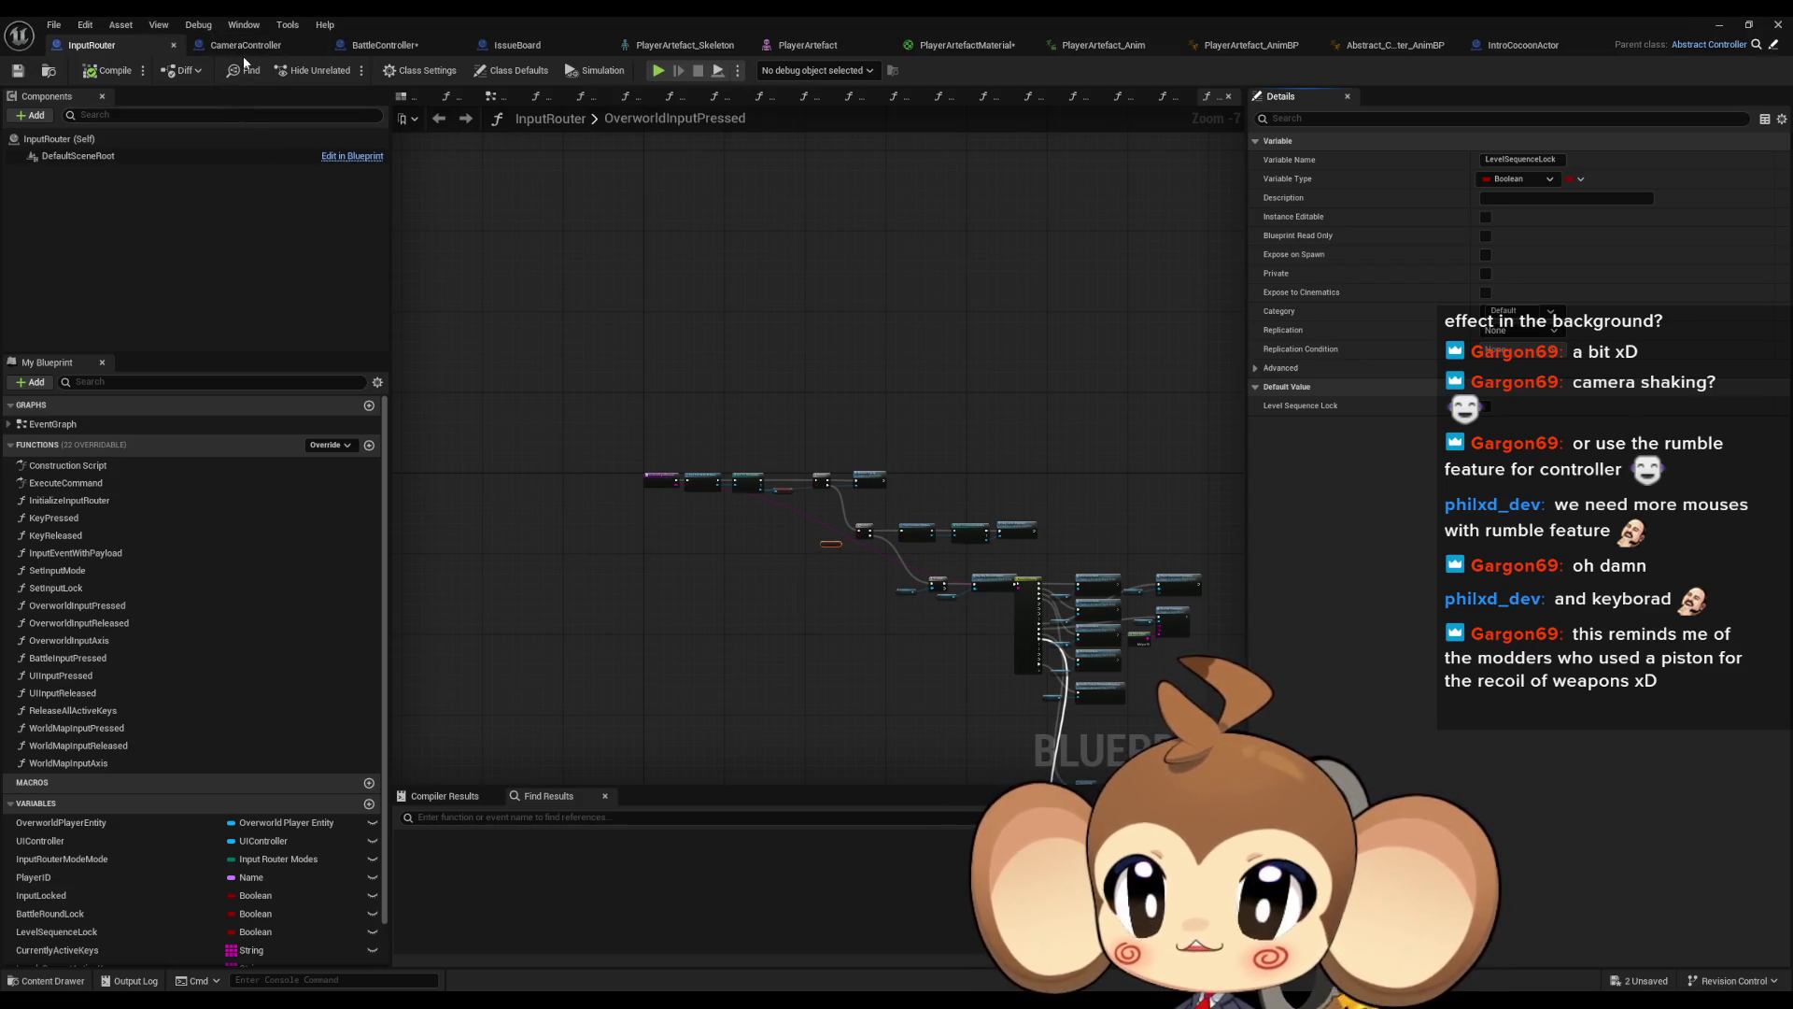
{"action": "left_click", "coordinate": [518, 45]}
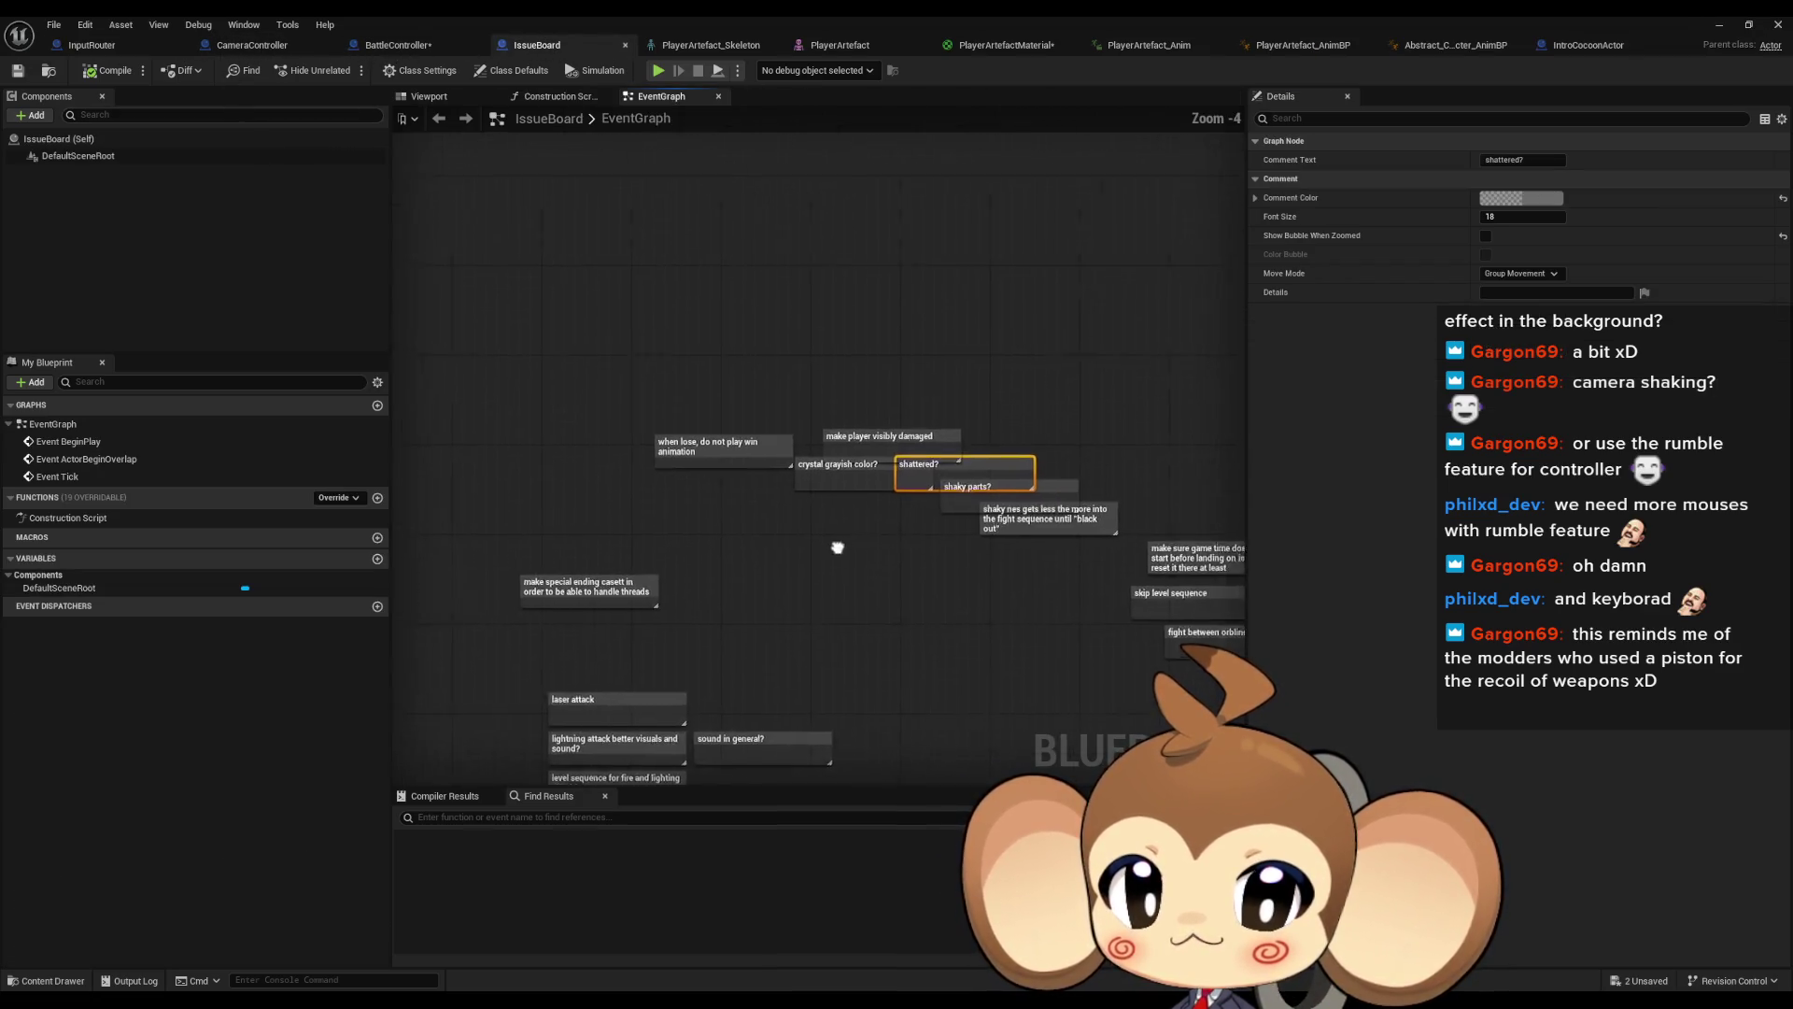
Zoom into the IssueBoard comments, check the 'when lose, do not play win animation' note, then minimize the editor
{"action": "scroll", "coordinate": [838, 547], "scroll_direction": "up", "scroll_amount": 2}
{"action": "left_click", "coordinate": [733, 411]}
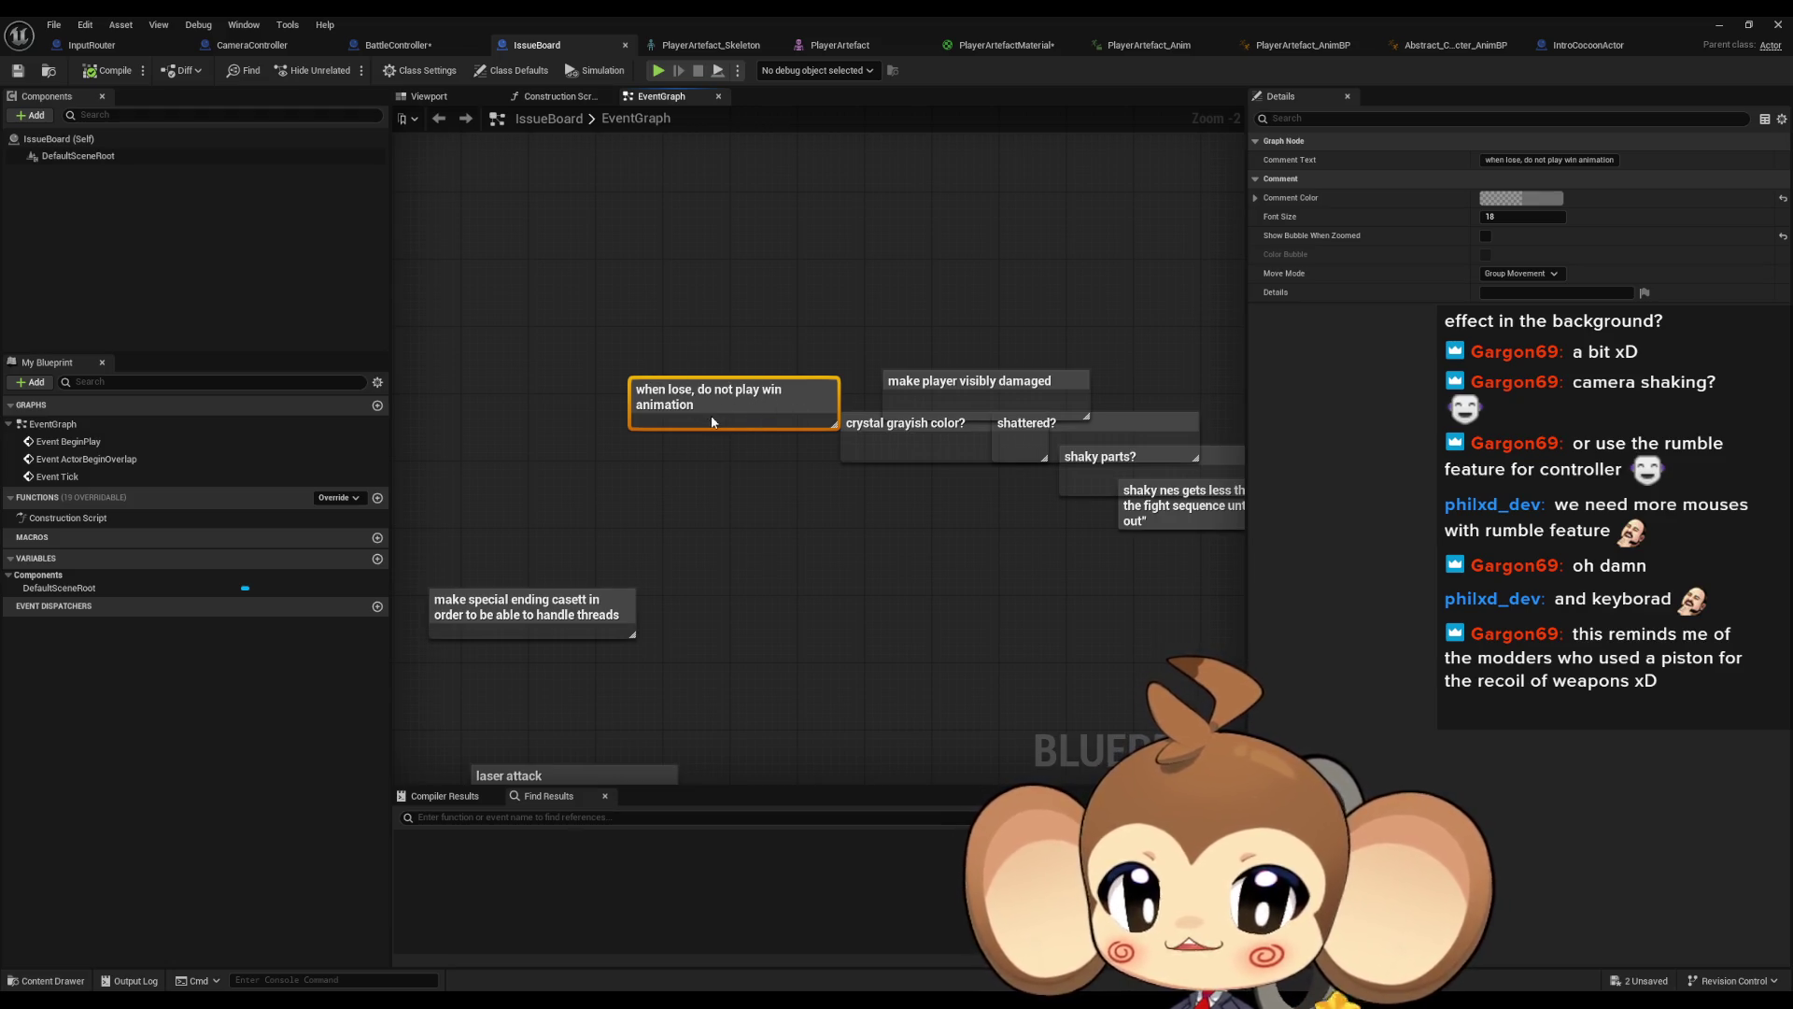
{"action": "left_click", "coordinate": [660, 481]}
{"action": "scroll", "coordinate": [682, 493], "scroll_direction": "up", "scroll_amount": 2}
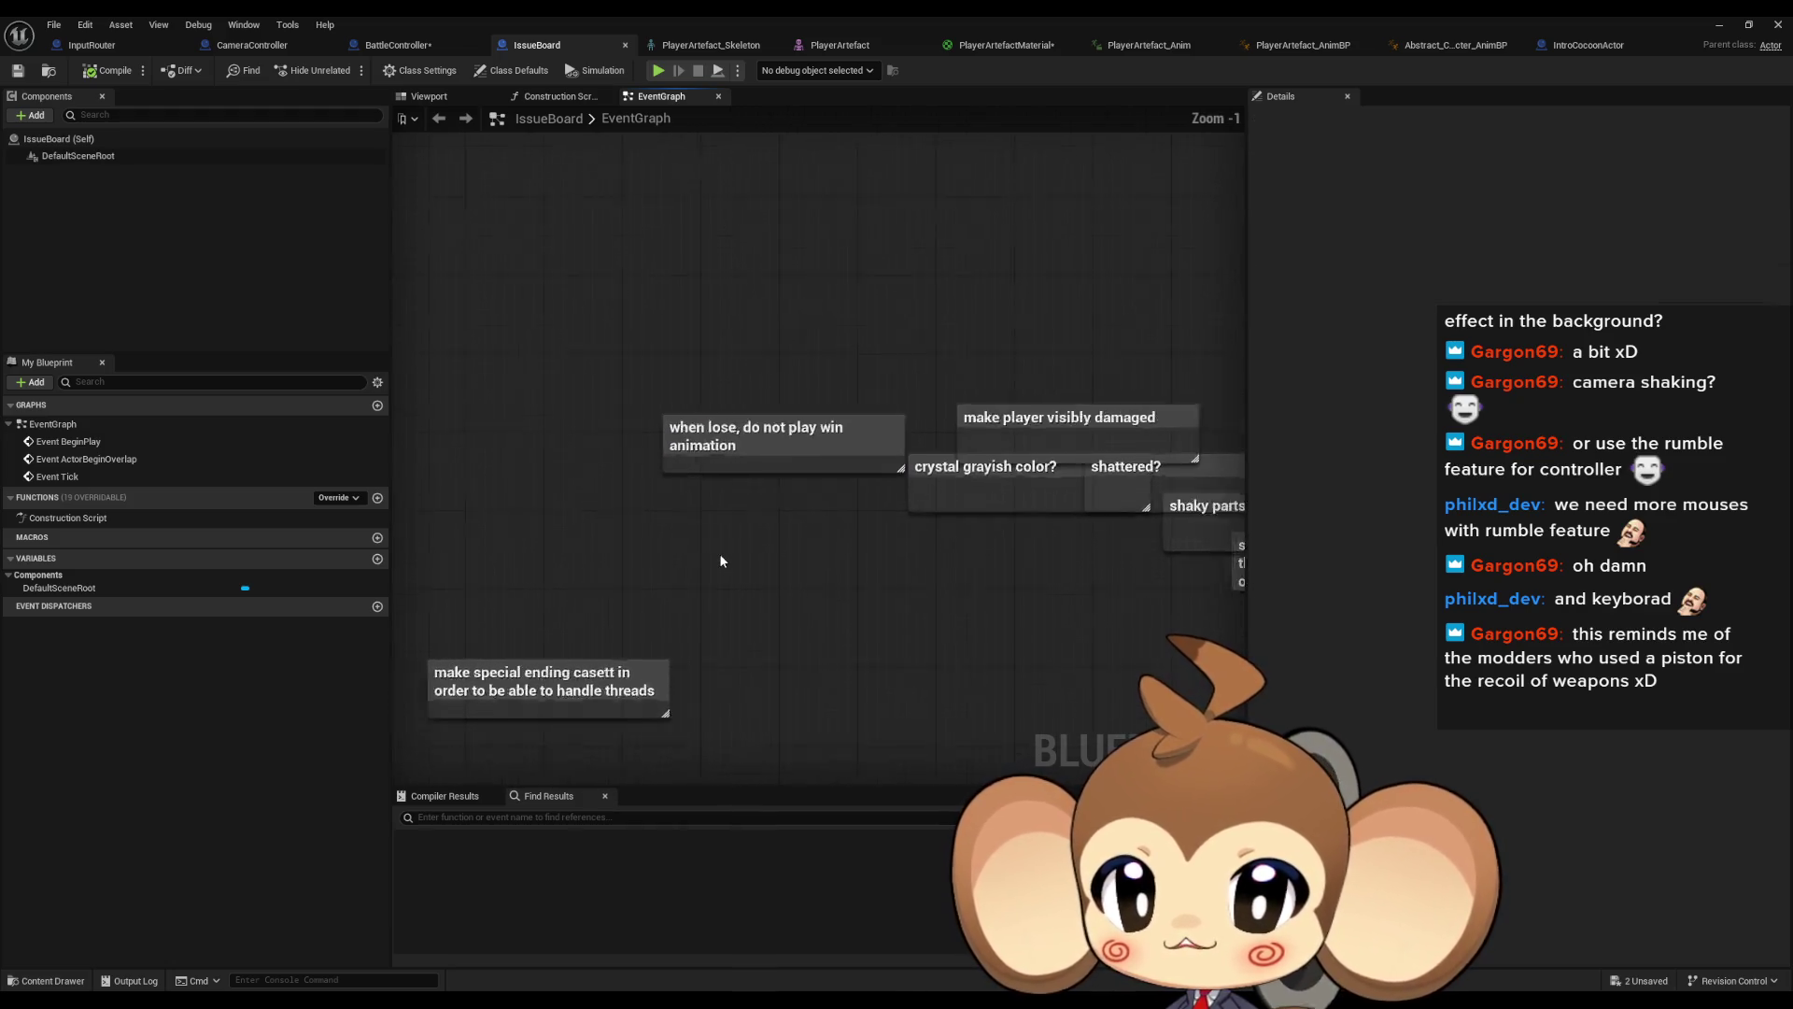
{"action": "left_click_drag", "start_coordinate": [729, 576], "coordinate": [798, 576]}
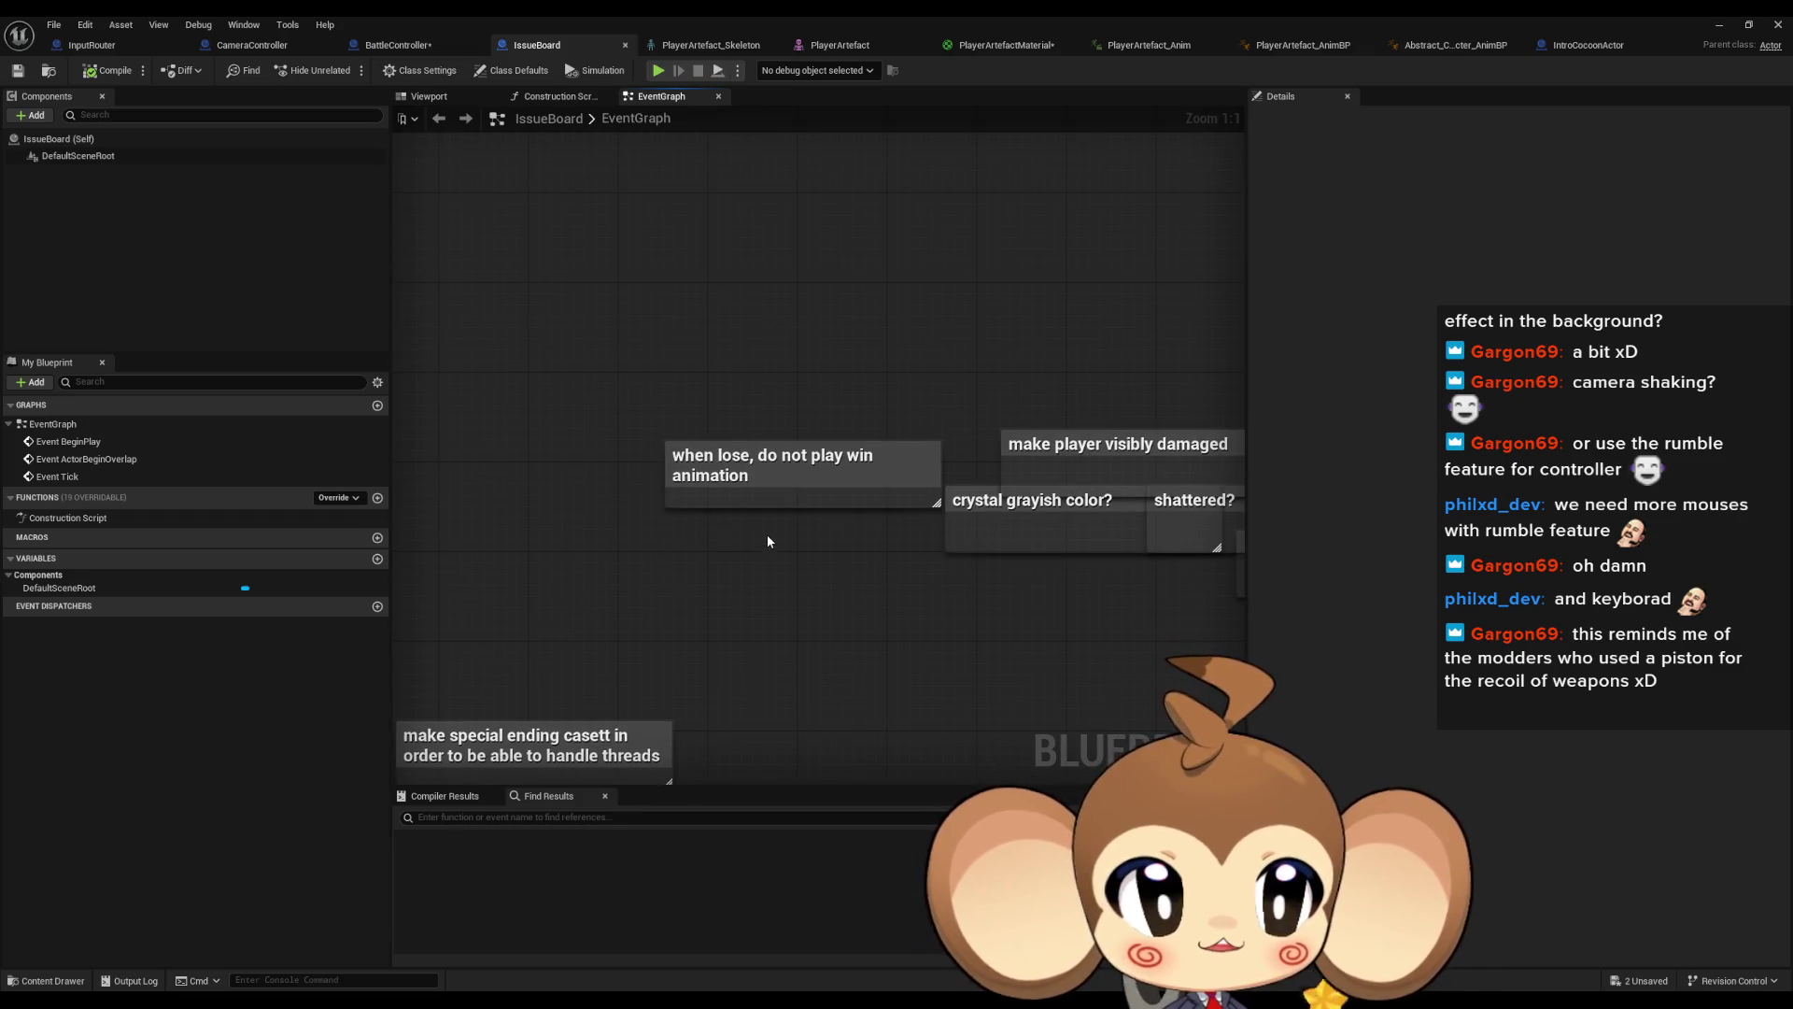
{"action": "left_click", "coordinate": [1717, 27]}
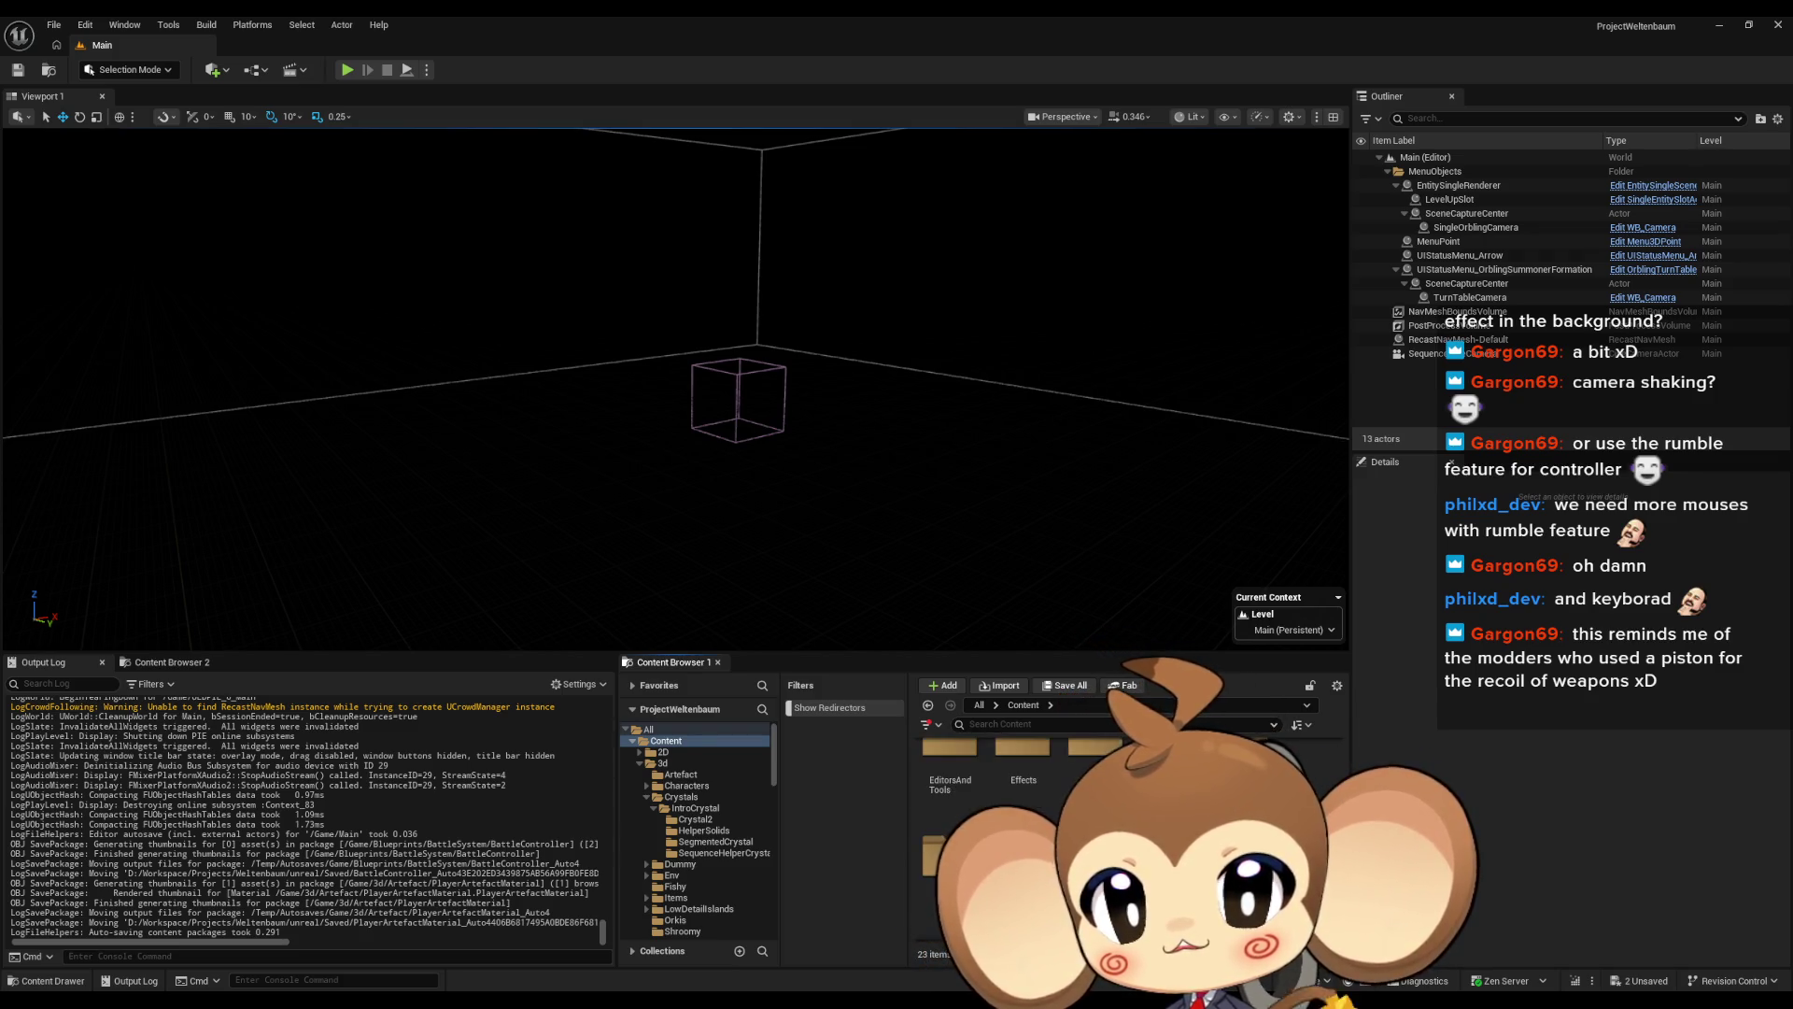
Browse the Content Browser into Content > Sequences > Battle > Intro
{"action": "left_click", "coordinate": [679, 875]}
{"action": "double_click", "coordinate": [976, 783]}
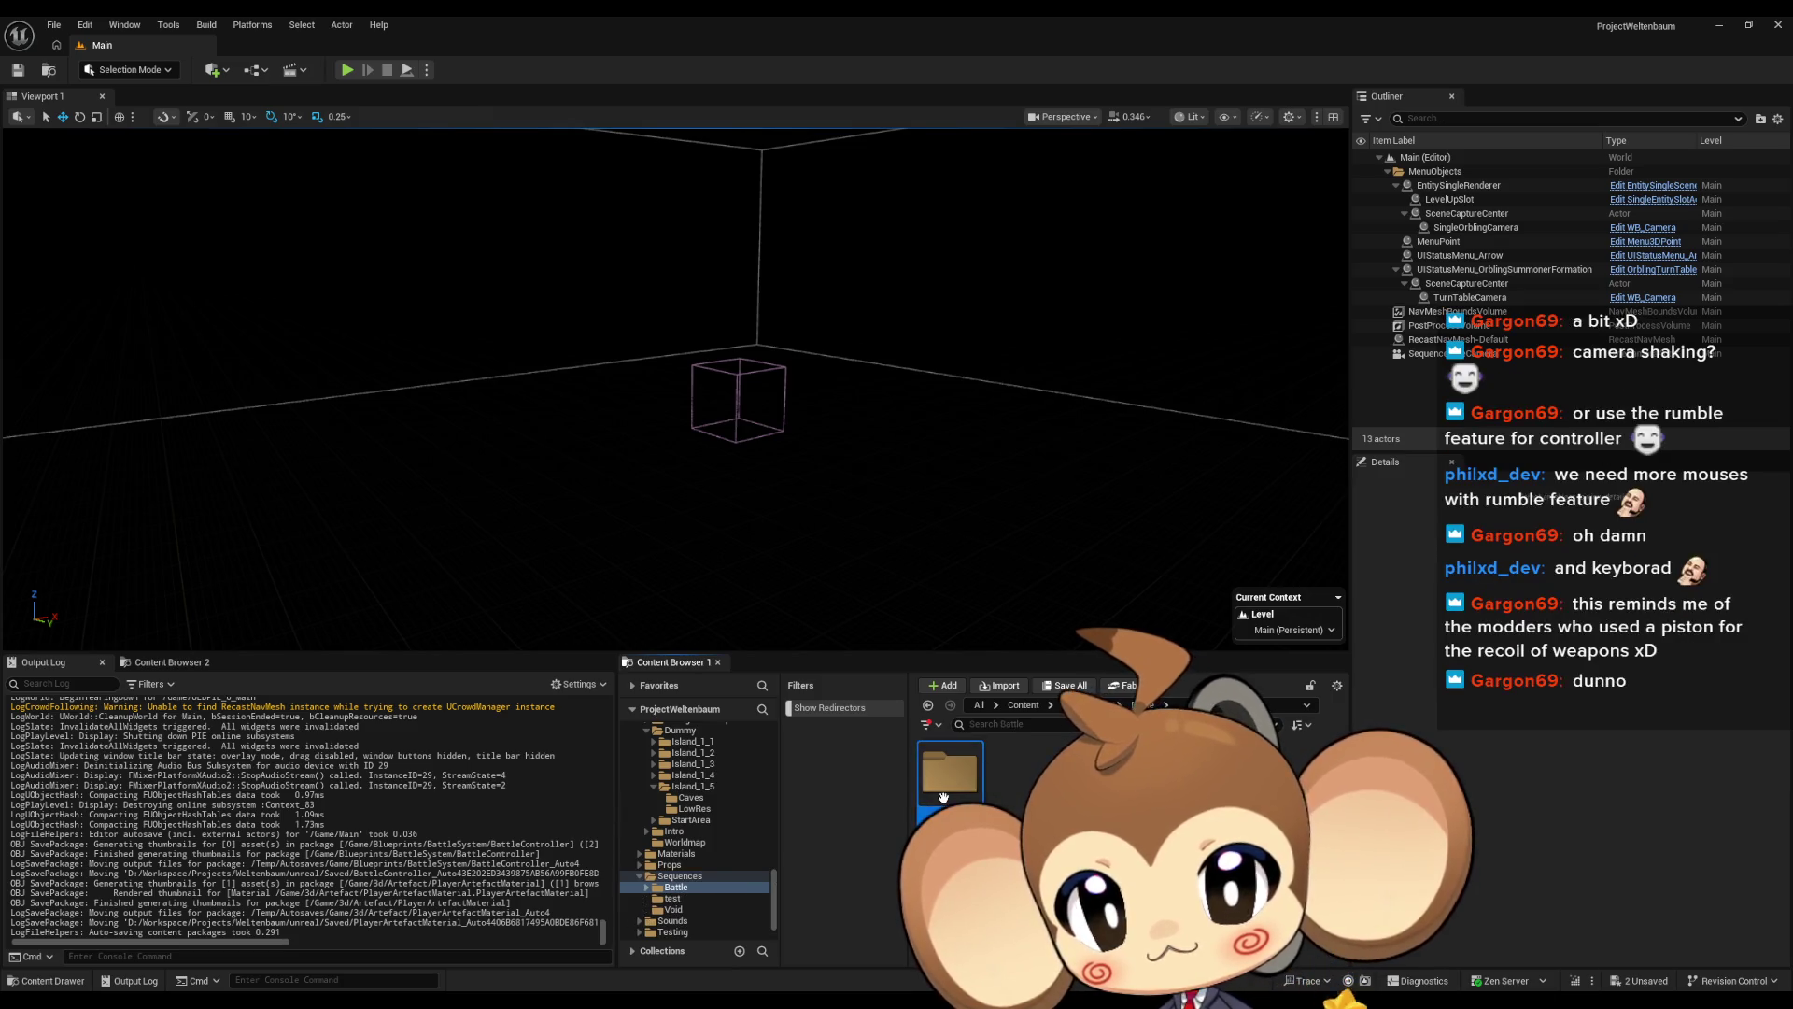
{"action": "double_click", "coordinate": [945, 785]}
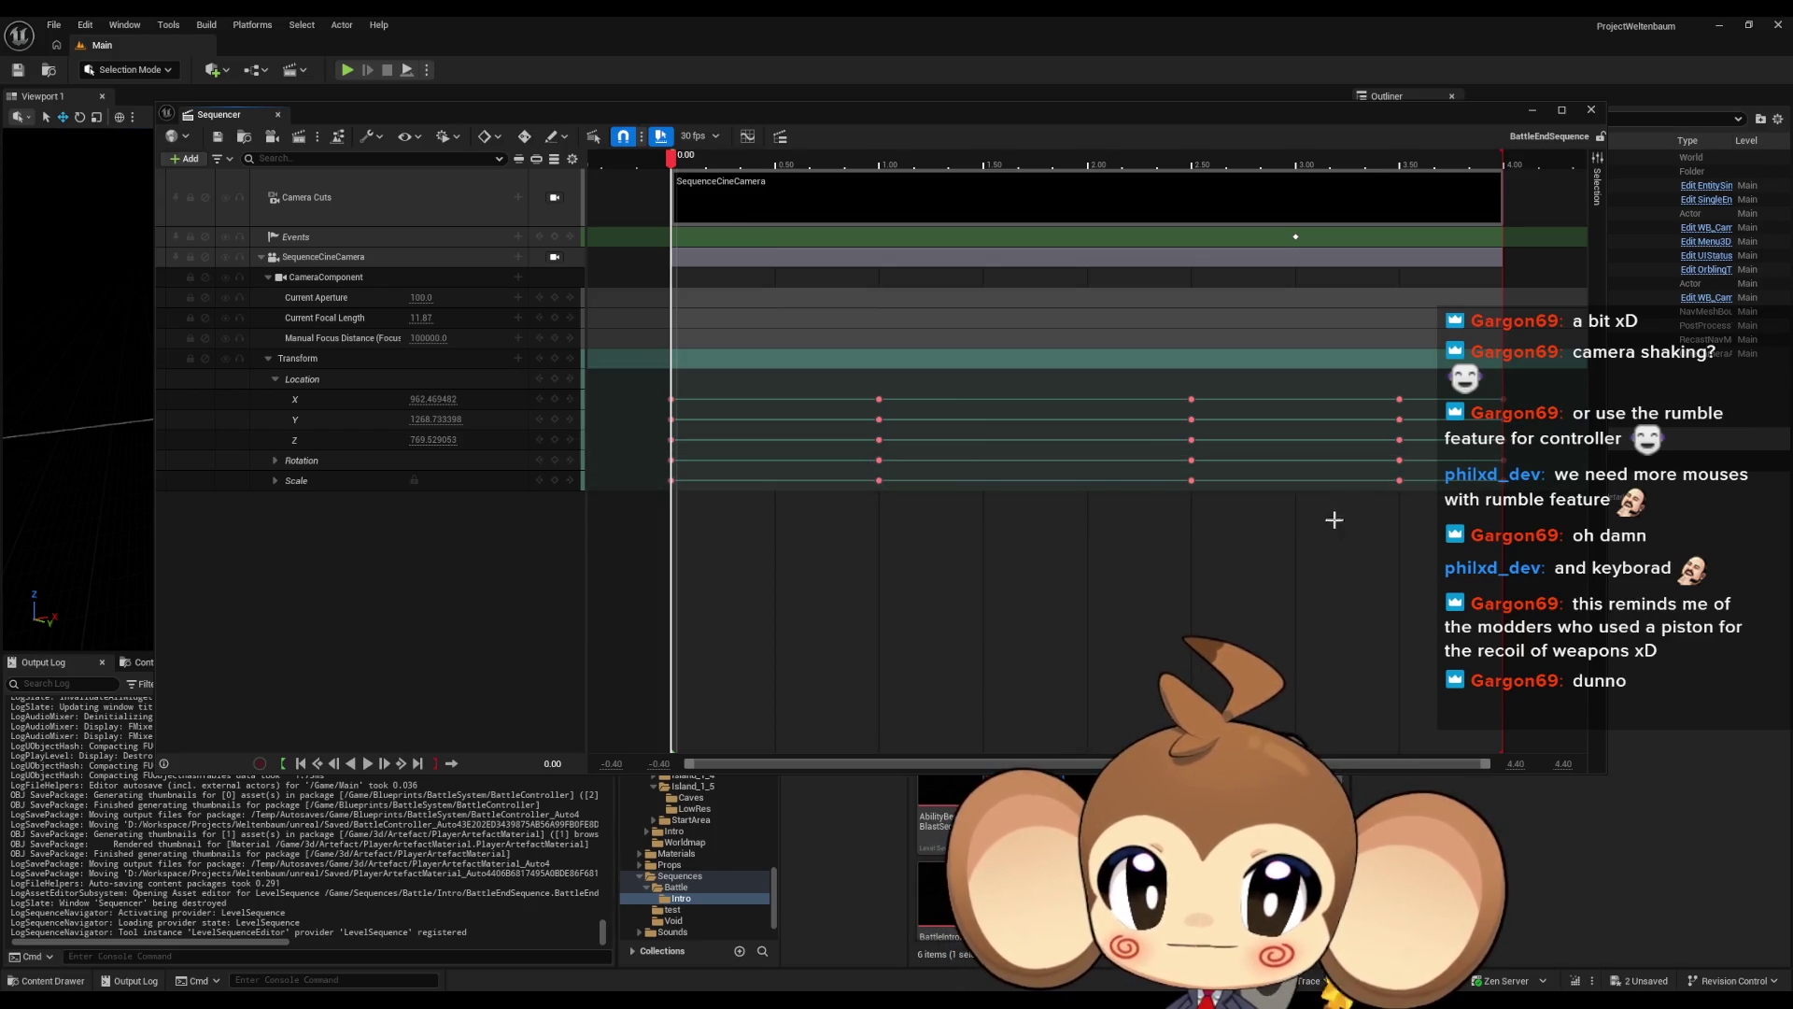
Check BattleEndSequence's SequenceCineCamera binding, then minimize Sequencer to reveal the camera path
{"action": "mouse_move", "coordinate": [799, 120]}
{"action": "left_mouse_down"}
{"action": "mouse_move", "coordinate": [844, 282]}
{"action": "mouse_move", "coordinate": [845, 546]}
{"action": "mouse_move", "coordinate": [799, 398]}
{"action": "mouse_move", "coordinate": [781, 488]}
{"action": "mouse_move", "coordinate": [804, 299]}
{"action": "mouse_move", "coordinate": [744, 204]}
{"action": "mouse_move", "coordinate": [765, 77]}
{"action": "left_mouse_up"}
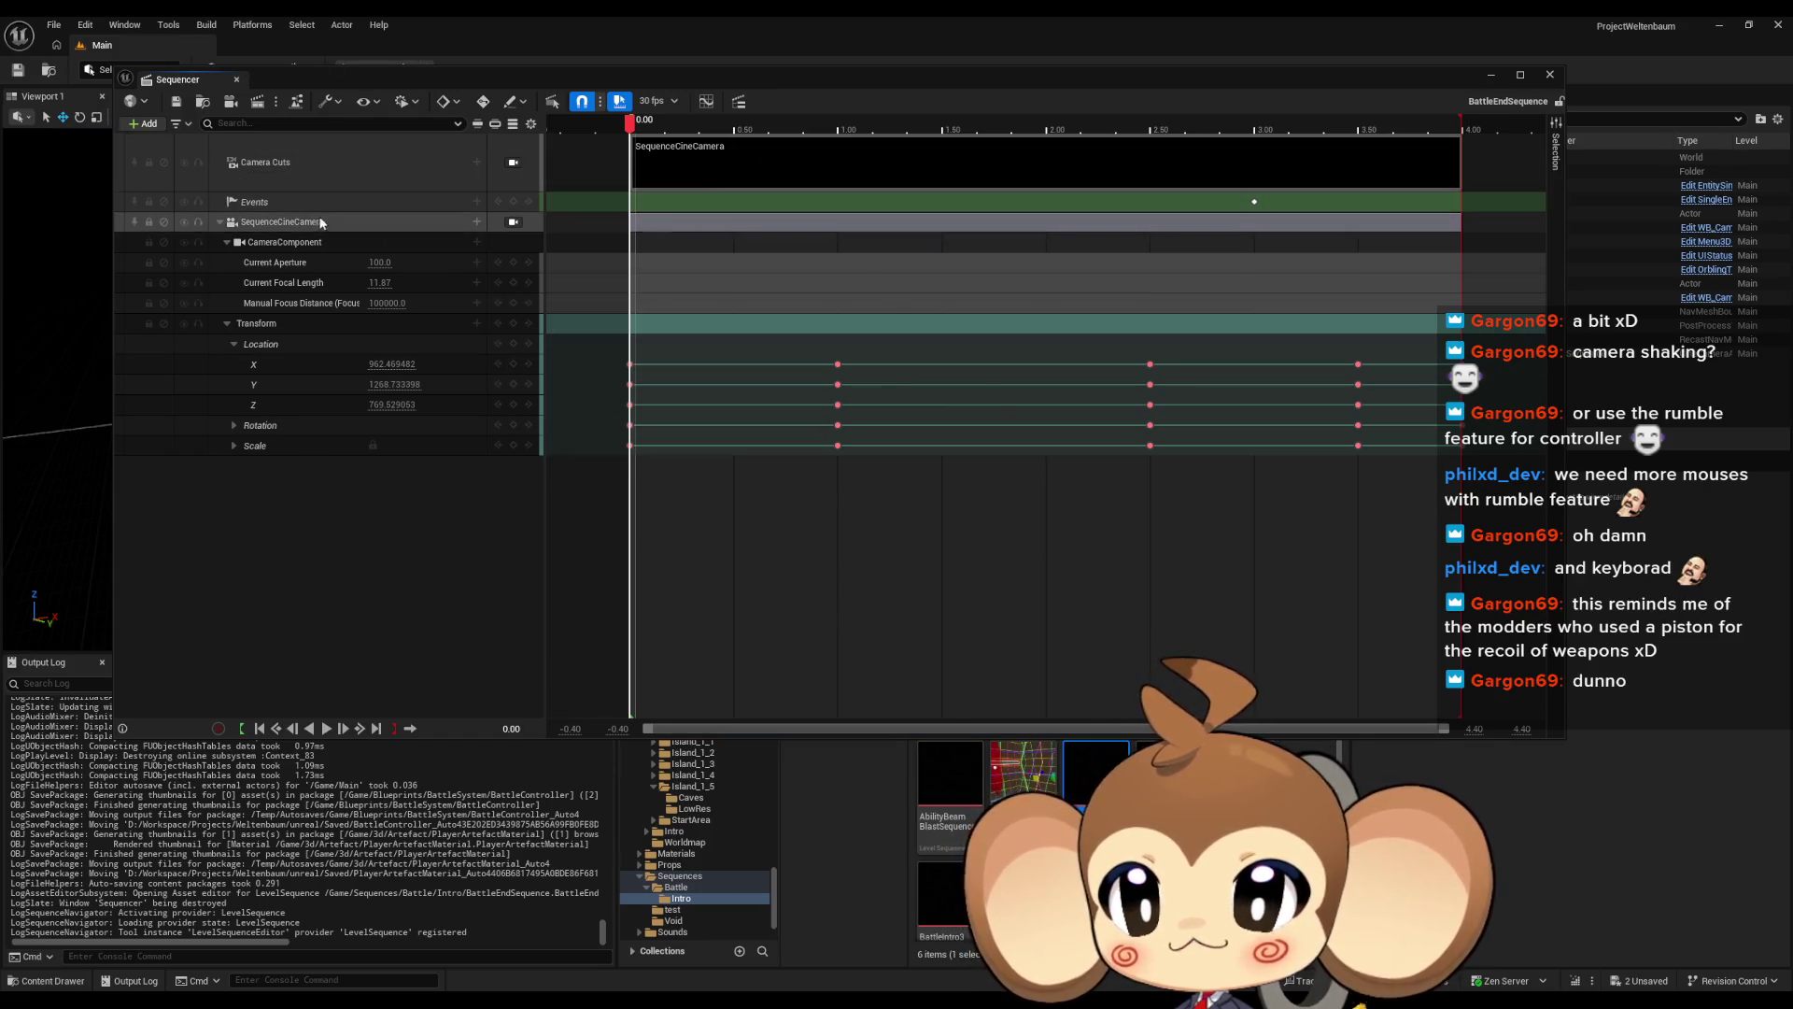
{"action": "left_click", "coordinate": [306, 224]}
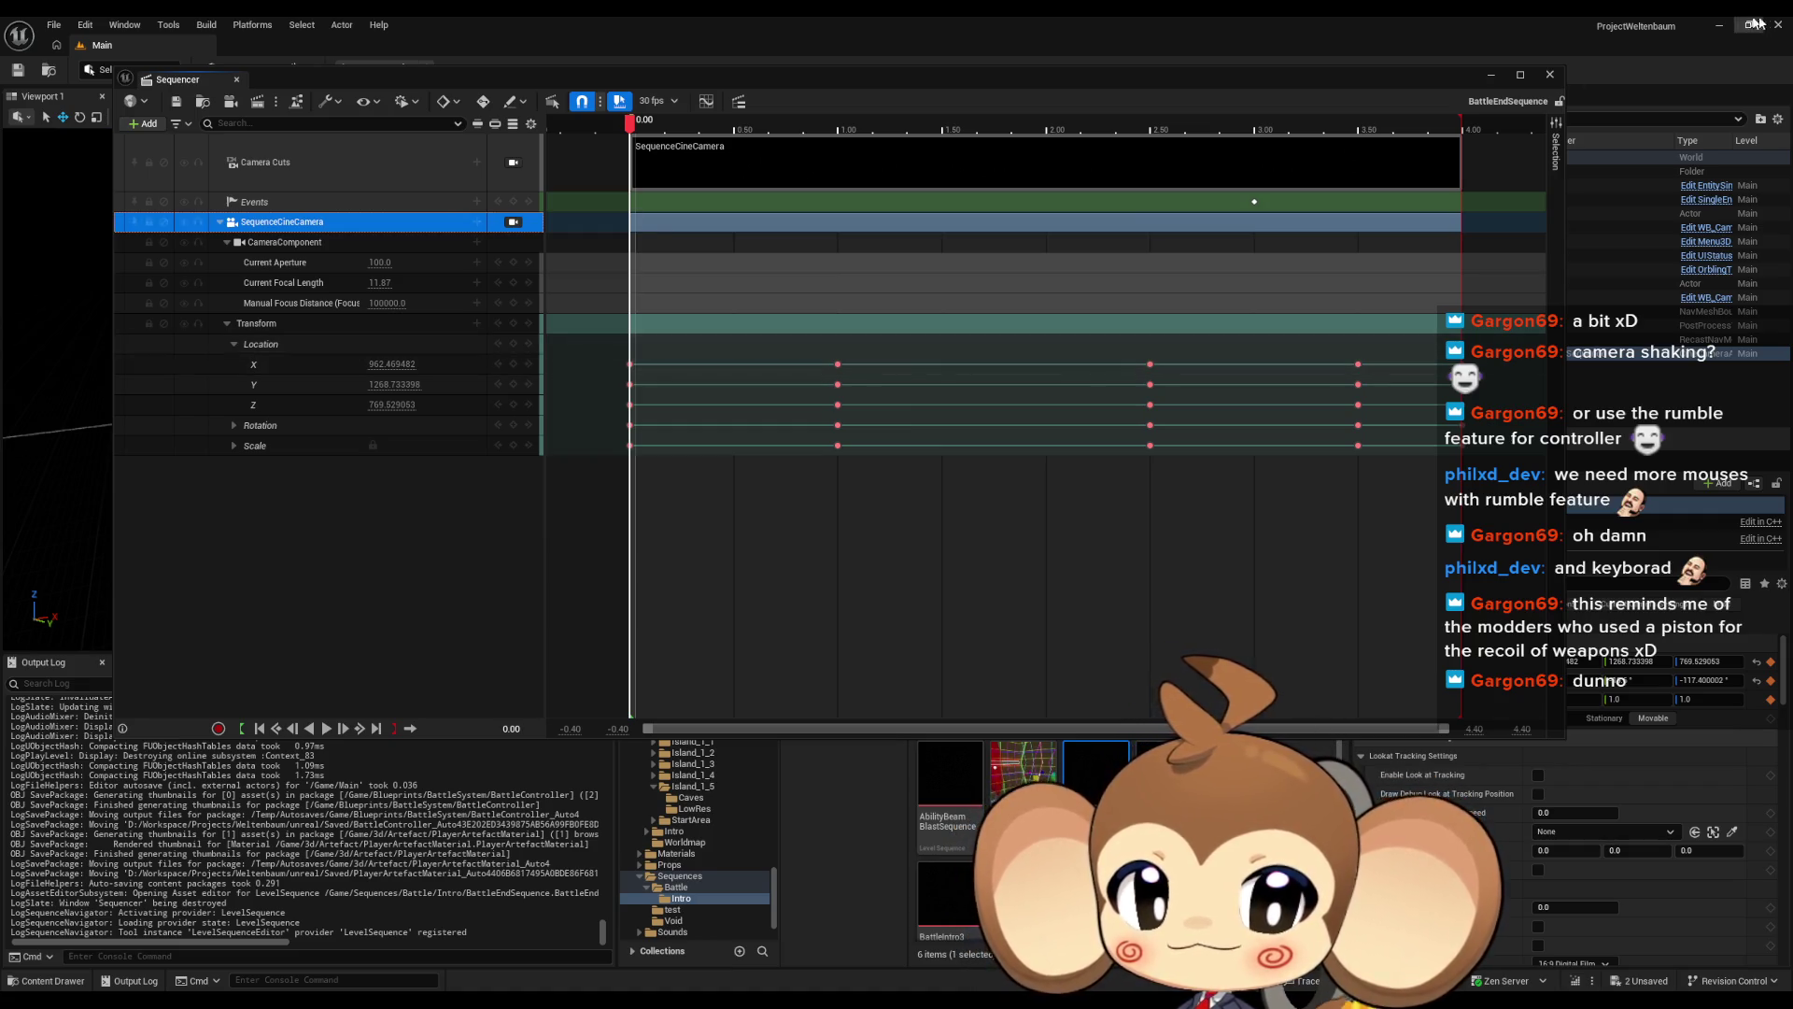
{"action": "left_click", "coordinate": [1492, 75]}
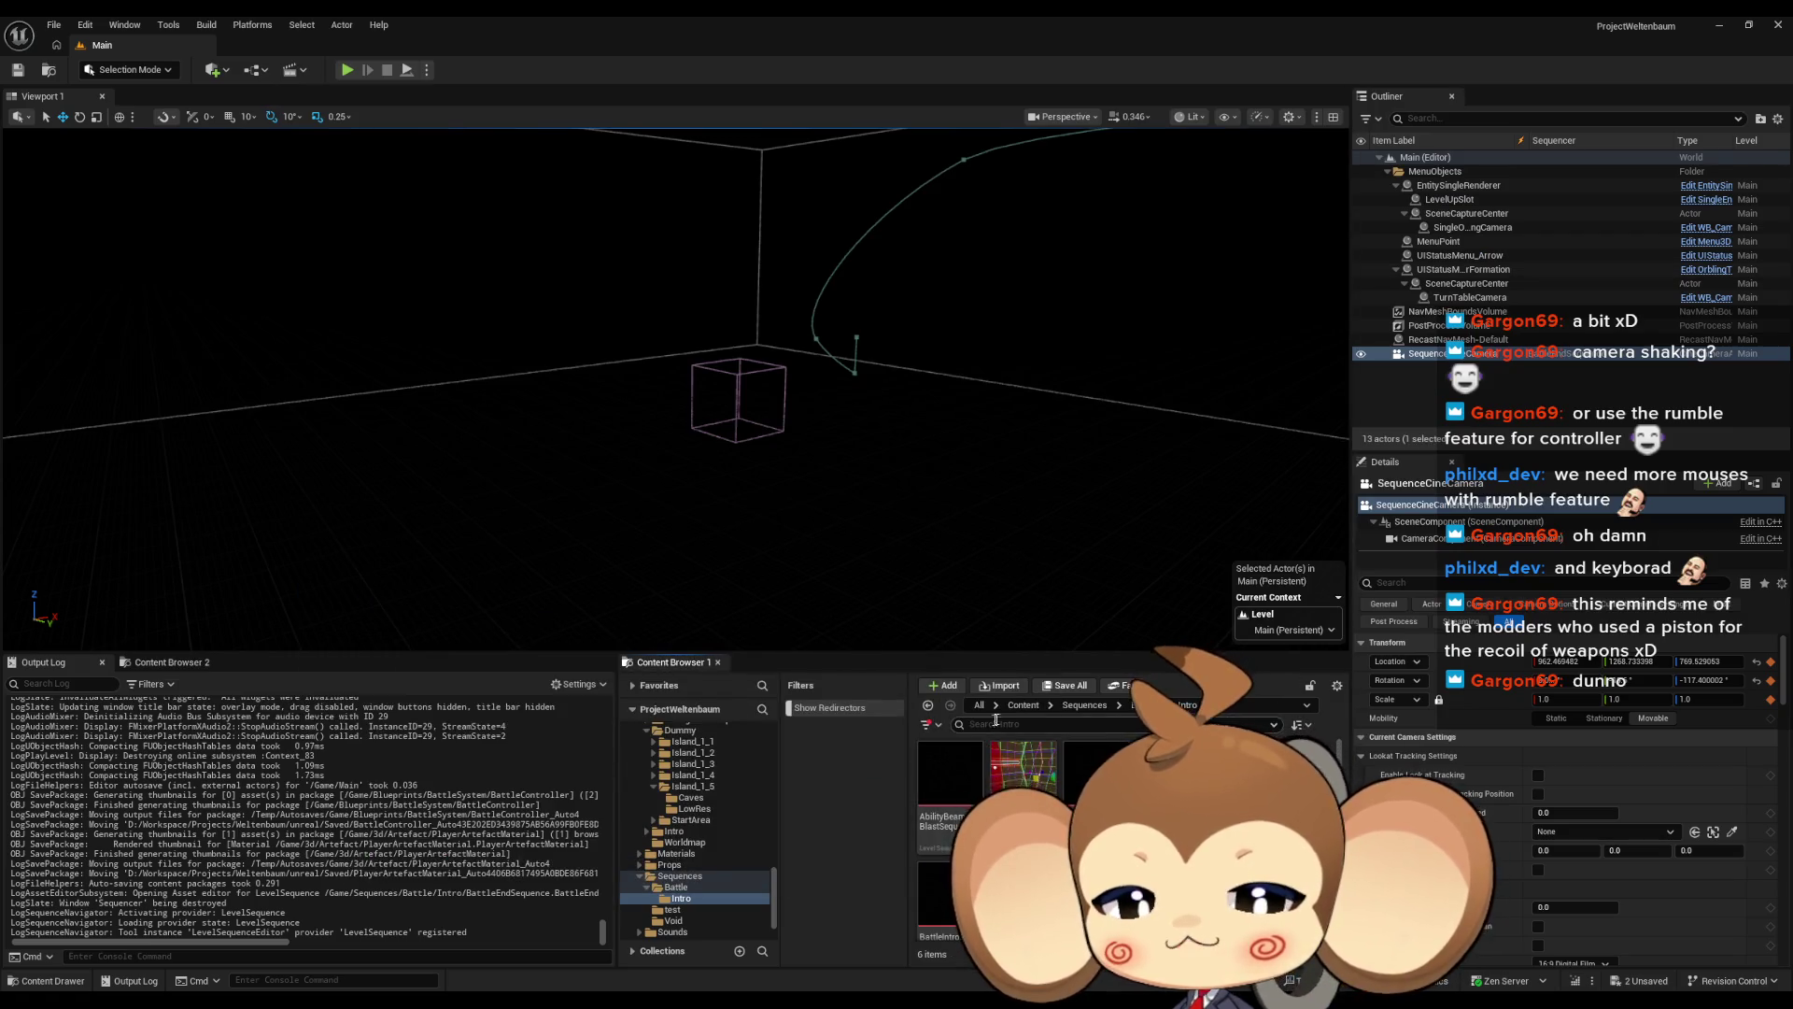
Browse Content > Maps > Arena, looking into its Env and Cameras subfolders
{"action": "left_click", "coordinate": [1023, 705]}
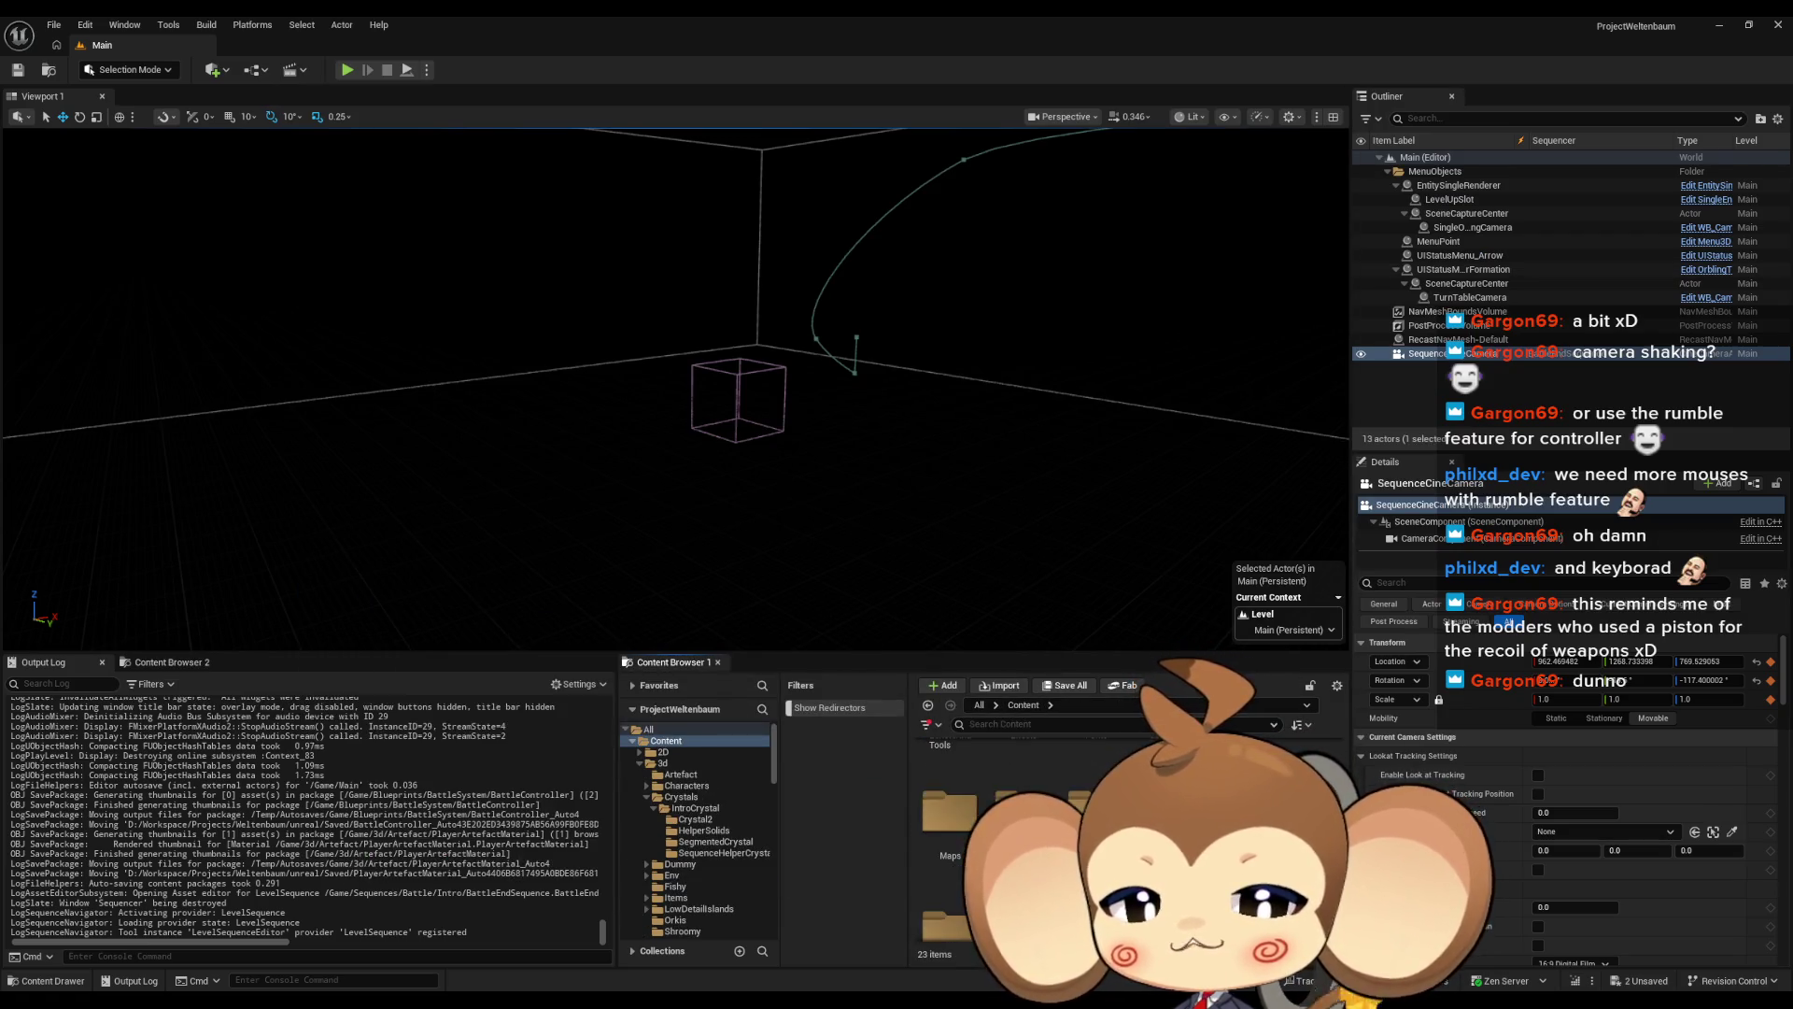
{"action": "double_click", "coordinate": [972, 805]}
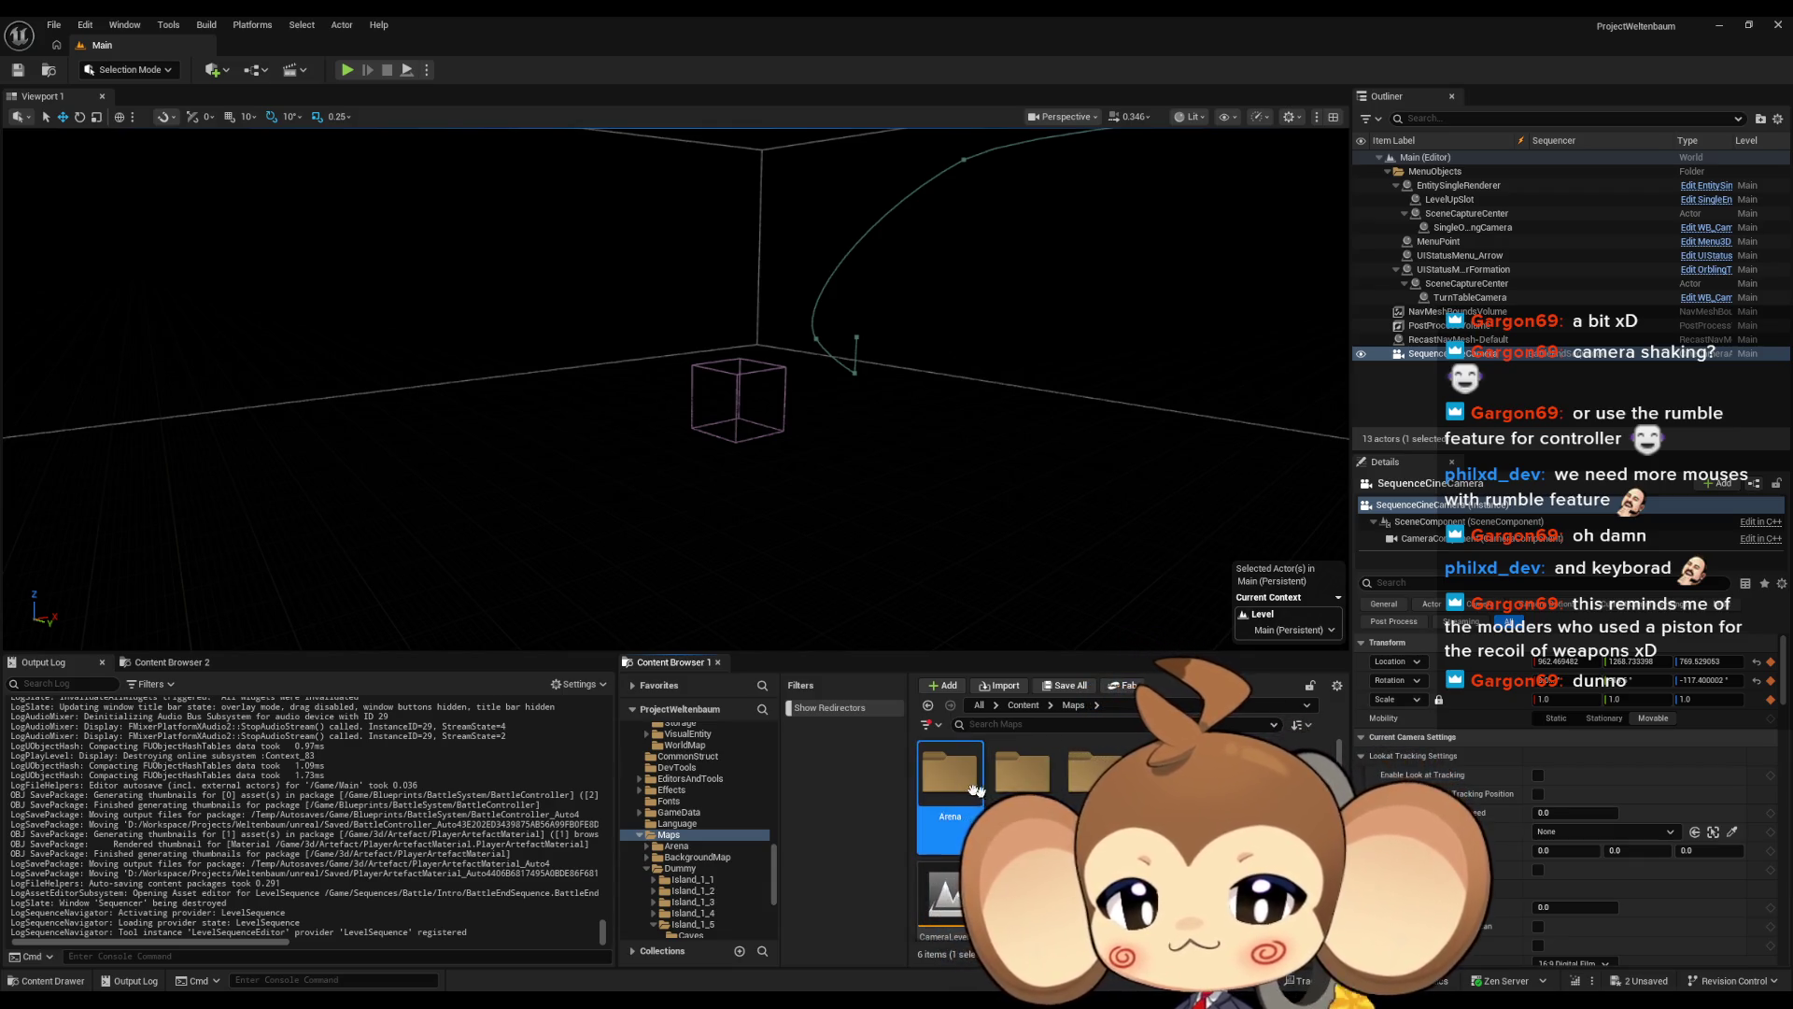
{"action": "double_click", "coordinate": [975, 791]}
{"action": "double_click", "coordinate": [1022, 772]}
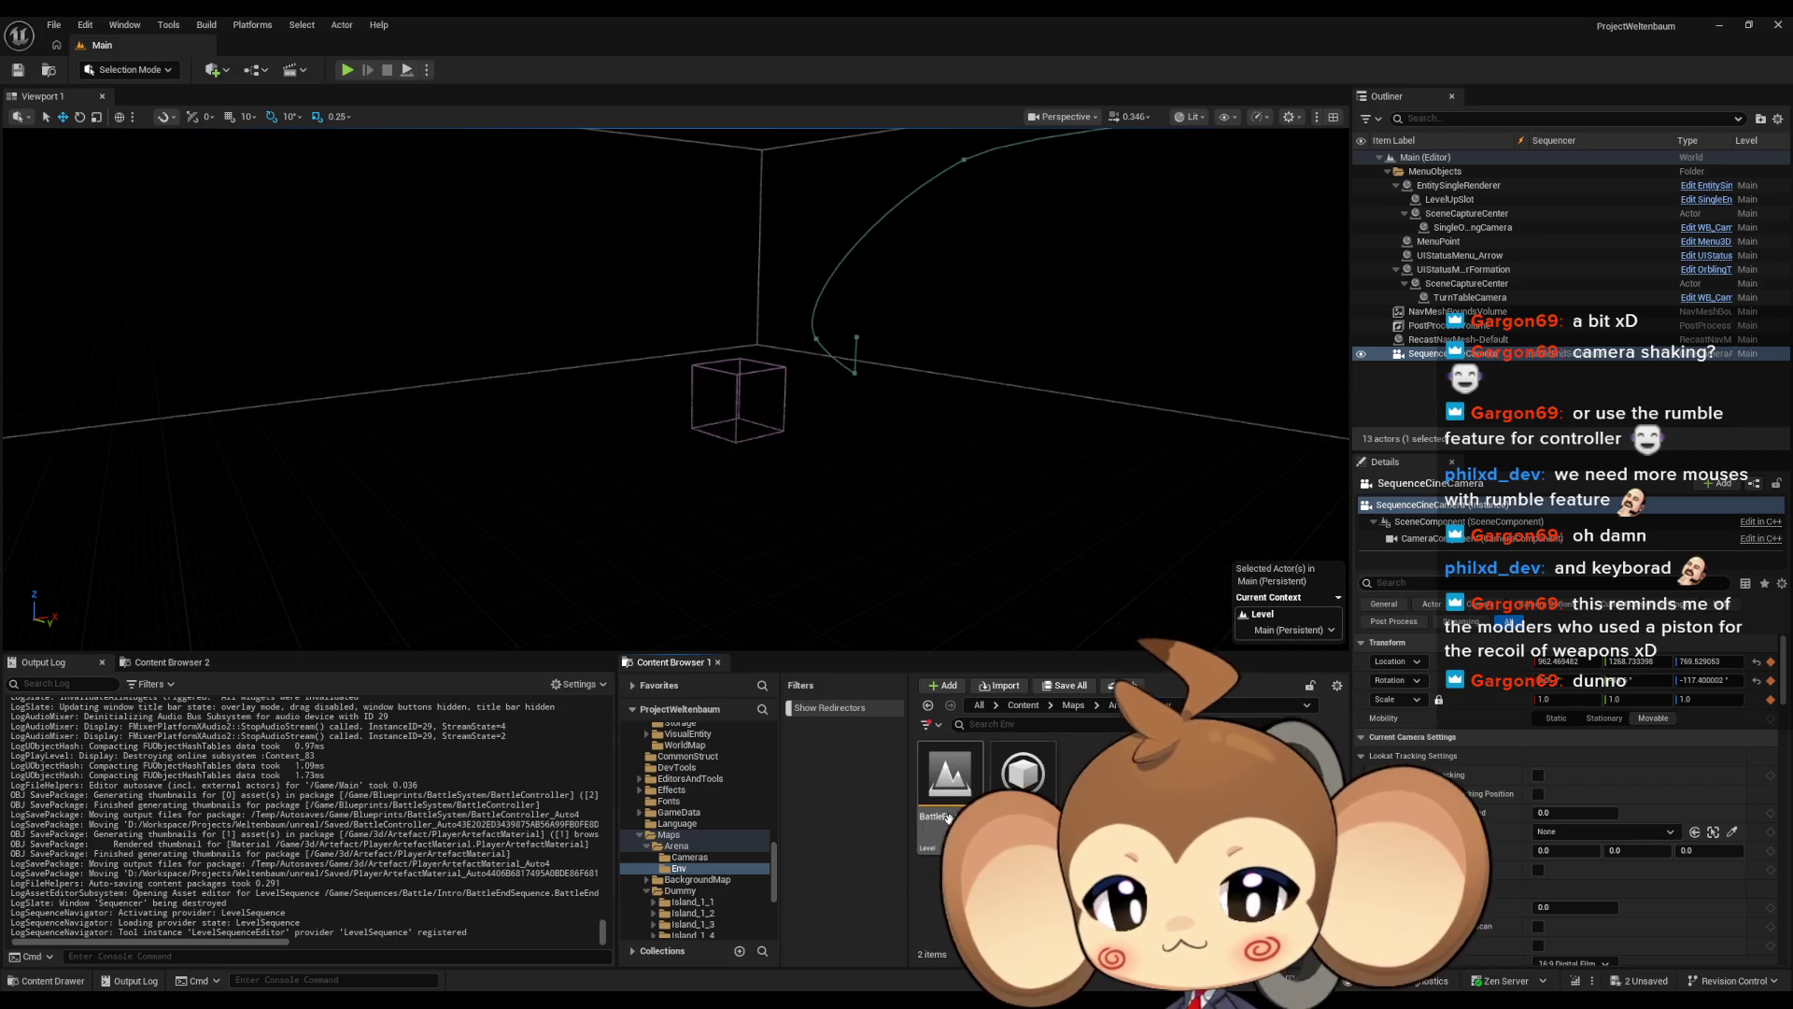
{"action": "key", "text": "alt+Left"}
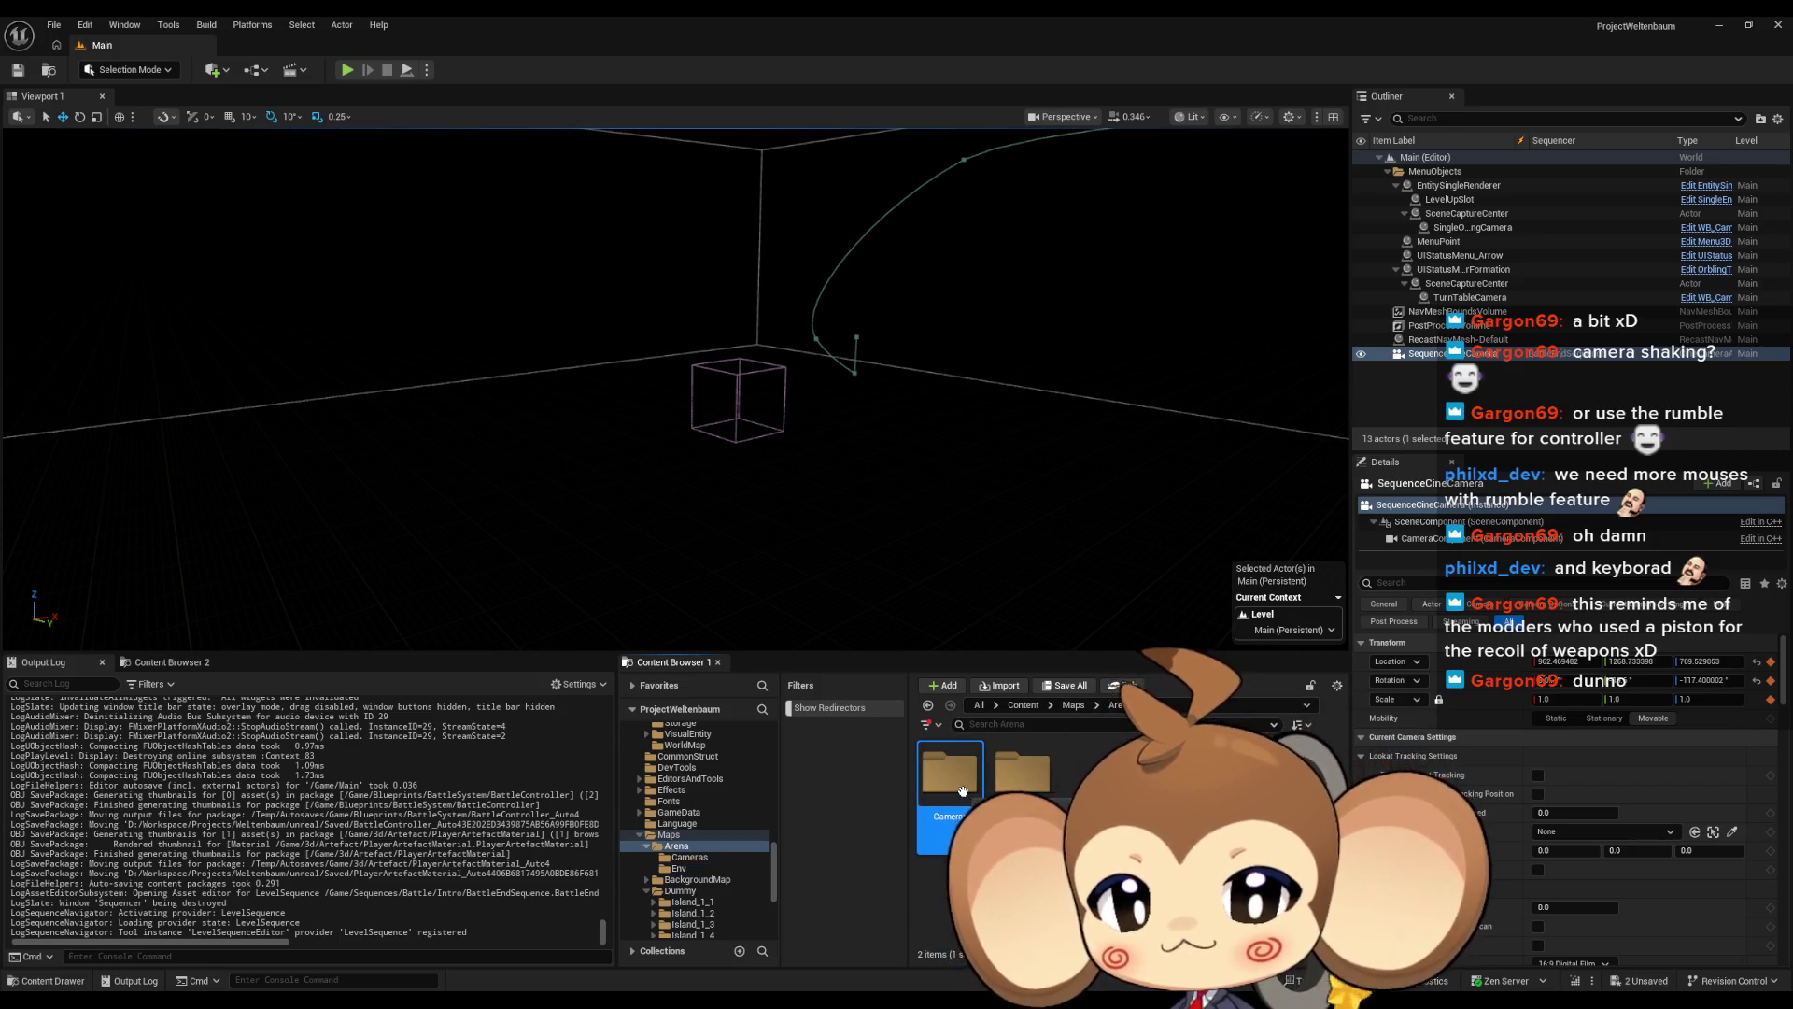
{"action": "double_click", "coordinate": [963, 790]}
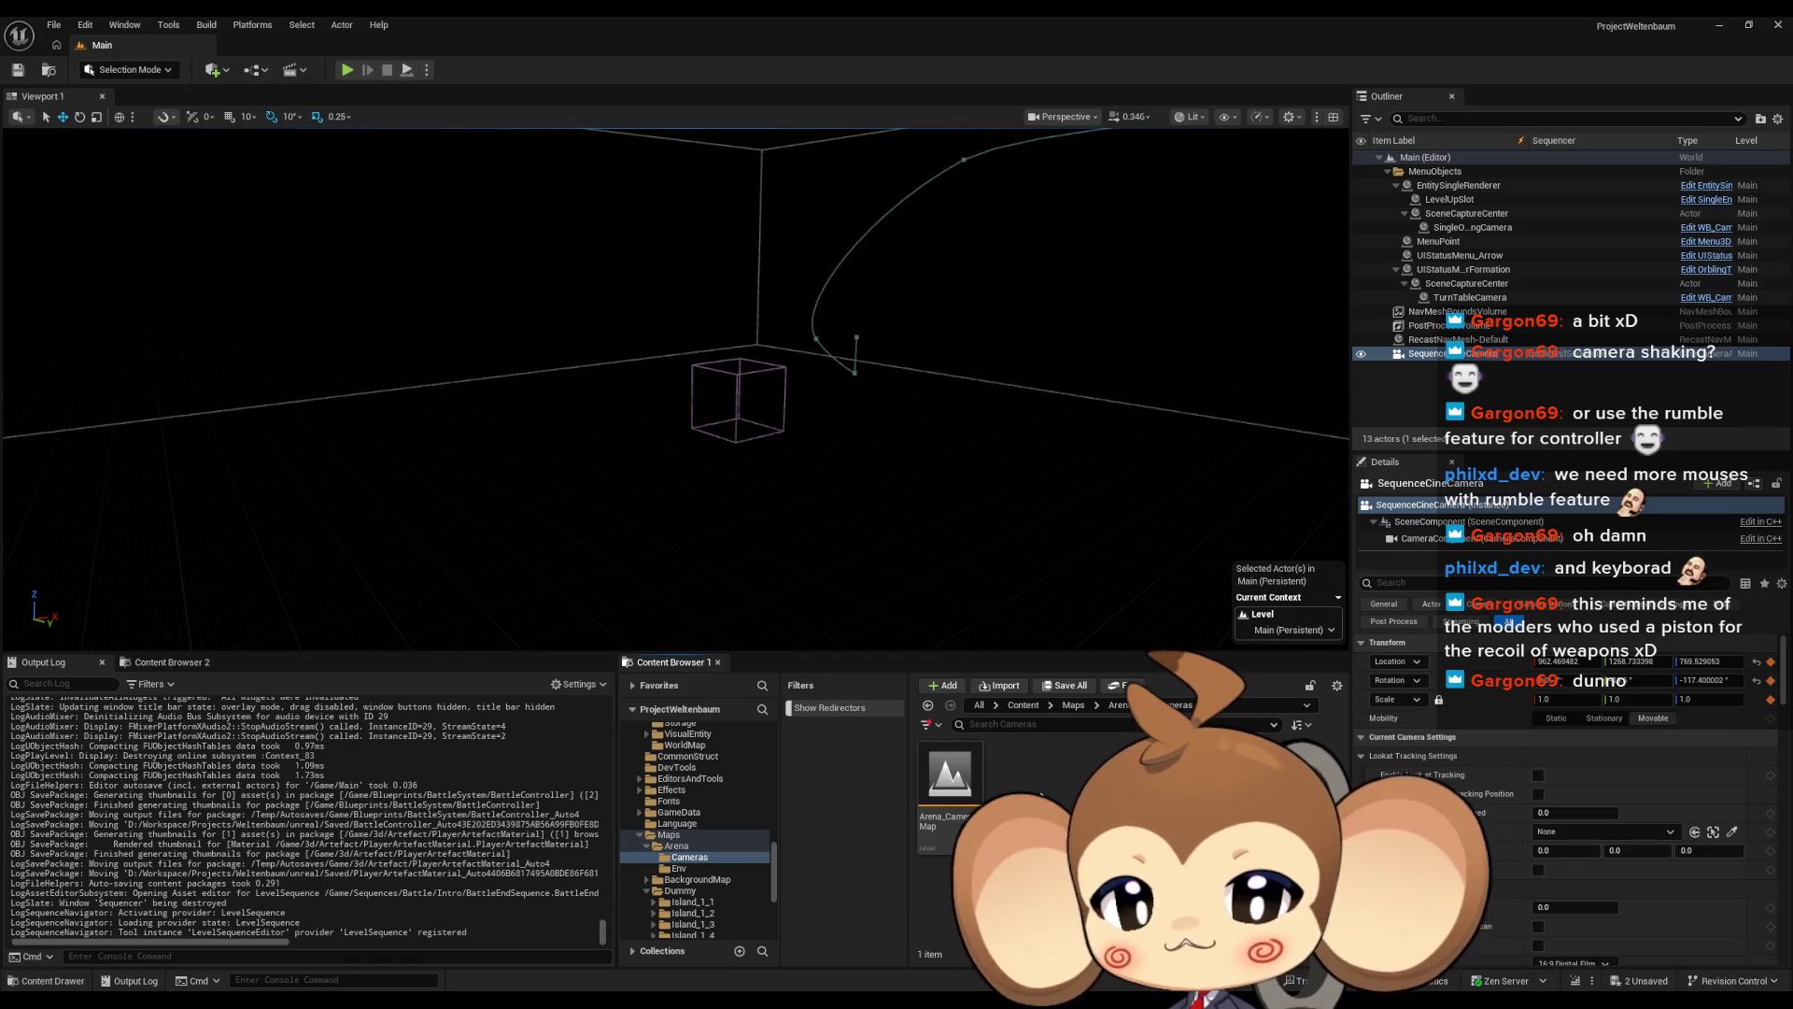
{"action": "key", "text": "alt+Left"}
Open BattleEnv_1 from Arena > Env, saving the pending BattleController and PlayerArtefactMaterial changes
{"action": "double_click", "coordinate": [1025, 791]}
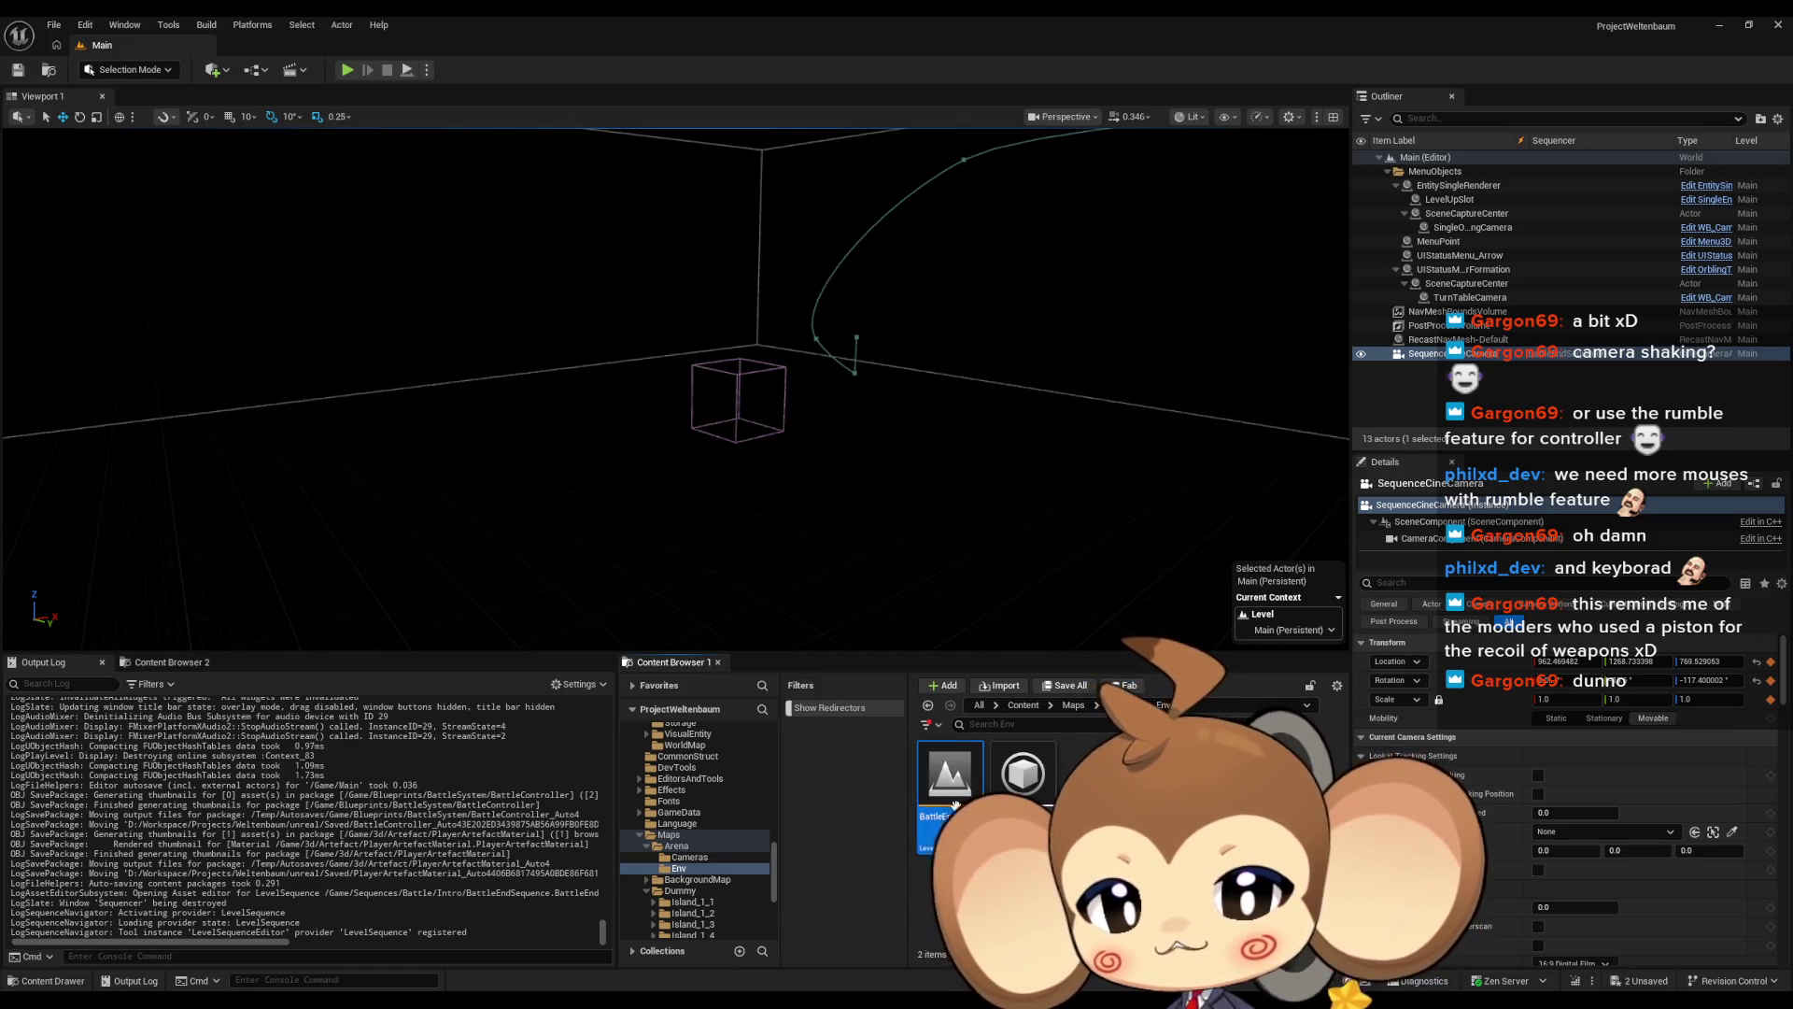
{"action": "double_click", "coordinate": [956, 805]}
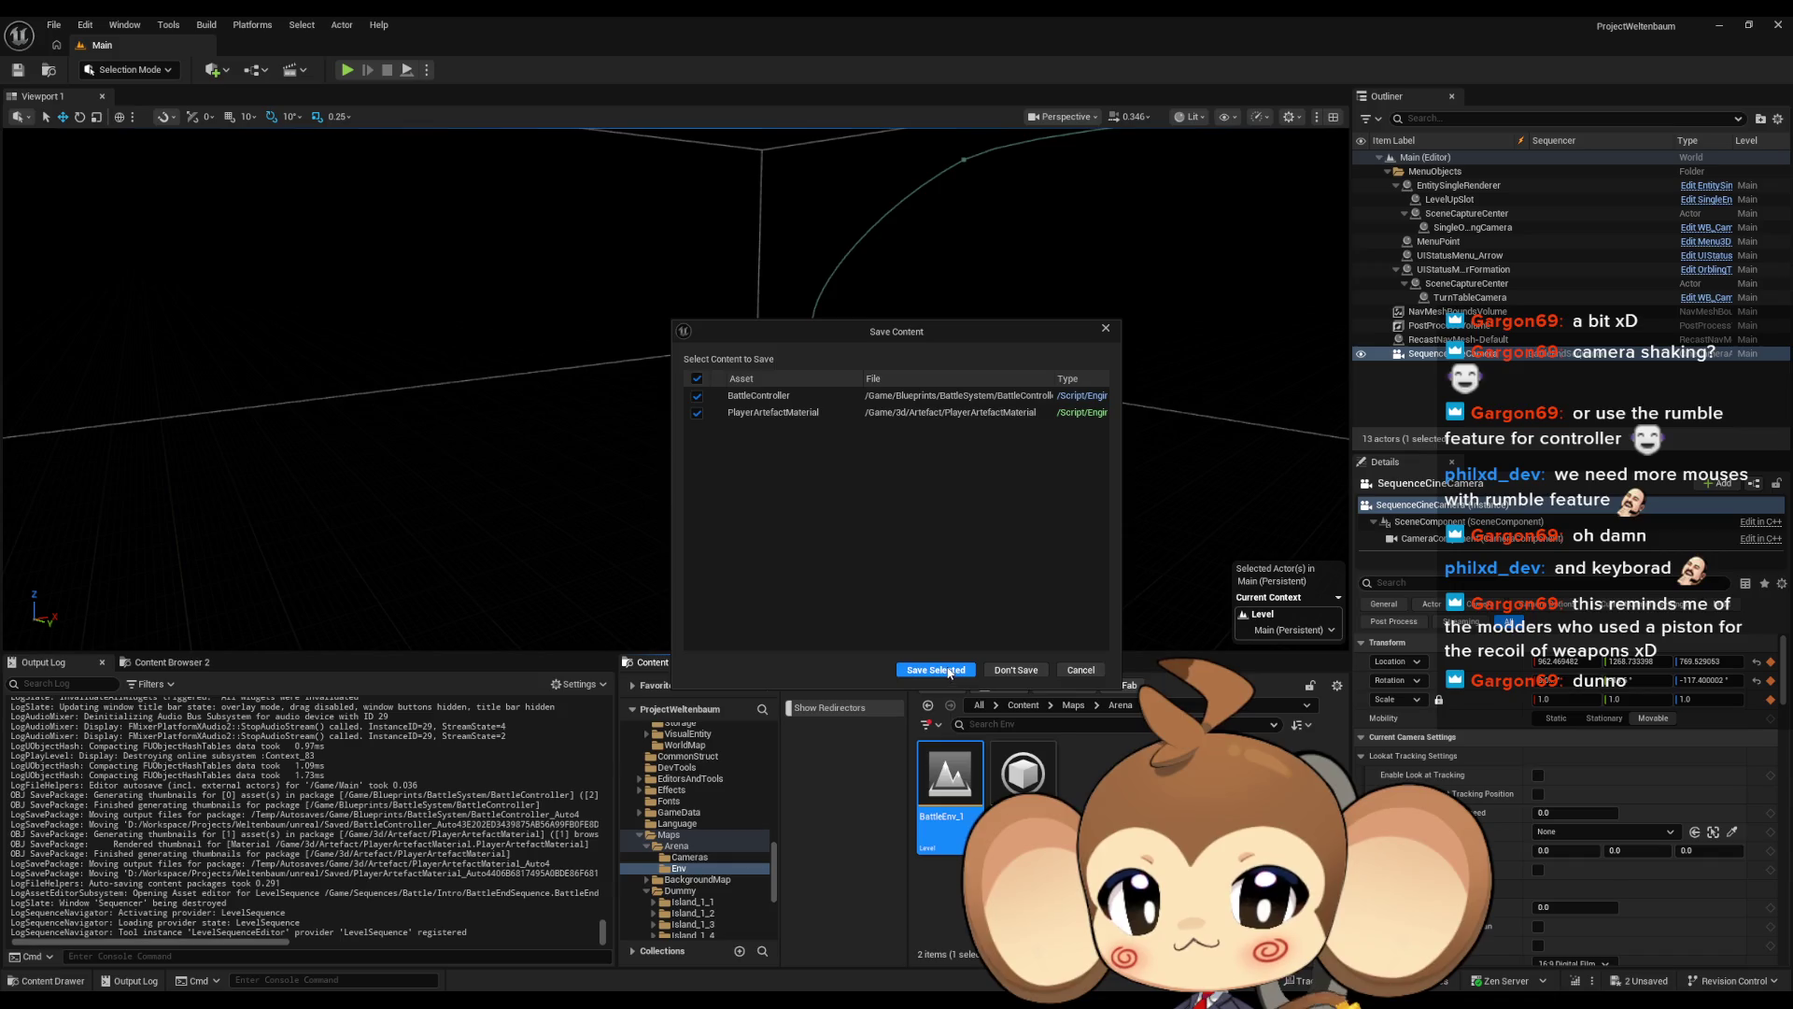
{"action": "left_click", "coordinate": [949, 670]}
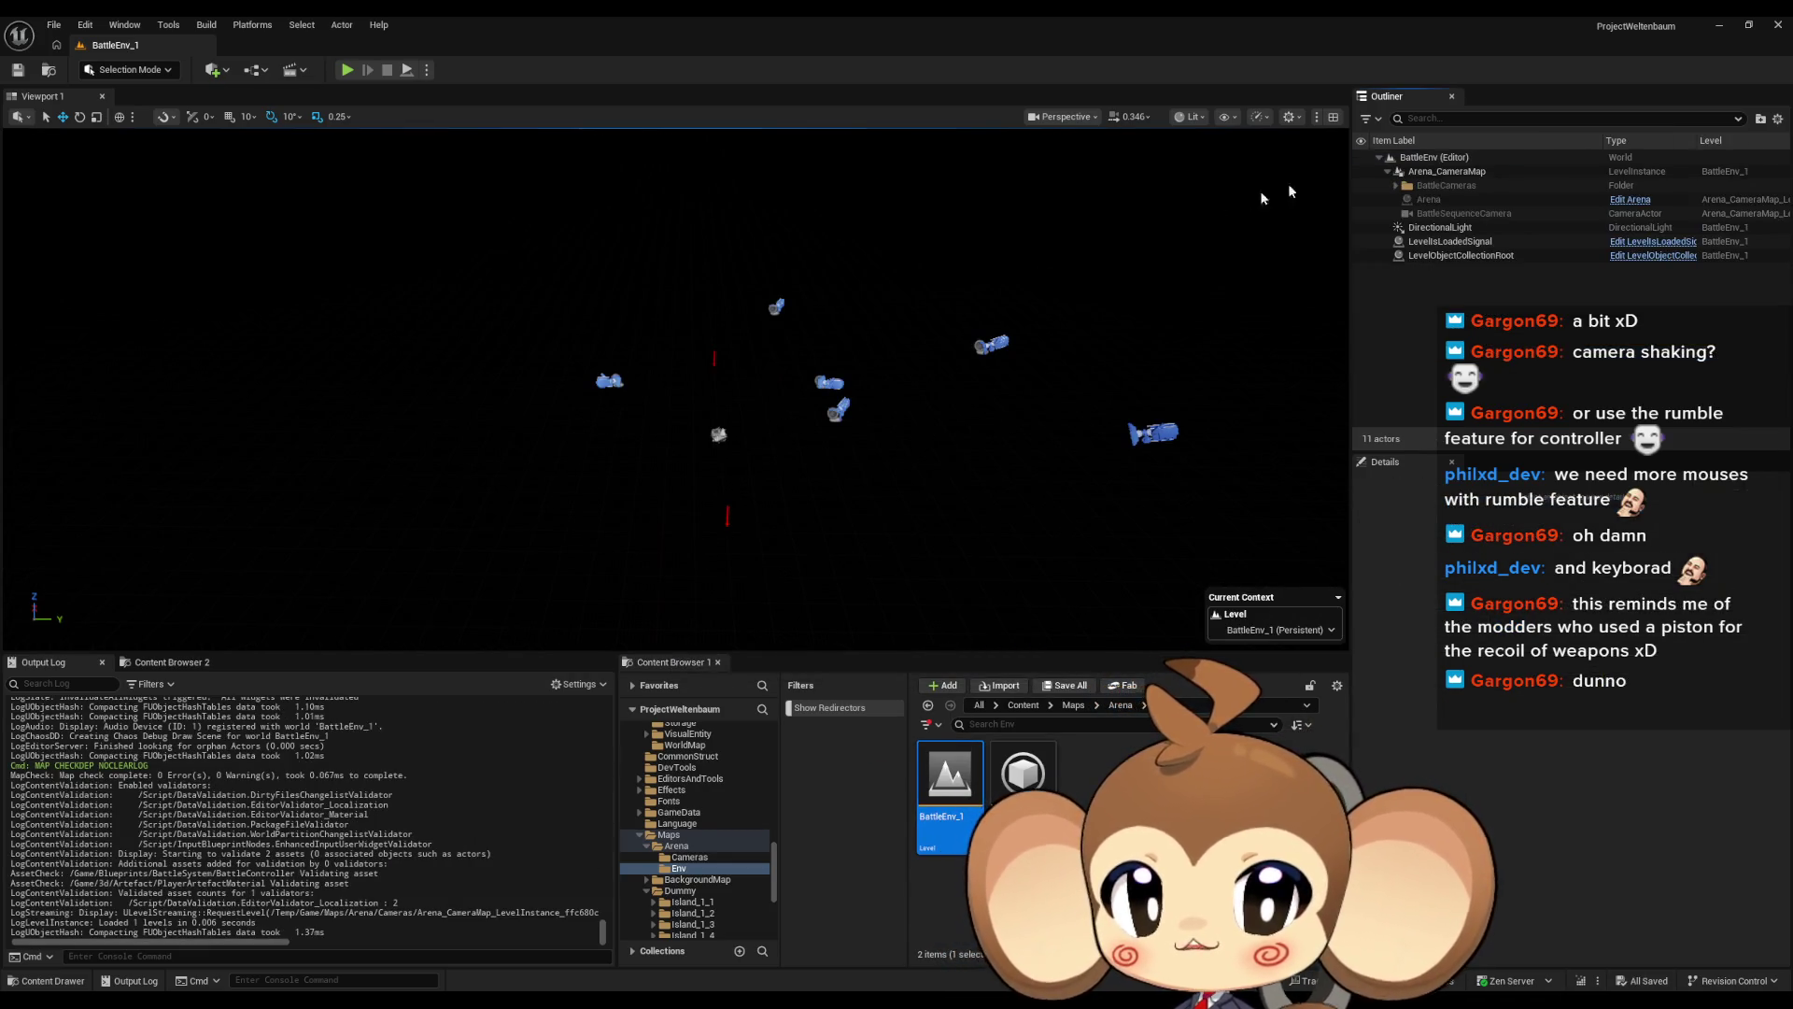
Delete the LevelIsLoadedSignal actor from BattleEnv_1's Outliner
{"action": "left_click", "coordinate": [1479, 242]}
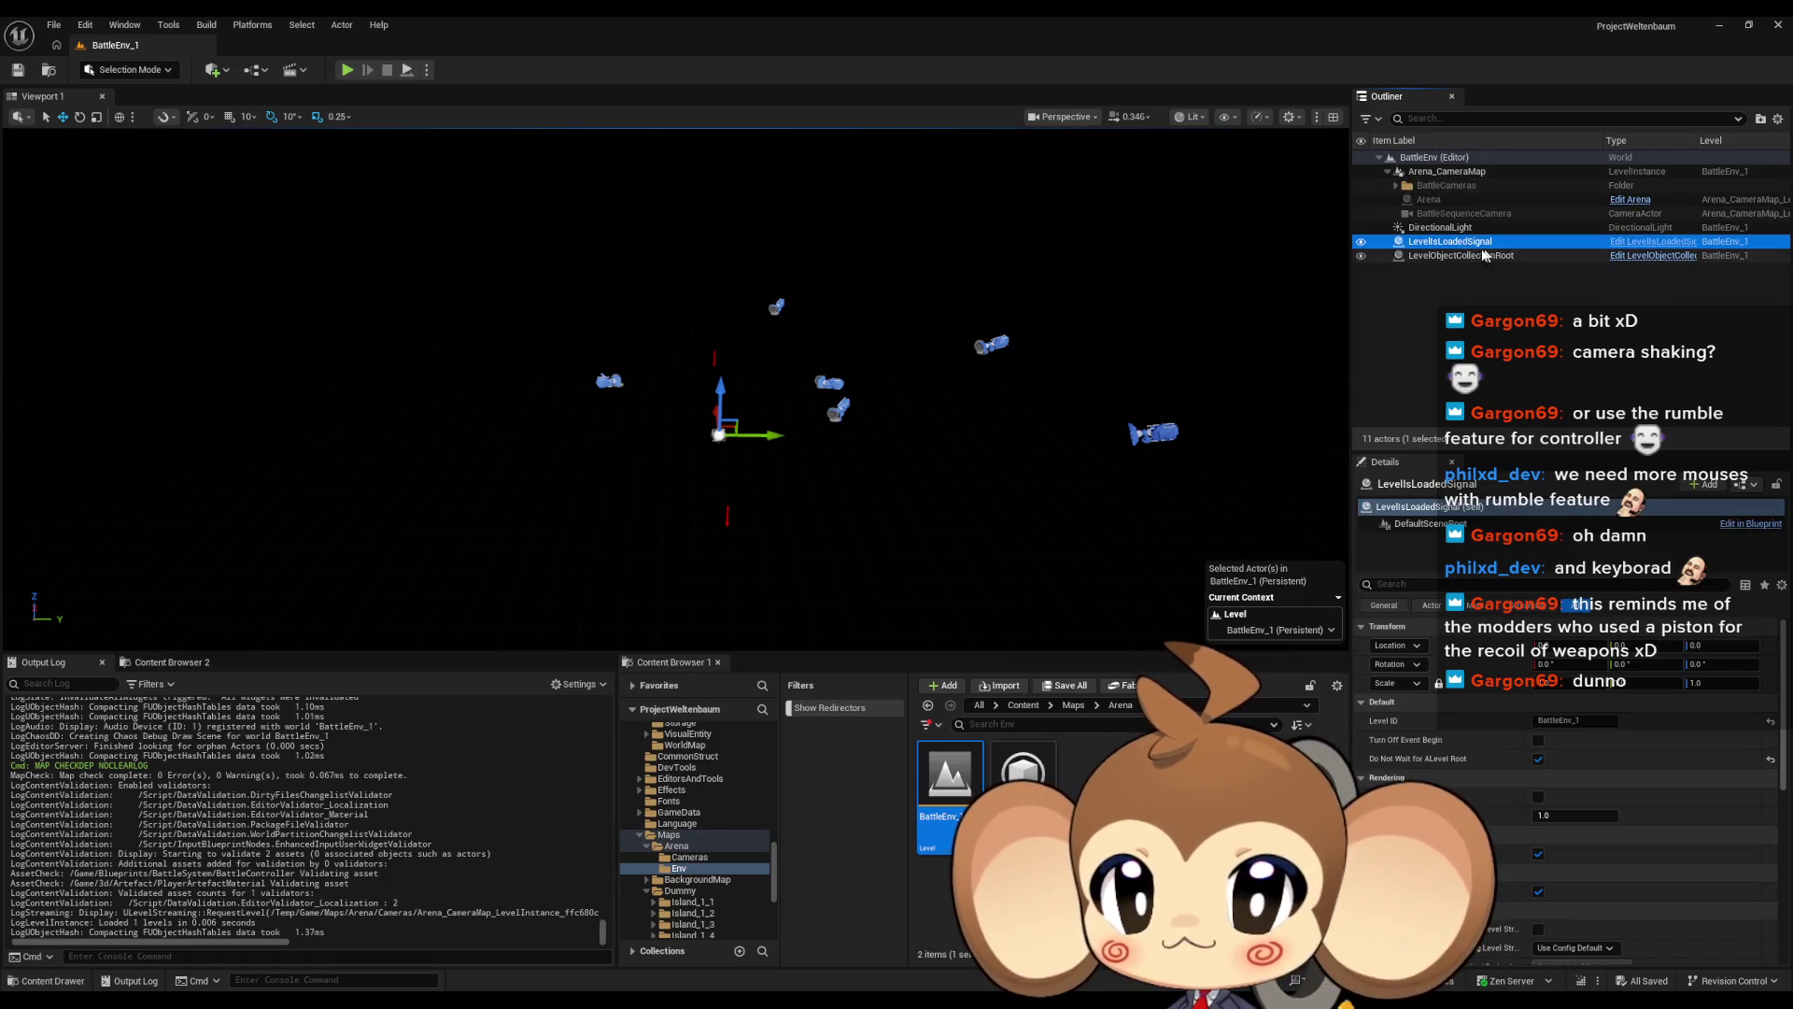
{"action": "left_click", "coordinate": [1483, 255]}
{"action": "left_click", "coordinate": [1479, 241]}
{"action": "key", "text": "Delete"}
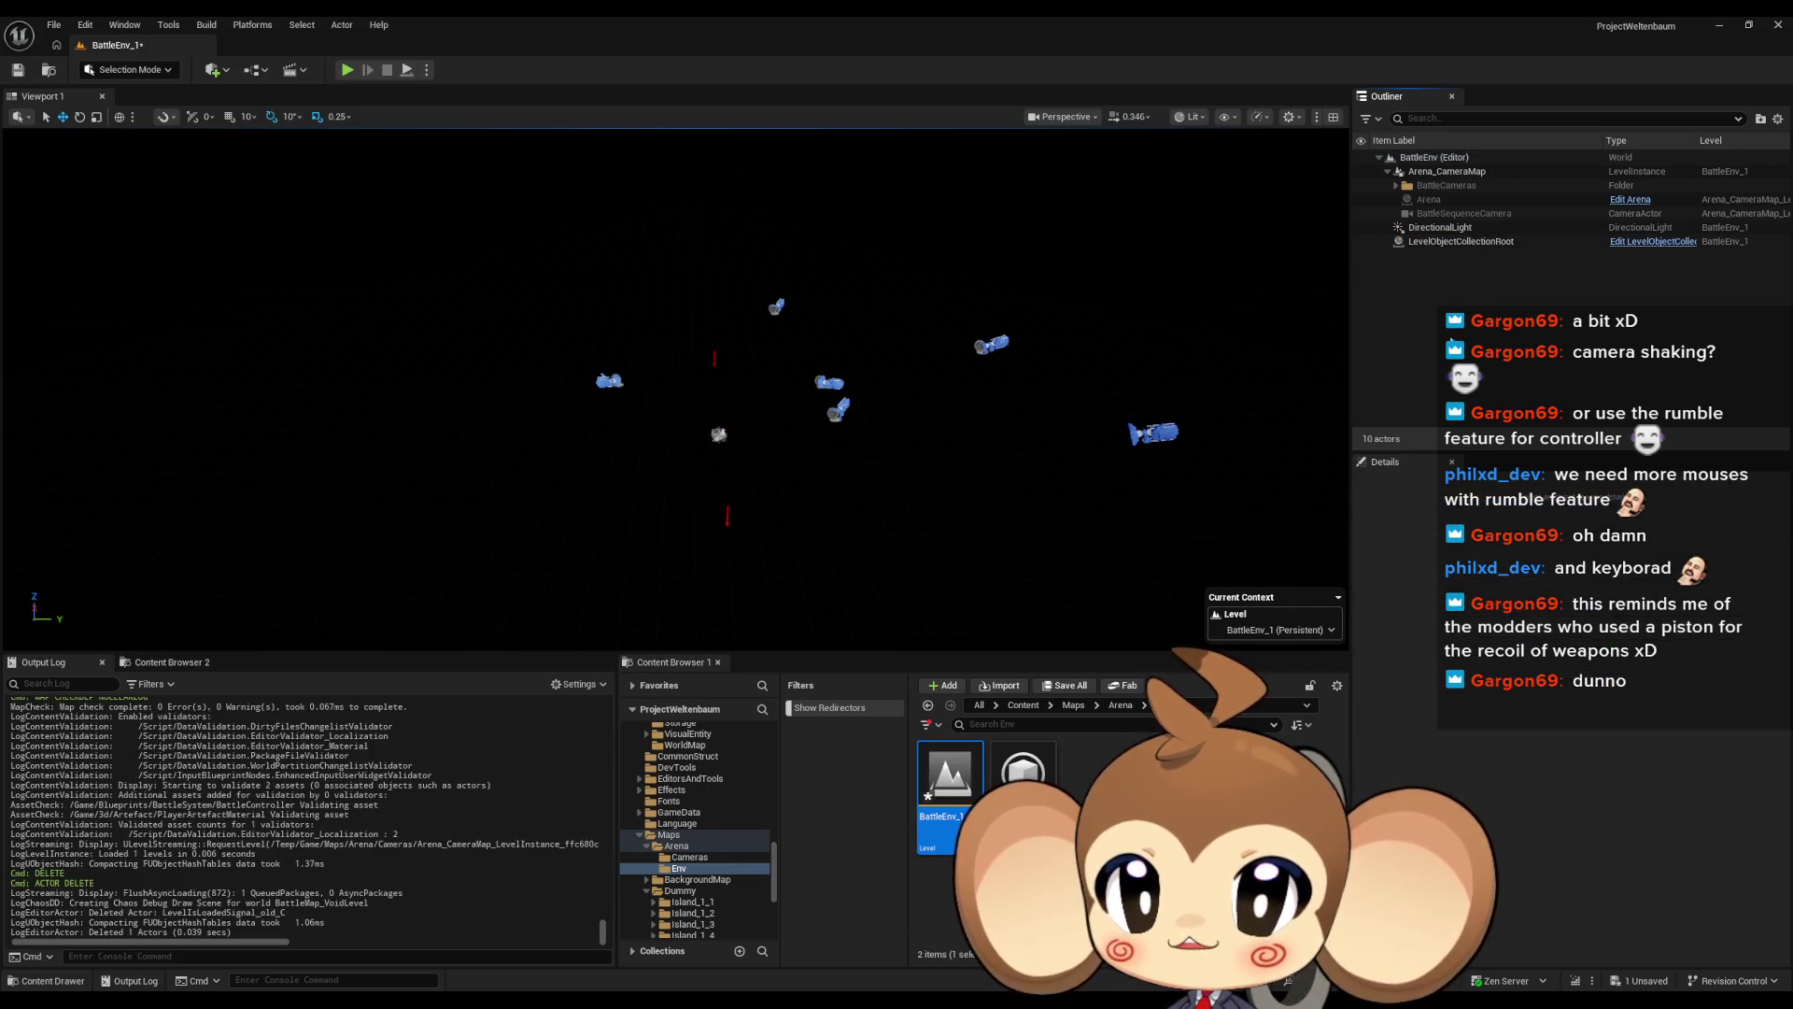
Frame and review LevelObjectCollectionRoot's details, then return the Content Browser to Maps > Arena
{"action": "left_click", "coordinate": [1456, 245]}
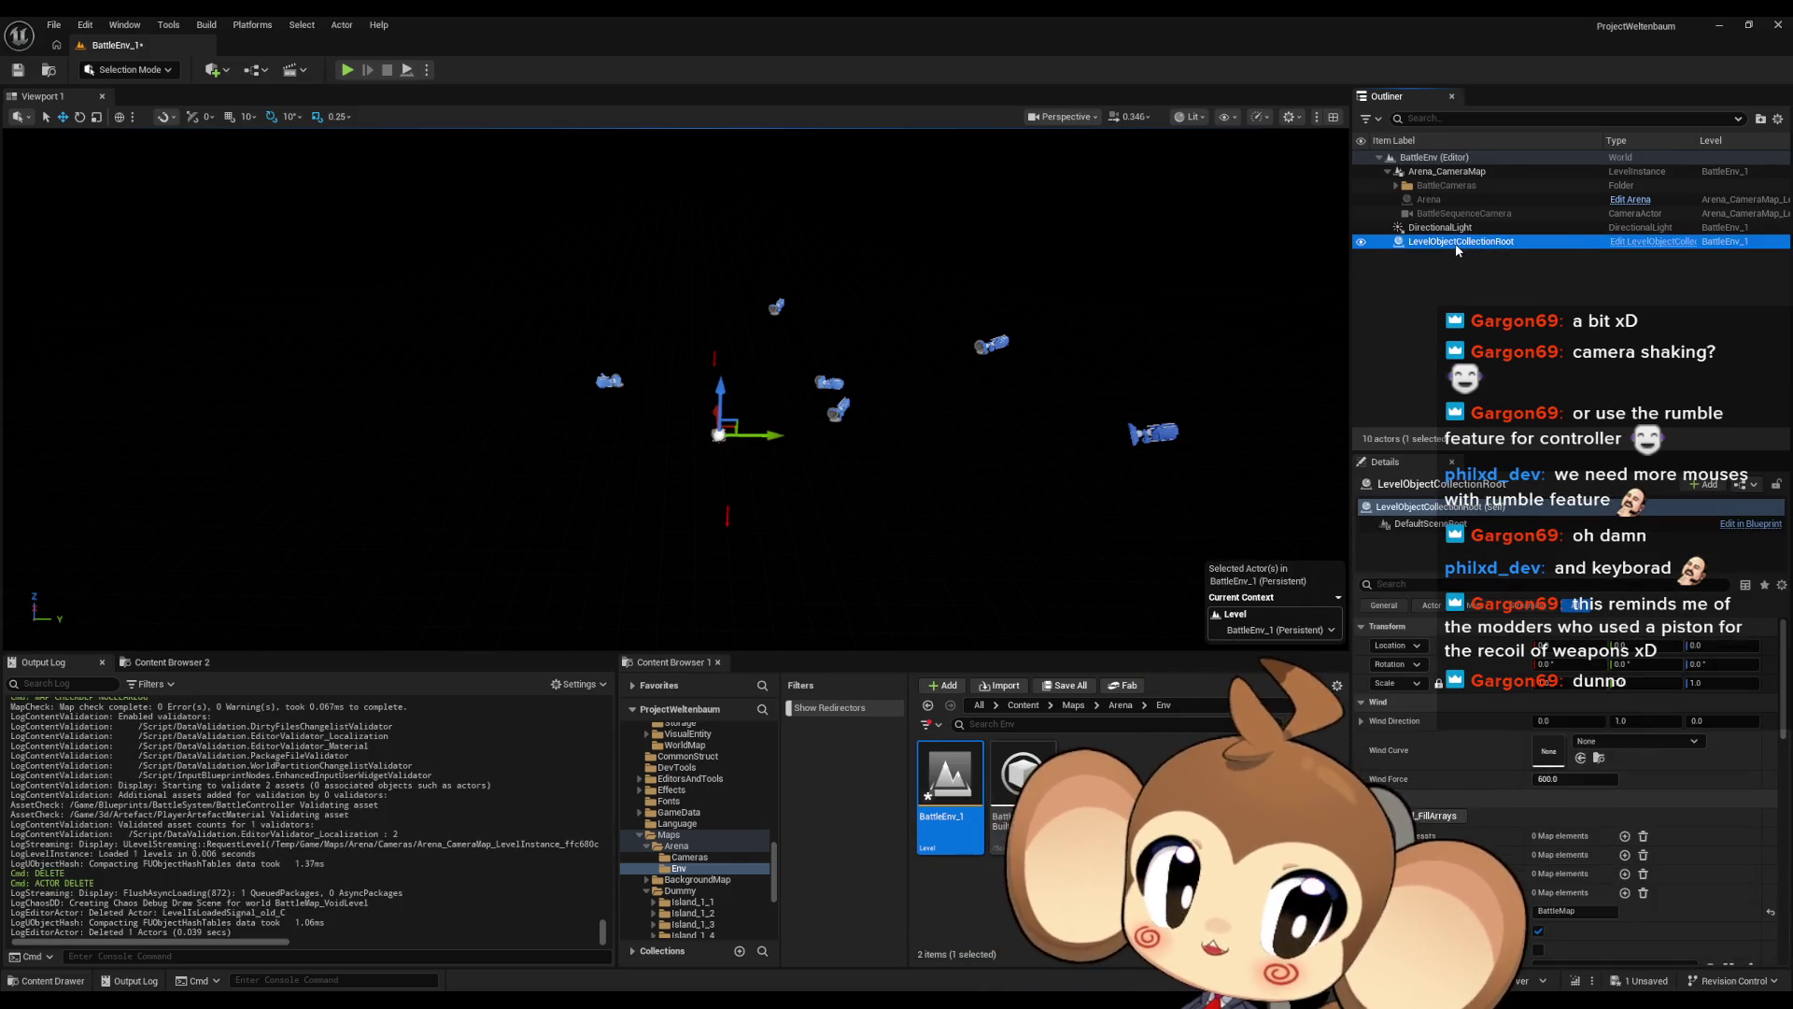
{"action": "double_click", "coordinate": [1456, 245]}
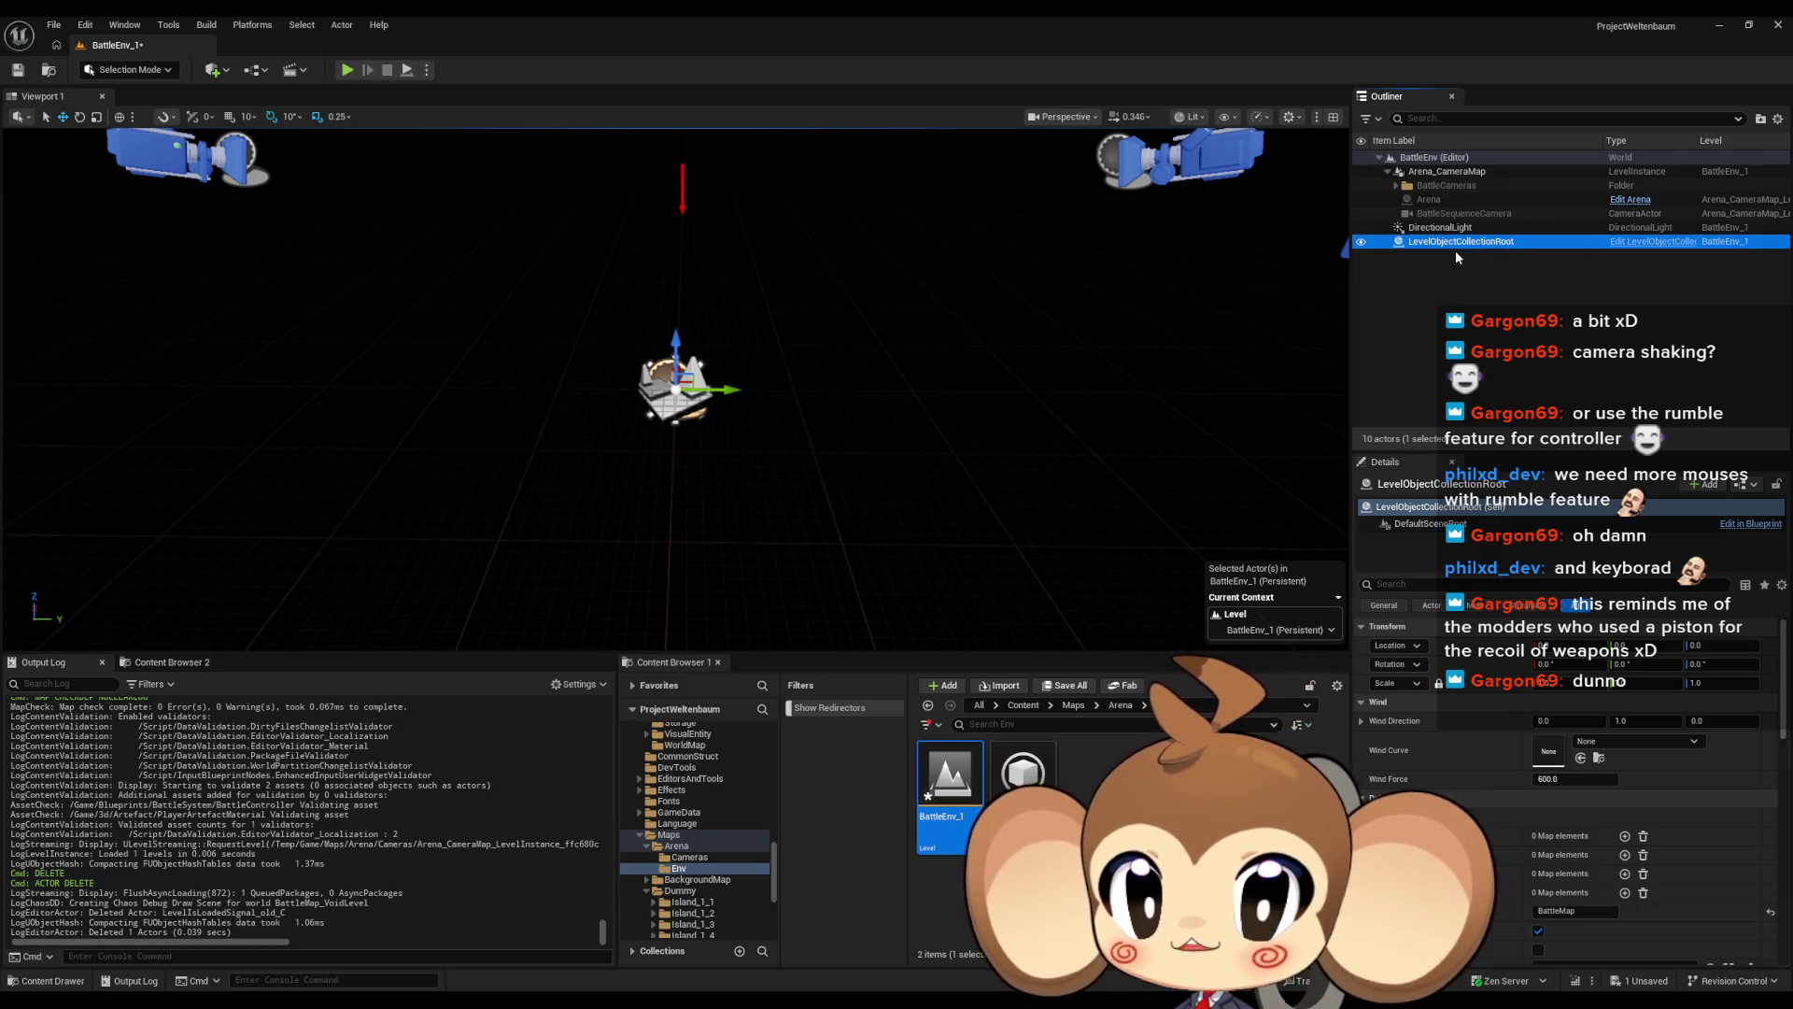
{"action": "scroll", "coordinate": [1552, 780], "scroll_direction": "down", "scroll_amount": 2}
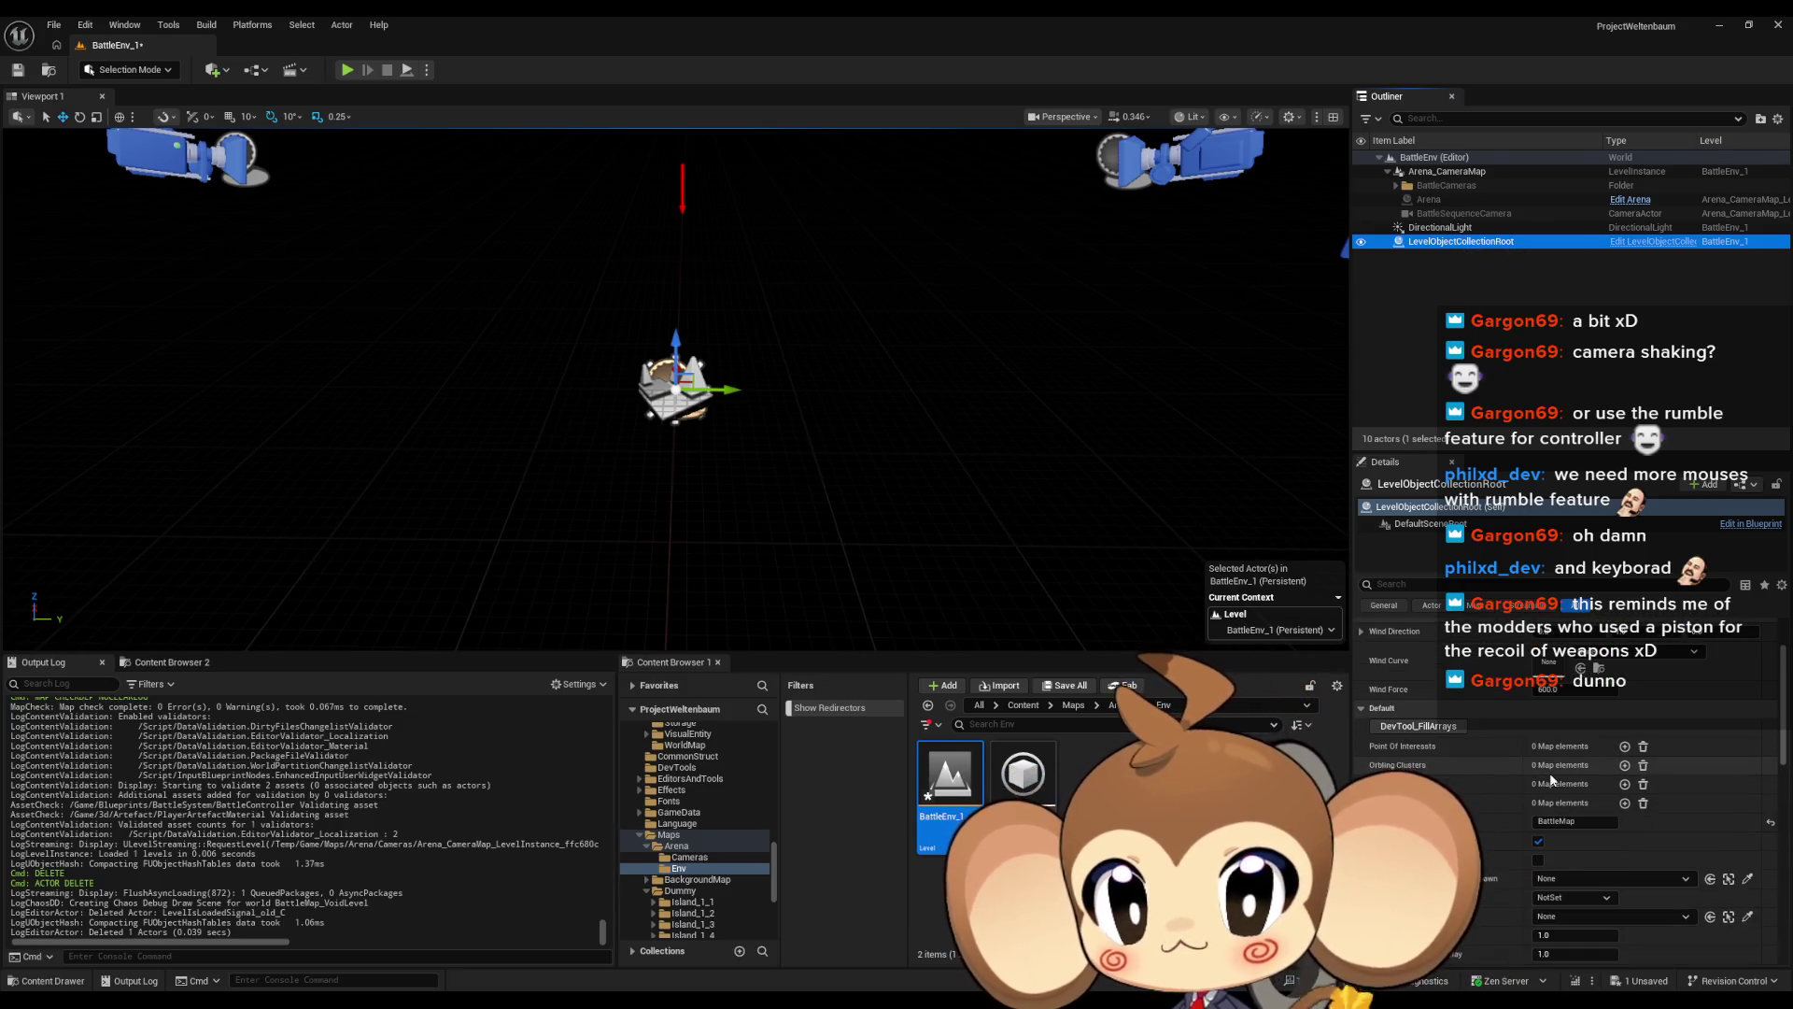
{"action": "scroll", "coordinate": [1548, 776], "scroll_direction": "down", "scroll_amount": 2}
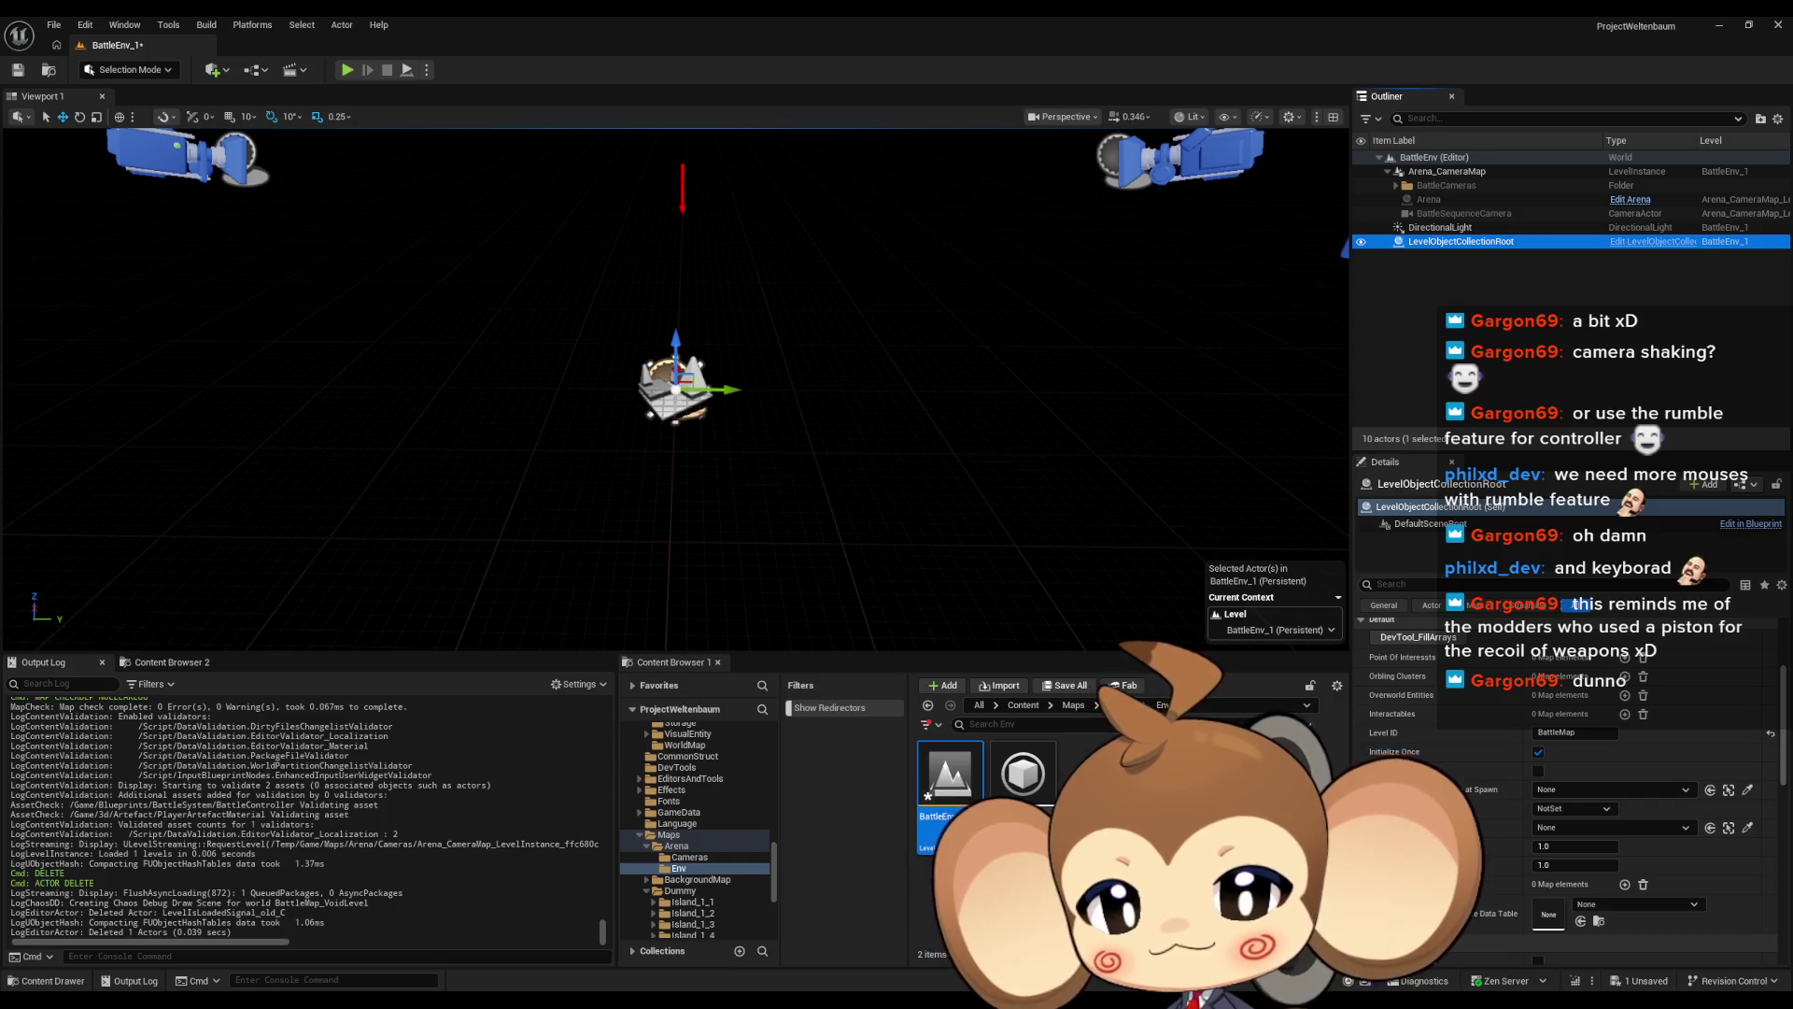
{"action": "left_click", "coordinate": [1121, 896]}
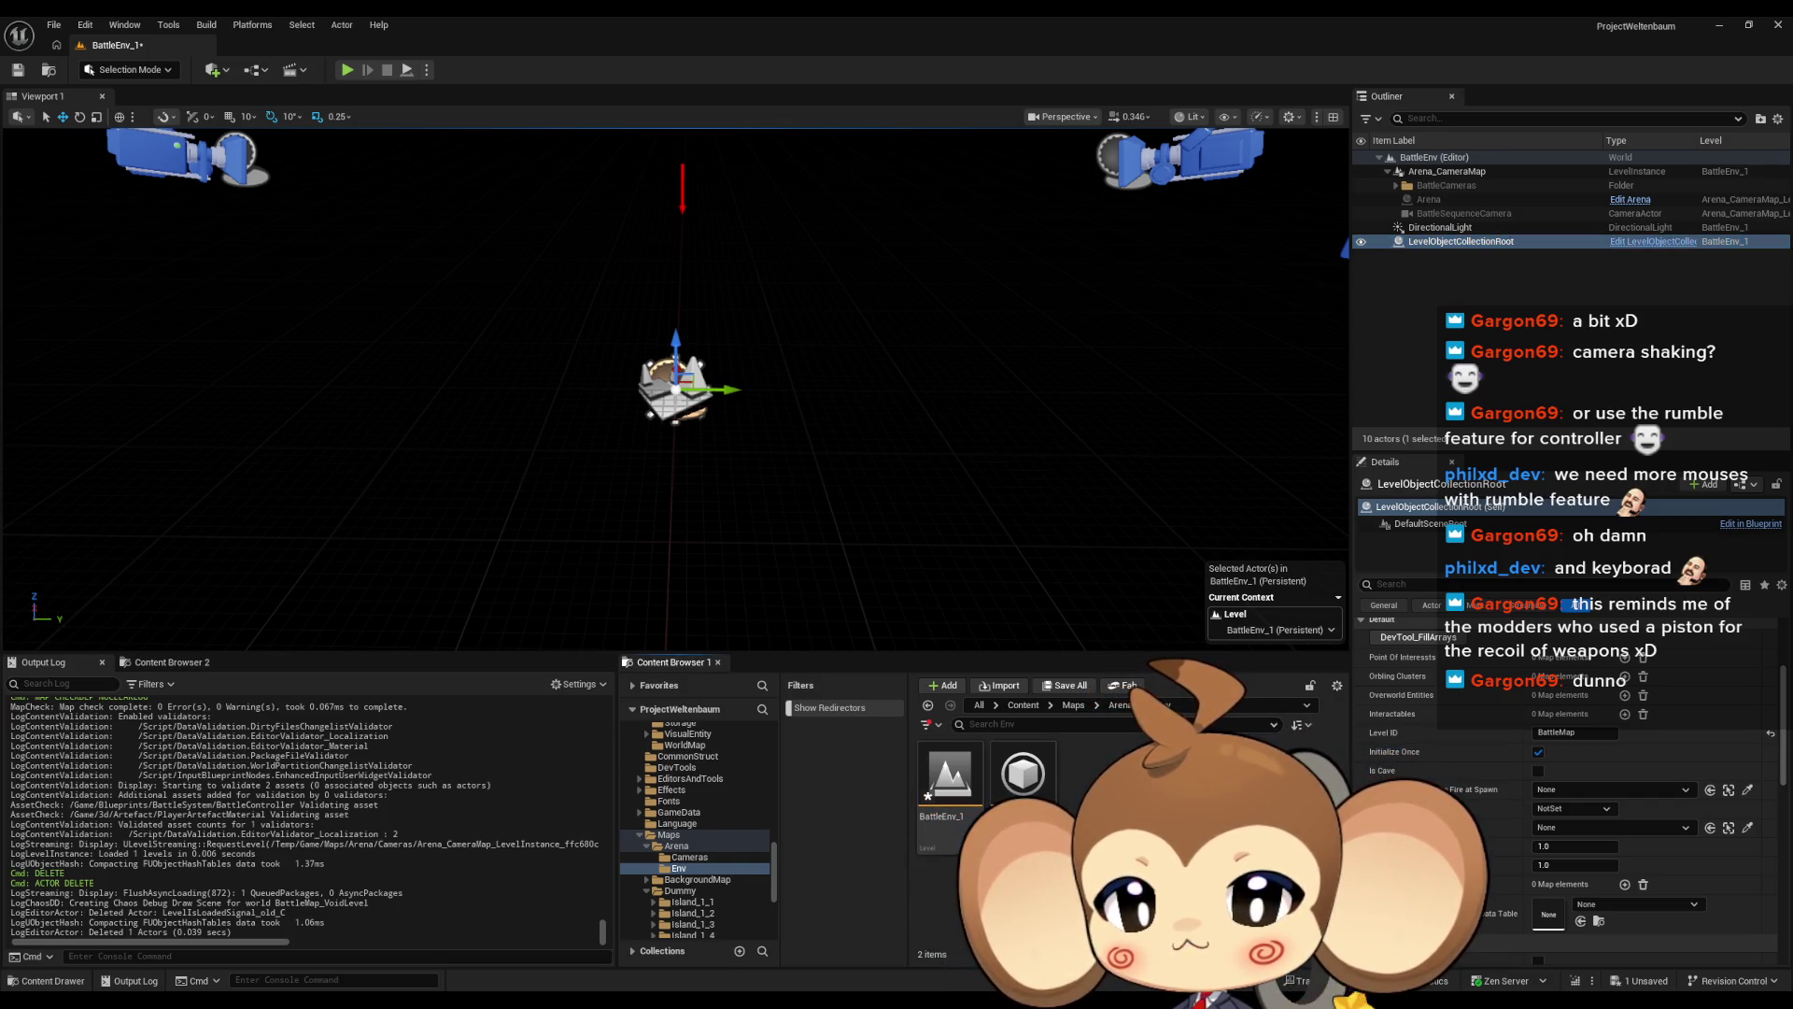
{"action": "left_click", "coordinate": [1120, 705]}
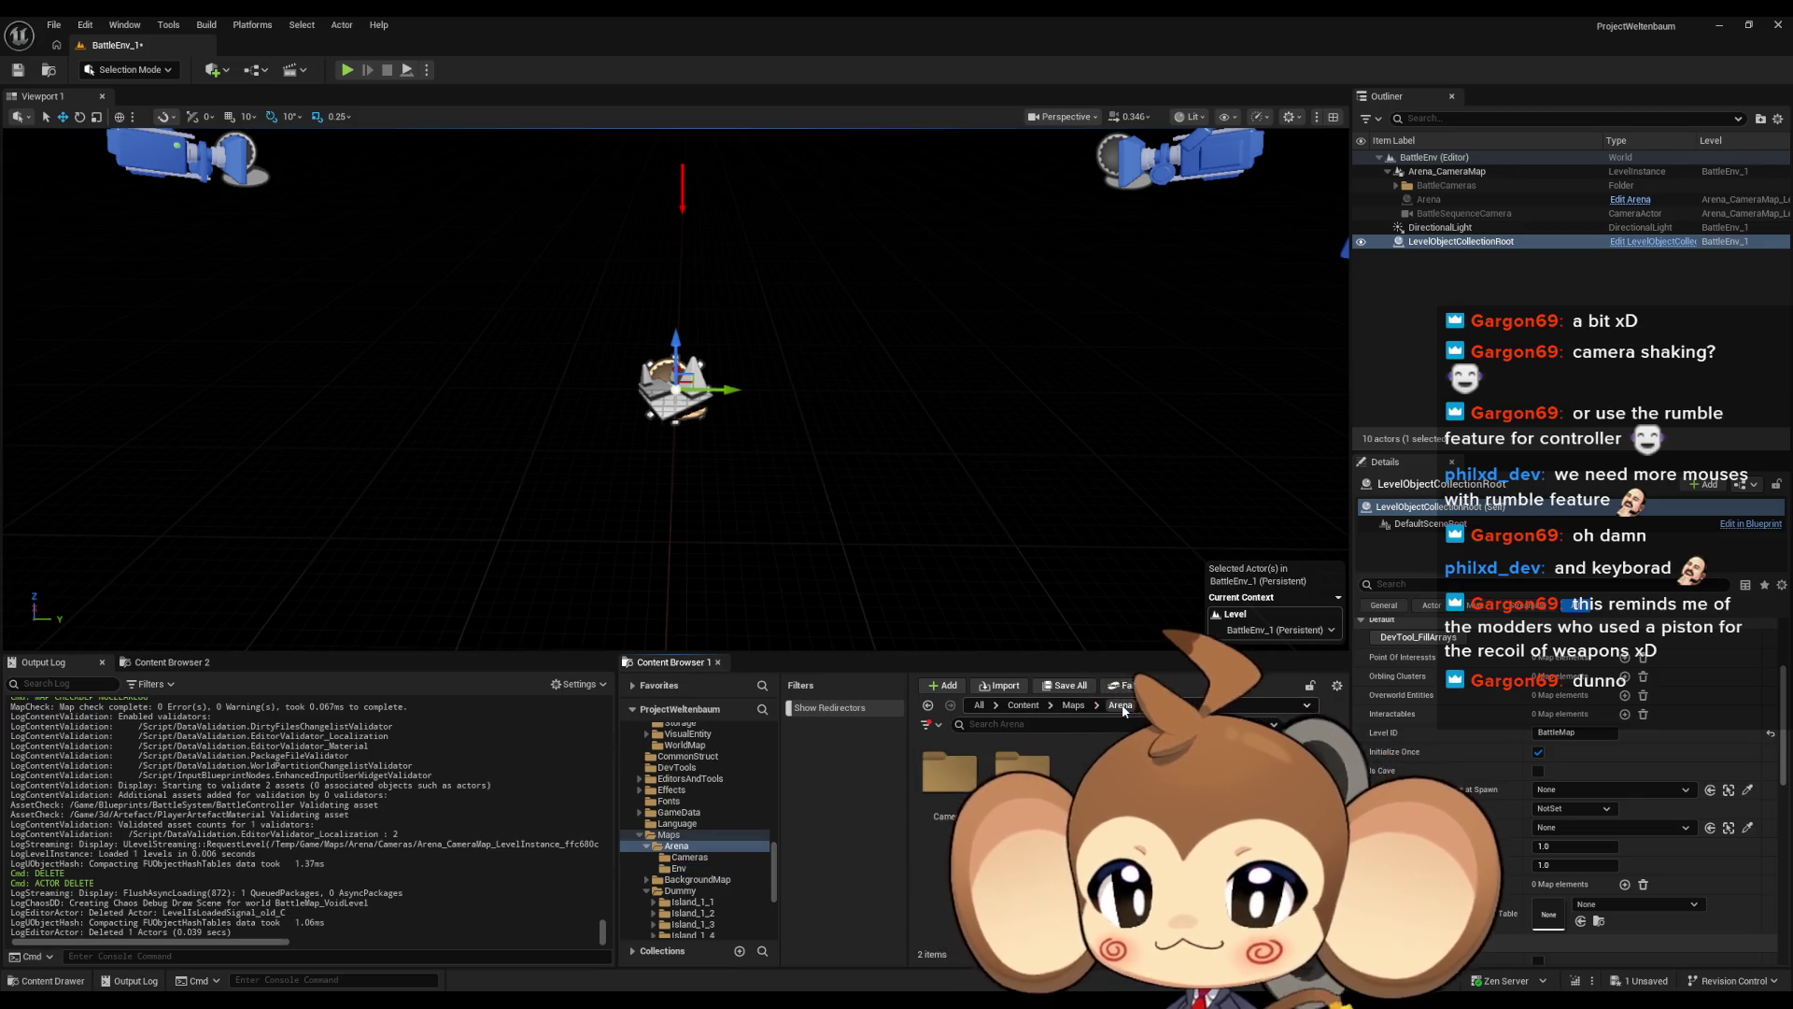
Navigate from the Content root to Sequences > Battle > Intro
{"action": "left_click", "coordinate": [1072, 706]}
{"action": "left_click", "coordinate": [1025, 706]}
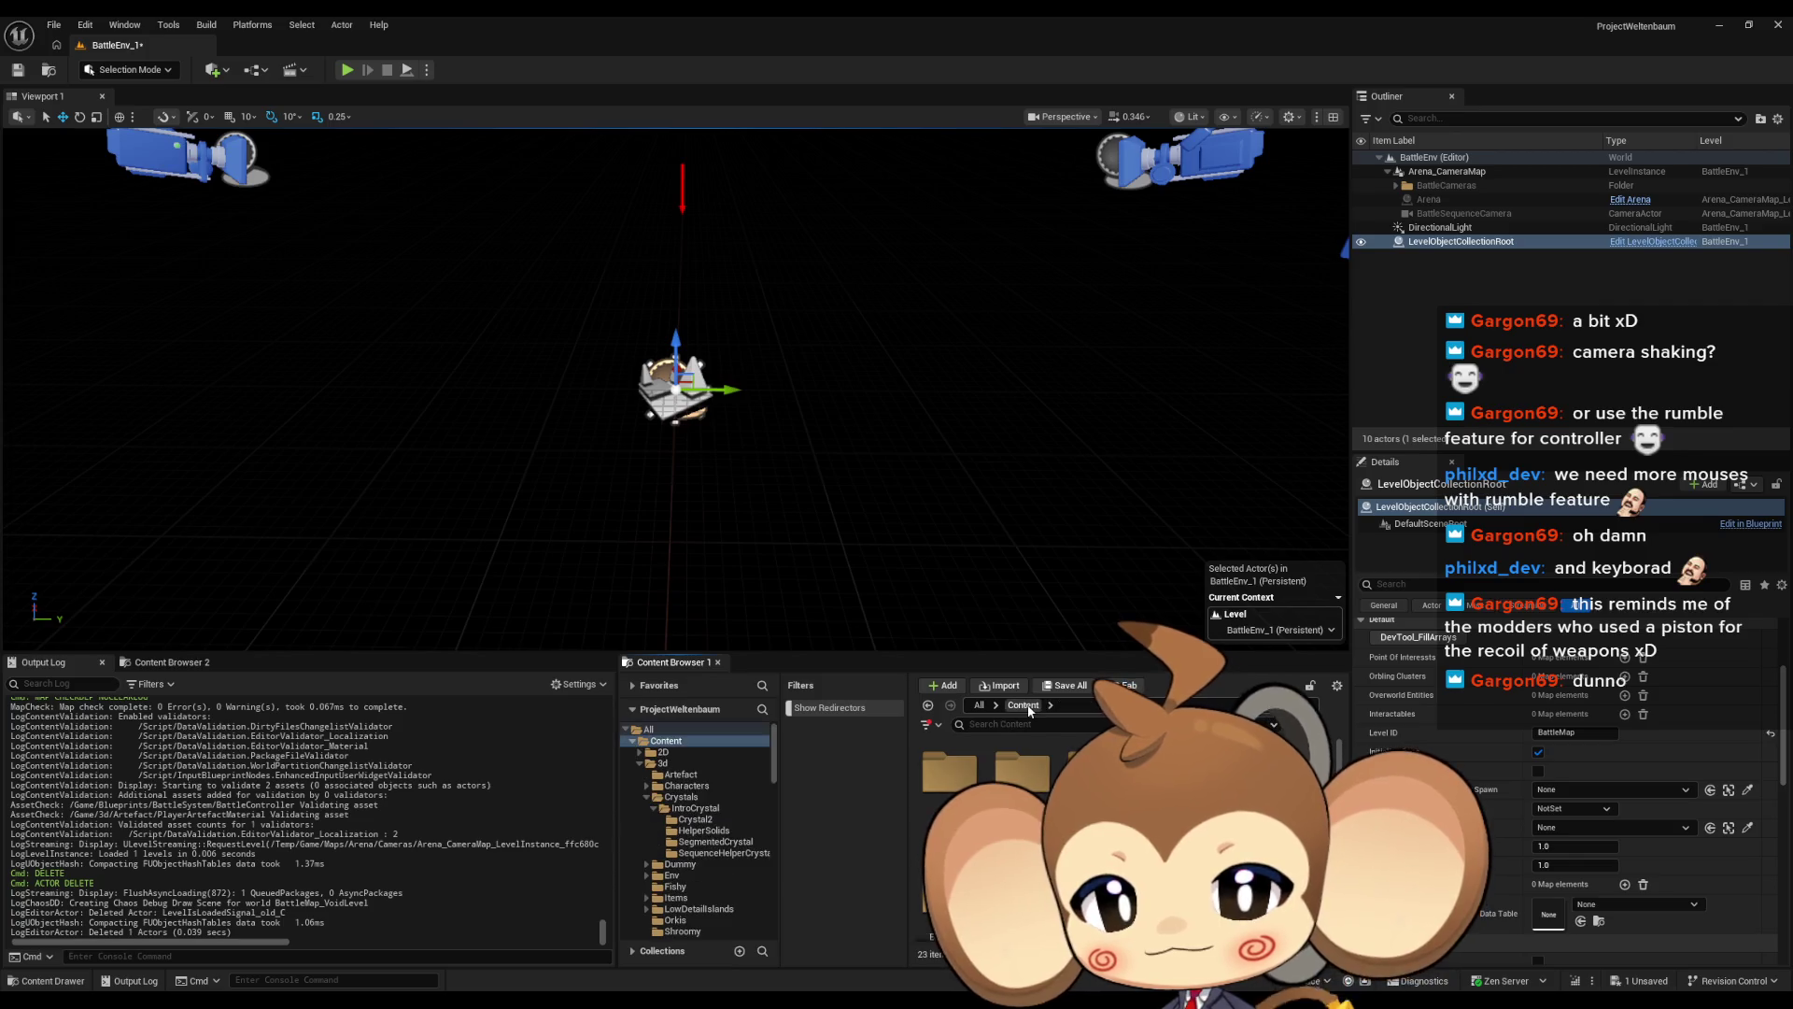
{"action": "double_click", "coordinate": [1169, 768]}
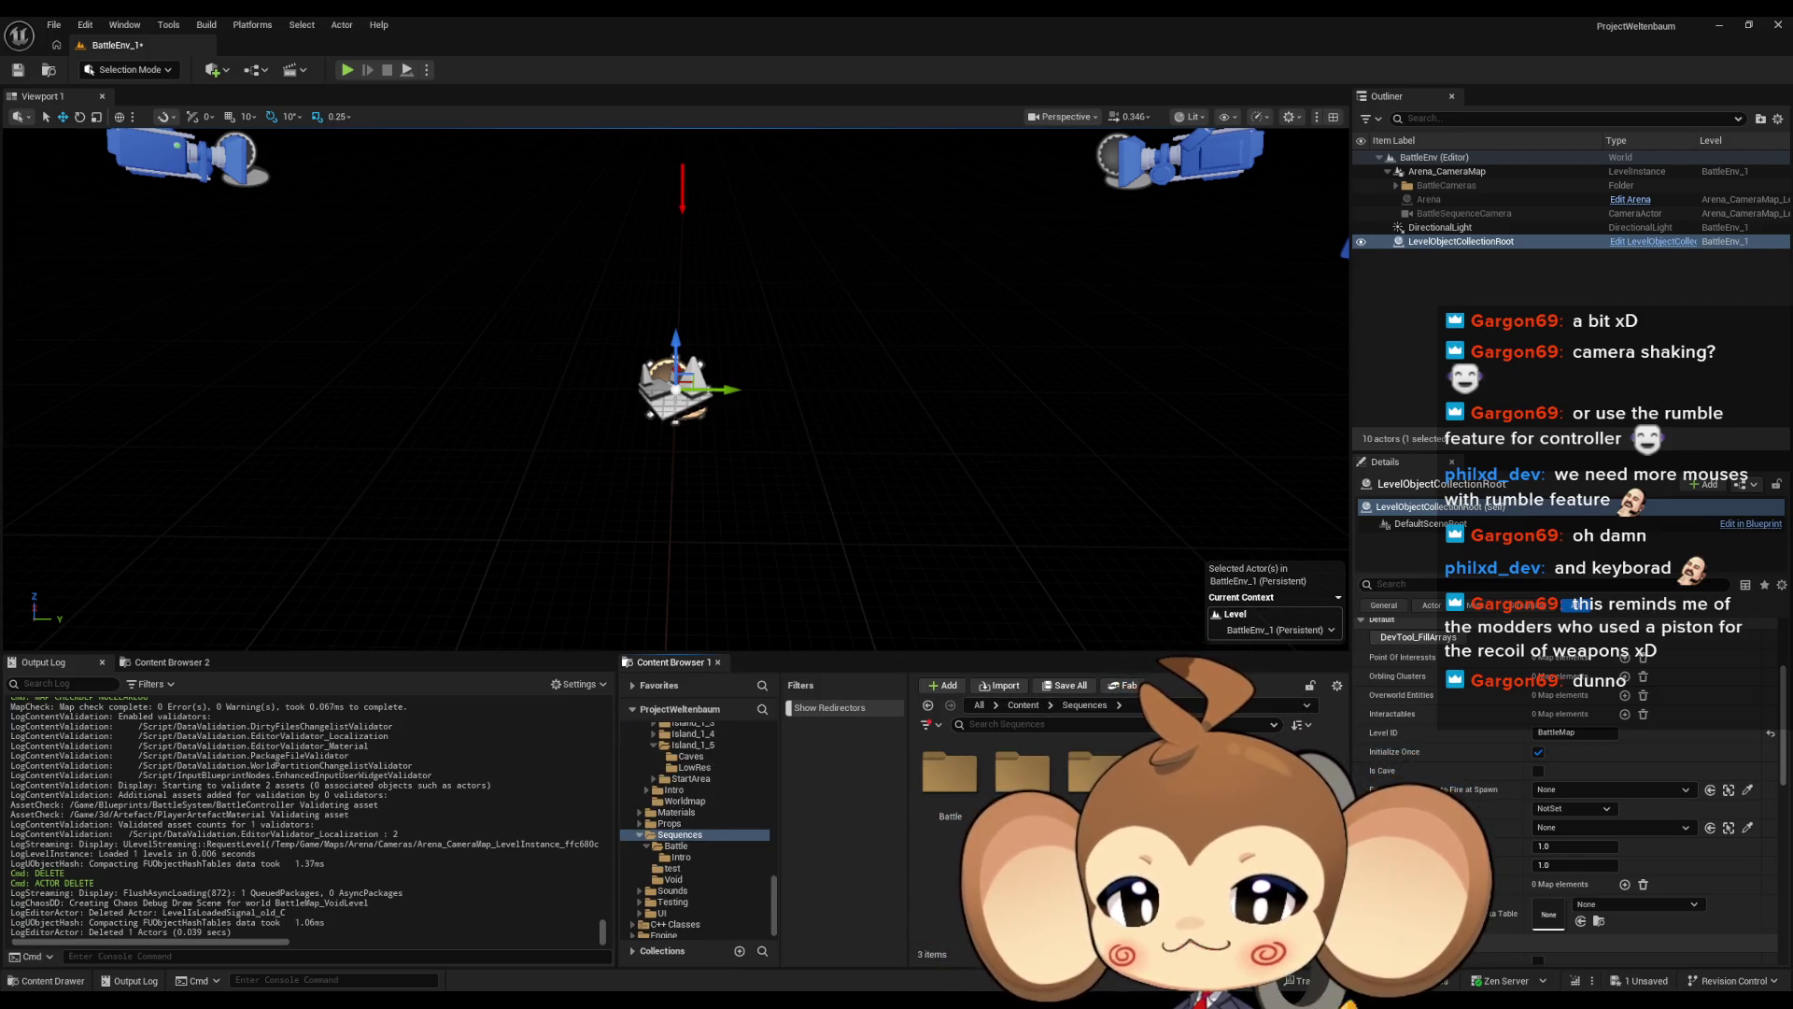
{"action": "double_click", "coordinate": [944, 791]}
{"action": "double_click", "coordinate": [945, 784]}
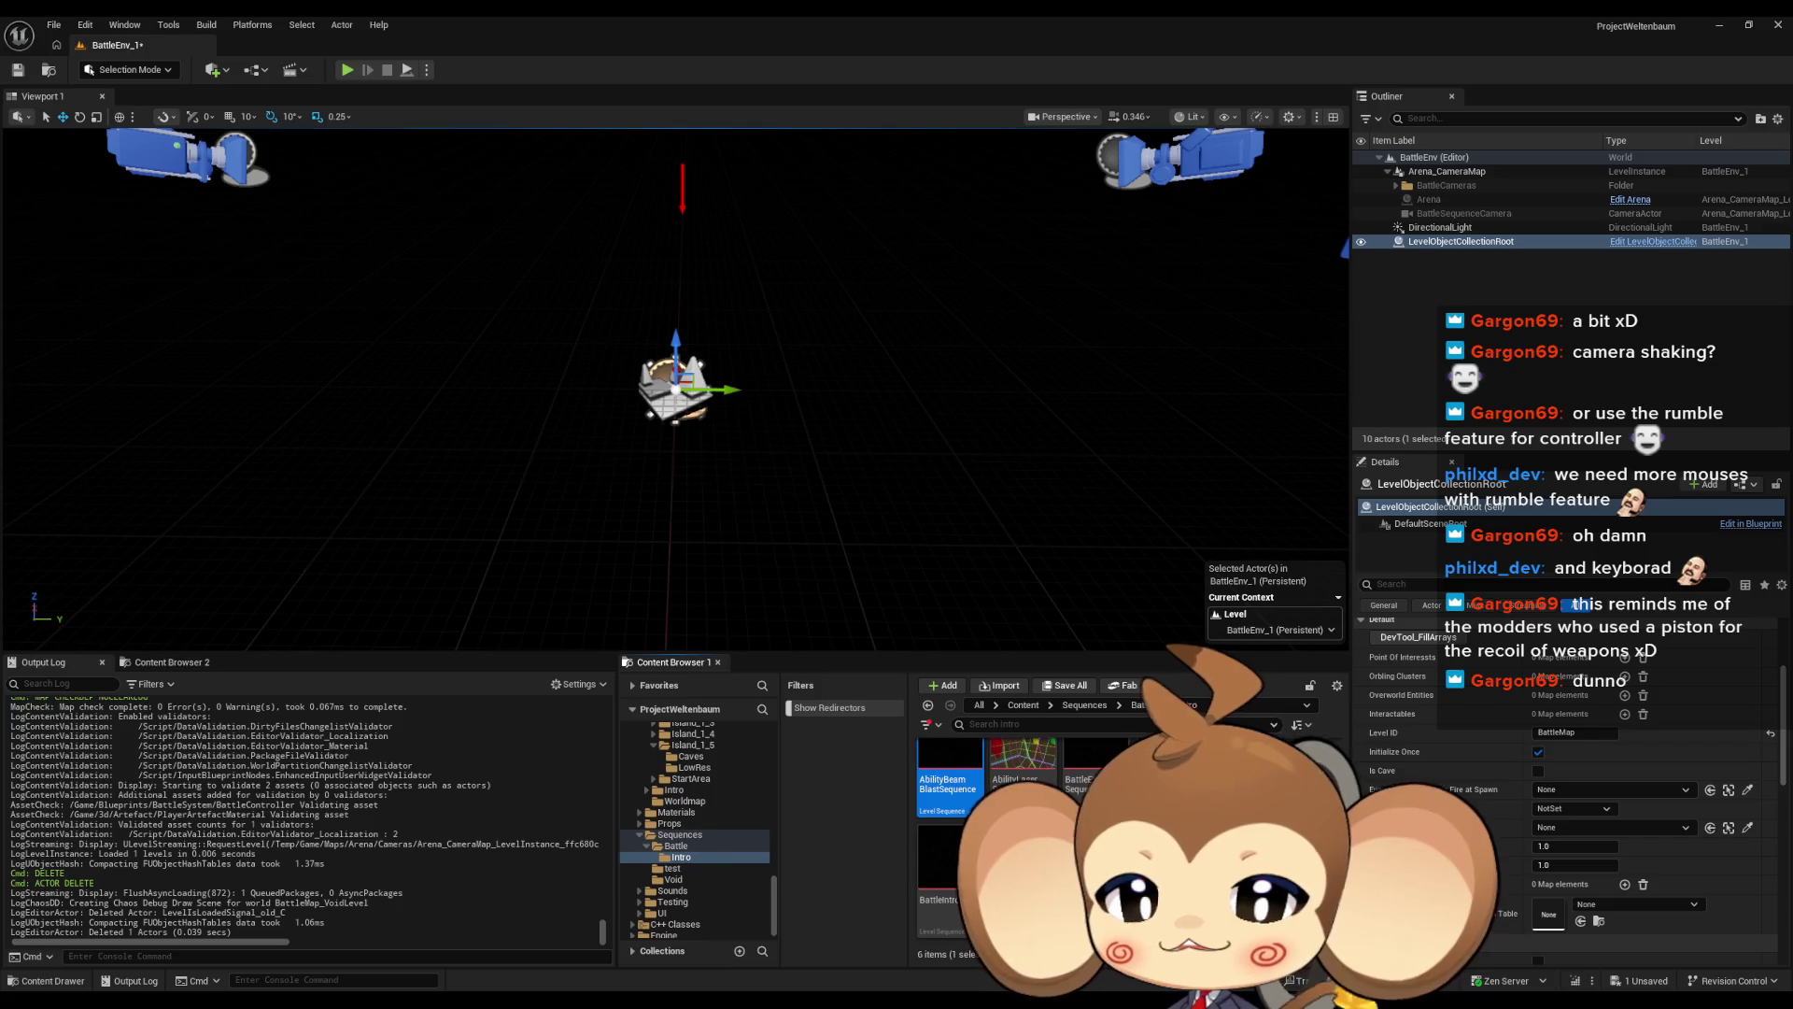
Open AbilityBeamBlastSequence in Sequencer, then close the Sequencer window
{"action": "double_click", "coordinate": [960, 792]}
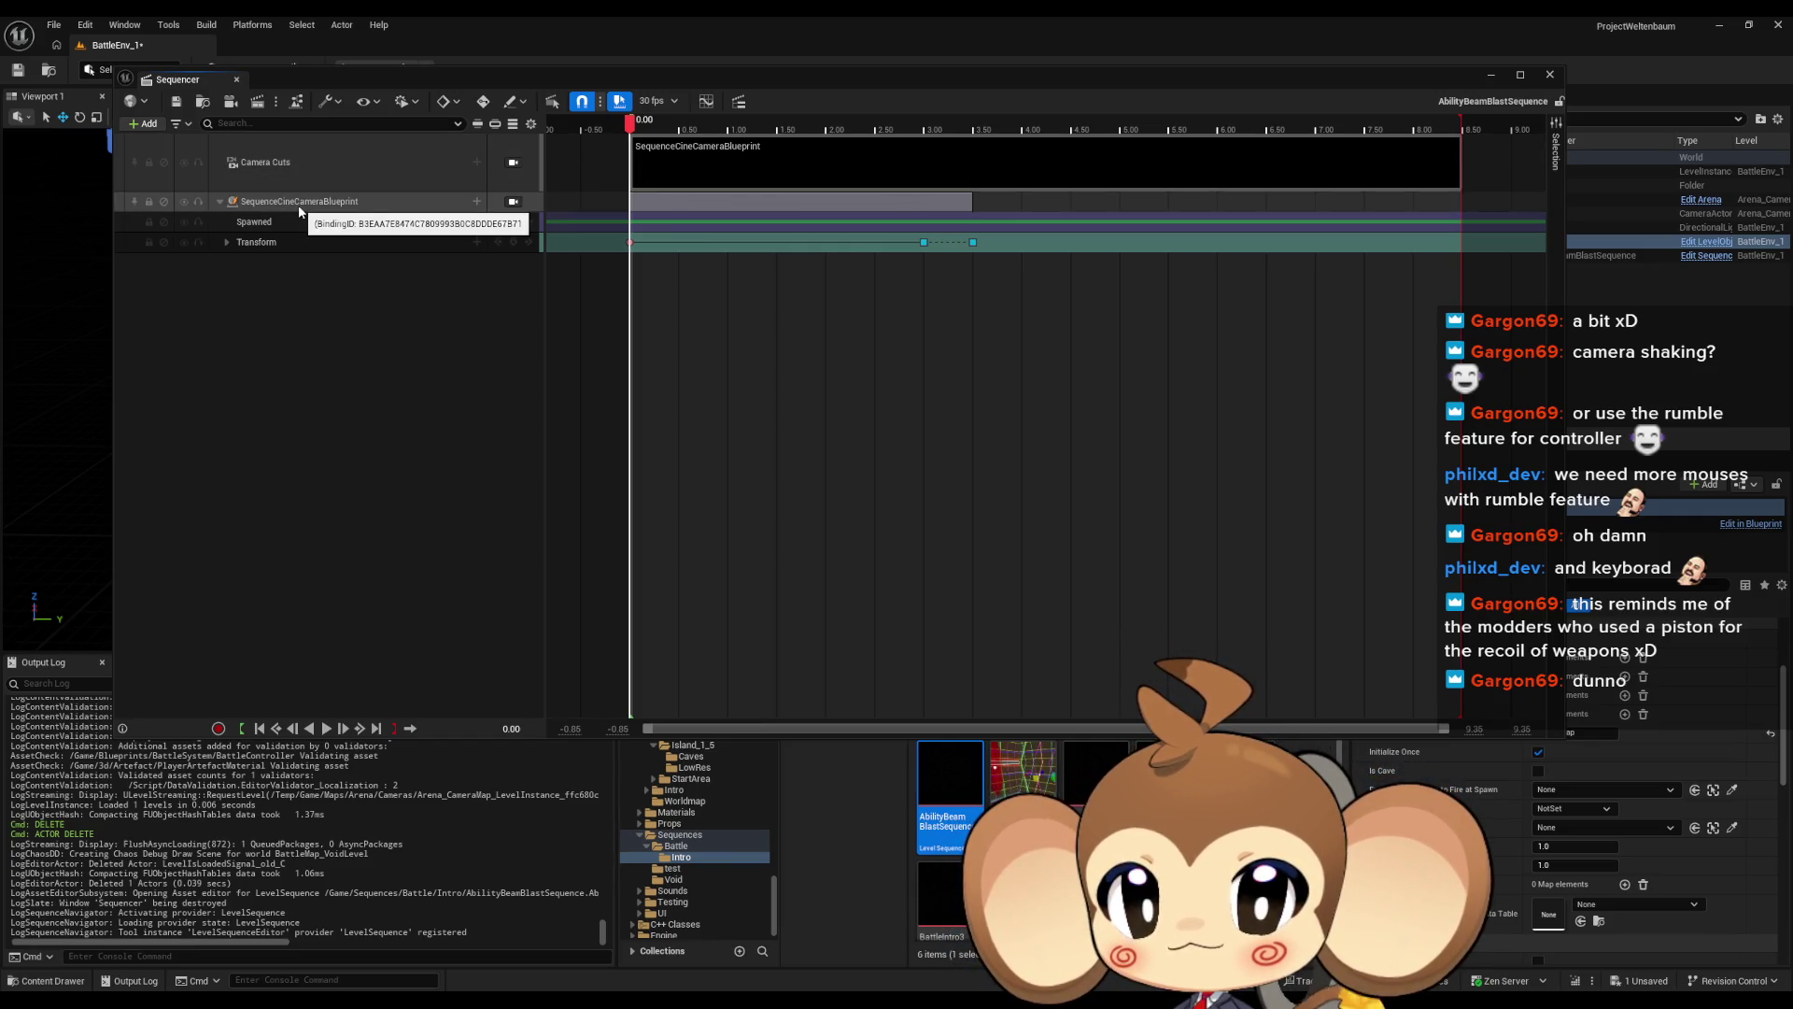
{"action": "left_click", "coordinate": [1549, 74]}
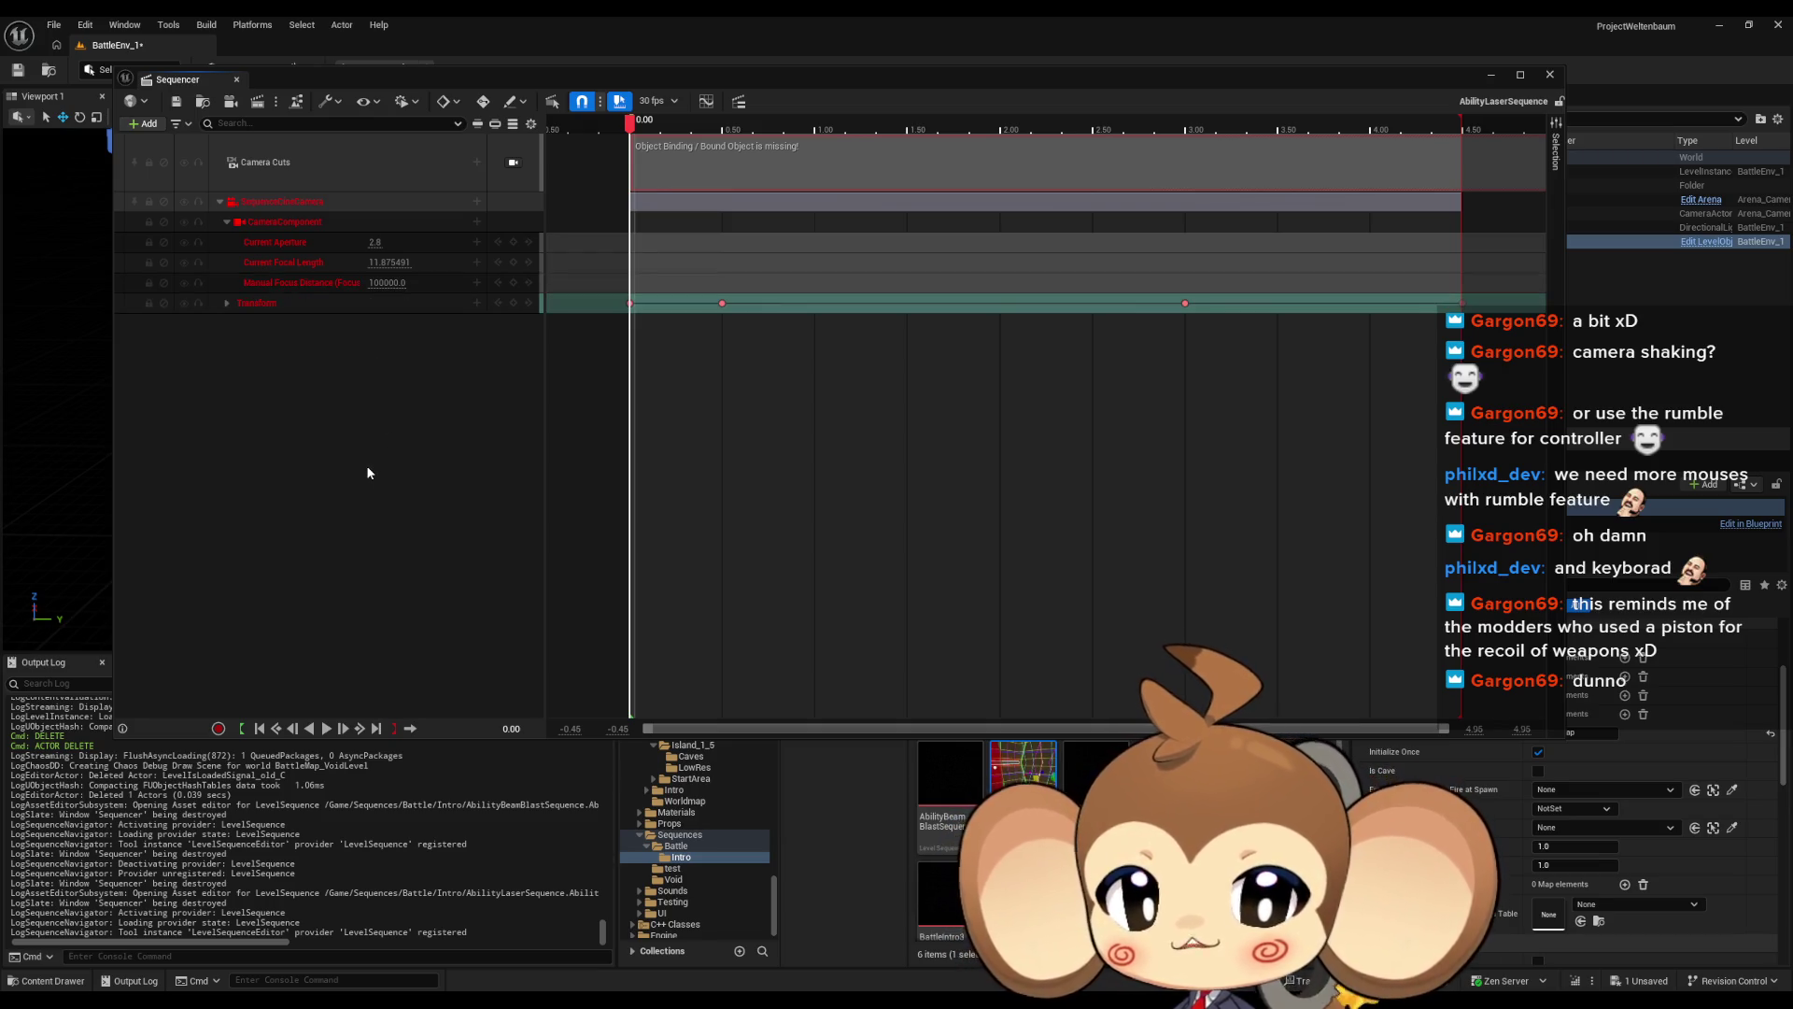
{"action": "left_click", "coordinate": [1551, 75]}
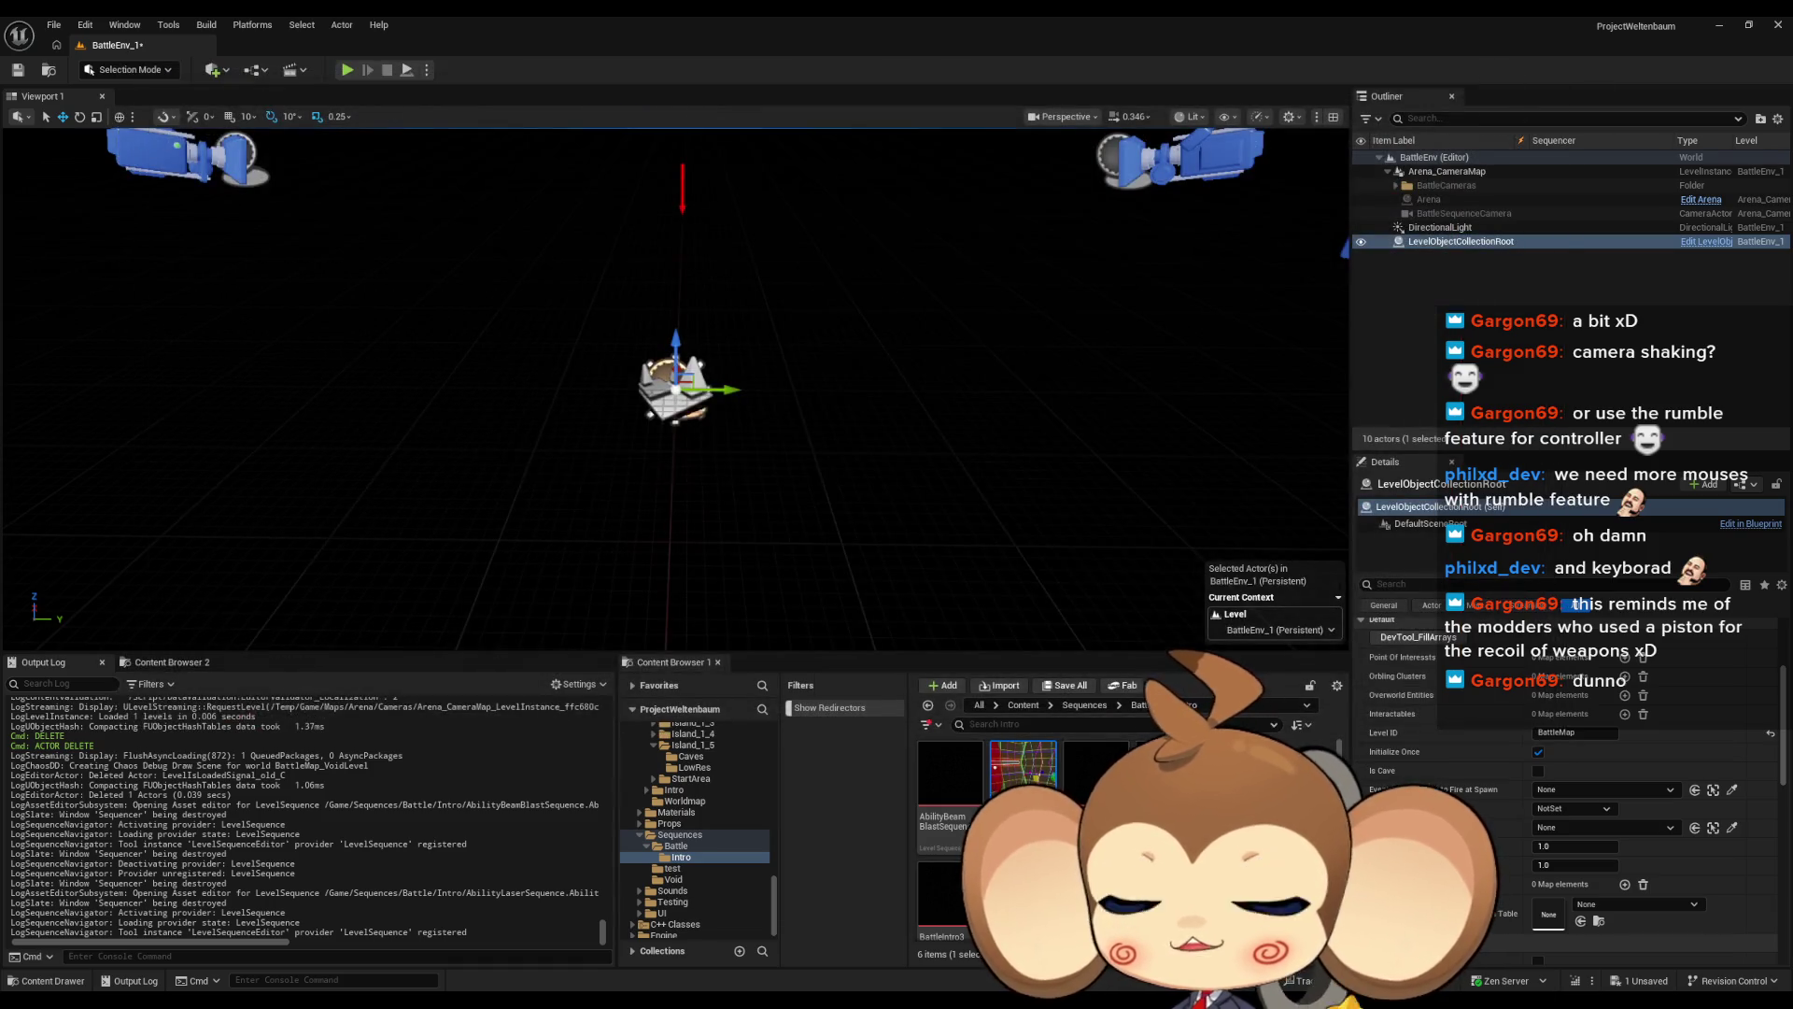
Open AbilityBeamBlastSequence, switch to AbilityLaserSequence, then reopen AbilityBeamBlastSequence
{"action": "left_click", "coordinate": [942, 777]}
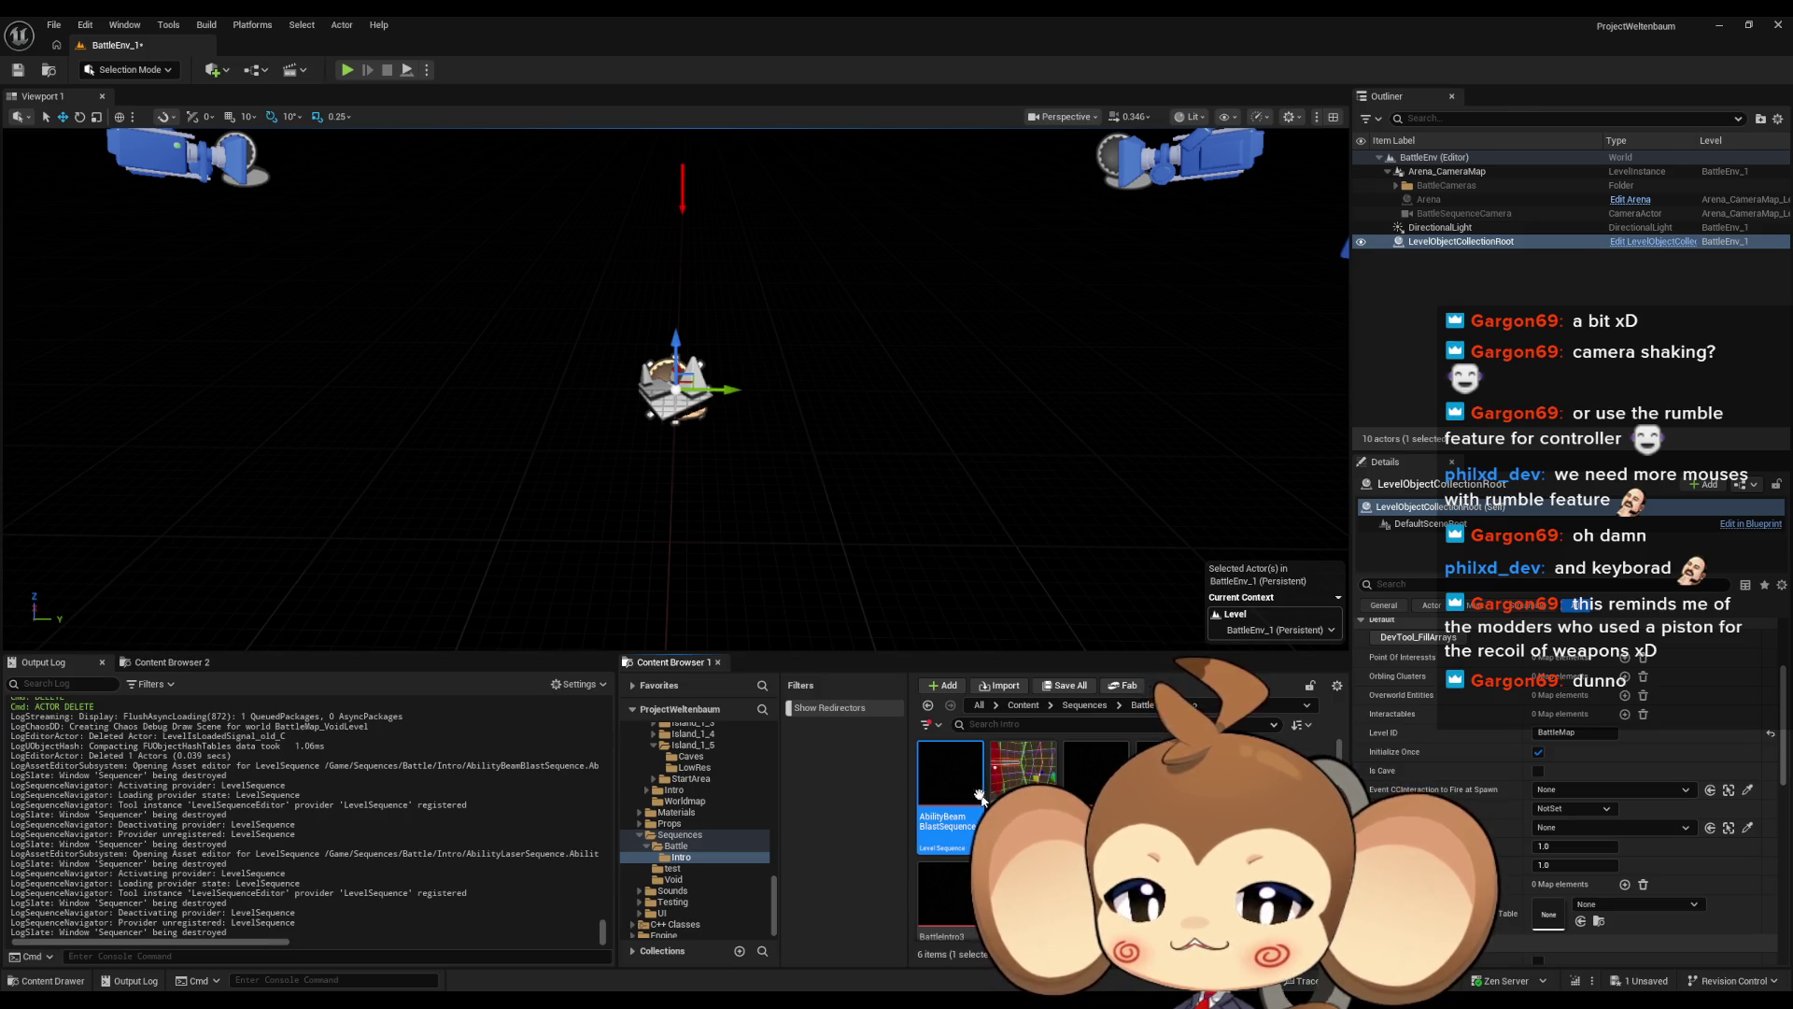
{"action": "double_click", "coordinate": [978, 796]}
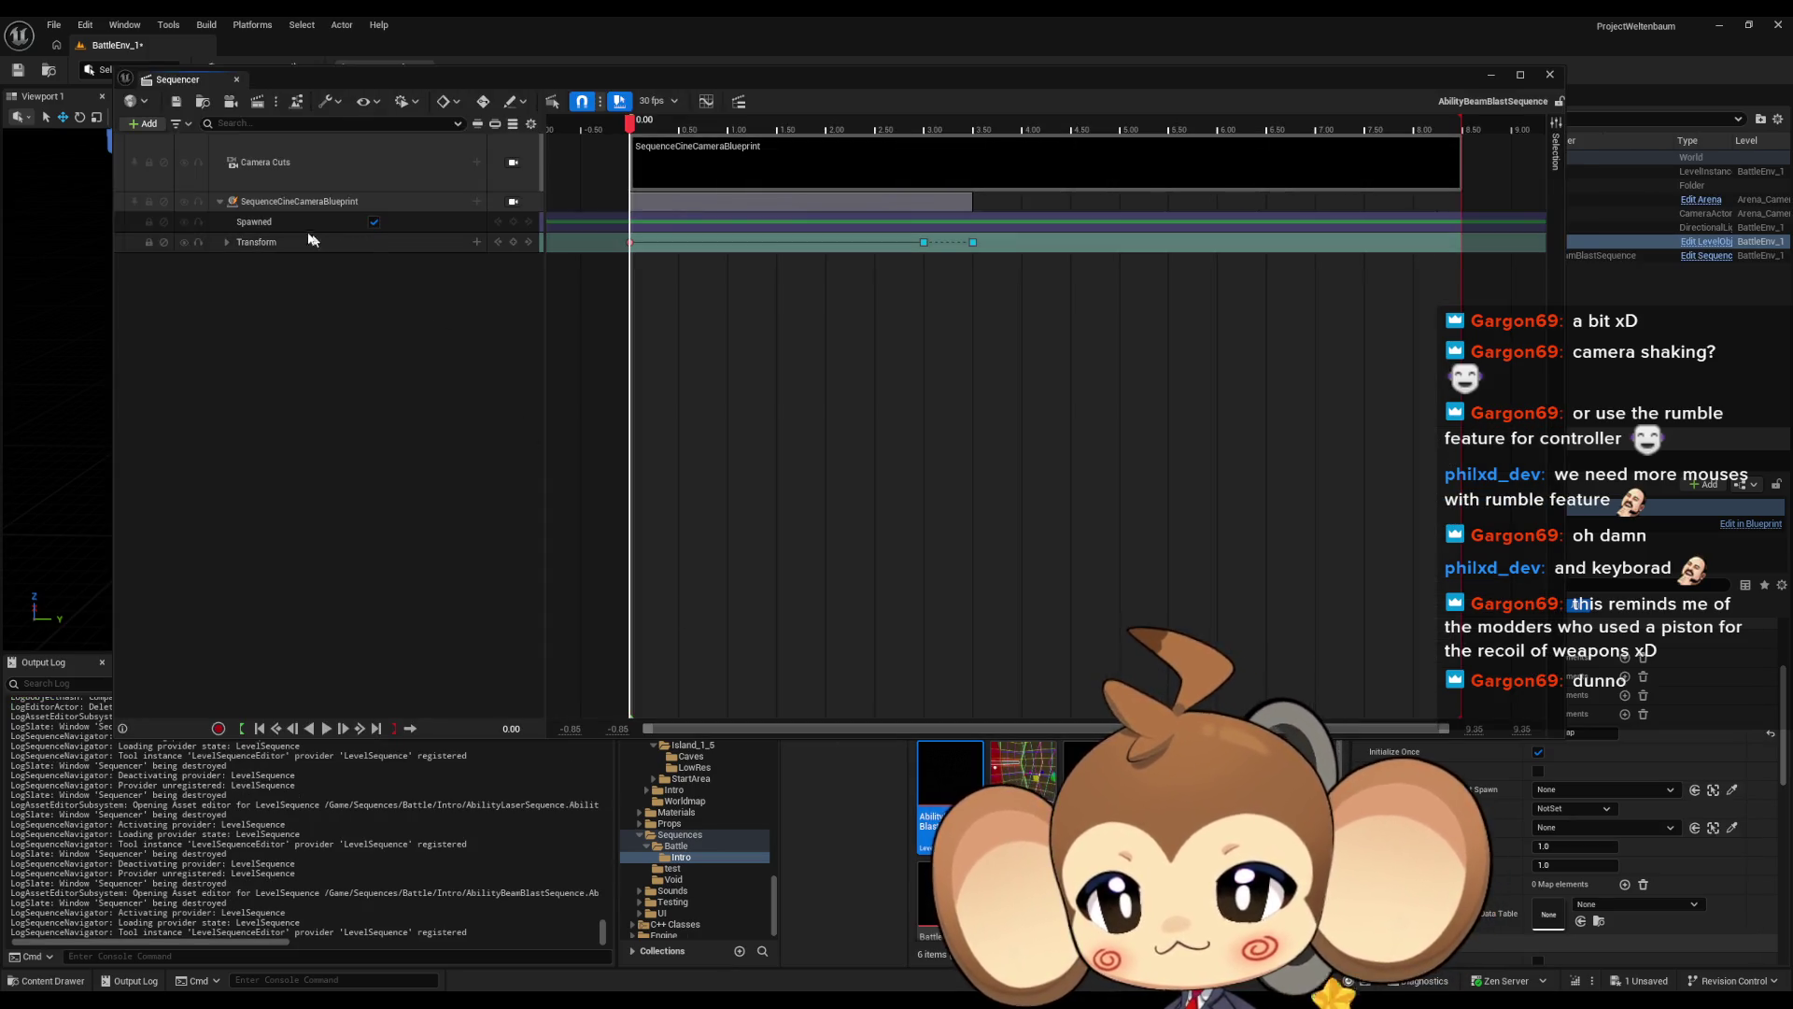
{"action": "double_click", "coordinate": [1035, 788]}
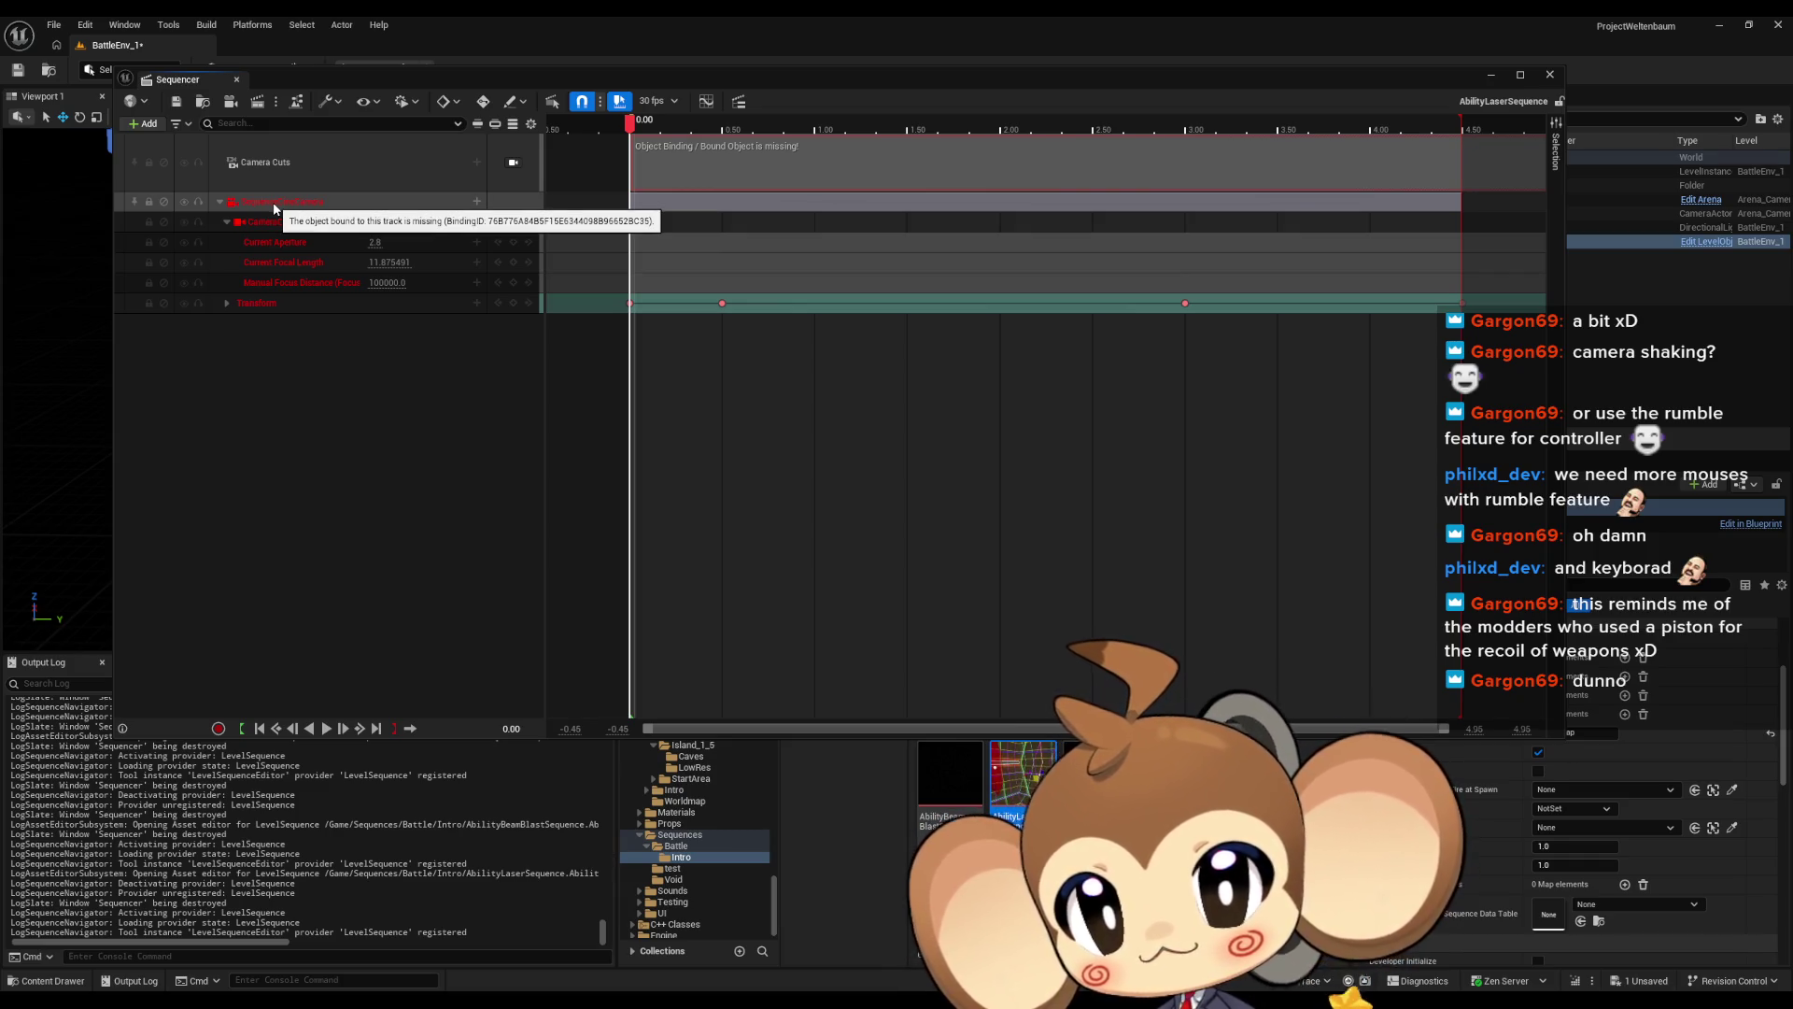
{"action": "double_click", "coordinate": [931, 804]}
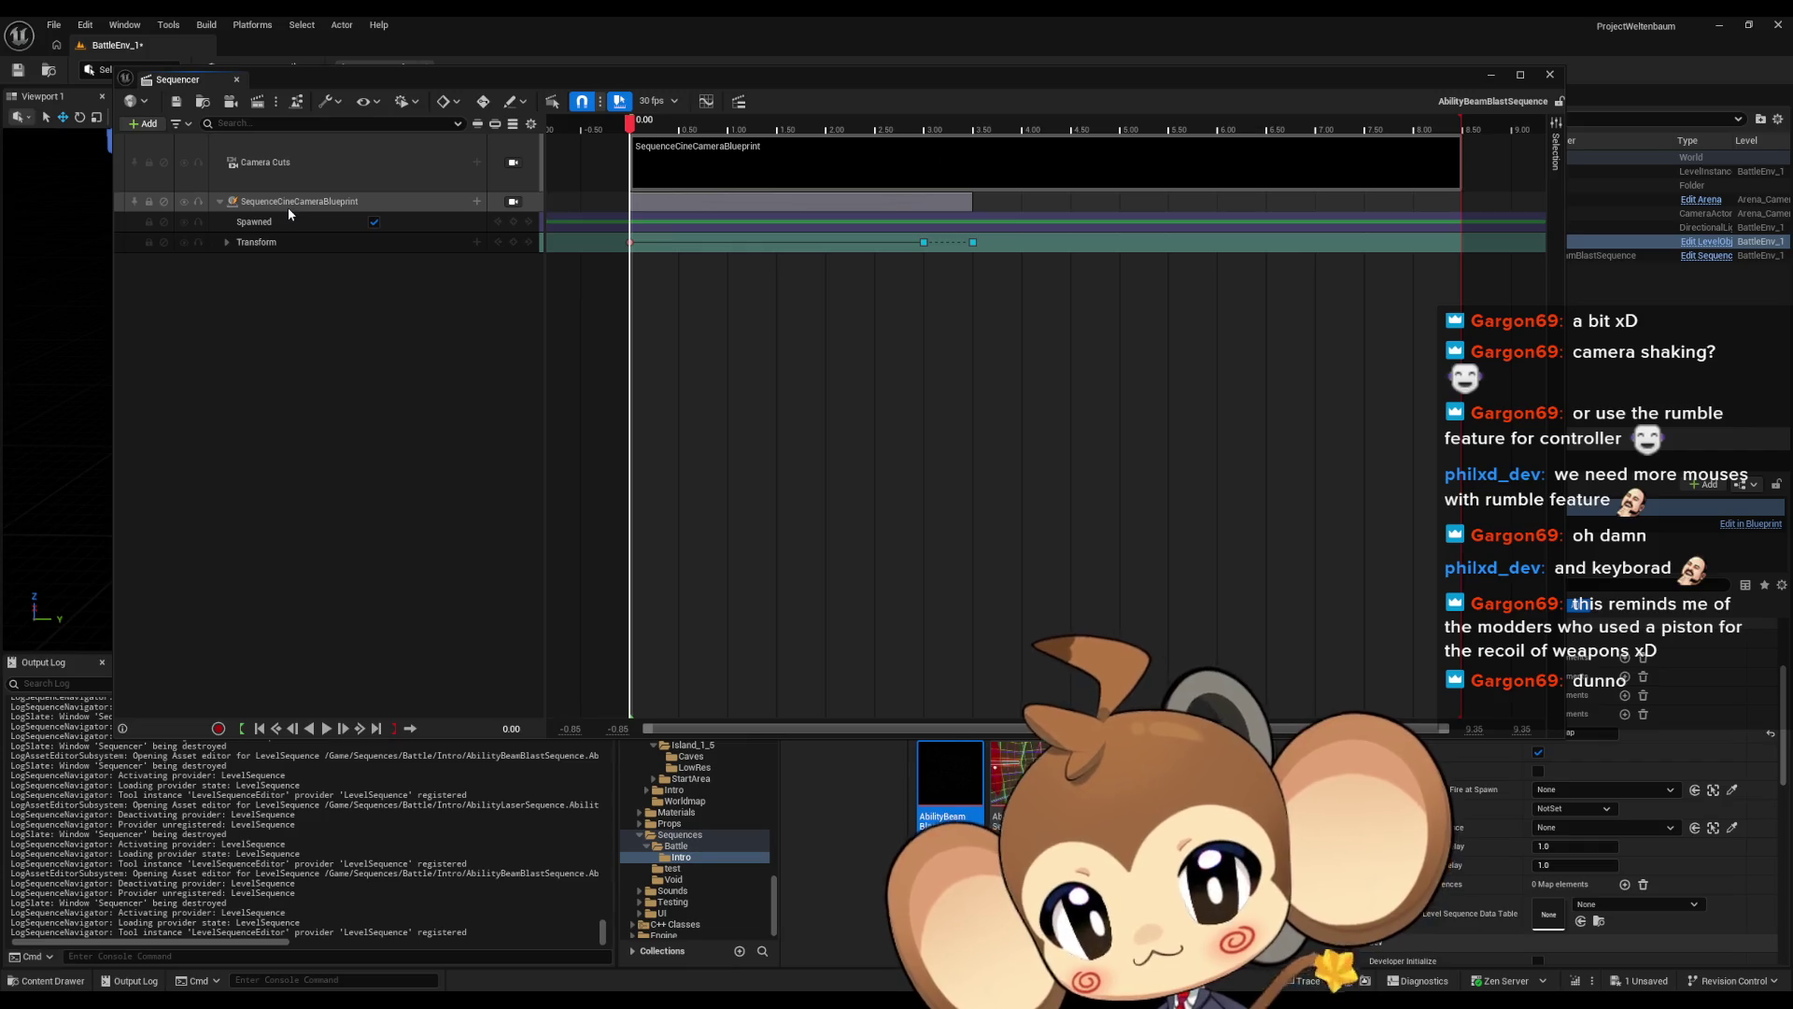
Reposition the Sequencer window near the top of the screen
{"action": "mouse_move", "coordinate": [848, 82]}
{"action": "left_mouse_down"}
{"action": "mouse_move", "coordinate": [732, 237]}
{"action": "mouse_move", "coordinate": [623, 439]}
{"action": "left_mouse_up"}
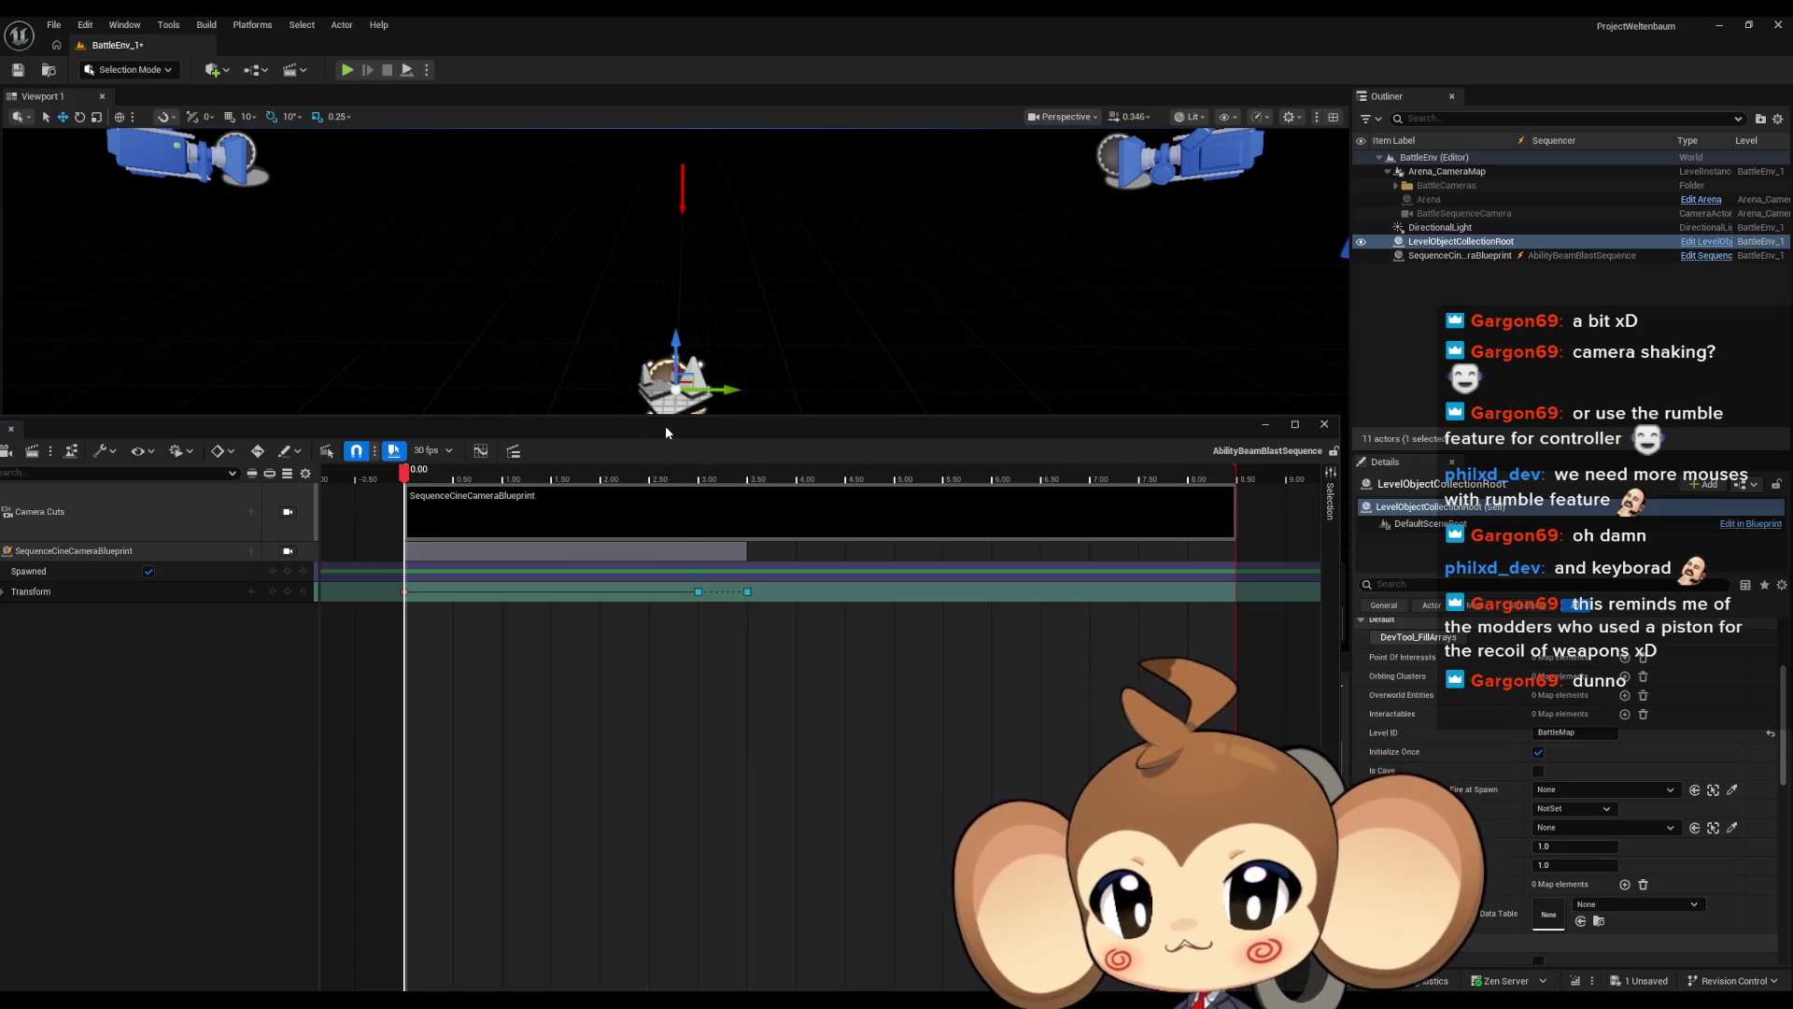
{"action": "left_click_drag", "start_coordinate": [665, 424], "coordinate": [848, 108]}
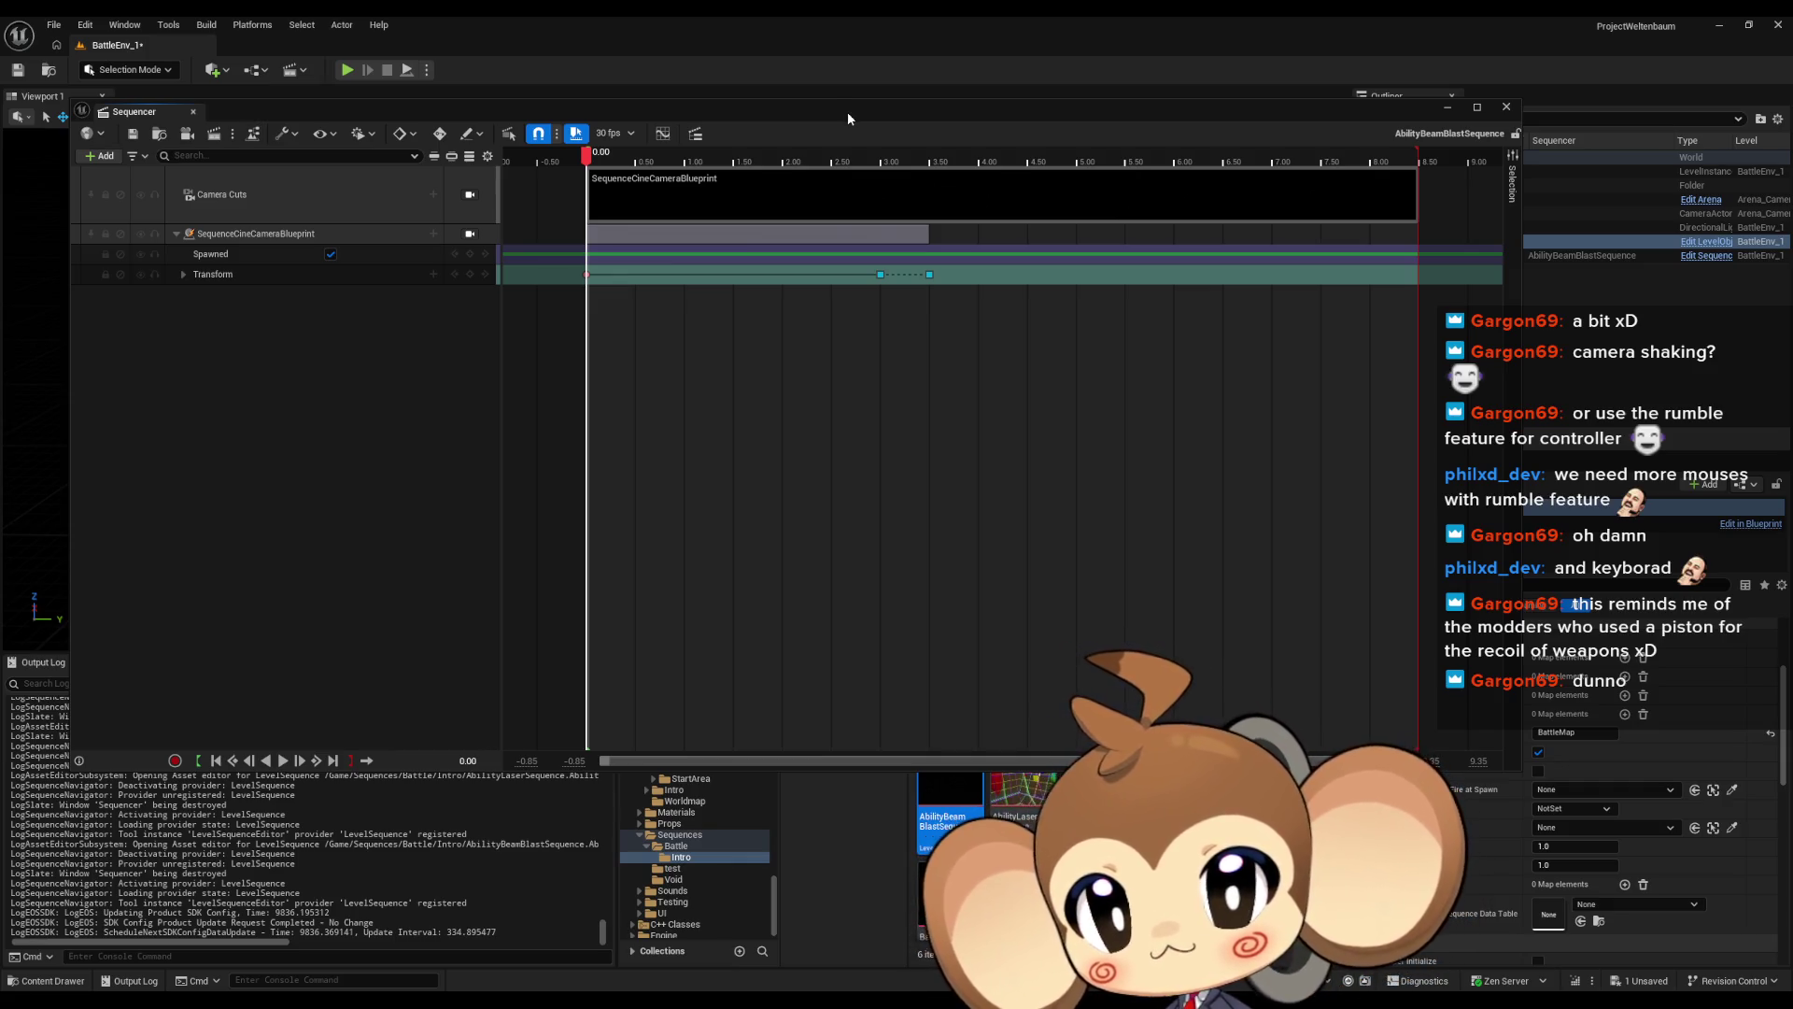
{"action": "mouse_move", "coordinate": [844, 114]}
{"action": "left_mouse_down"}
{"action": "mouse_move", "coordinate": [888, 65]}
{"action": "mouse_move", "coordinate": [817, 62]}
{"action": "left_mouse_up"}
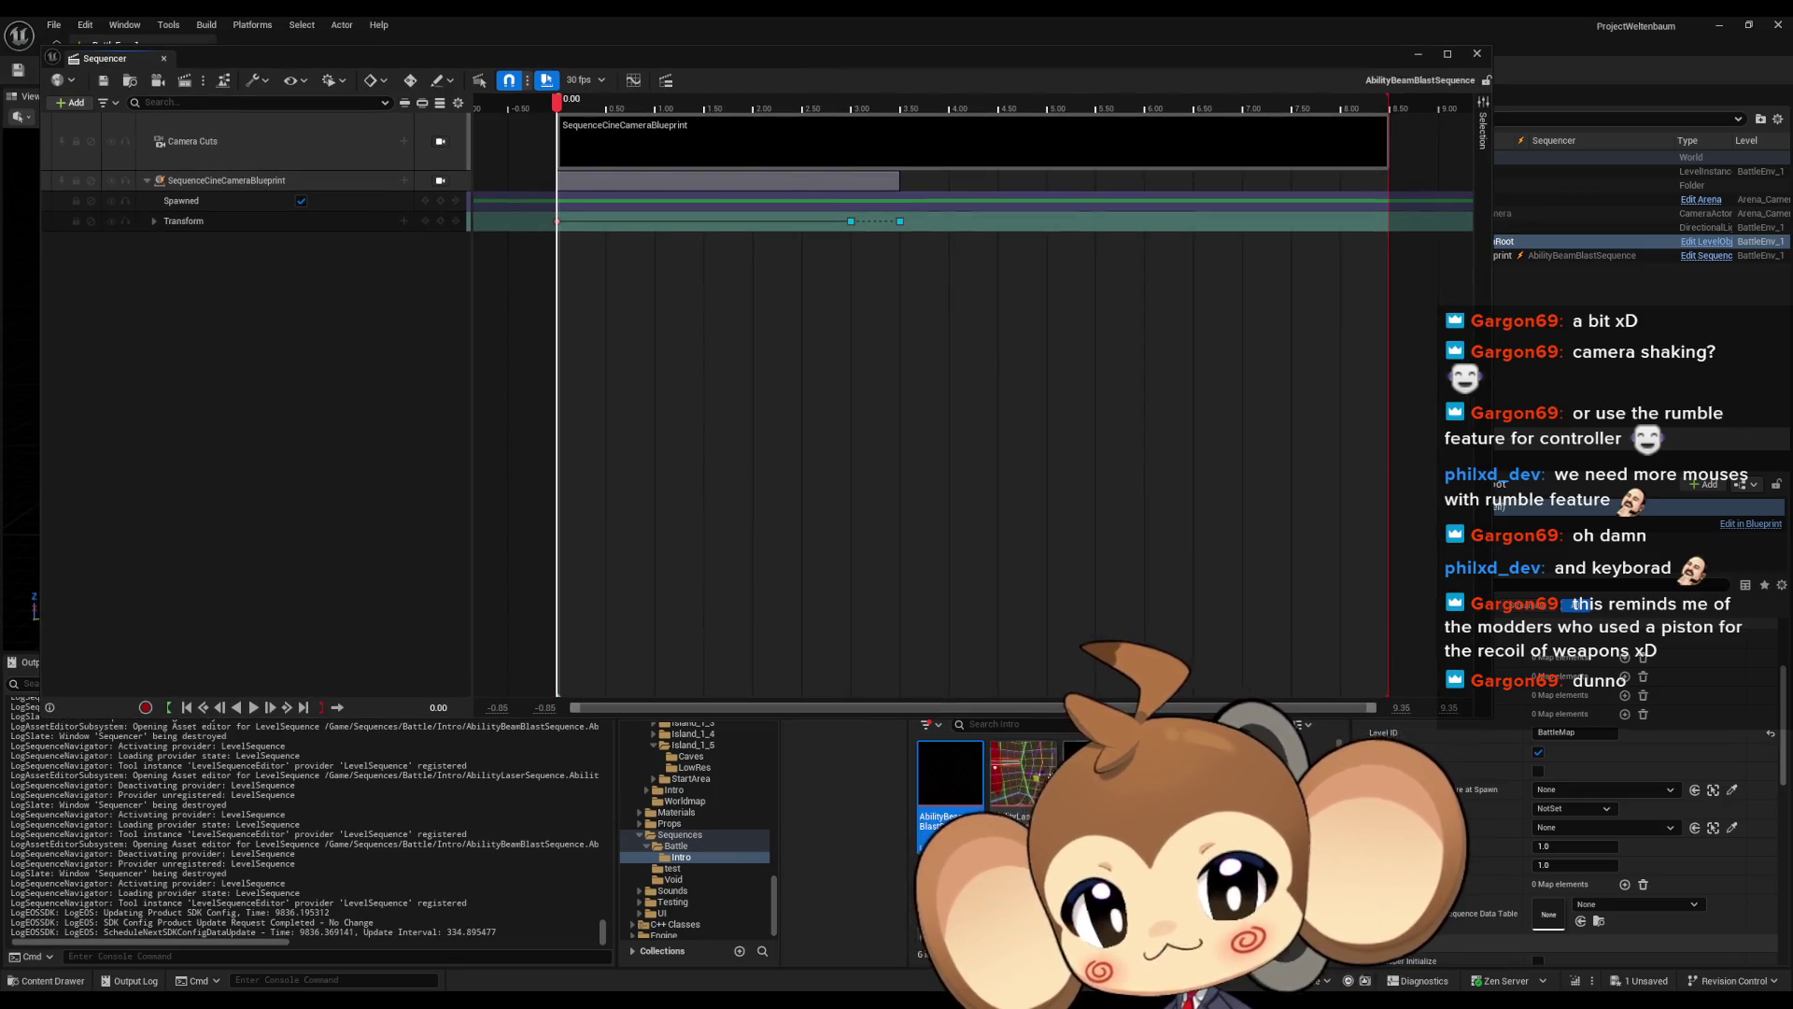
{"action": "left_click", "coordinate": [484, 312]}
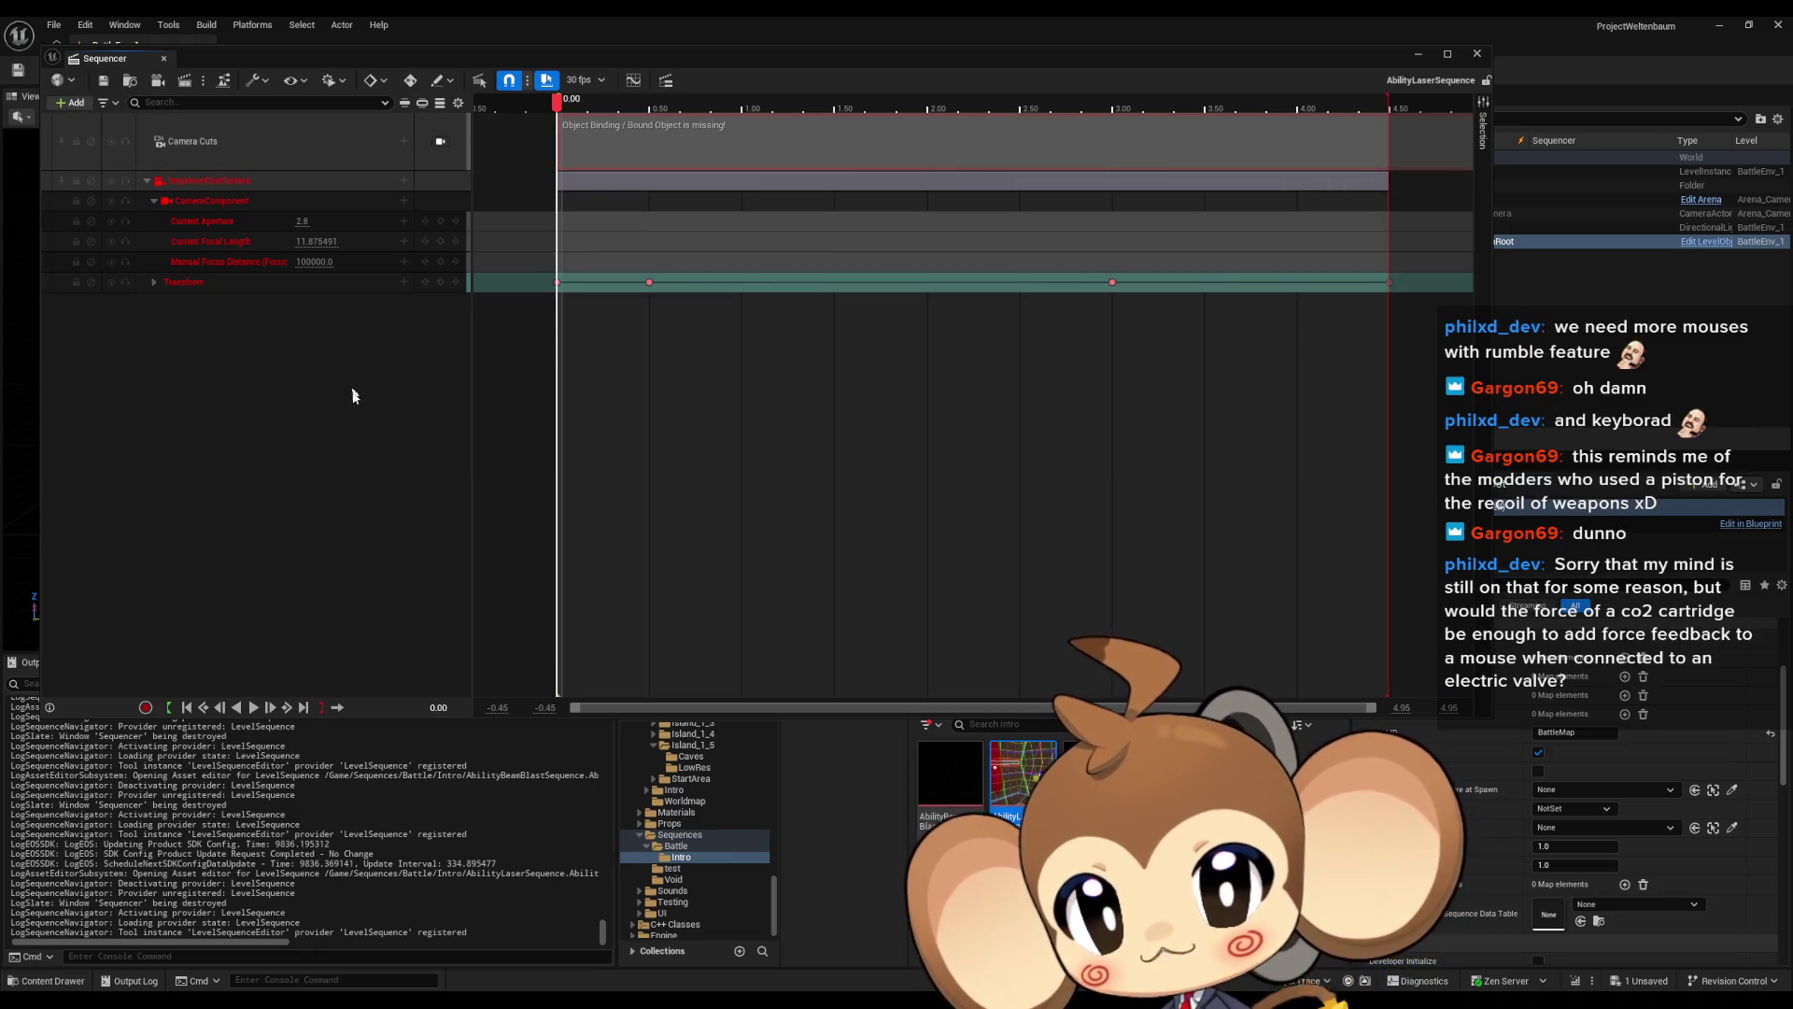
Move Sequencer aside, dismiss the BattleEnv_1 save prompt, and confirm loading the Main level
{"action": "mouse_move", "coordinate": [822, 75]}
{"action": "left_mouse_down"}
{"action": "mouse_move", "coordinate": [625, 136]}
{"action": "mouse_move", "coordinate": [195, 399]}
{"action": "left_mouse_up"}
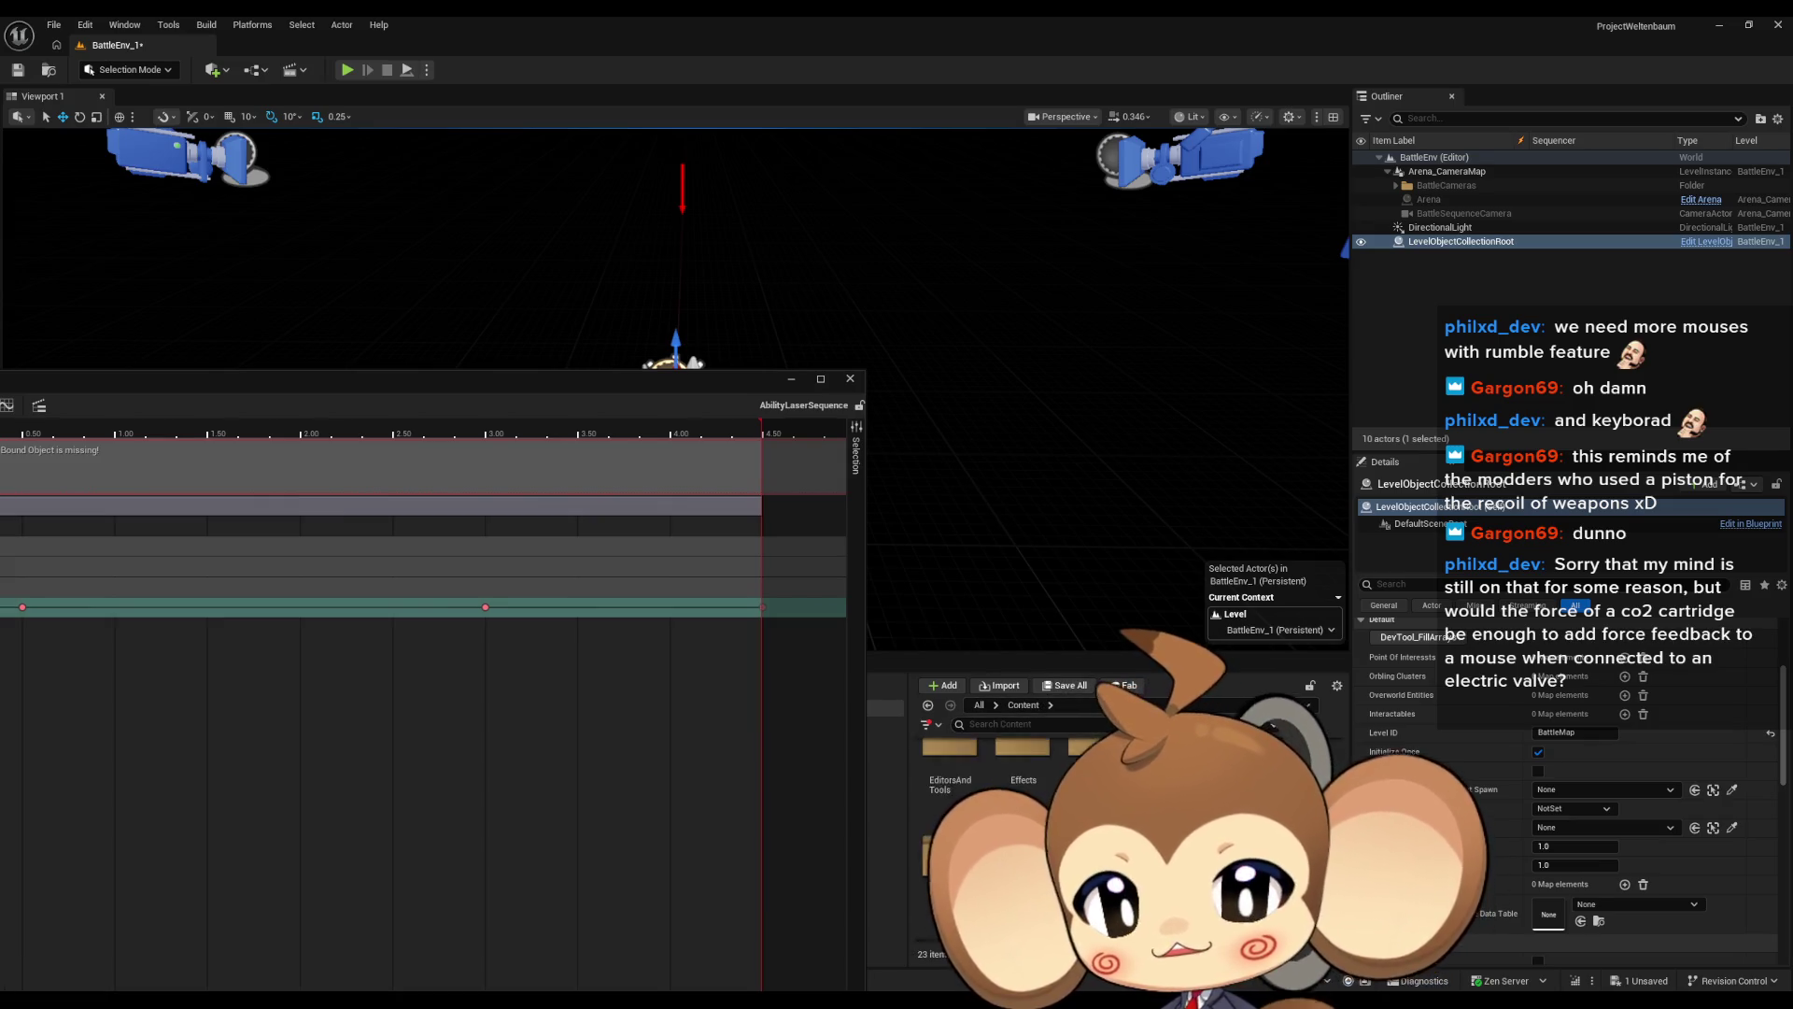
{"action": "left_click", "coordinate": [1065, 685]}
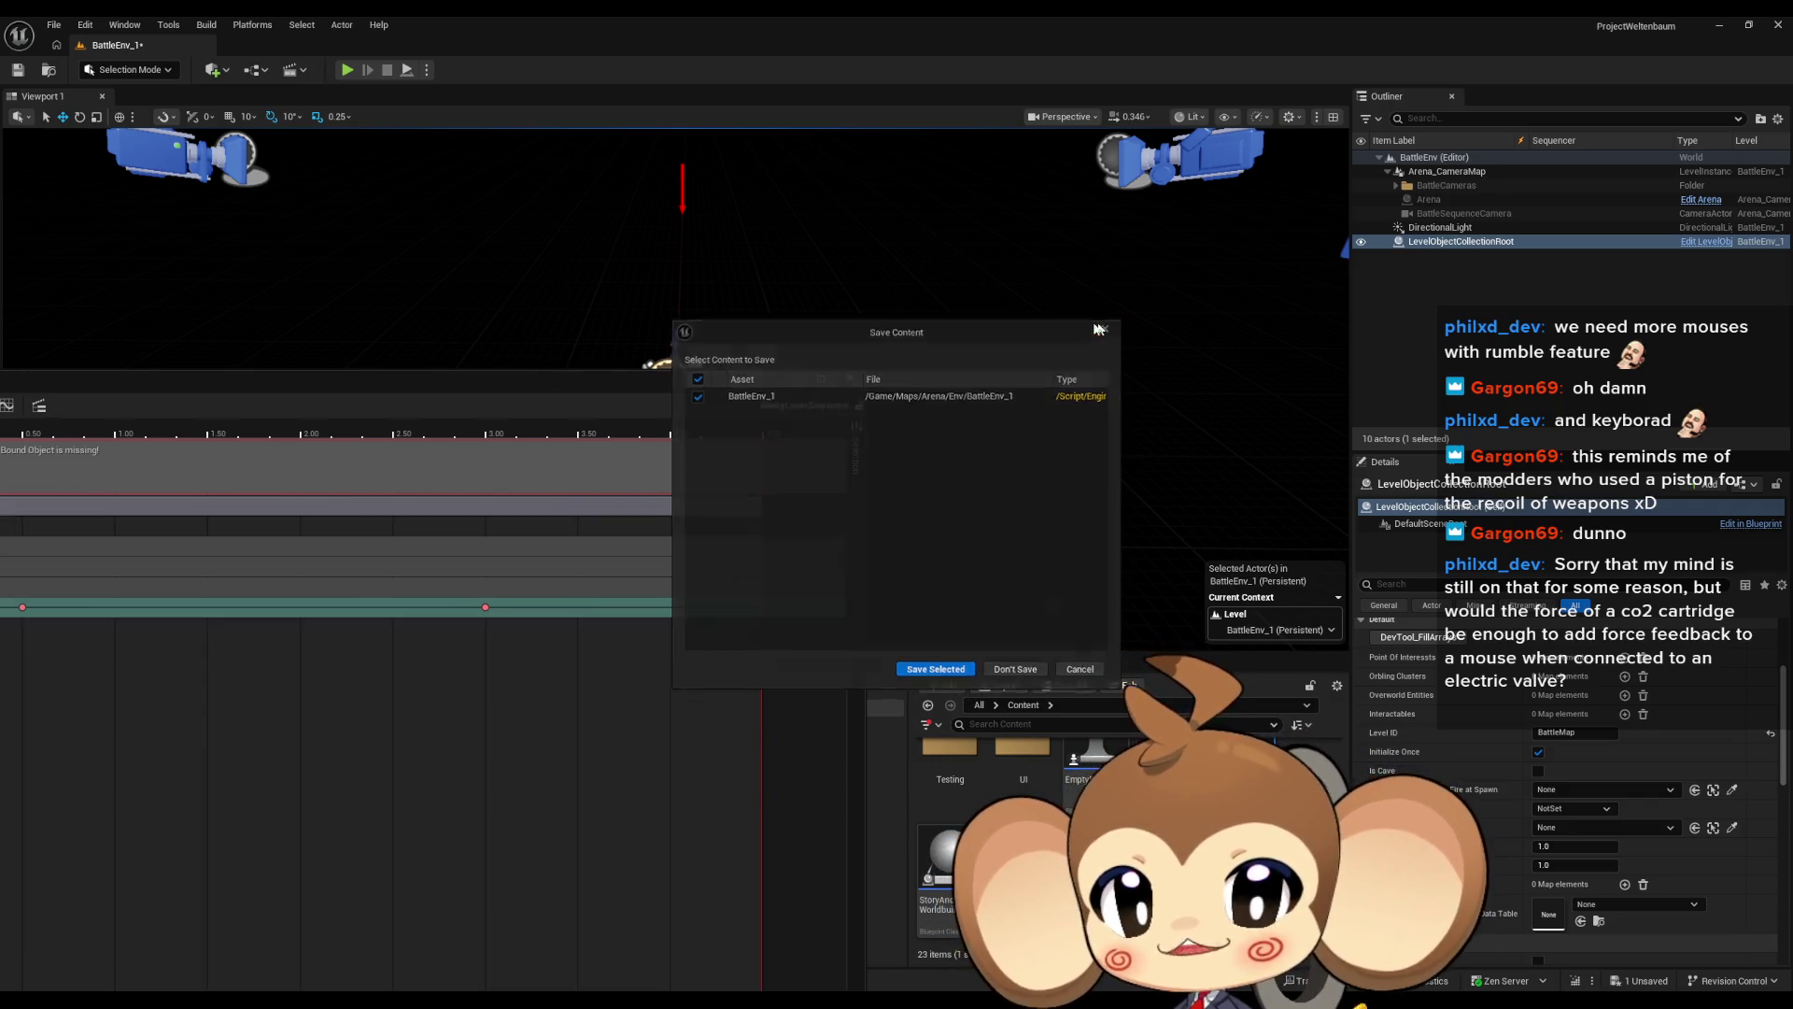
{"action": "left_click", "coordinate": [1106, 328]}
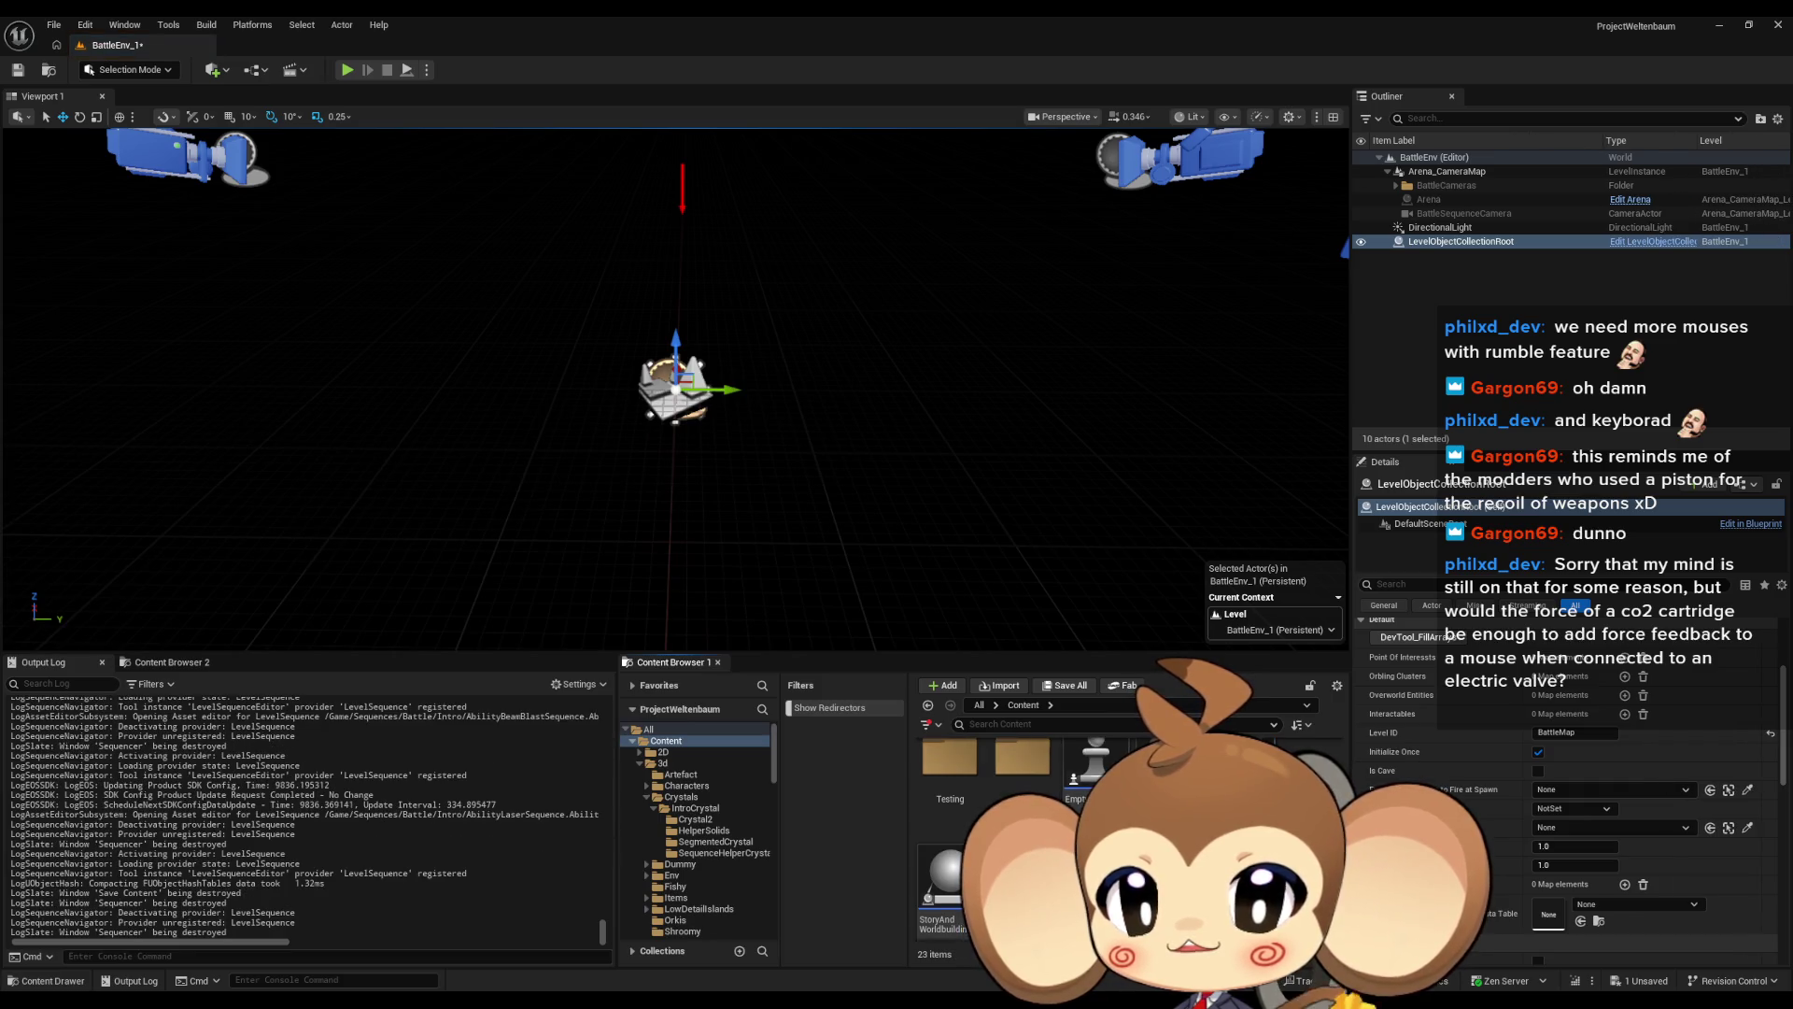
{"action": "left_click", "coordinate": [937, 671]}
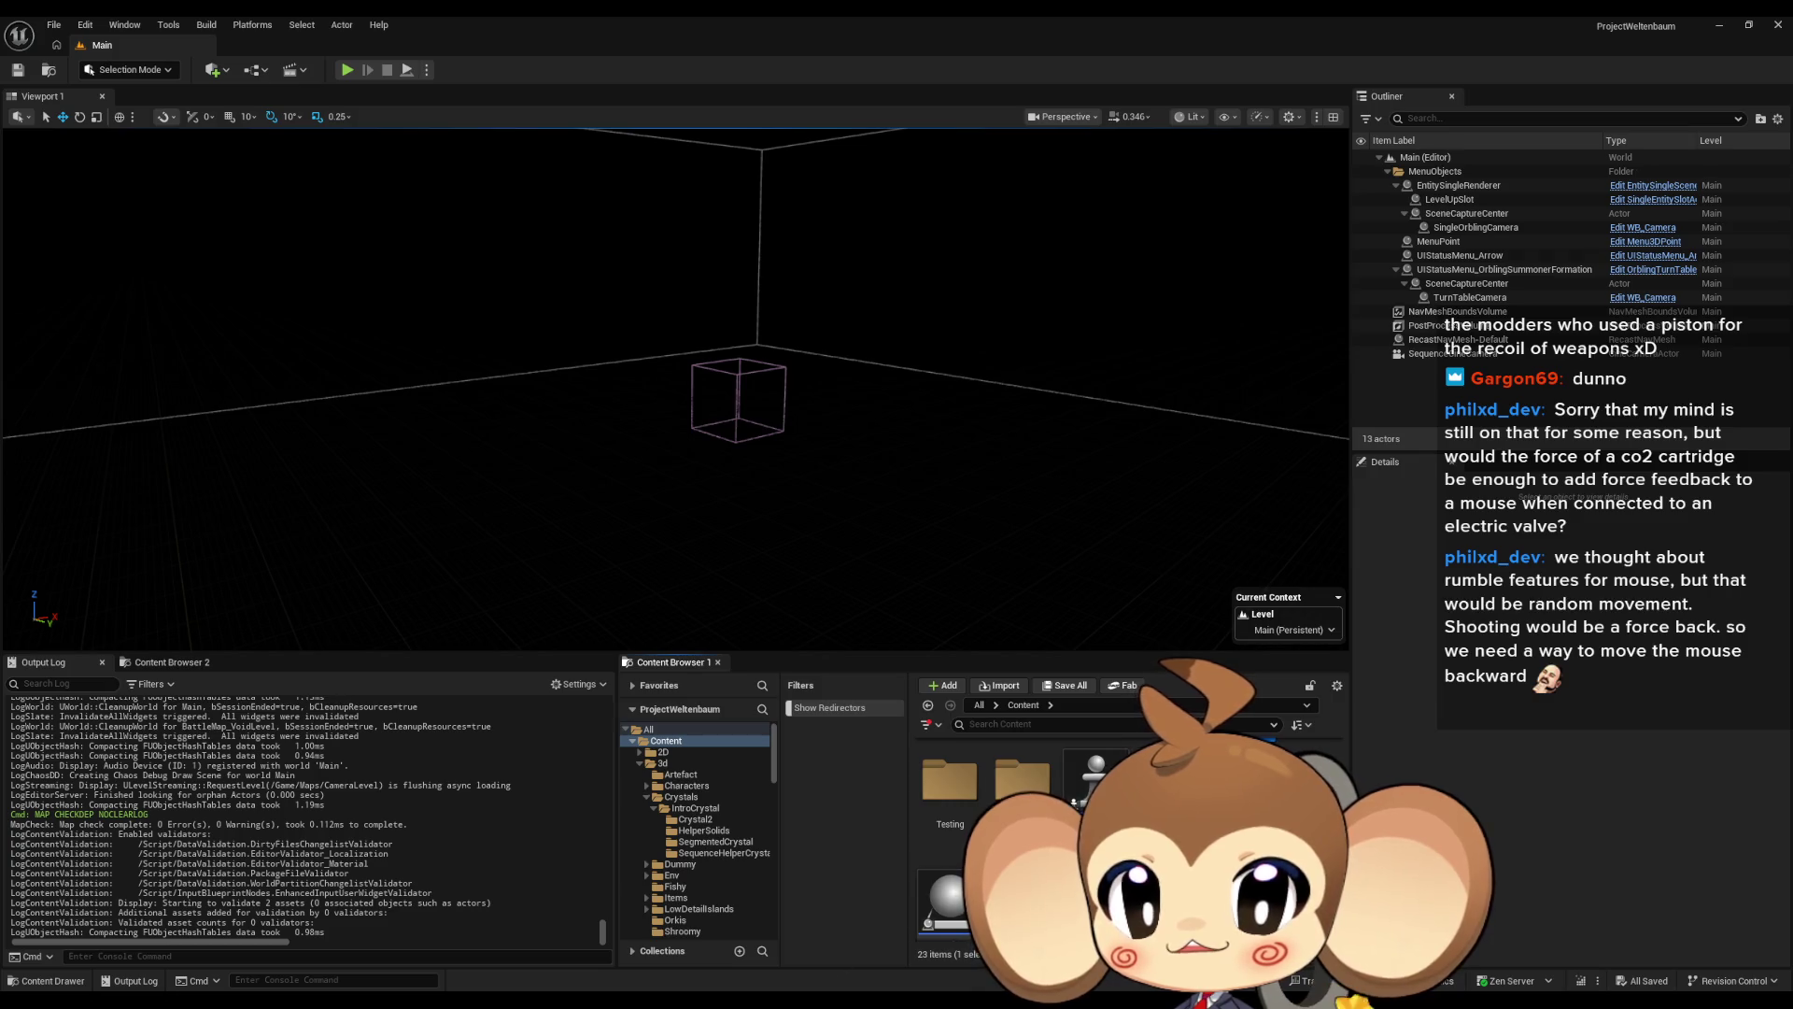
Wait for the Main level to finish loading with its 13 actors
{"action": "mouse_move", "coordinate": [731, 1004]}
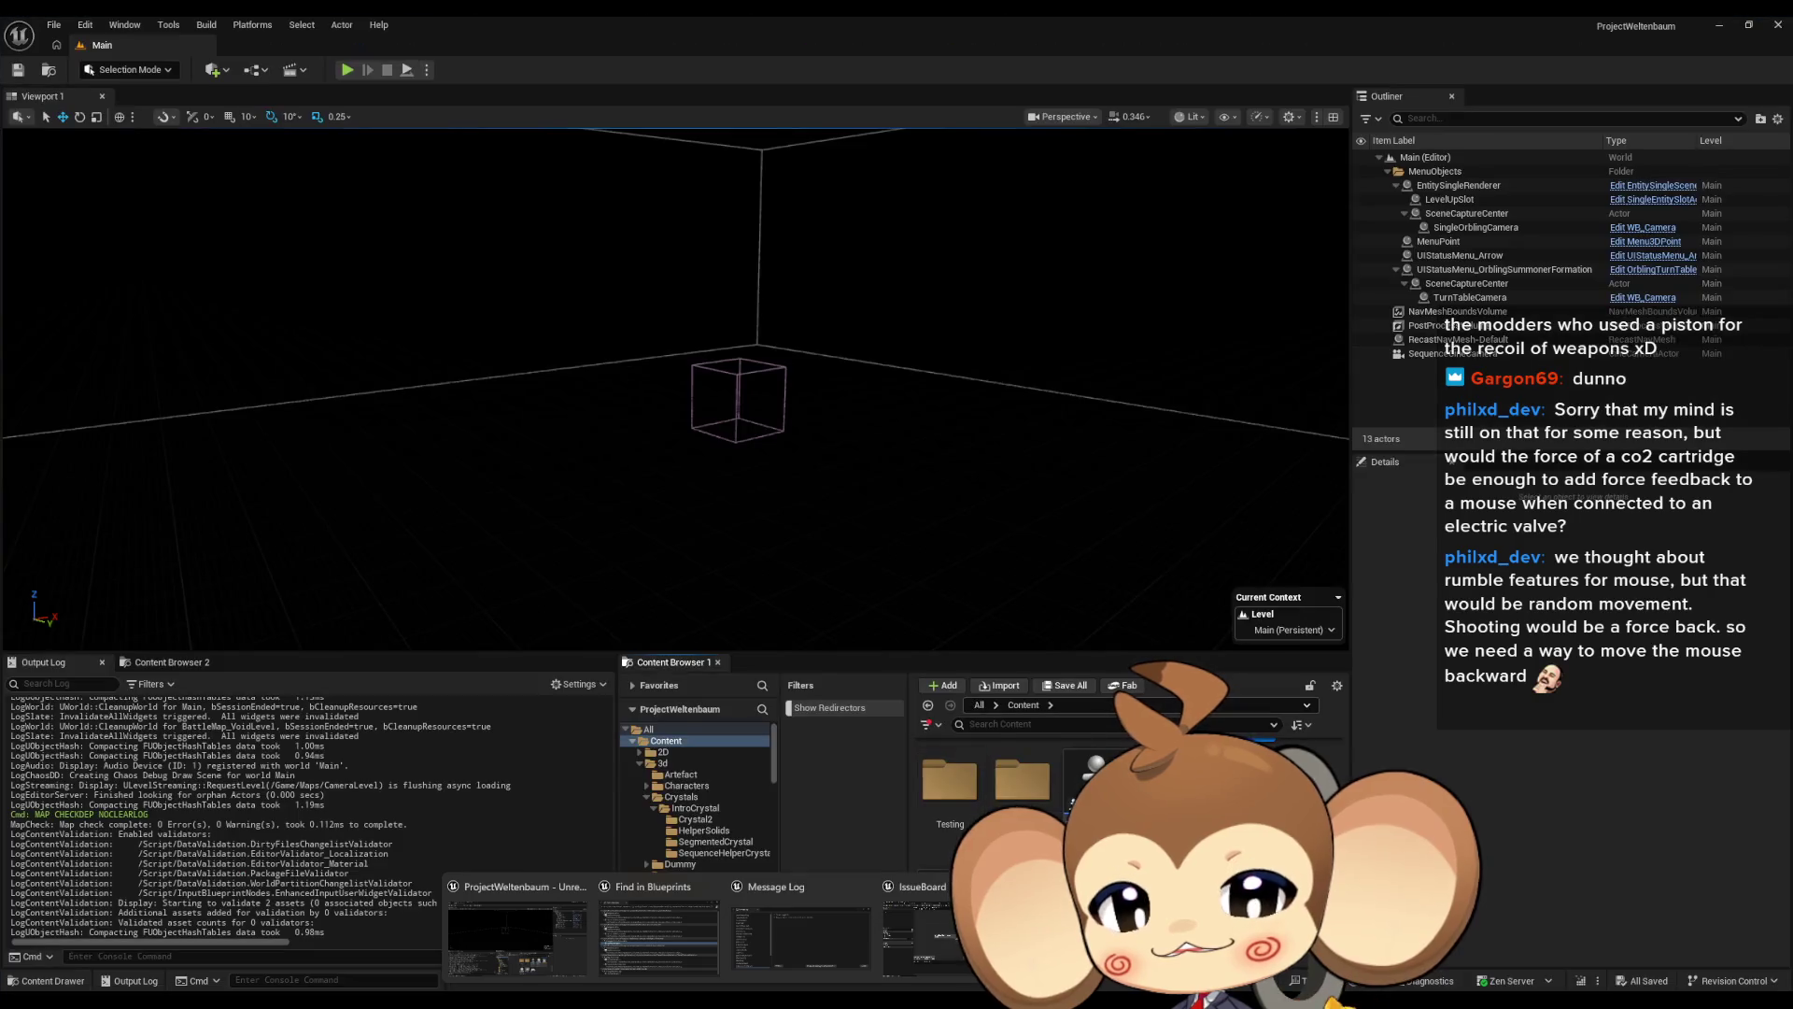
Select the Sequences folder in the Content Browser's folder tree
{"action": "scroll", "coordinate": [1120, 822], "scroll_direction": "up", "scroll_amount": 2}
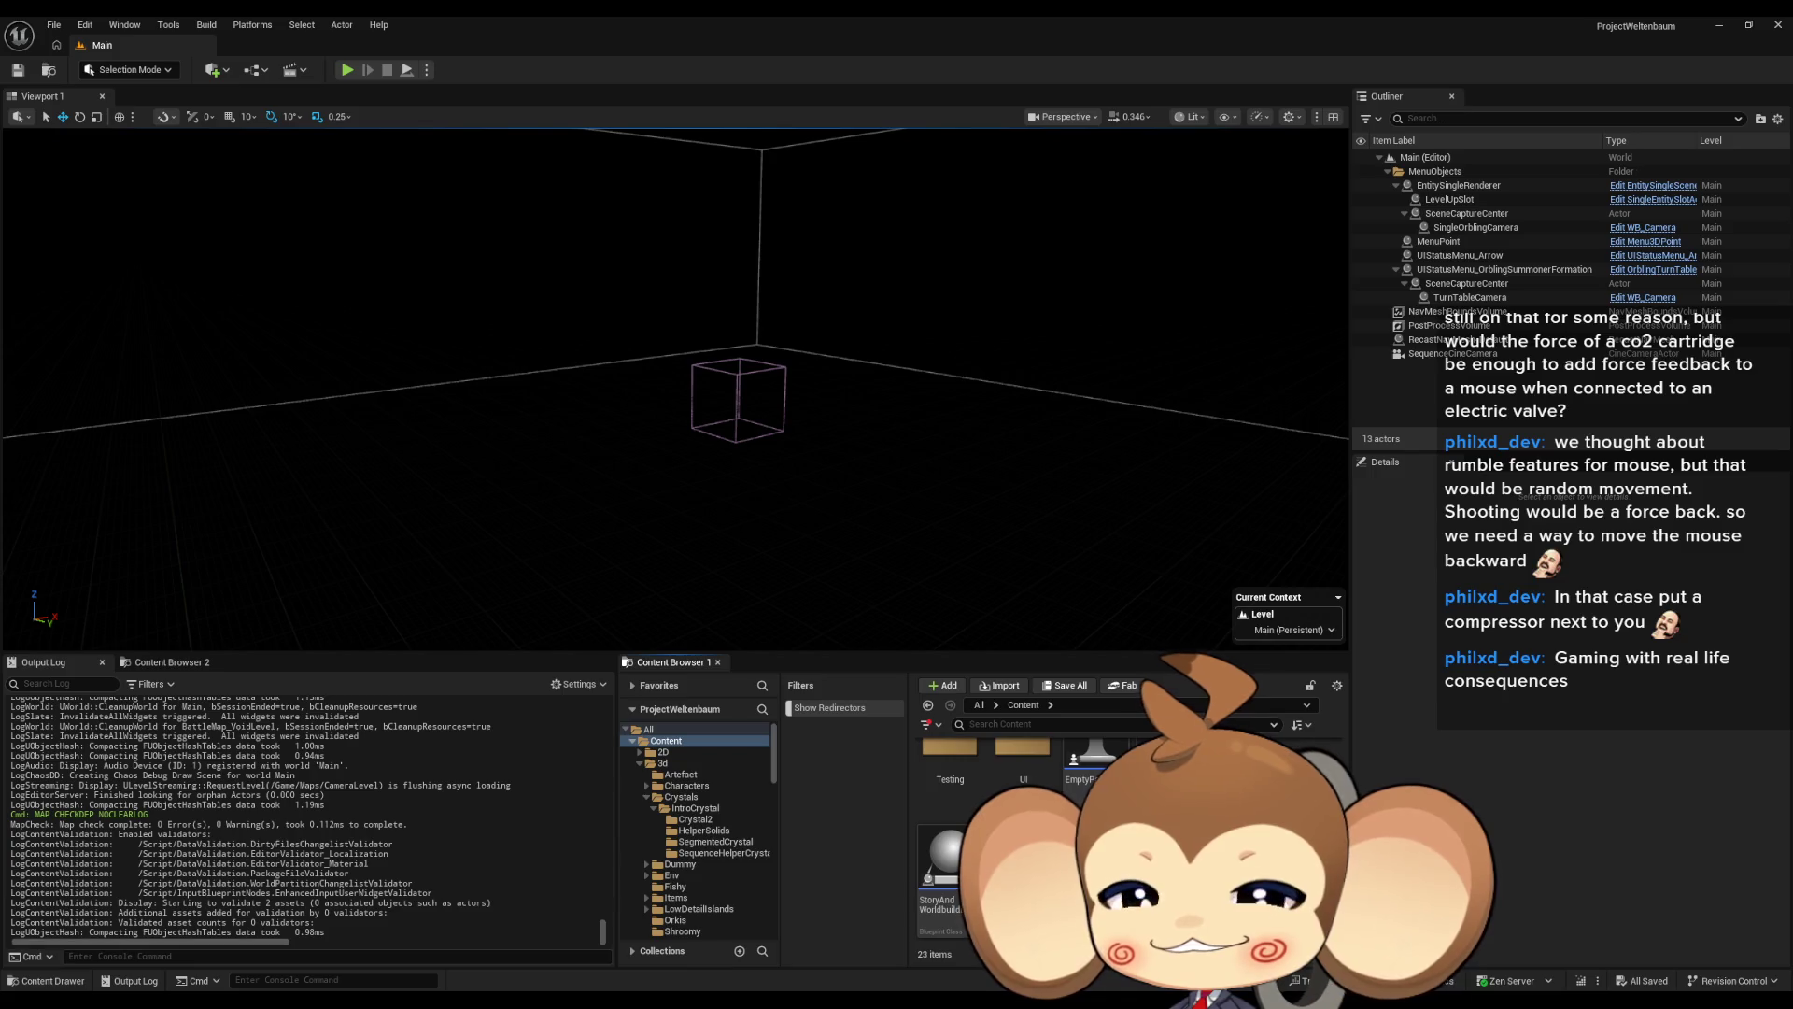
{"action": "left_click", "coordinate": [679, 834]}
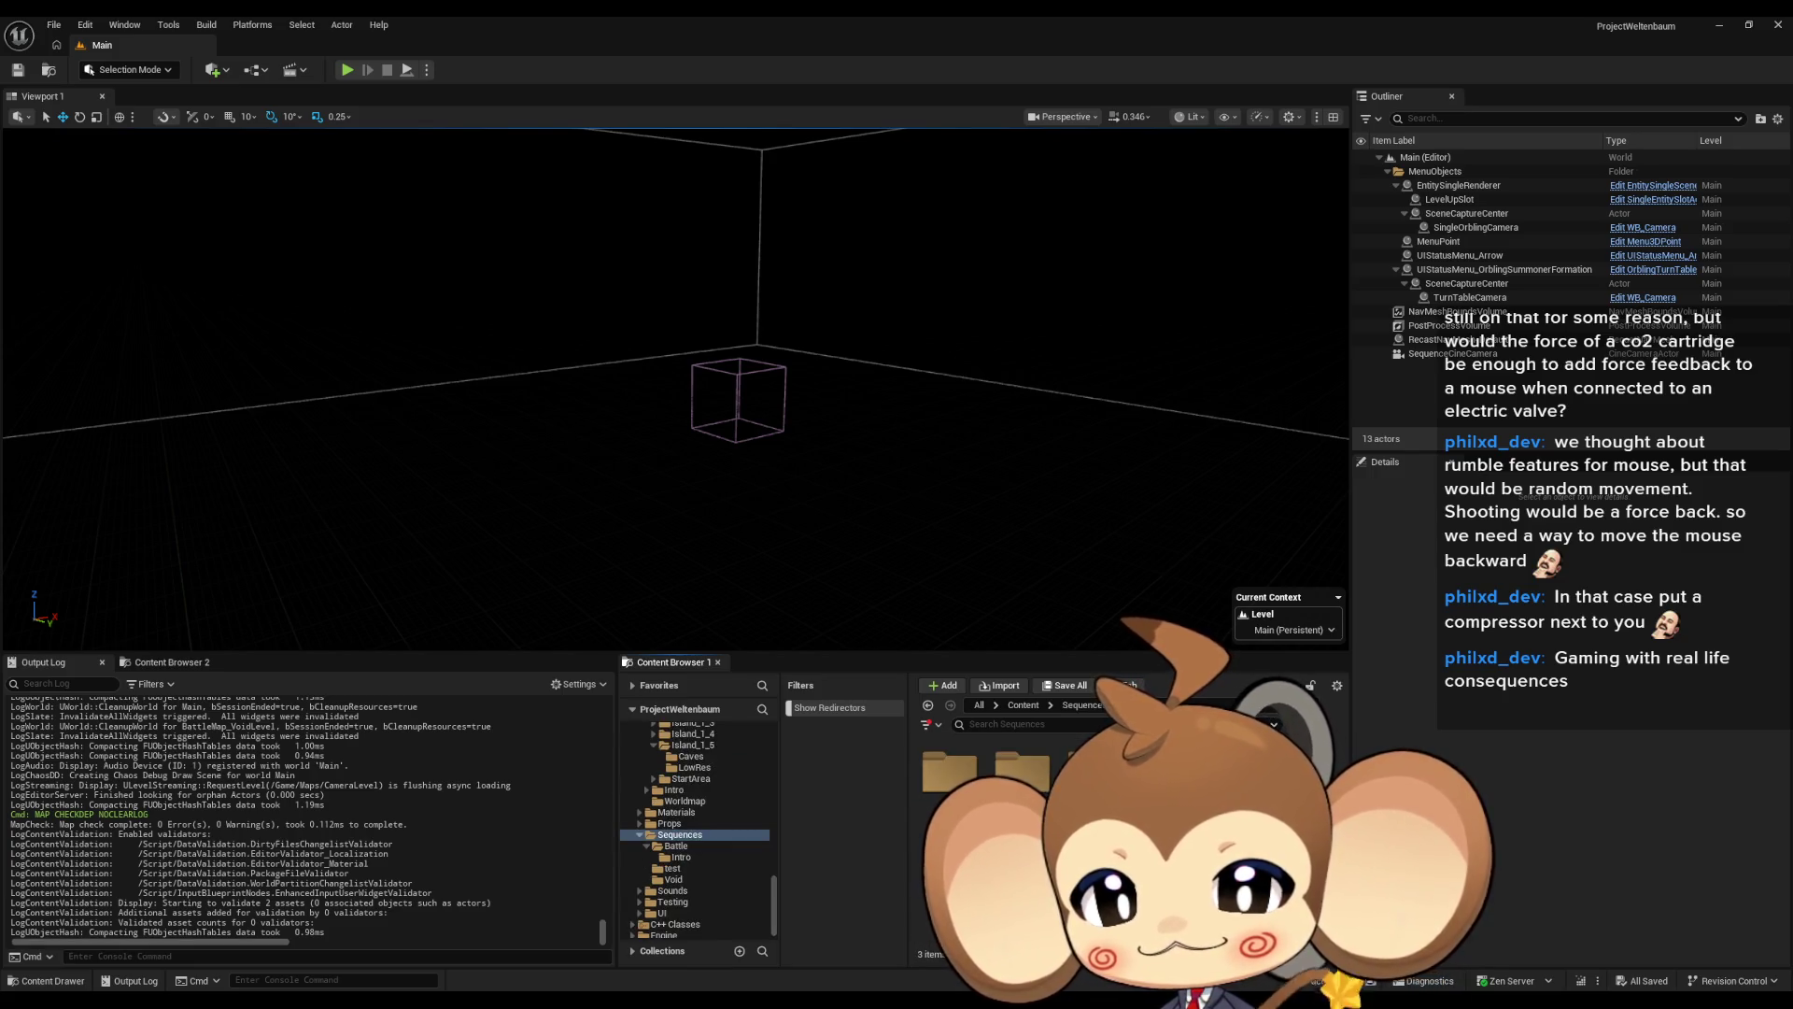
Open AbilityLaserSequence from Battle > Intro, check the + Add track list, and move Sequencer aside
{"action": "double_click", "coordinate": [975, 778]}
{"action": "double_click", "coordinate": [966, 791]}
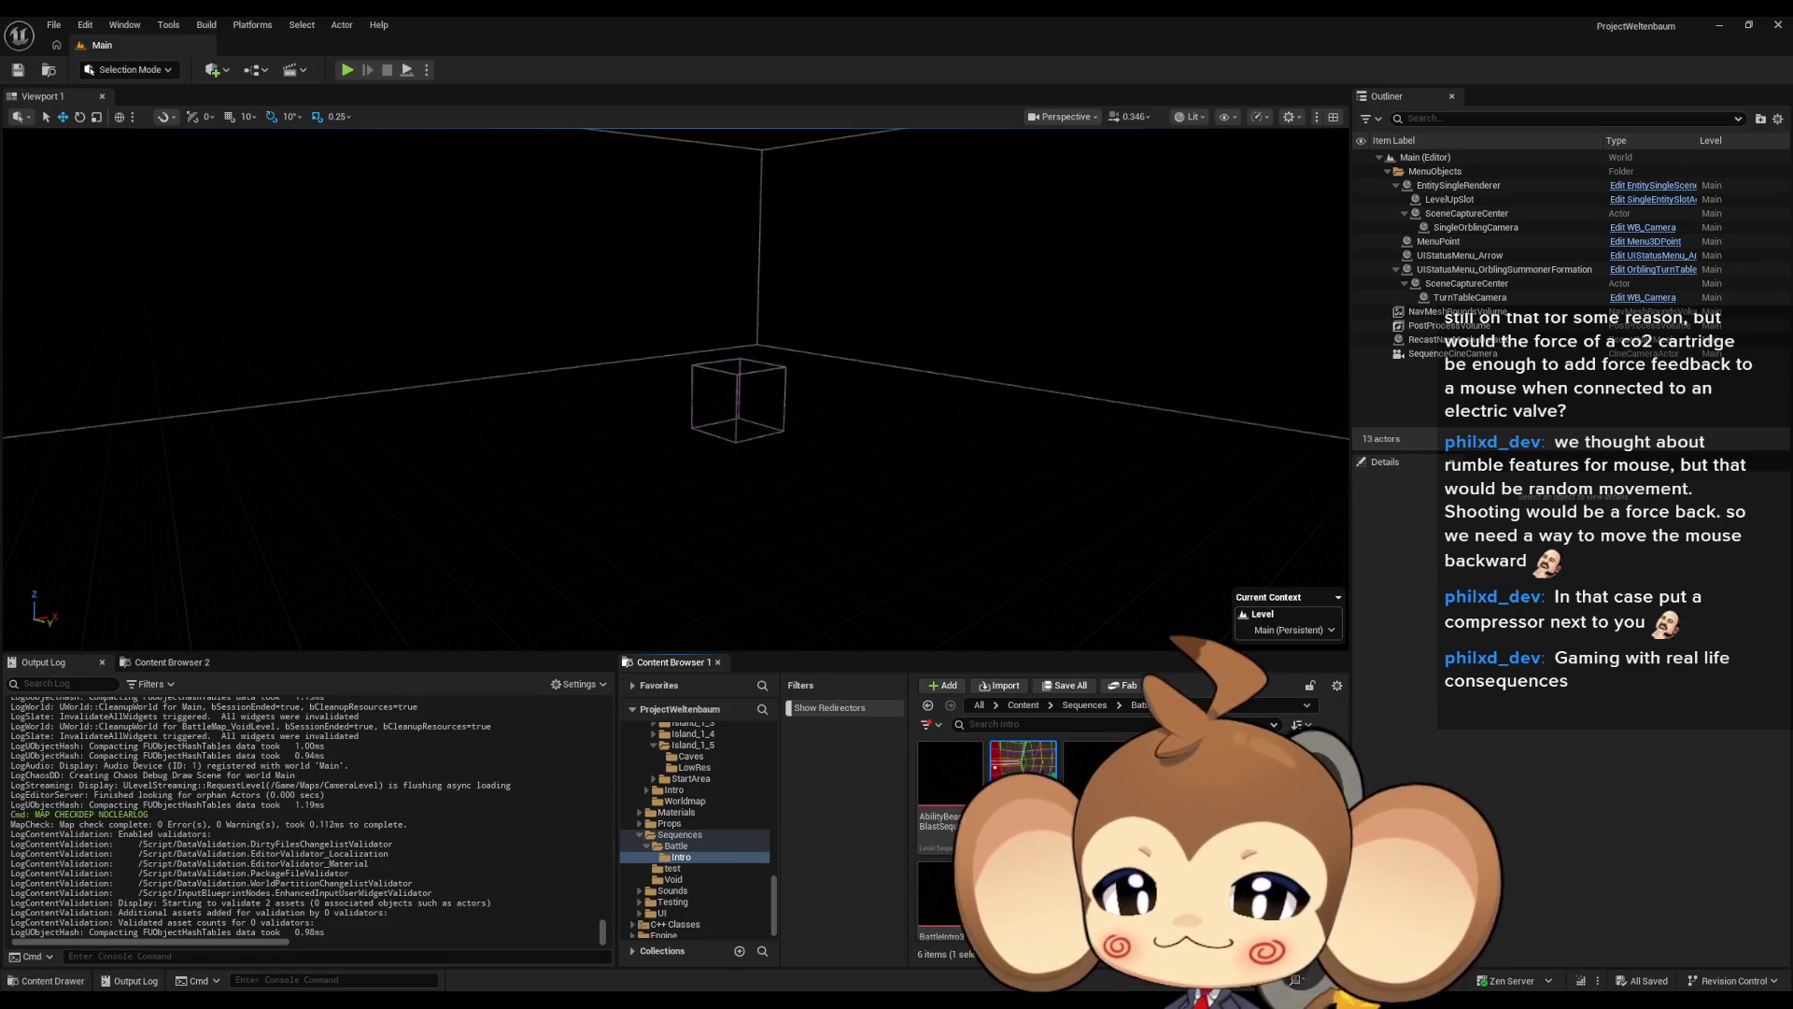
{"action": "double_click", "coordinate": [1023, 770]}
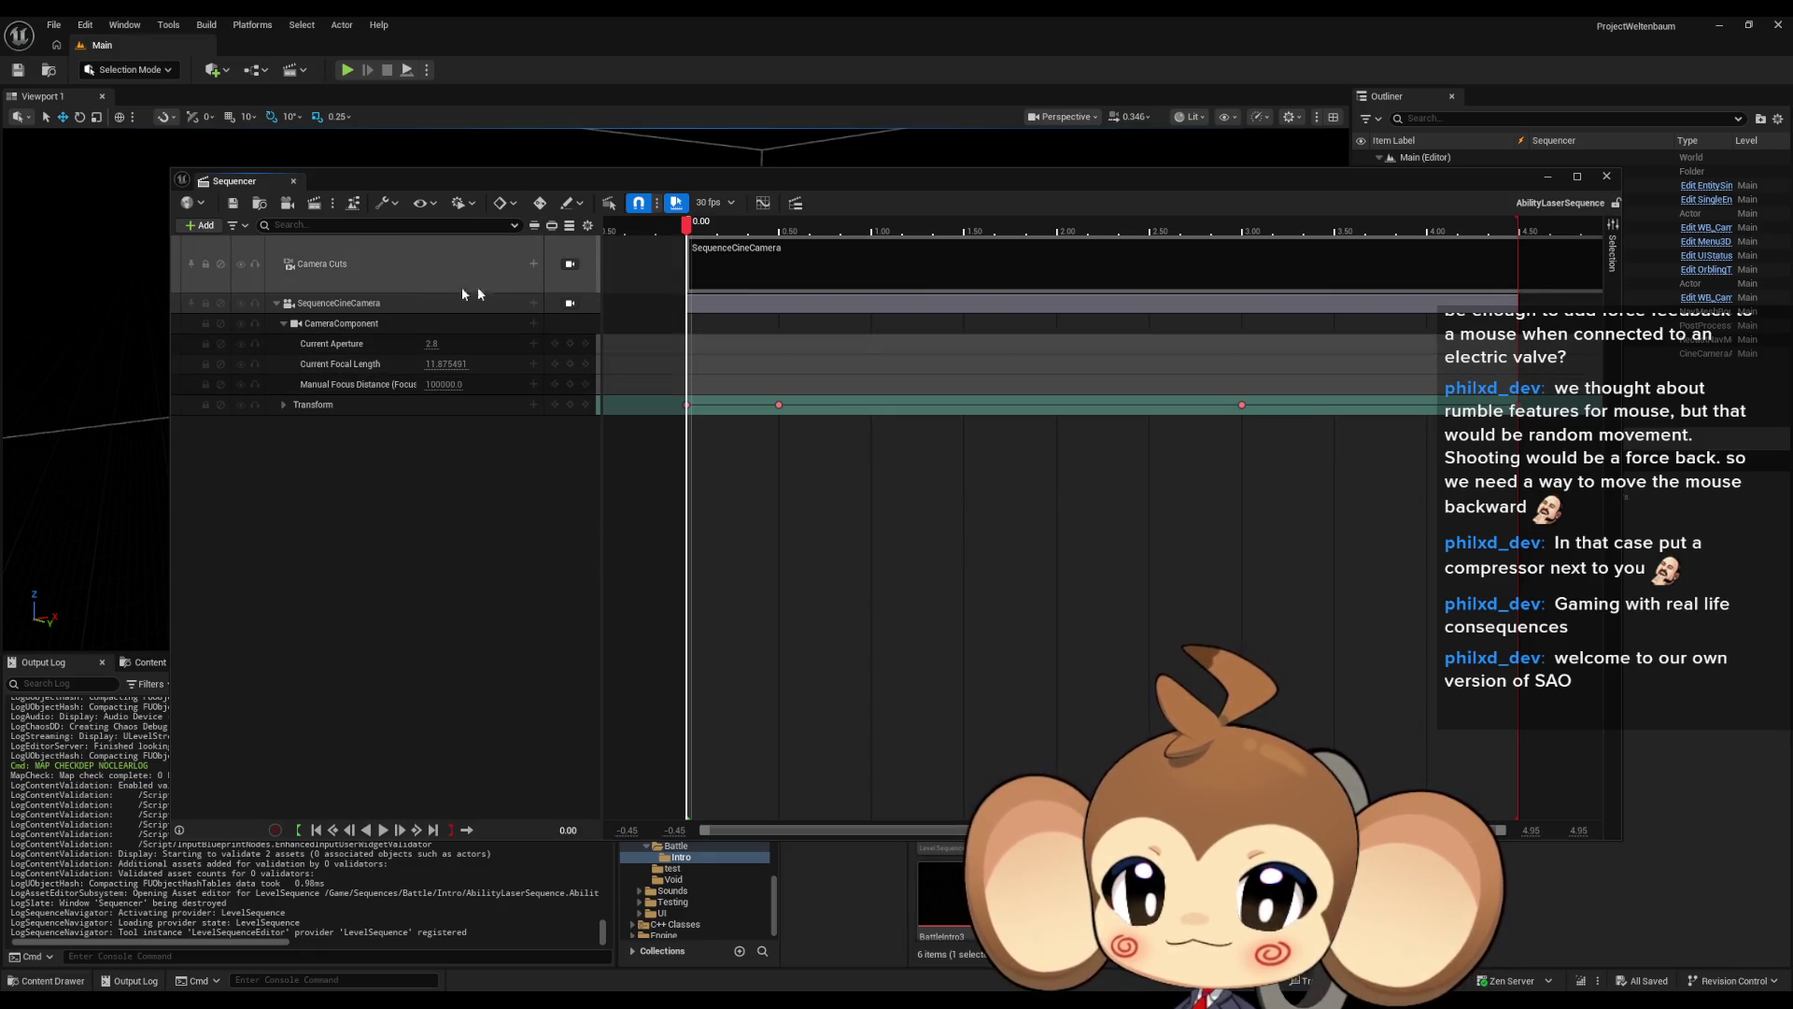
{"action": "left_click", "coordinate": [198, 226]}
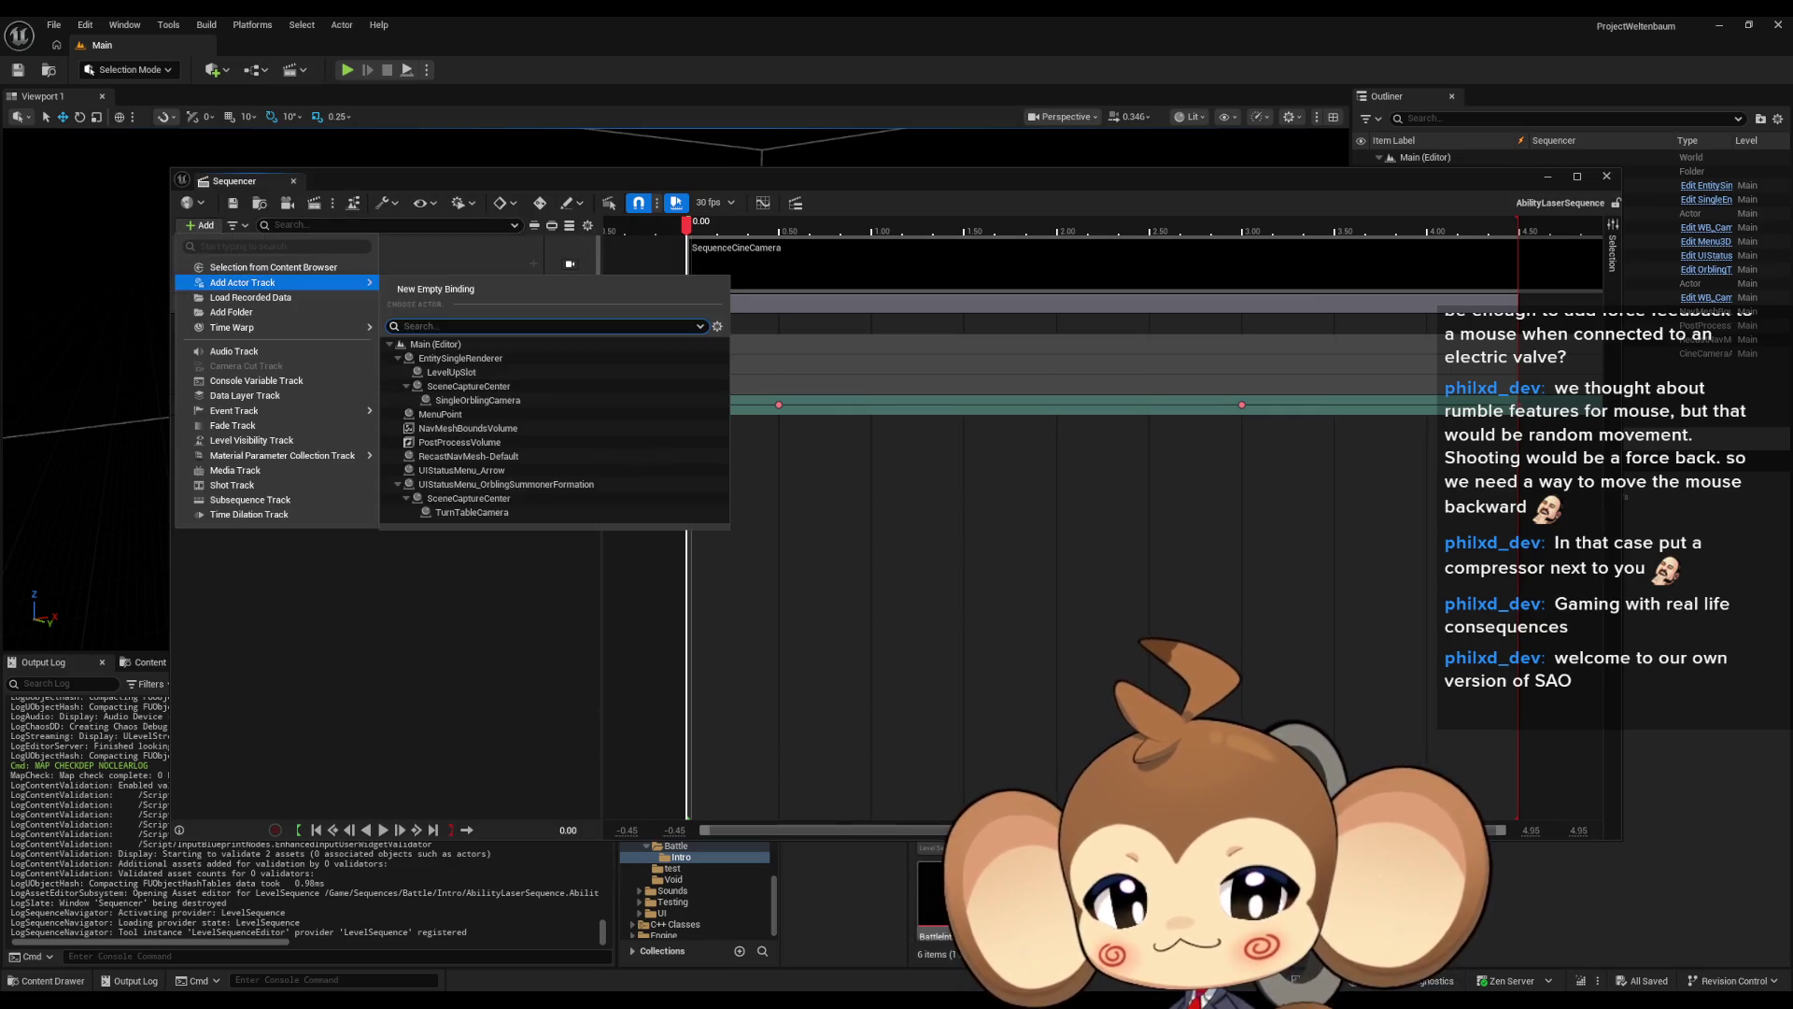
{"action": "key", "text": "Escape"}
{"action": "mouse_move", "coordinate": [1092, 178]}
{"action": "left_mouse_down"}
{"action": "mouse_move", "coordinate": [917, 224]}
{"action": "mouse_move", "coordinate": [315, 528]}
{"action": "left_mouse_up"}
Select SequenceCineCameraBlueprint in Content > Blueprints > Cameras, then bring Sequencer back to front
{"action": "left_click", "coordinate": [1020, 704]}
{"action": "double_click", "coordinate": [1065, 792]}
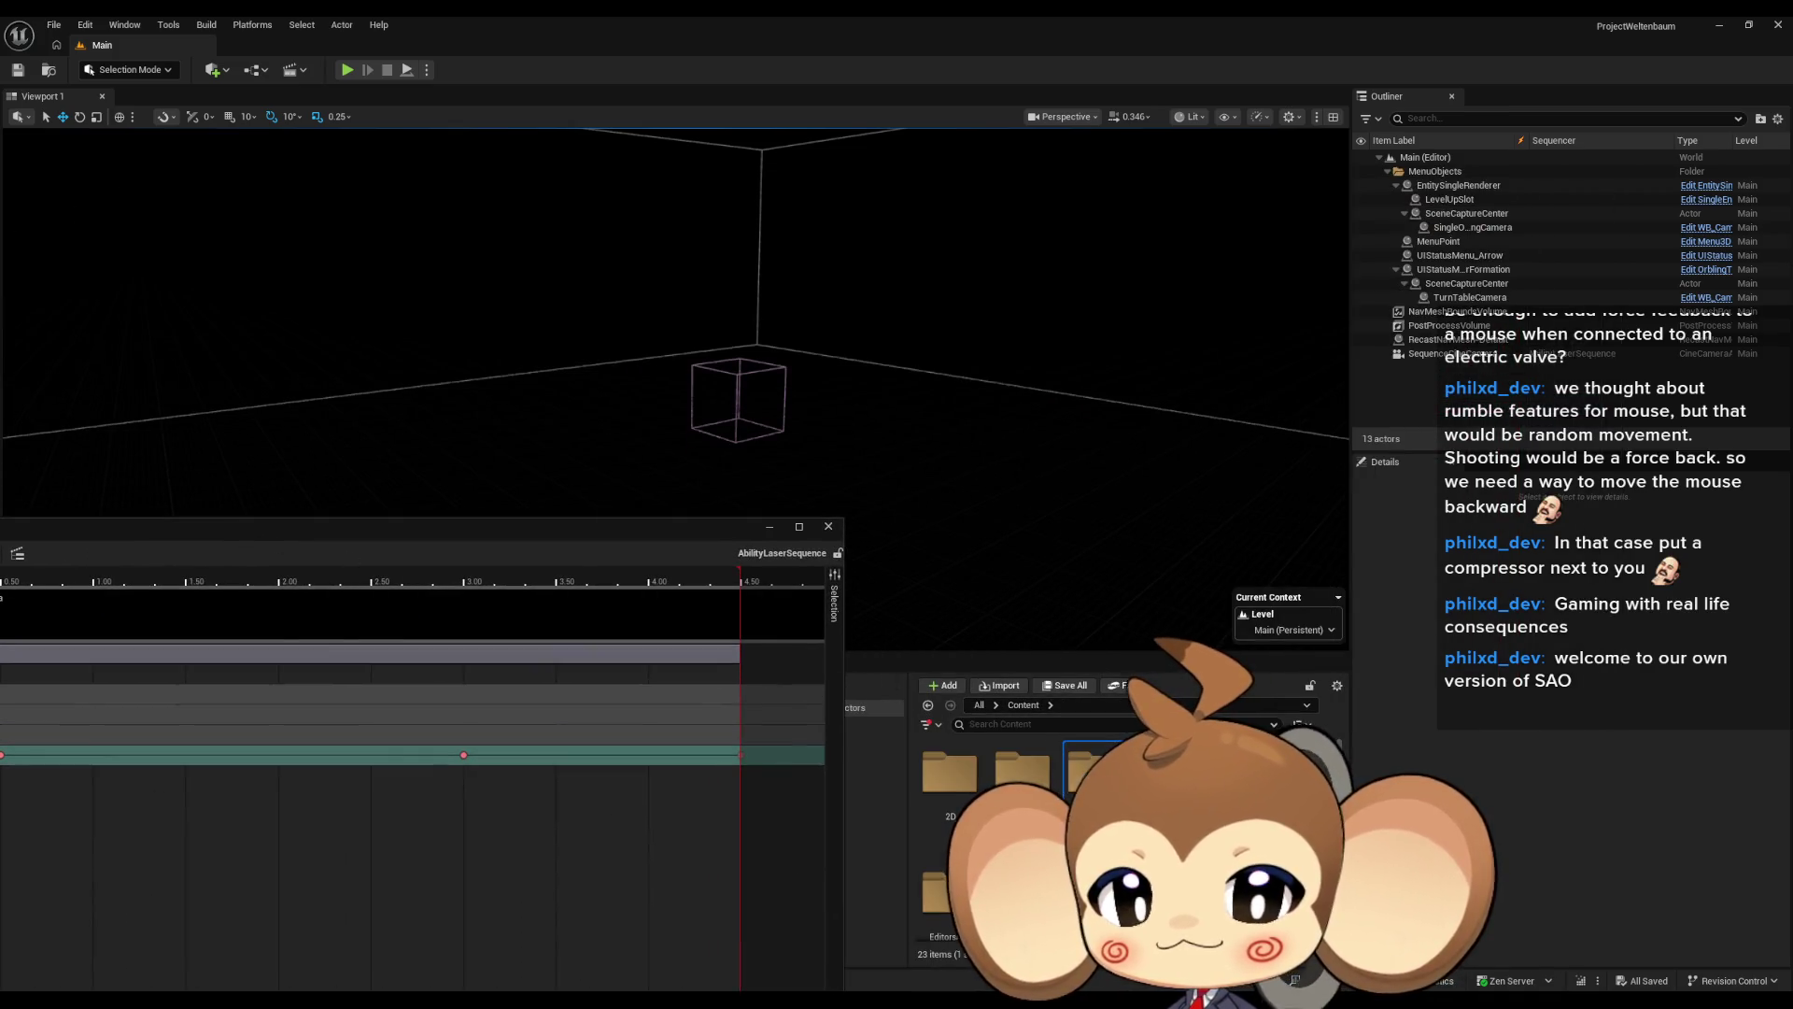
{"action": "double_click", "coordinate": [1066, 792]}
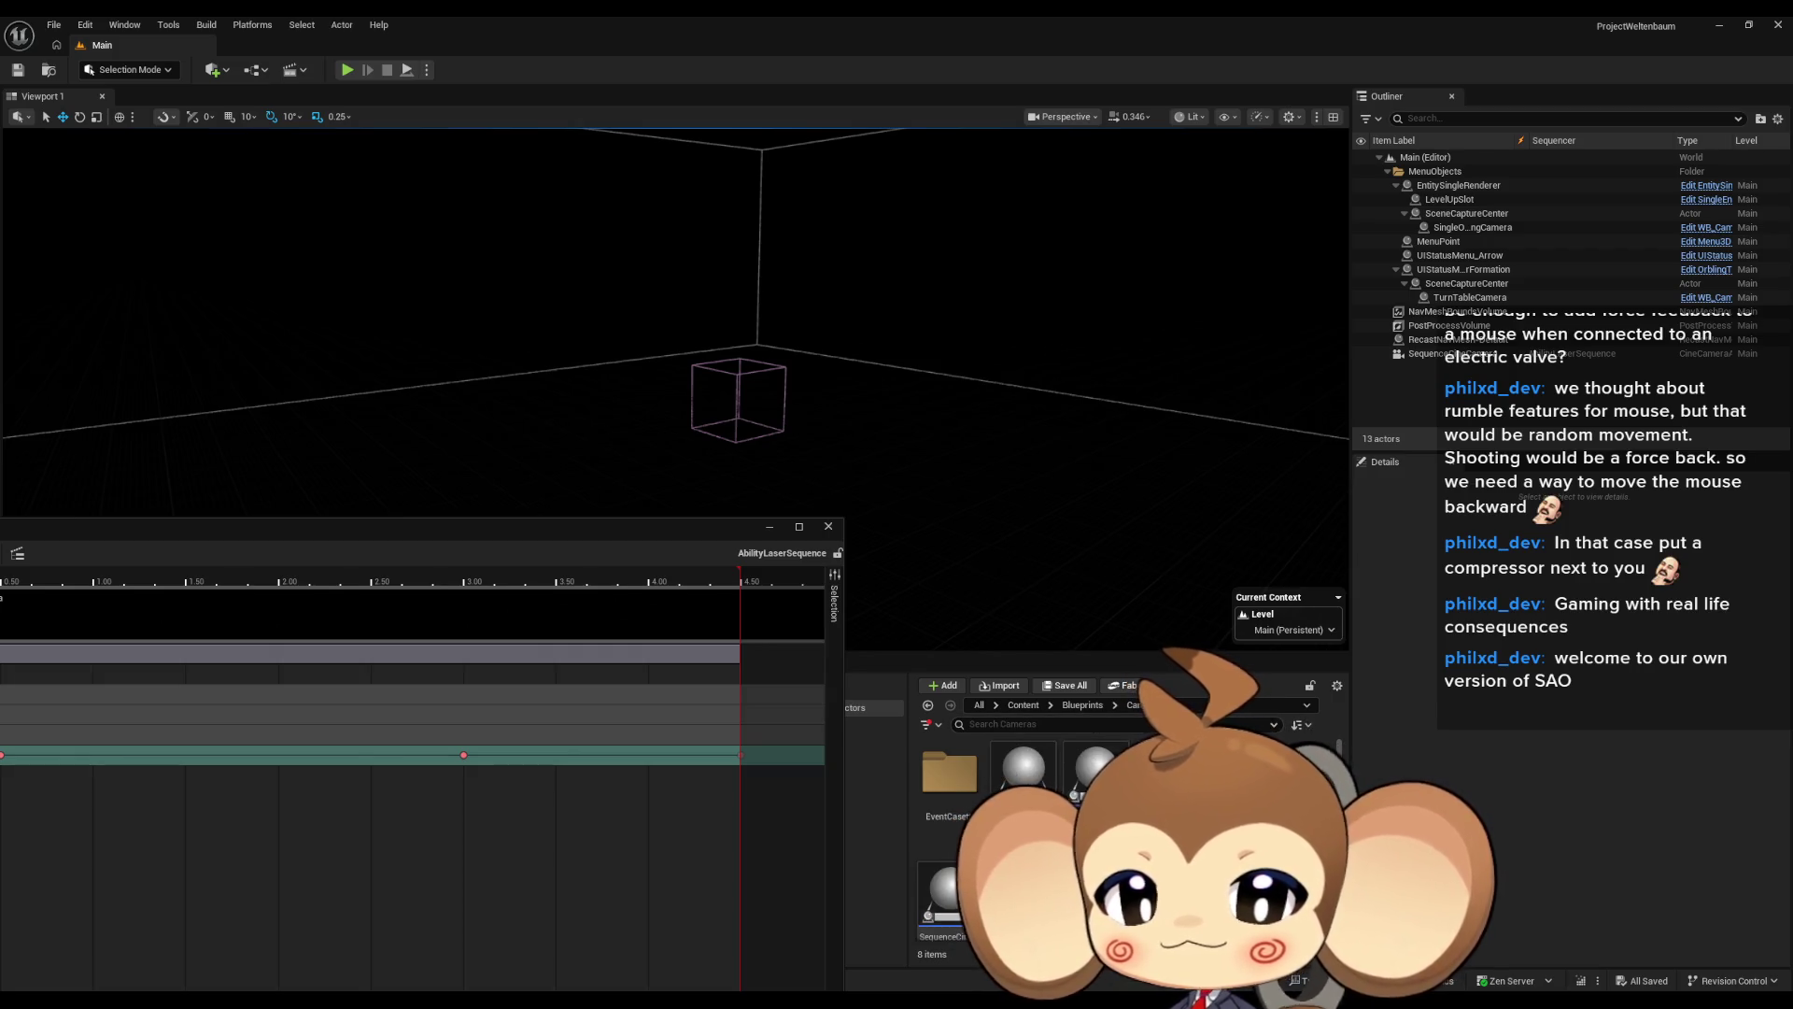
{"action": "scroll", "coordinate": [981, 840], "scroll_direction": "down", "scroll_amount": 1}
{"action": "left_click", "coordinate": [1025, 752]}
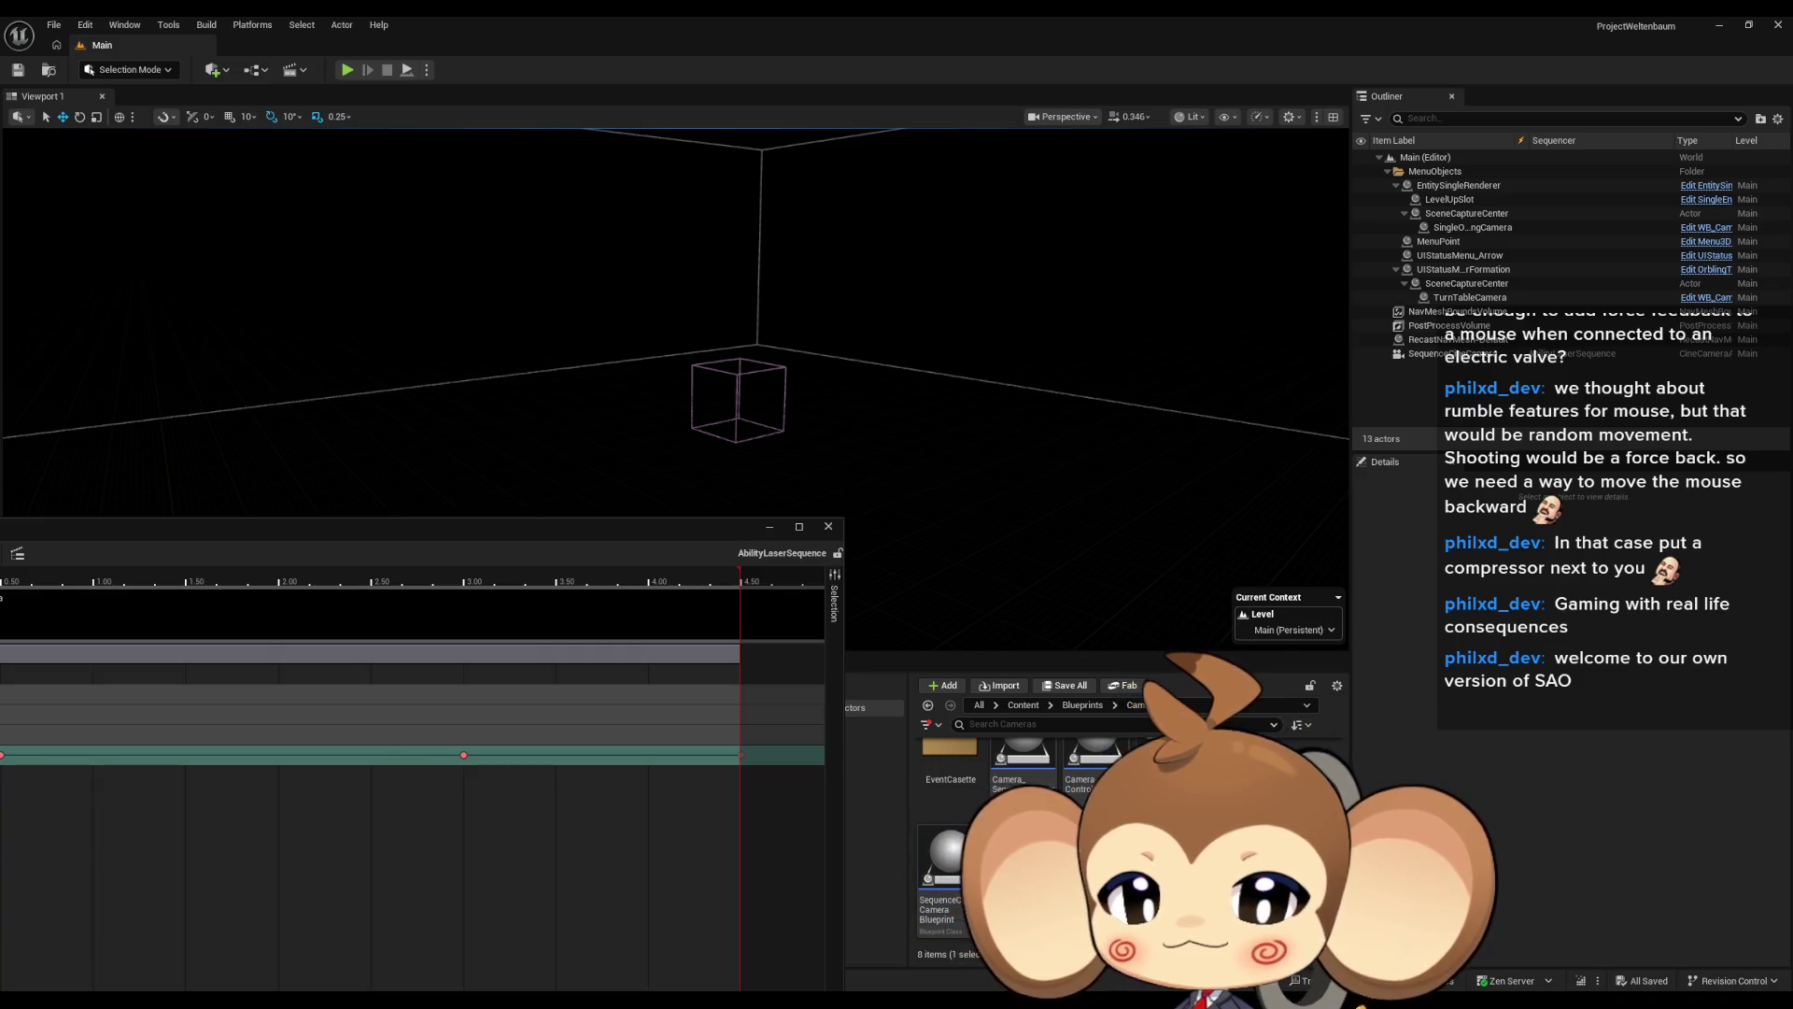
{"action": "scroll", "coordinate": [981, 841], "scroll_direction": "up", "scroll_amount": 1}
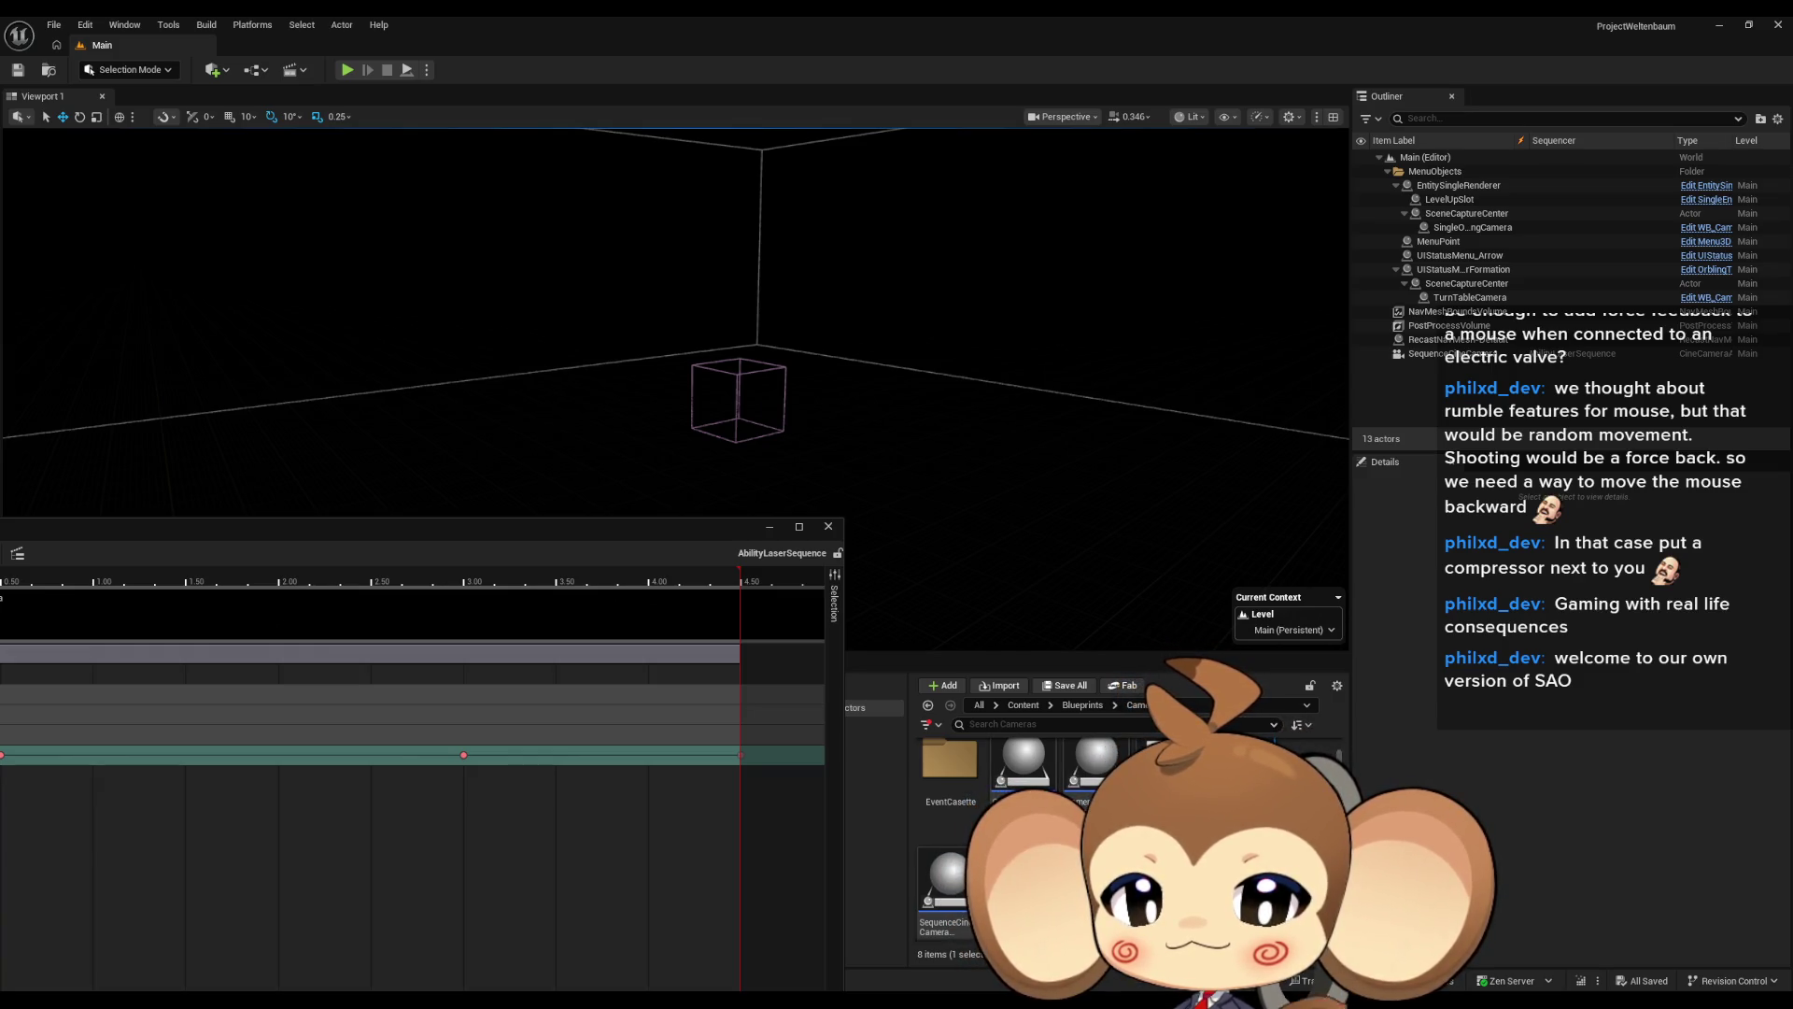
{"action": "scroll", "coordinate": [980, 840], "scroll_direction": "down", "scroll_amount": 1}
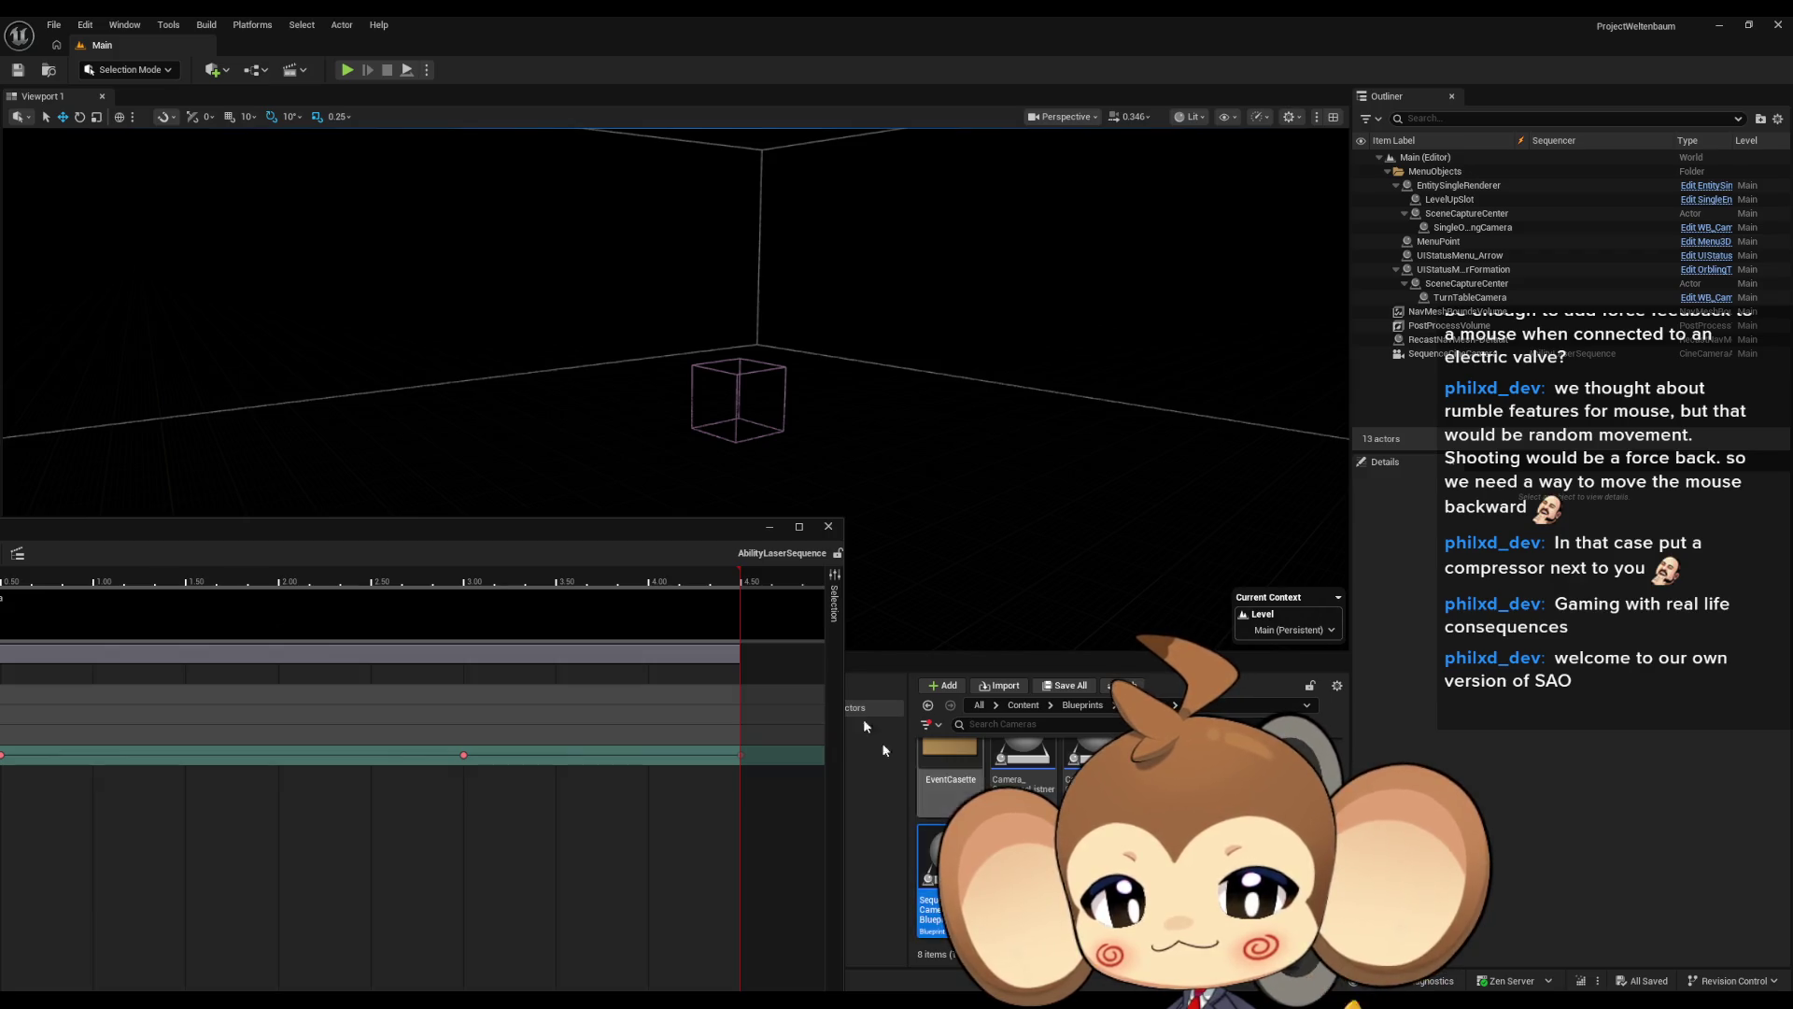
{"action": "double_click", "coordinate": [534, 528]}
{"action": "double_click", "coordinate": [1096, 276]}
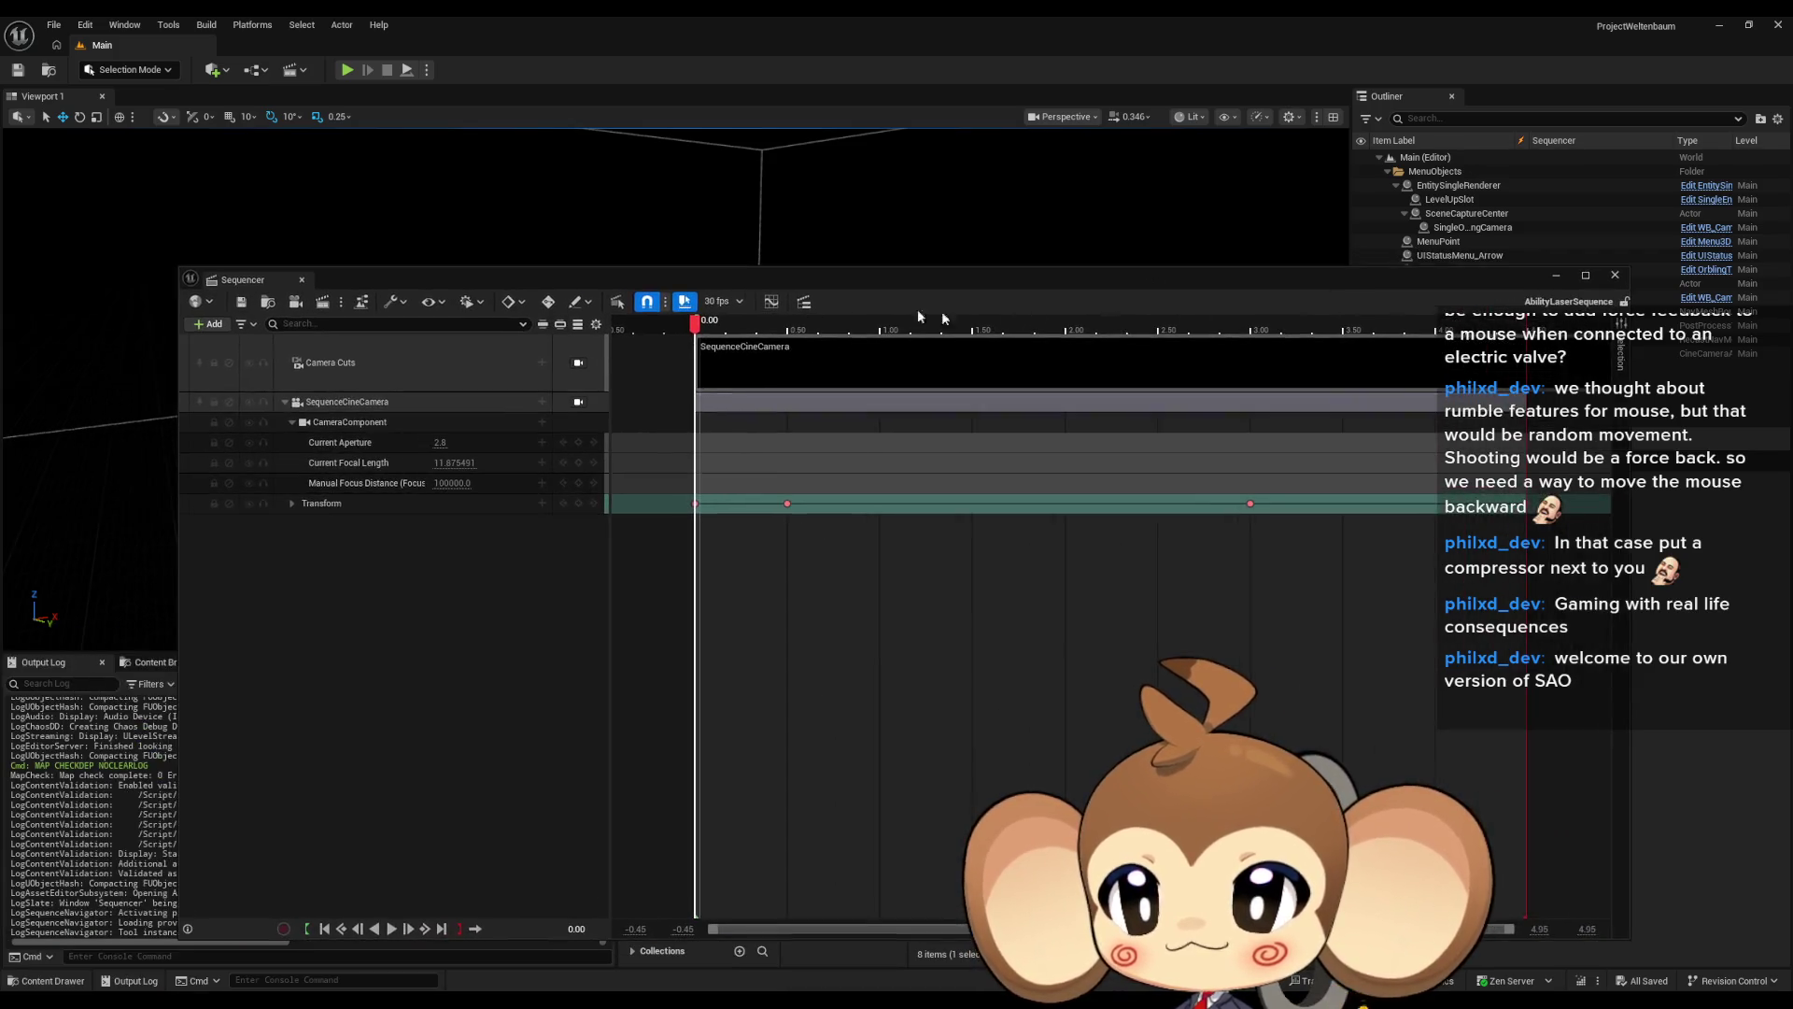
Add SequenceCineCameraBlueprint from the Content Browser to AbilityLaserSequence and inspect both cameras' Transform tracks
{"action": "left_click", "coordinate": [208, 325]}
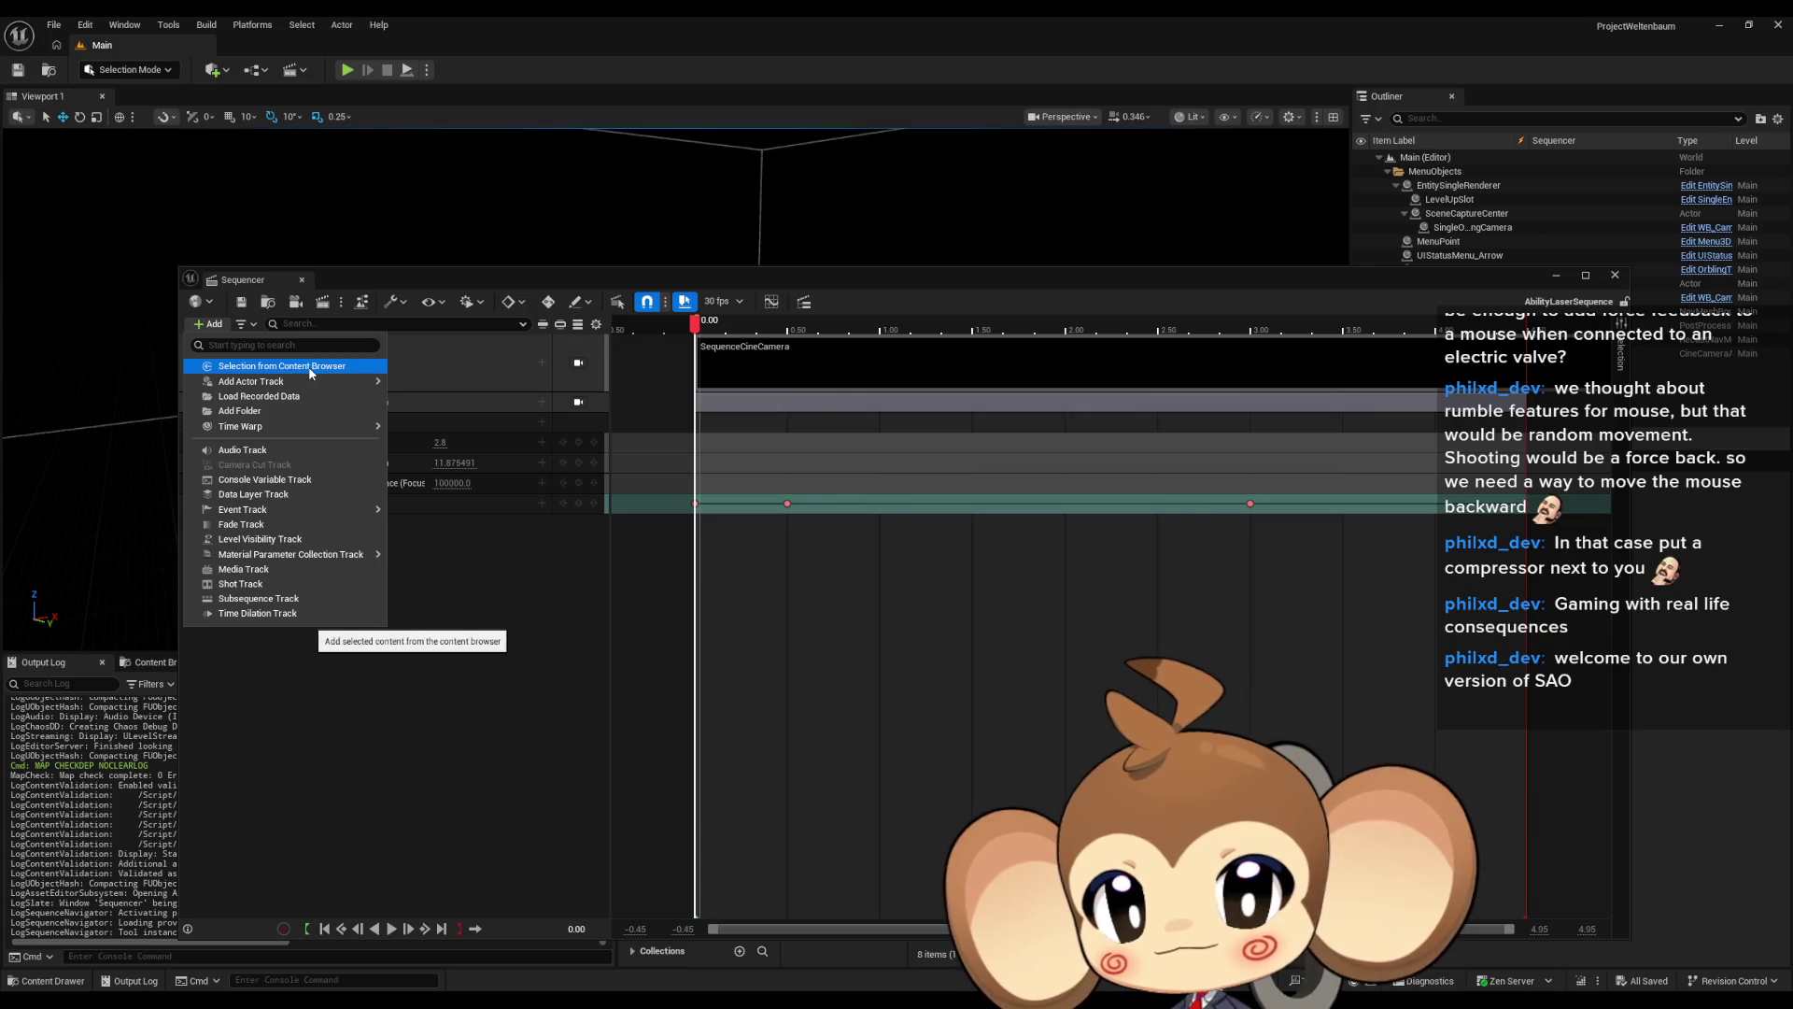
{"action": "left_click", "coordinate": [312, 367]}
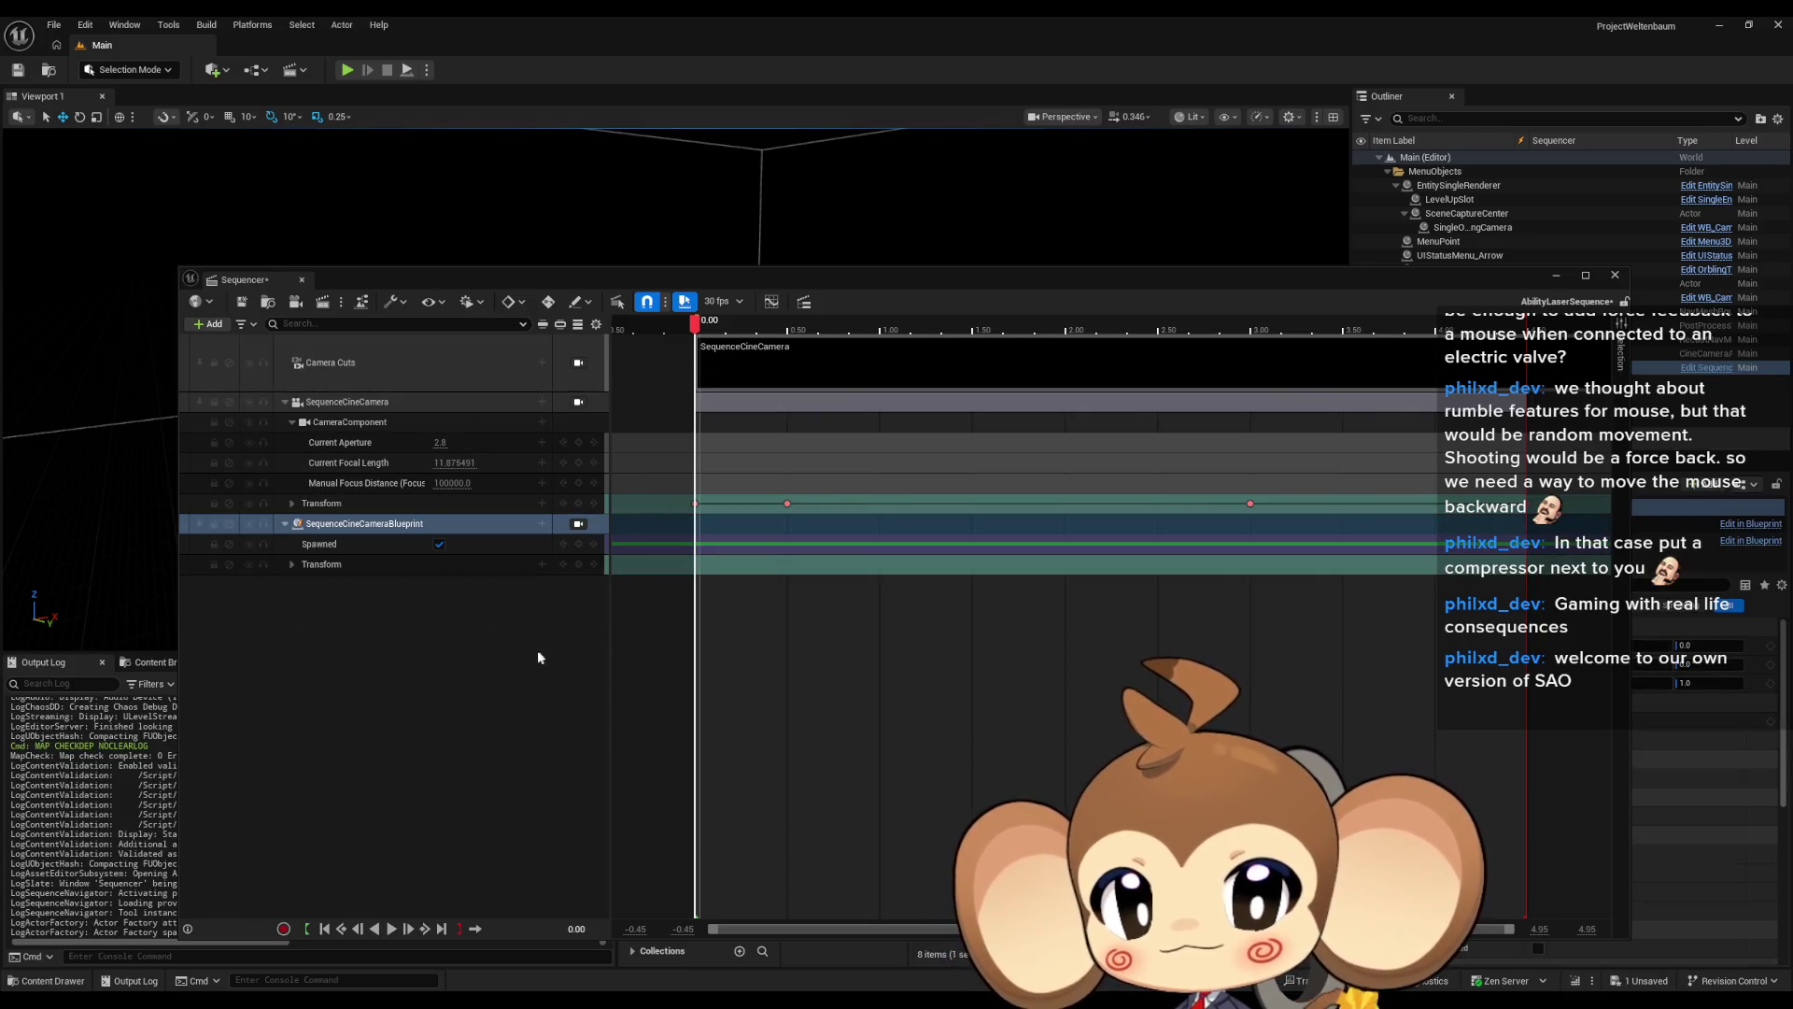
{"action": "left_click", "coordinate": [291, 564]}
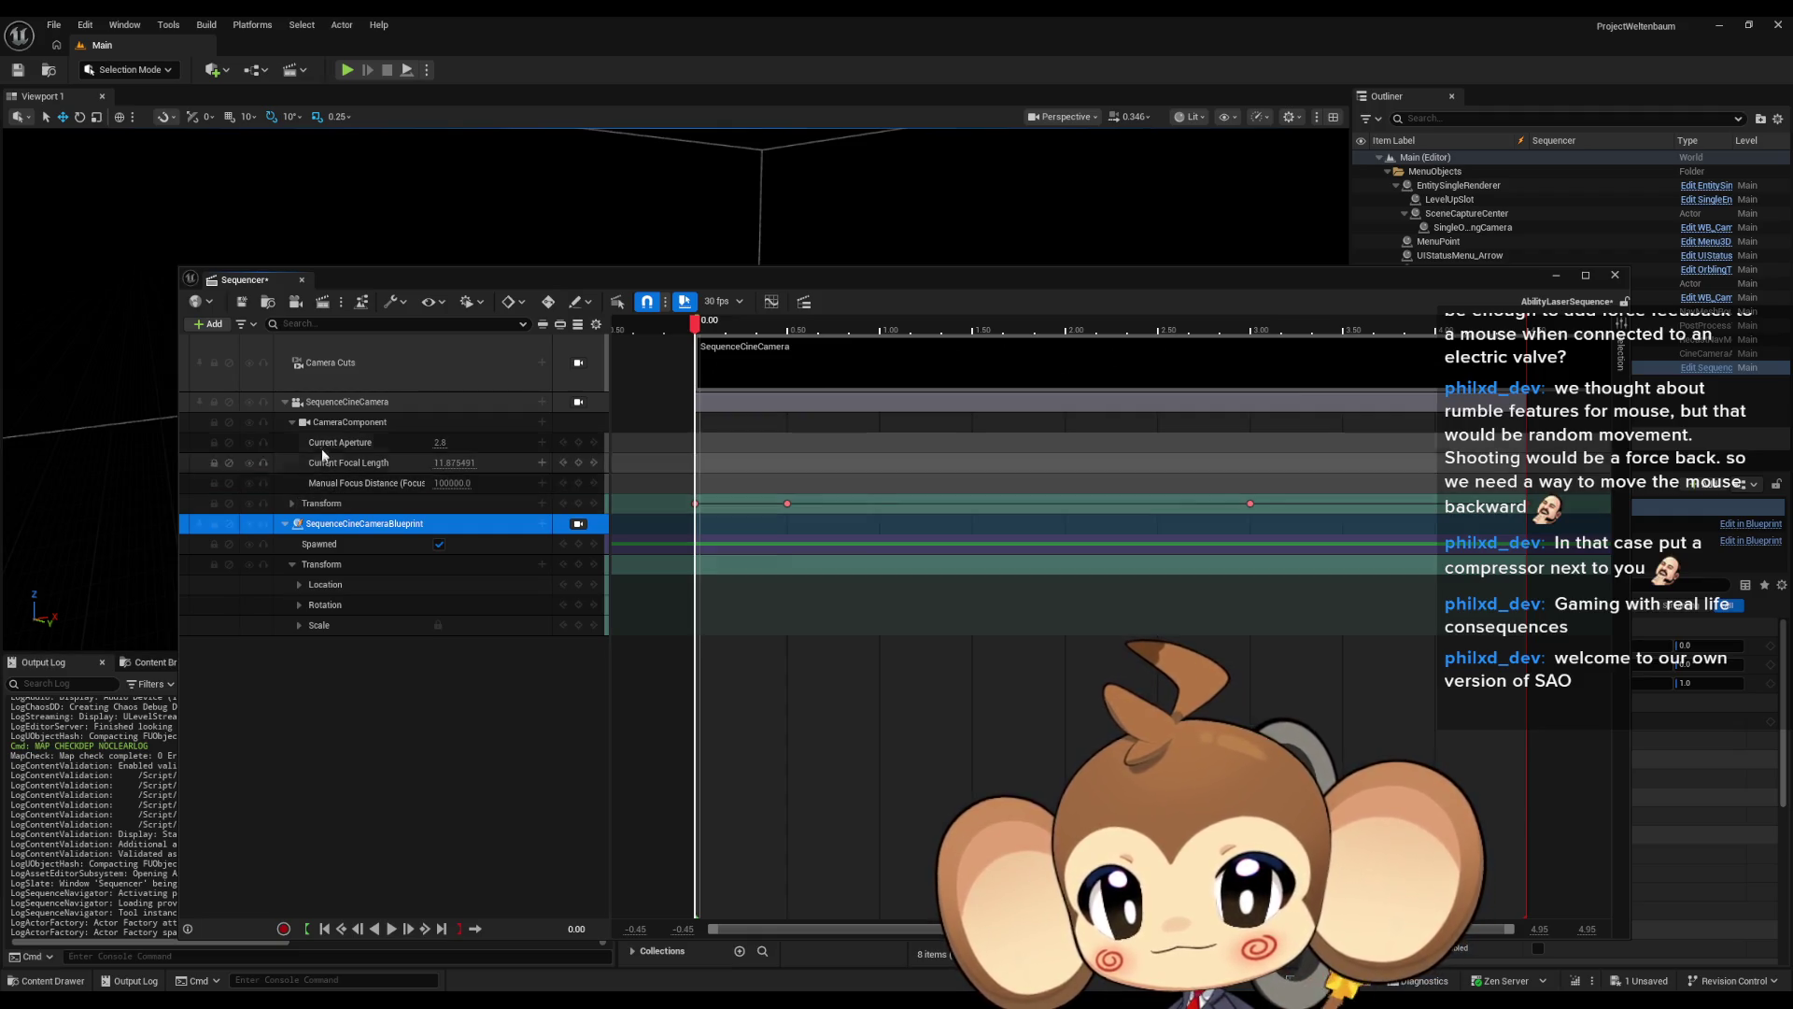
{"action": "left_click", "coordinate": [292, 423]}
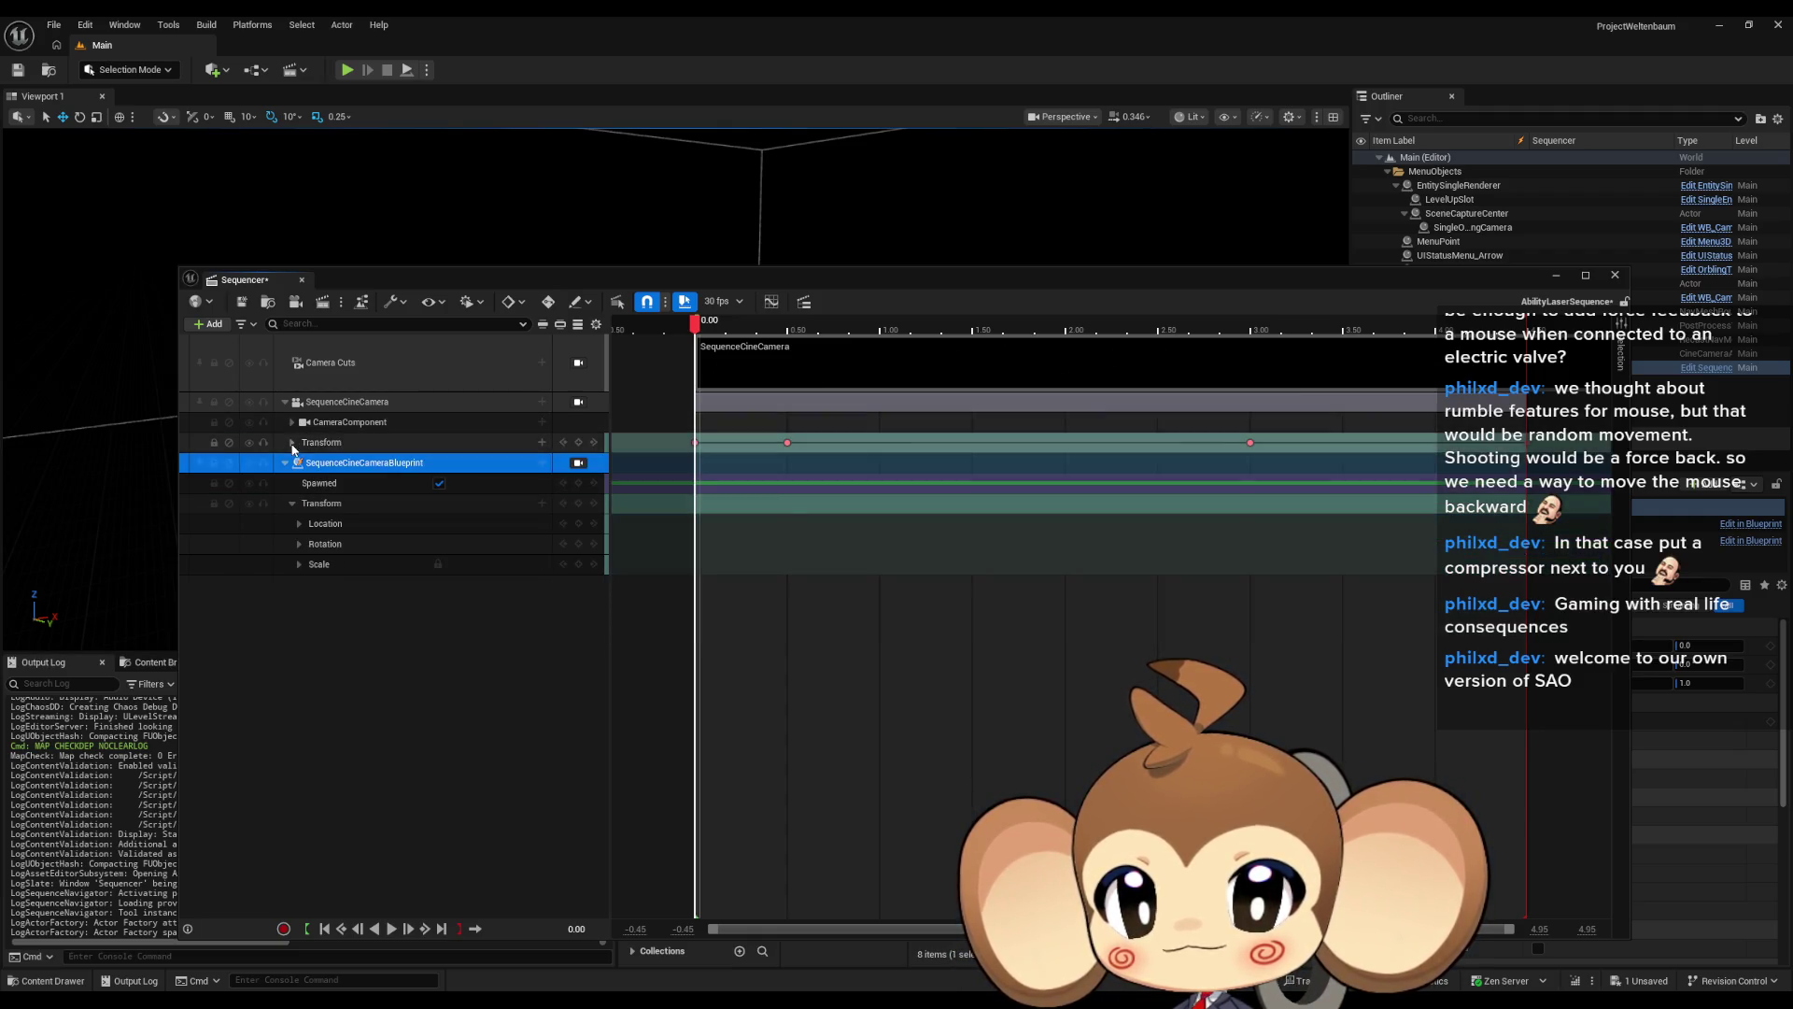
{"action": "left_click", "coordinate": [293, 443]}
{"action": "left_click", "coordinate": [292, 442]}
{"action": "left_click", "coordinate": [291, 504]}
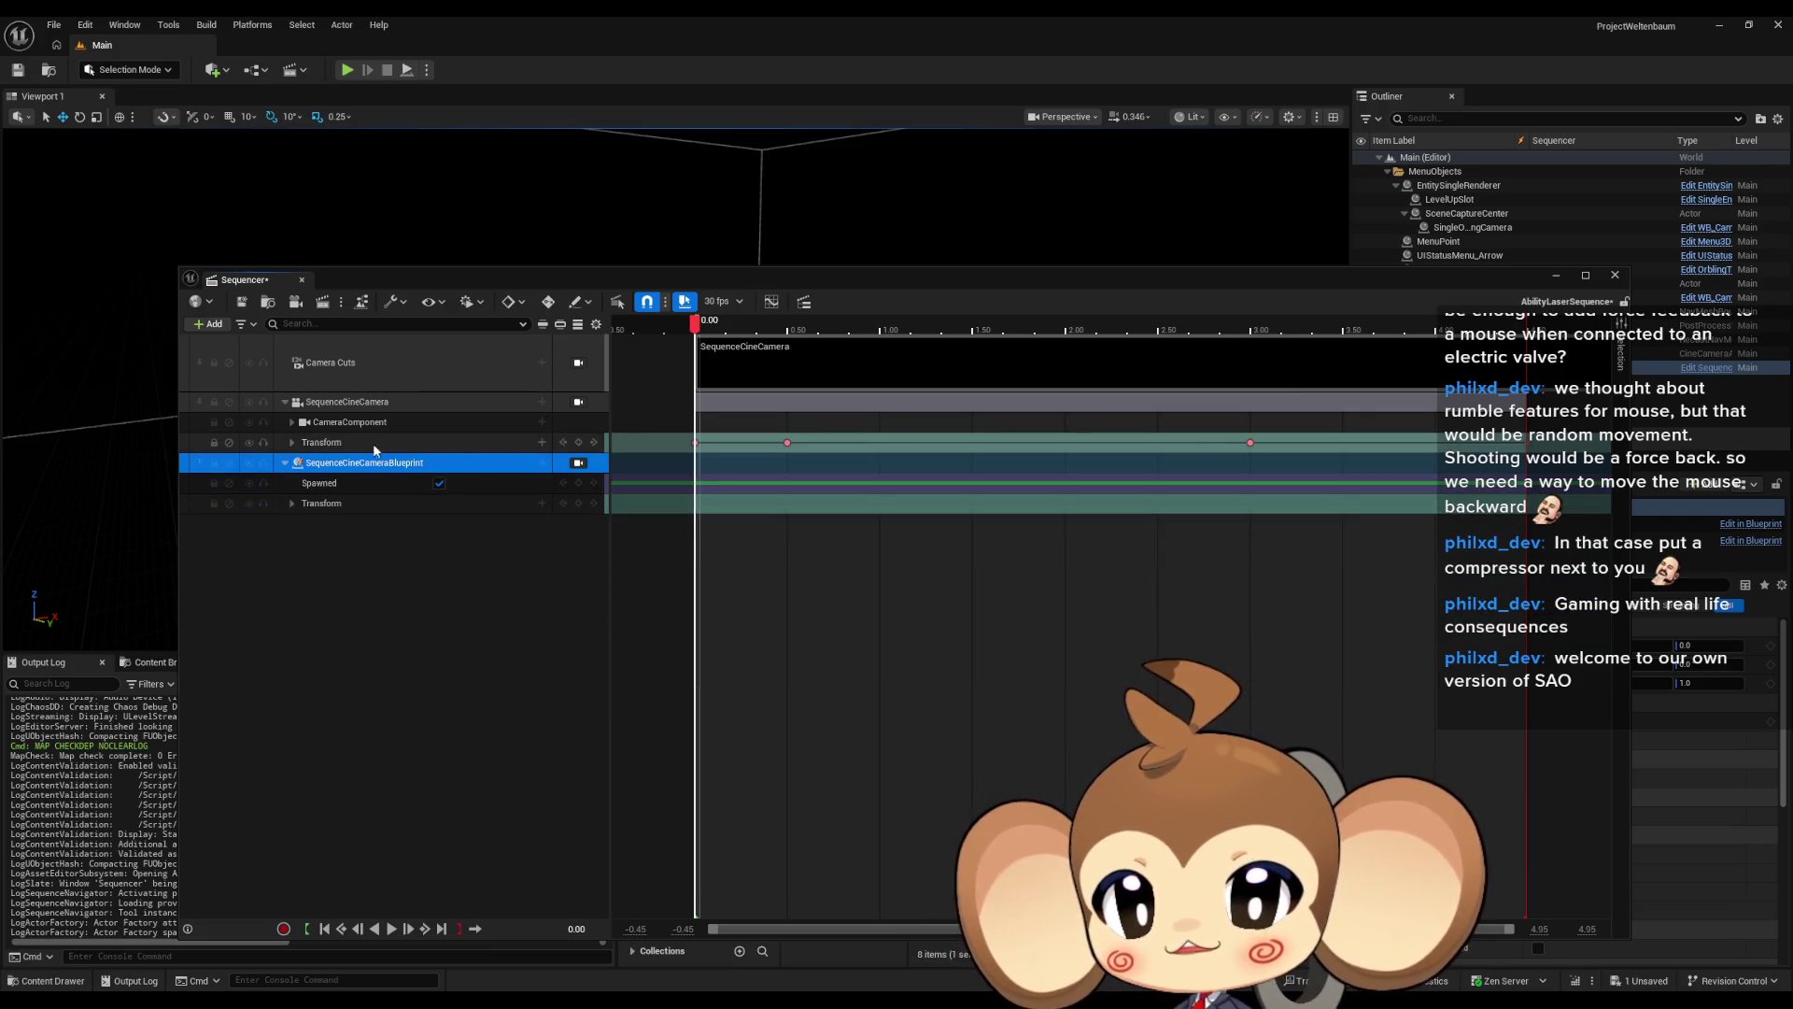
{"action": "right_click", "coordinate": [376, 446]}
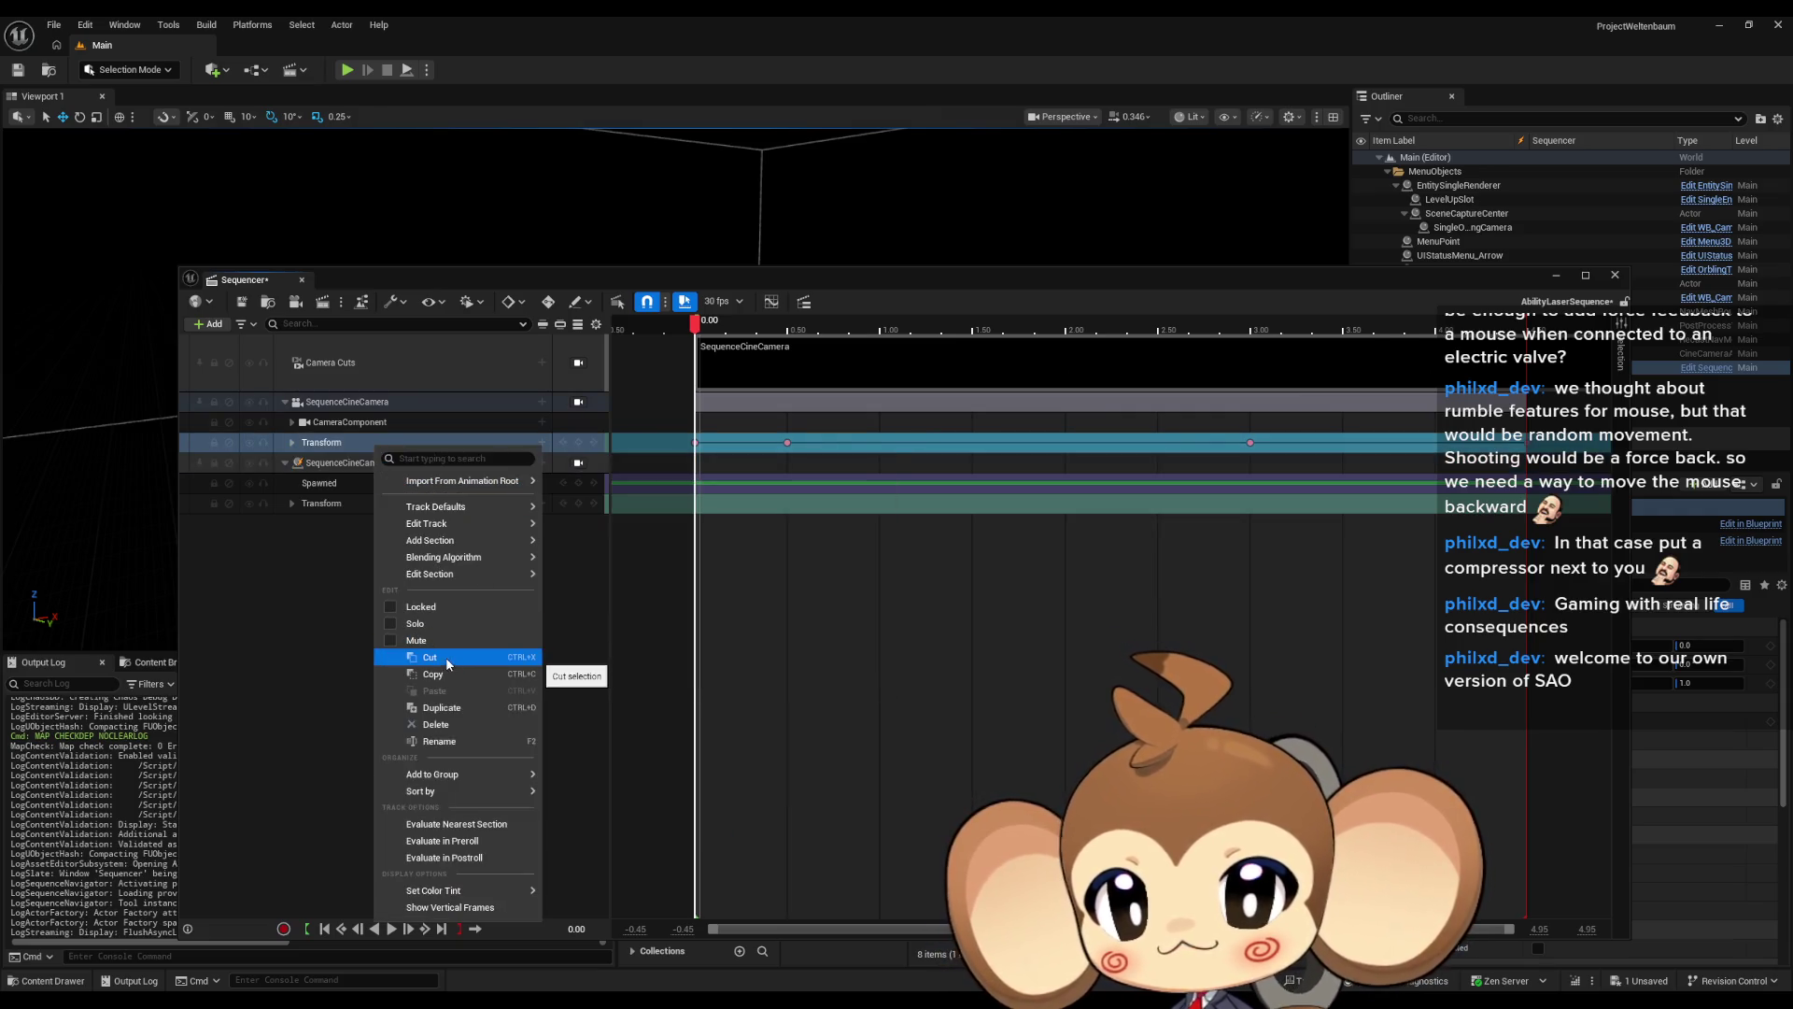
{"action": "left_click", "coordinate": [443, 674]}
{"action": "left_click", "coordinate": [340, 464]}
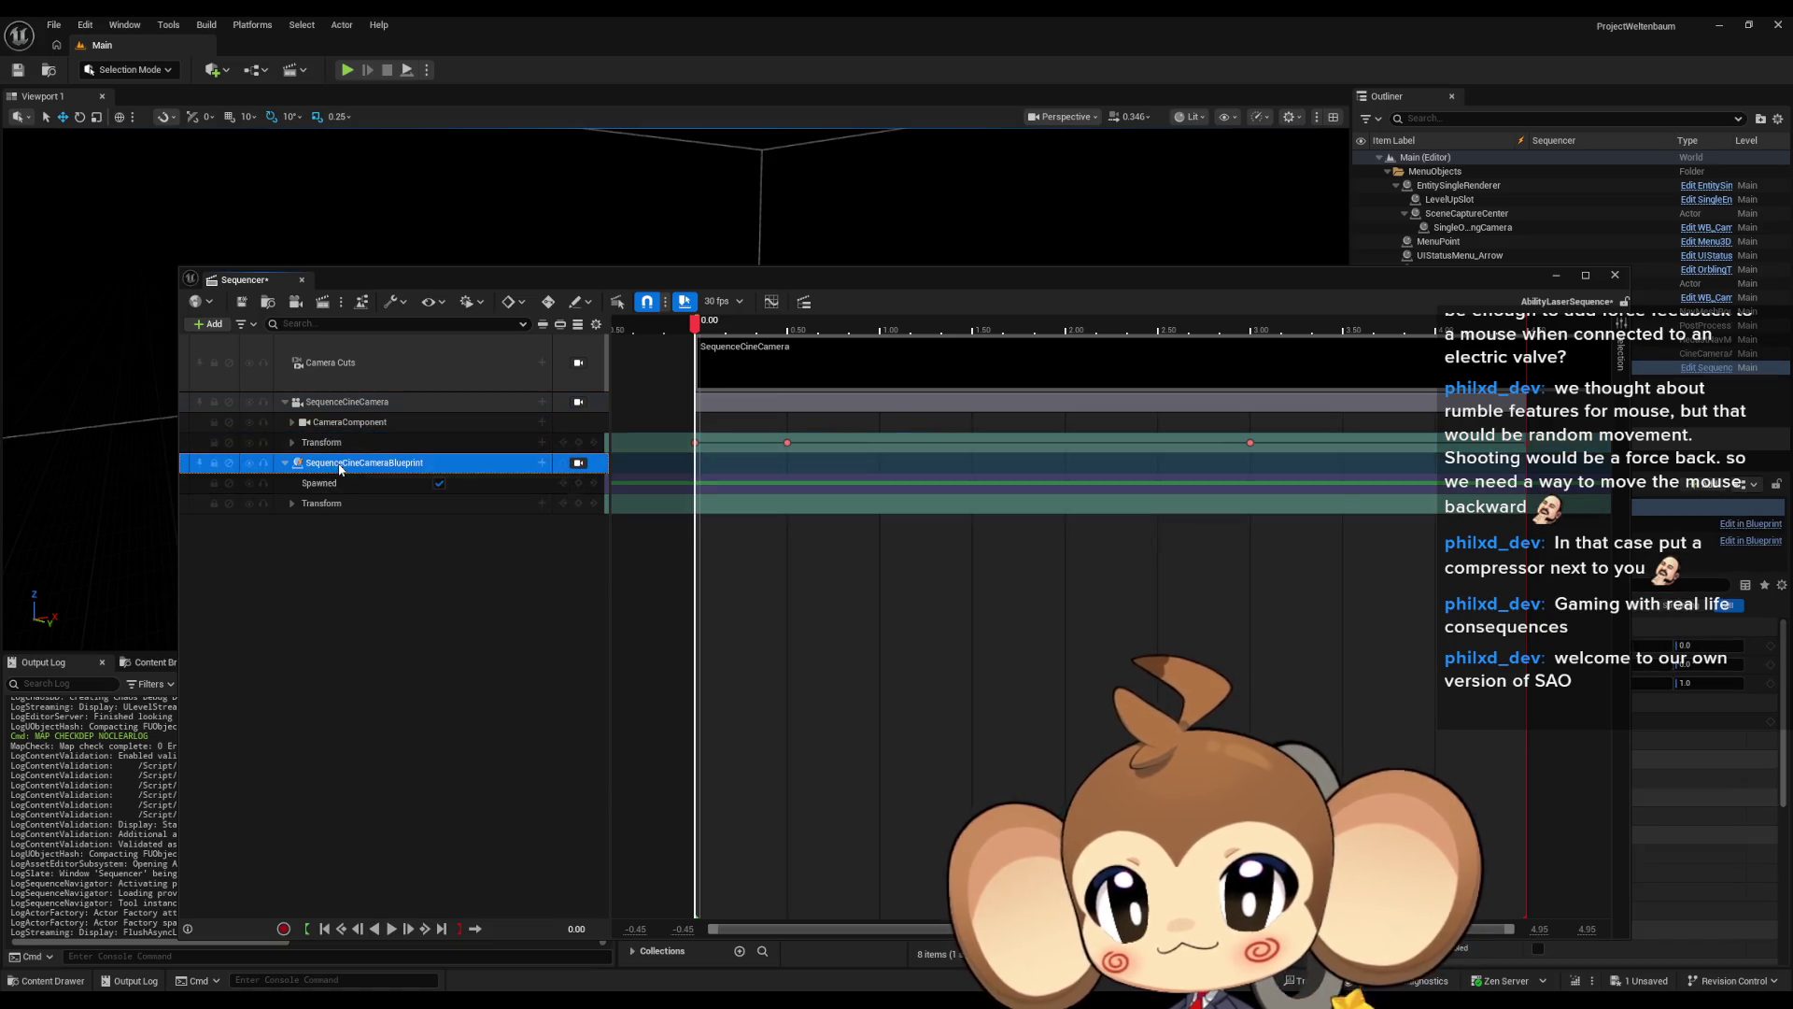
{"action": "right_click", "coordinate": [340, 469]}
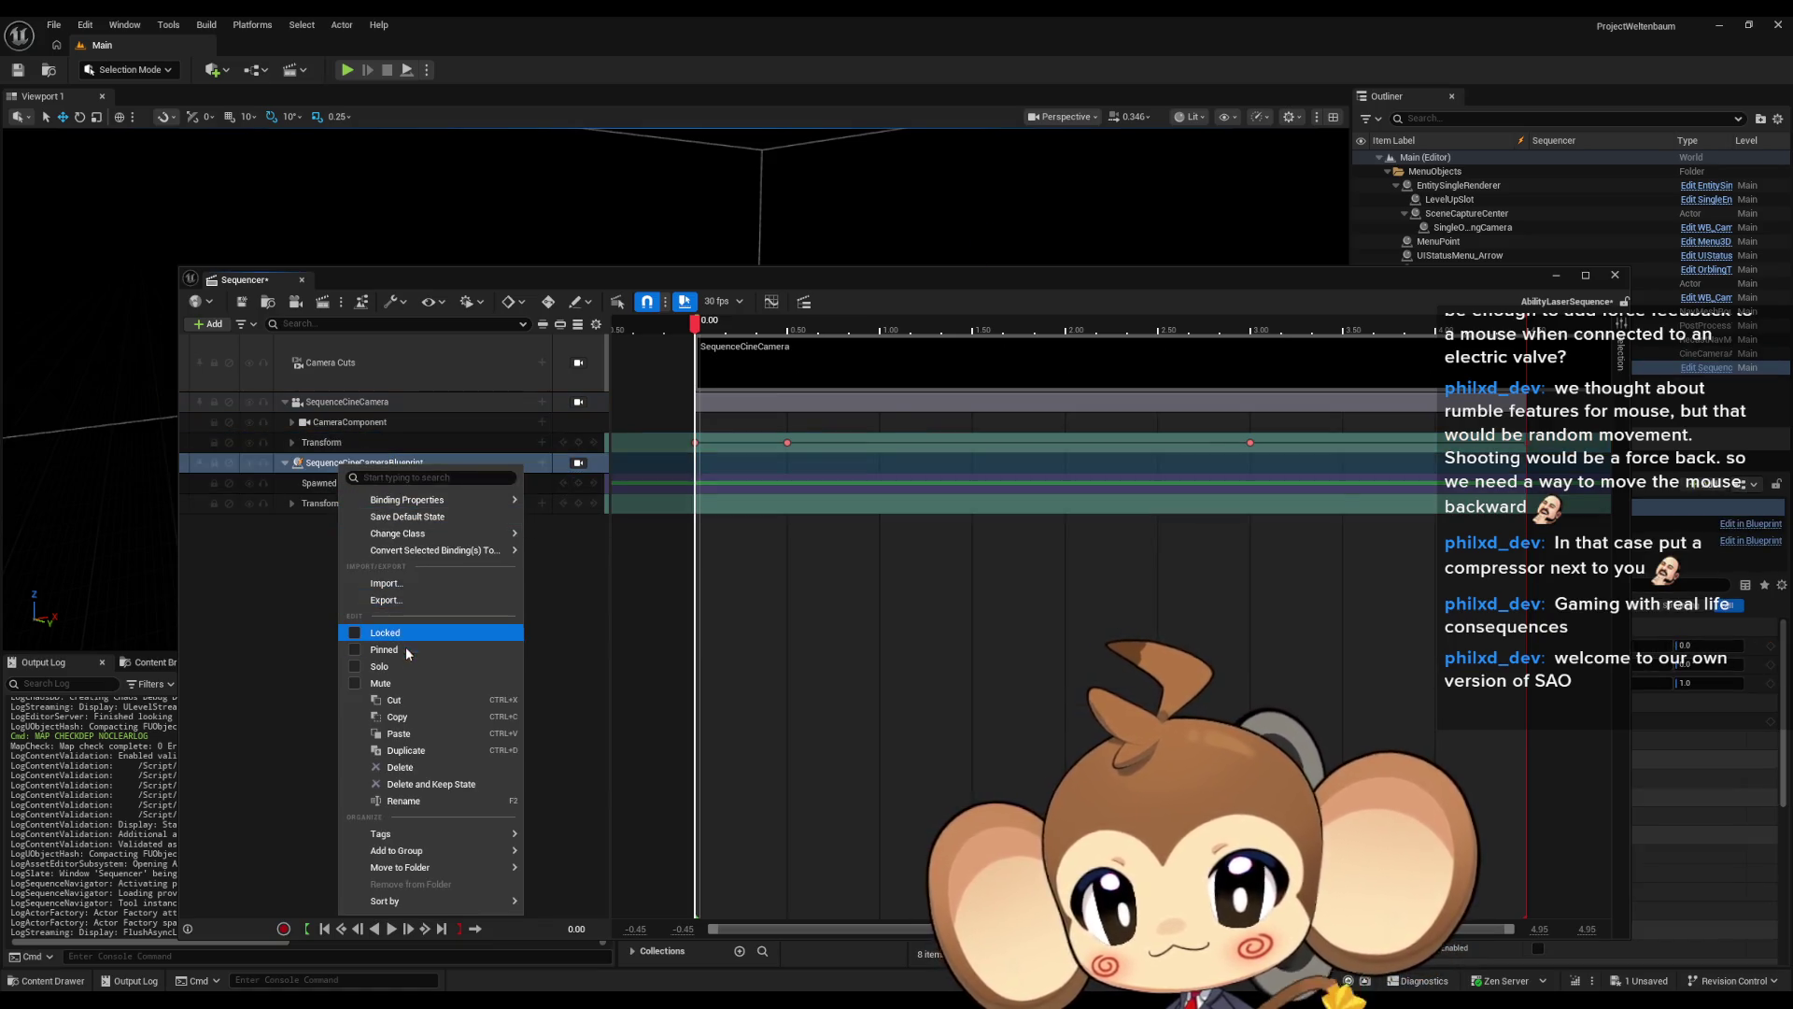
{"action": "right_click", "coordinate": [317, 506]}
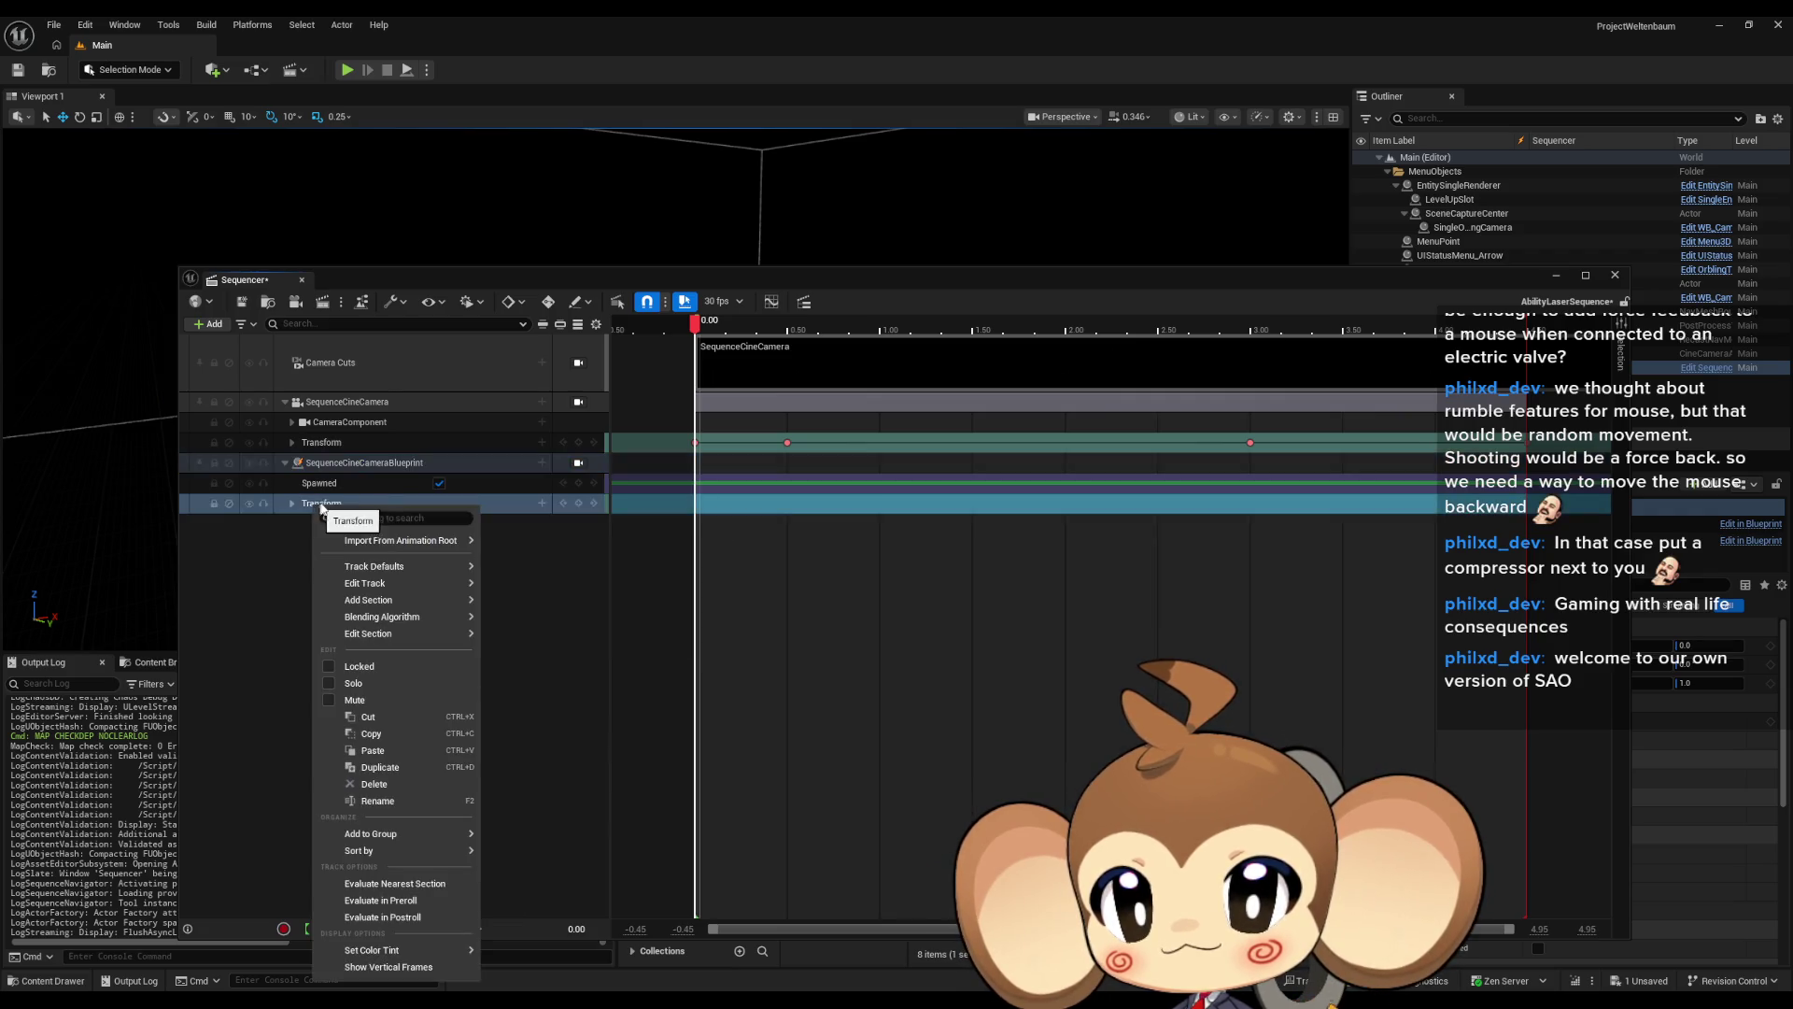
{"action": "left_click", "coordinate": [394, 751]}
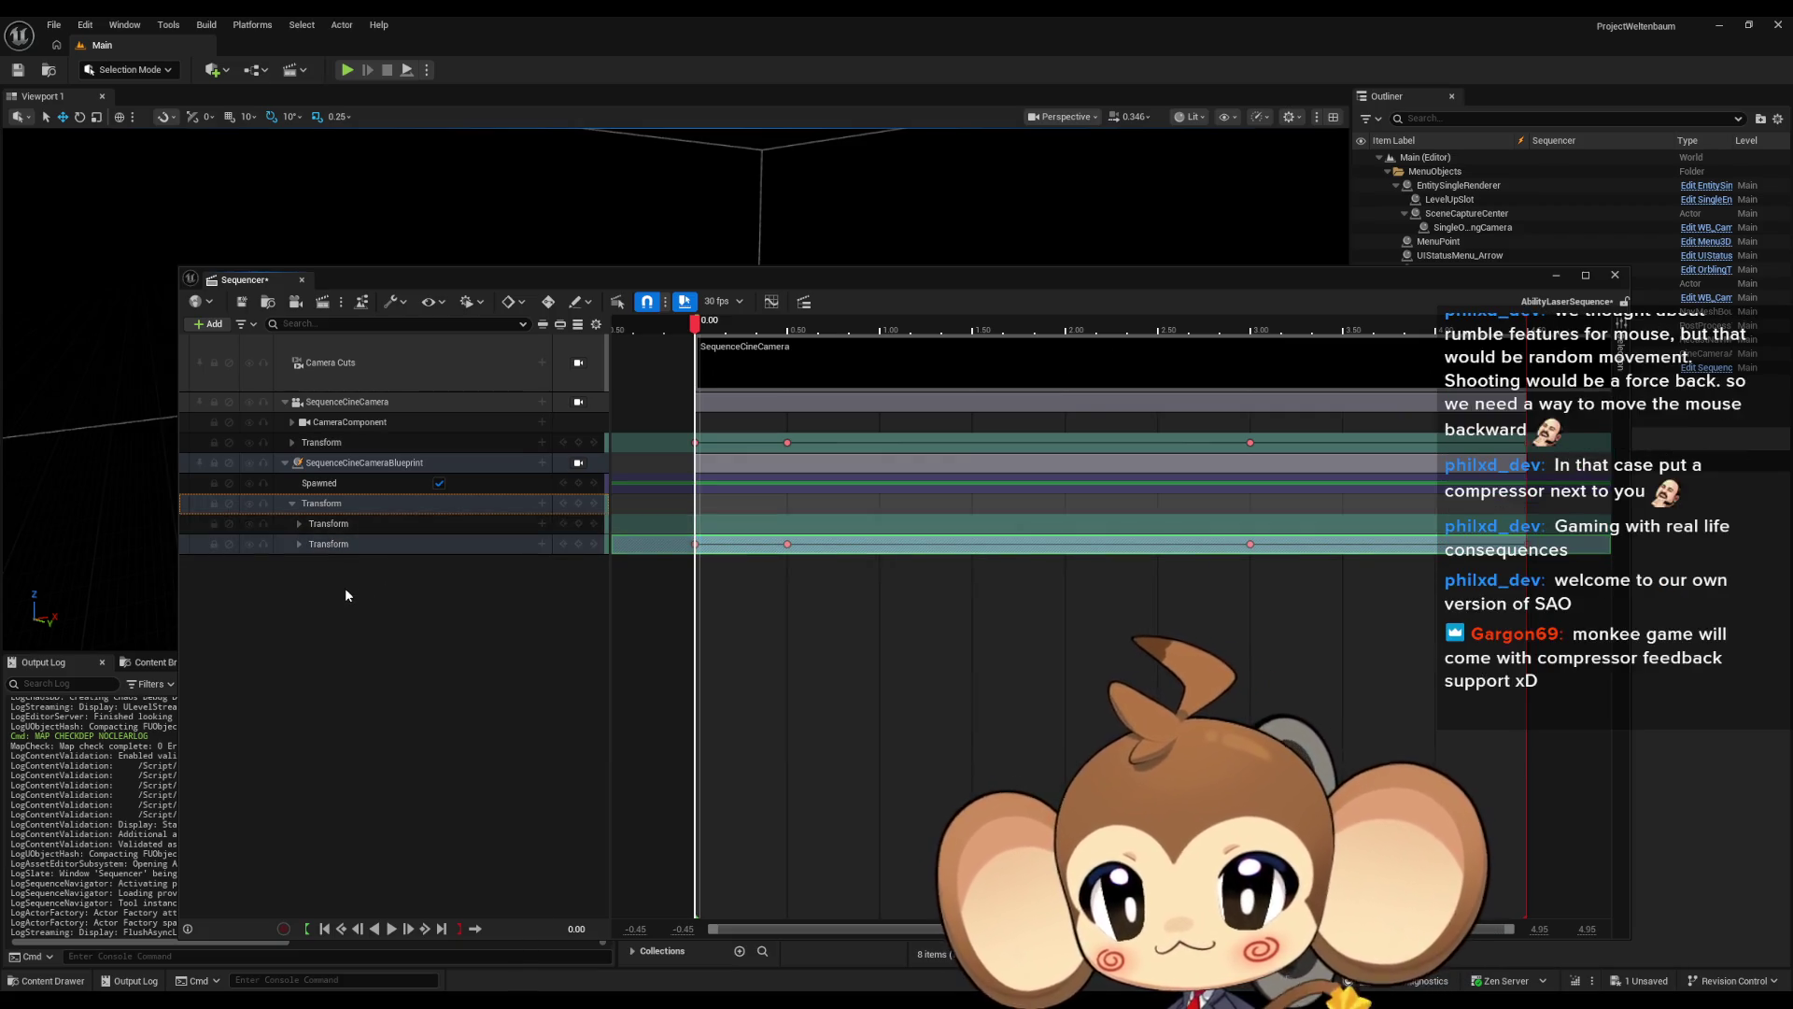
{"action": "key", "text": "ctrl+z"}
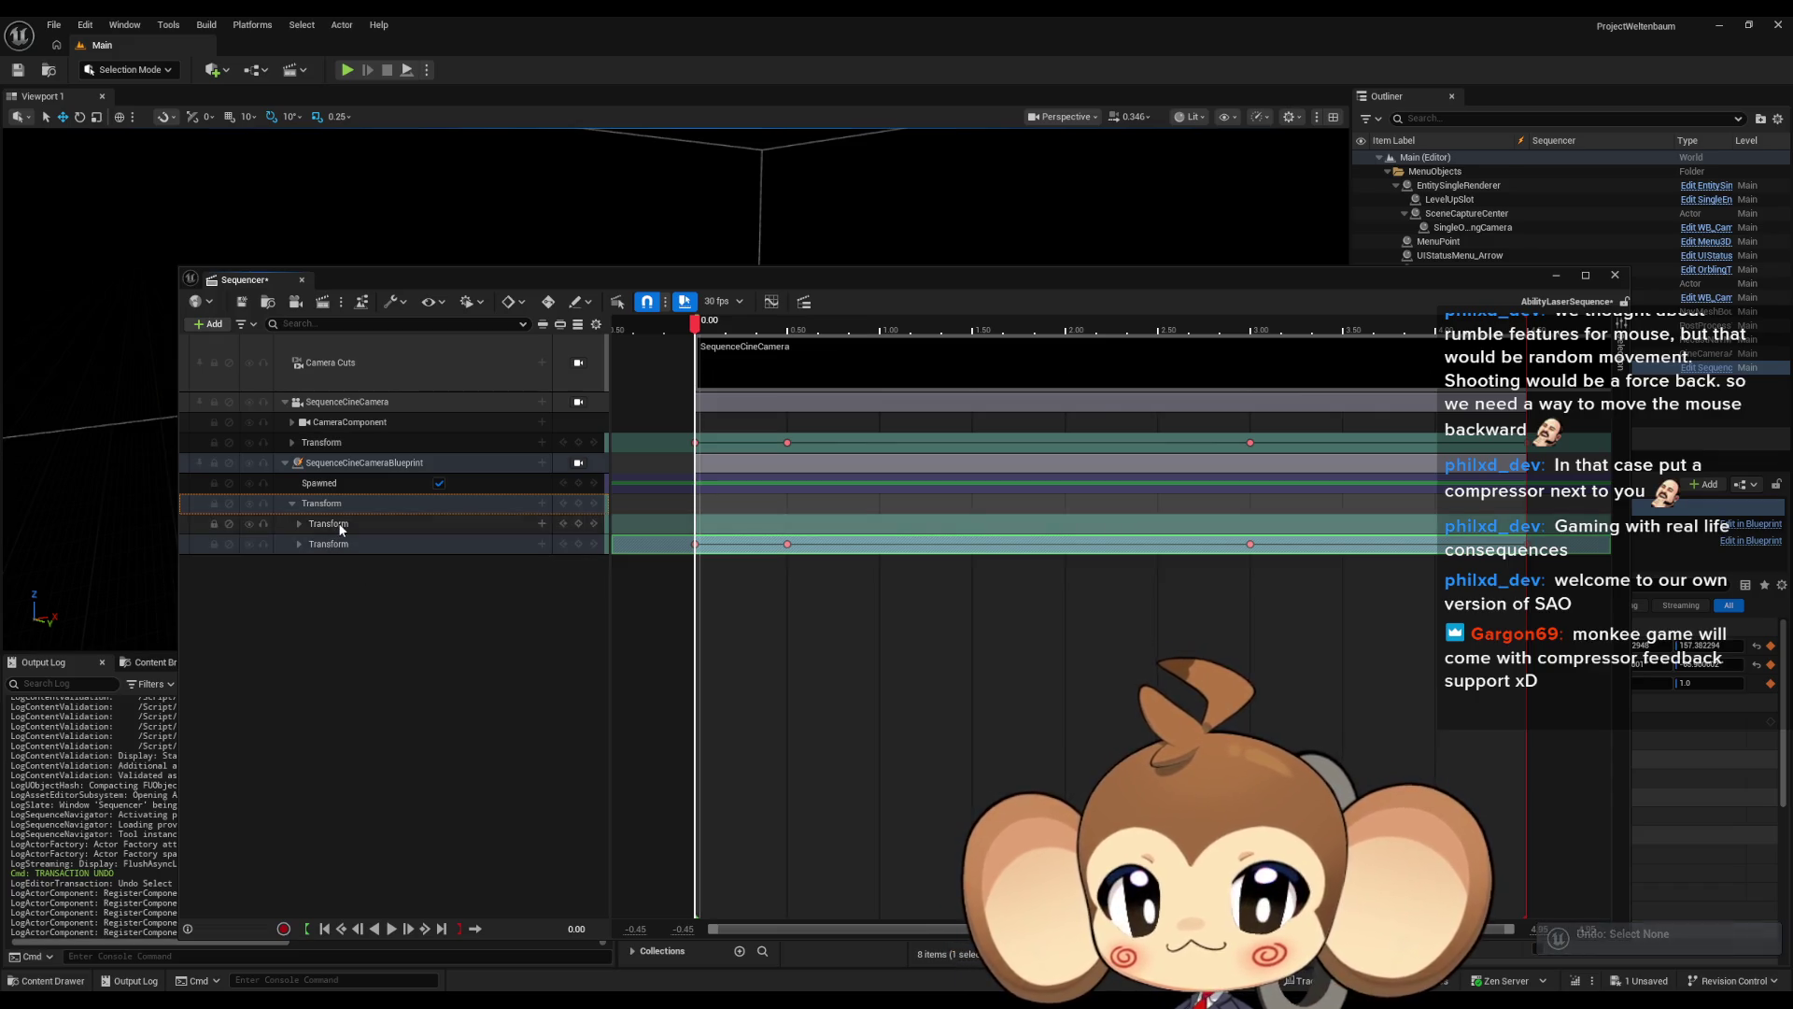
{"action": "left_click", "coordinate": [334, 524]}
{"action": "left_click", "coordinate": [335, 546]}
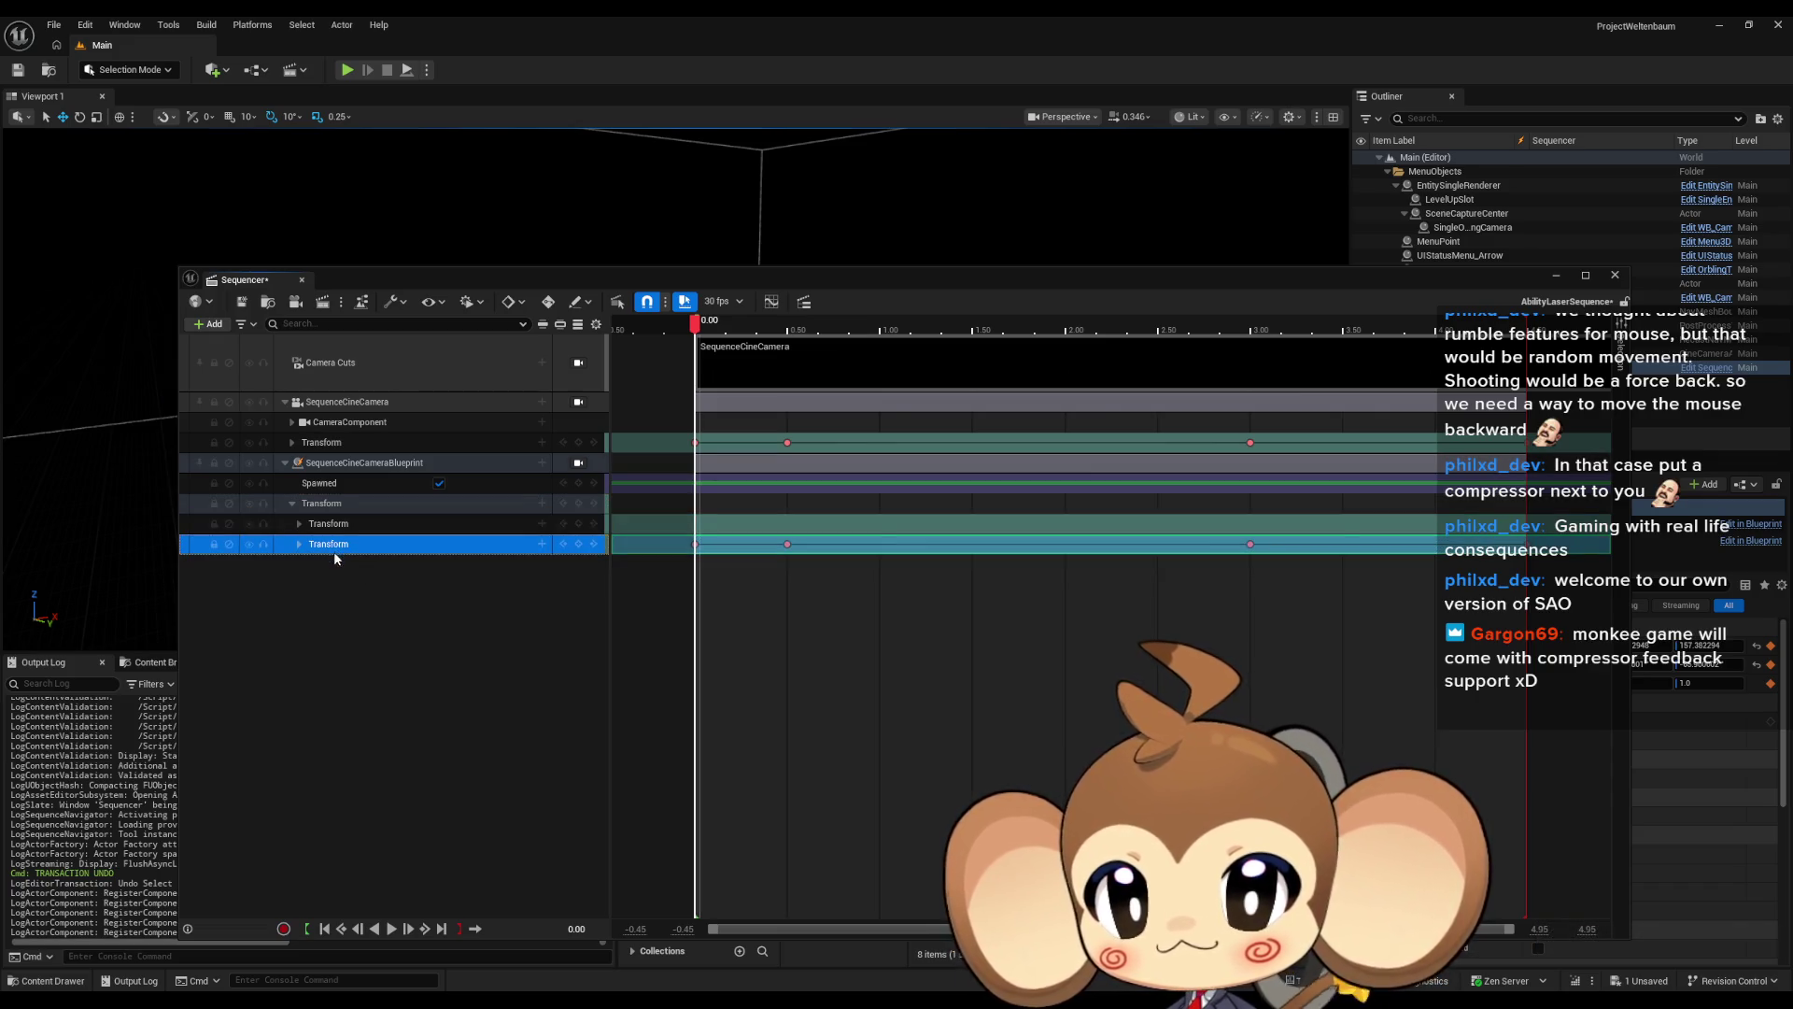
{"action": "key", "text": "Delete"}
{"action": "left_click", "coordinate": [327, 505]}
{"action": "left_click", "coordinate": [292, 505]}
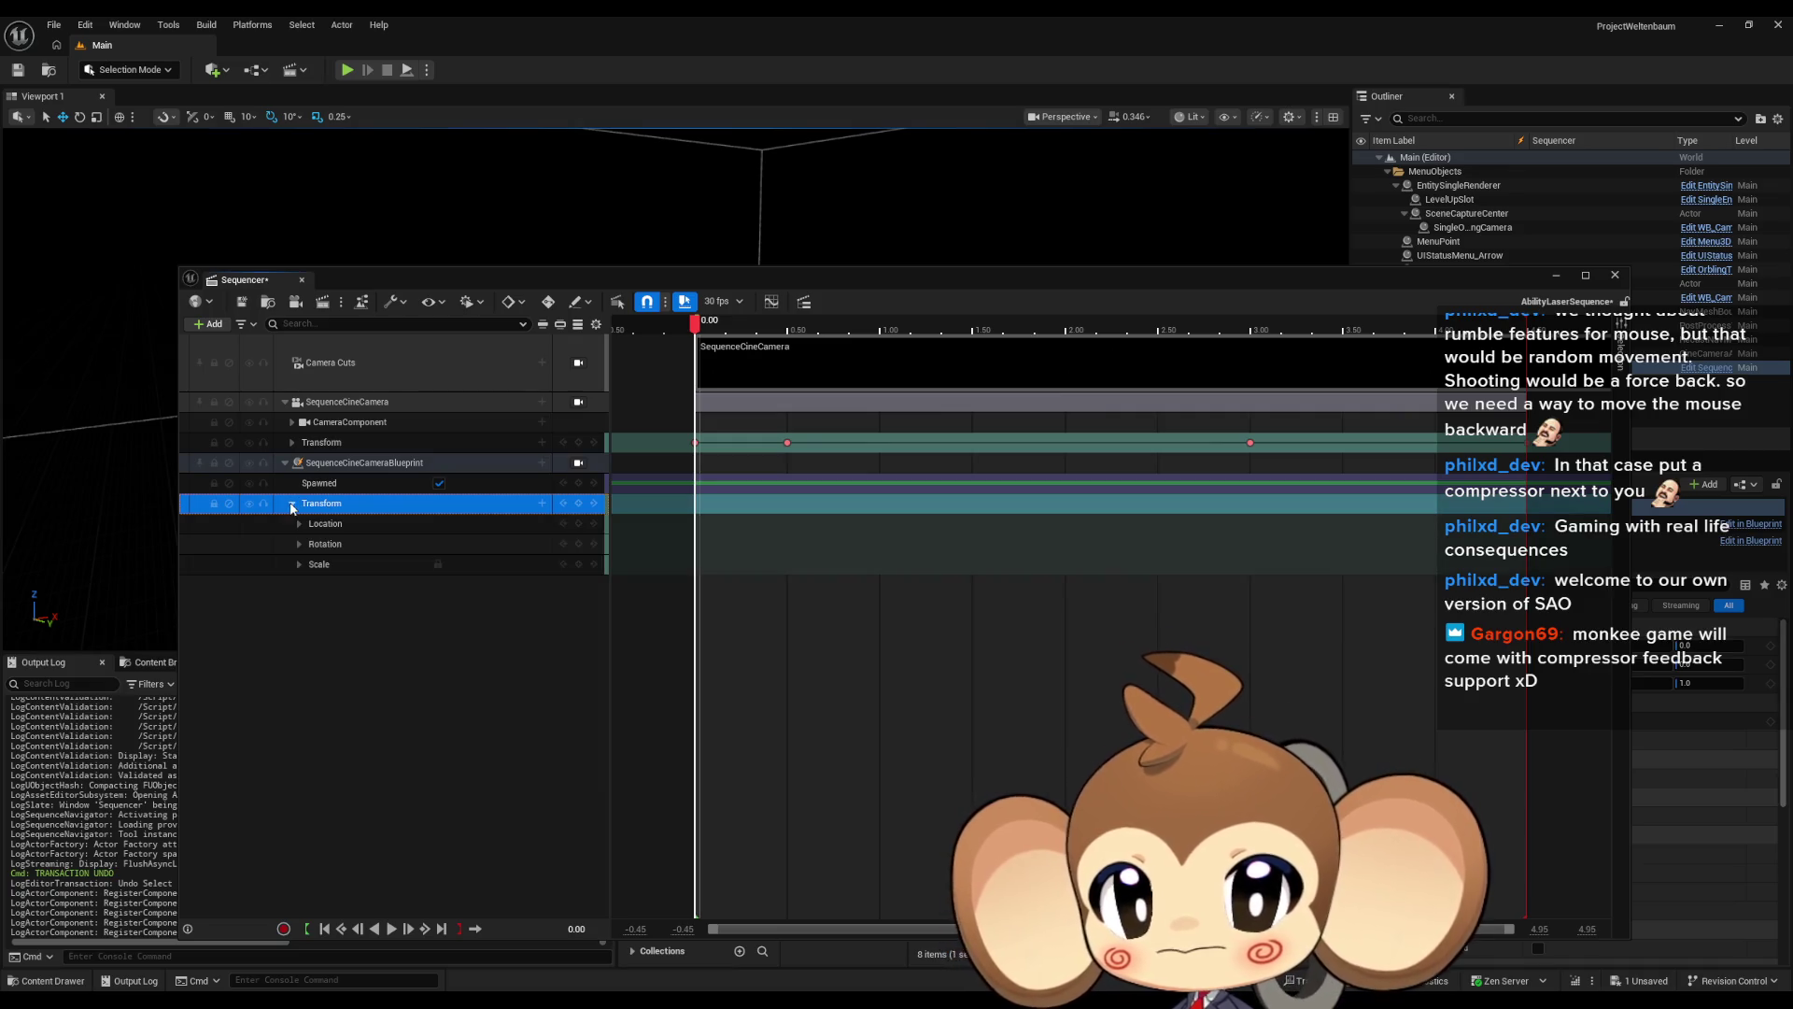
{"action": "left_click", "coordinate": [292, 443]}
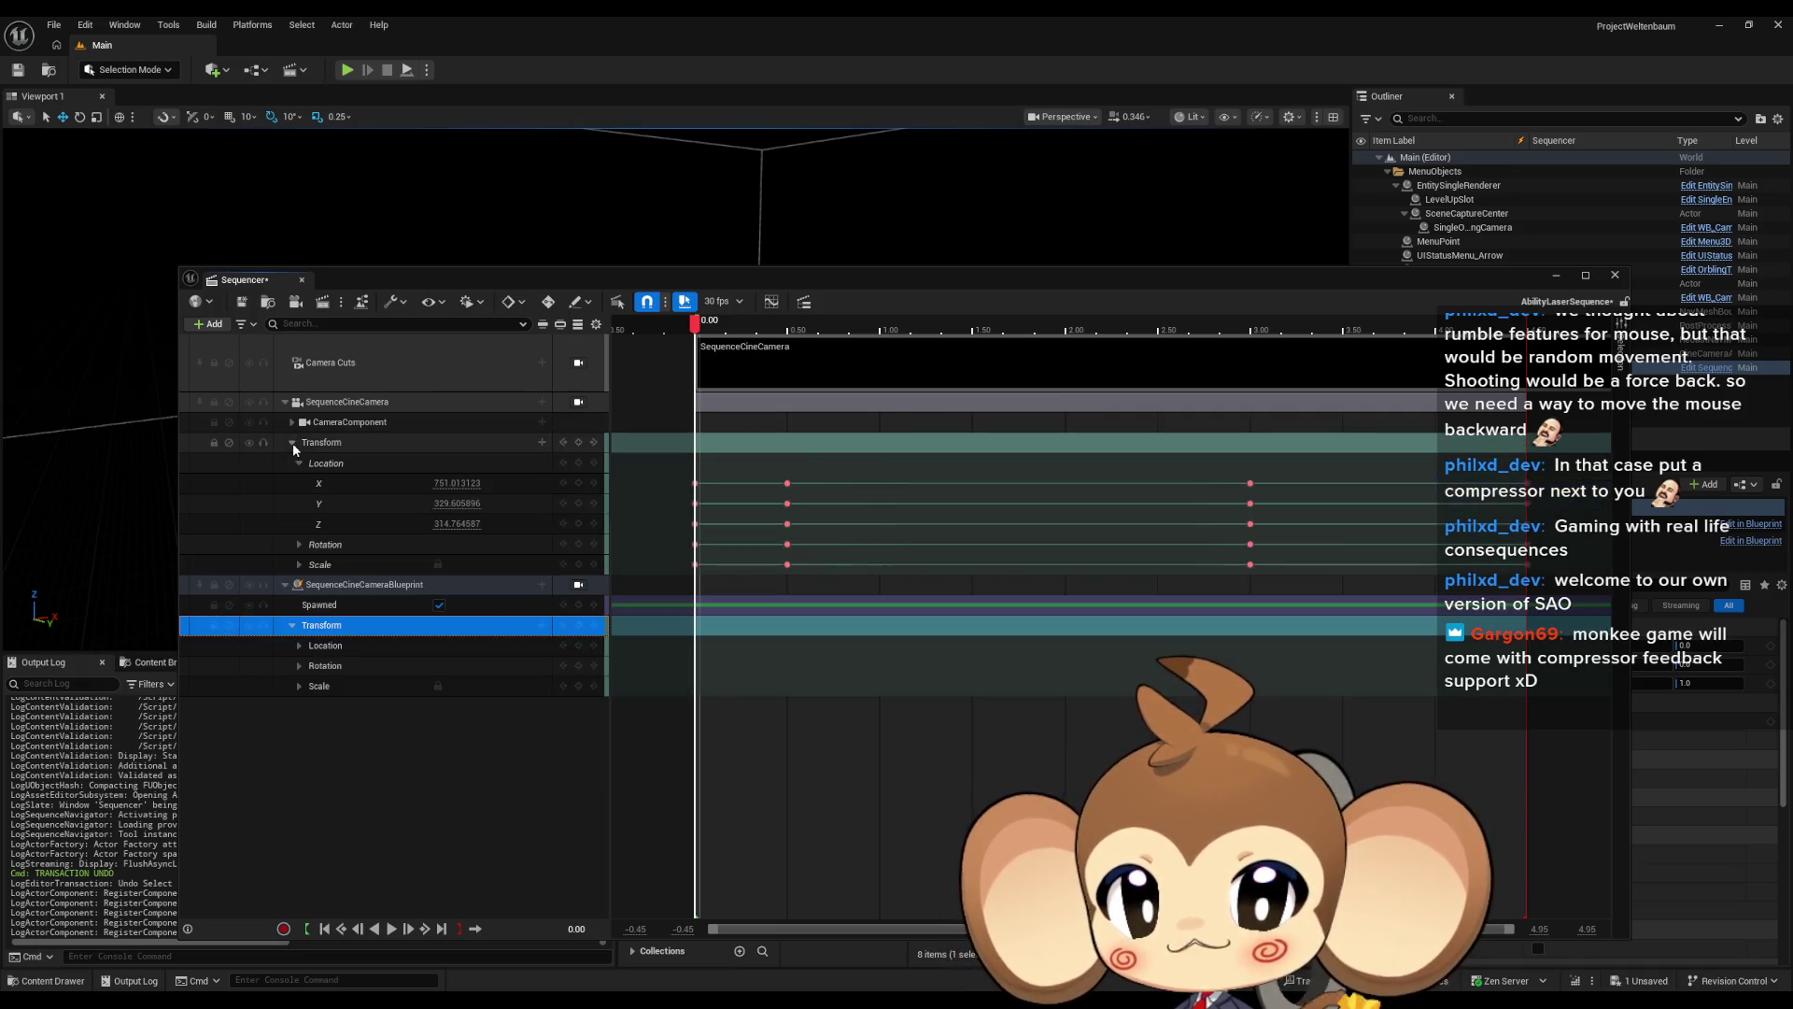
{"action": "left_click", "coordinate": [293, 443]}
{"action": "left_click", "coordinate": [293, 503]}
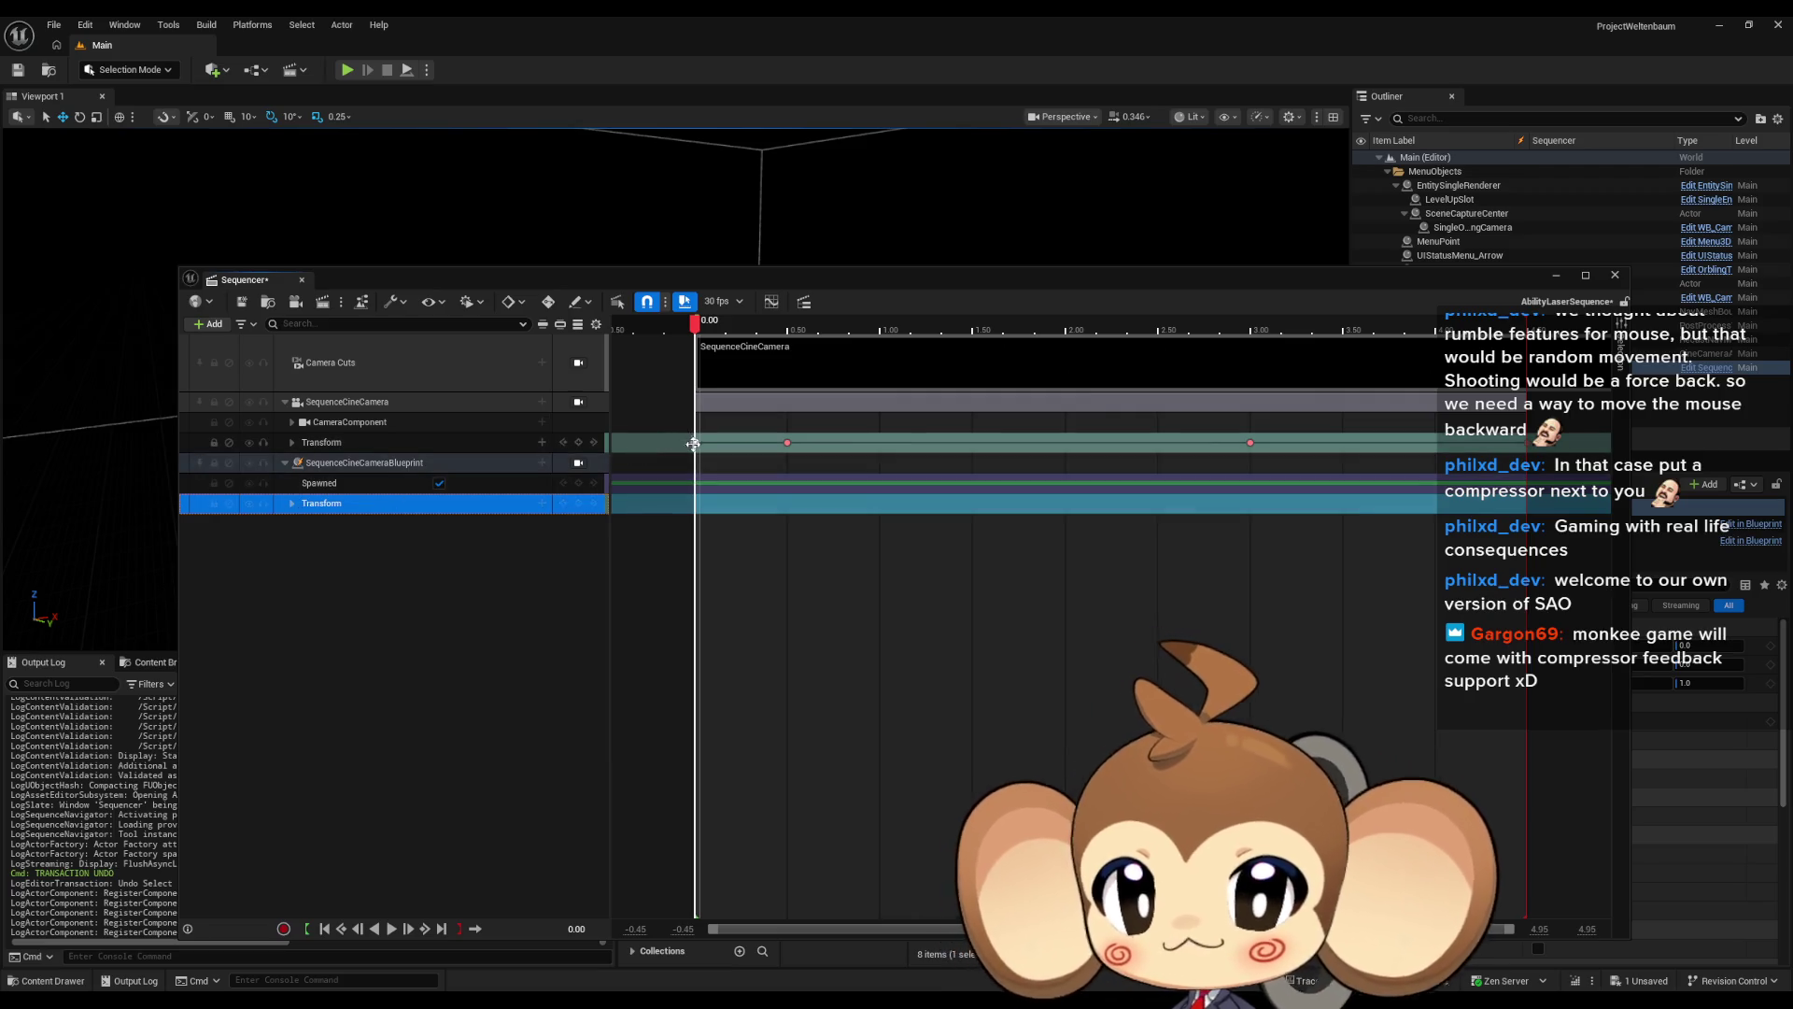
Key the blueprint camera's Transform at 0.50 and 3.00 to match the original camera
{"action": "left_click", "coordinate": [693, 443]}
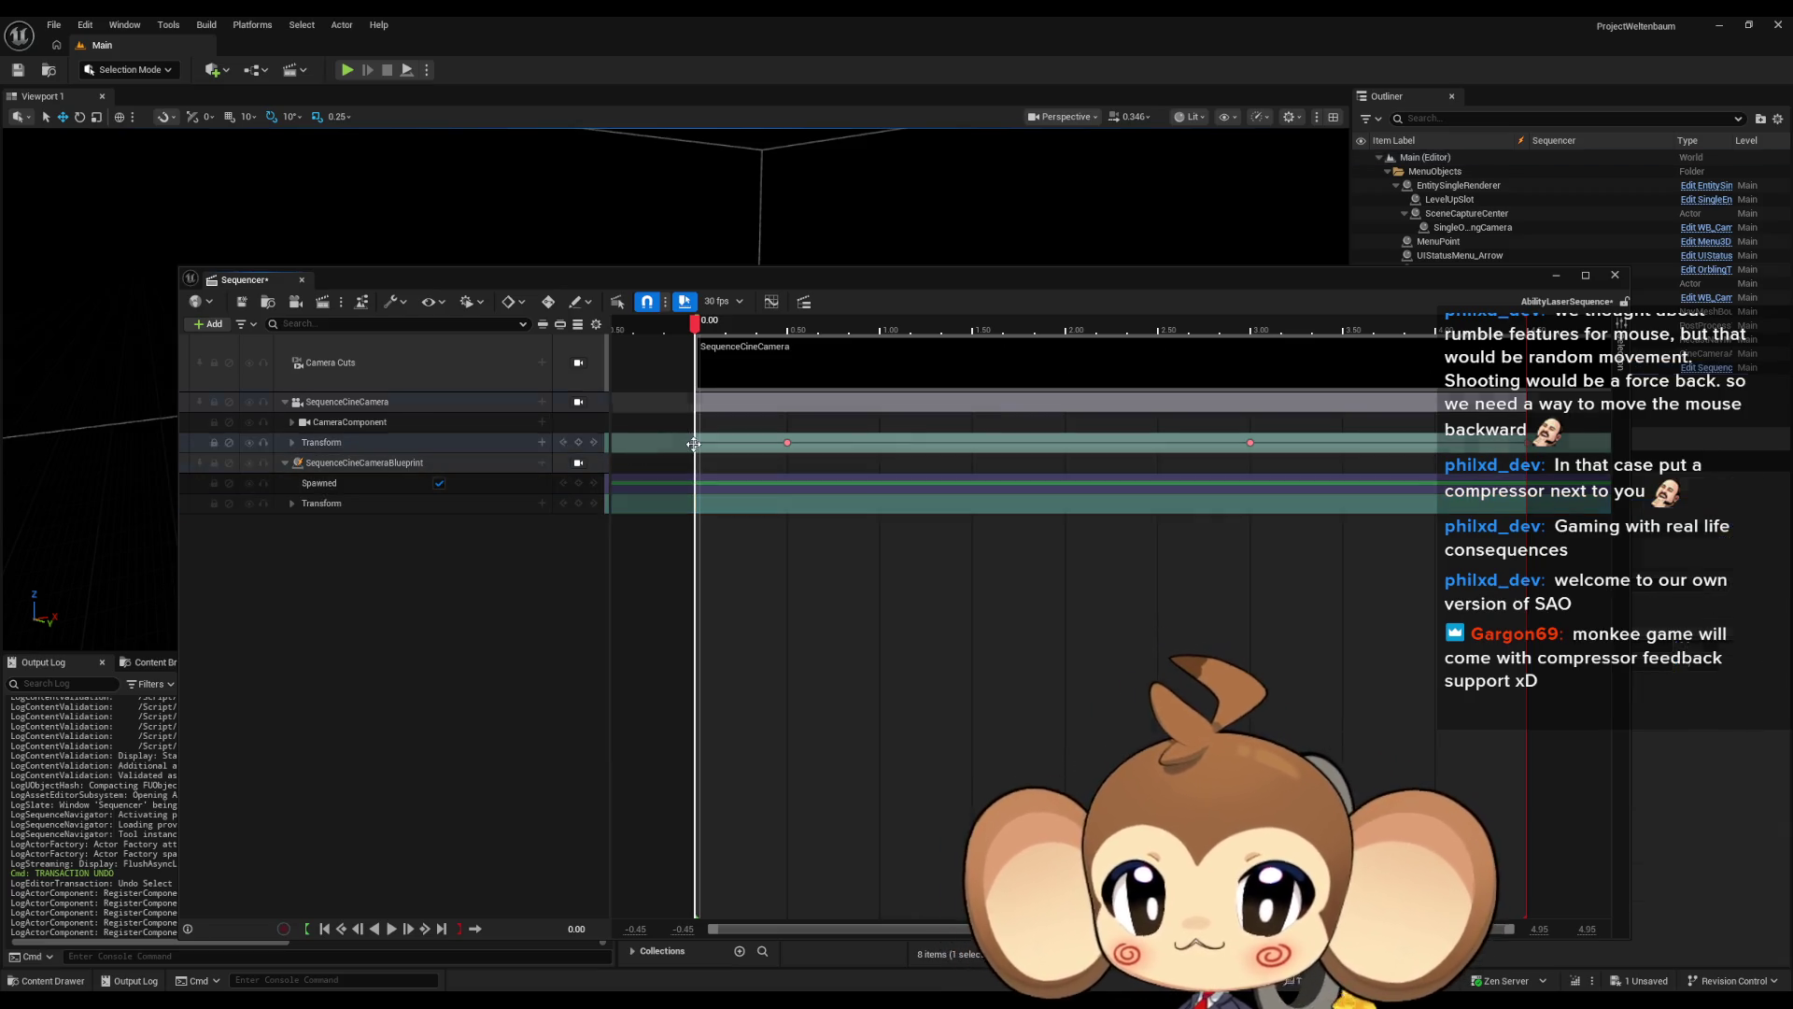
{"action": "left_click", "coordinate": [343, 506]}
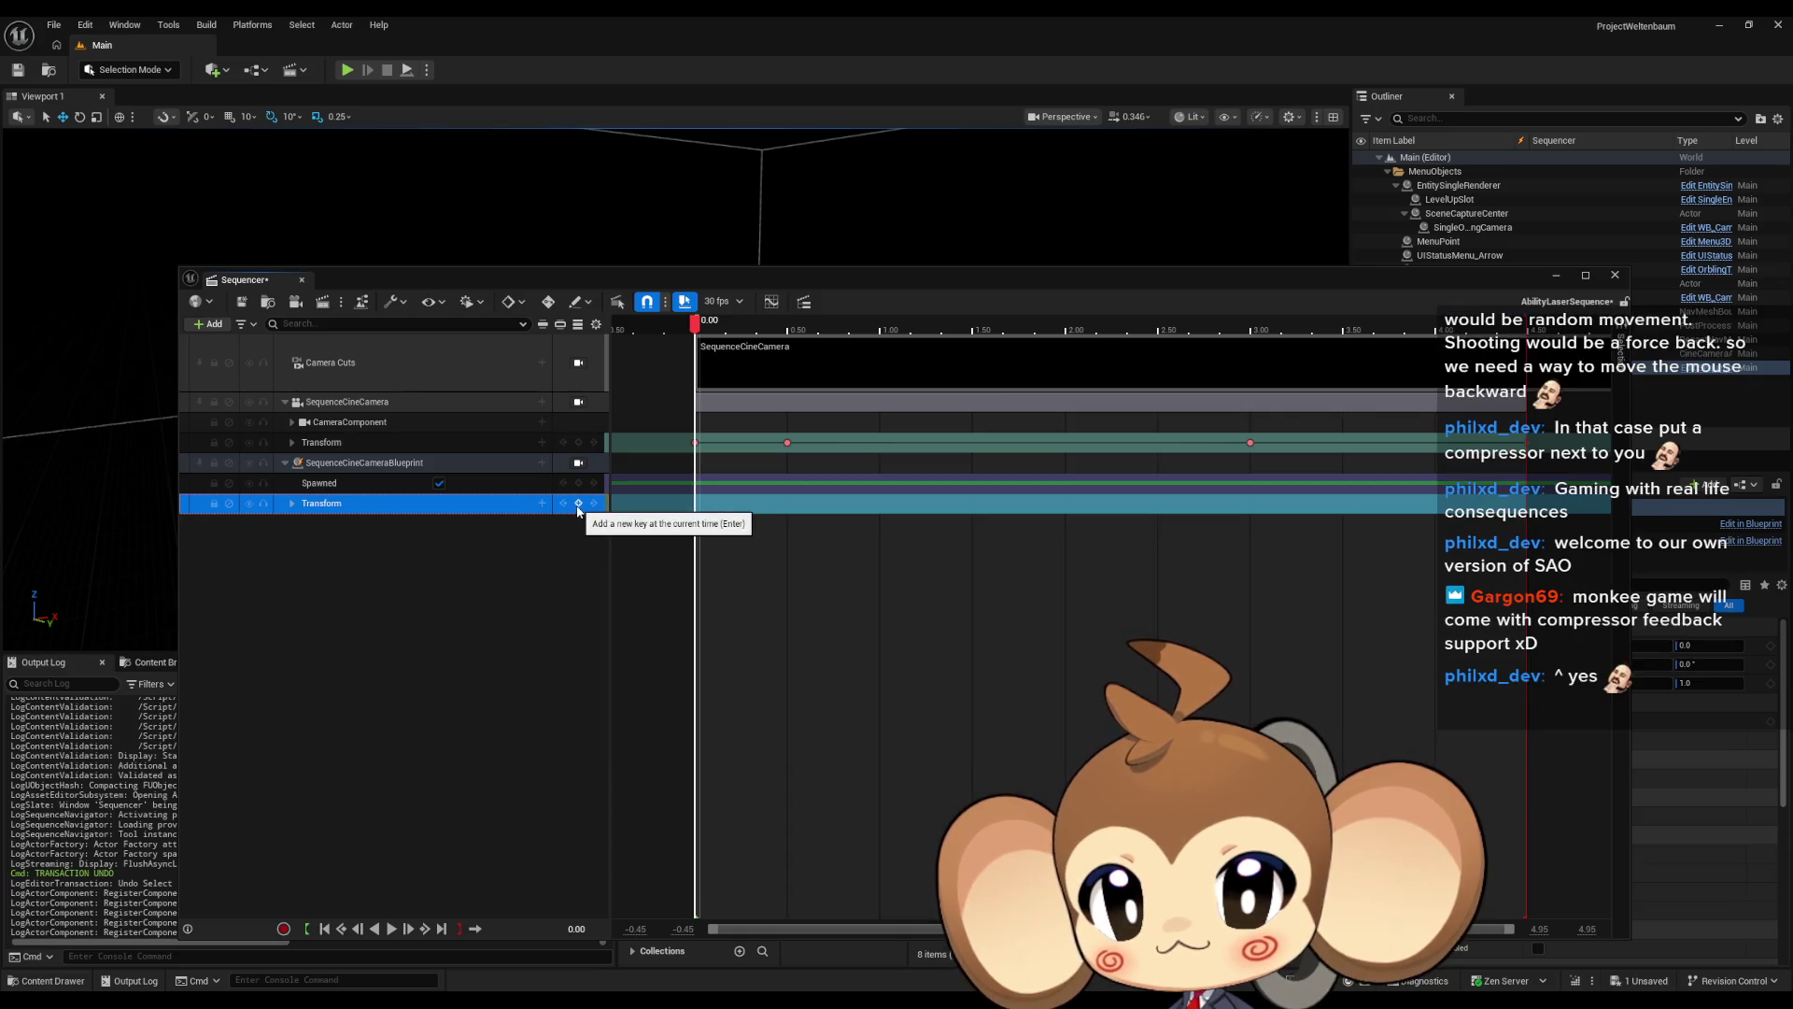
{"action": "left_click", "coordinate": [696, 506]}
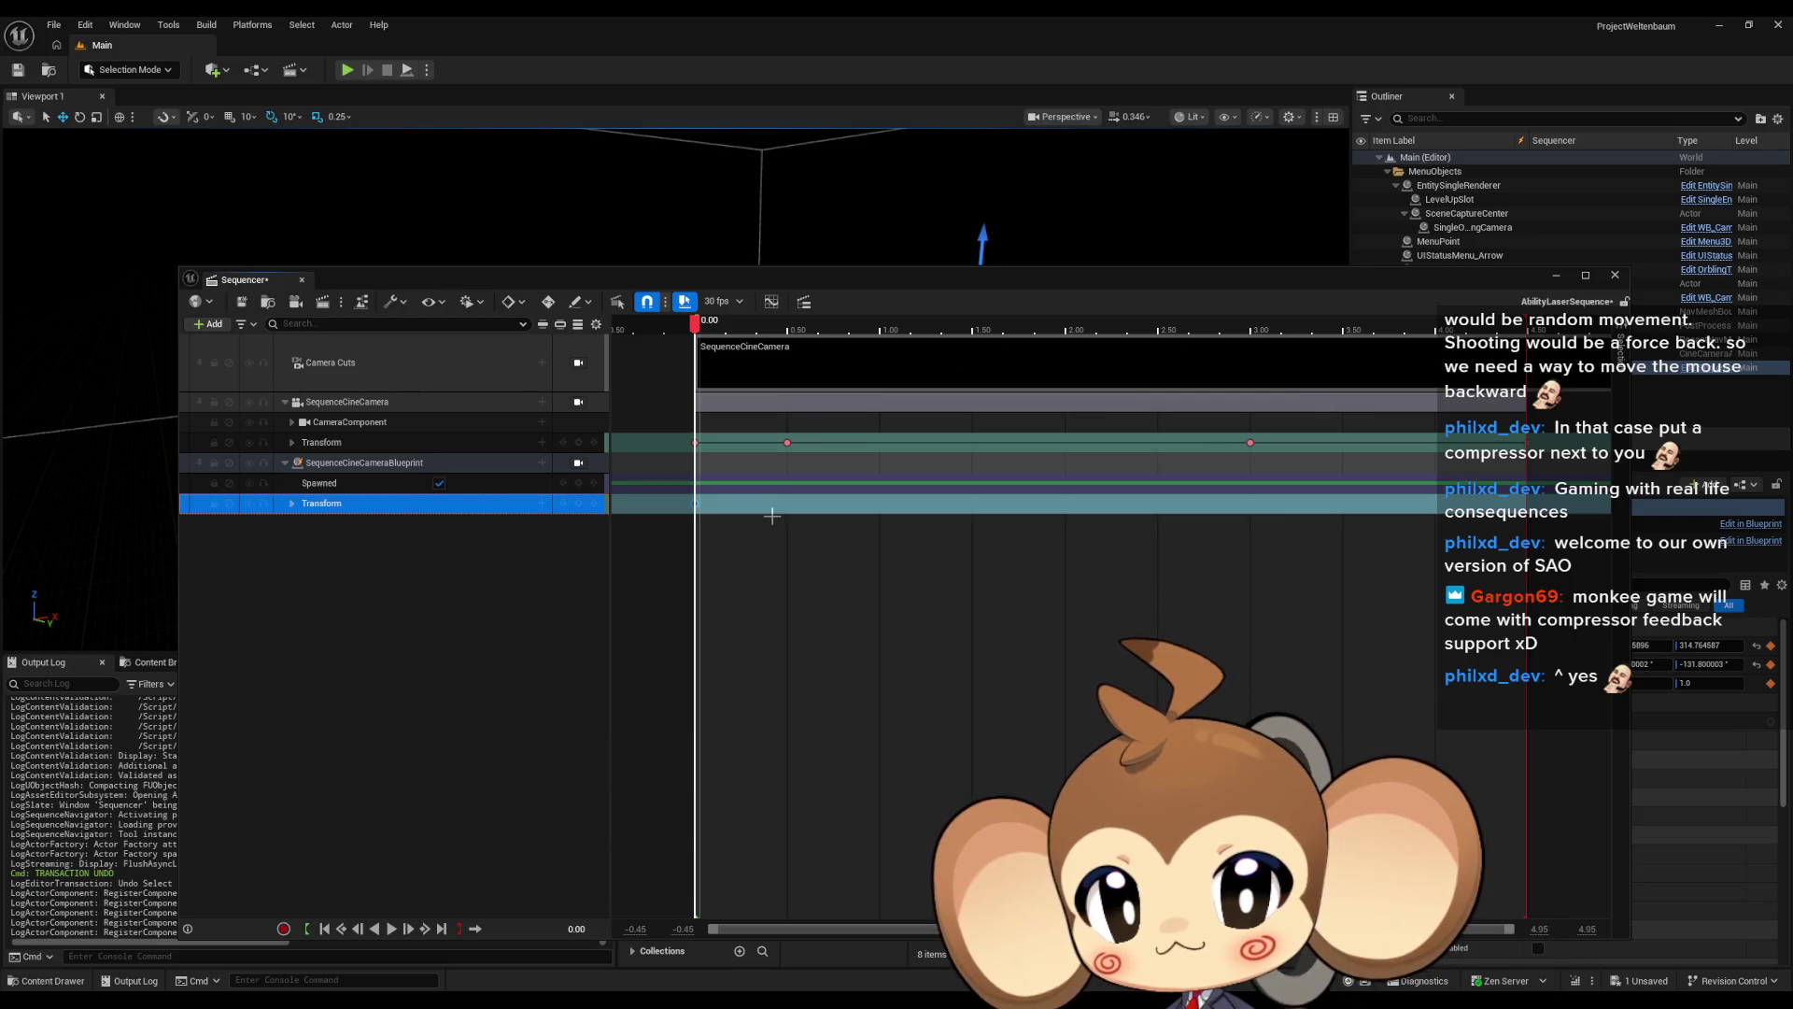
{"action": "left_click", "coordinate": [787, 441]}
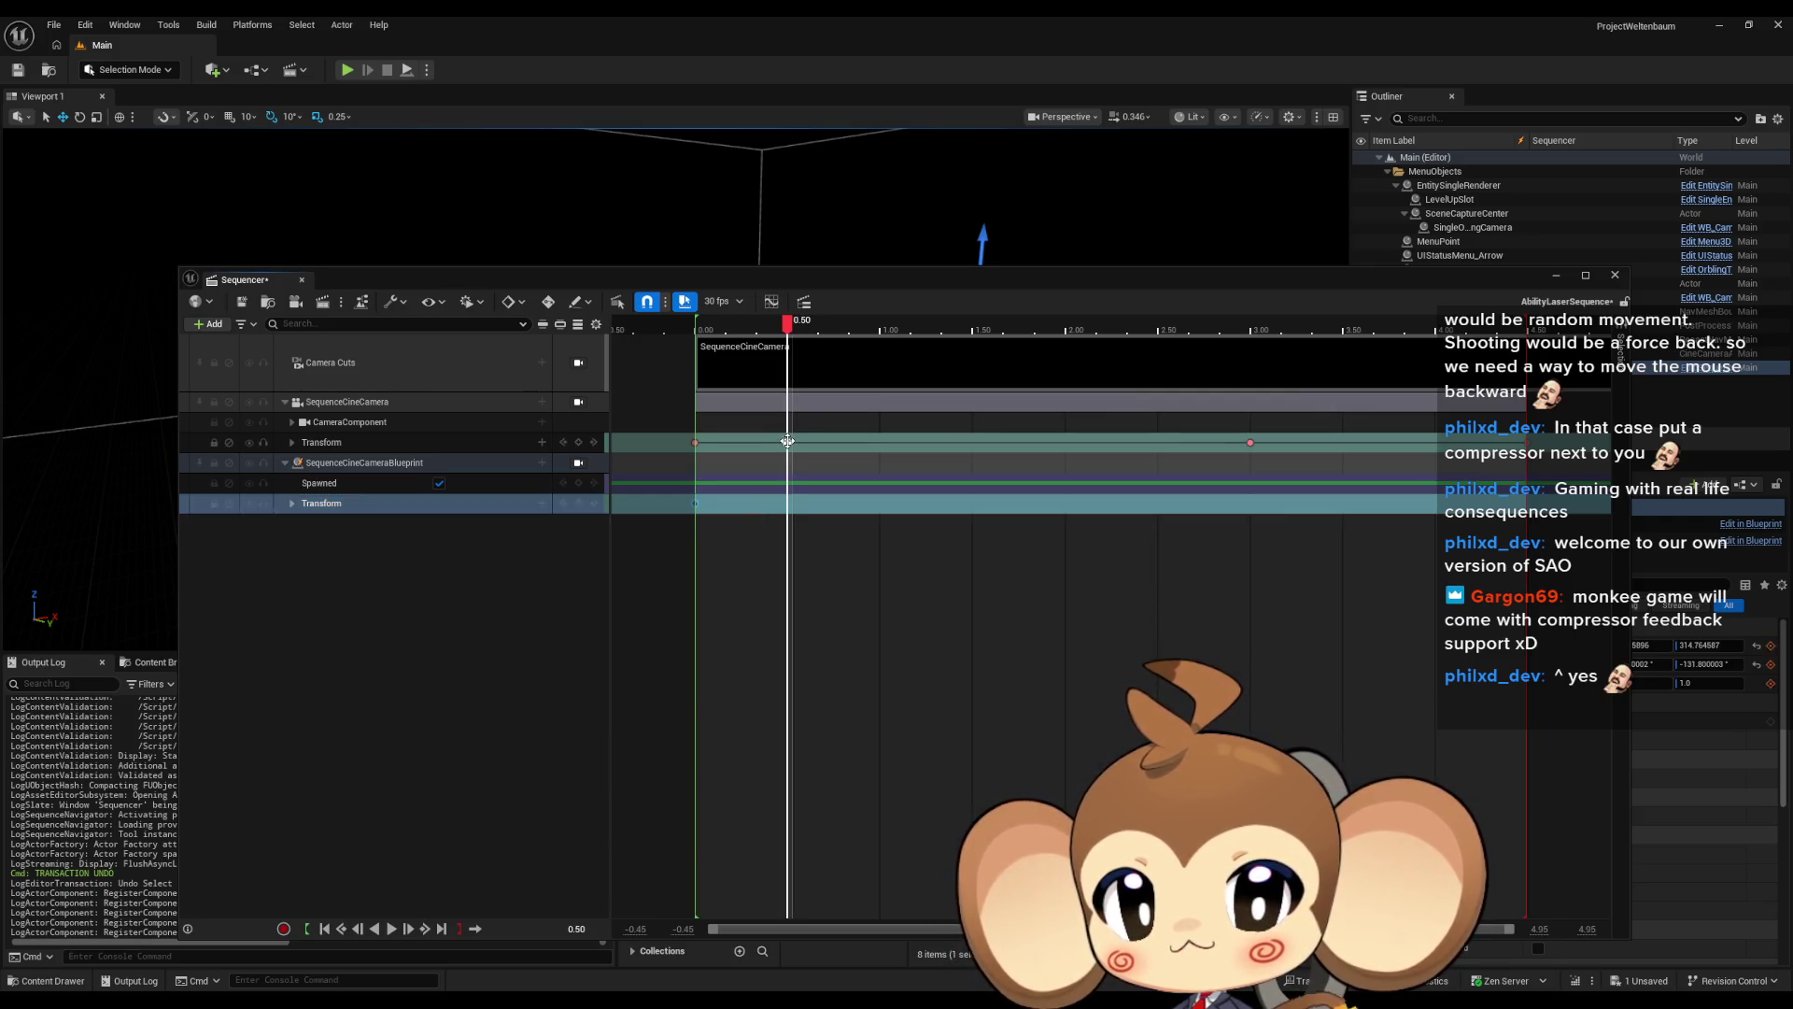
{"action": "left_click", "coordinate": [322, 504]}
{"action": "key", "text": "Return"}
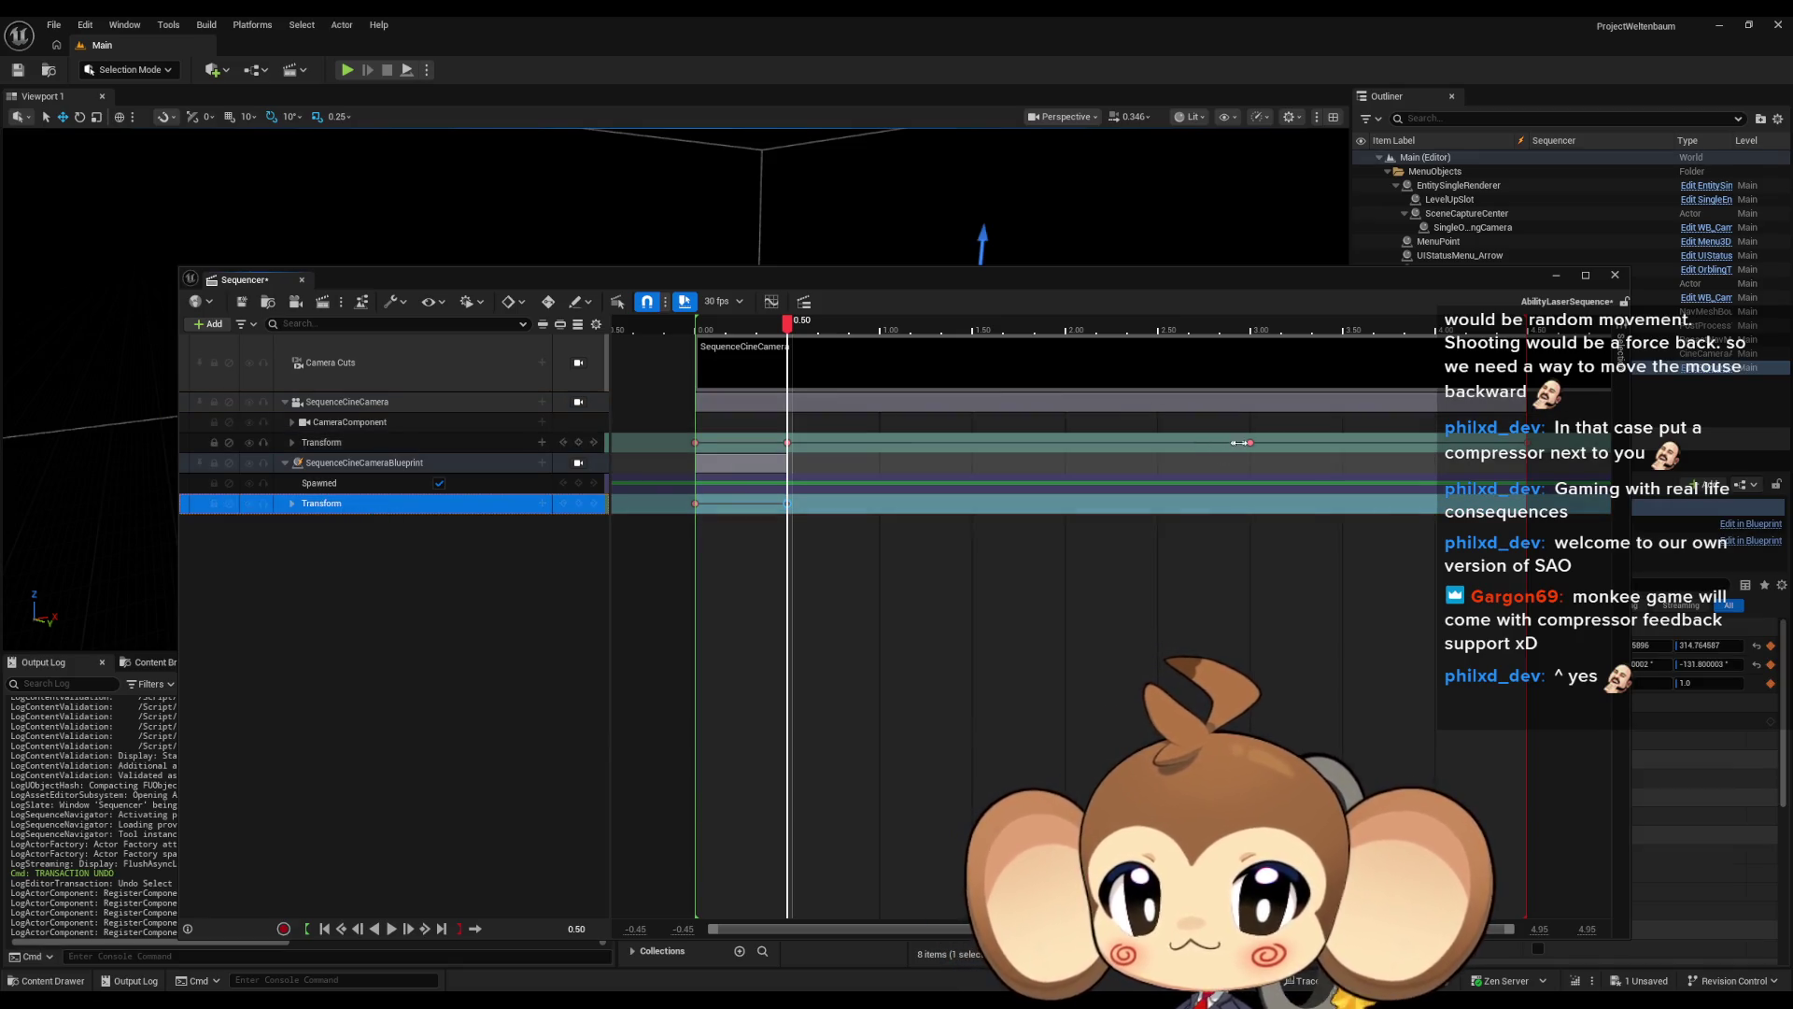
{"action": "left_click", "coordinate": [1252, 443]}
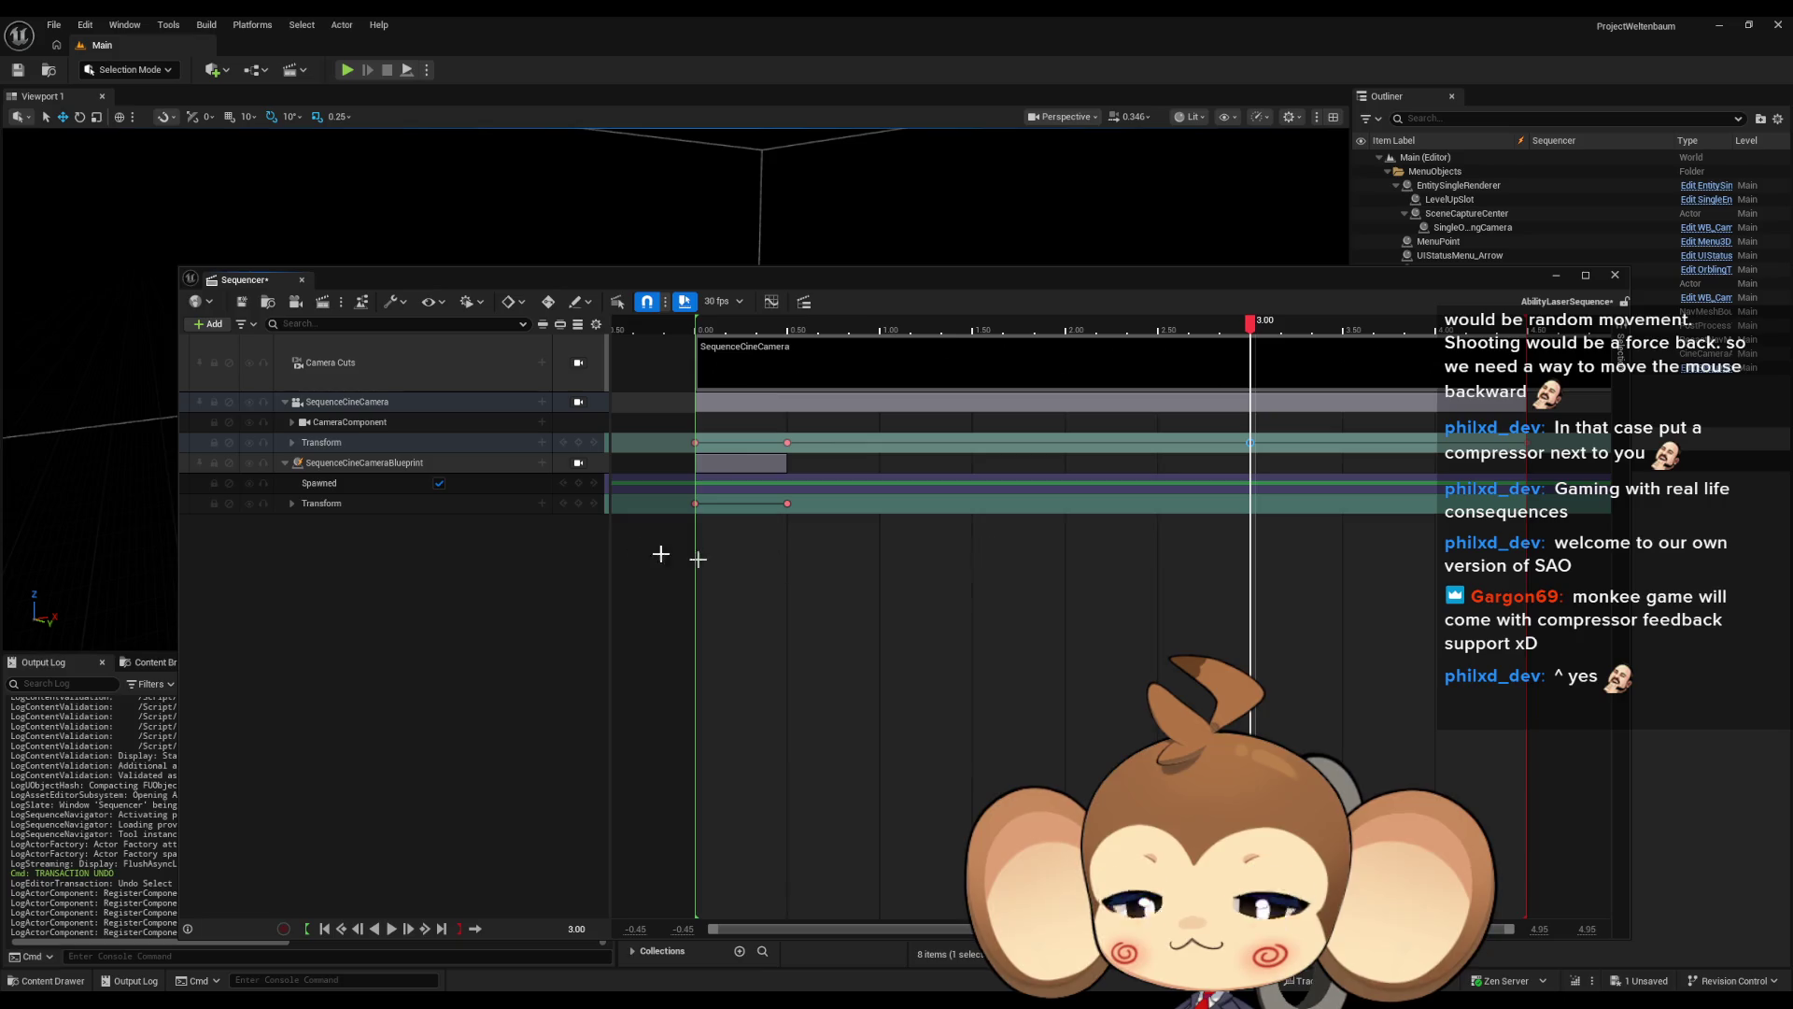
{"action": "left_click", "coordinate": [378, 509]}
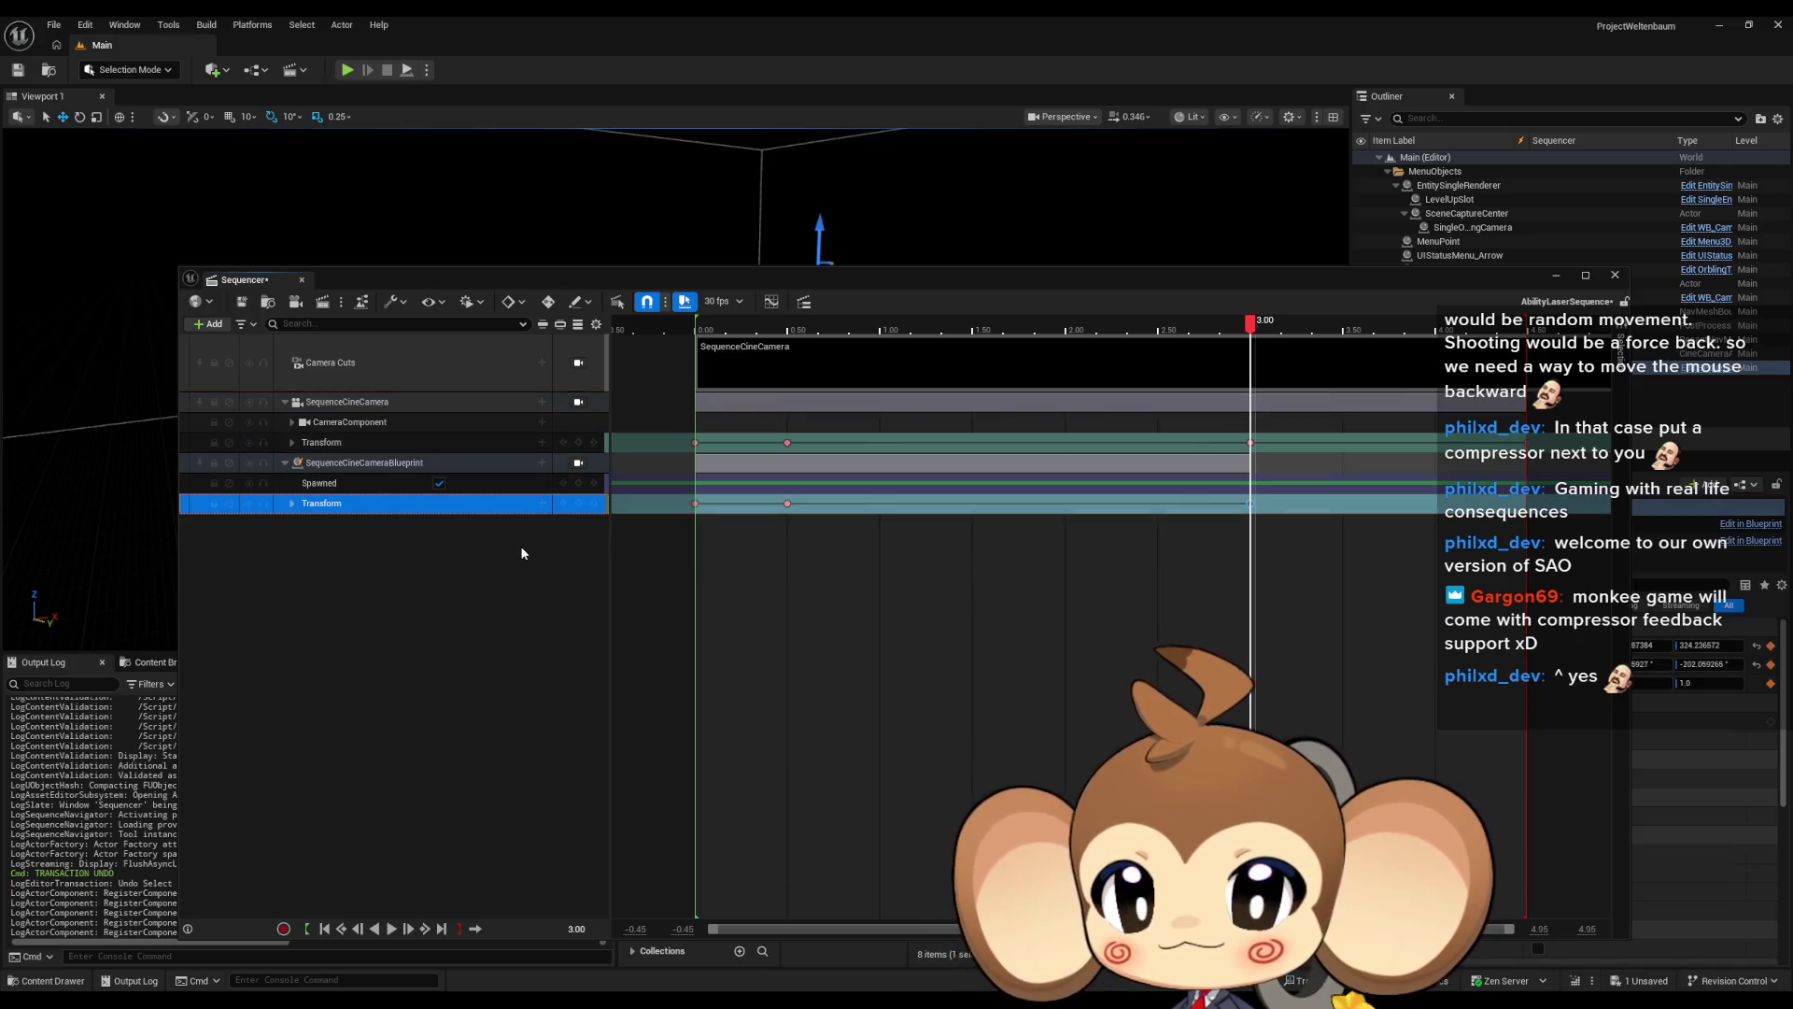
Toggle the cine camera track off and on, check 4.50, and save AbilityLaserSequence
{"action": "left_click", "coordinate": [252, 407]}
{"action": "left_click", "coordinate": [251, 407]}
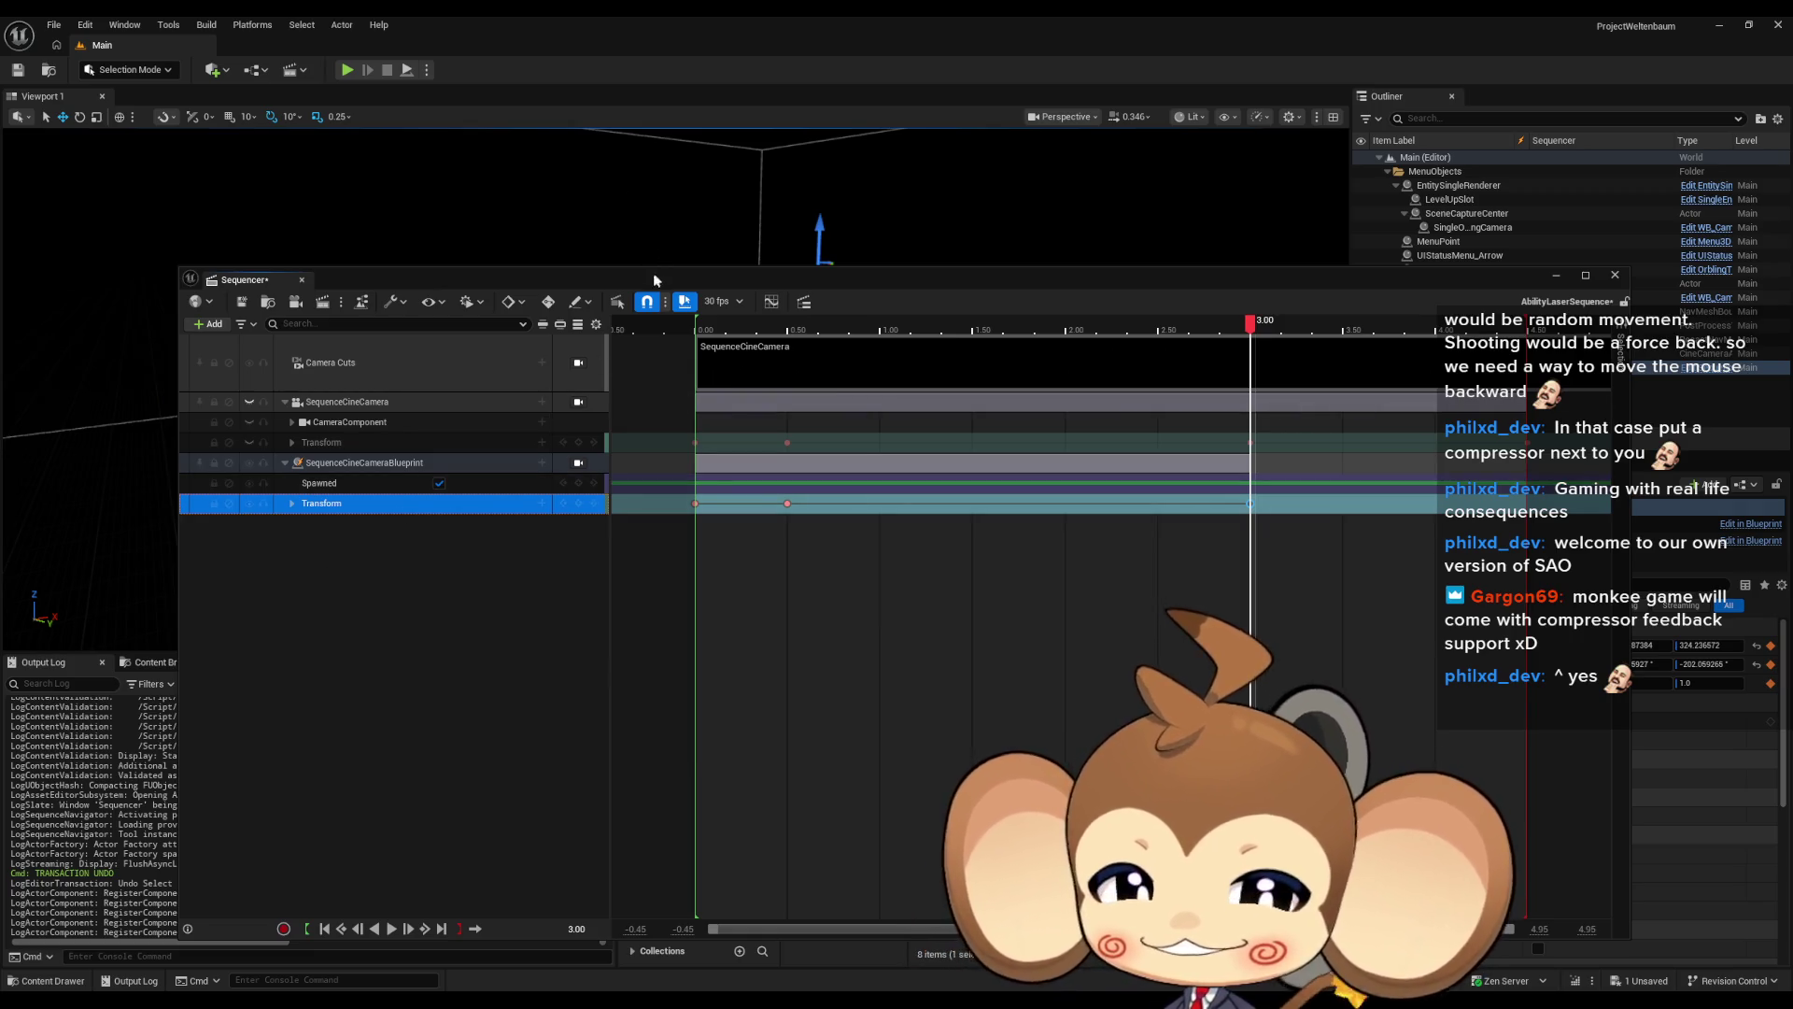
{"action": "left_click", "coordinate": [1528, 446]}
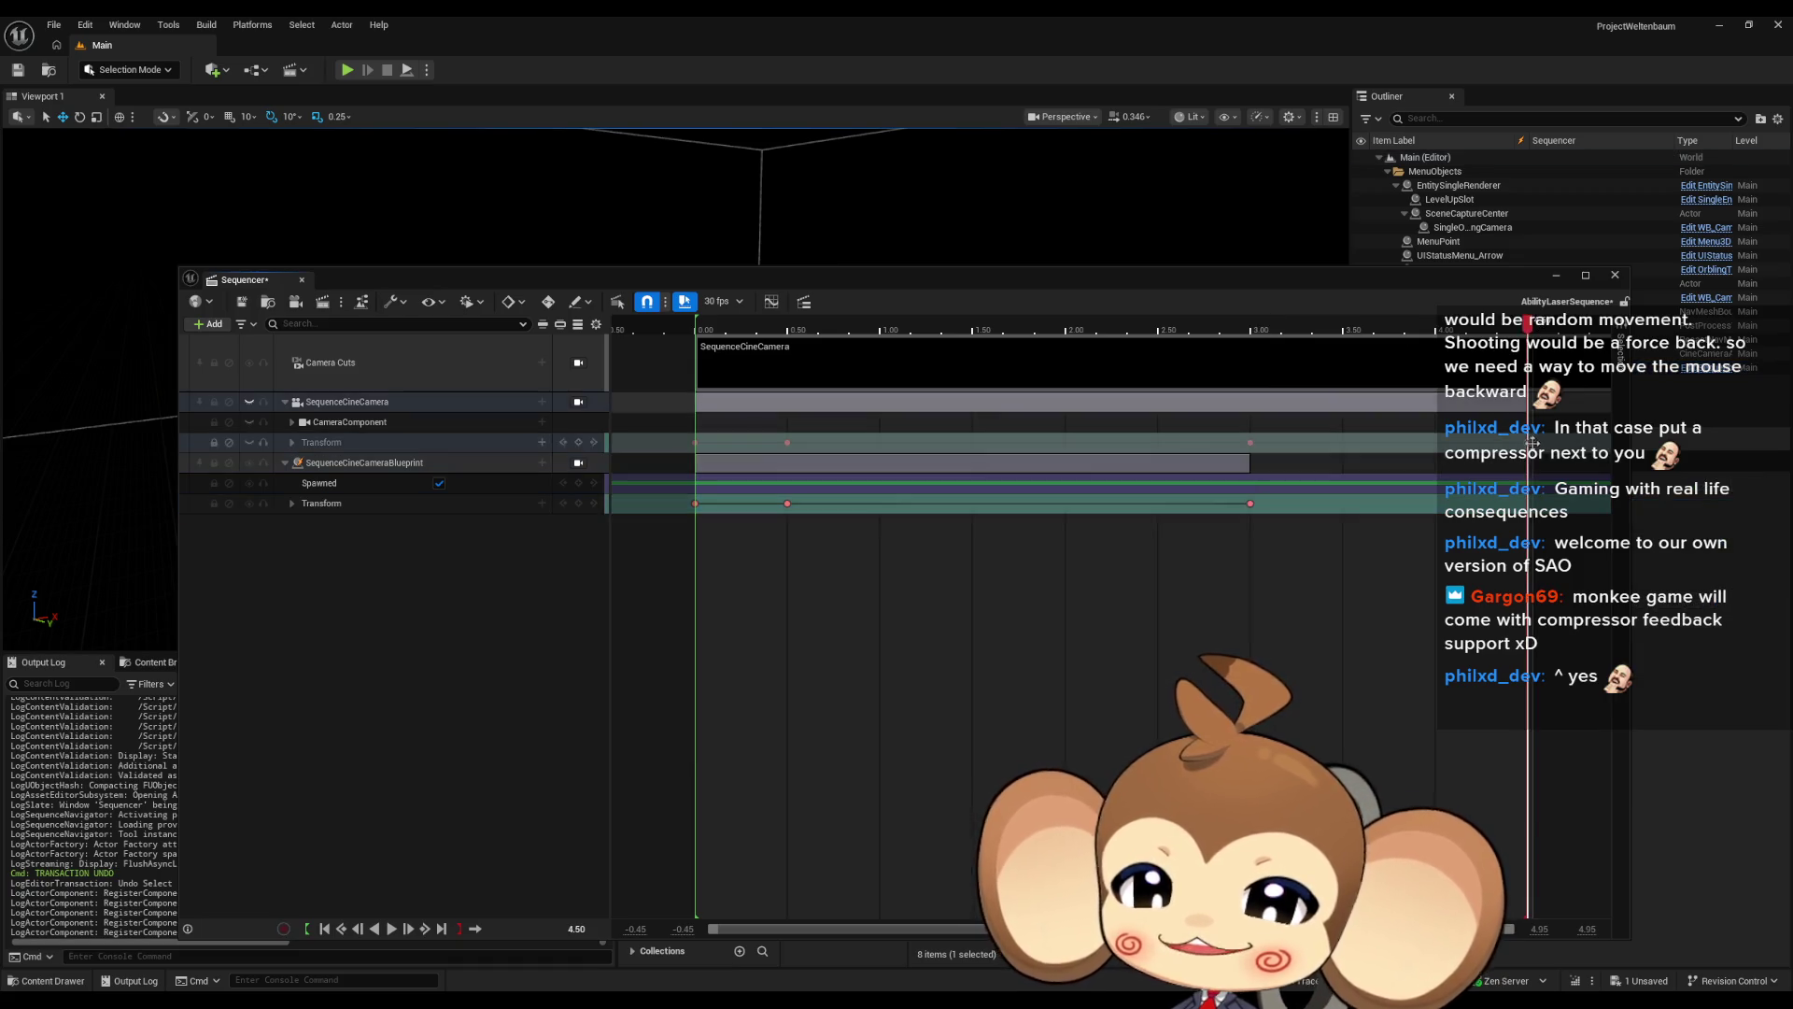
{"action": "left_click", "coordinate": [322, 504]}
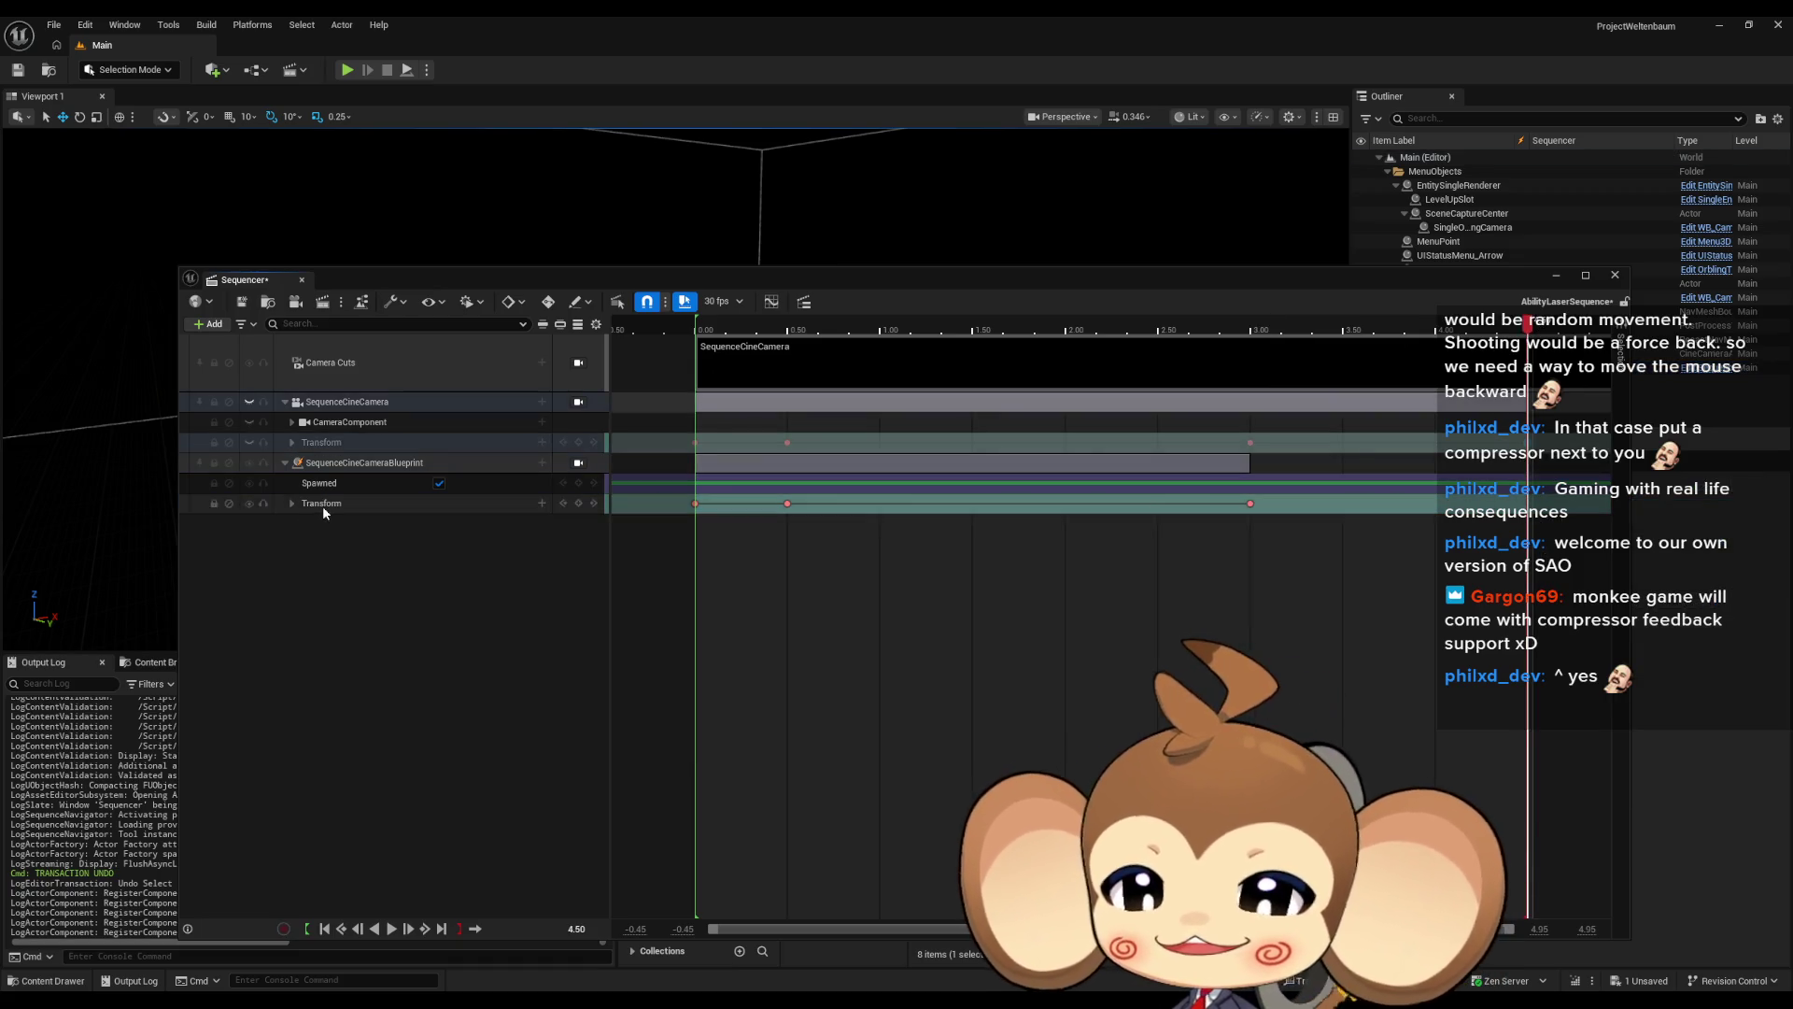
{"action": "left_click", "coordinate": [439, 631]}
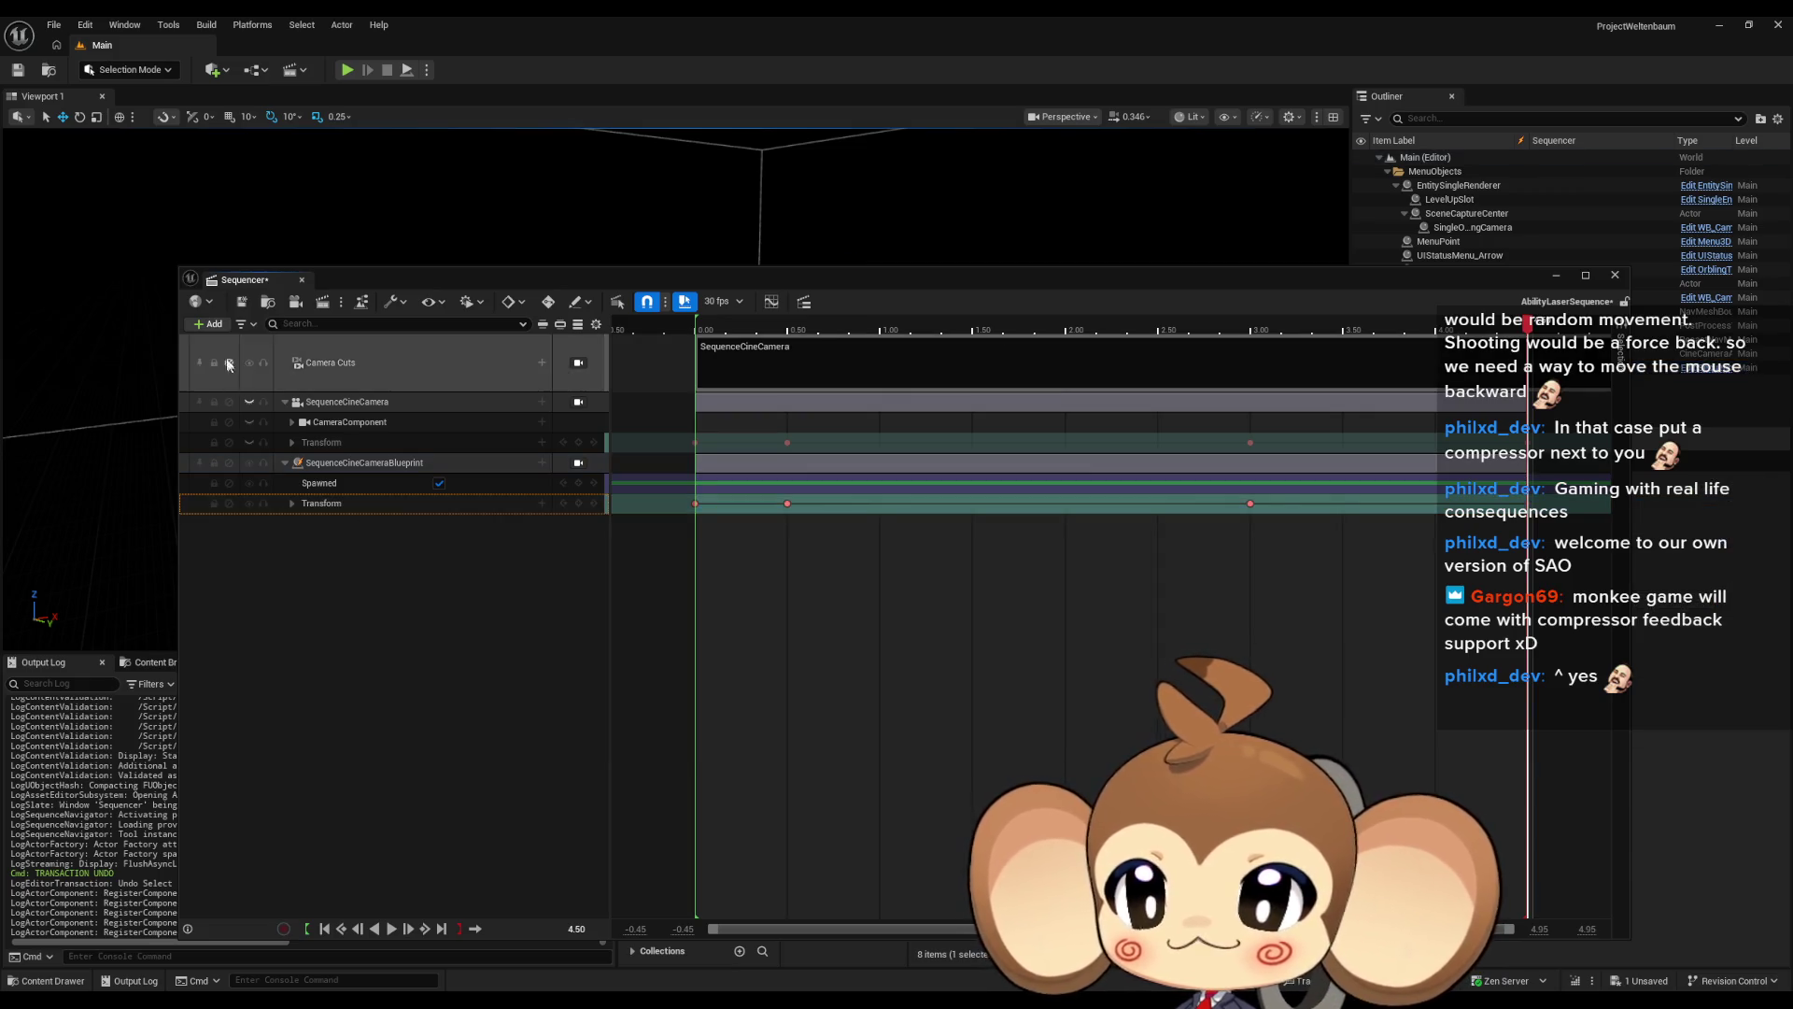
{"action": "left_click", "coordinate": [254, 306]}
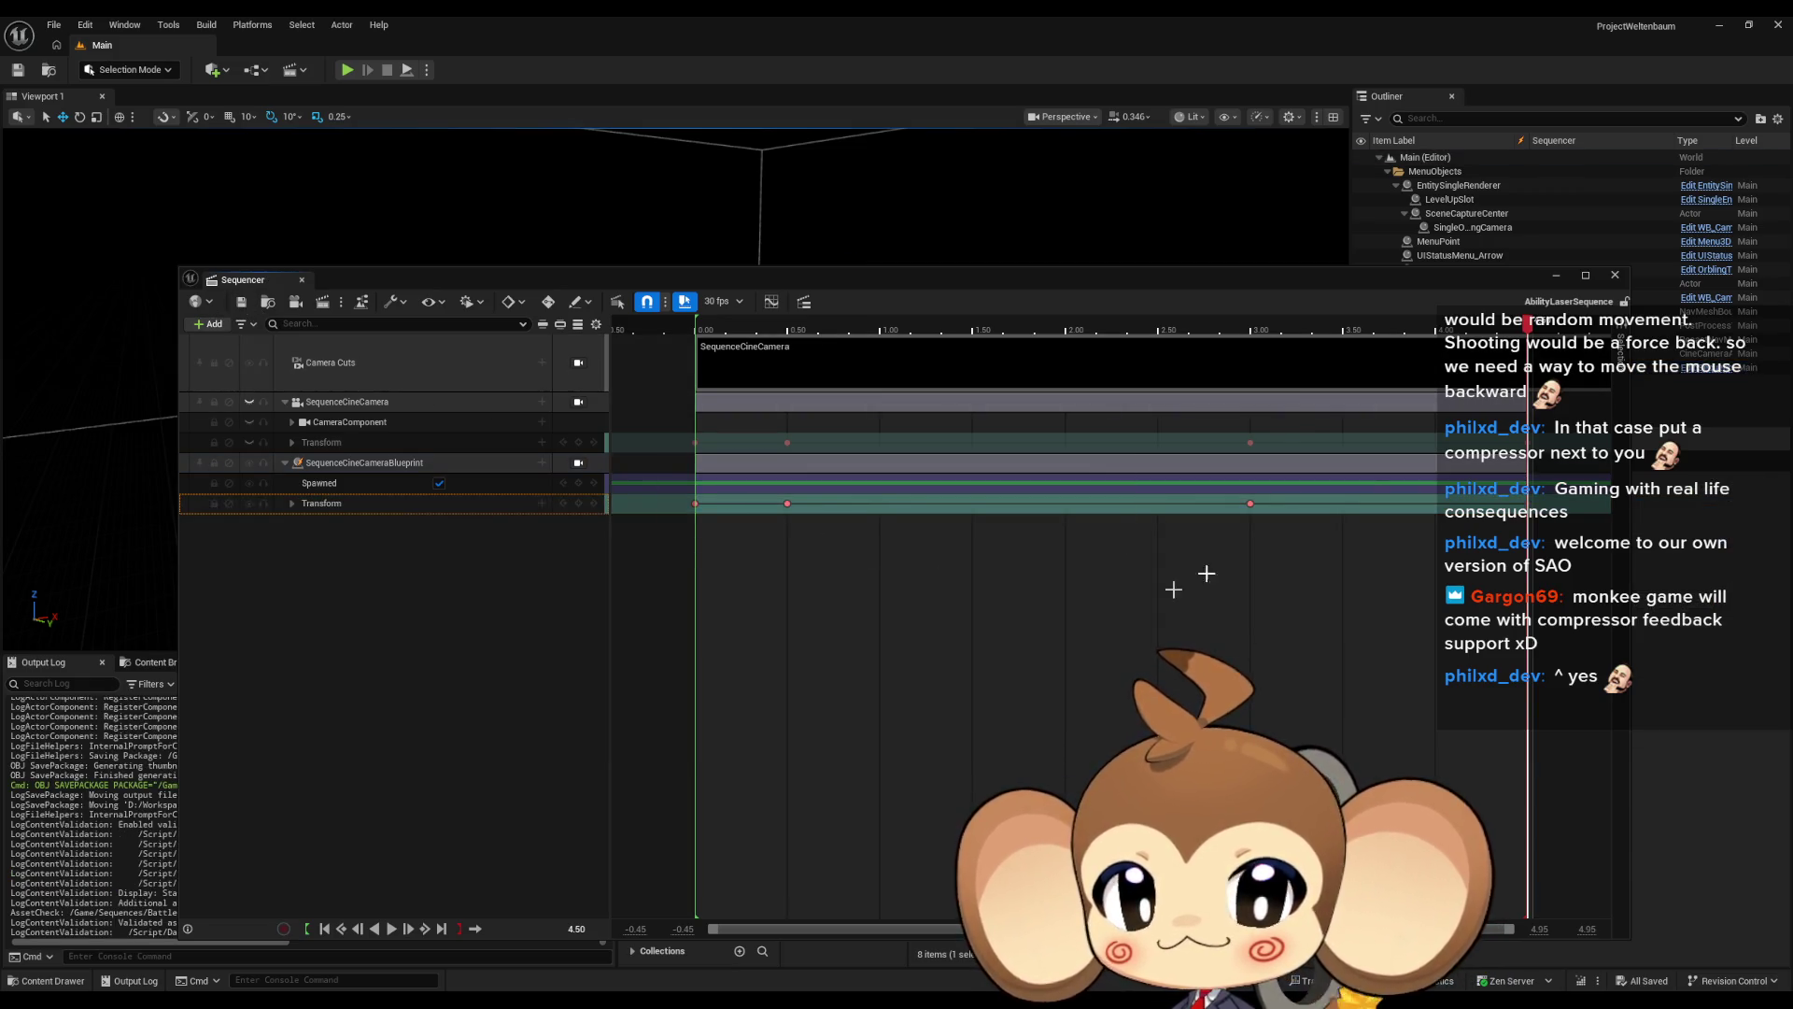
Close the Sequencer and browse to Content/Sequences/Battle/Intro
{"action": "left_click", "coordinate": [1615, 278]}
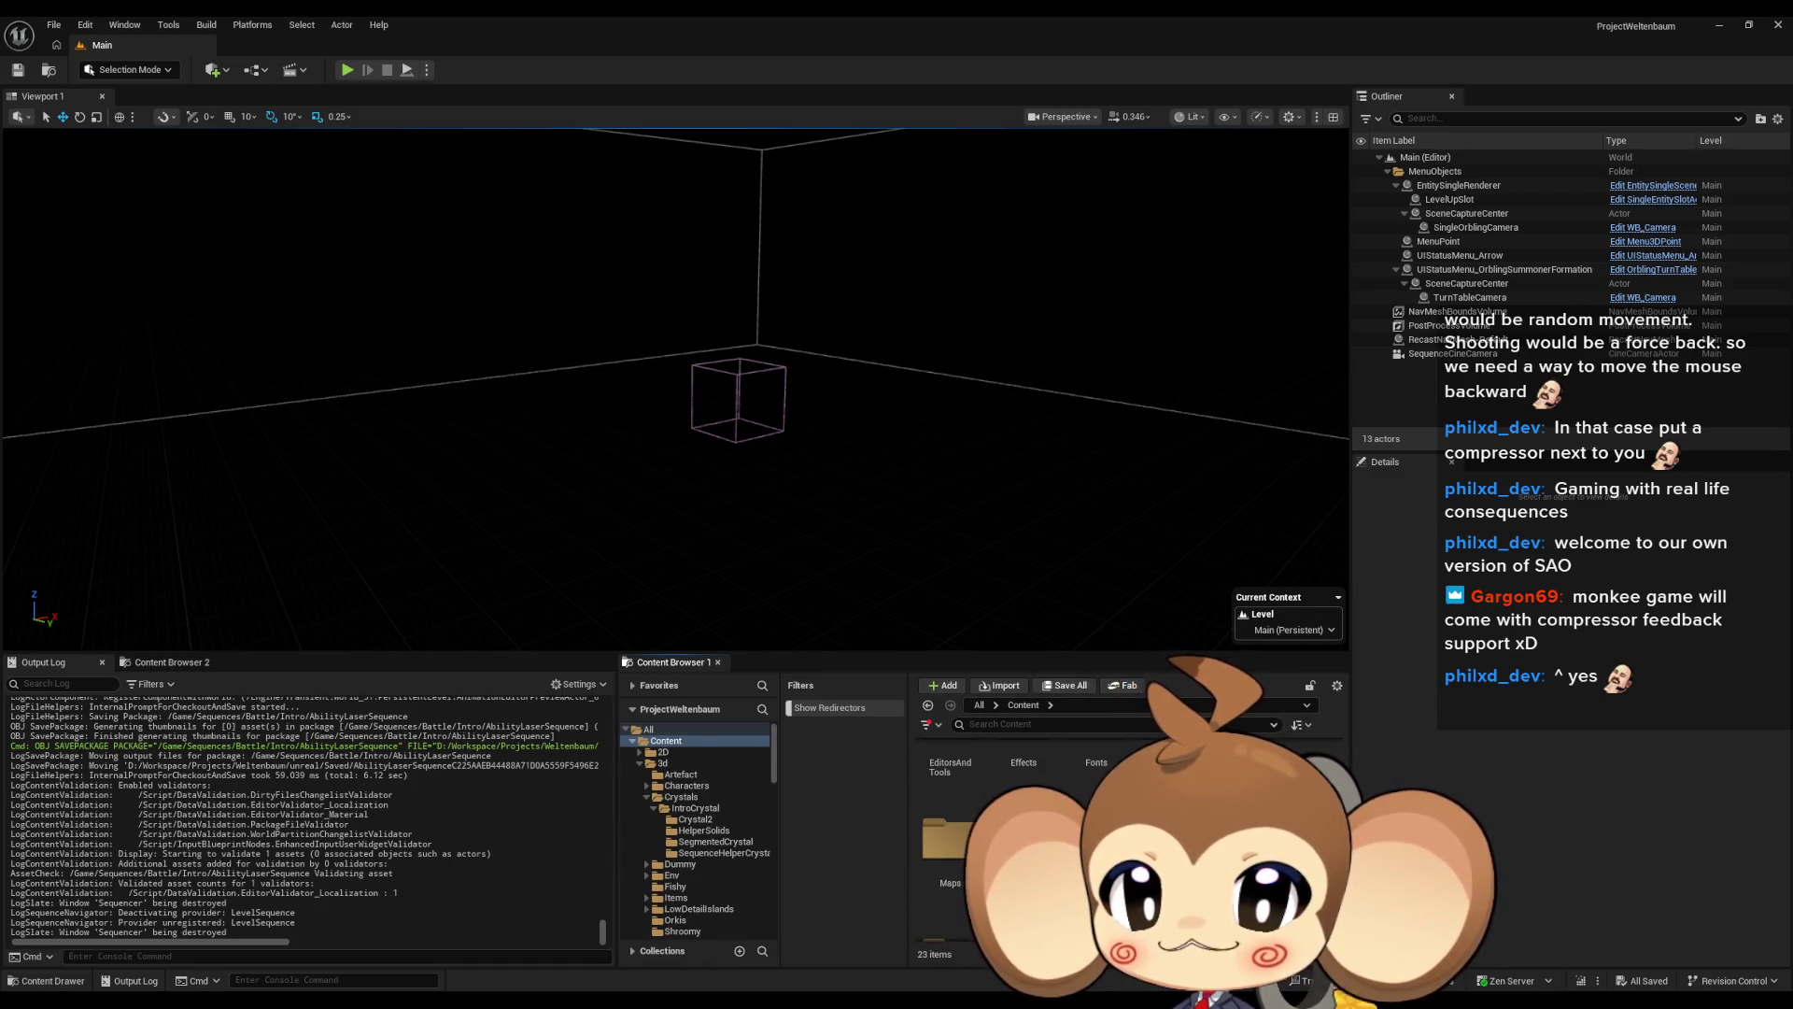
{"action": "left_click", "coordinate": [680, 834]}
{"action": "double_click", "coordinate": [948, 793]}
{"action": "double_click", "coordinate": [948, 793]}
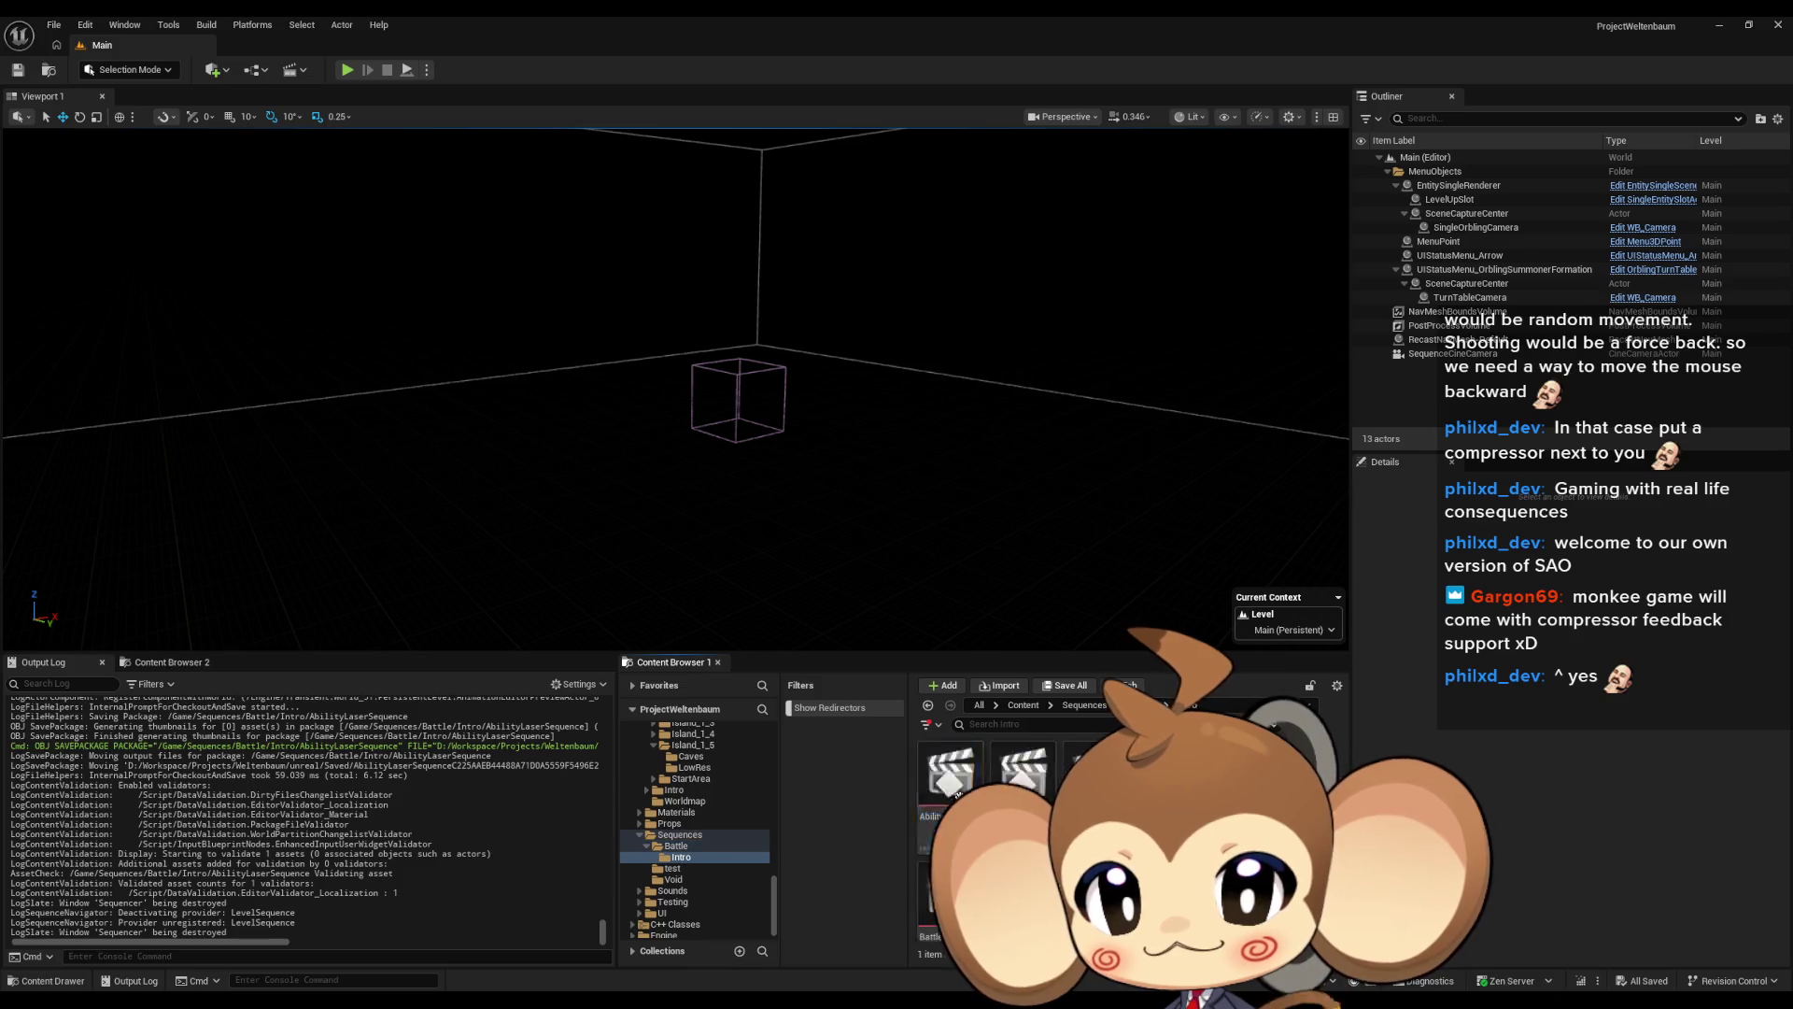
{"action": "left_click", "coordinate": [1095, 771]}
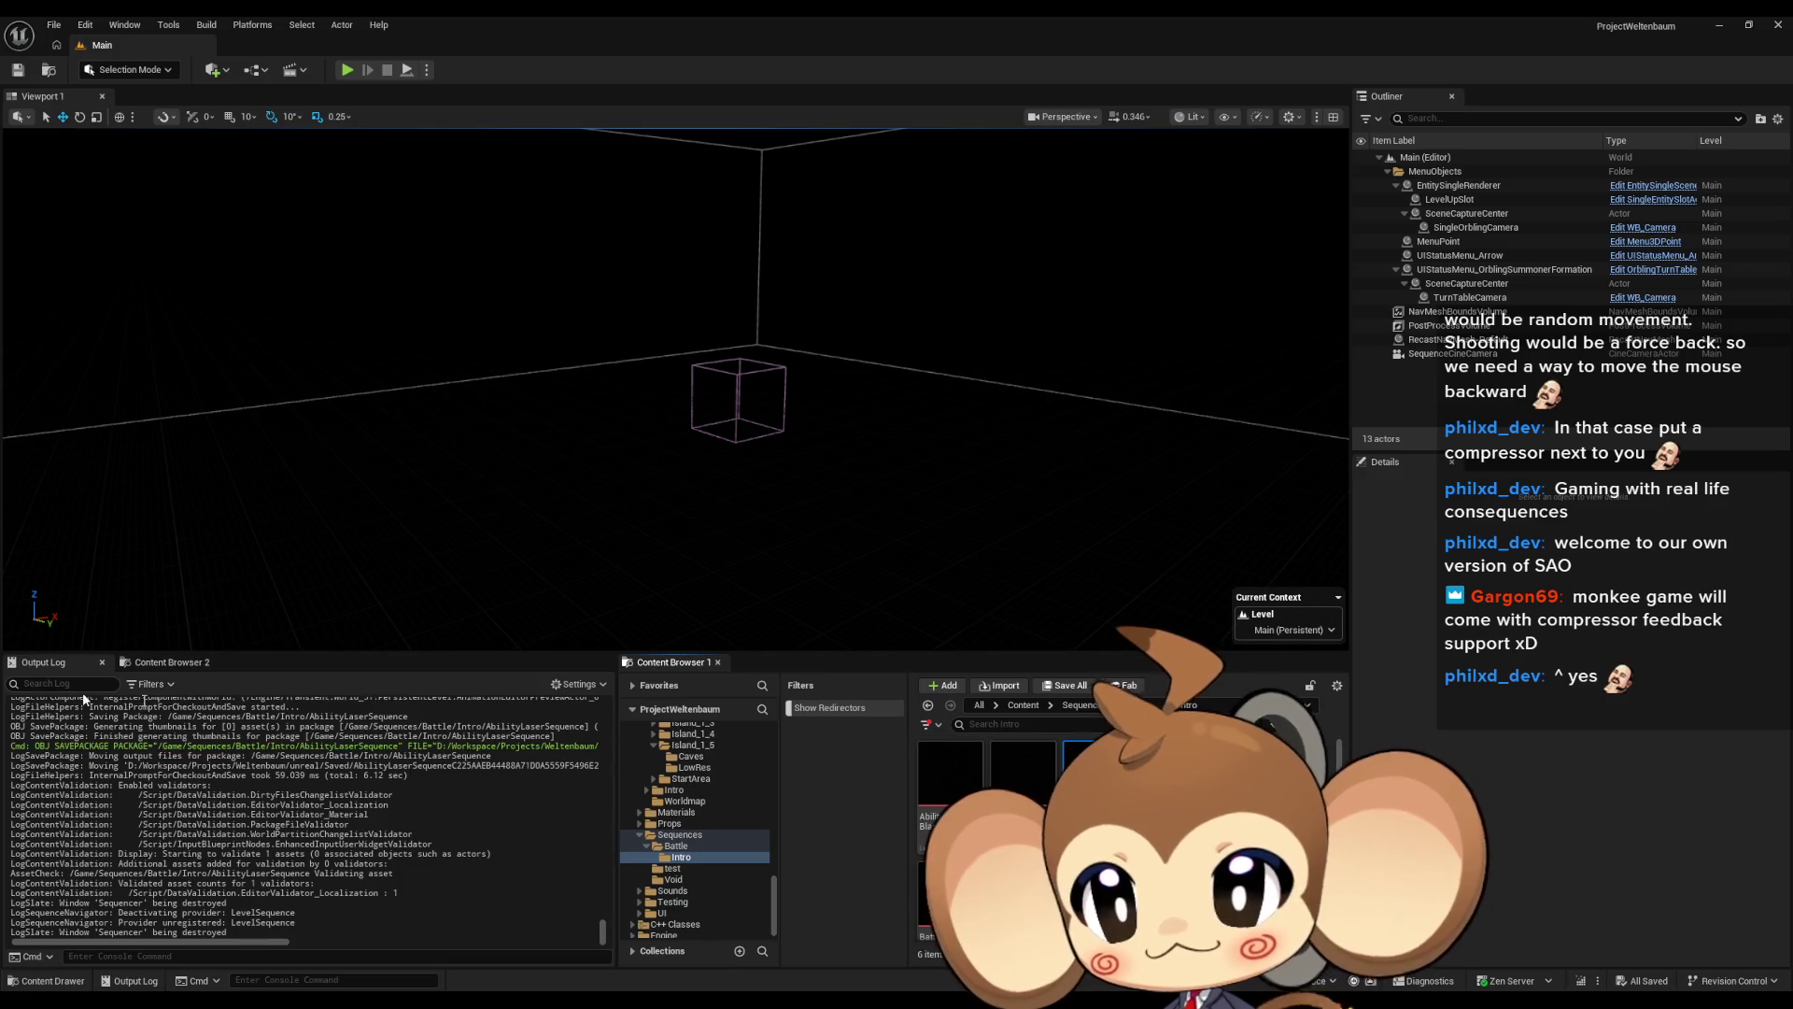
Select the SequenceCineCamera blueprint in Blueprints/Cameras of Content Browser 2, then open BattleEndSequence
{"action": "left_click", "coordinate": [147, 664]}
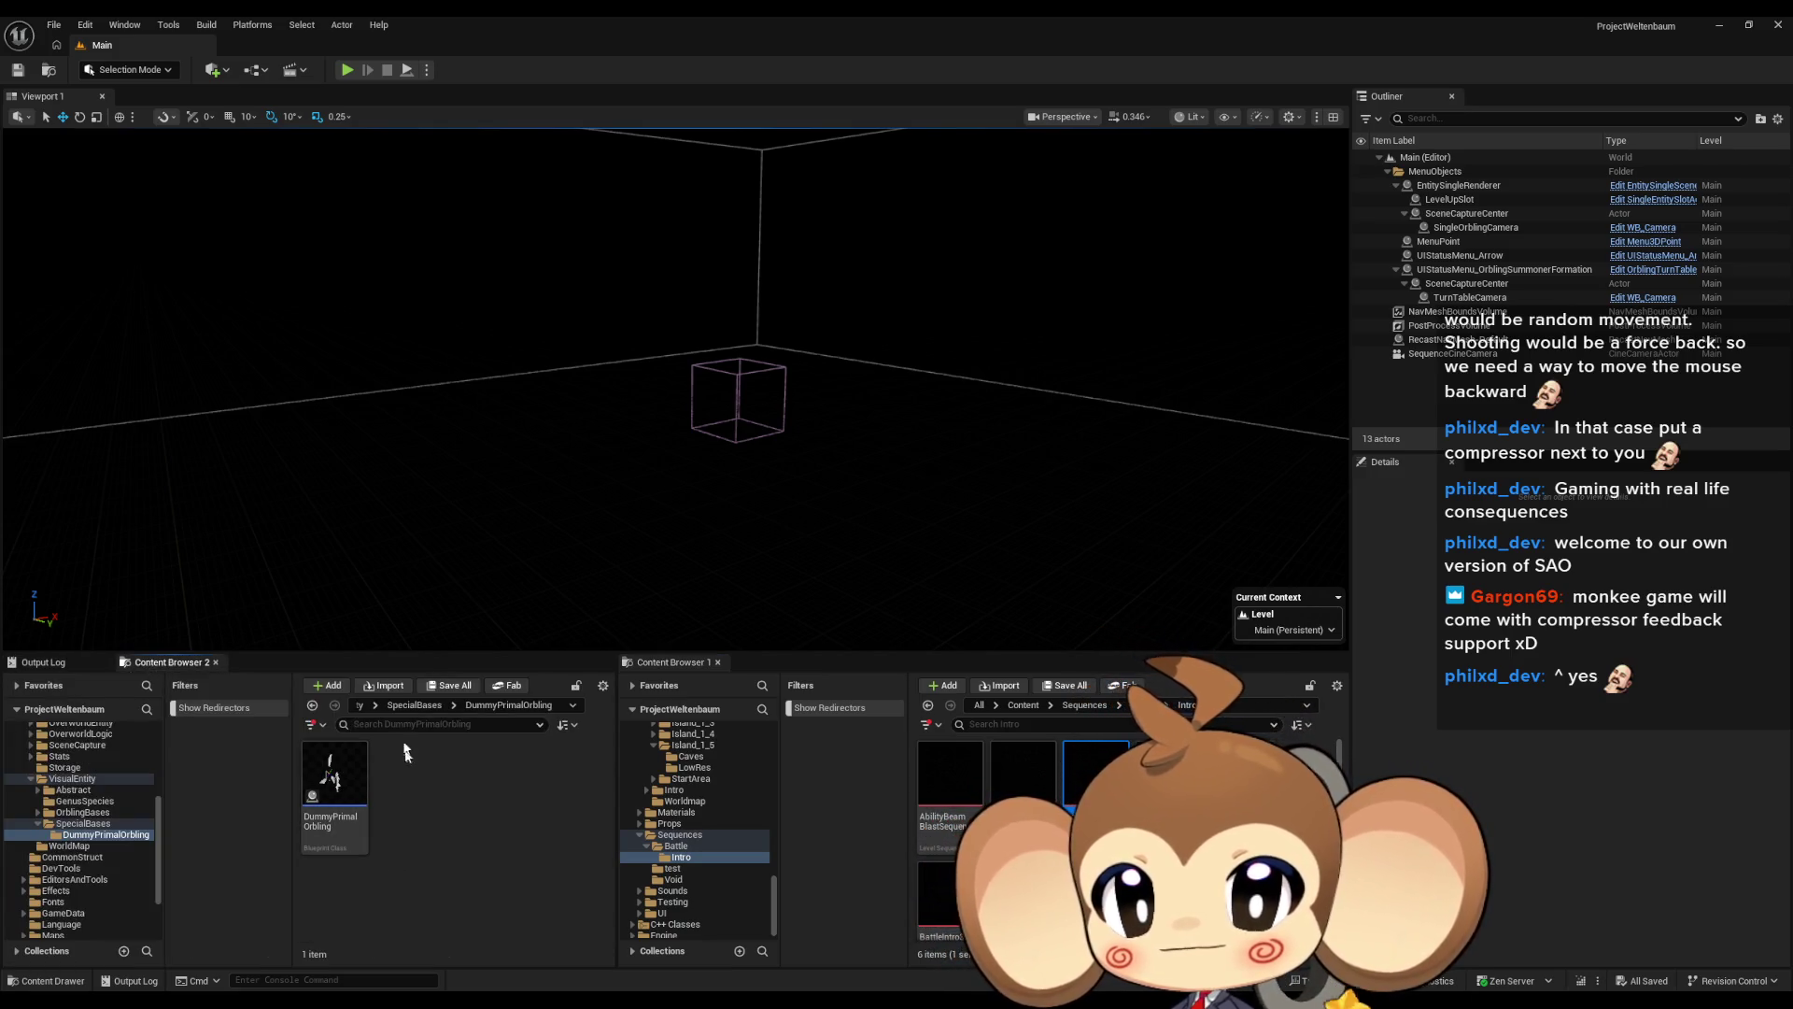
{"action": "left_click", "coordinate": [416, 705]}
{"action": "left_click", "coordinate": [407, 705]}
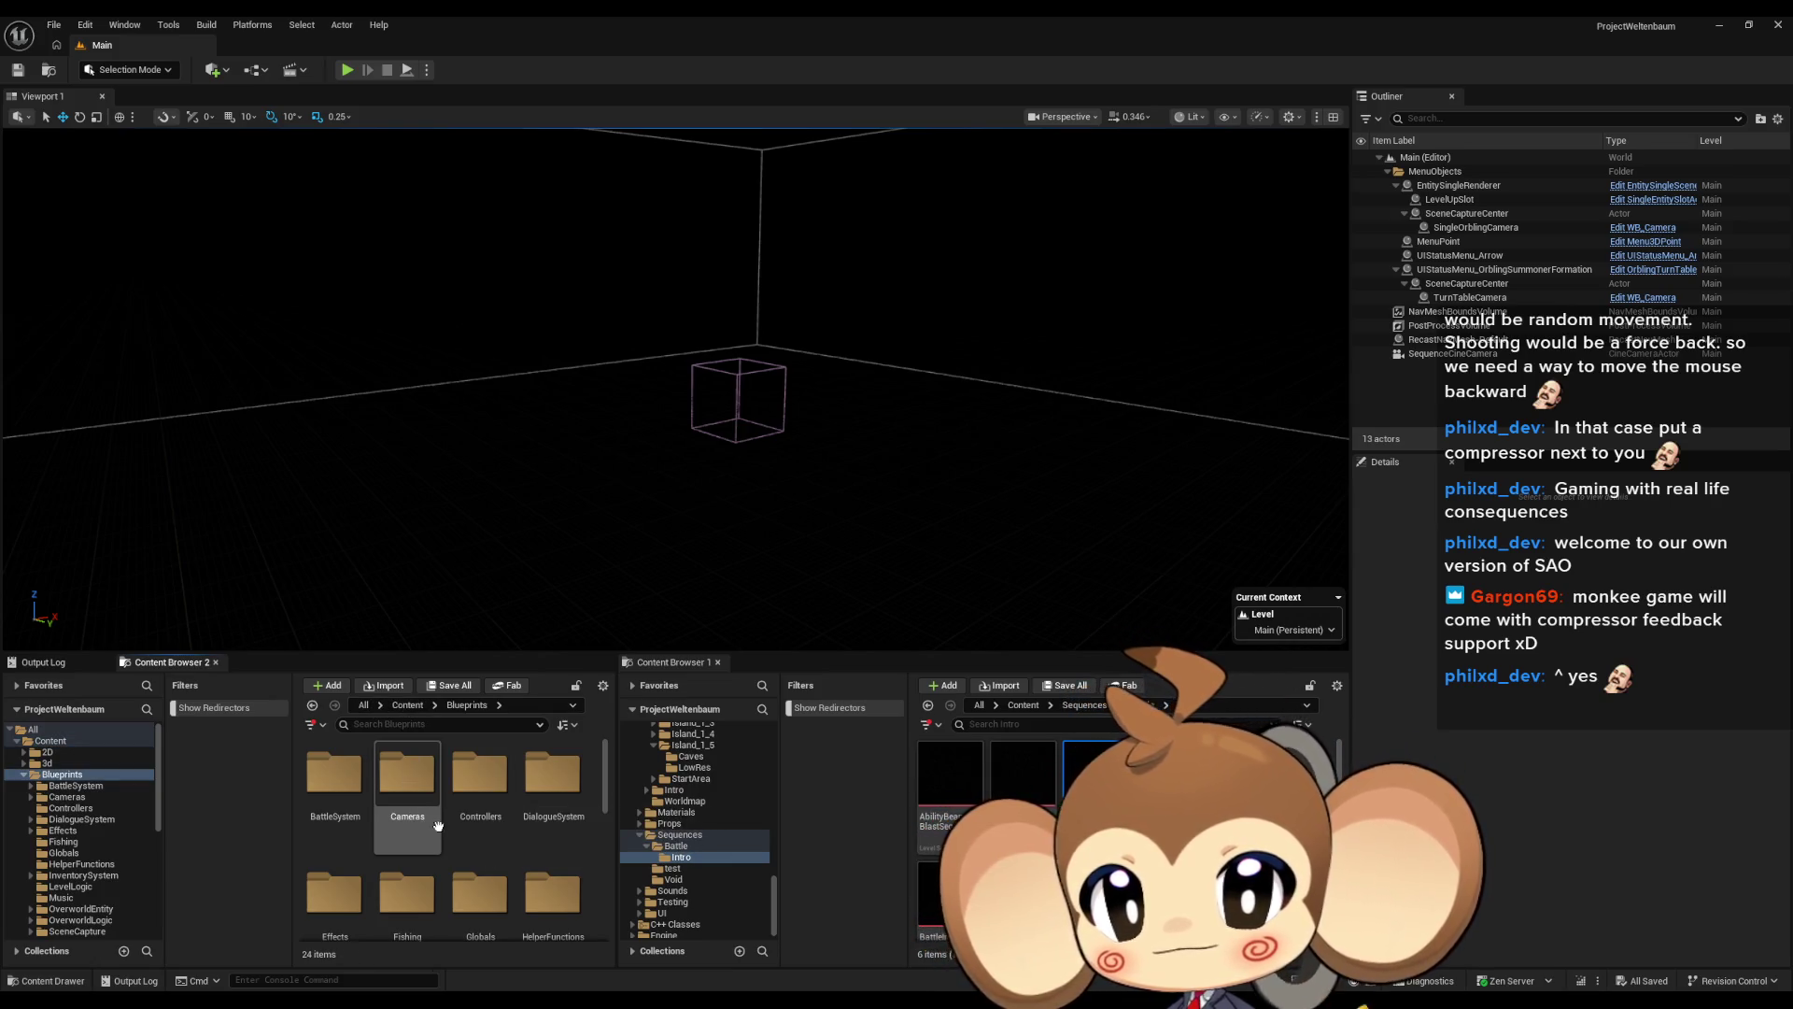
{"action": "double_click", "coordinate": [479, 772]}
{"action": "double_click", "coordinate": [411, 775]}
{"action": "scroll", "coordinate": [467, 822], "scroll_direction": "down", "scroll_amount": 1}
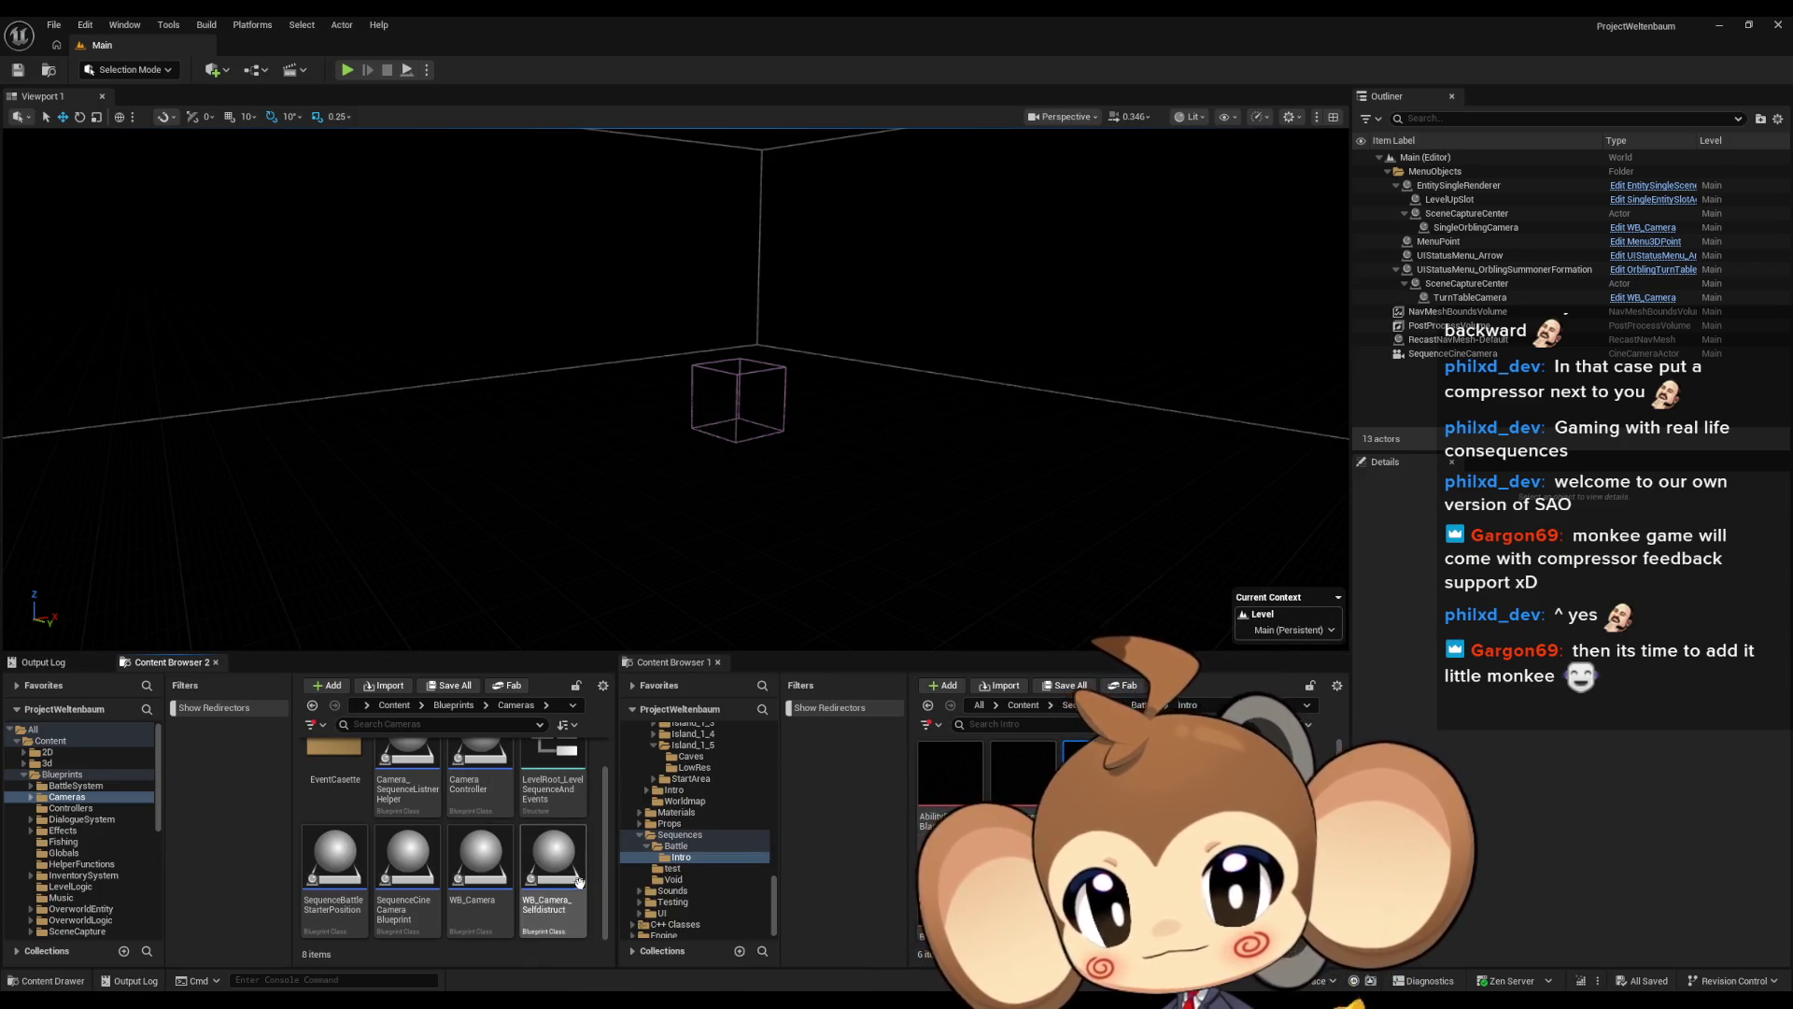
{"action": "left_click", "coordinate": [428, 872]}
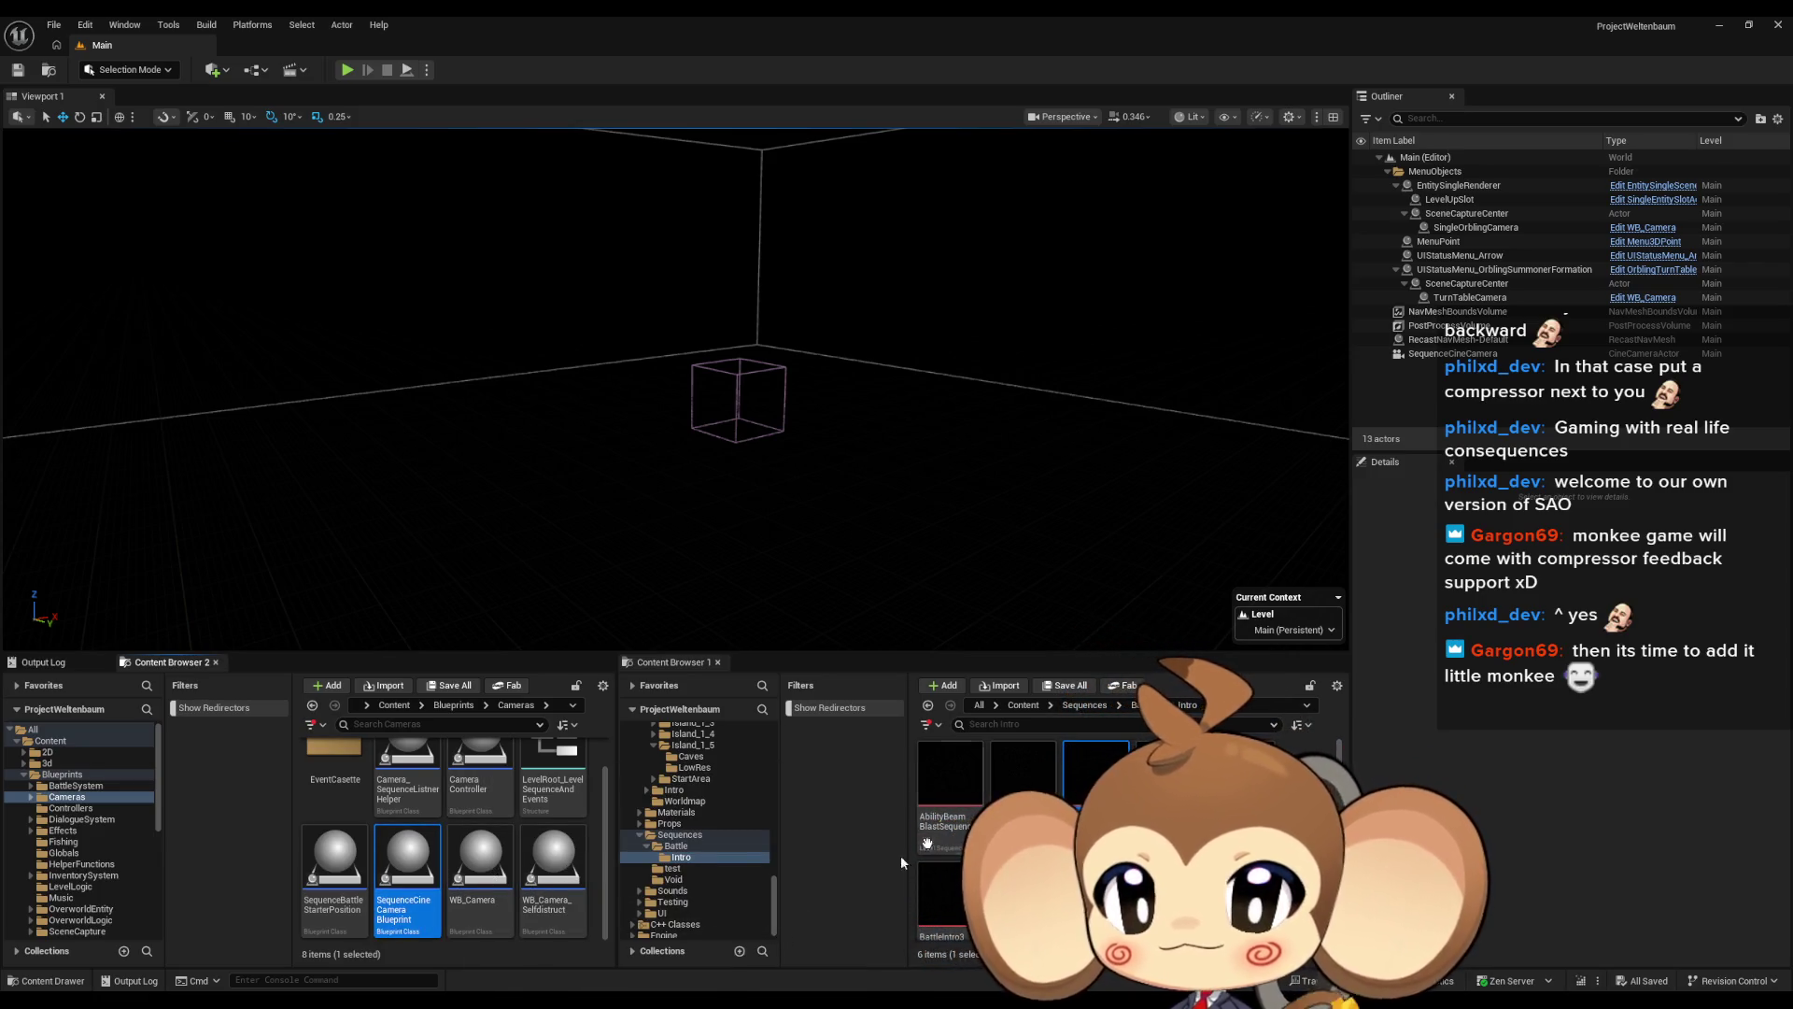
{"action": "double_click", "coordinate": [1096, 773]}
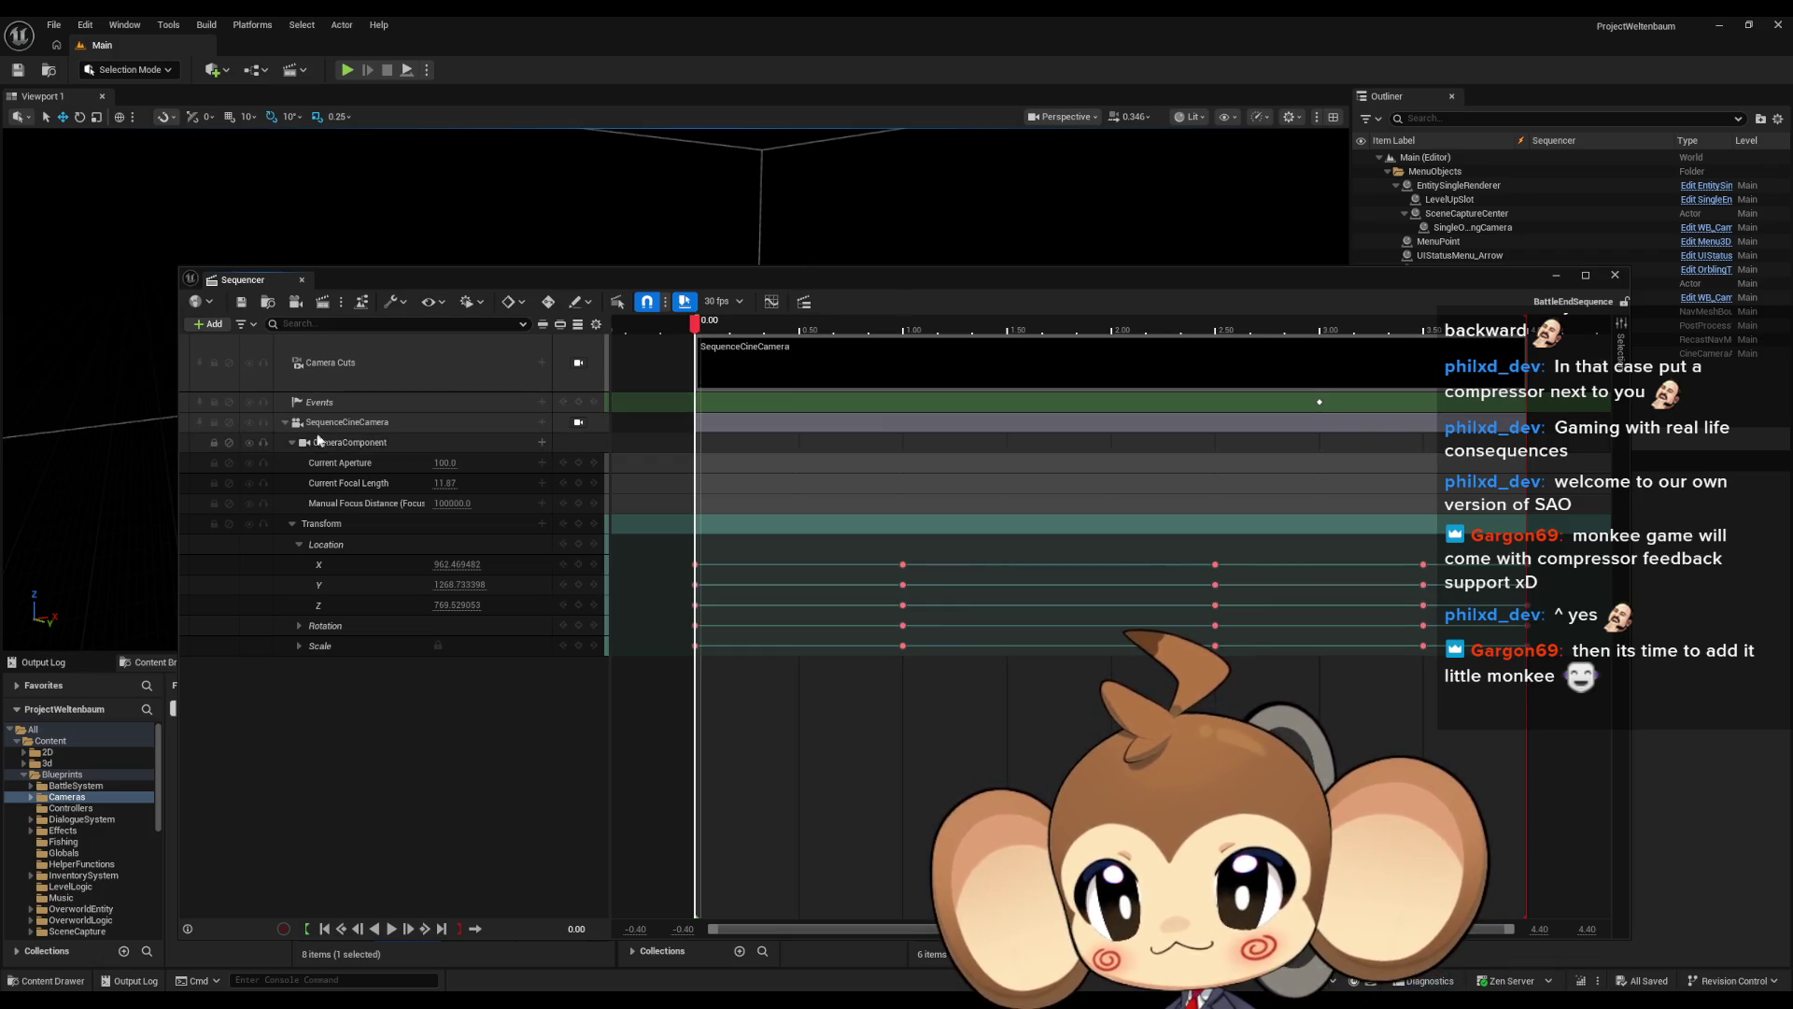
Collapse BattleEndSequence's SequenceCineCamera, CameraComponent and Transform tracks
{"action": "left_click", "coordinate": [285, 422]}
{"action": "mouse_move", "coordinate": [756, 284]}
{"action": "left_mouse_down"}
{"action": "mouse_move", "coordinate": [772, 250]}
{"action": "mouse_move", "coordinate": [708, 120]}
{"action": "left_mouse_up"}
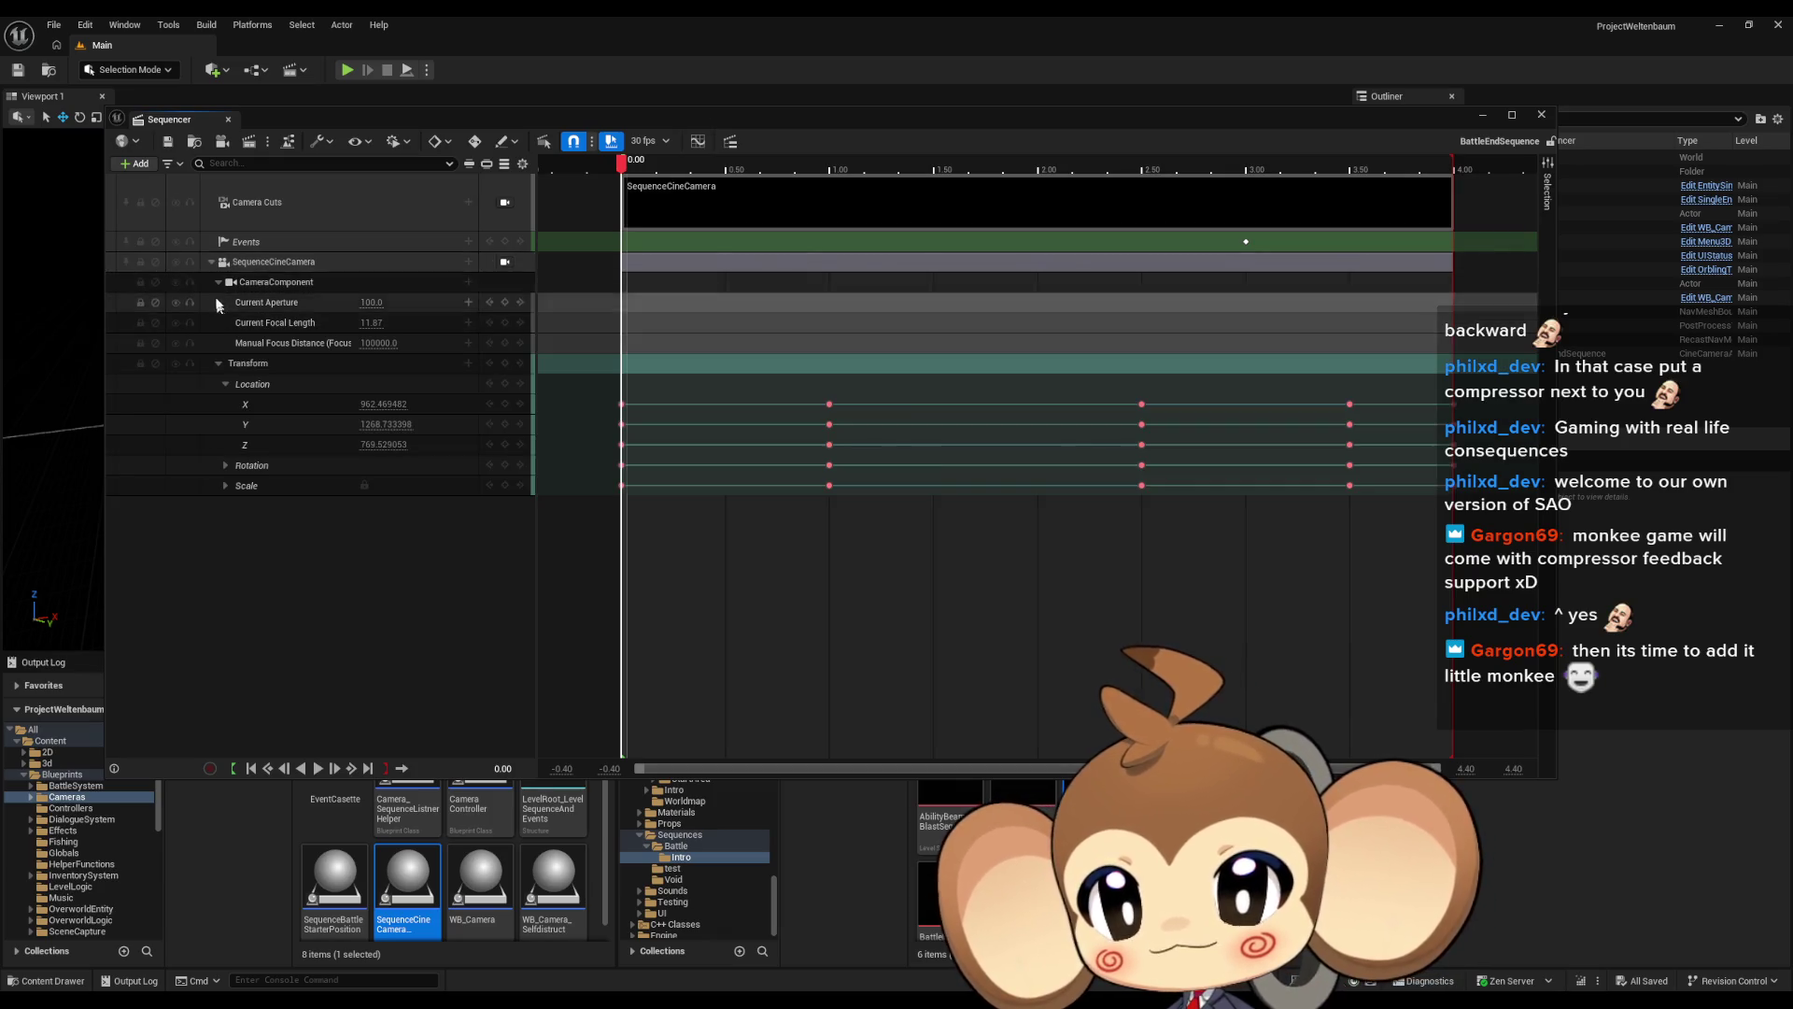
{"action": "left_click", "coordinate": [219, 282]}
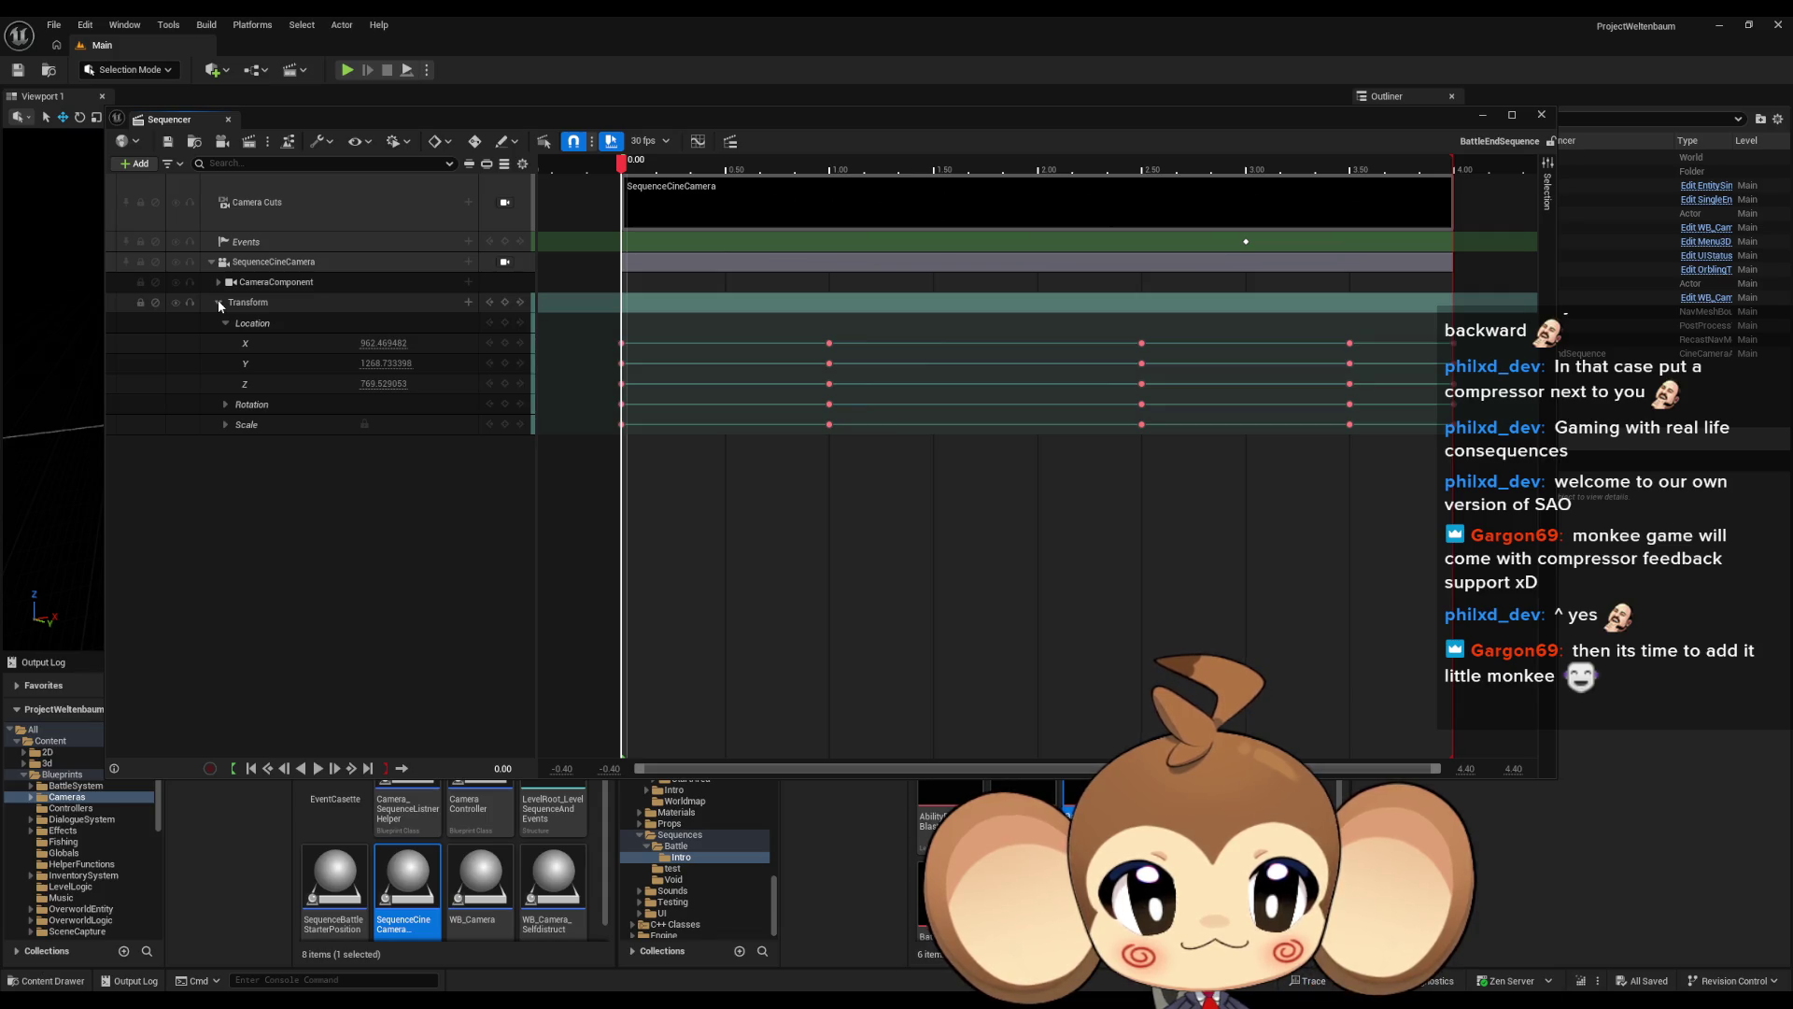
{"action": "left_click", "coordinate": [218, 303]}
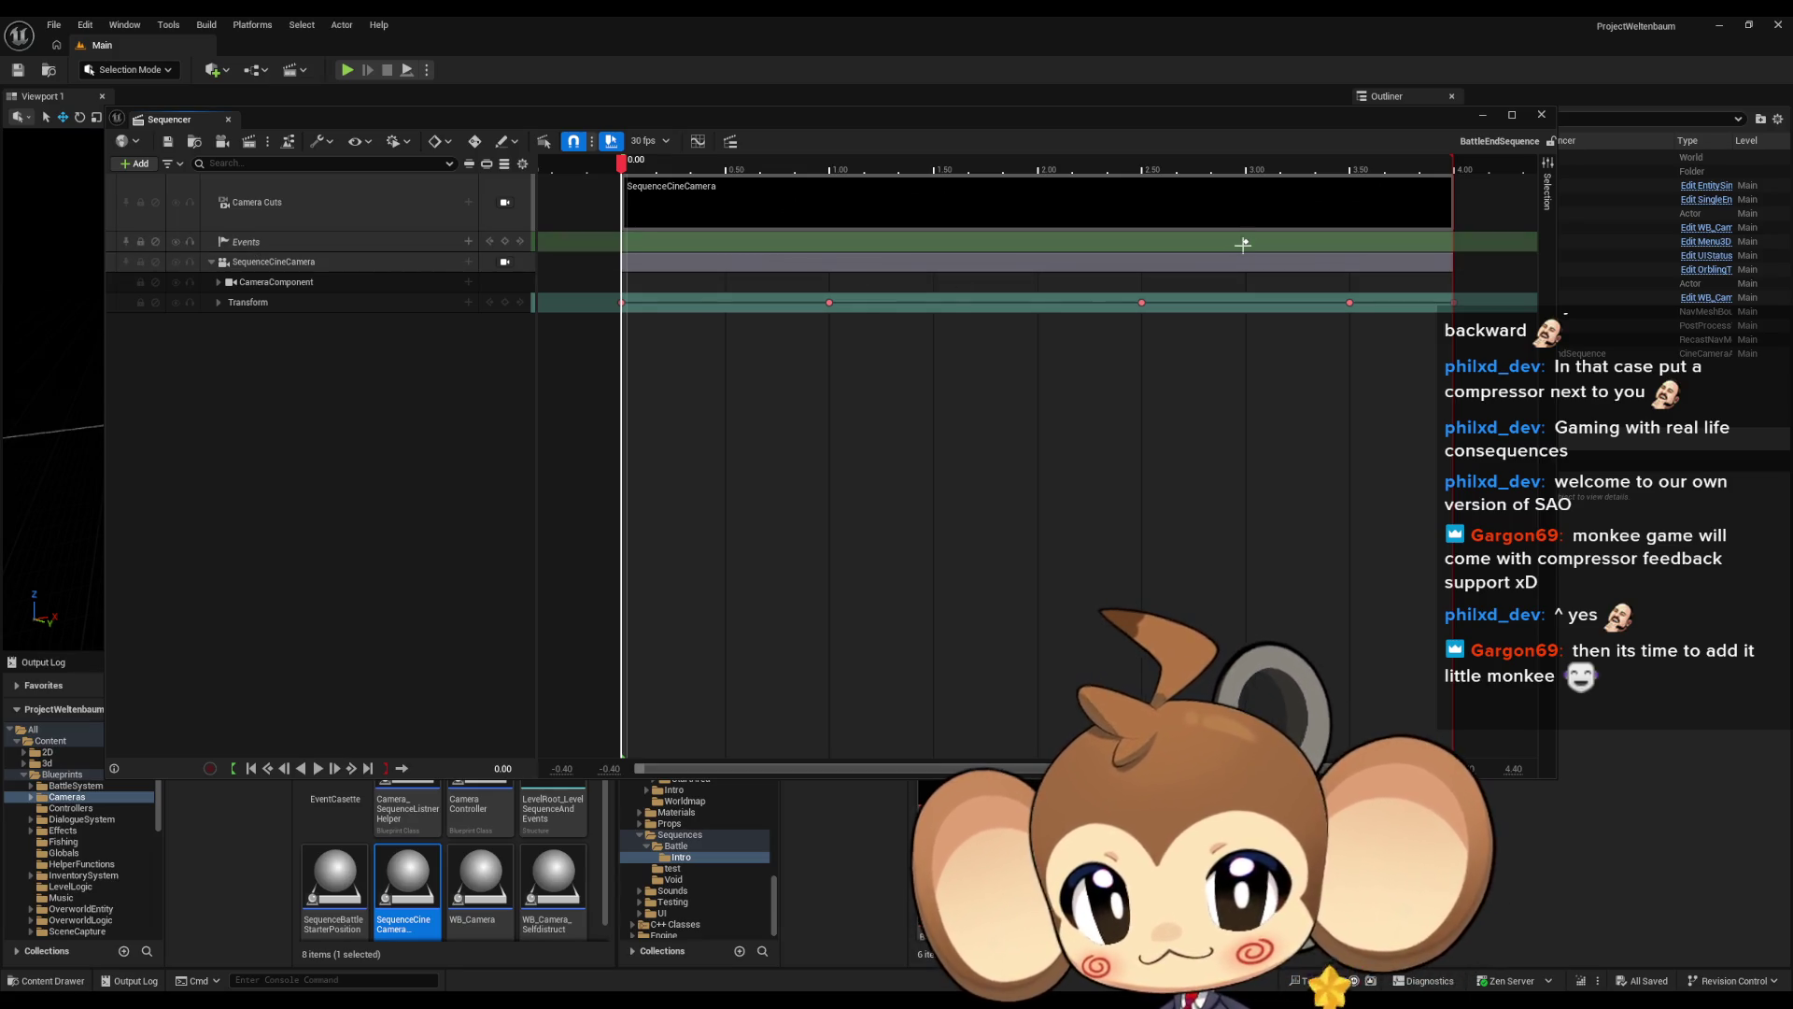
Review the director Blueprint's SequenceEvent, then shrink and minimize the Blueprint editor
{"action": "double_click", "coordinate": [1247, 238]}
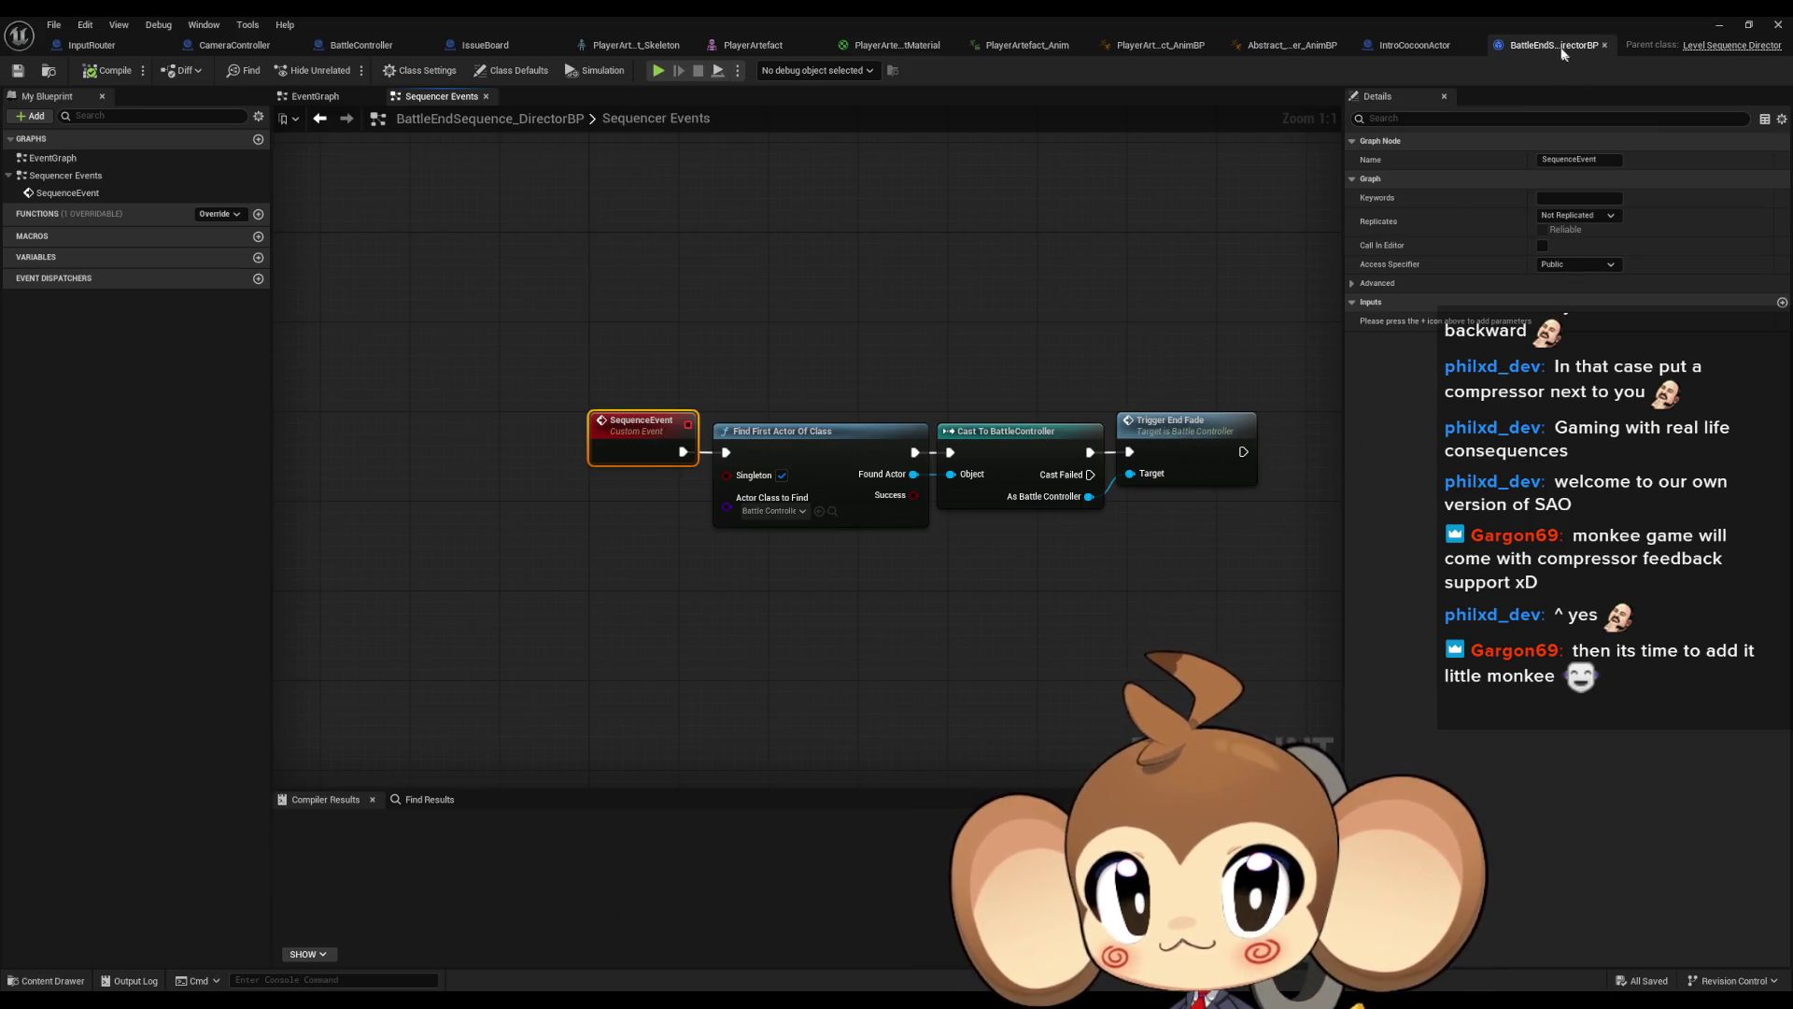
{"action": "double_click", "coordinate": [1390, 19]}
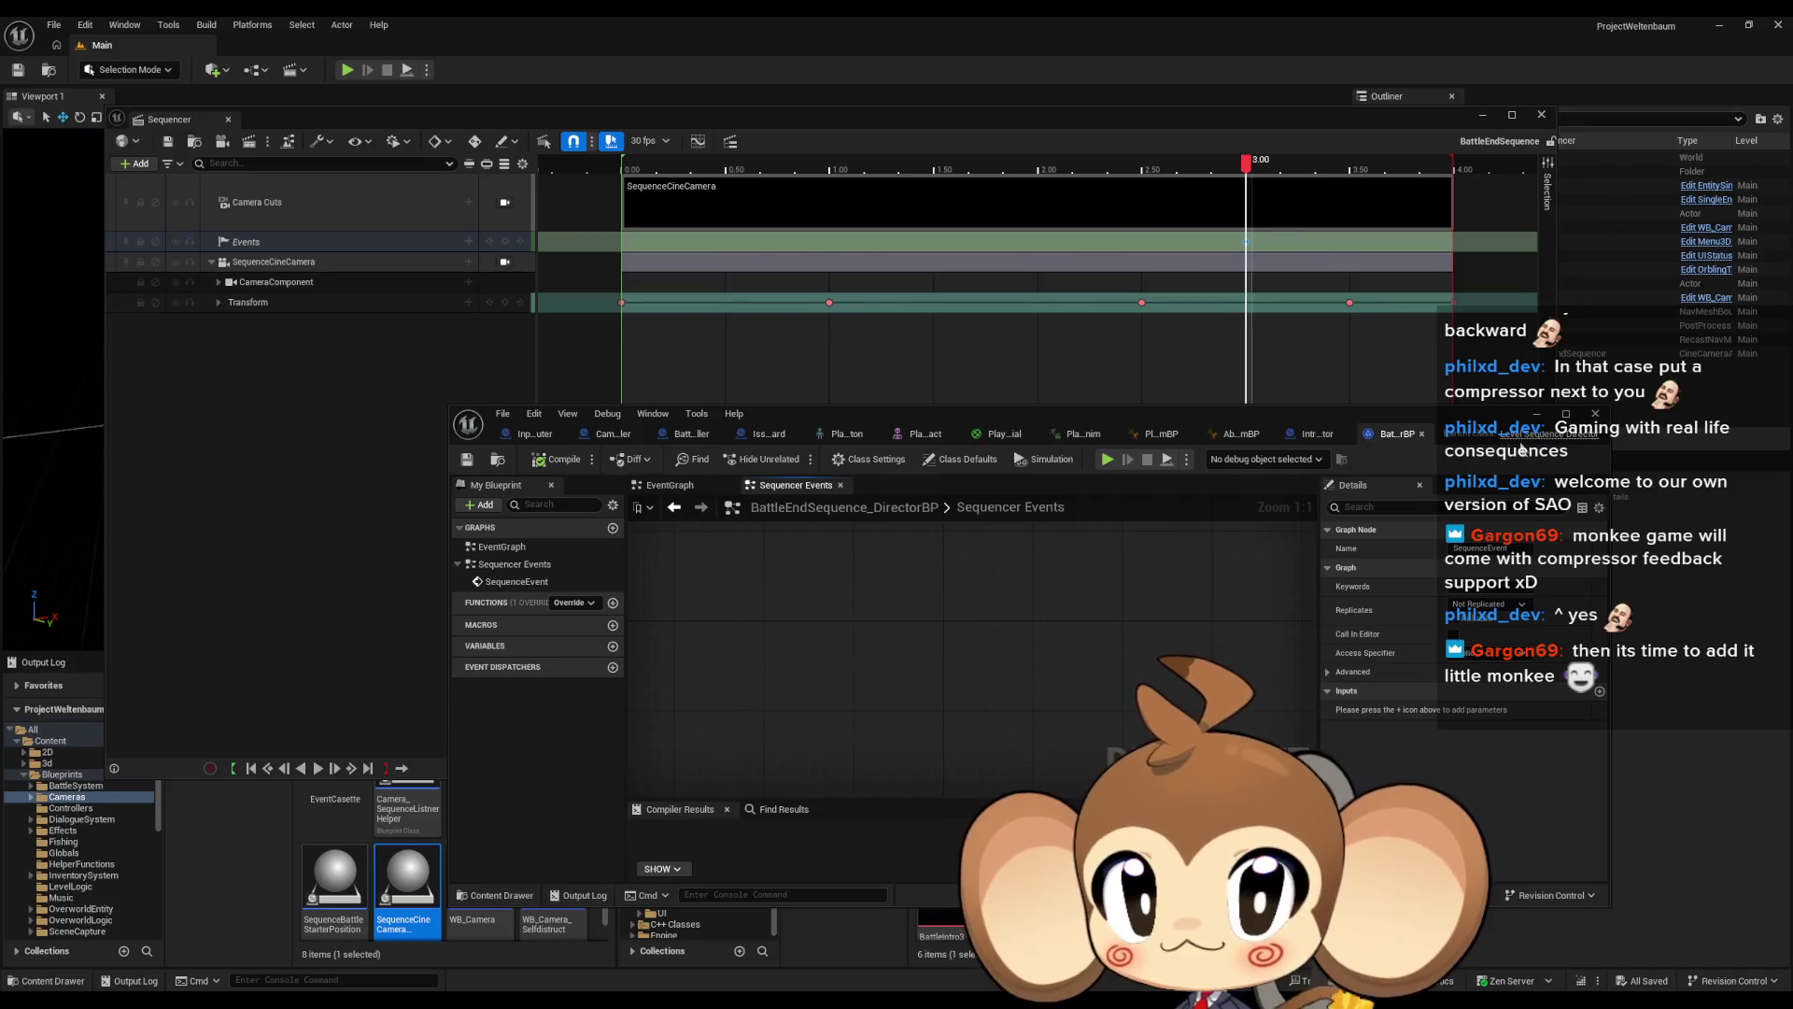
{"action": "left_click", "coordinate": [1543, 413]}
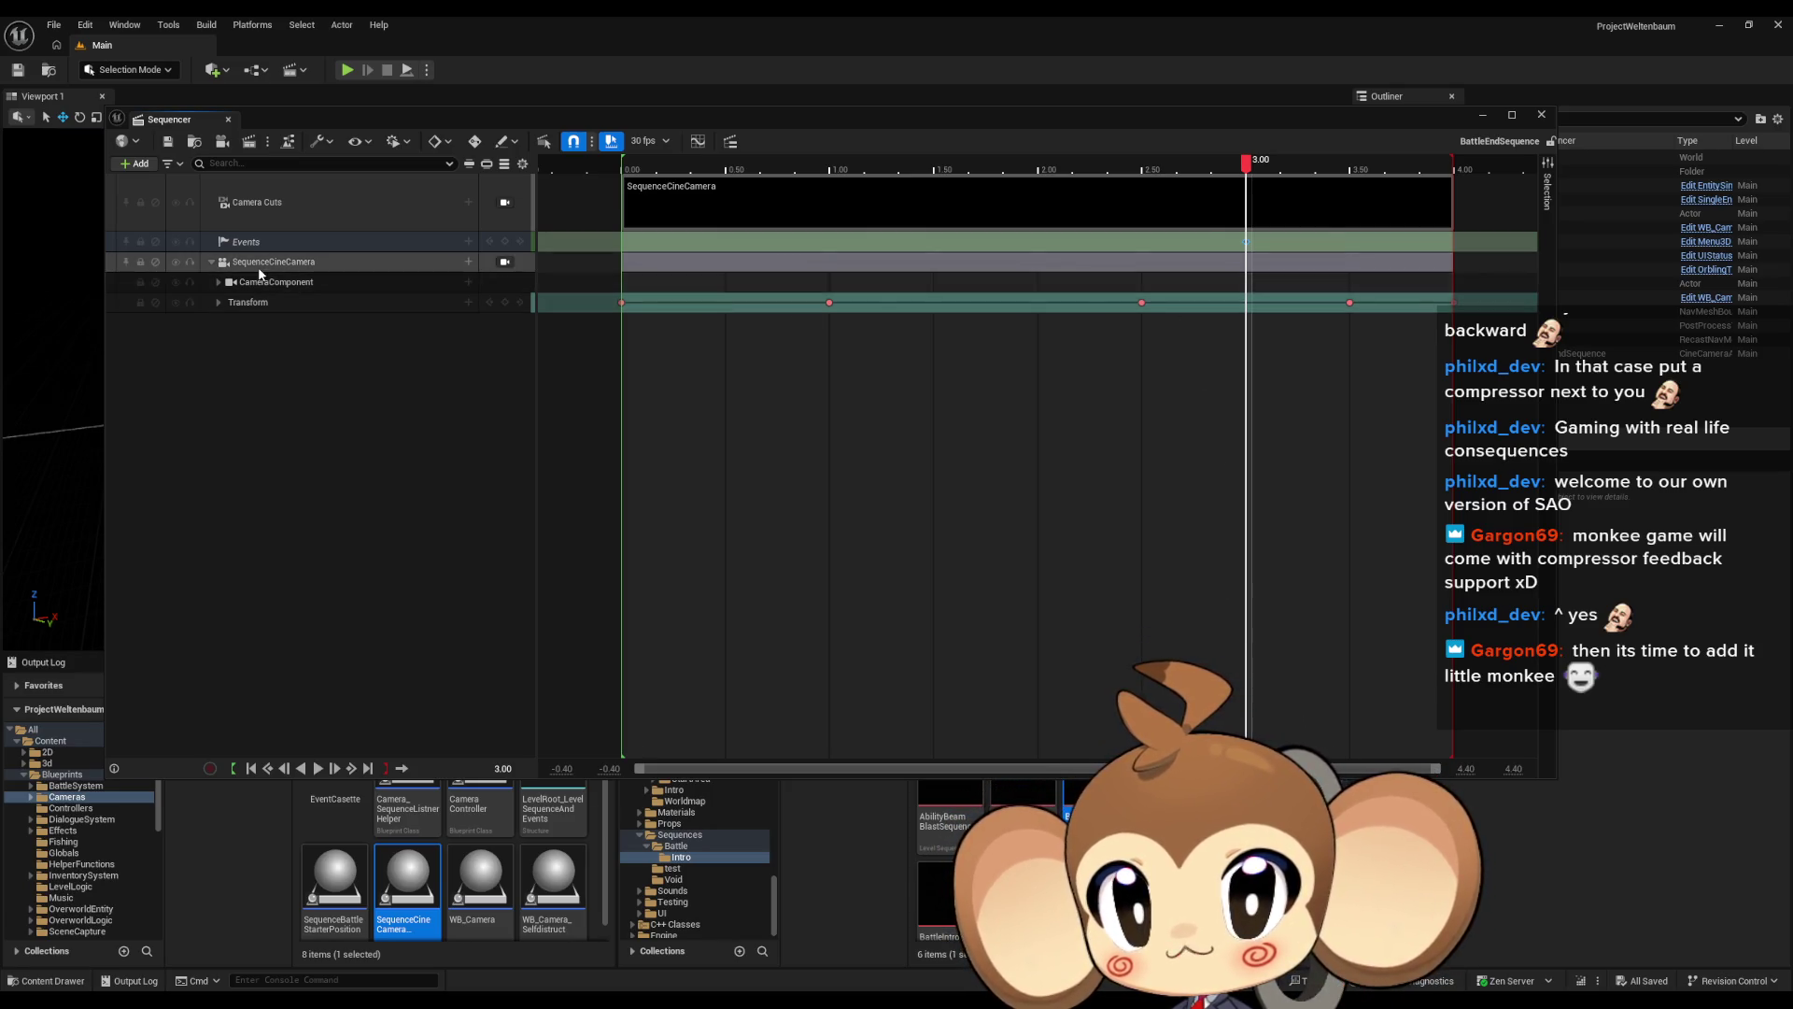
Mute the original SequenceCineCamera and add the SequenceCineCamera blueprint as a spawned track
{"action": "left_click", "coordinate": [175, 261]}
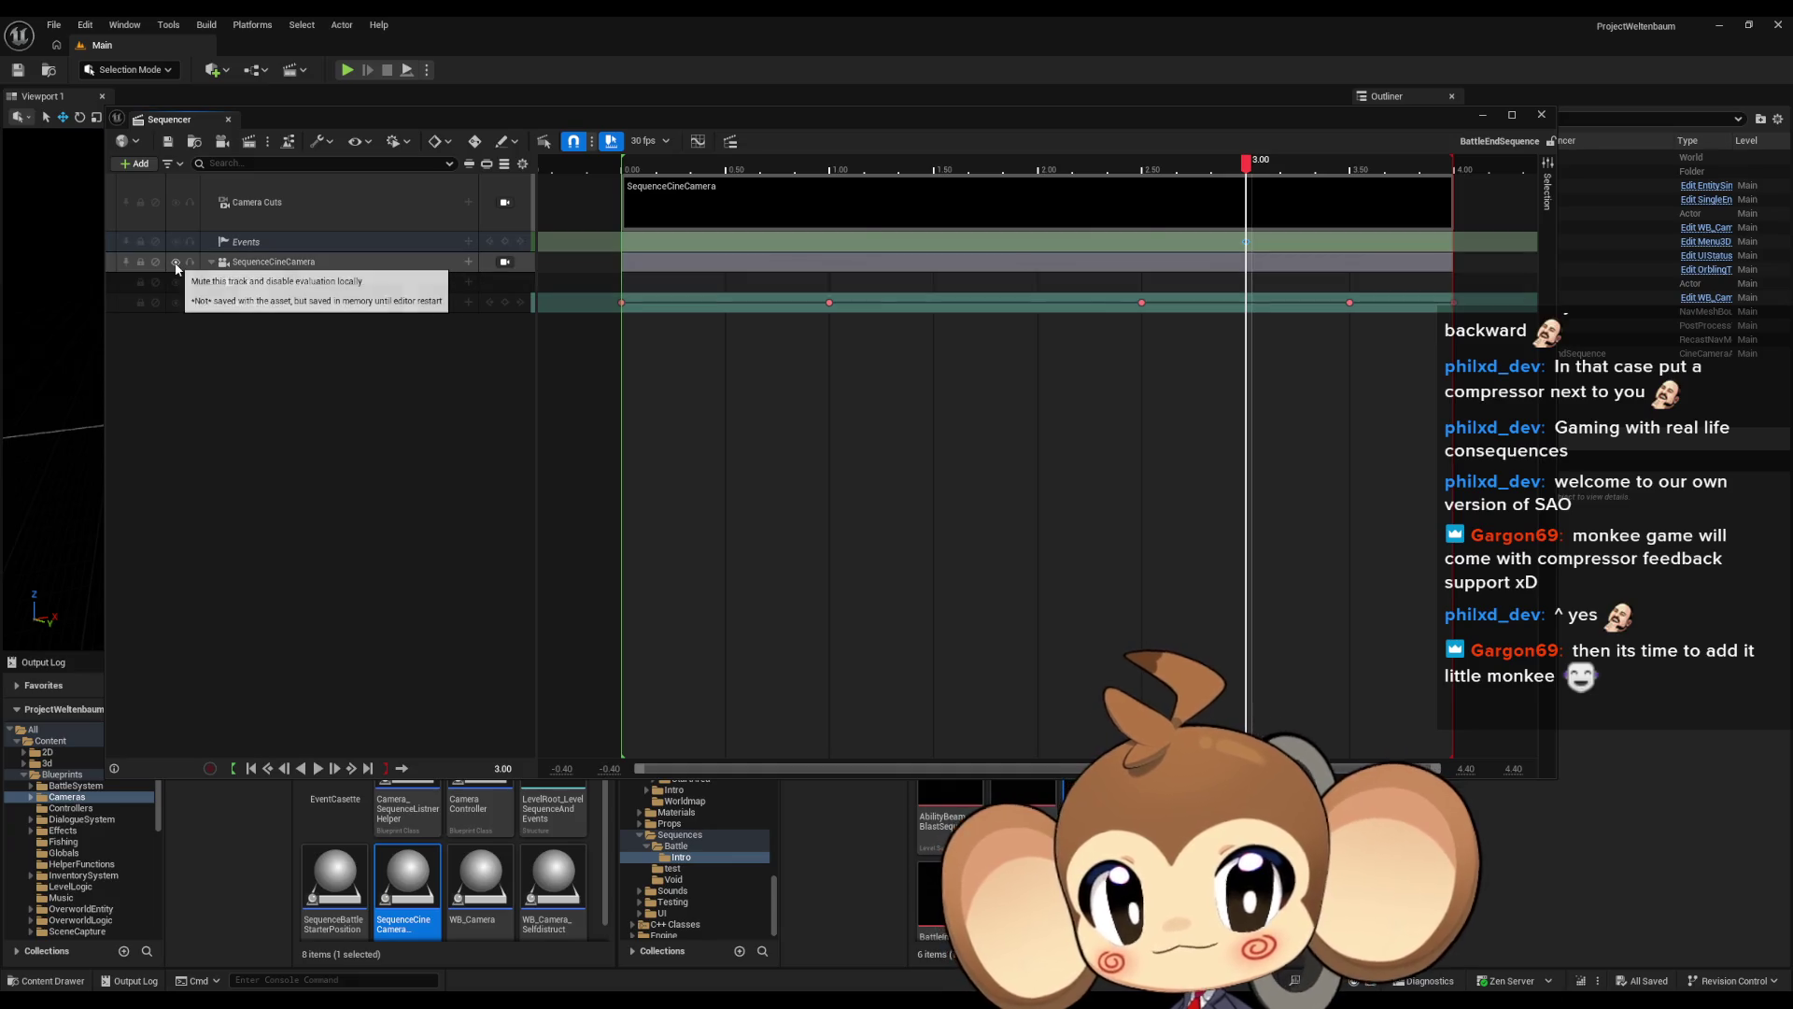
{"action": "left_click", "coordinate": [136, 165]}
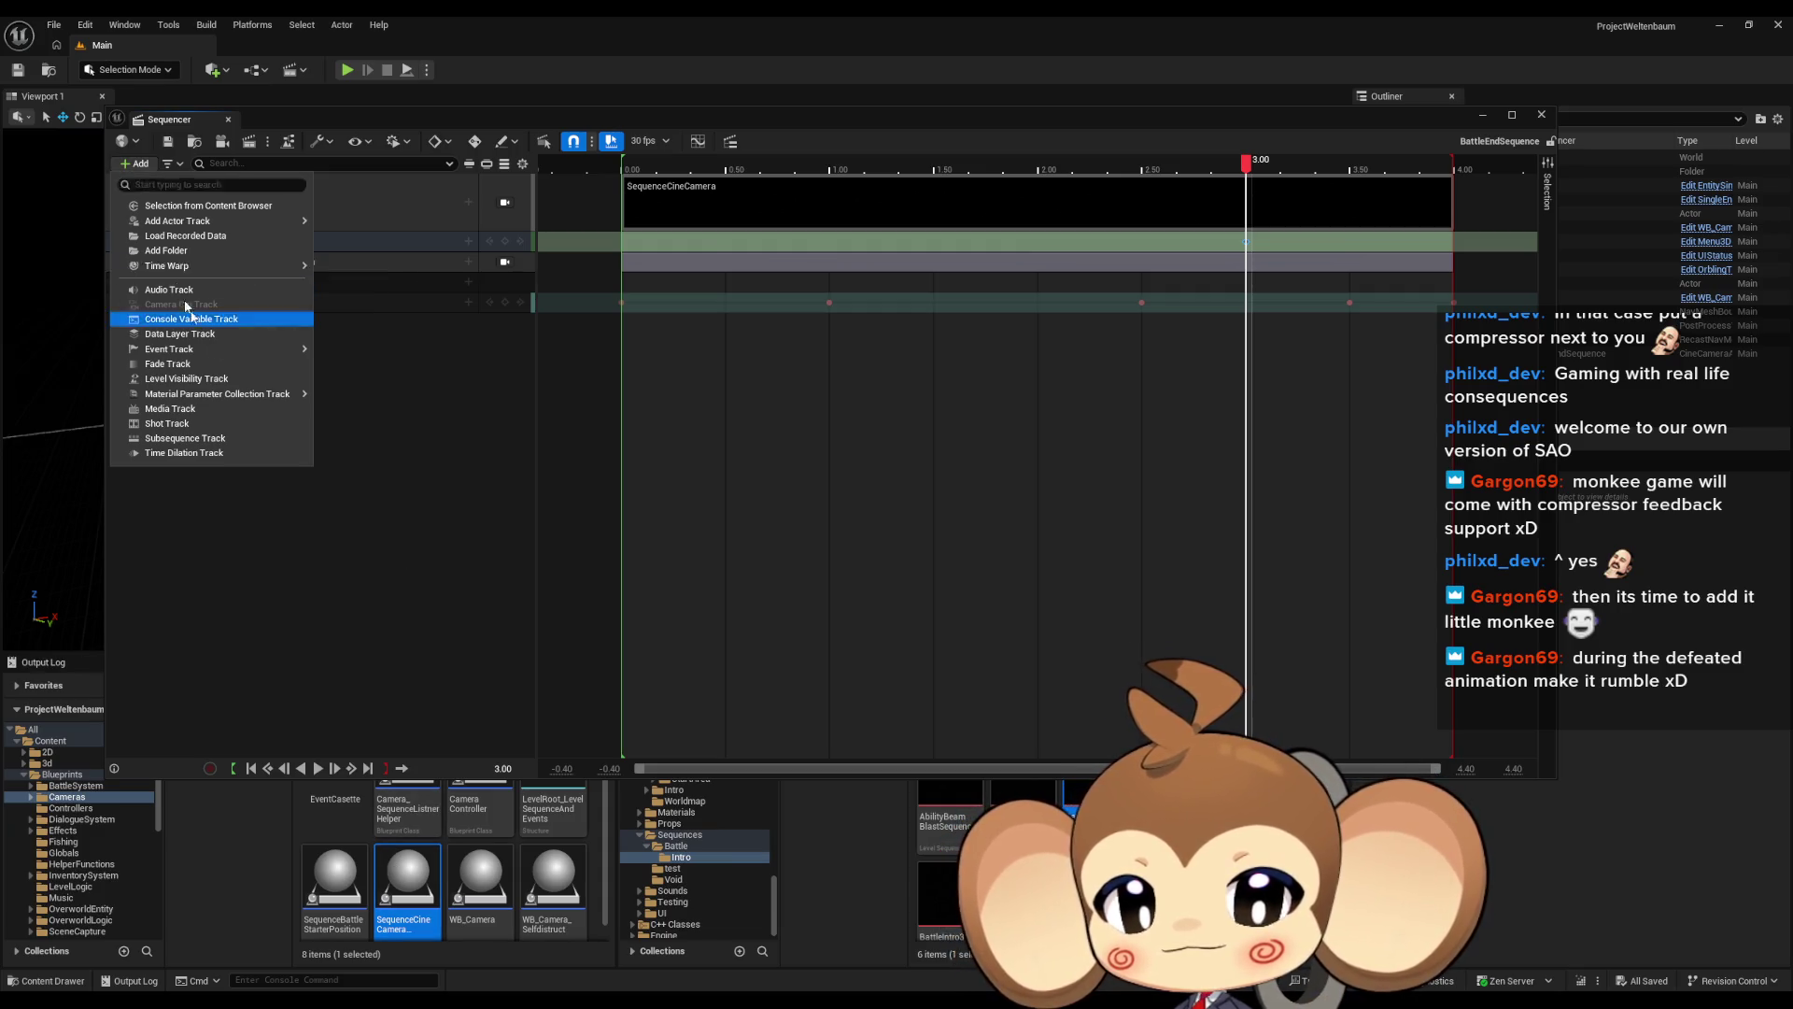
{"action": "left_click", "coordinate": [469, 878]}
{"action": "left_click", "coordinate": [408, 878]}
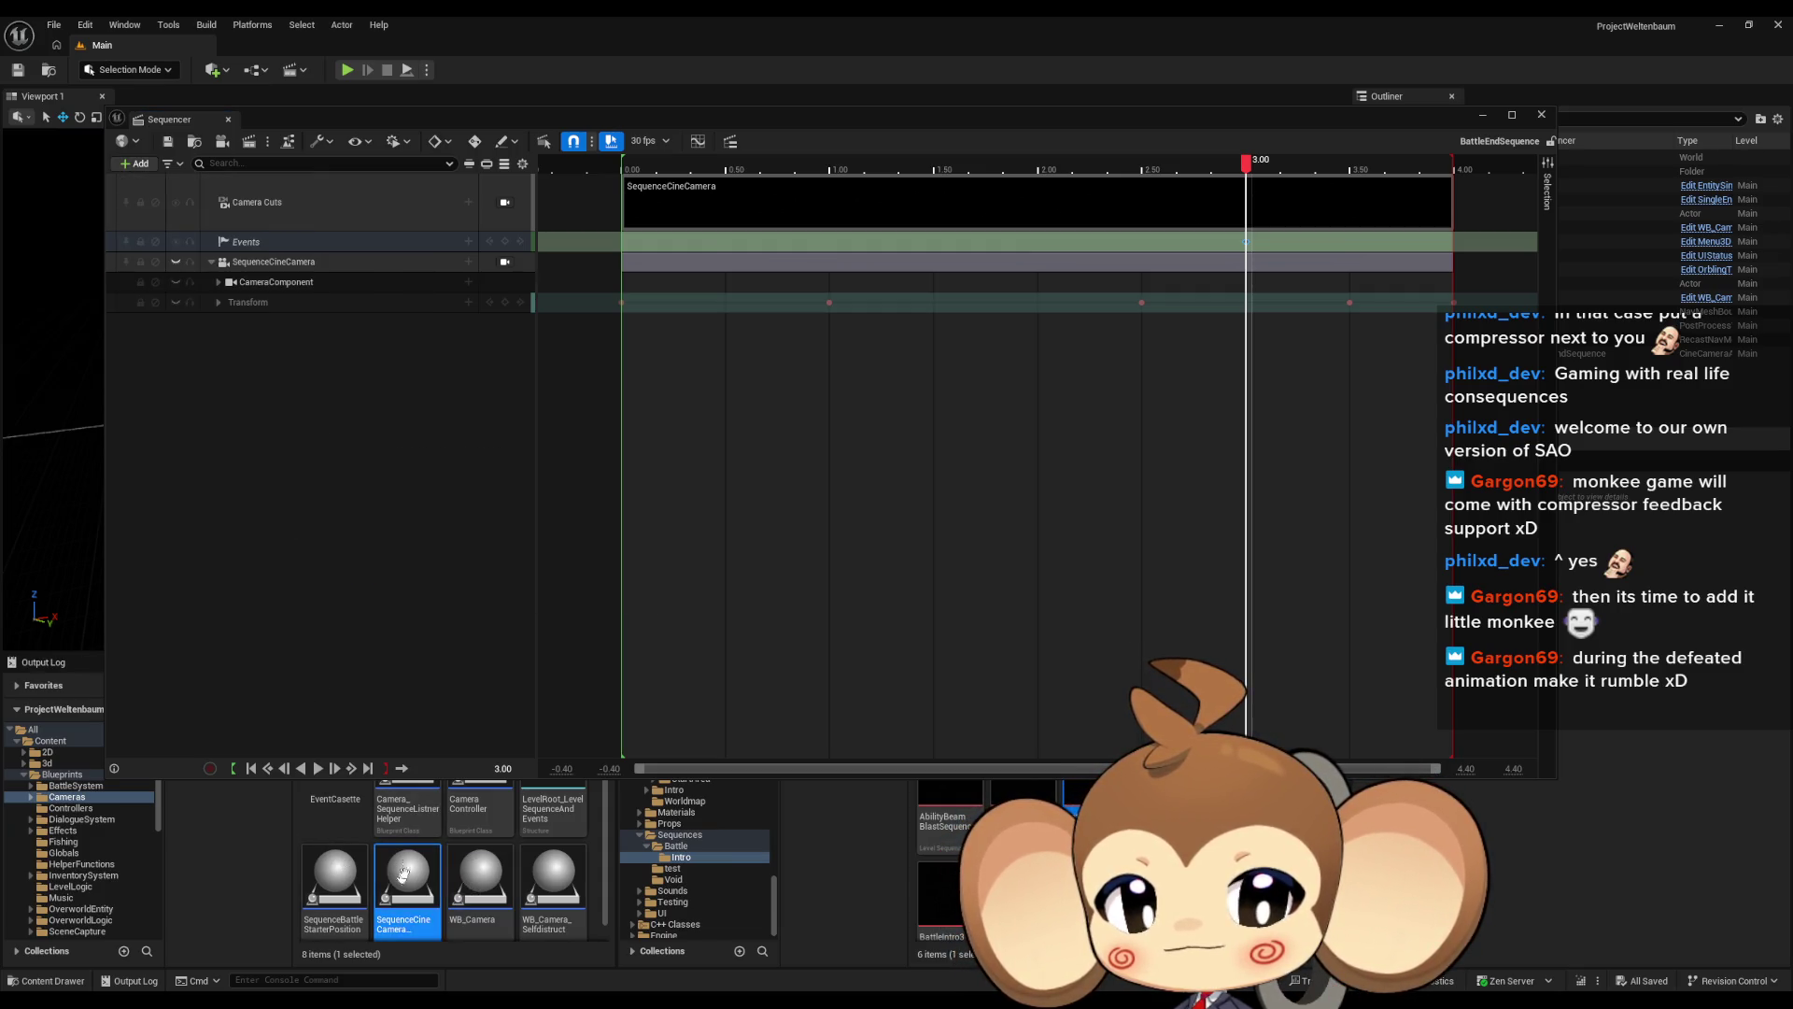
{"action": "left_click", "coordinate": [135, 164]}
{"action": "left_click", "coordinate": [203, 203]}
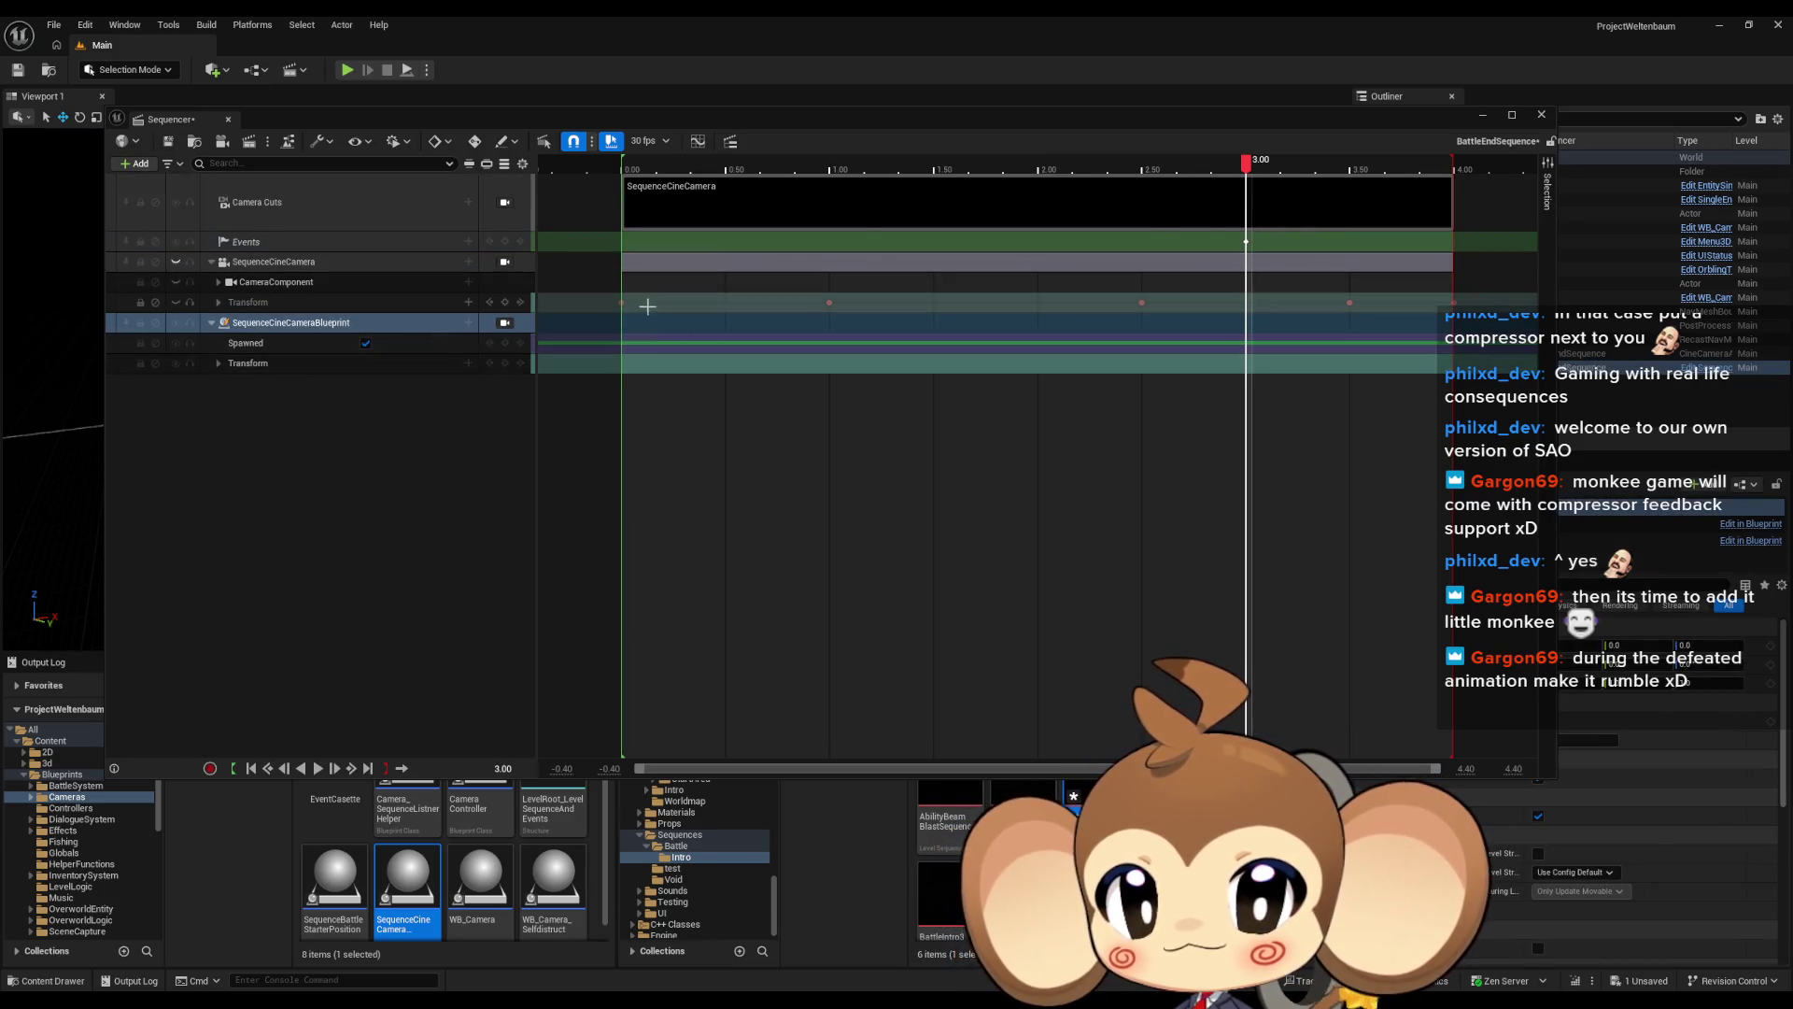
Key the blueprint camera's Transform at 1.00 and 2.50 seconds
{"action": "left_click", "coordinate": [619, 303]}
{"action": "left_click", "coordinate": [295, 365]}
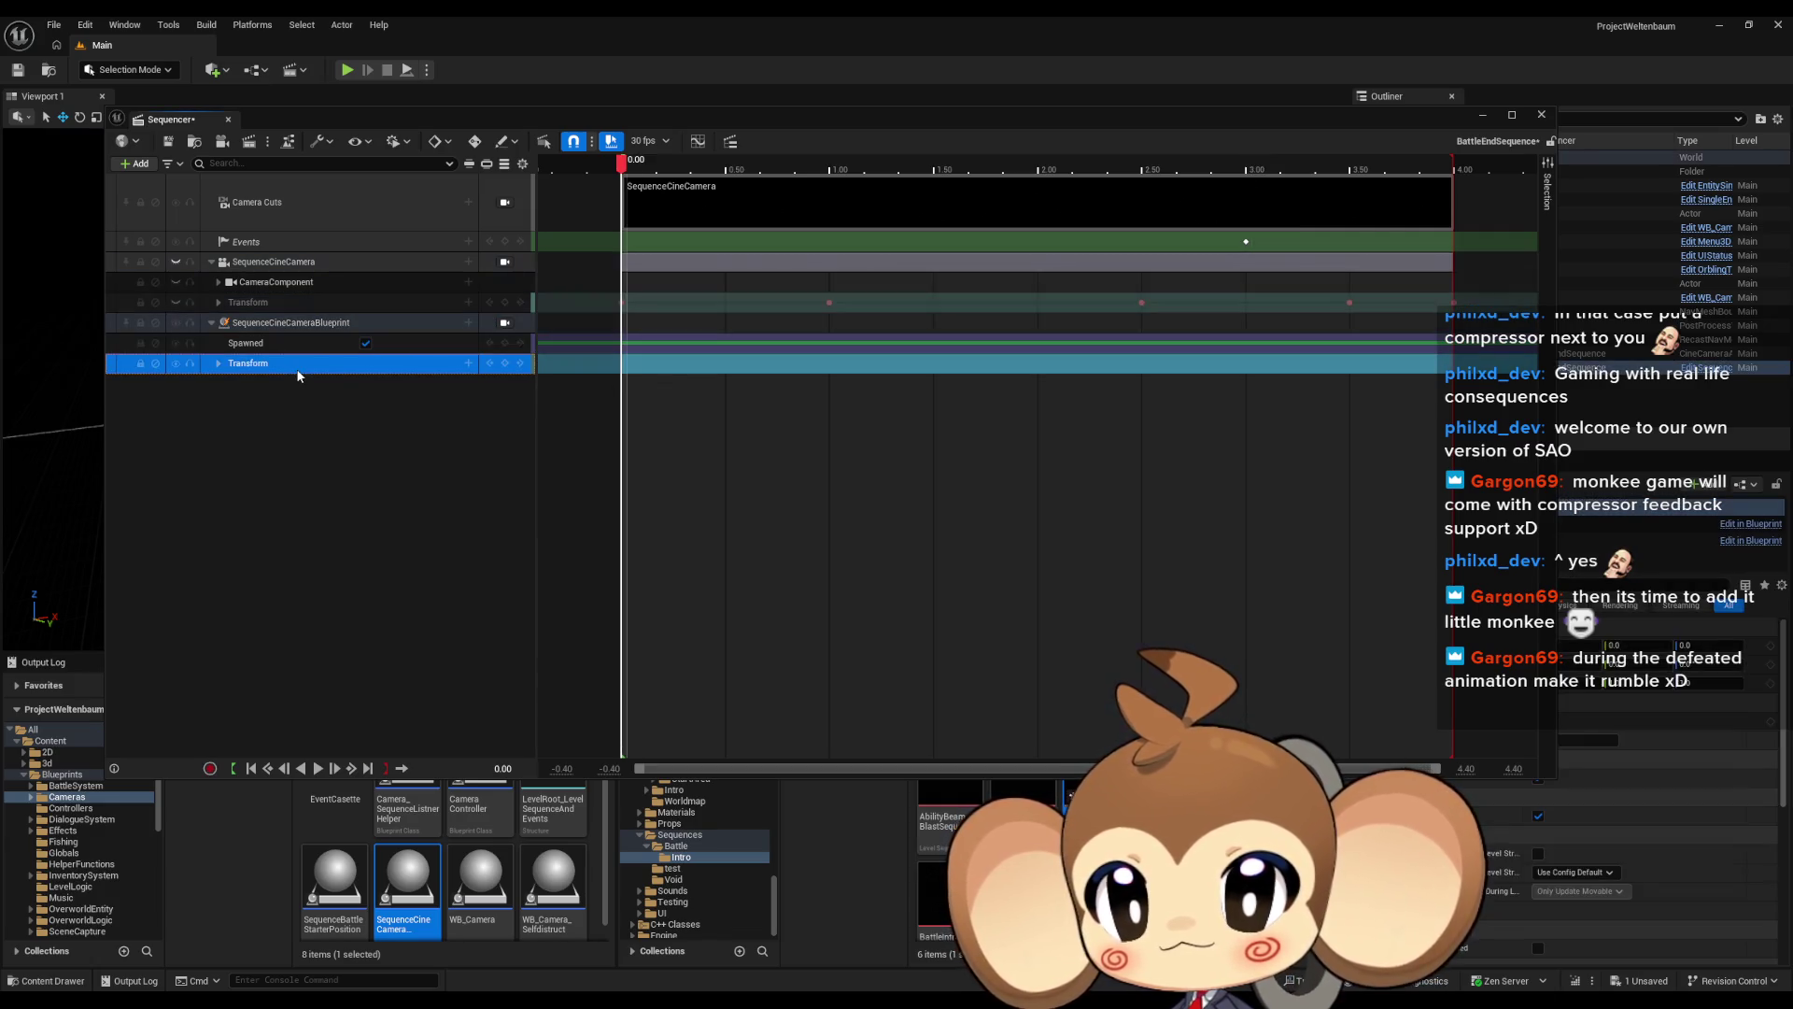
{"action": "left_click", "coordinate": [828, 306]}
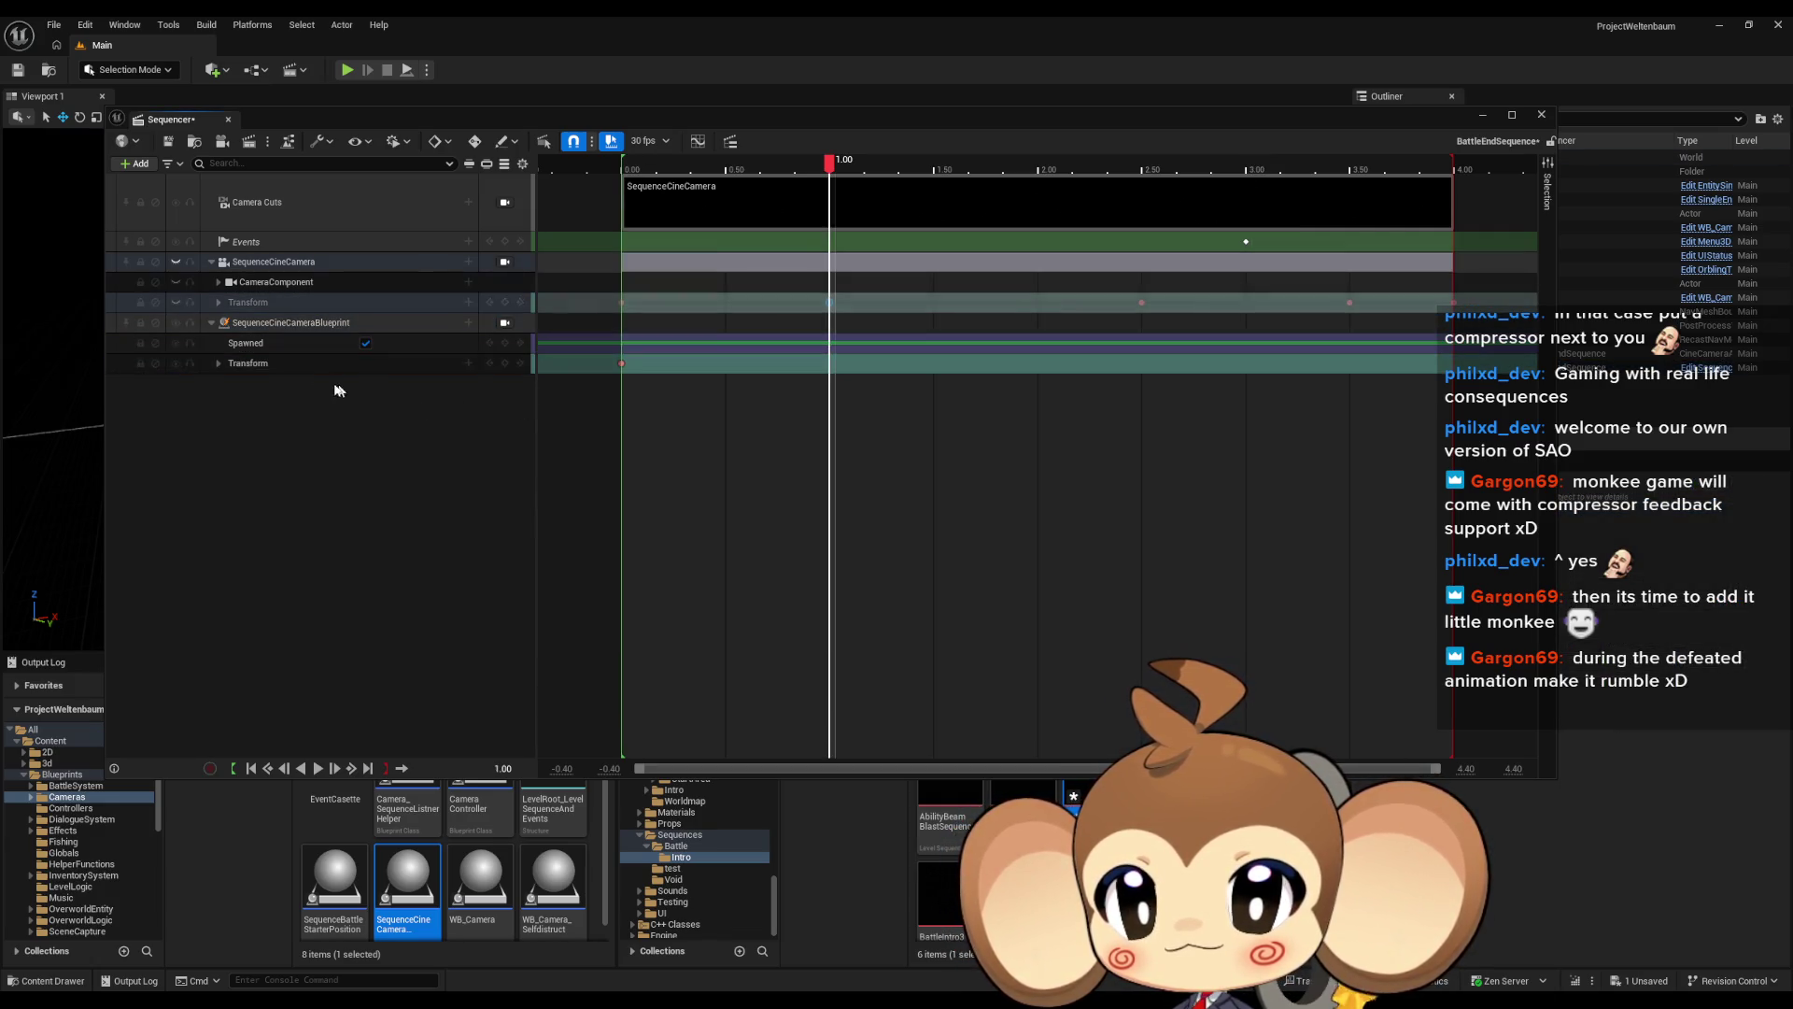
{"action": "left_click", "coordinate": [299, 364]}
{"action": "key", "text": "Return"}
{"action": "left_click", "coordinate": [1141, 305]}
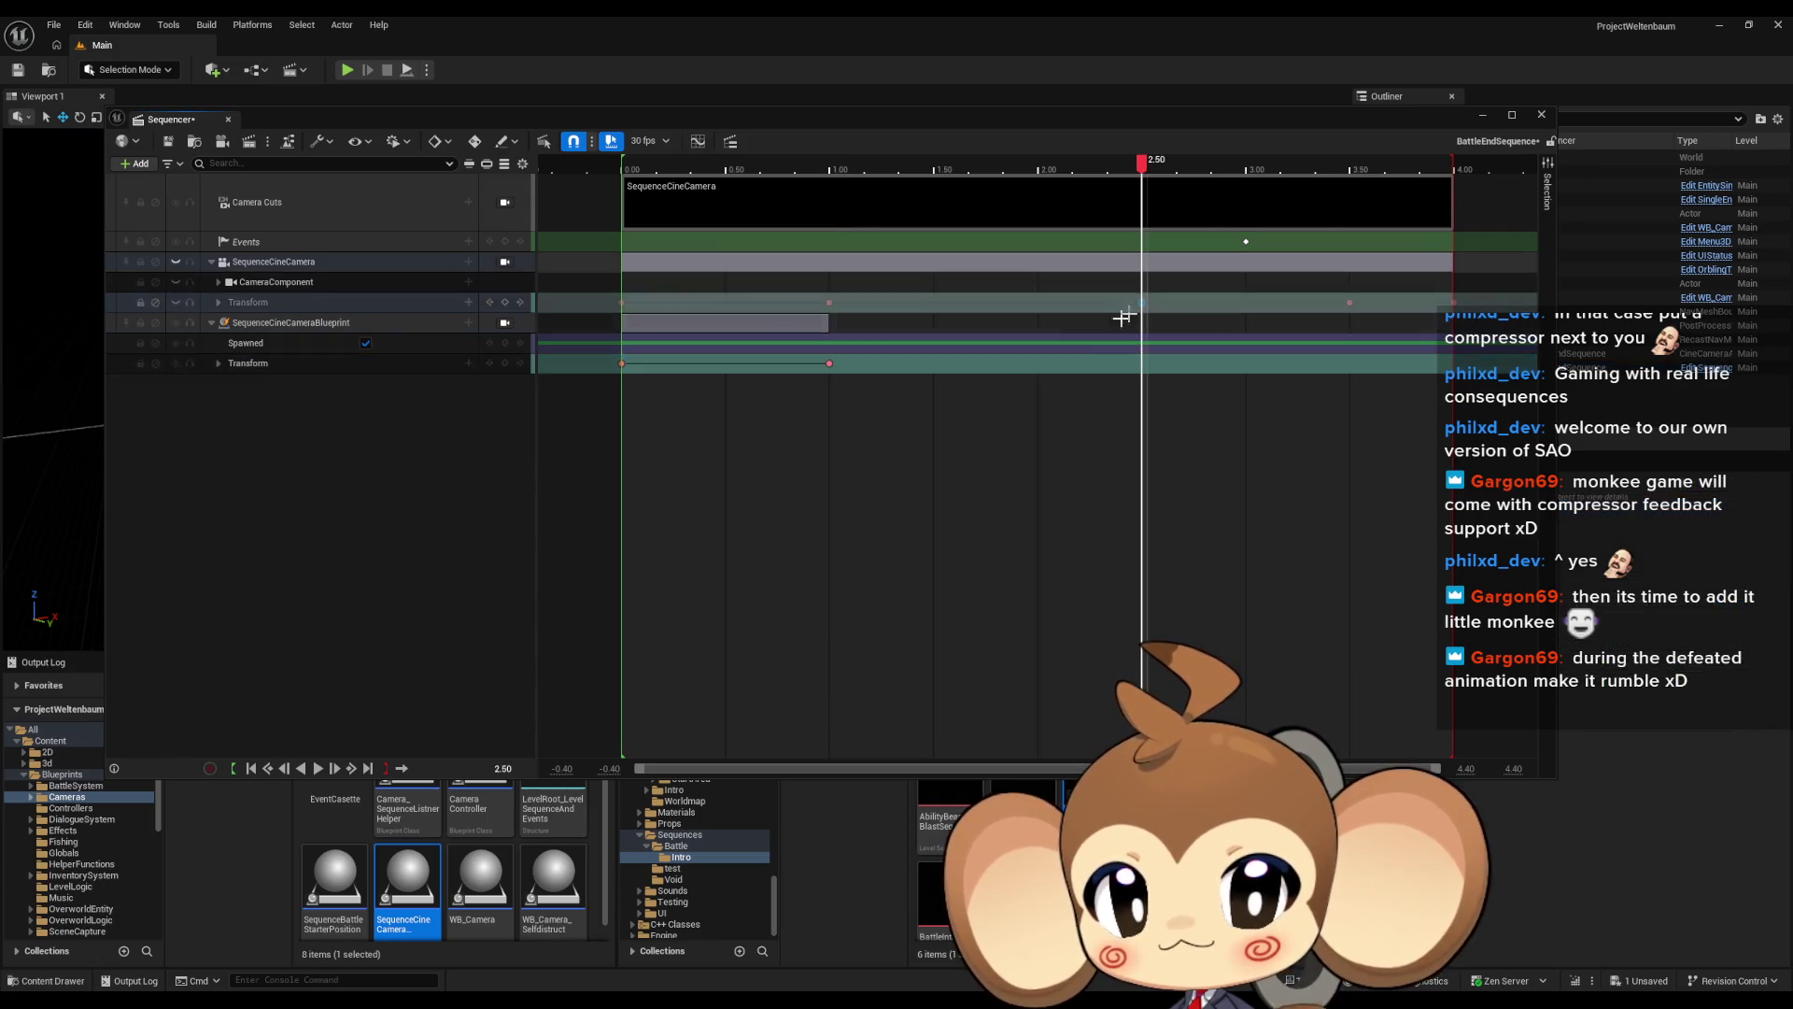
{"action": "left_click", "coordinate": [385, 364]}
{"action": "key", "text": "Return"}
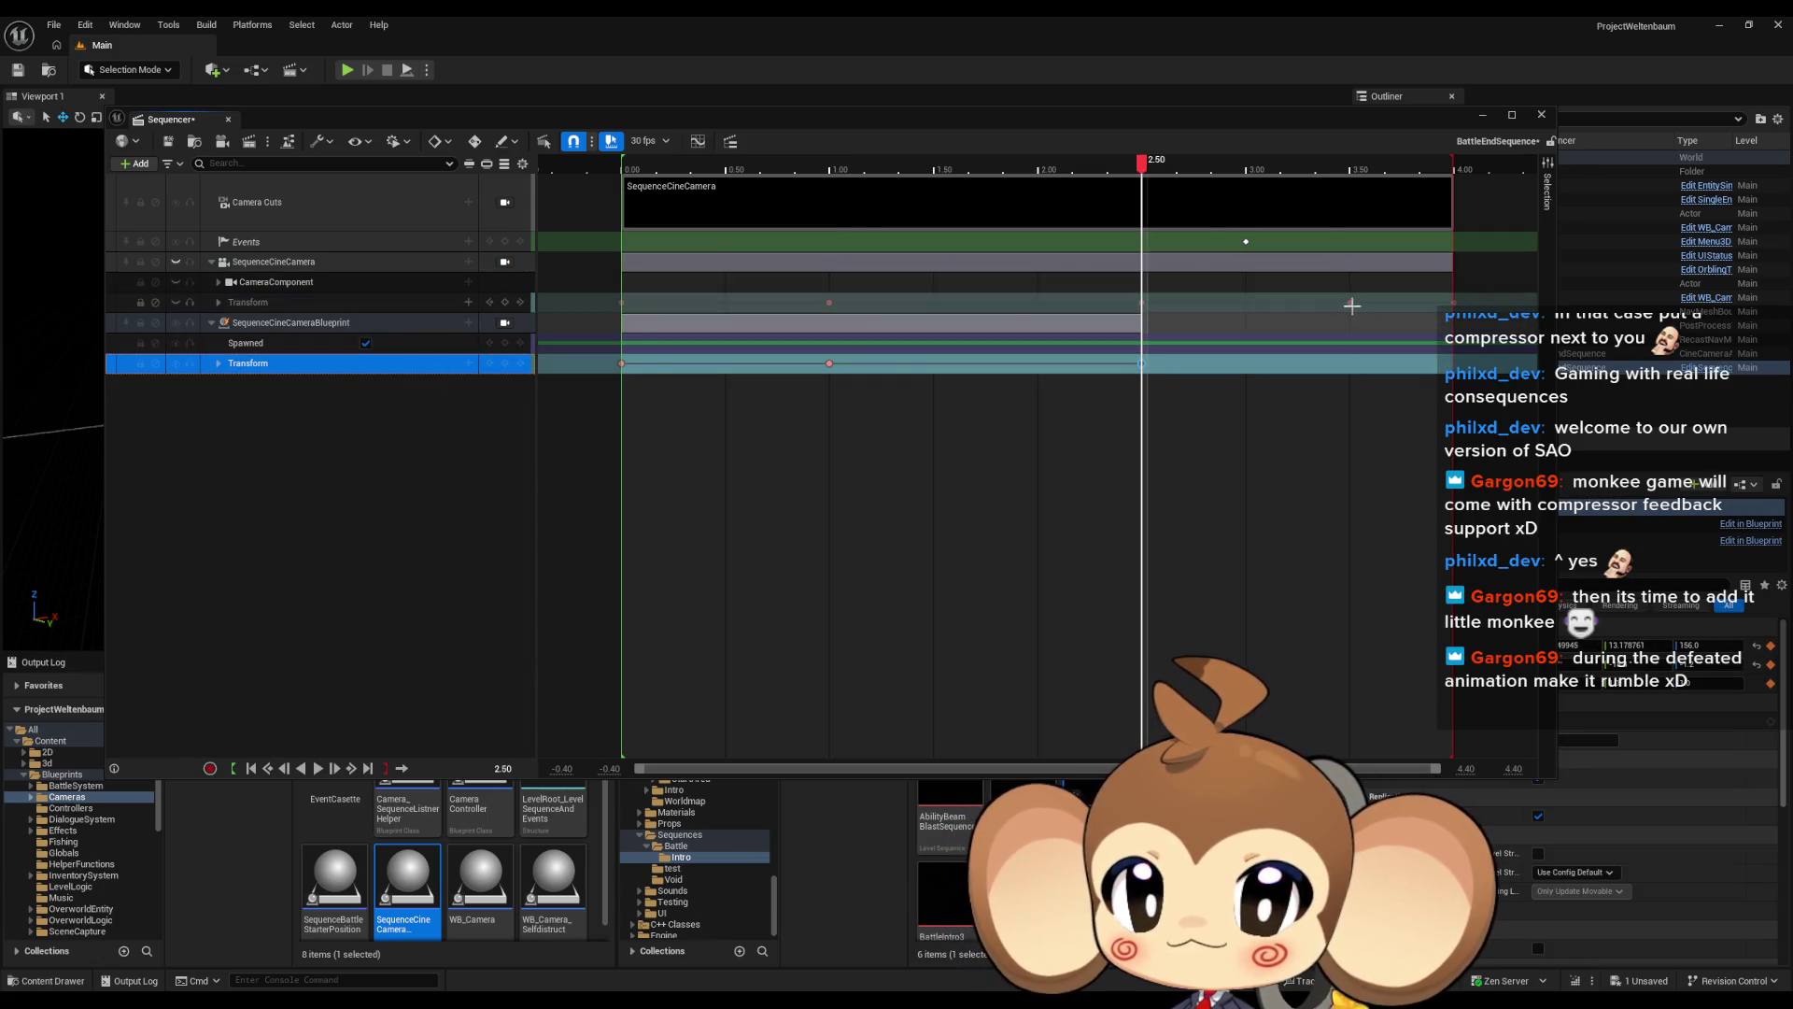
Key the blueprint Transform at 3.50, check the 4.00 end, and save BattleEndSequence
{"action": "left_click", "coordinate": [1349, 306]}
{"action": "left_click", "coordinate": [385, 364]}
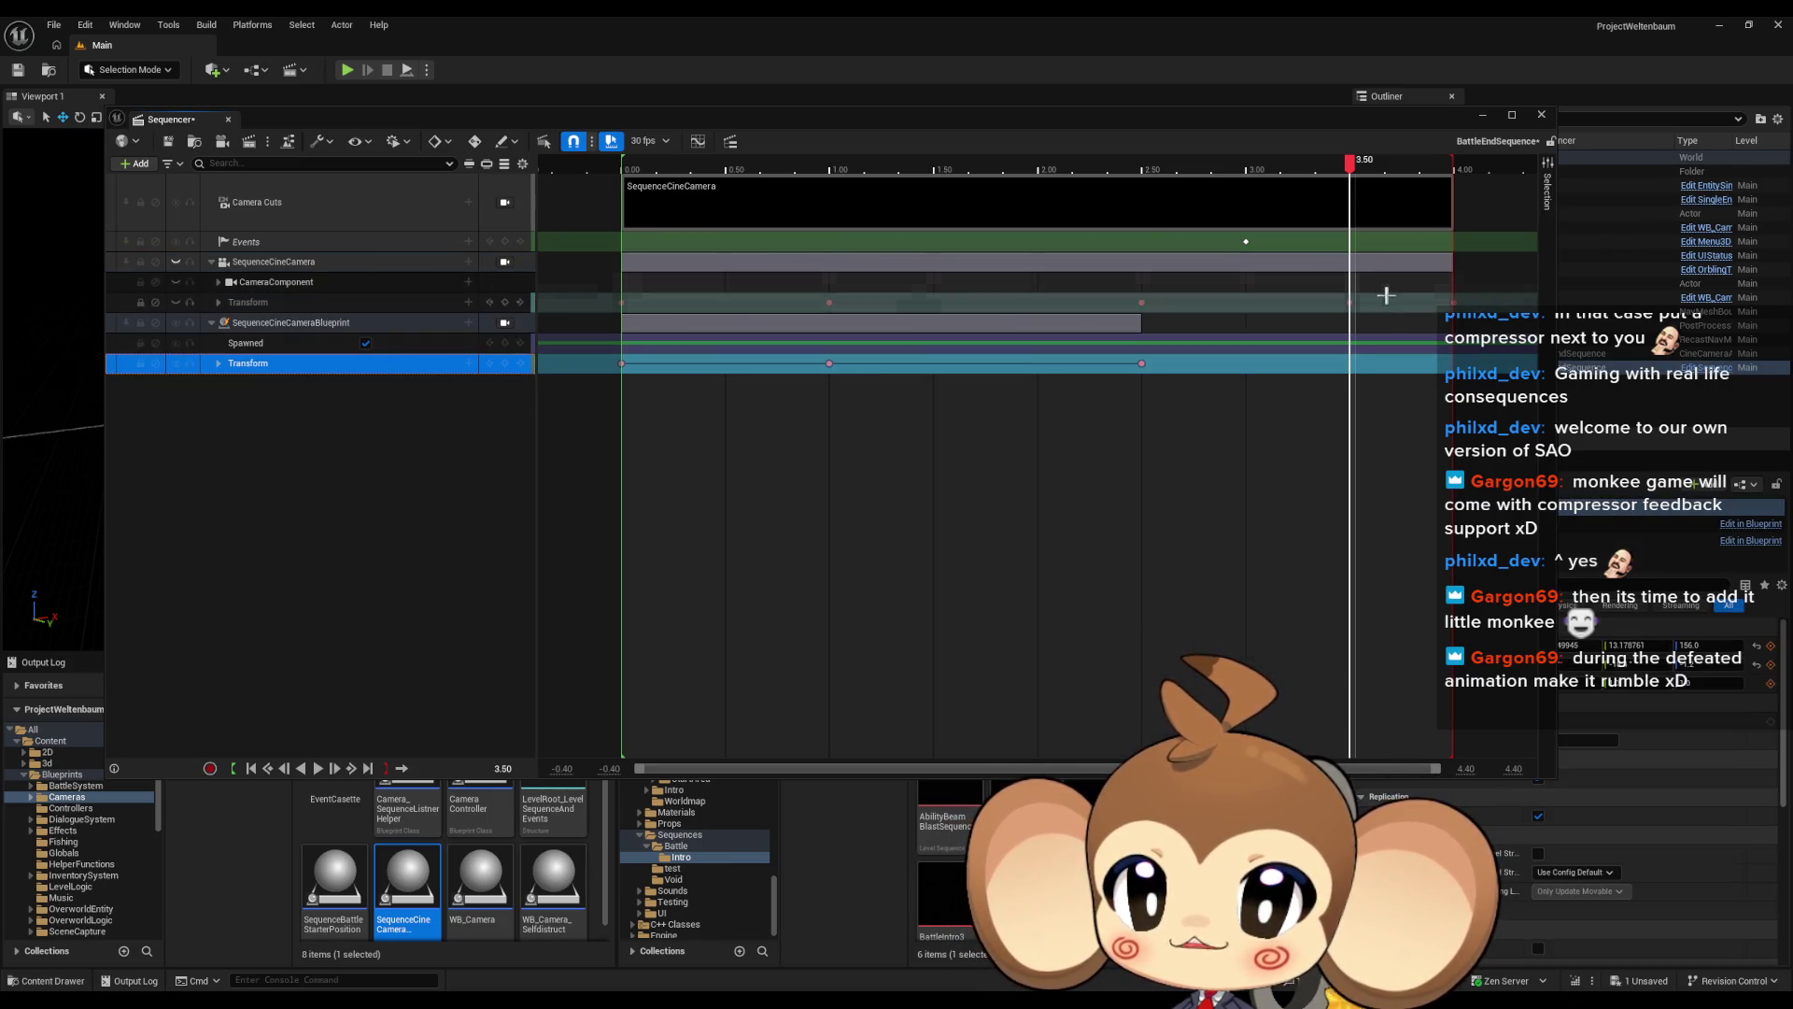
{"action": "left_click", "coordinate": [1163, 411]}
{"action": "left_click", "coordinate": [368, 364]}
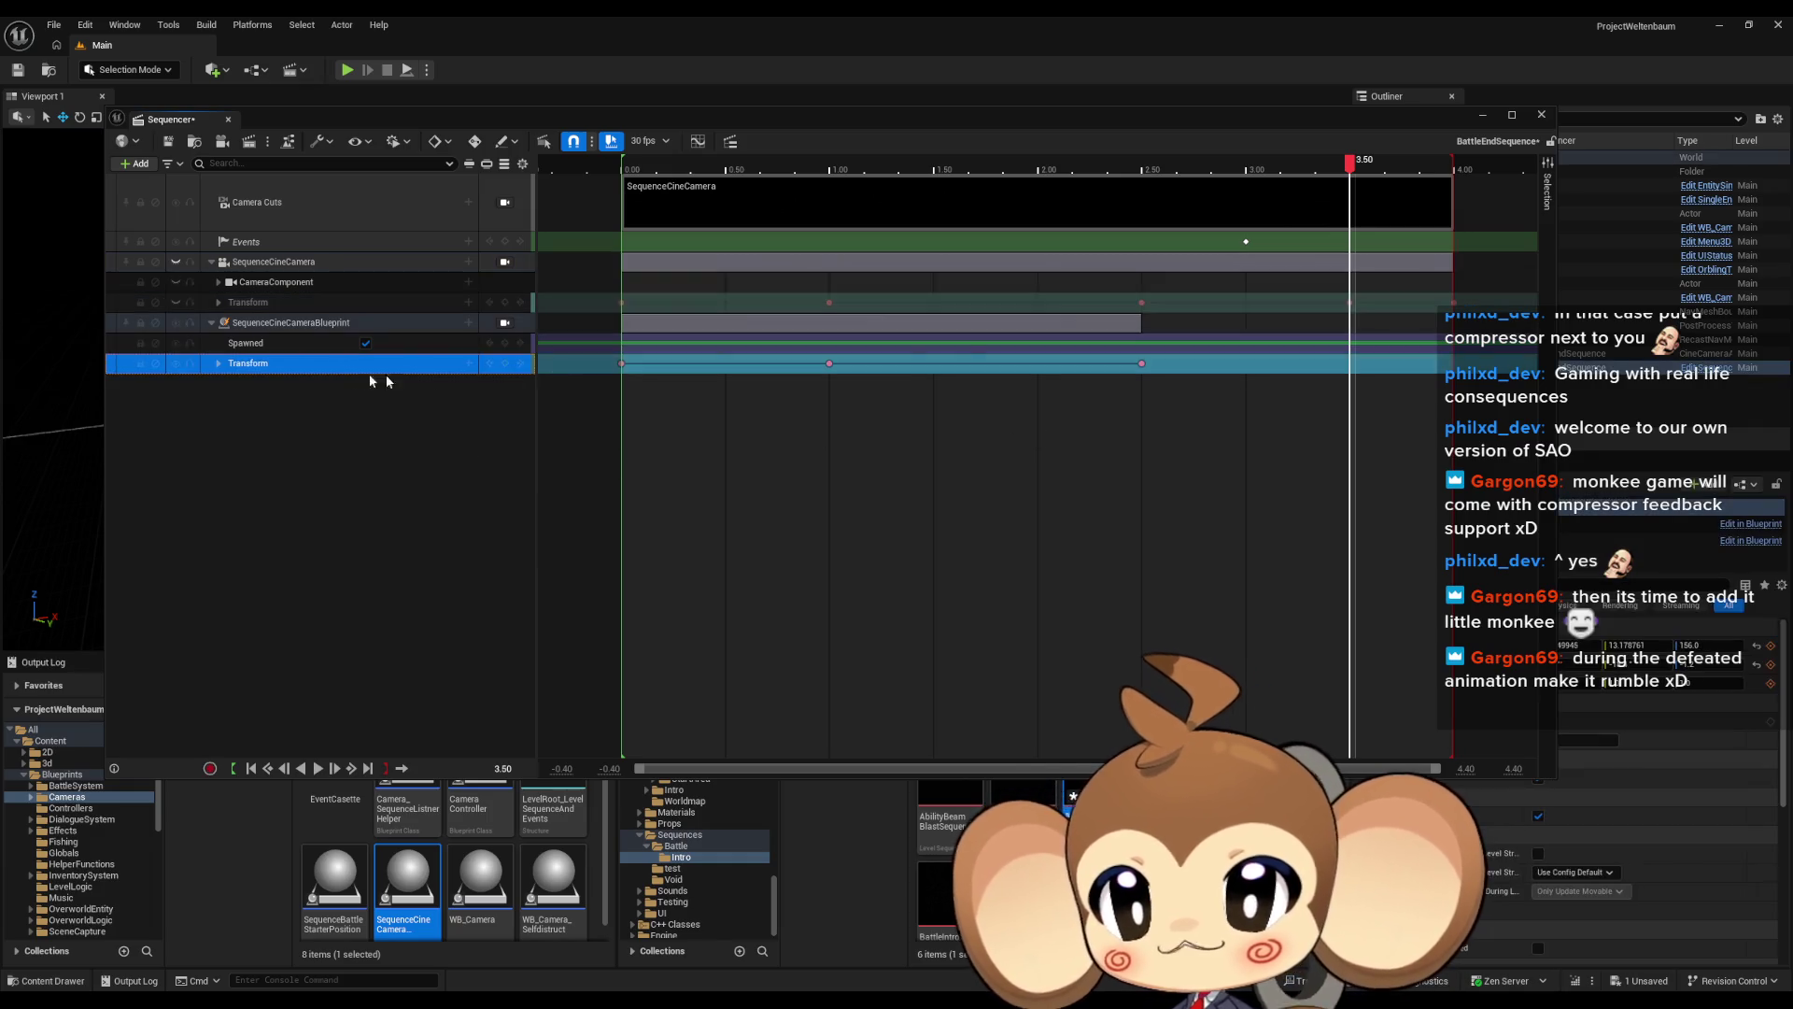
{"action": "key", "text": "Return"}
{"action": "left_click", "coordinate": [1454, 305]}
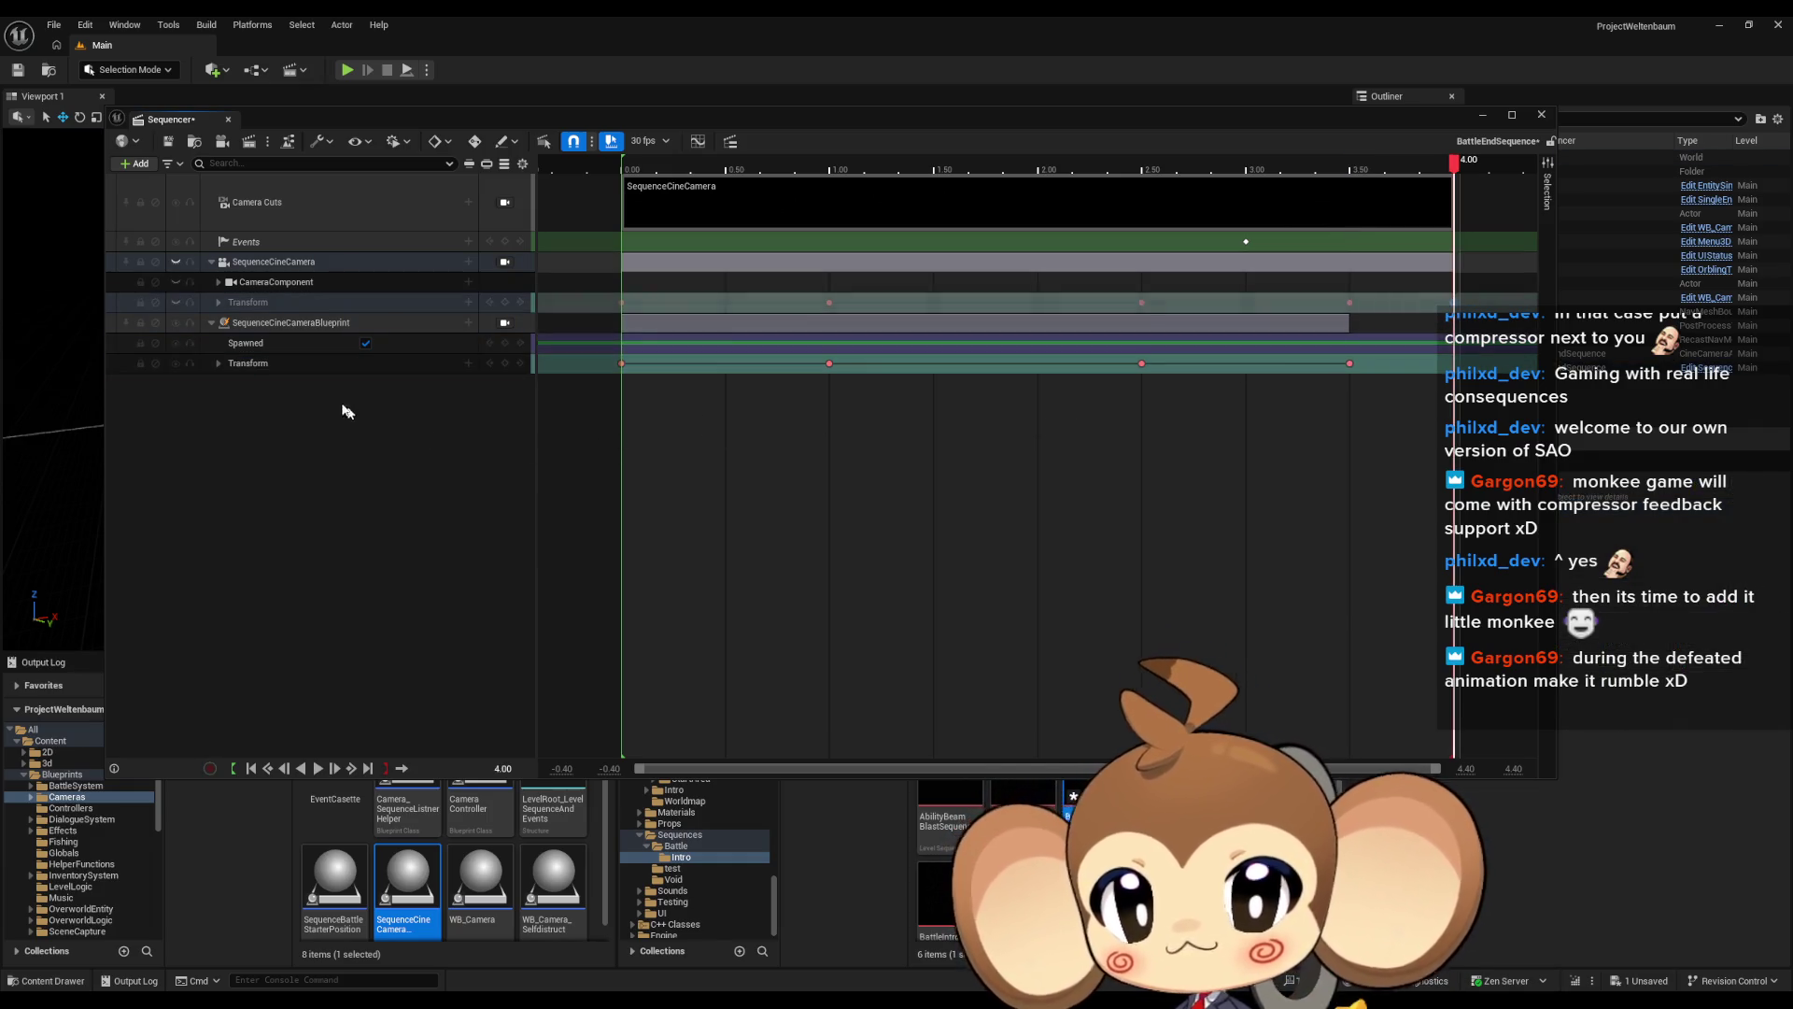
{"action": "left_click", "coordinate": [316, 366]}
{"action": "left_click", "coordinate": [396, 461]}
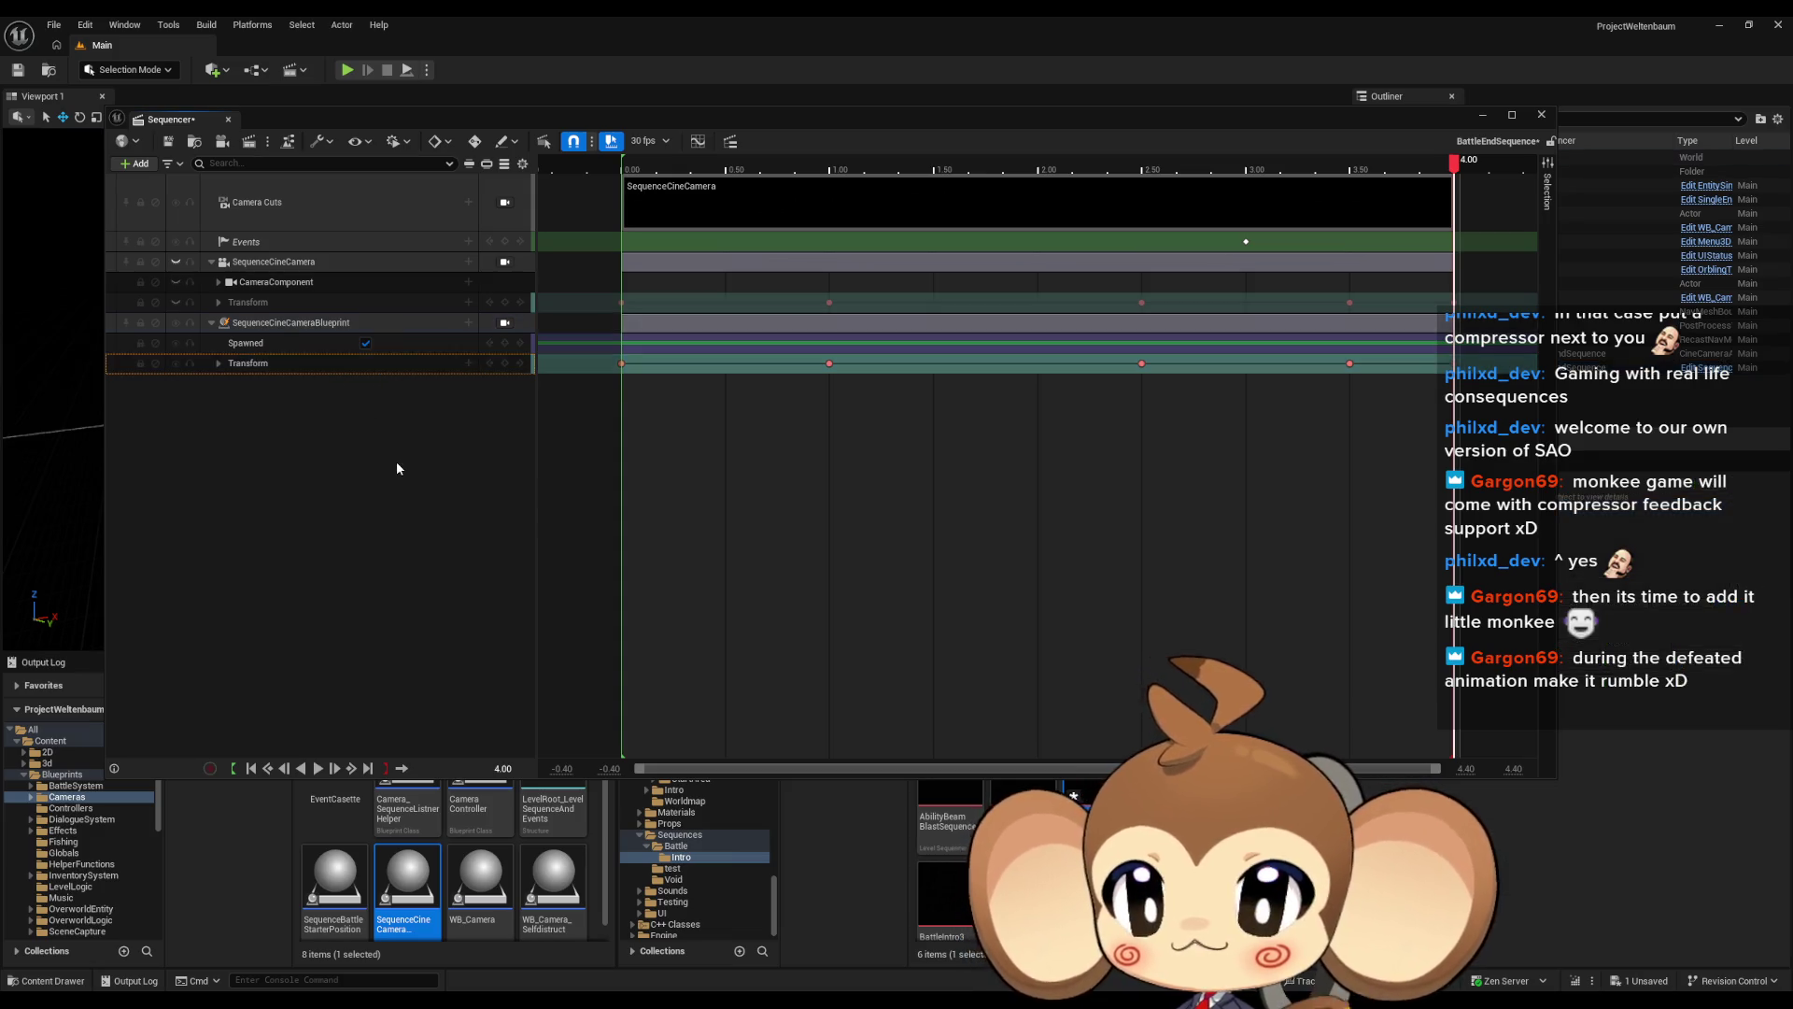
{"action": "left_click", "coordinate": [170, 142]}
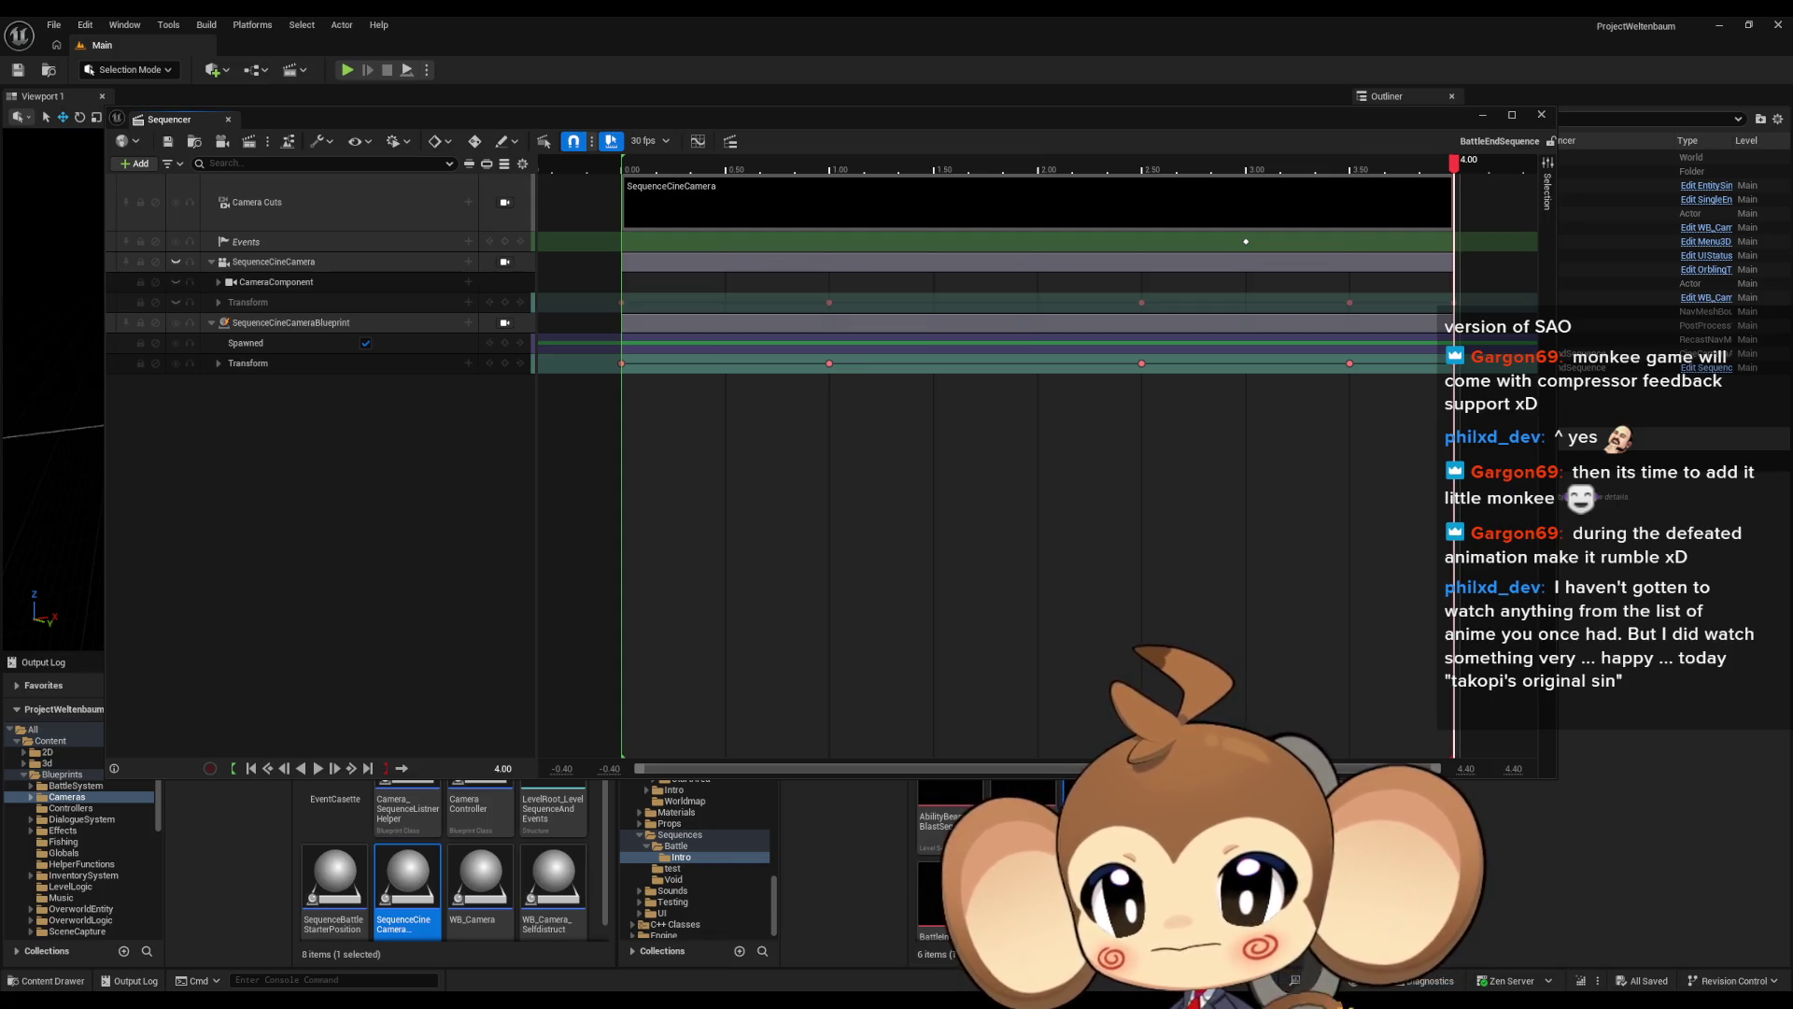
Close the Sequencer window once BattleEndSequence is saved
{"action": "left_click", "coordinate": [227, 120]}
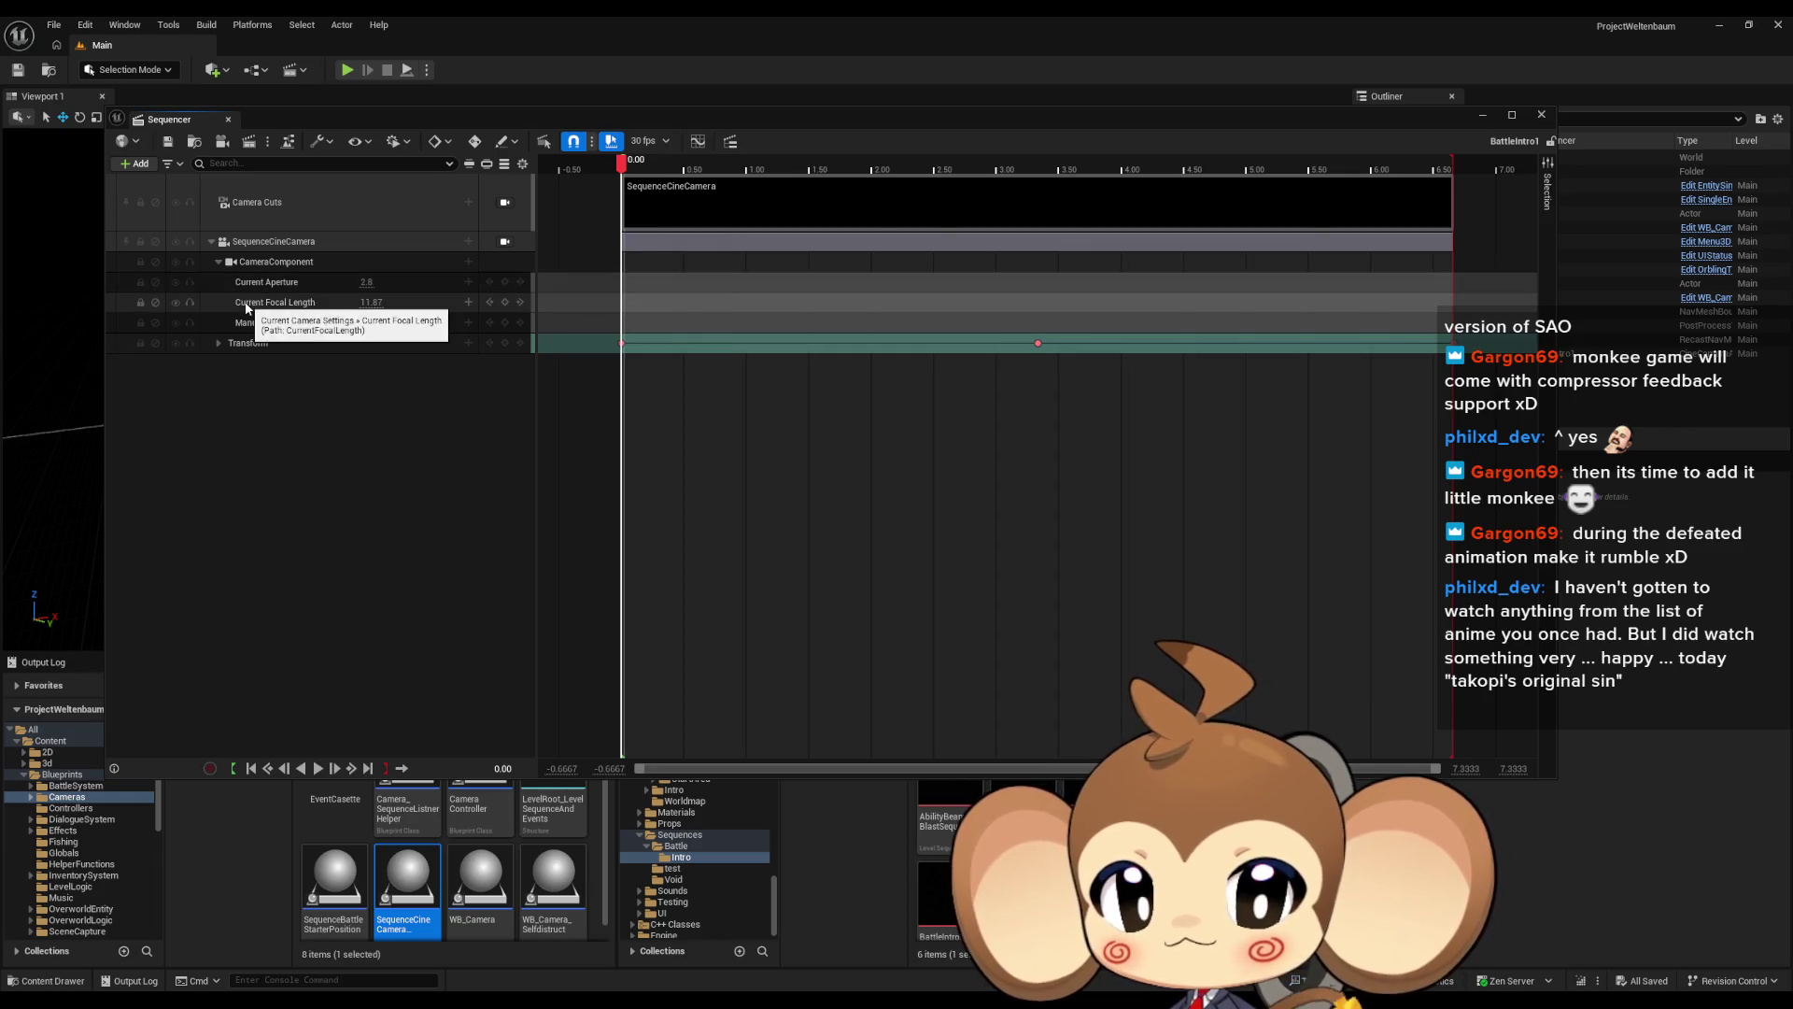
Mute BattleIntro1's original SequenceCineCamera and add the camera blueprint as a spawned track
{"action": "left_click", "coordinate": [219, 262]}
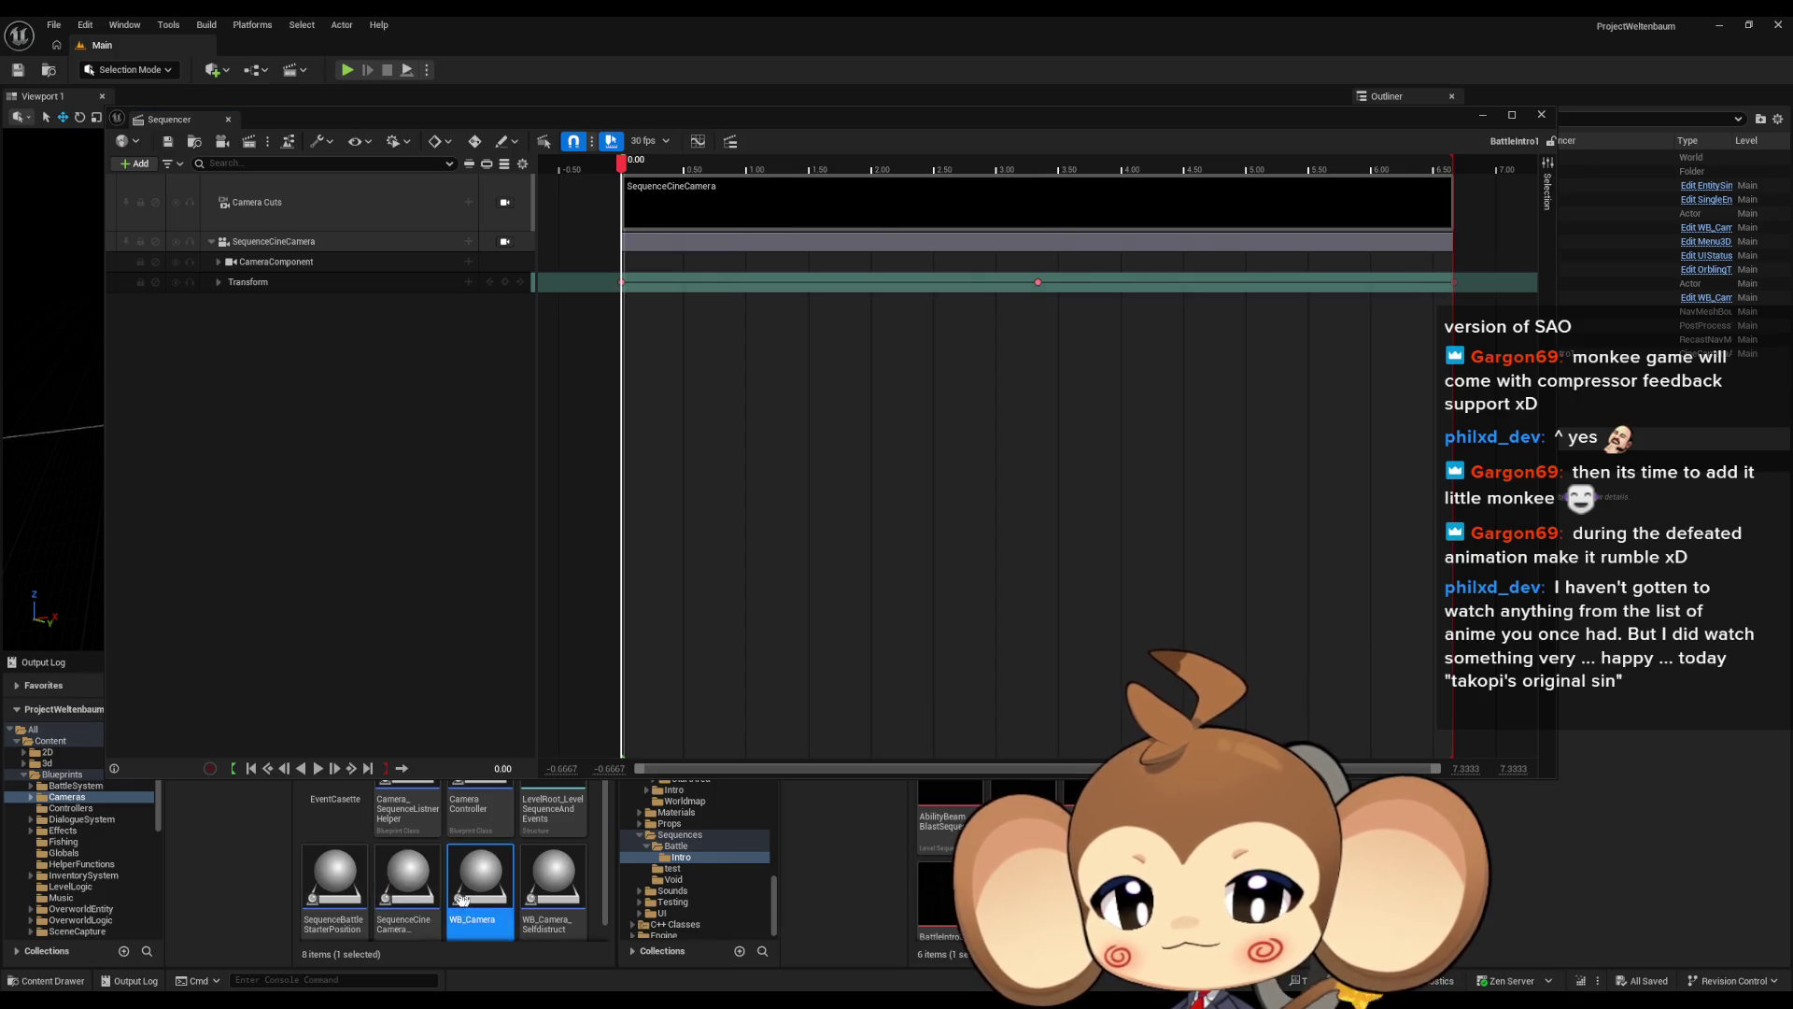
{"action": "left_click", "coordinate": [175, 240]}
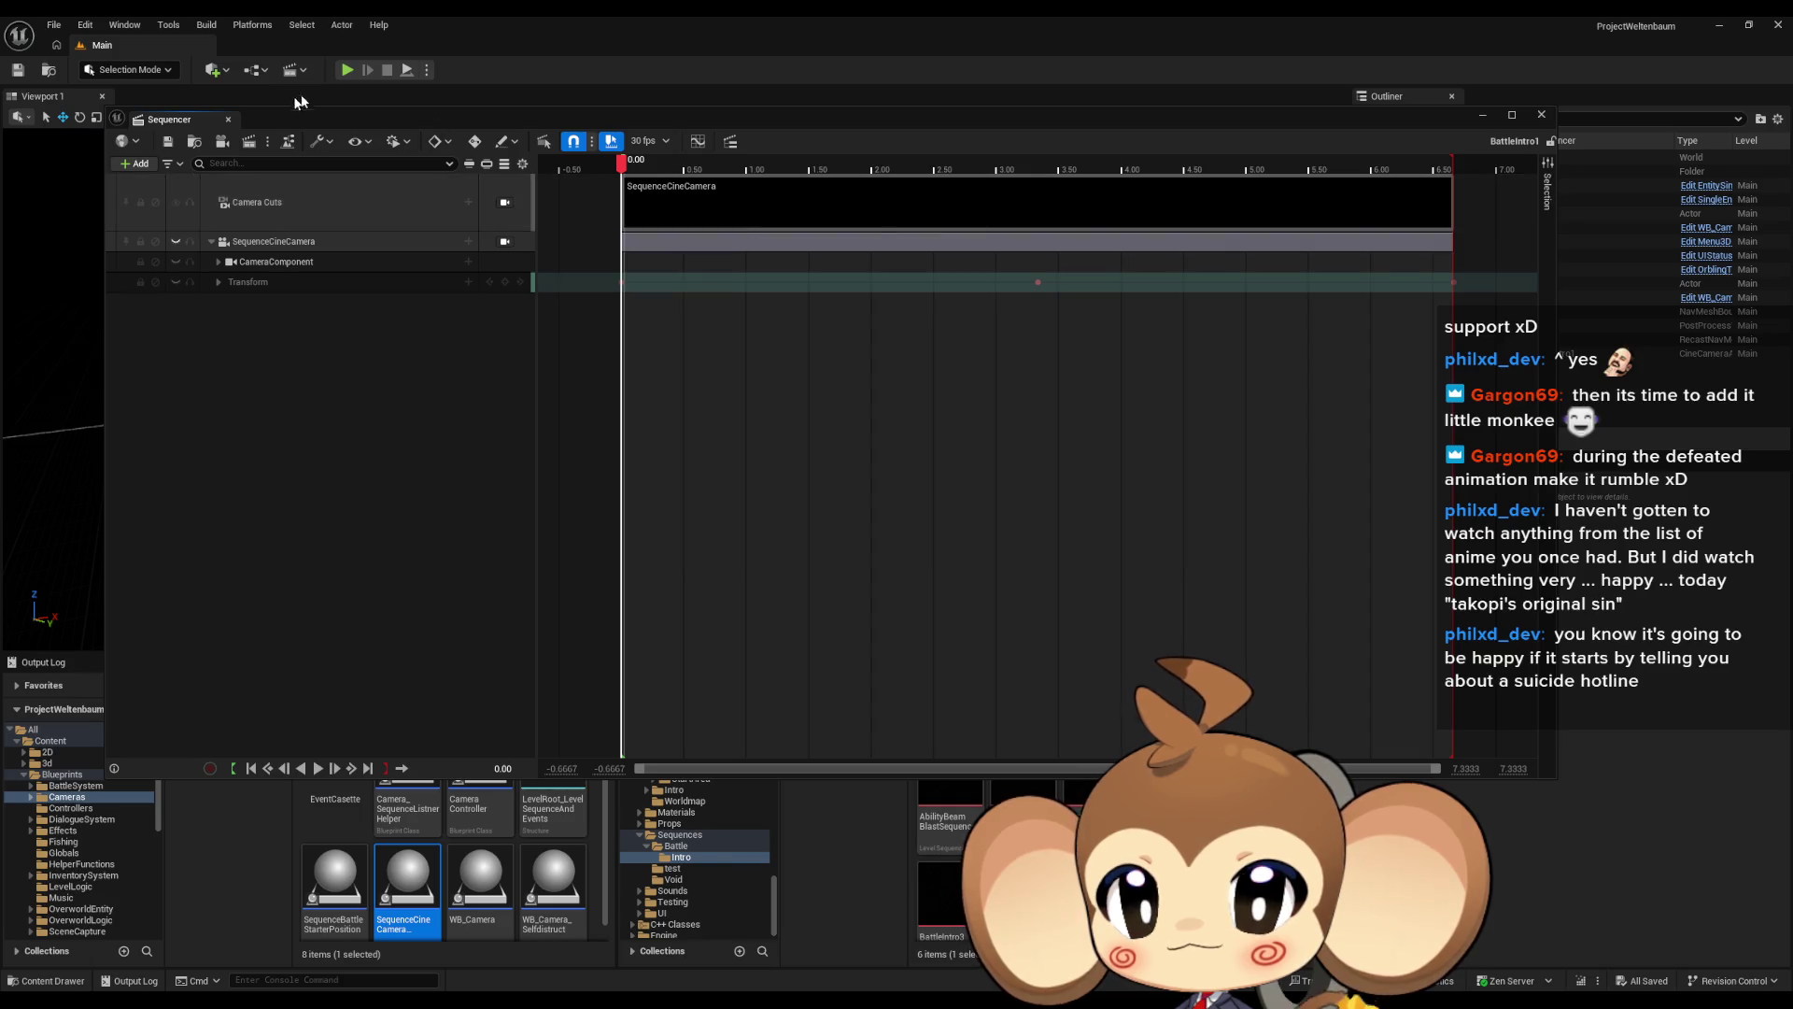
{"action": "left_click", "coordinate": [134, 163]}
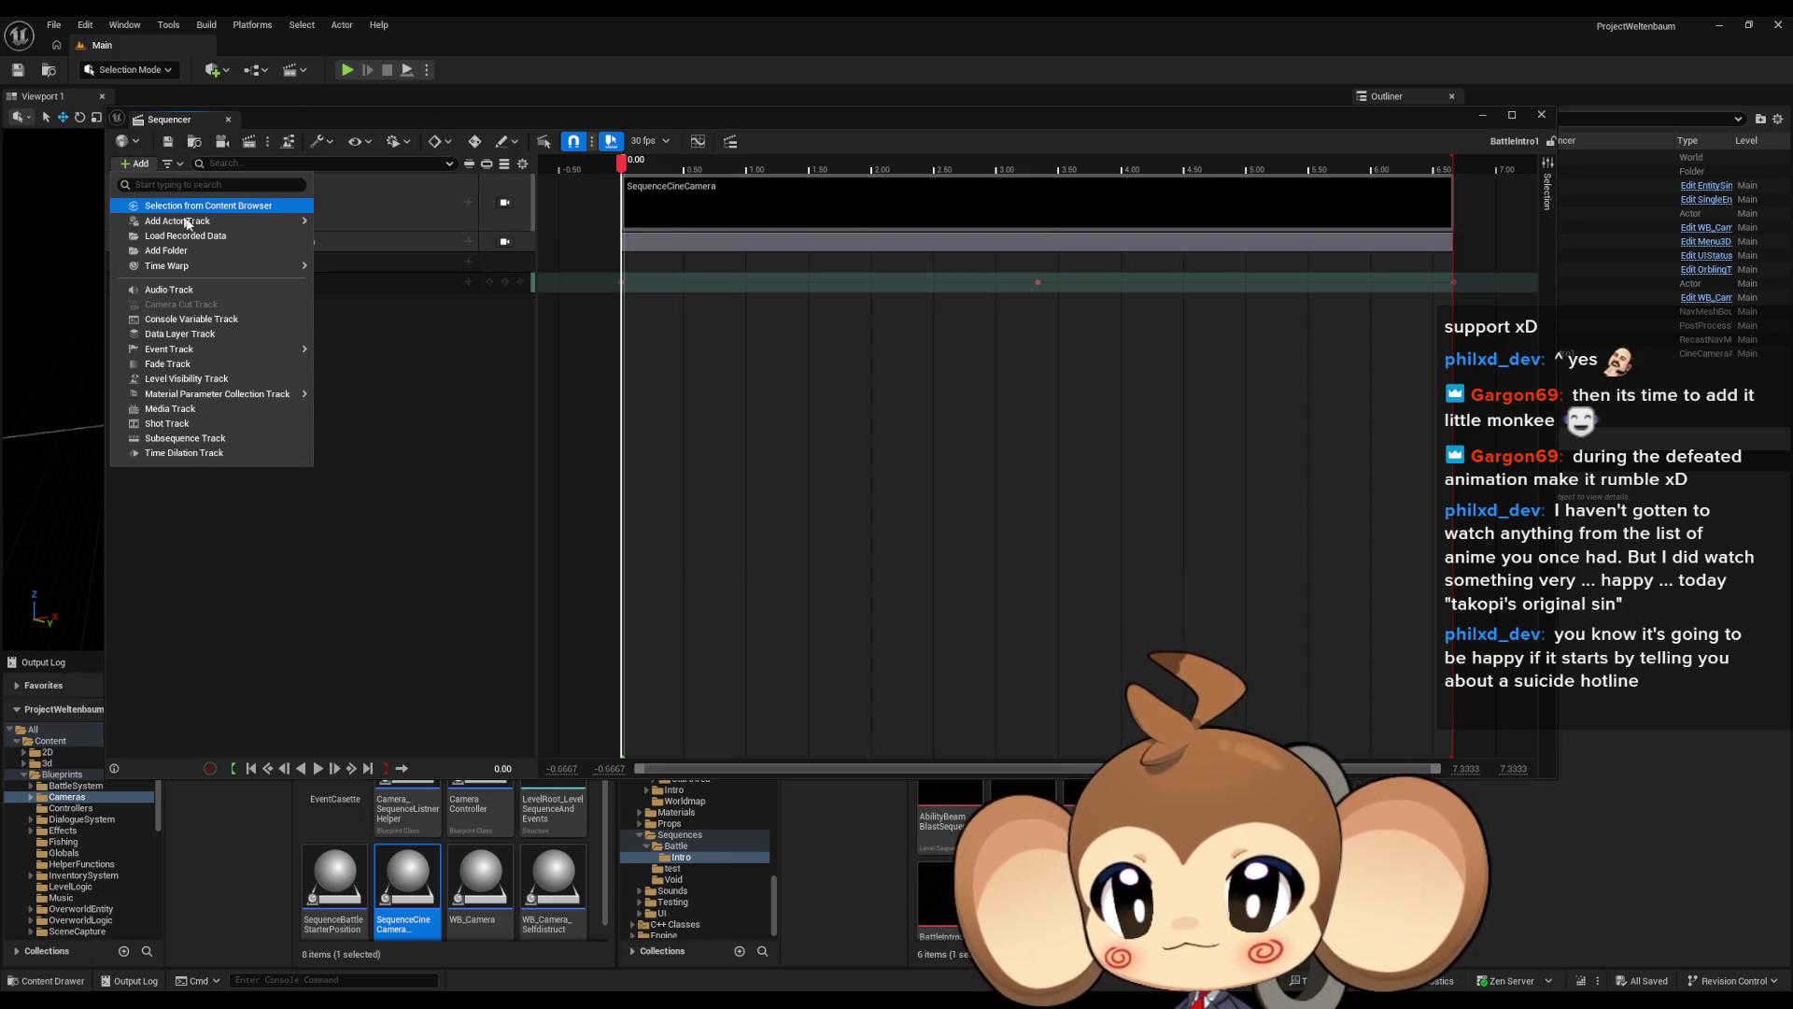
{"action": "left_click", "coordinate": [181, 207]}
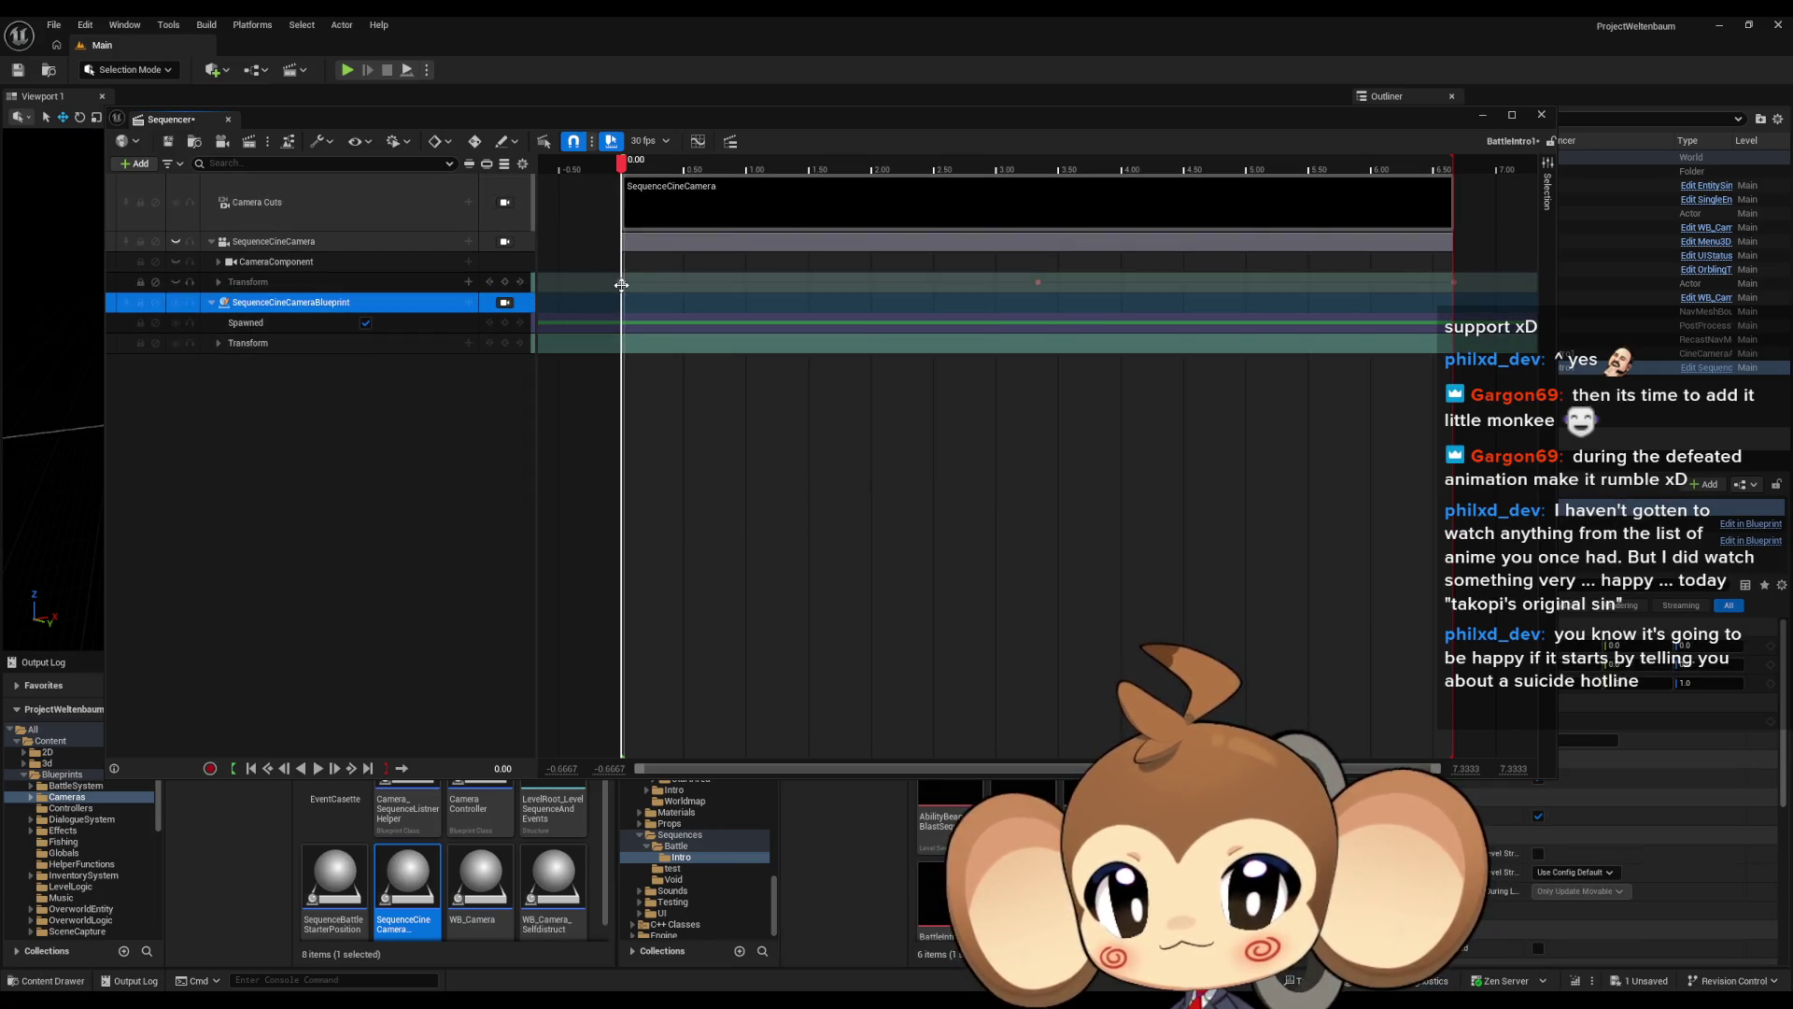
Paste the original camera's keys onto the blueprint Transform, save BattleIntro1, and open BattleIntro2
{"action": "left_click", "coordinate": [247, 344]}
{"action": "key", "text": "ctrl+v"}
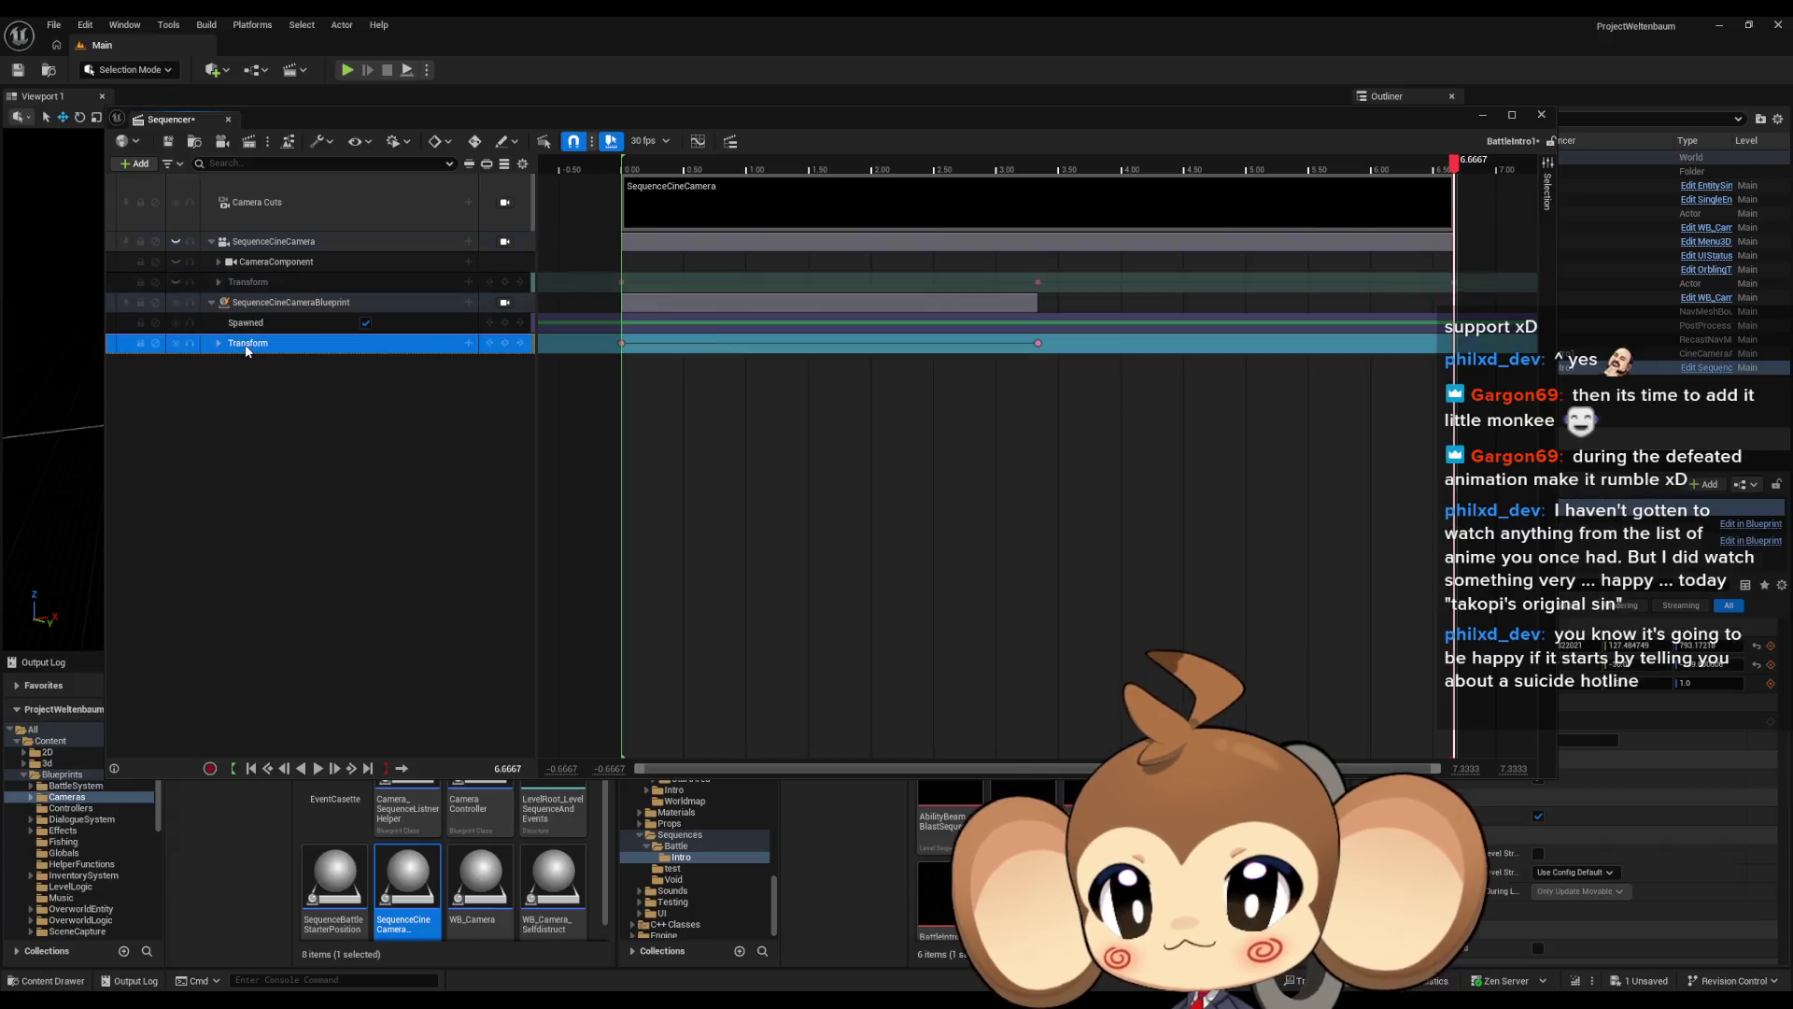
{"action": "left_click", "coordinate": [324, 452]}
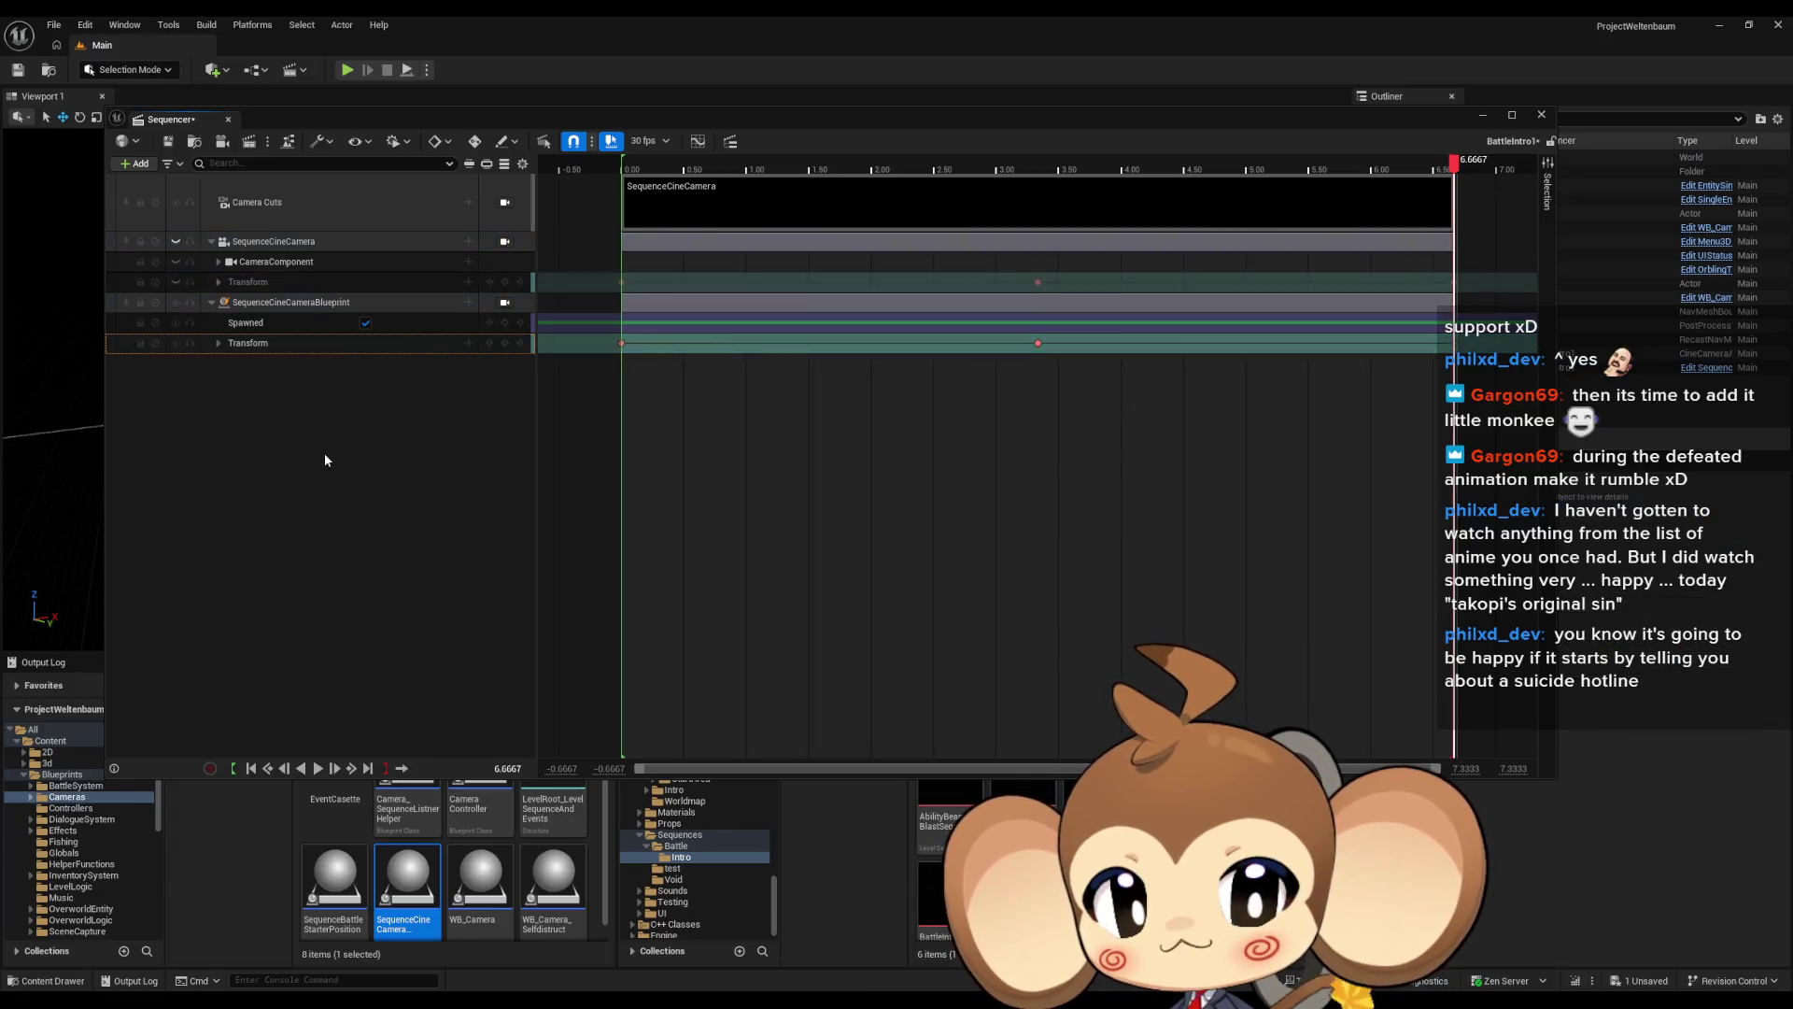
{"action": "left_click", "coordinate": [169, 145]}
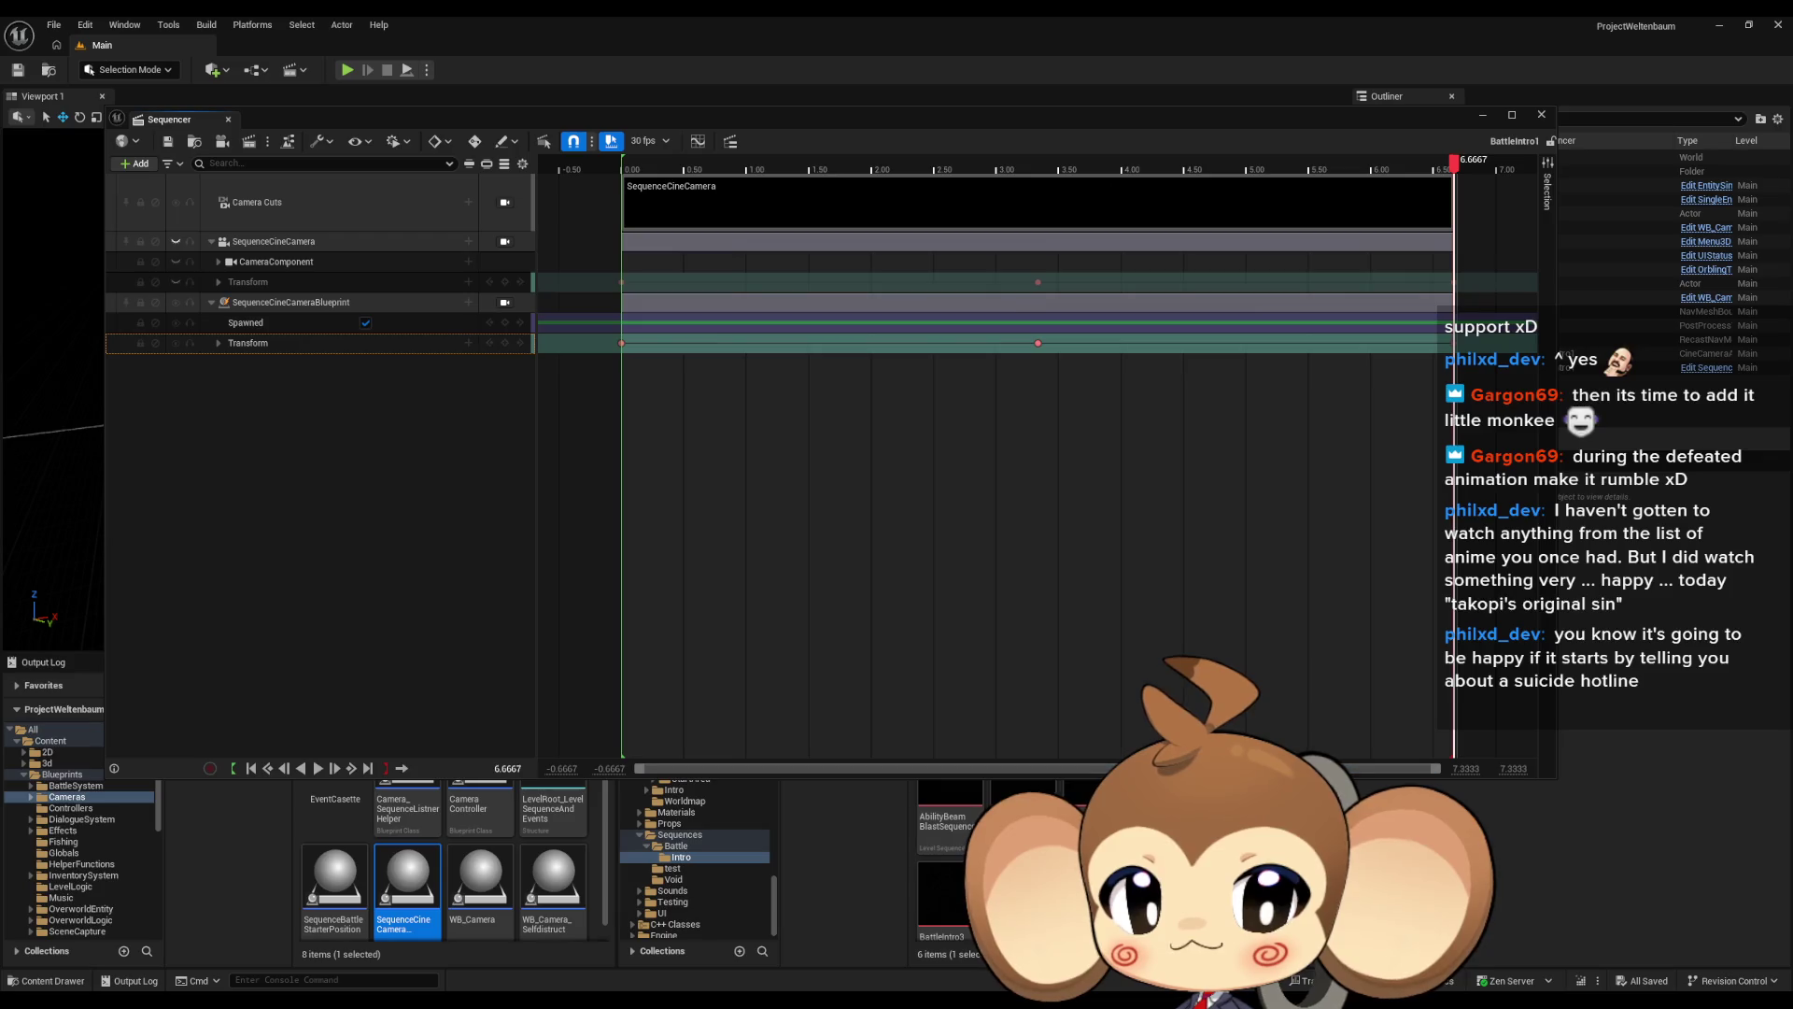
{"action": "left_click", "coordinate": [228, 119]}
{"action": "double_click", "coordinate": [1168, 775]}
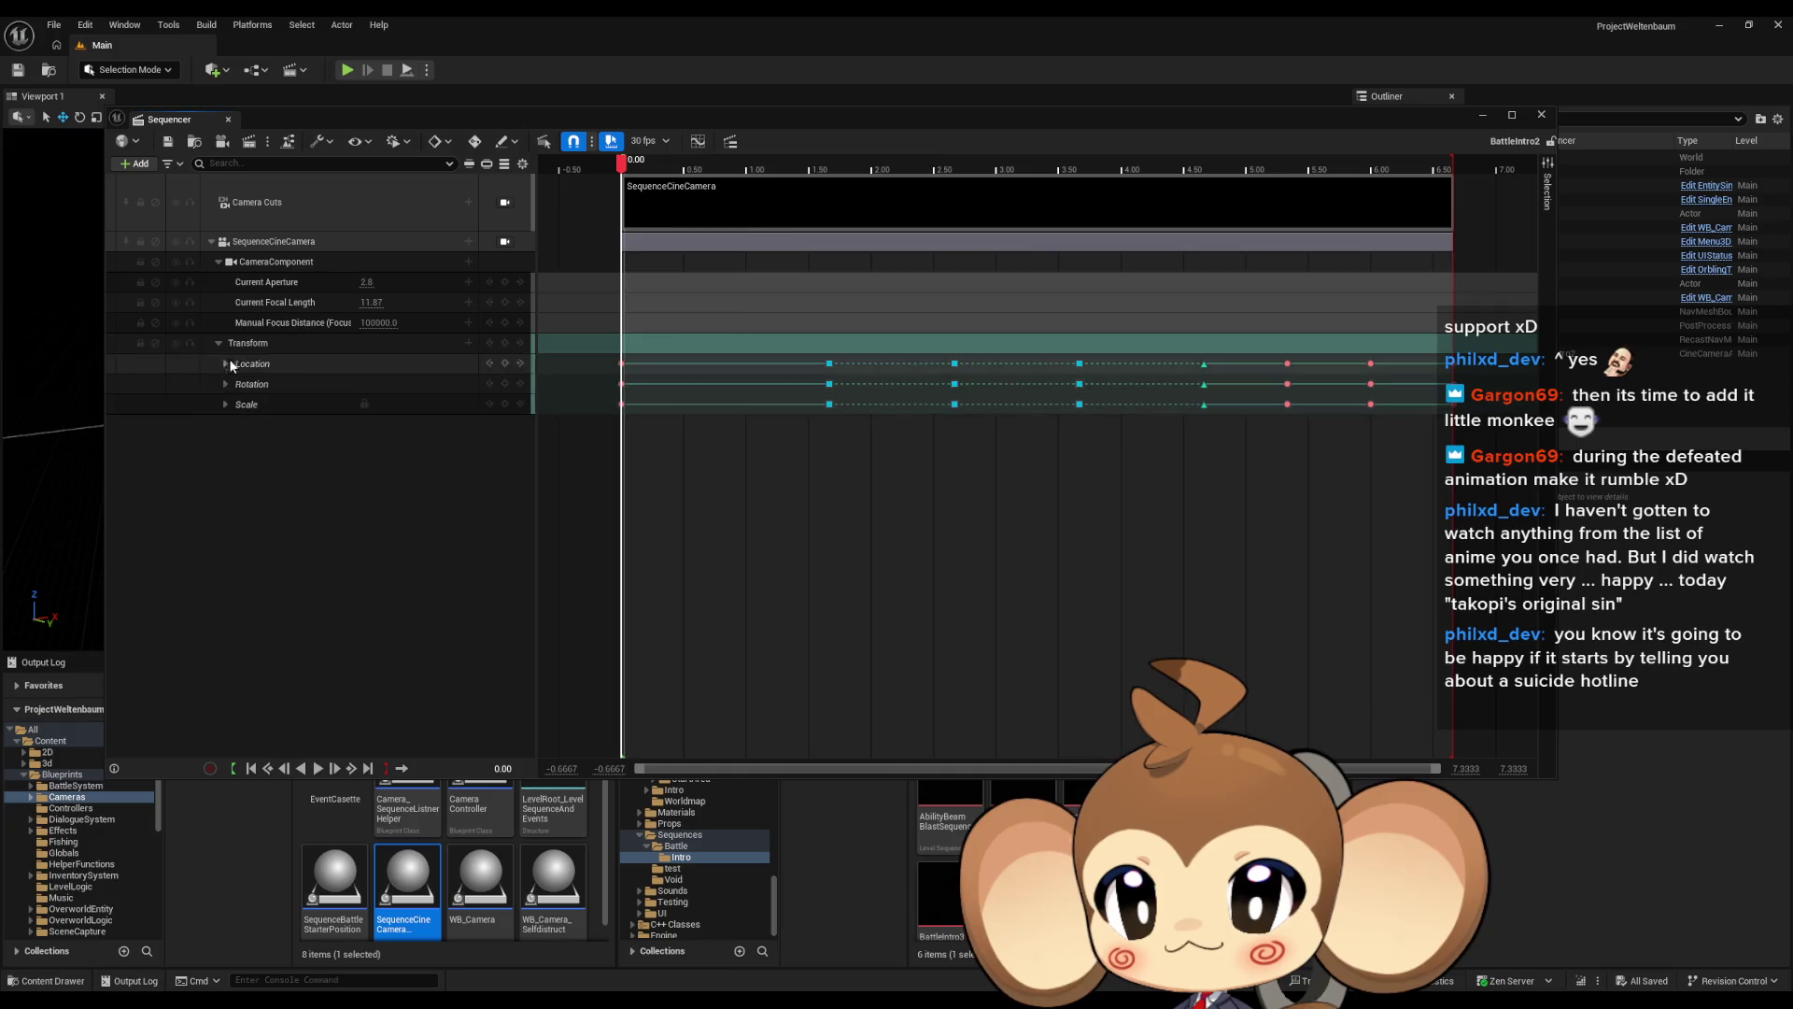
Mute BattleIntro2's original camera, collapse its tracks, and add the camera blueprint as a spawned track
{"action": "left_click", "coordinate": [174, 242]}
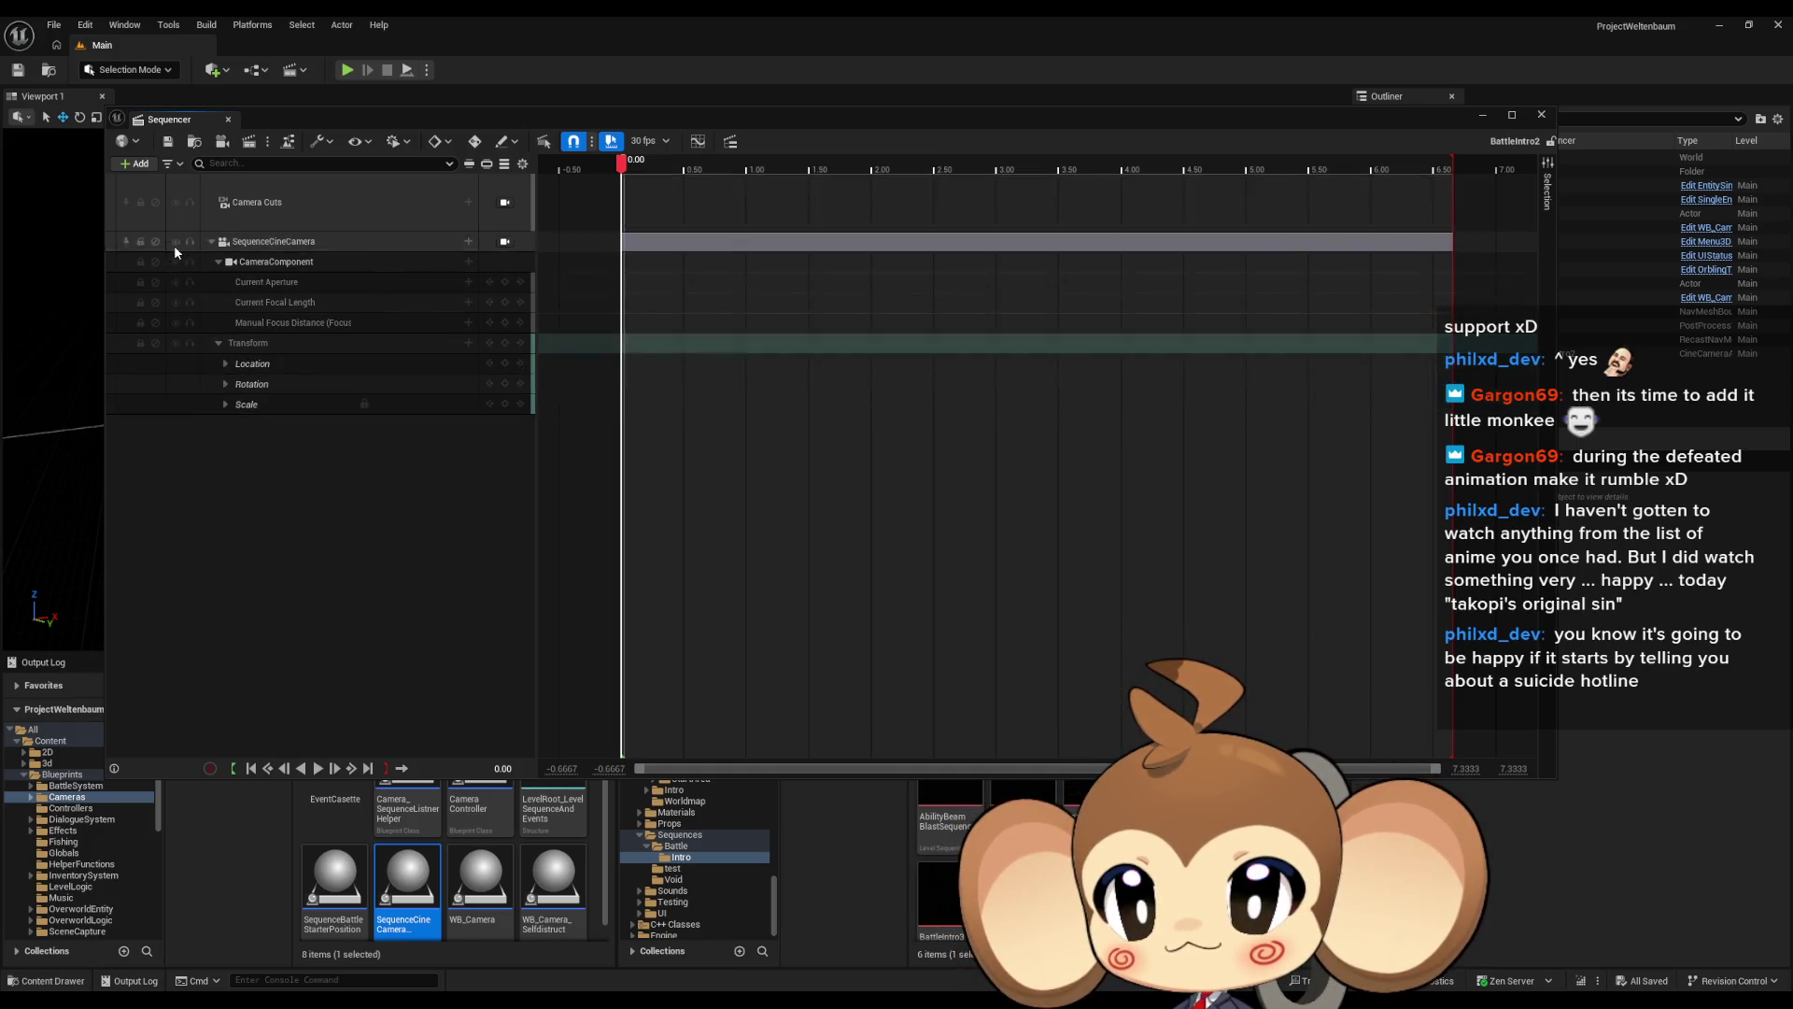
{"action": "left_click", "coordinate": [220, 262]}
{"action": "left_click", "coordinate": [219, 282]}
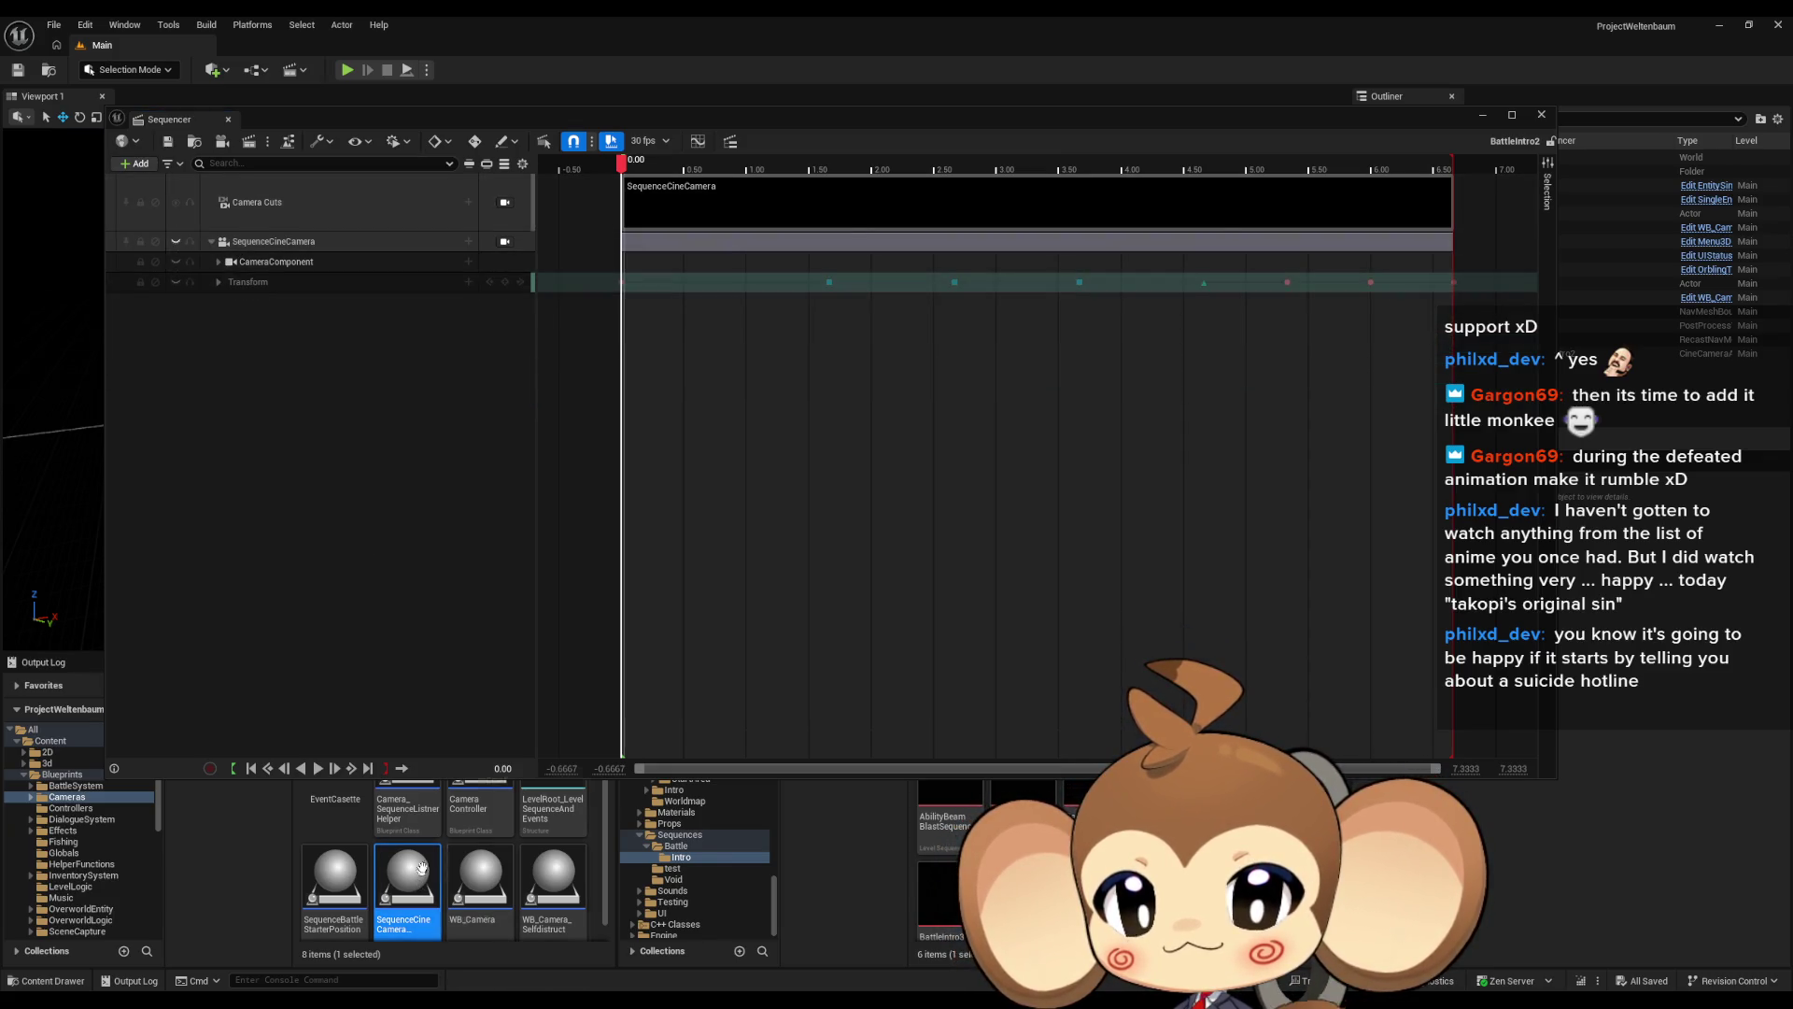
{"action": "left_click", "coordinate": [135, 163]}
{"action": "left_click", "coordinate": [170, 205]}
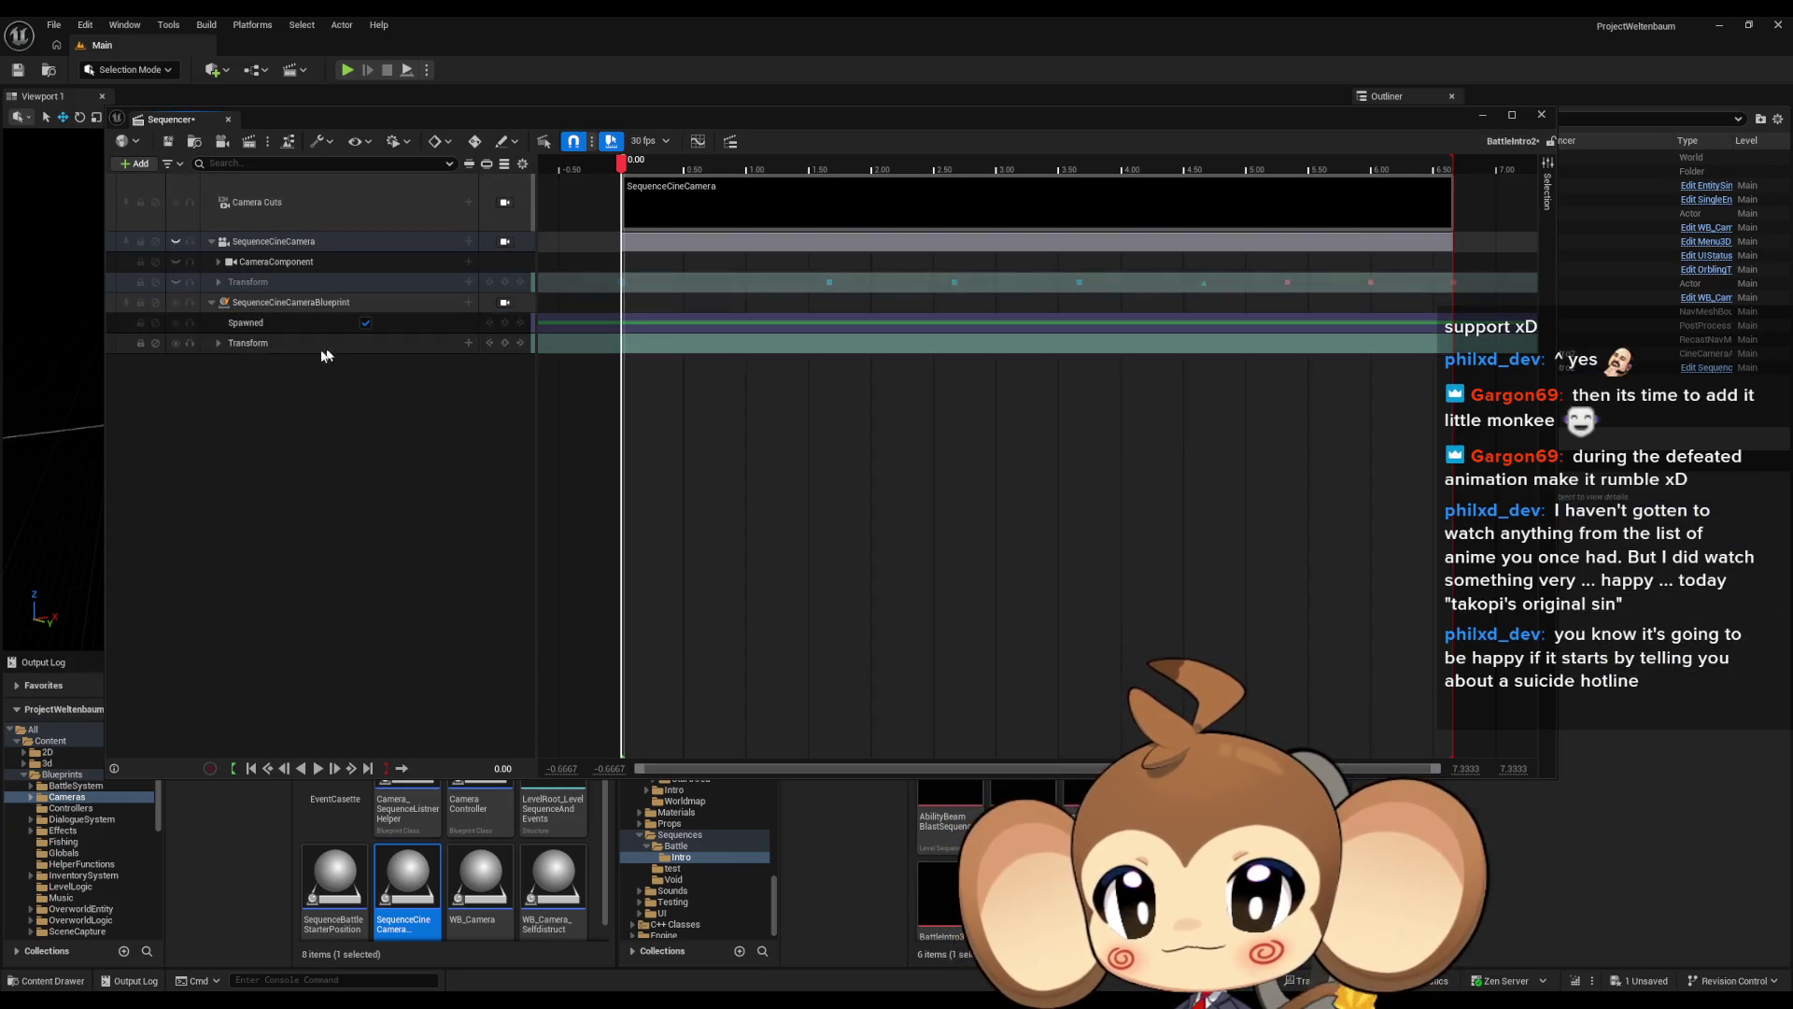
Key the blueprint camera's Transform at 1.6667, 2.6667 and 3.6667
{"action": "left_click", "coordinate": [299, 343]}
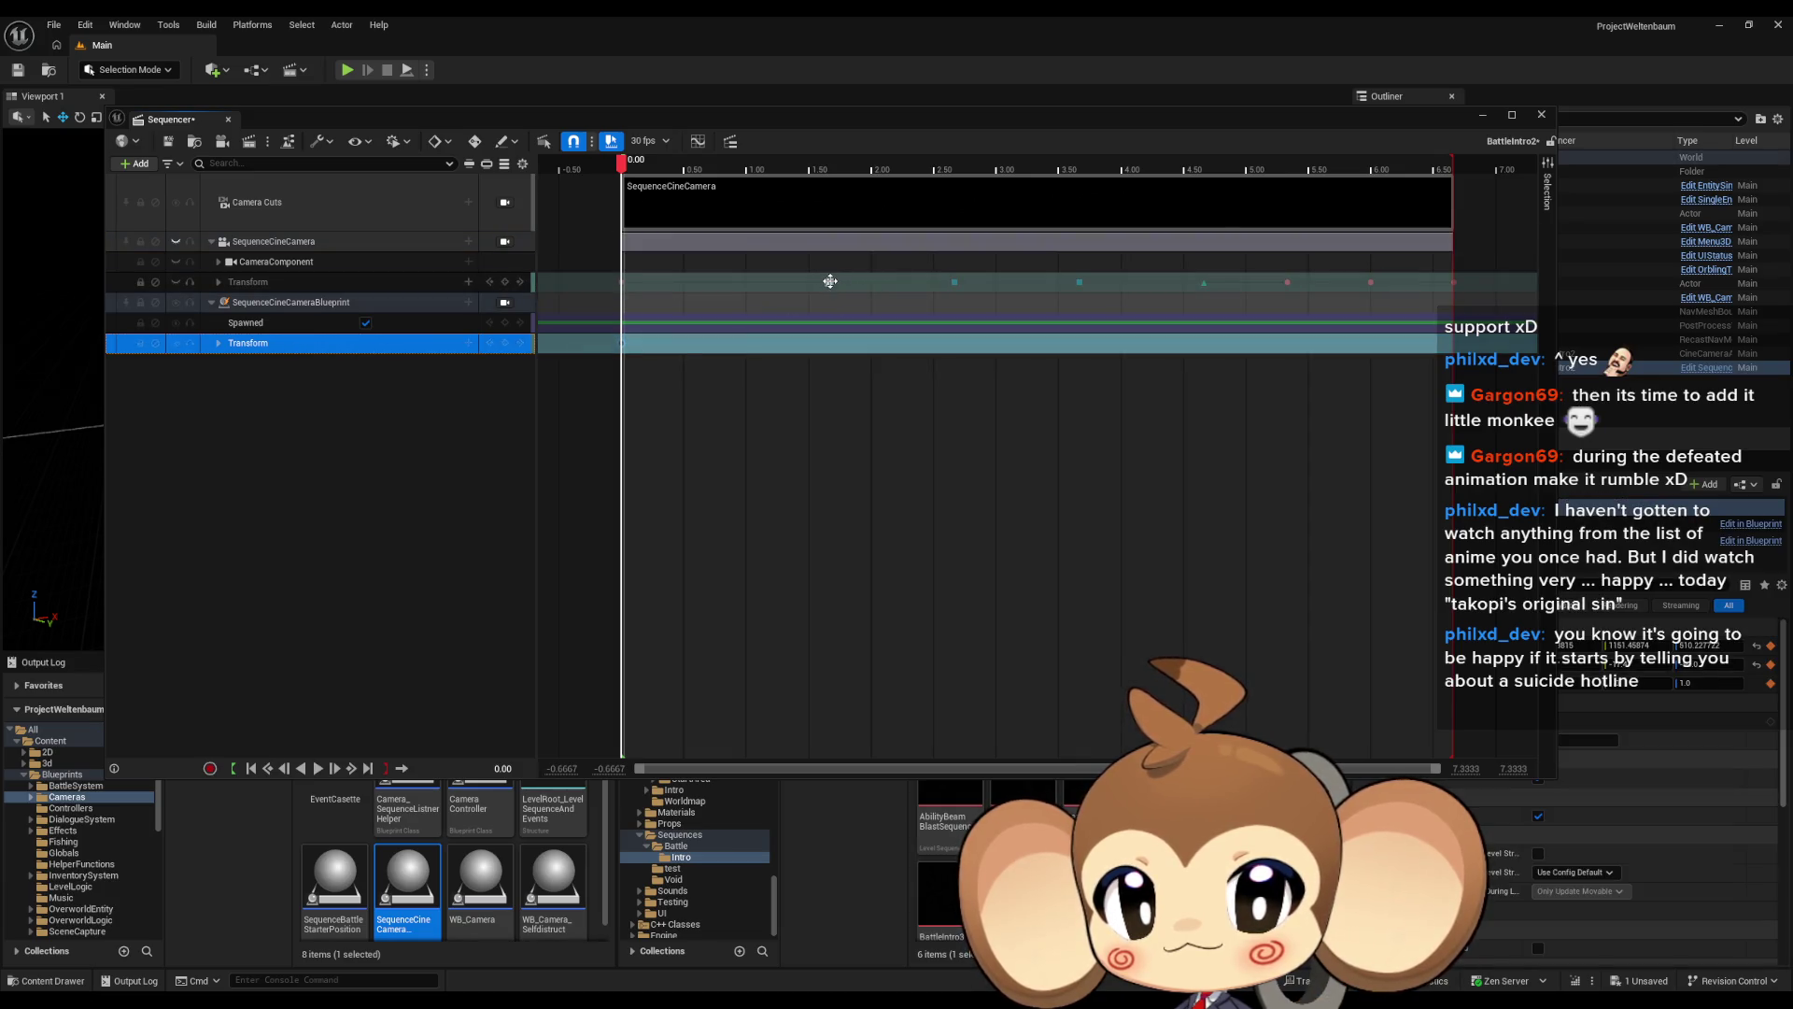
{"action": "left_click", "coordinate": [830, 282]}
{"action": "left_click", "coordinate": [299, 343]}
{"action": "key", "text": "Return"}
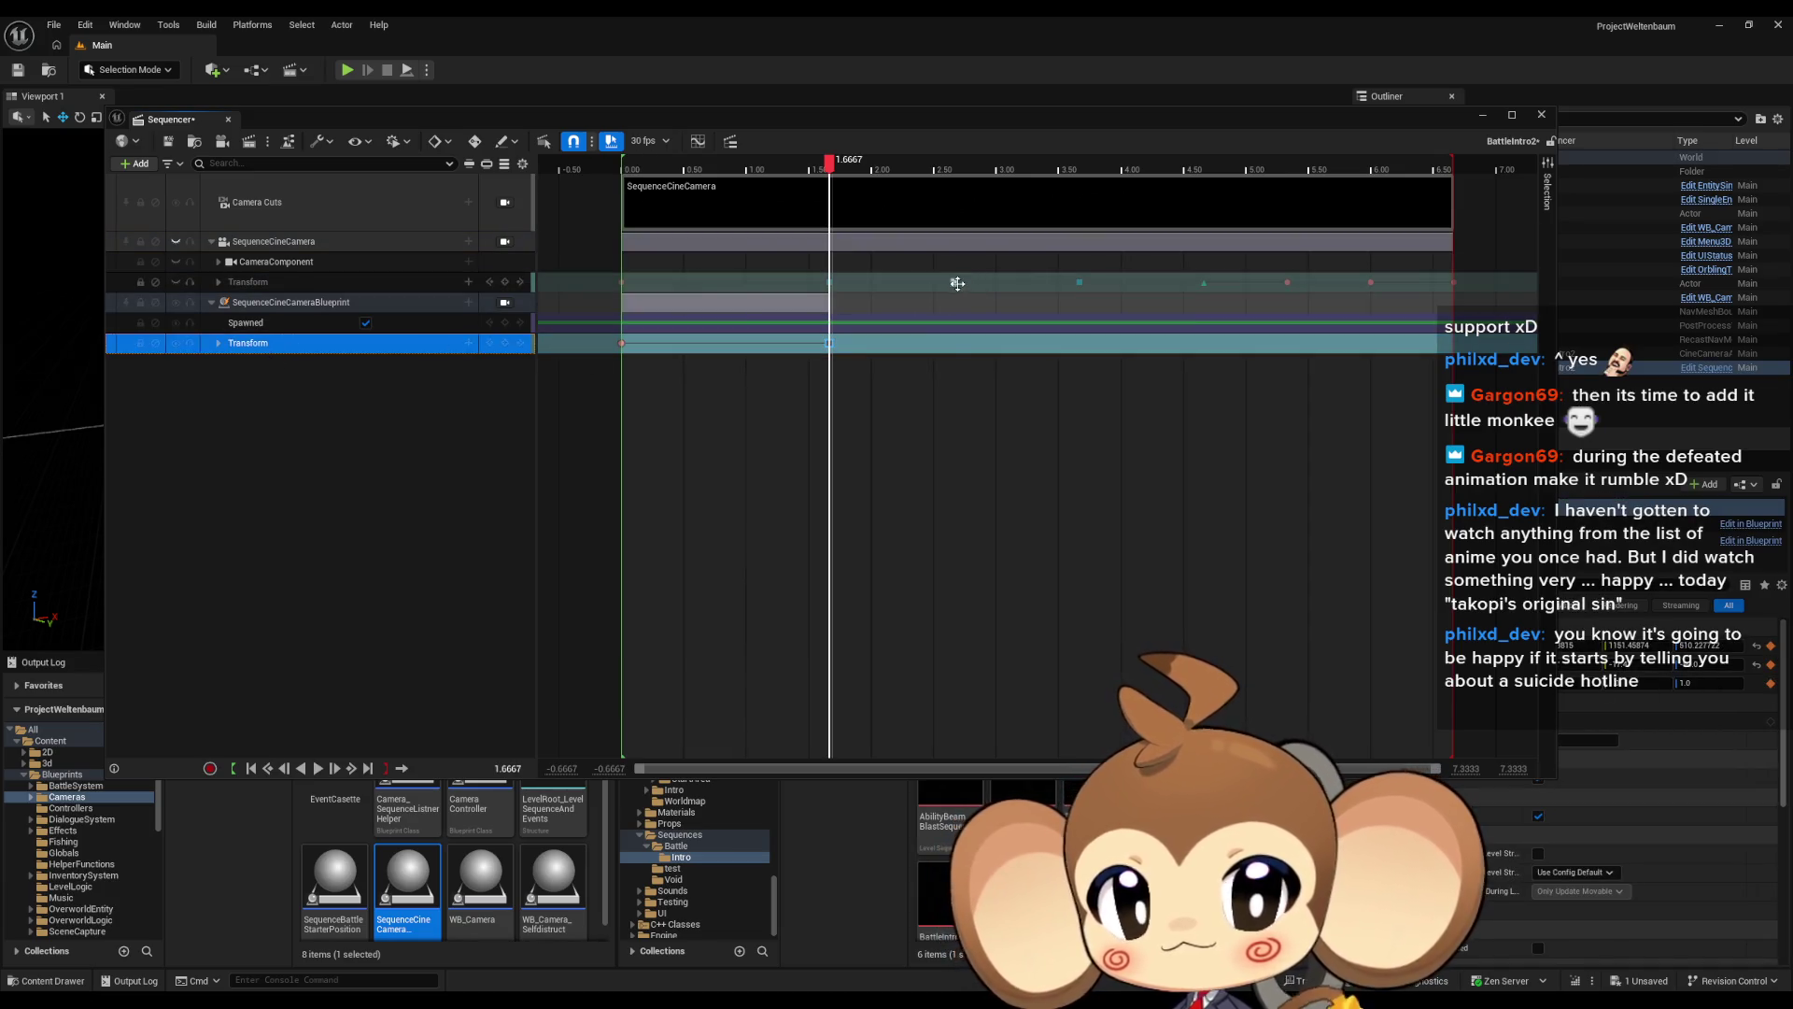
{"action": "left_click", "coordinate": [958, 283]}
{"action": "left_click", "coordinate": [389, 350]}
{"action": "key", "text": "Return"}
{"action": "left_click", "coordinate": [1083, 289]}
{"action": "left_click", "coordinate": [378, 351]}
{"action": "key", "text": "Return"}
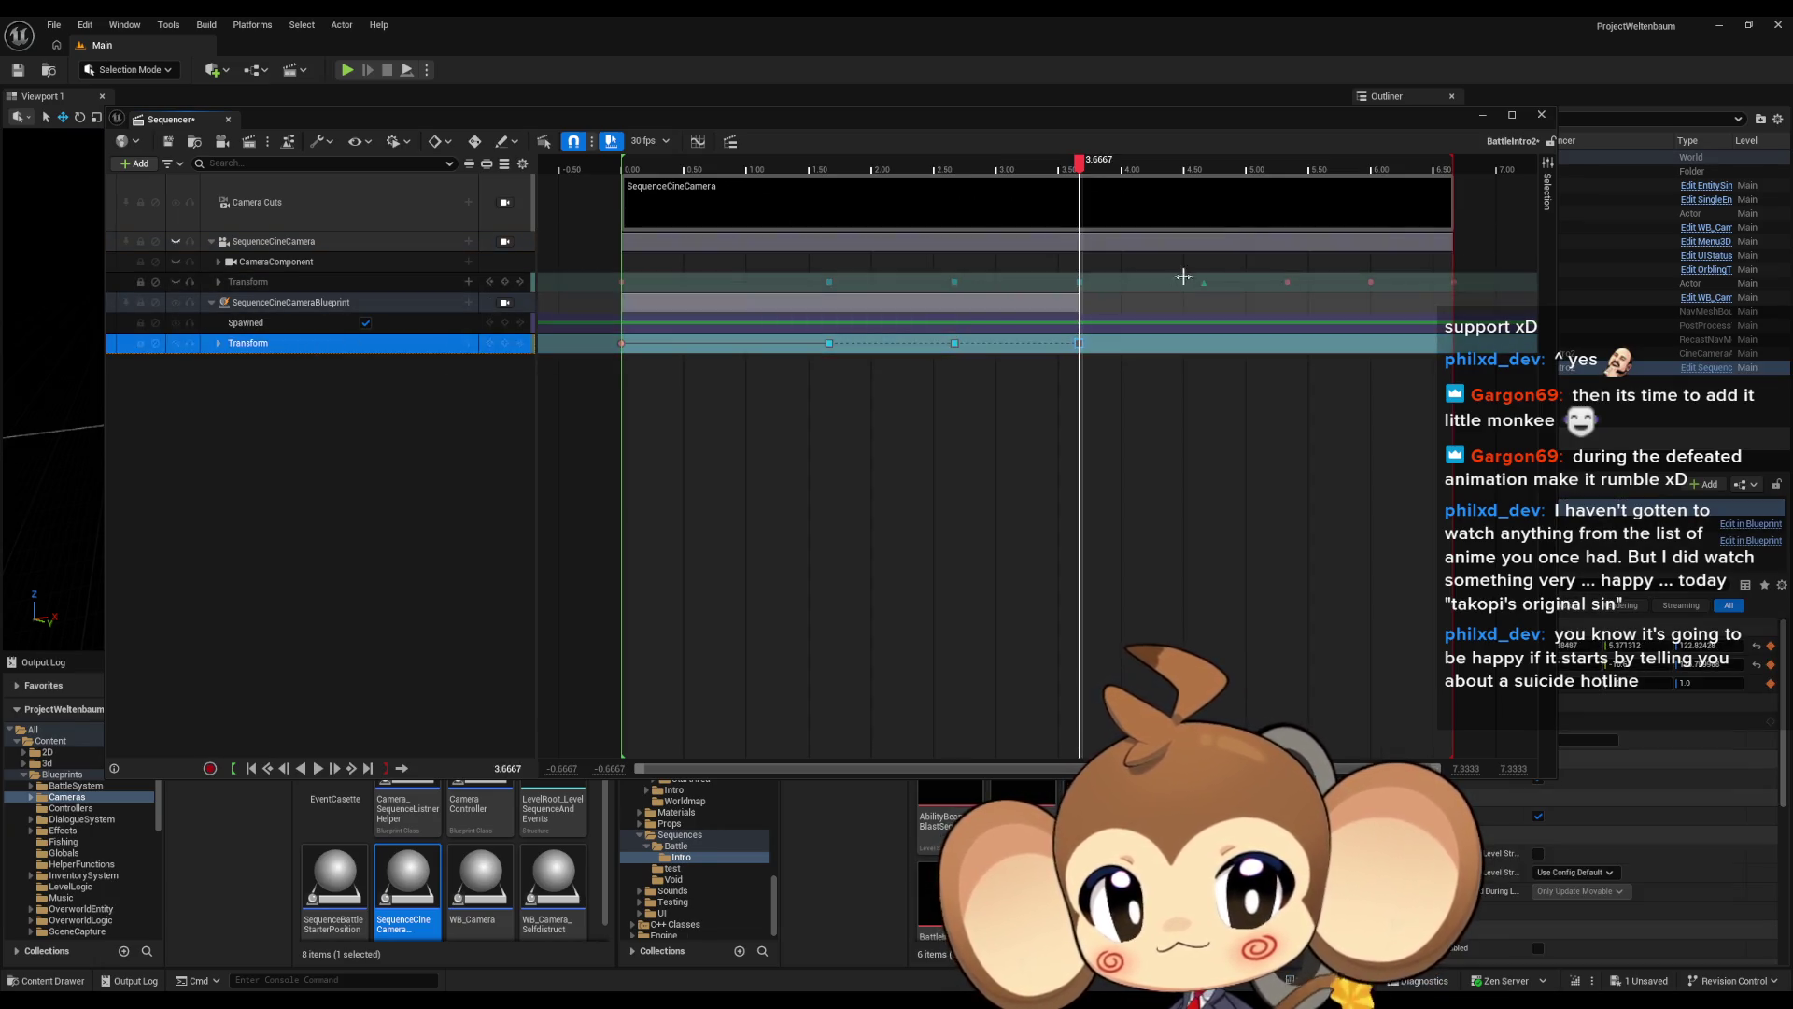
Key the blueprint Transform at 4.6667, 5.3333, 6.00 and 6.6667
{"action": "left_click", "coordinate": [1204, 285]}
{"action": "left_click", "coordinate": [351, 345]}
{"action": "key", "text": "Return"}
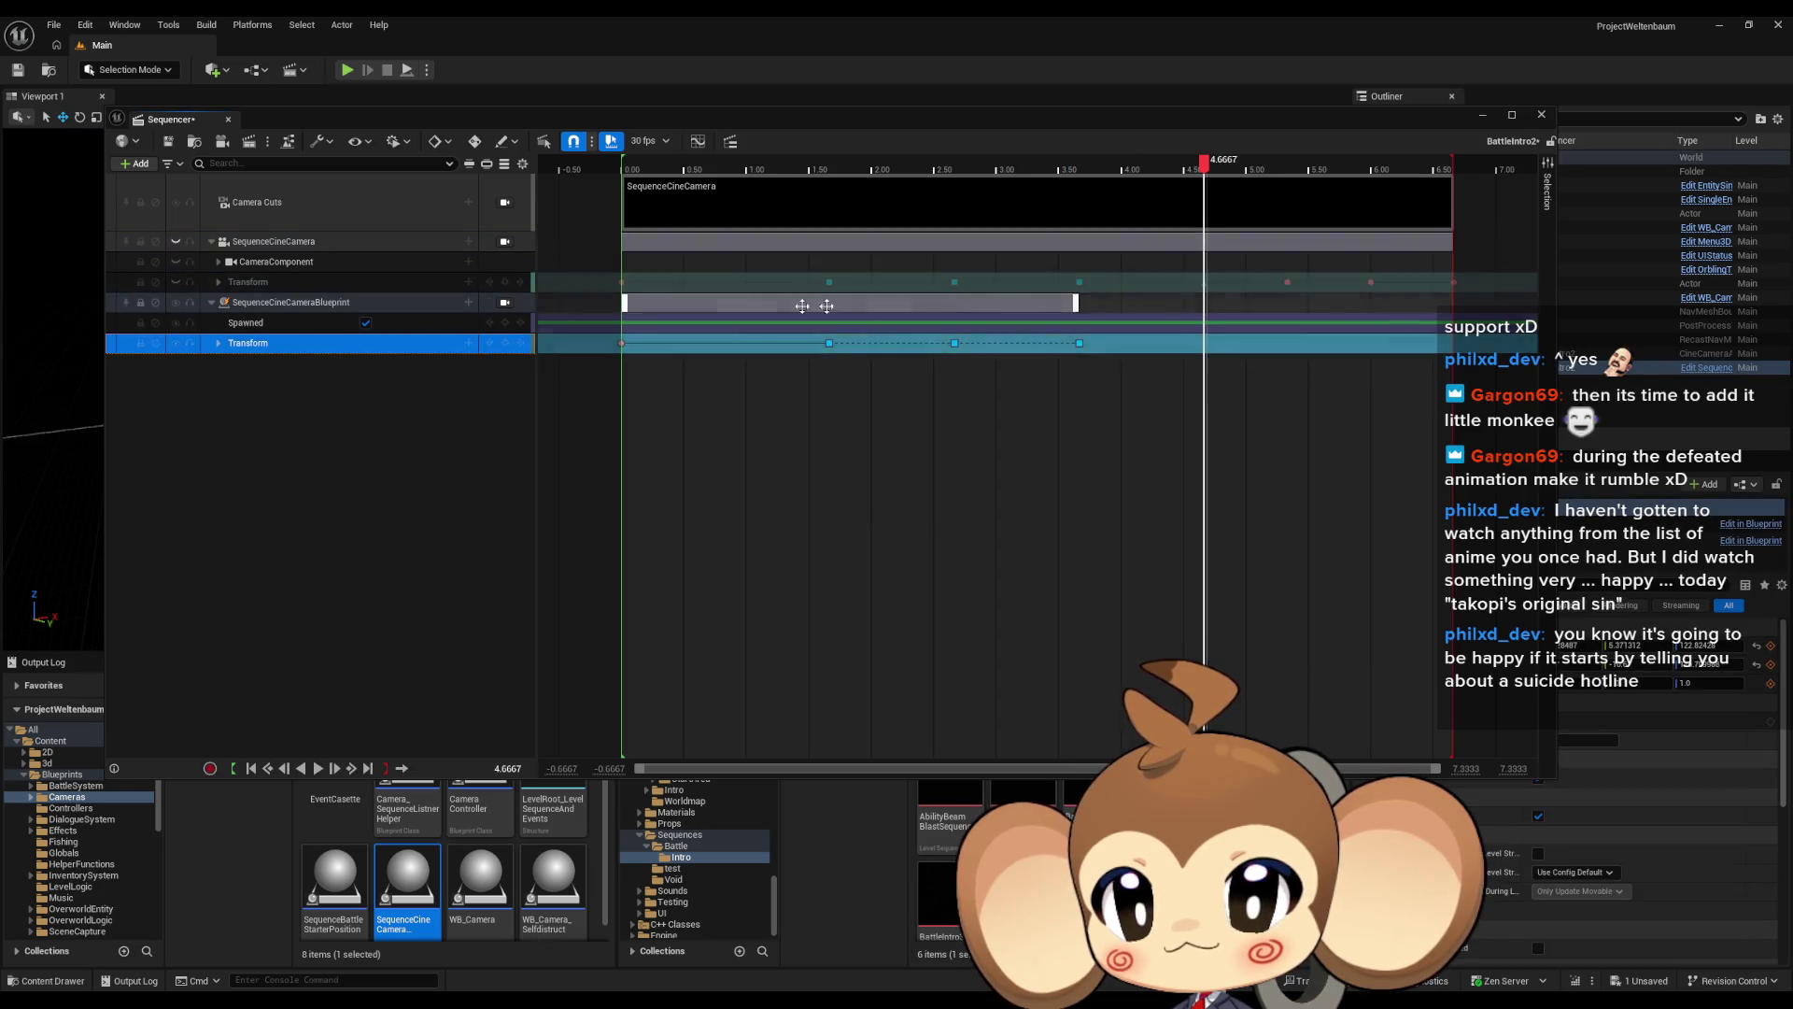
{"action": "left_click", "coordinate": [1290, 283]}
{"action": "left_click", "coordinate": [350, 340]}
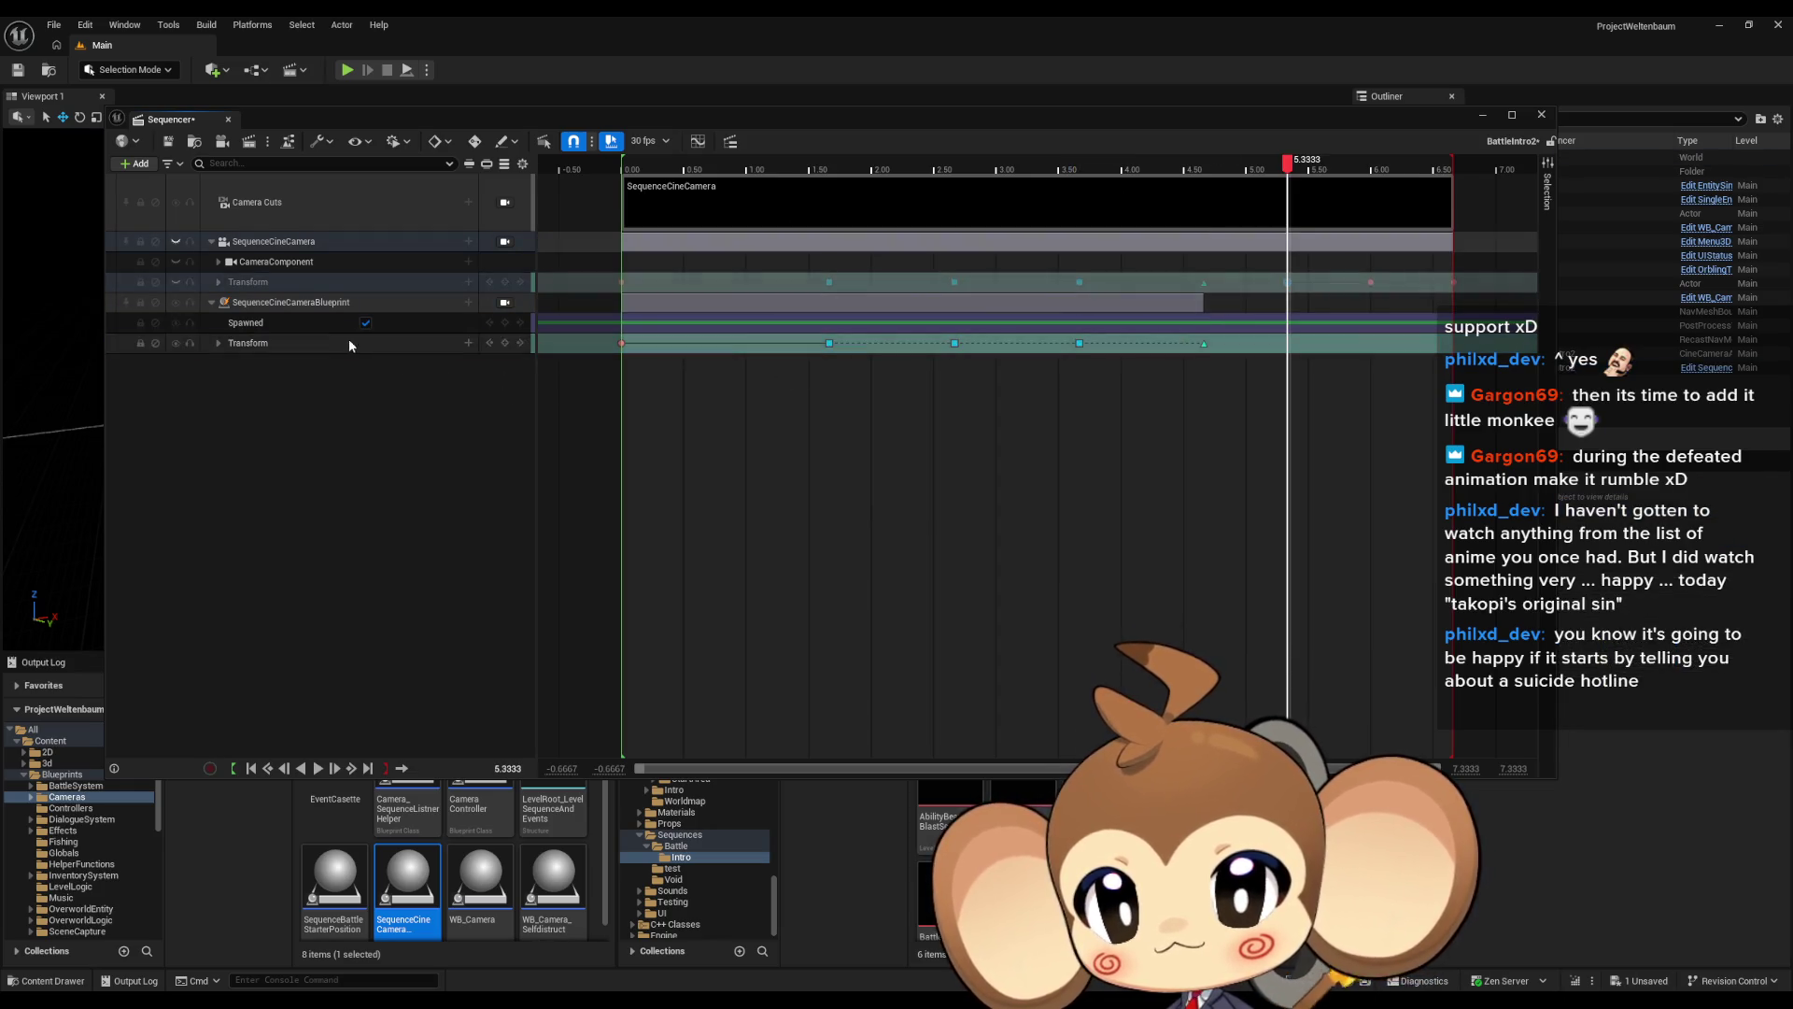
{"action": "key", "text": "Return"}
{"action": "left_click", "coordinate": [1368, 281]}
{"action": "left_click", "coordinate": [317, 345]}
{"action": "key", "text": "Return"}
{"action": "left_click", "coordinate": [1450, 283]}
{"action": "left_click", "coordinate": [280, 342]}
{"action": "key", "text": "Return"}
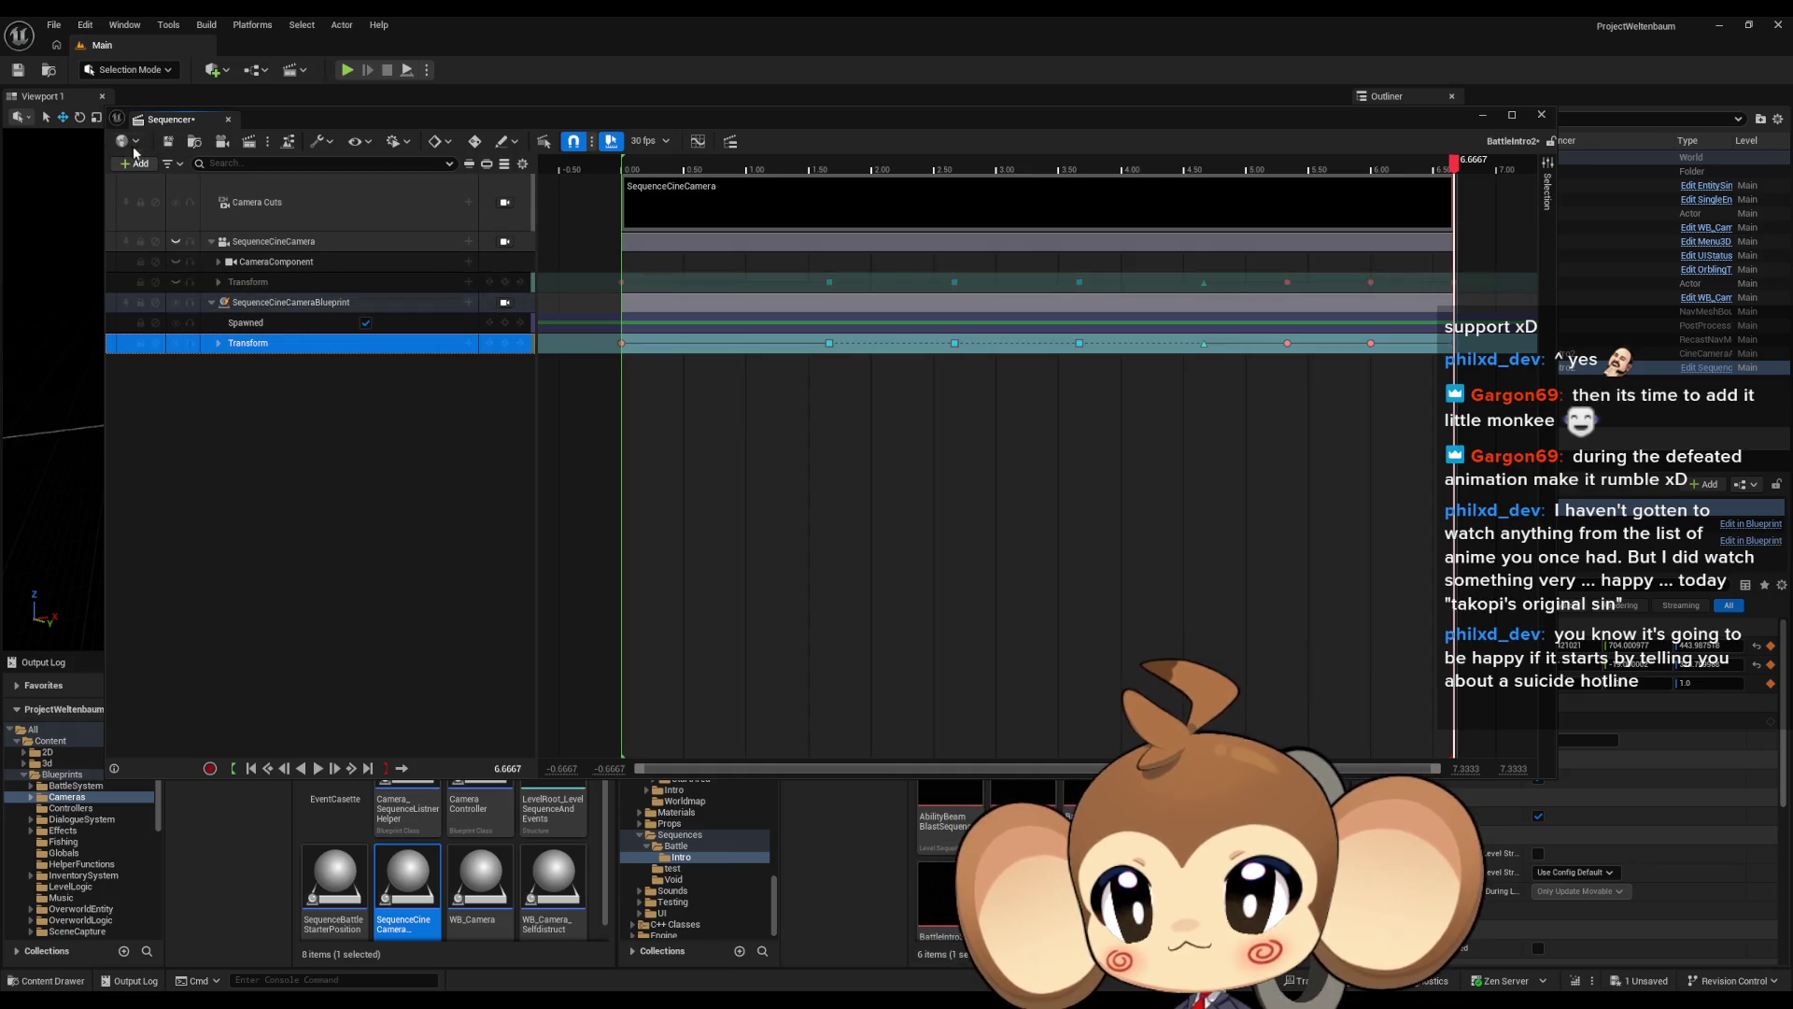
Select the SequenceCineCameraBlueprint binding and bring the level editor forward
{"action": "left_click", "coordinate": [172, 143]}
{"action": "left_click", "coordinate": [356, 302]}
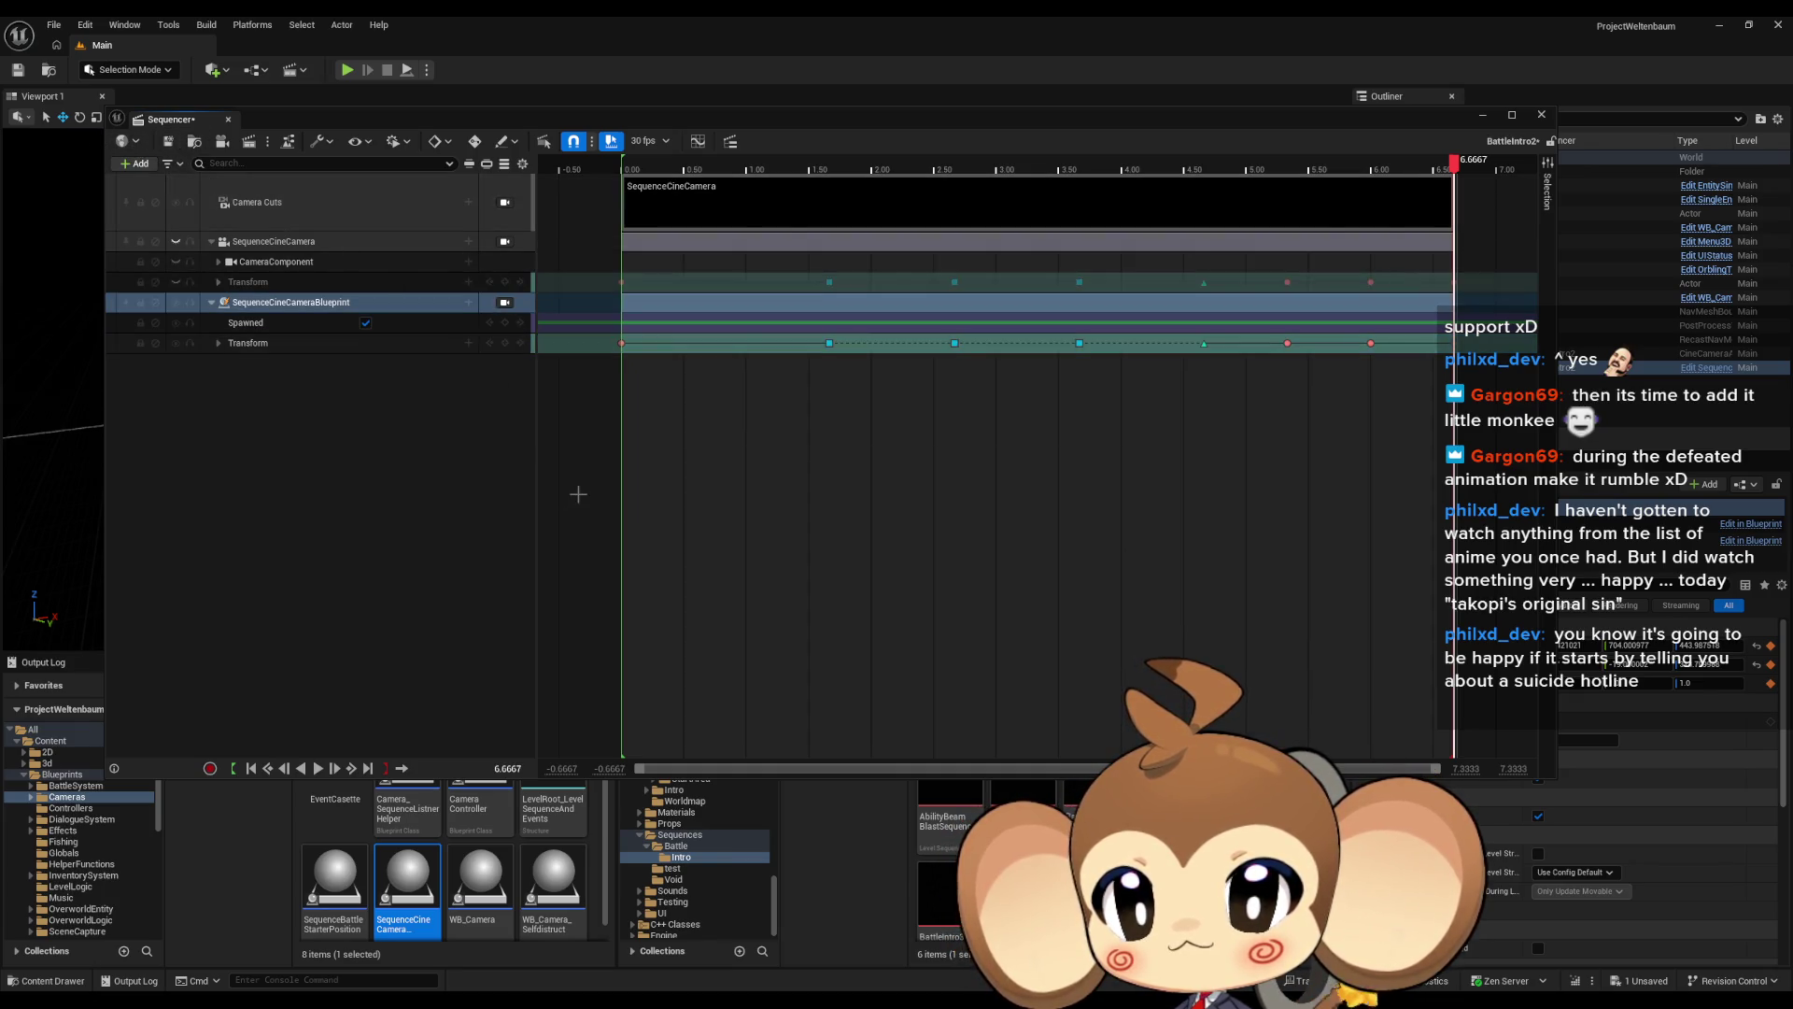
{"action": "left_click", "coordinate": [932, 923]}
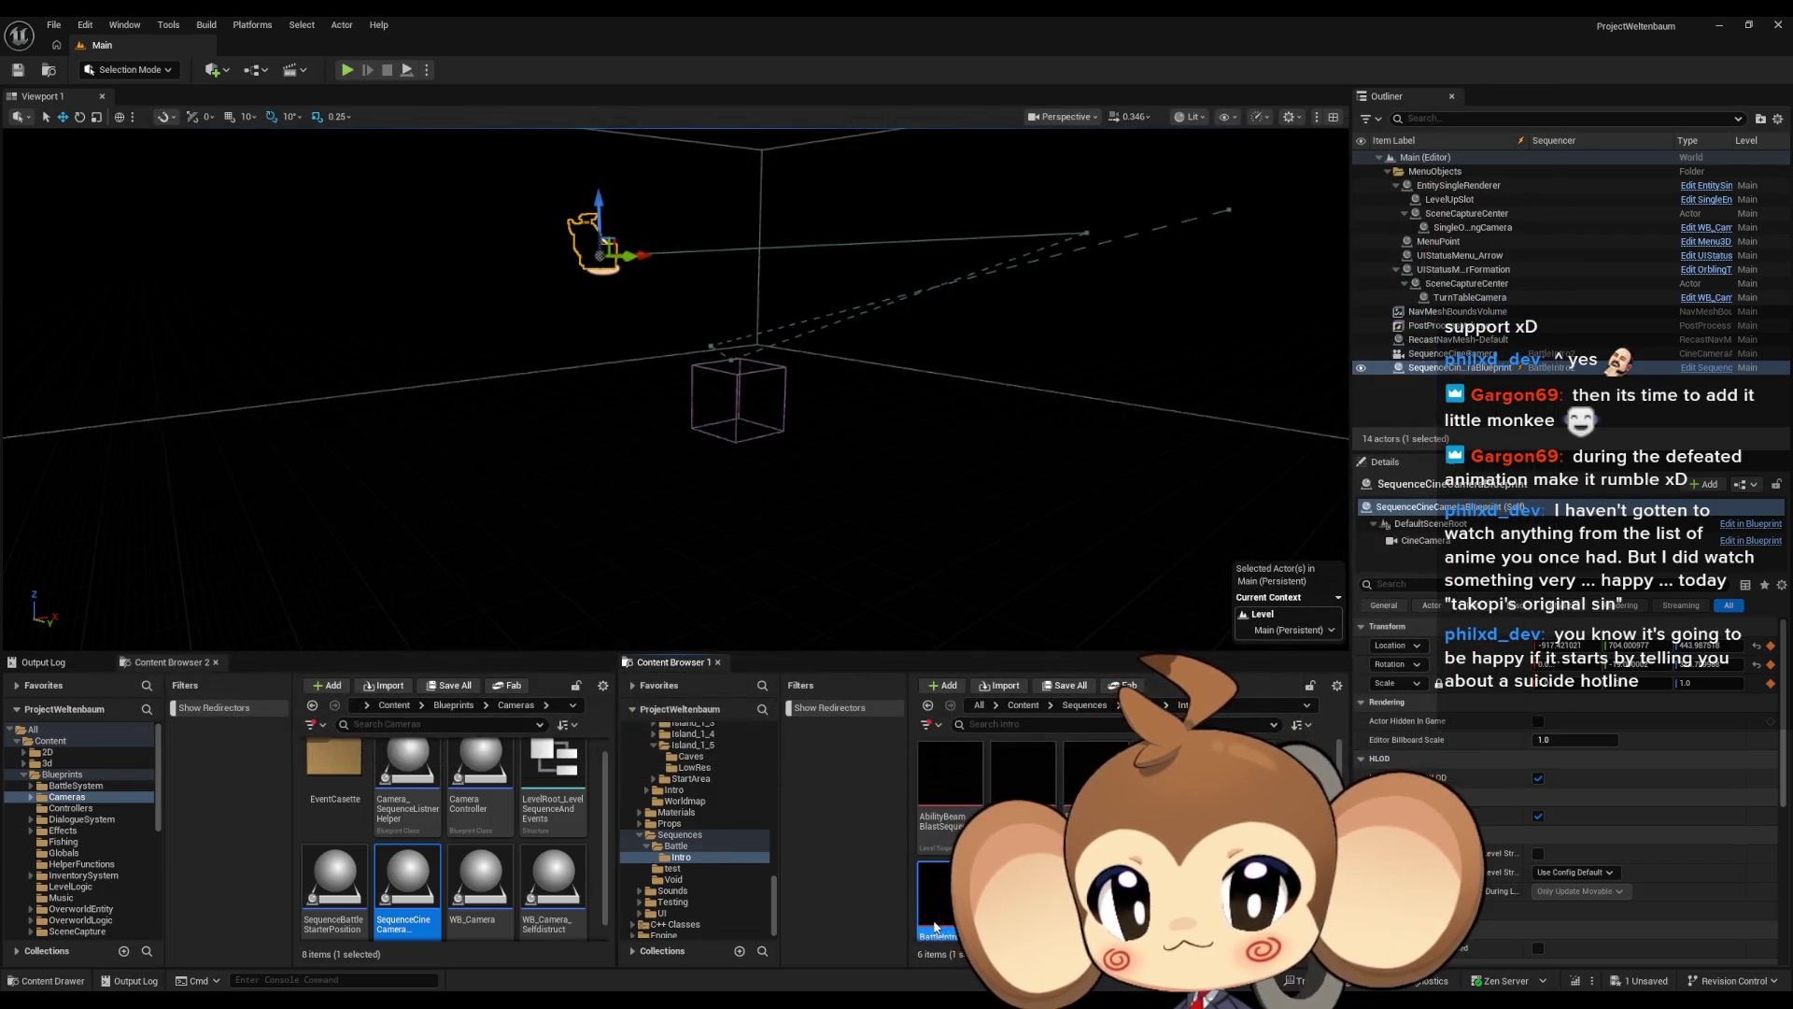
Save BattleIntro2, close its Sequencer, and open BattleIntro3
{"action": "double_click", "coordinate": [934, 924]}
{"action": "key", "text": "ctrl+z"}
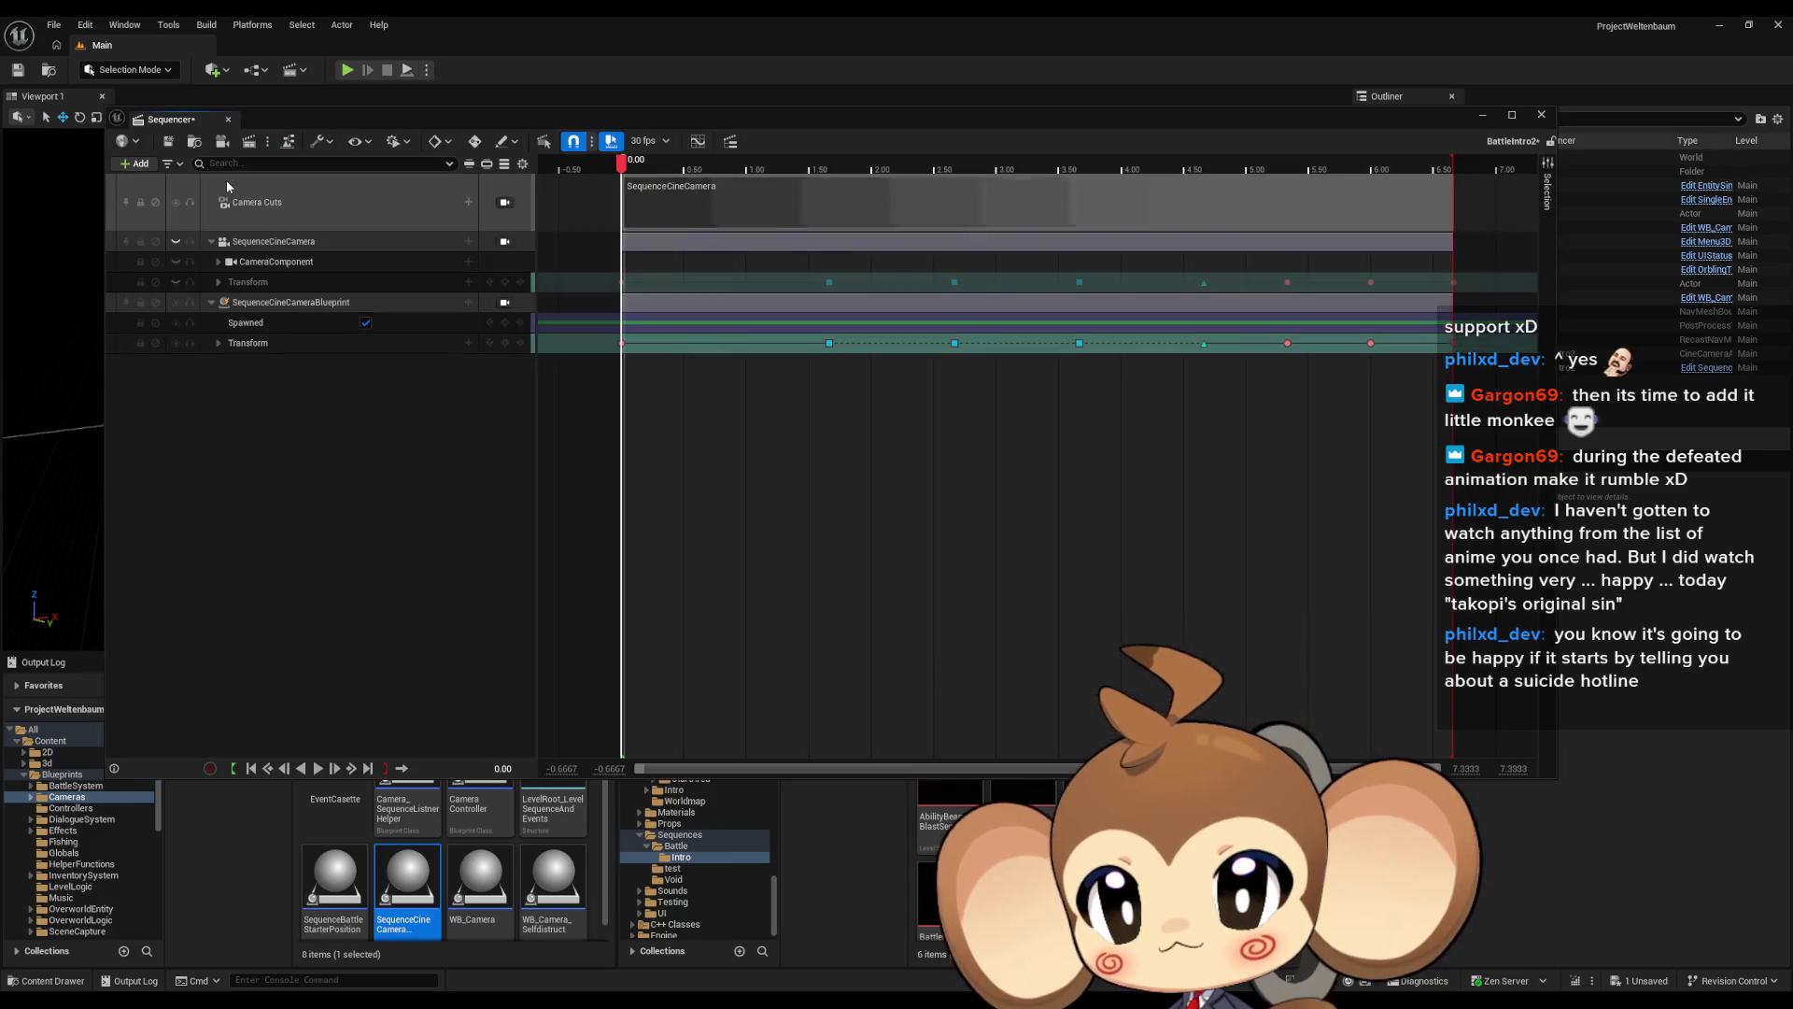
{"action": "left_click", "coordinate": [169, 141]}
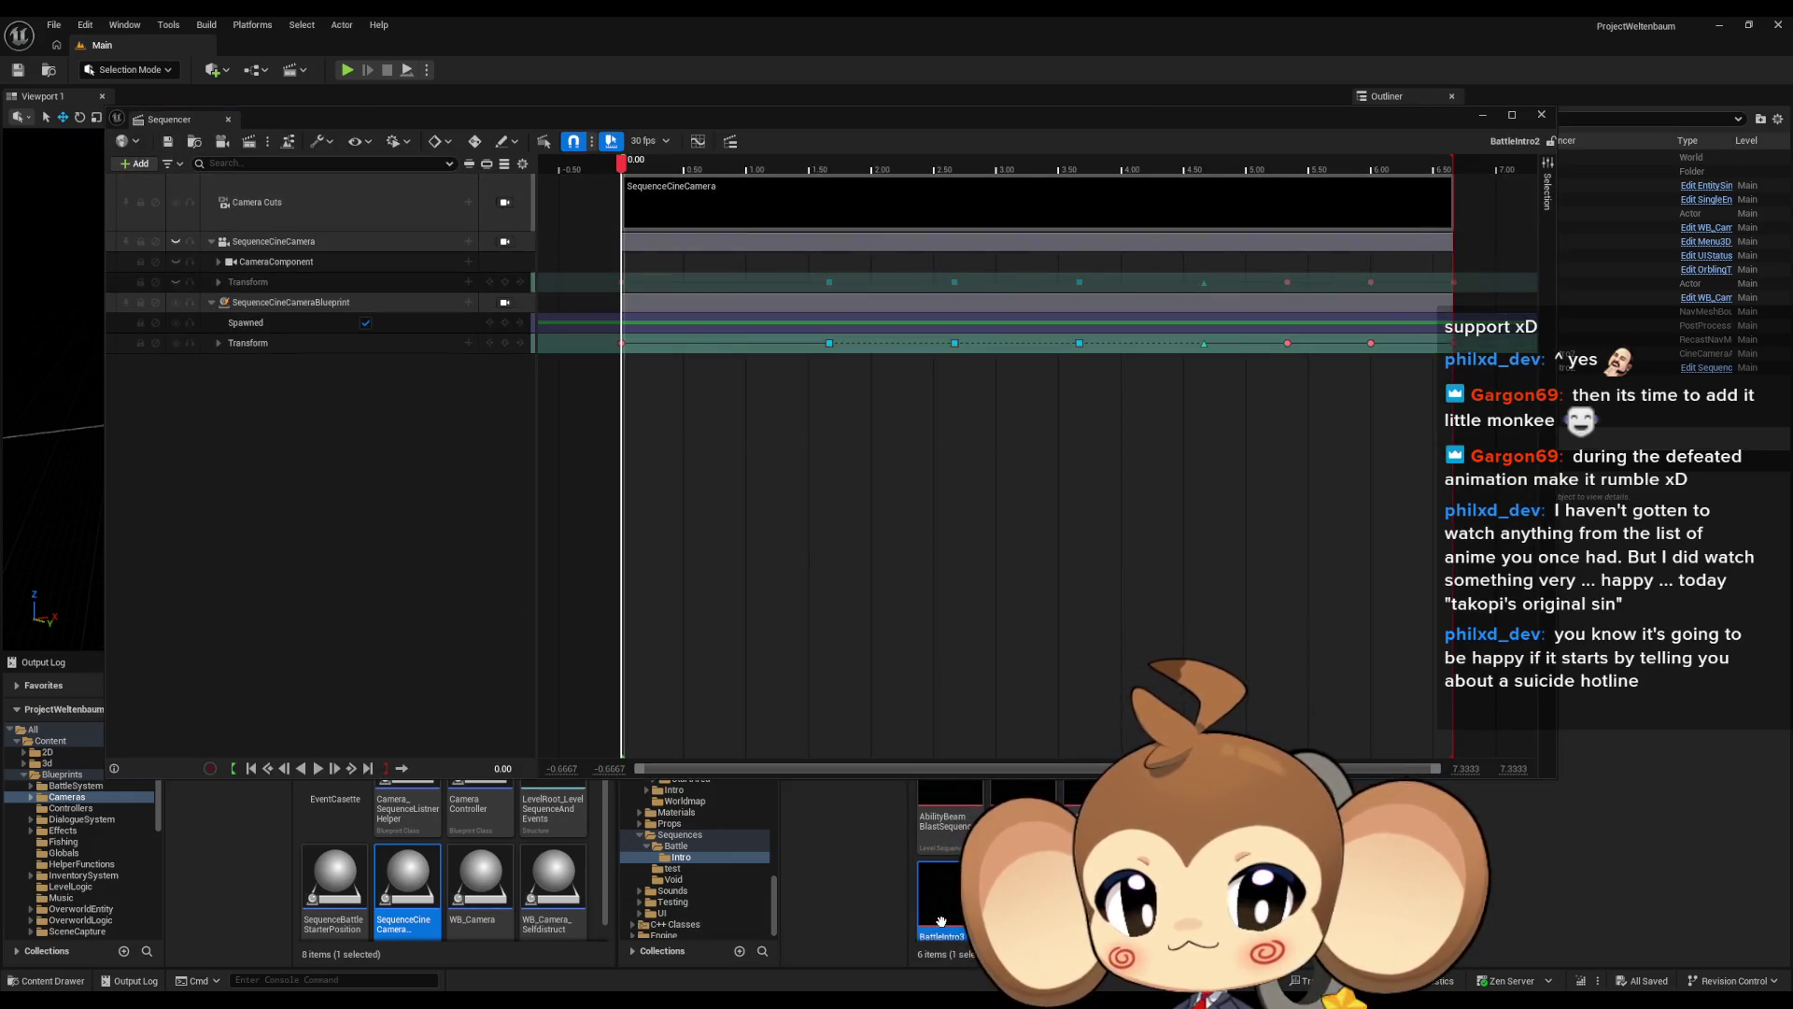
{"action": "left_click", "coordinate": [941, 921]}
{"action": "double_click", "coordinate": [943, 927]}
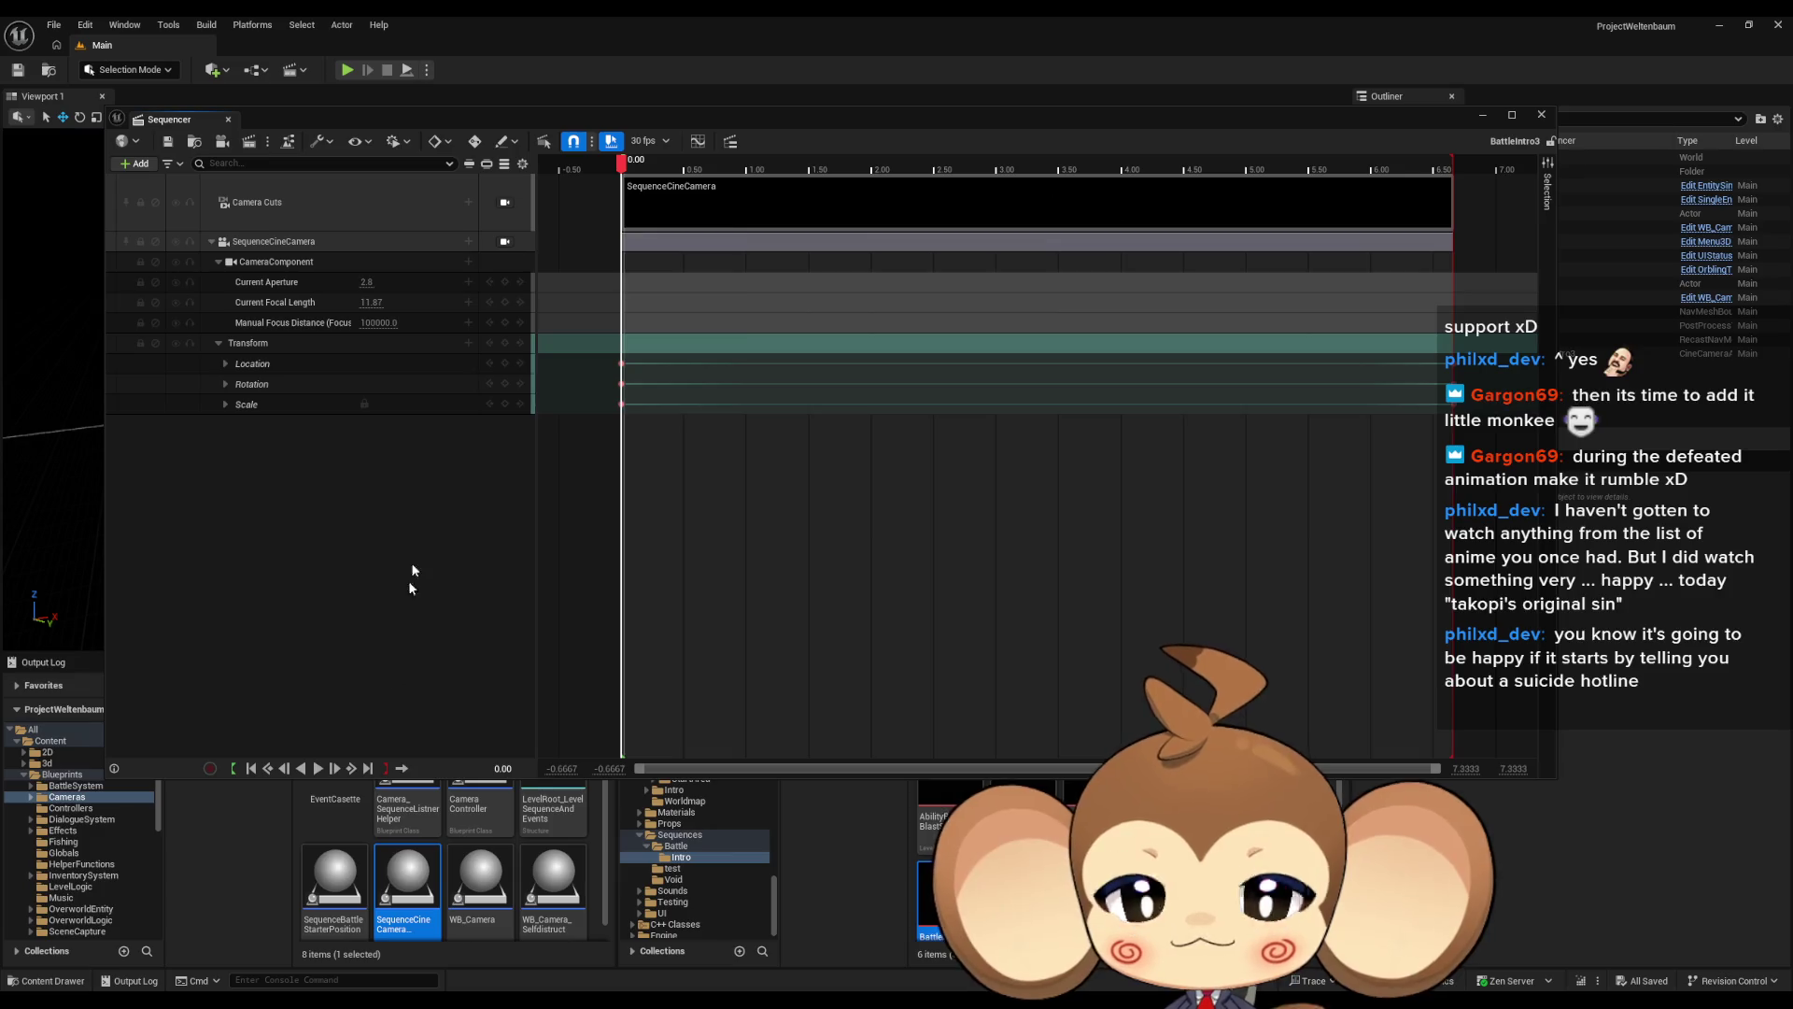
Hide BattleIntro3's old SequenceCineCamera and add the SequenceCineCamera blueprint as a binding
{"action": "left_click", "coordinate": [212, 241]}
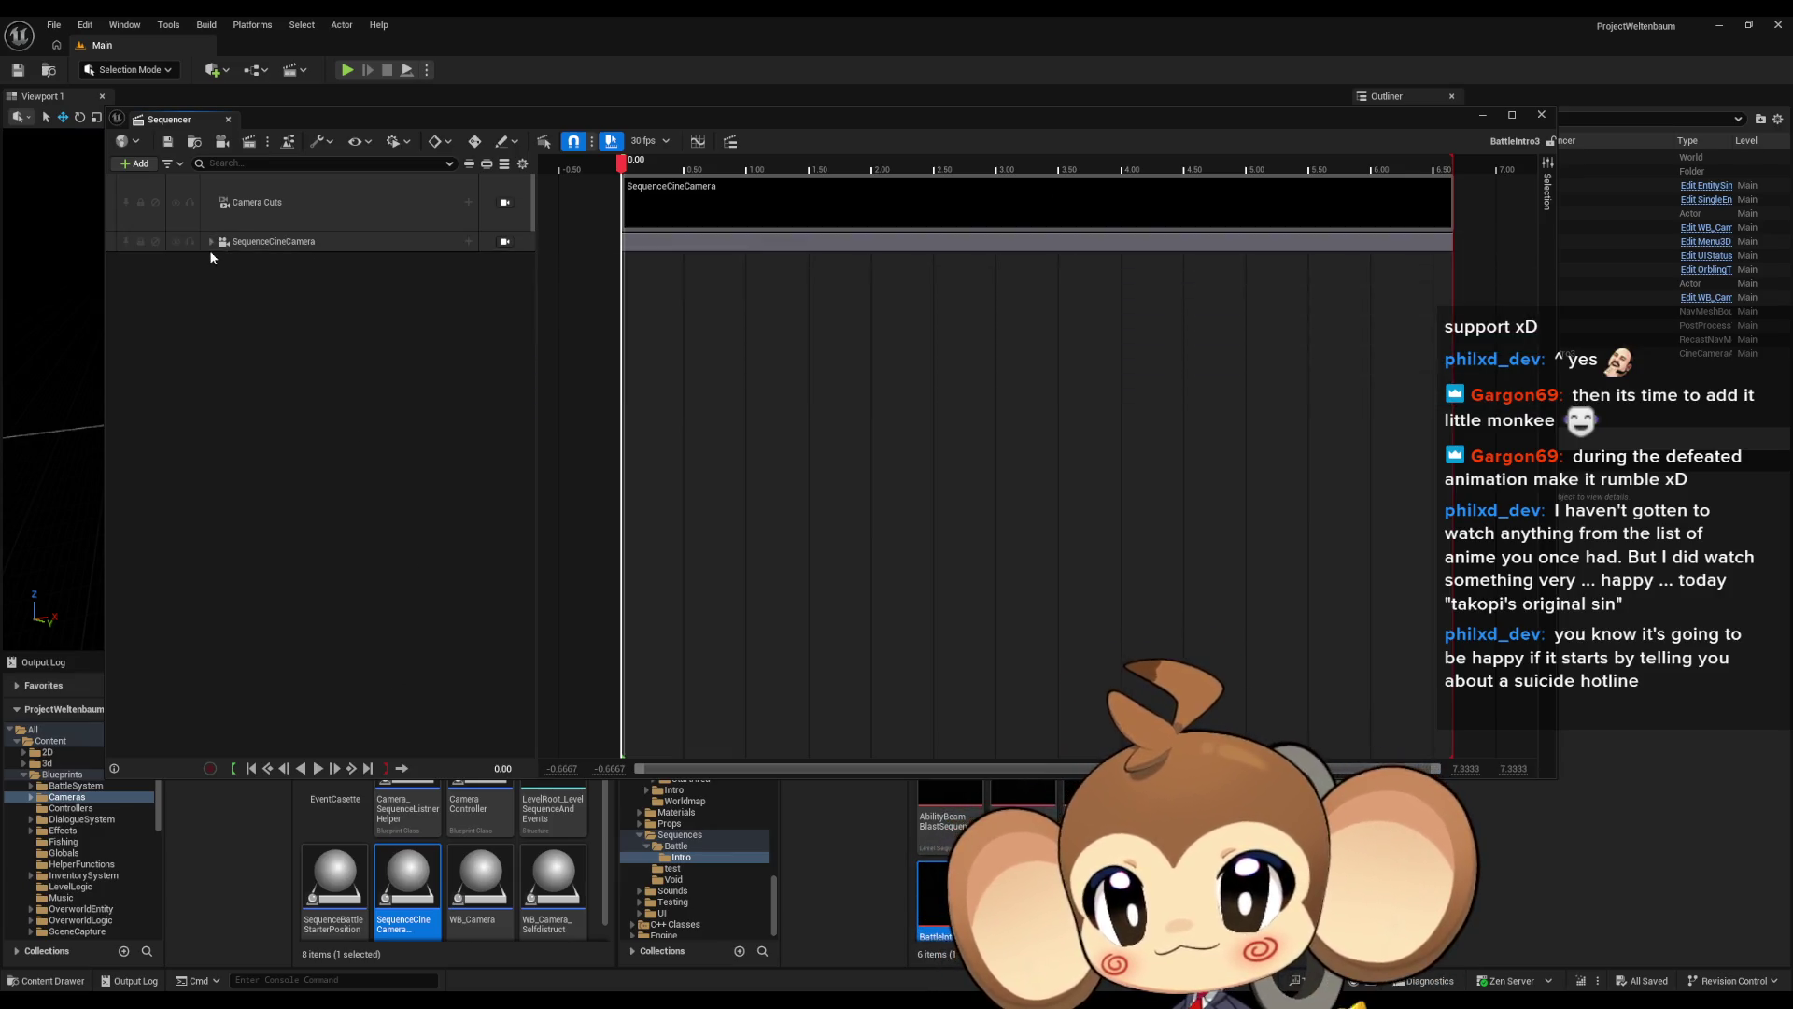
{"action": "left_click", "coordinate": [212, 250]}
{"action": "left_click", "coordinate": [230, 280]}
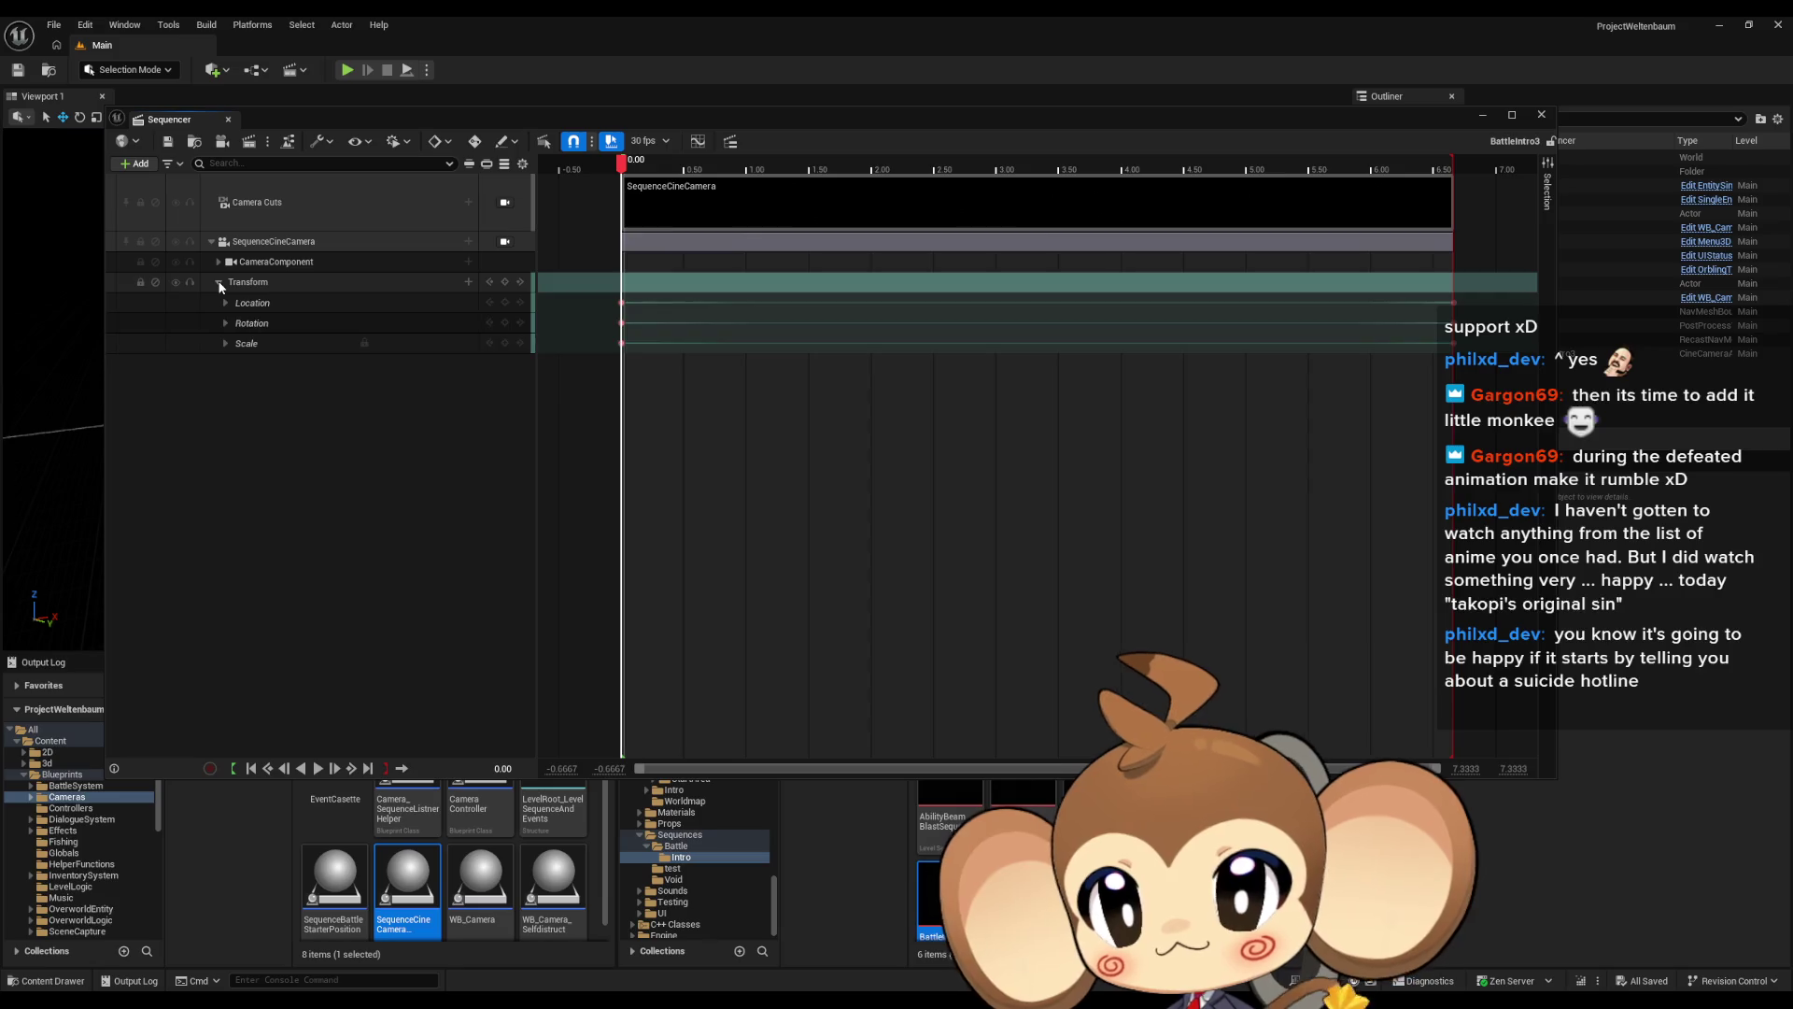
{"action": "left_click", "coordinate": [219, 282]}
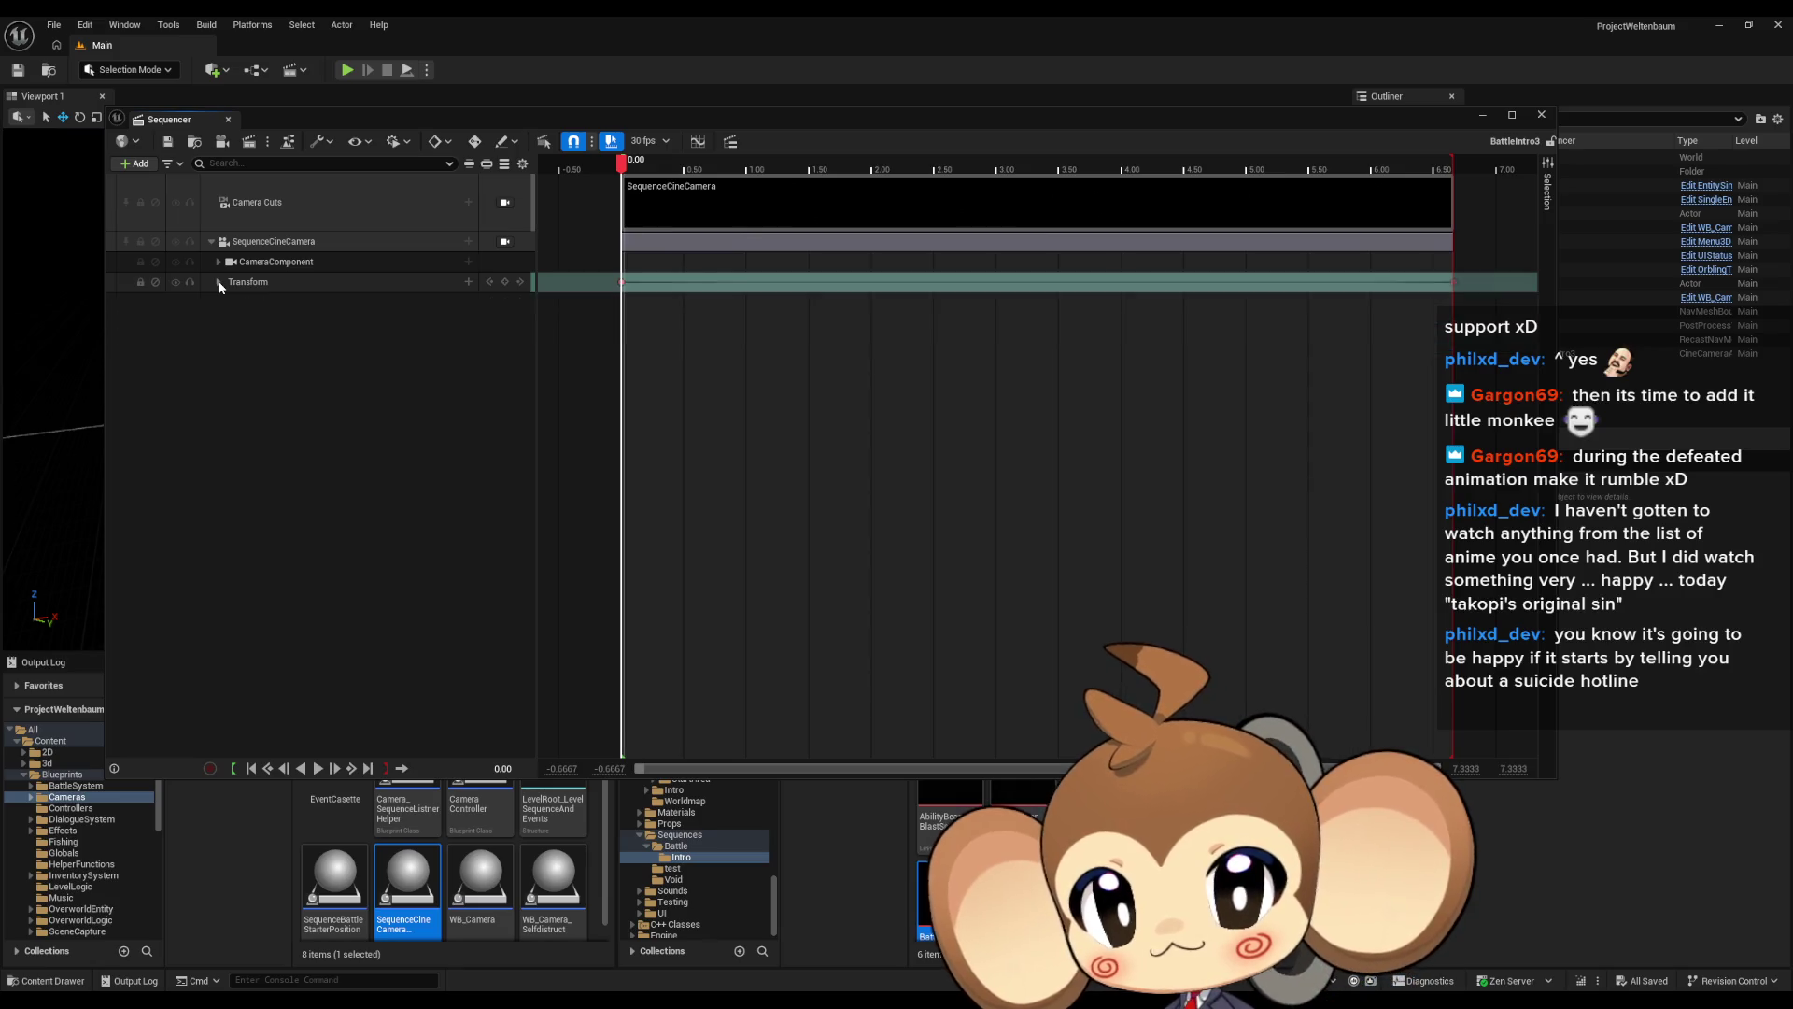
{"action": "left_click", "coordinate": [176, 243]}
{"action": "left_click", "coordinate": [480, 878]}
{"action": "left_click", "coordinate": [397, 877]}
{"action": "left_click", "coordinate": [131, 165]}
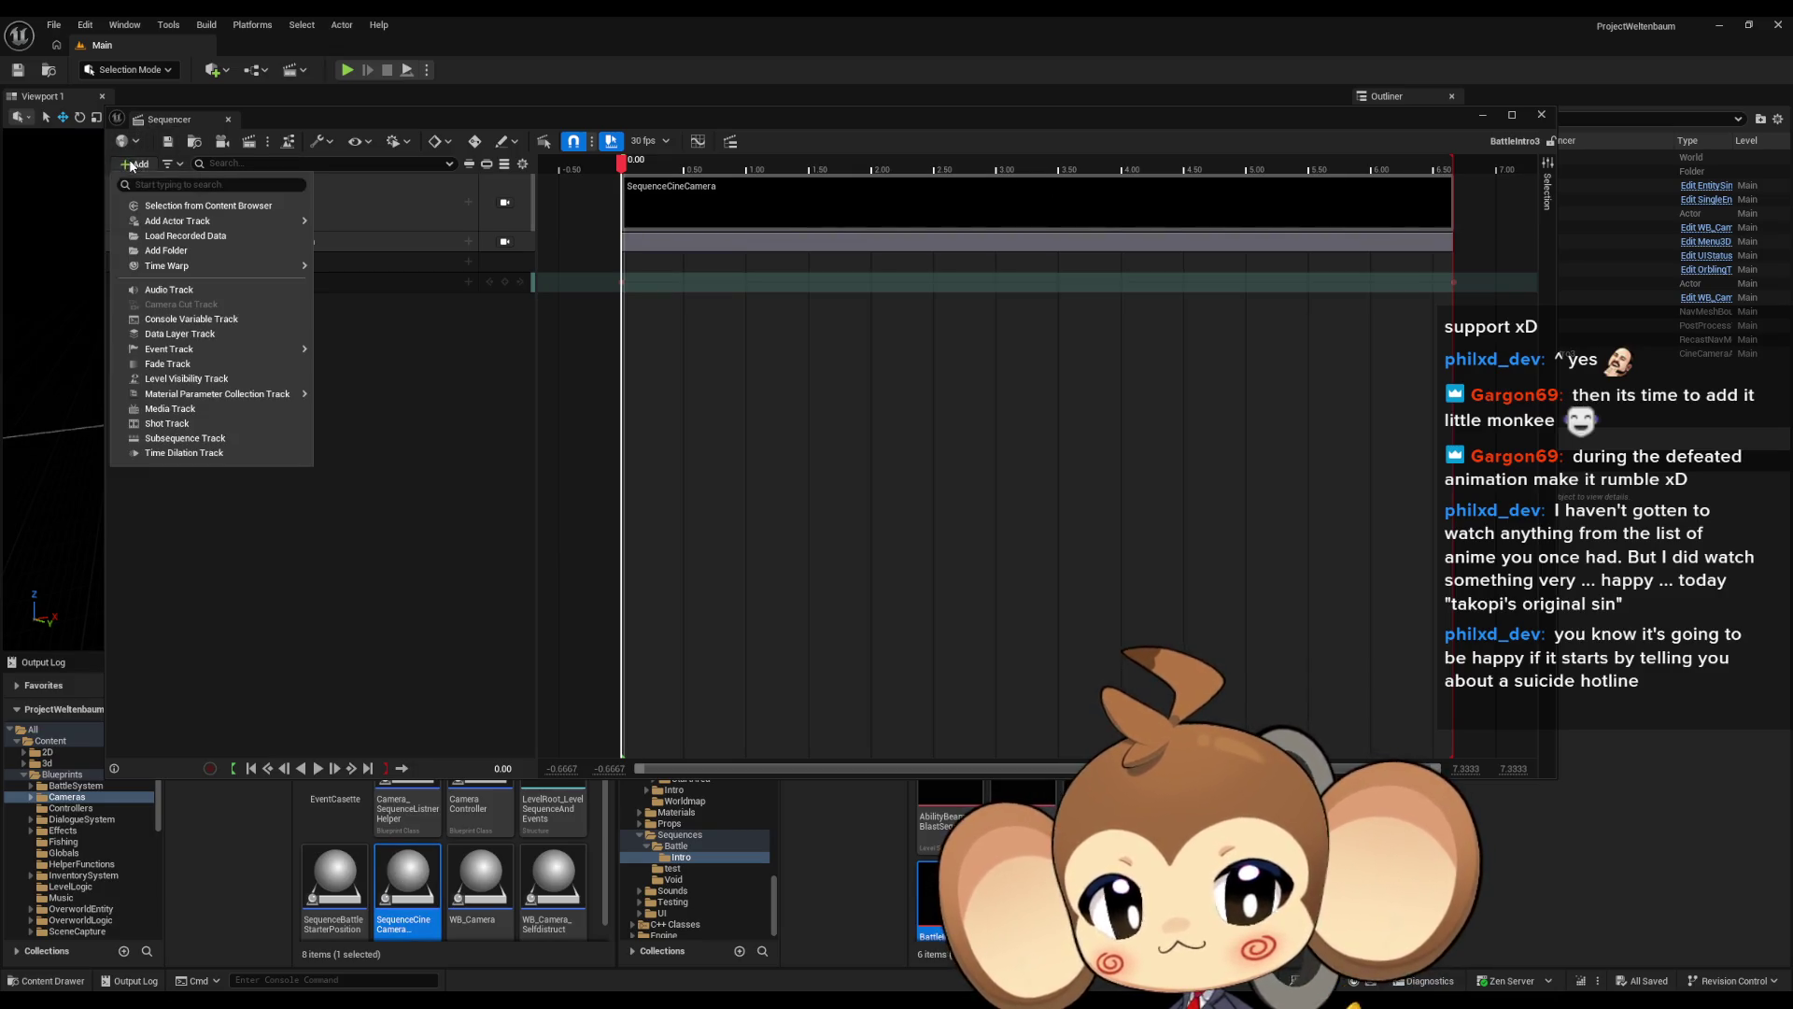
{"action": "left_click", "coordinate": [197, 205]}
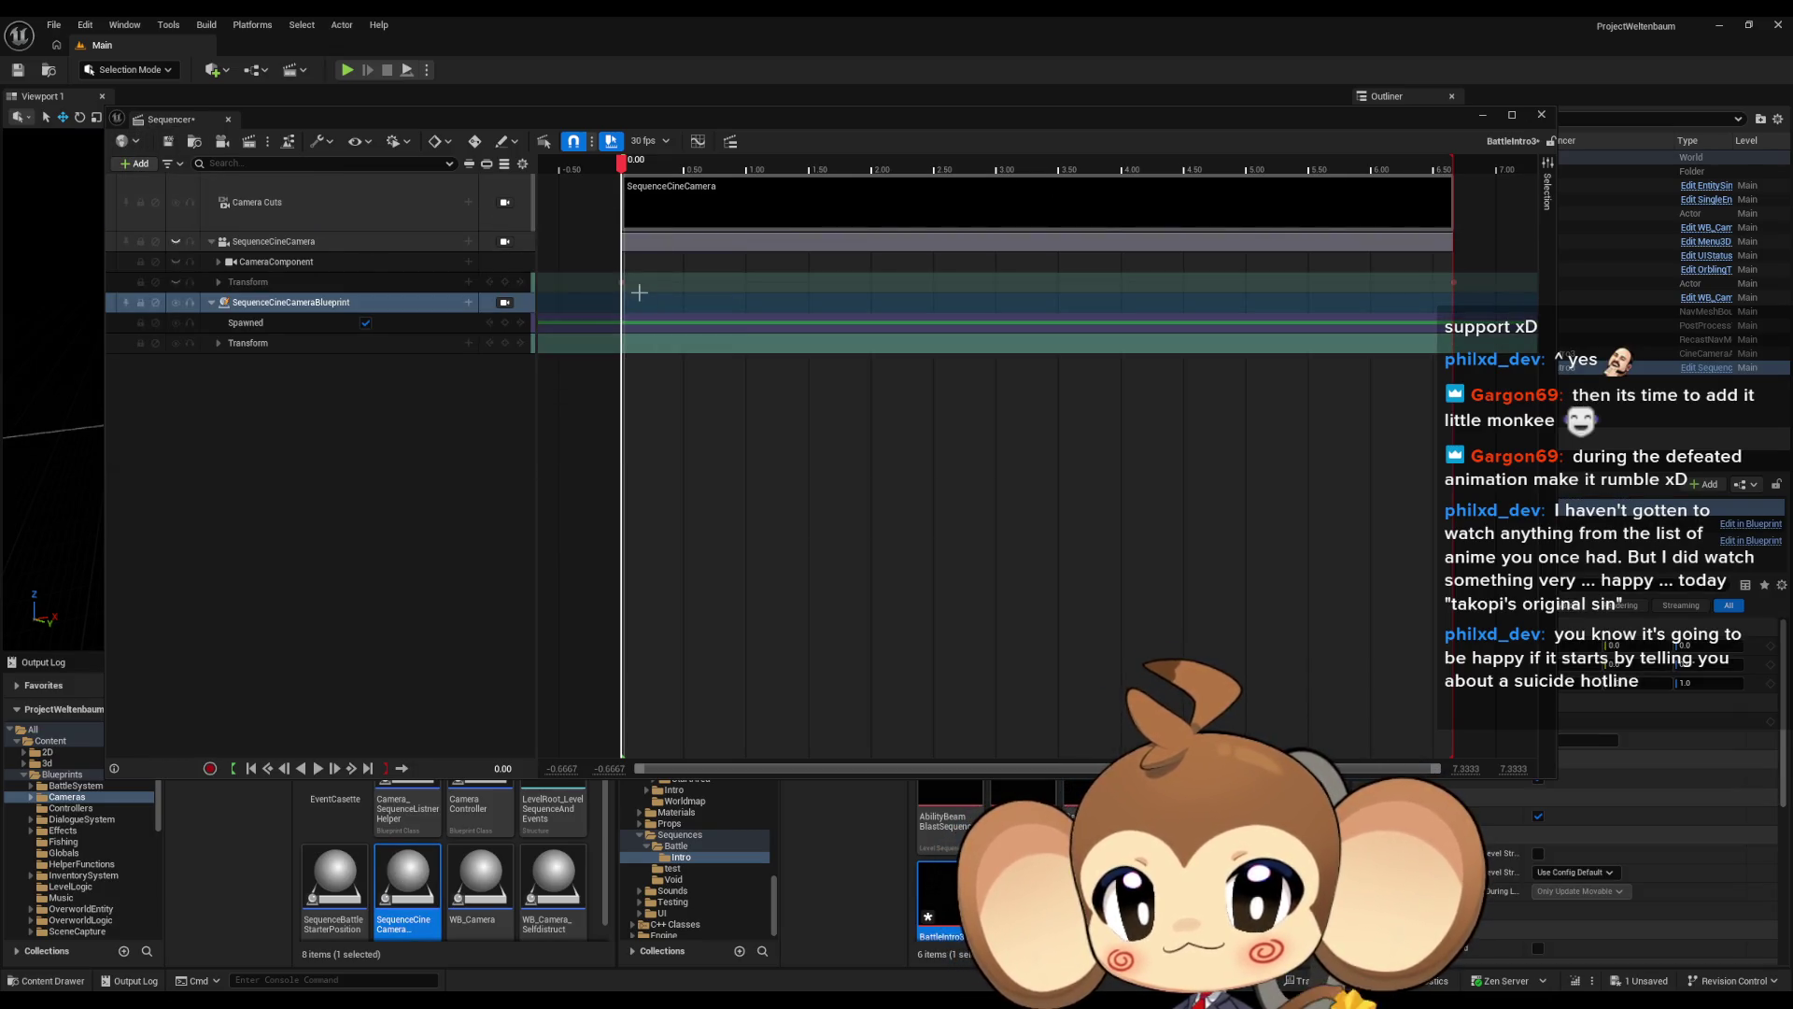
Select the new binding's Transform at the sequence end, save BattleIntro3, and close Sequencer
{"action": "left_click", "coordinate": [289, 344]}
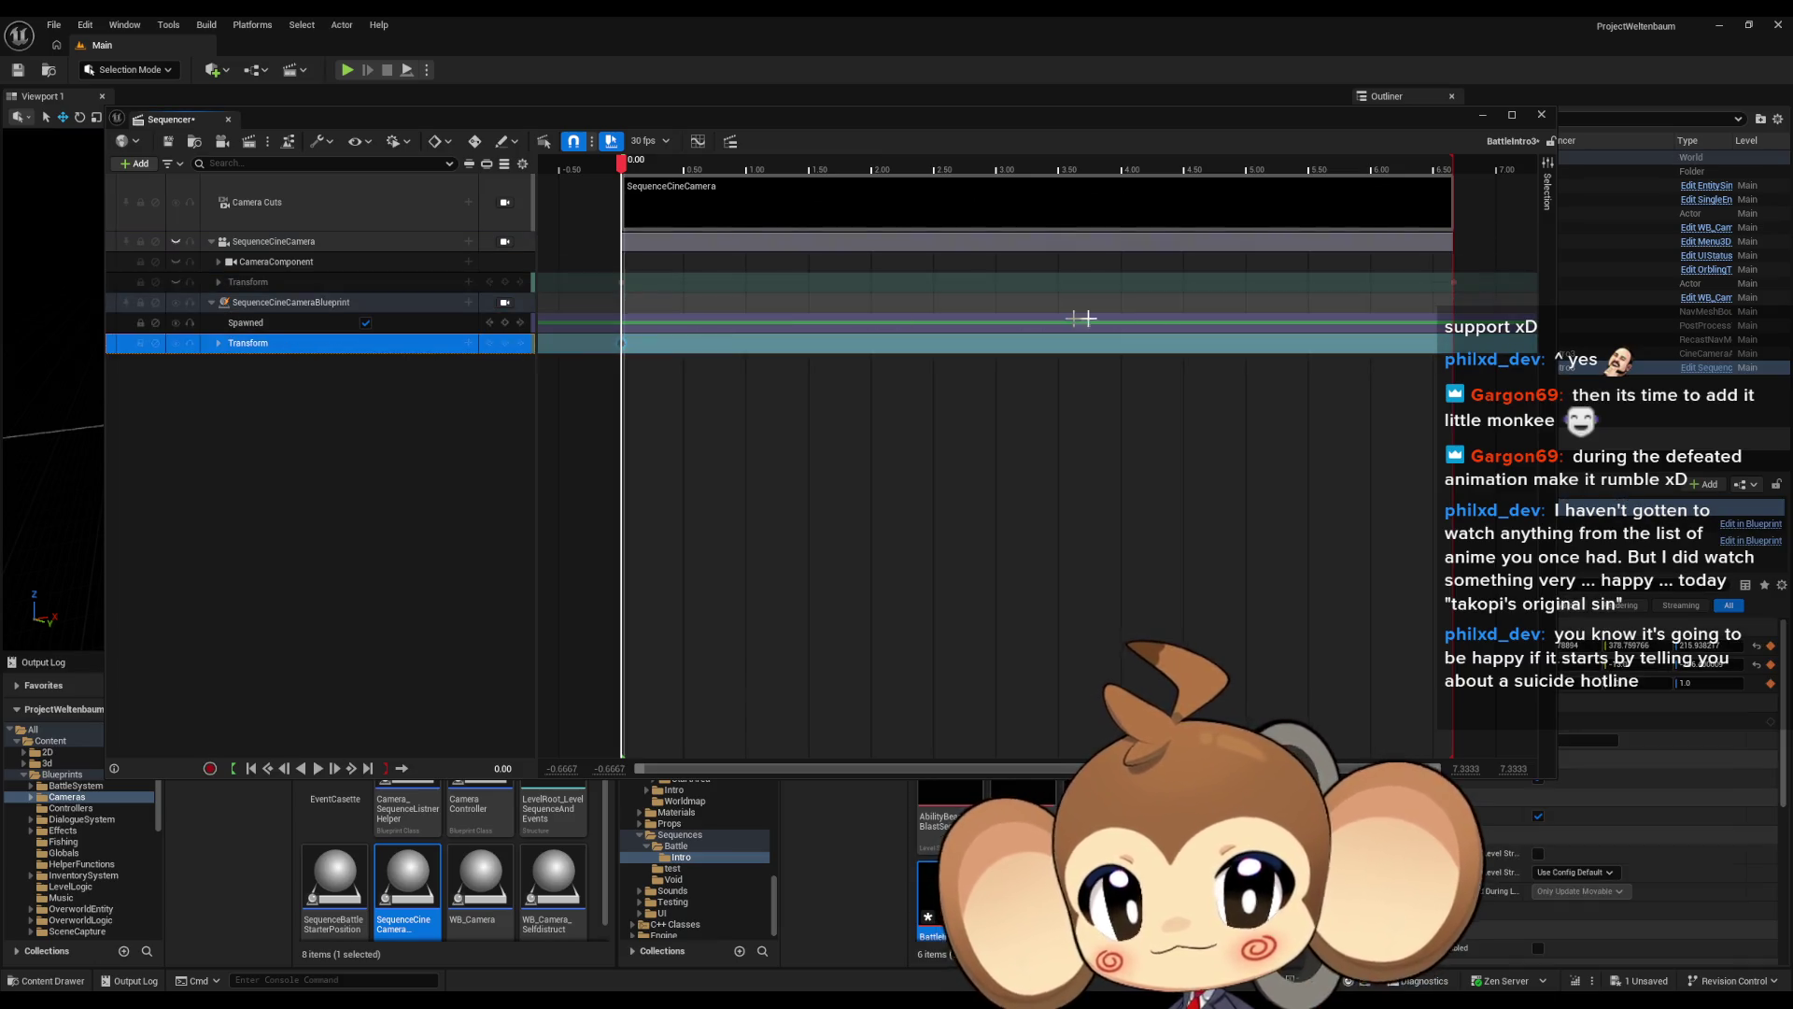
{"action": "key", "text": "End"}
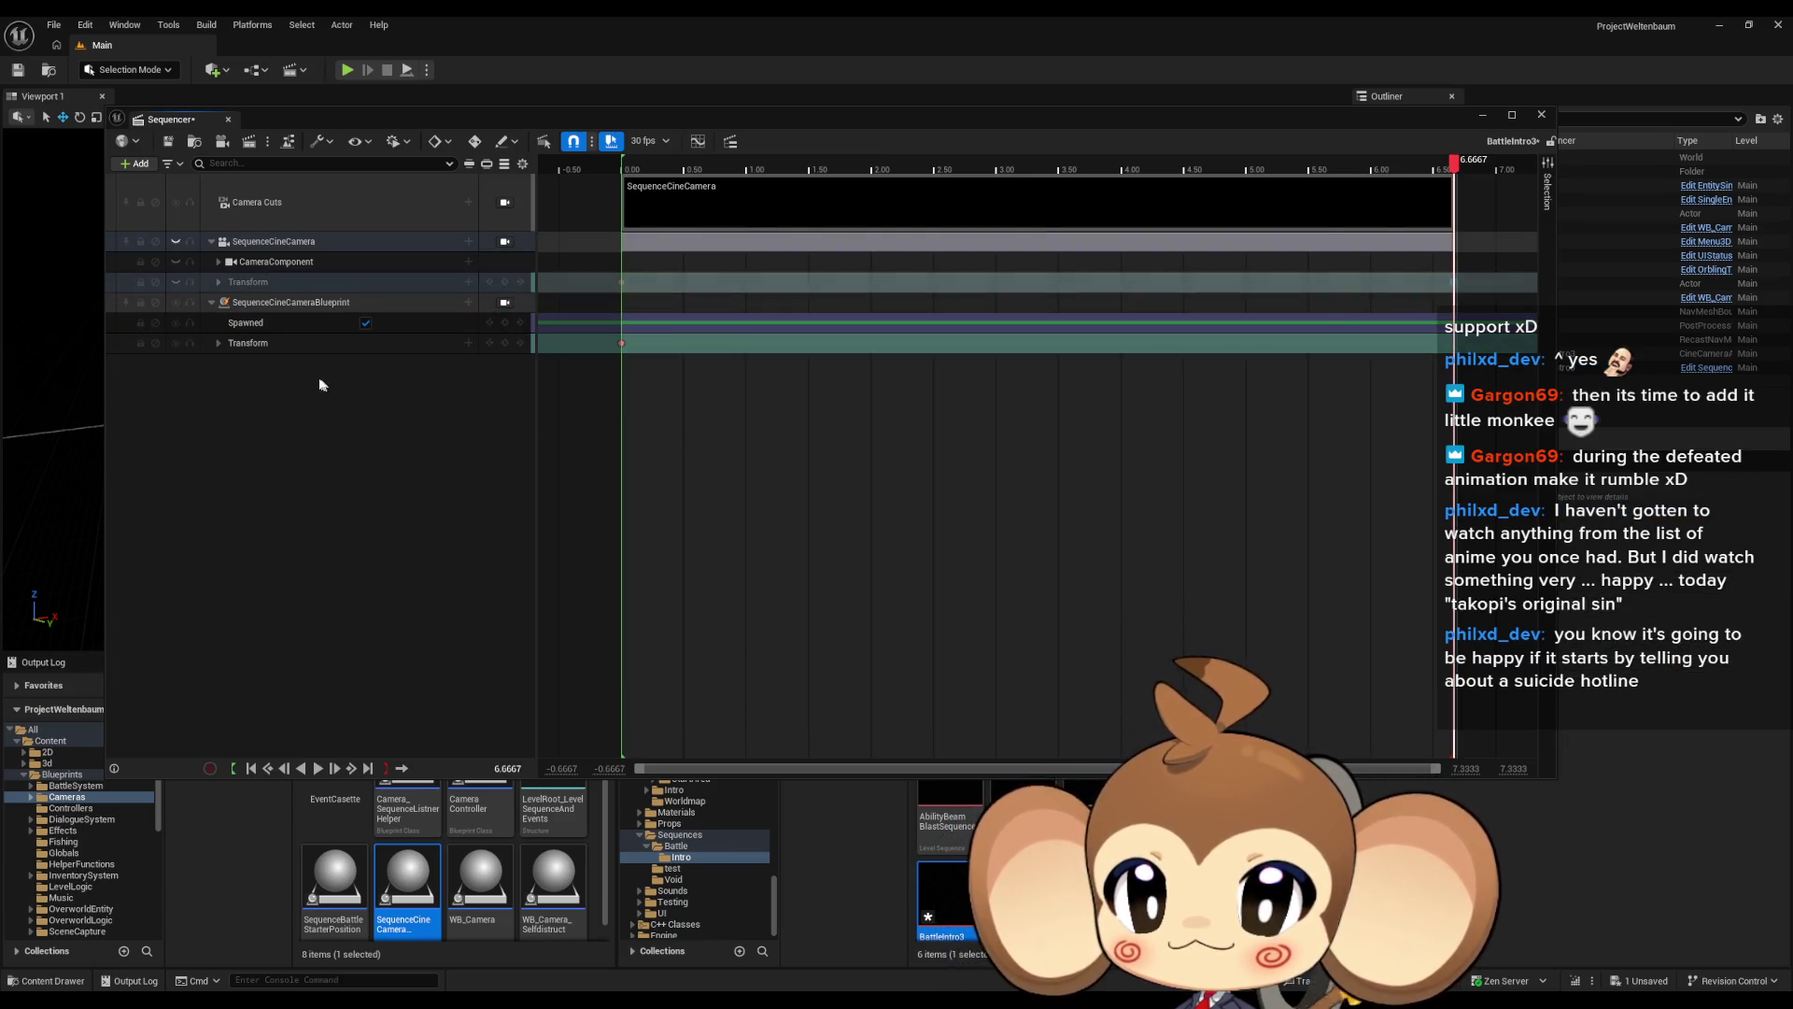
{"action": "left_click", "coordinate": [376, 519]}
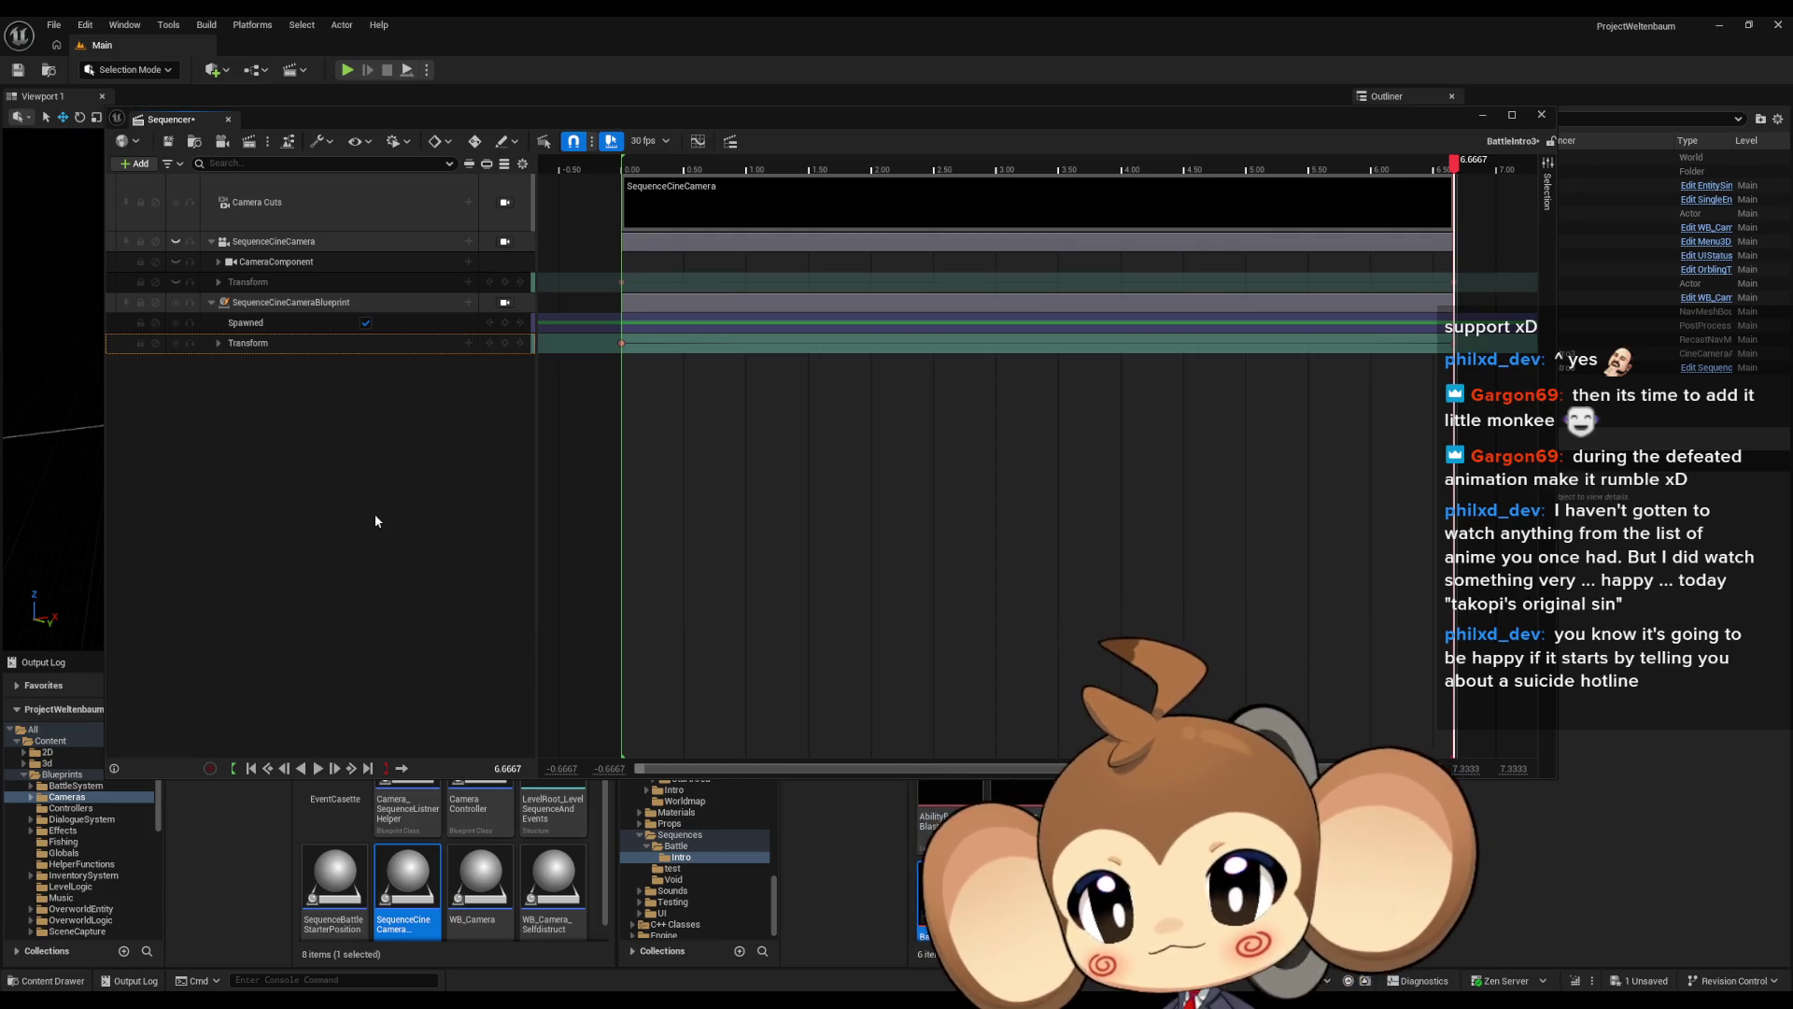
{"action": "left_click", "coordinate": [169, 143]}
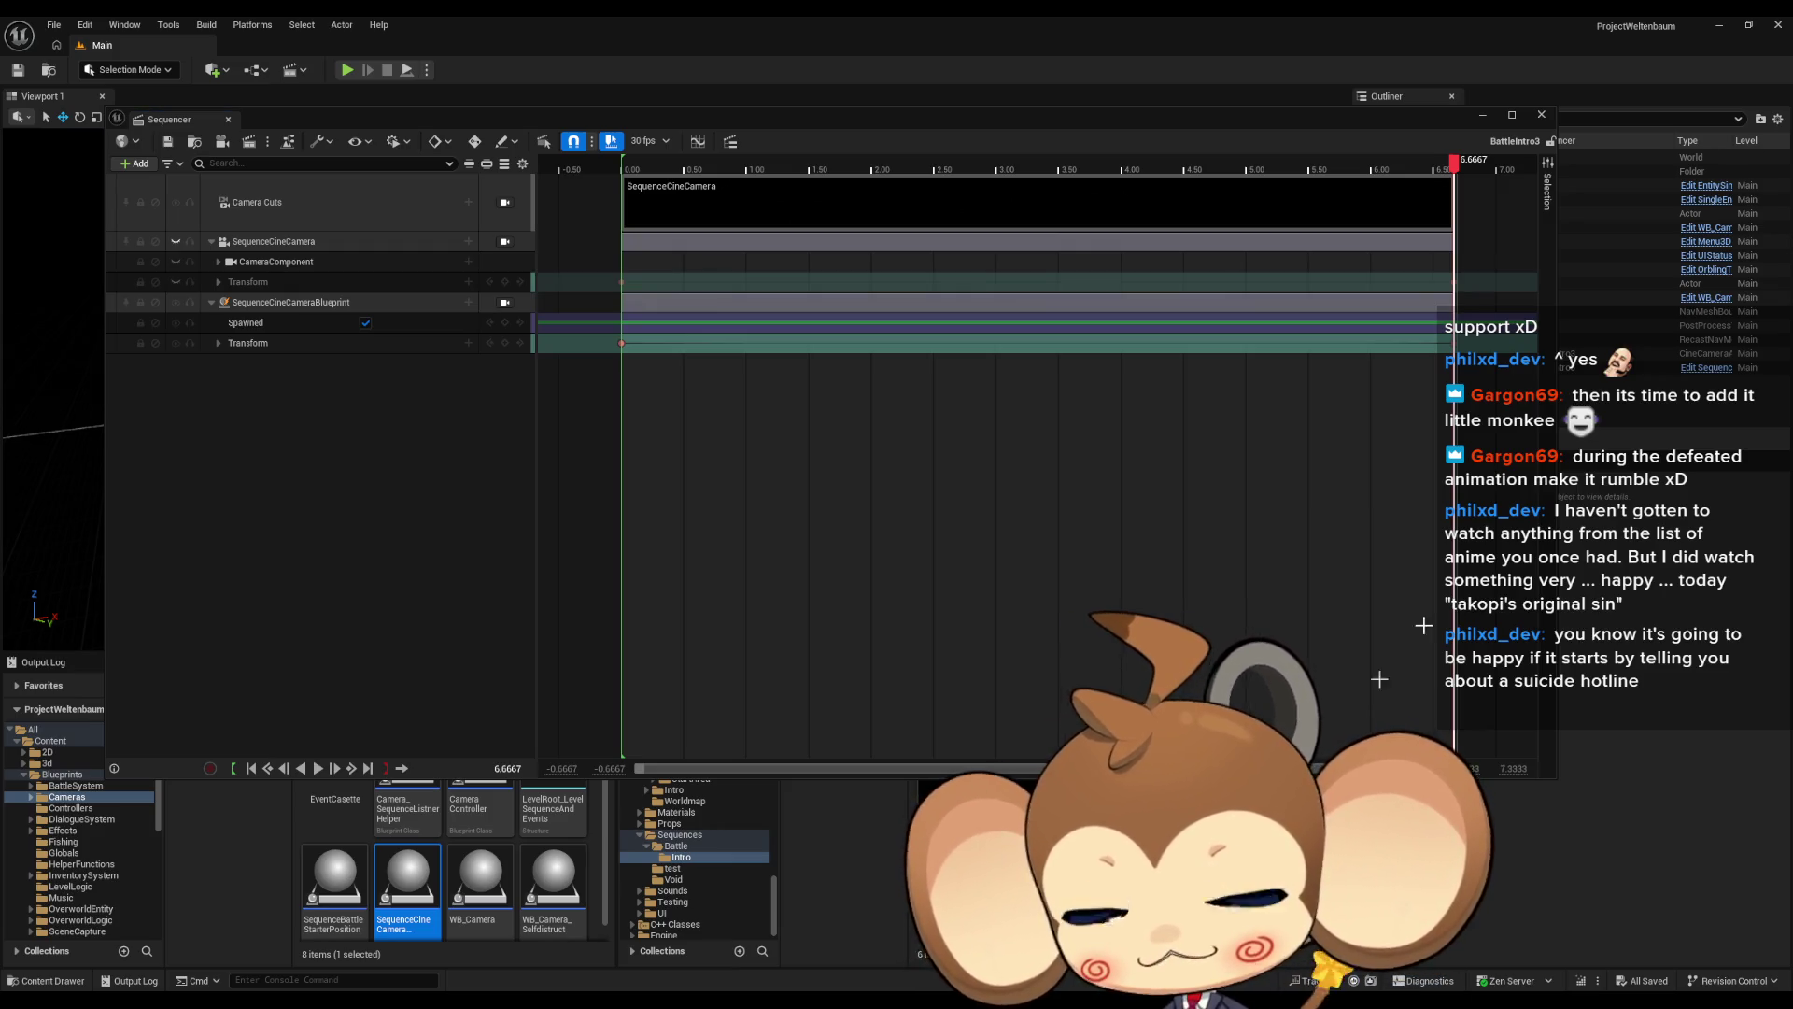
{"action": "left_click", "coordinate": [1482, 114]}
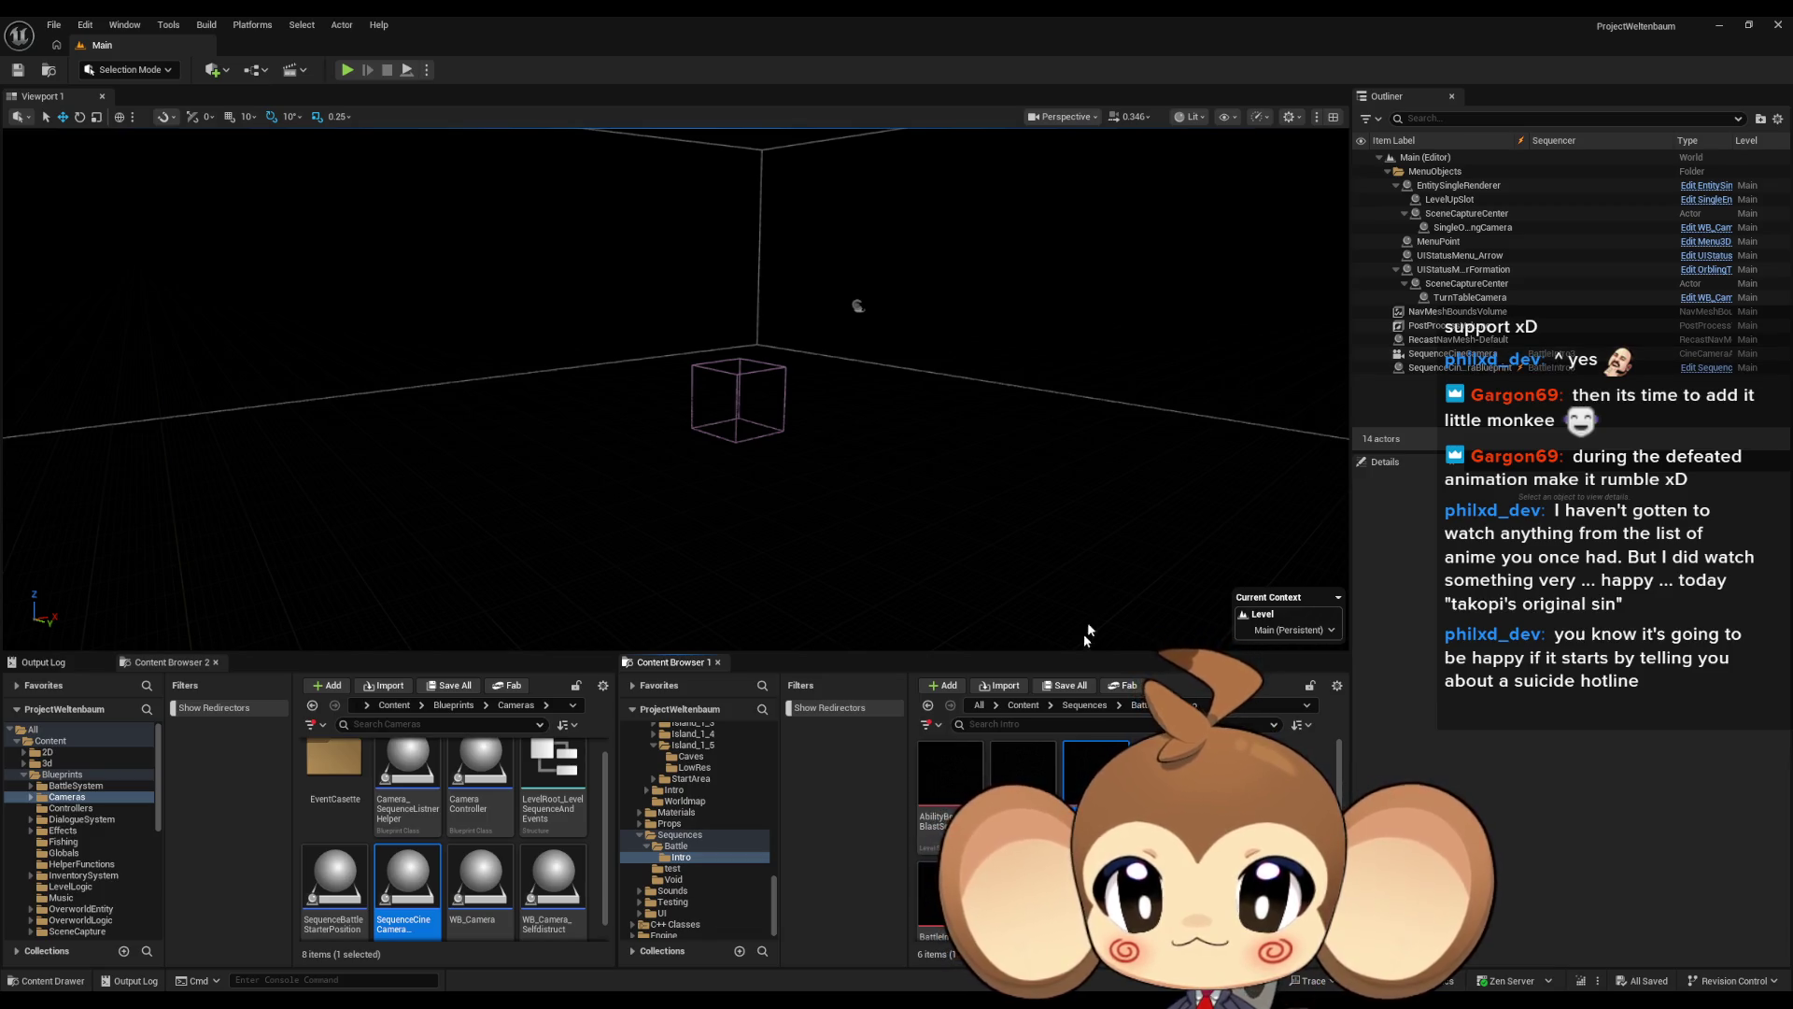
Navigate Content > Maps > Arena > Env and load the BattleEnv_1 level
{"action": "left_click", "coordinate": [1022, 706]}
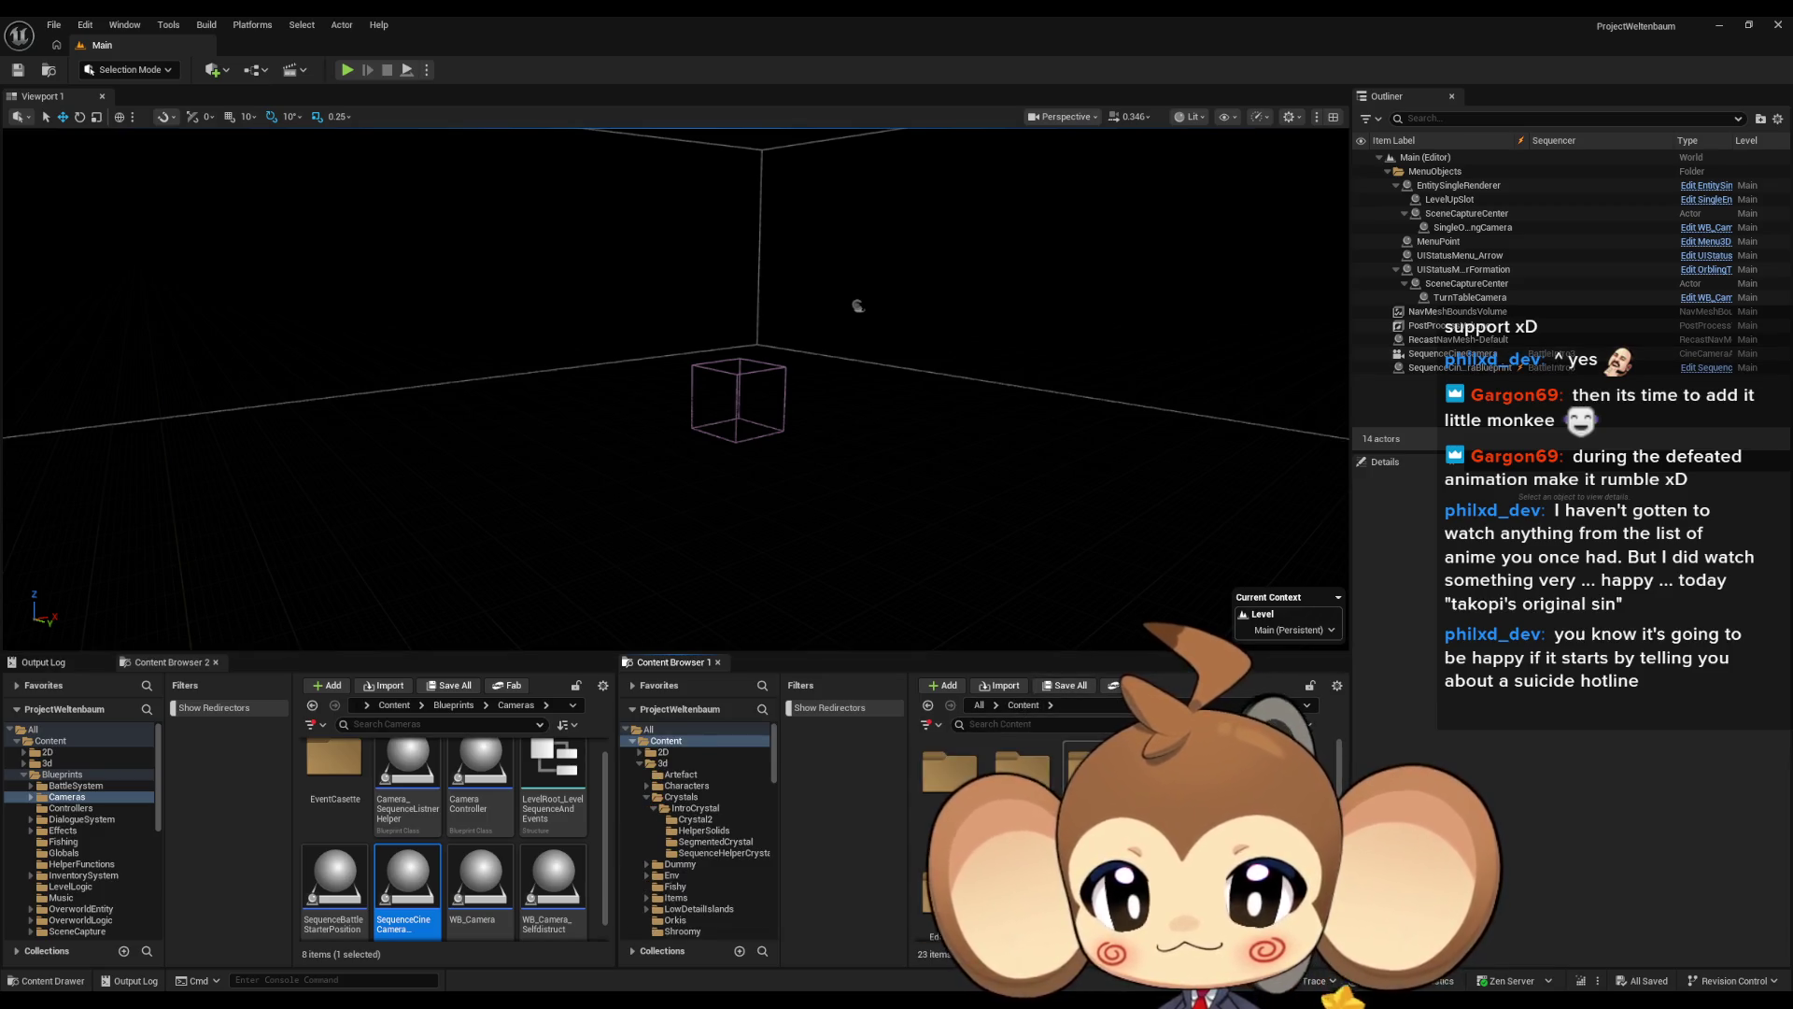
{"action": "left_click", "coordinate": [668, 834]}
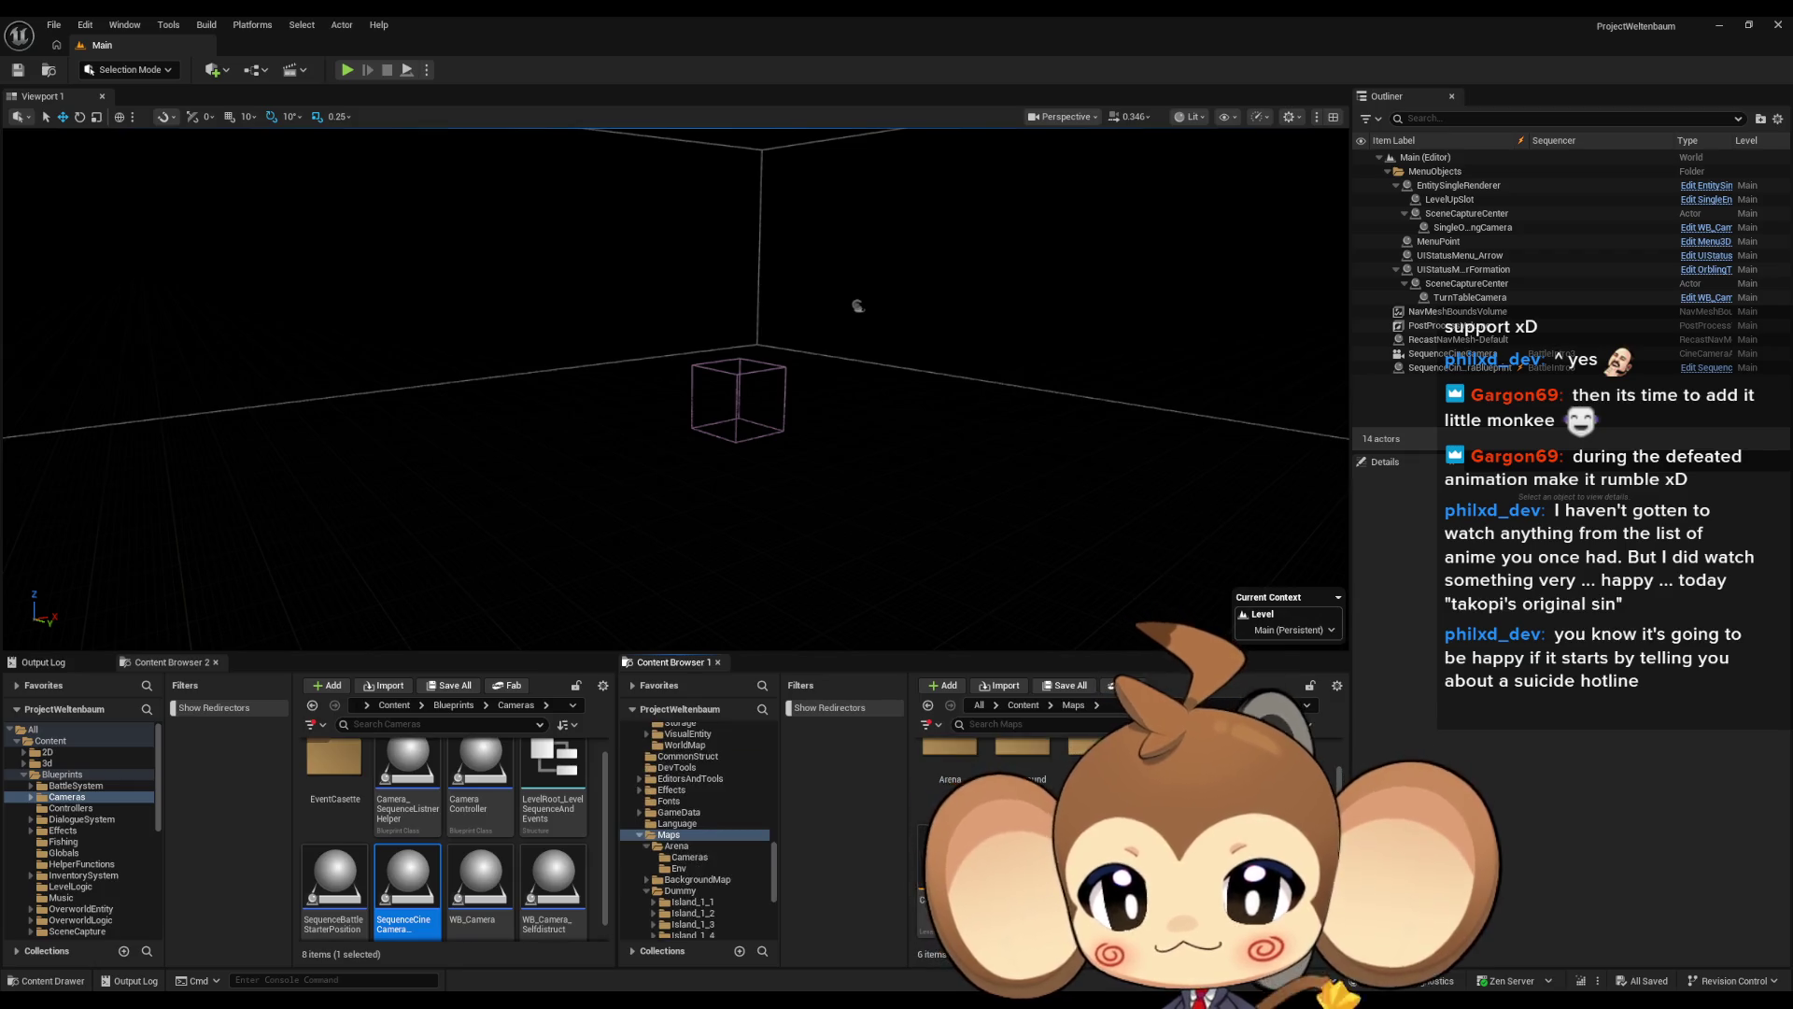
{"action": "left_click", "coordinate": [695, 879]}
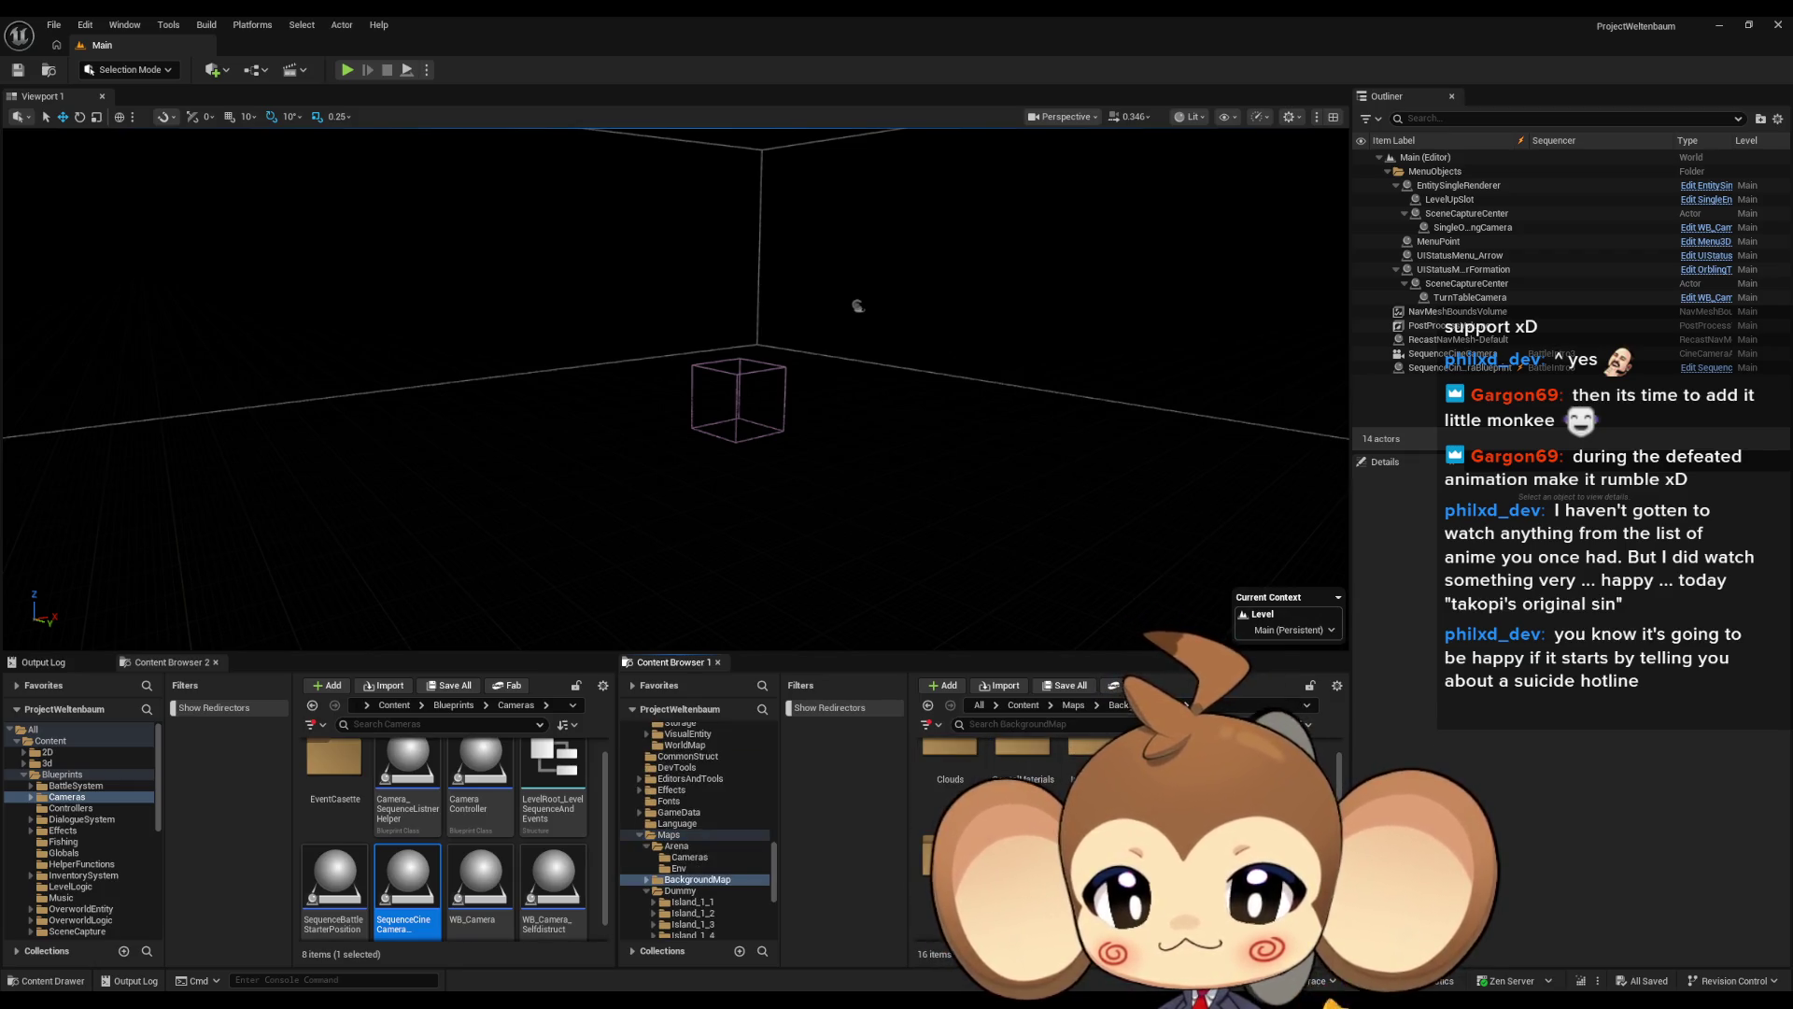
{"action": "left_click", "coordinate": [1076, 708]}
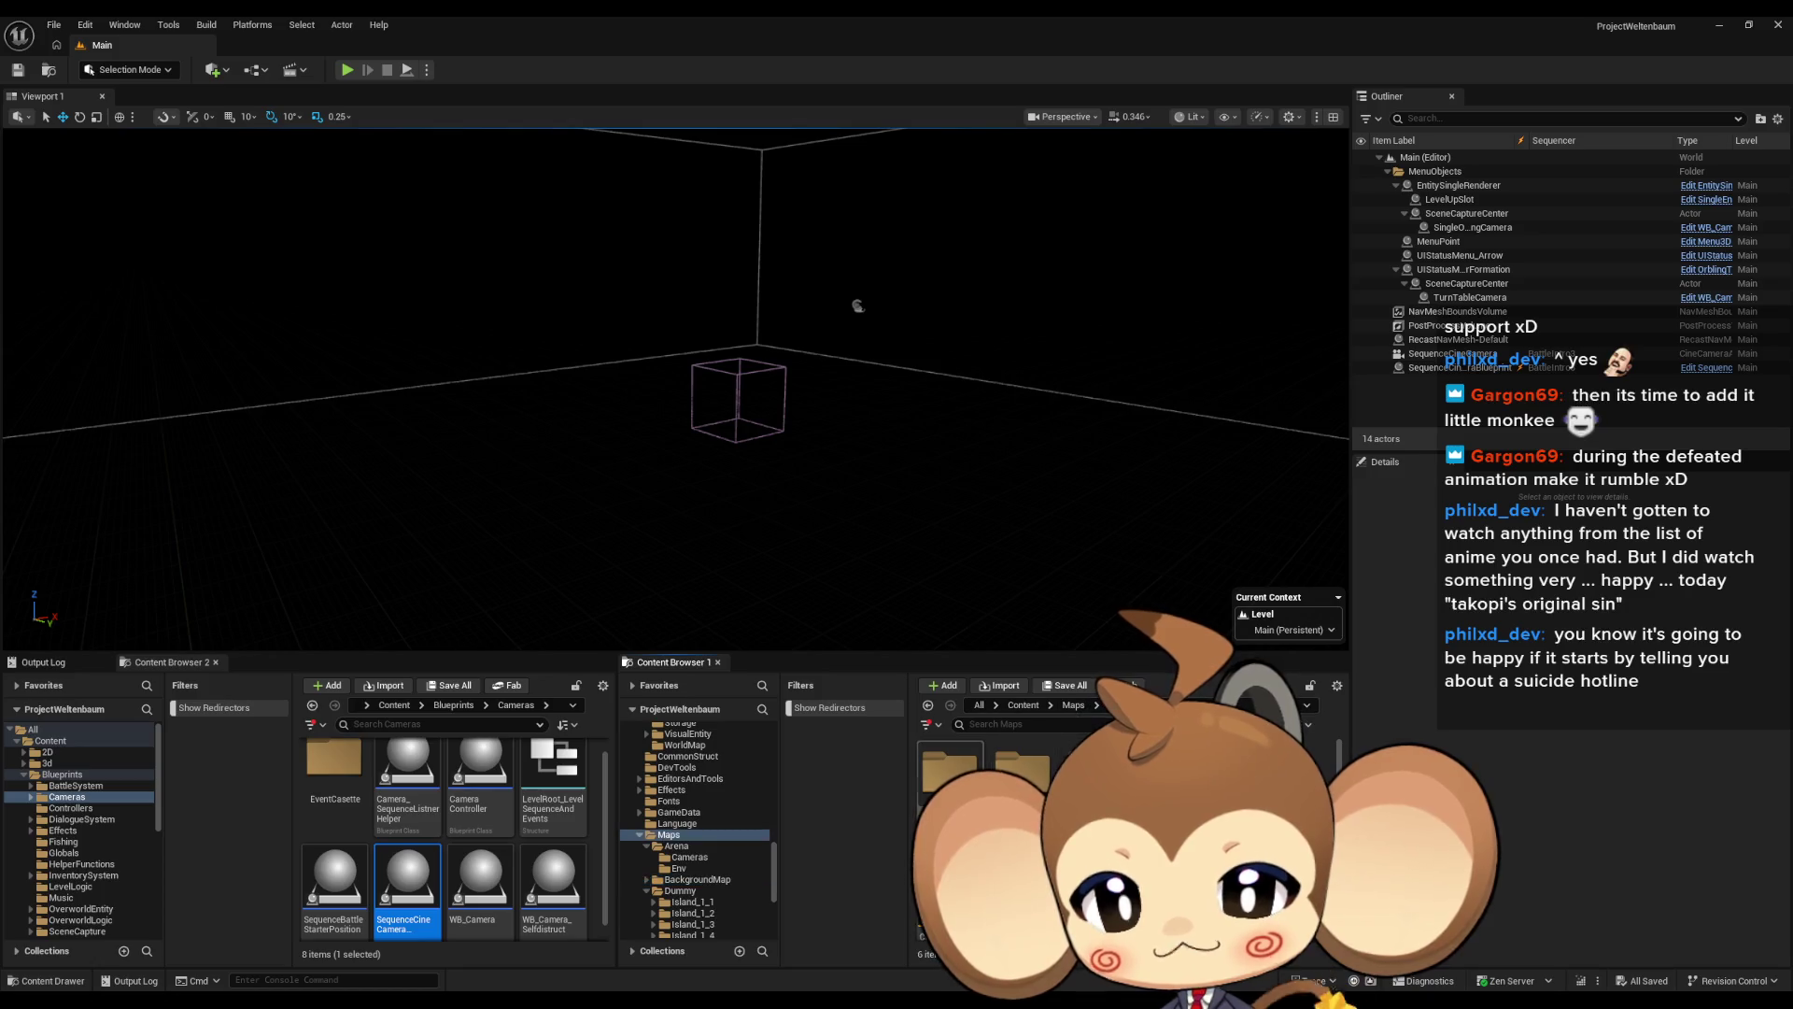
{"action": "double_click", "coordinate": [939, 778]}
{"action": "double_click", "coordinate": [945, 775]}
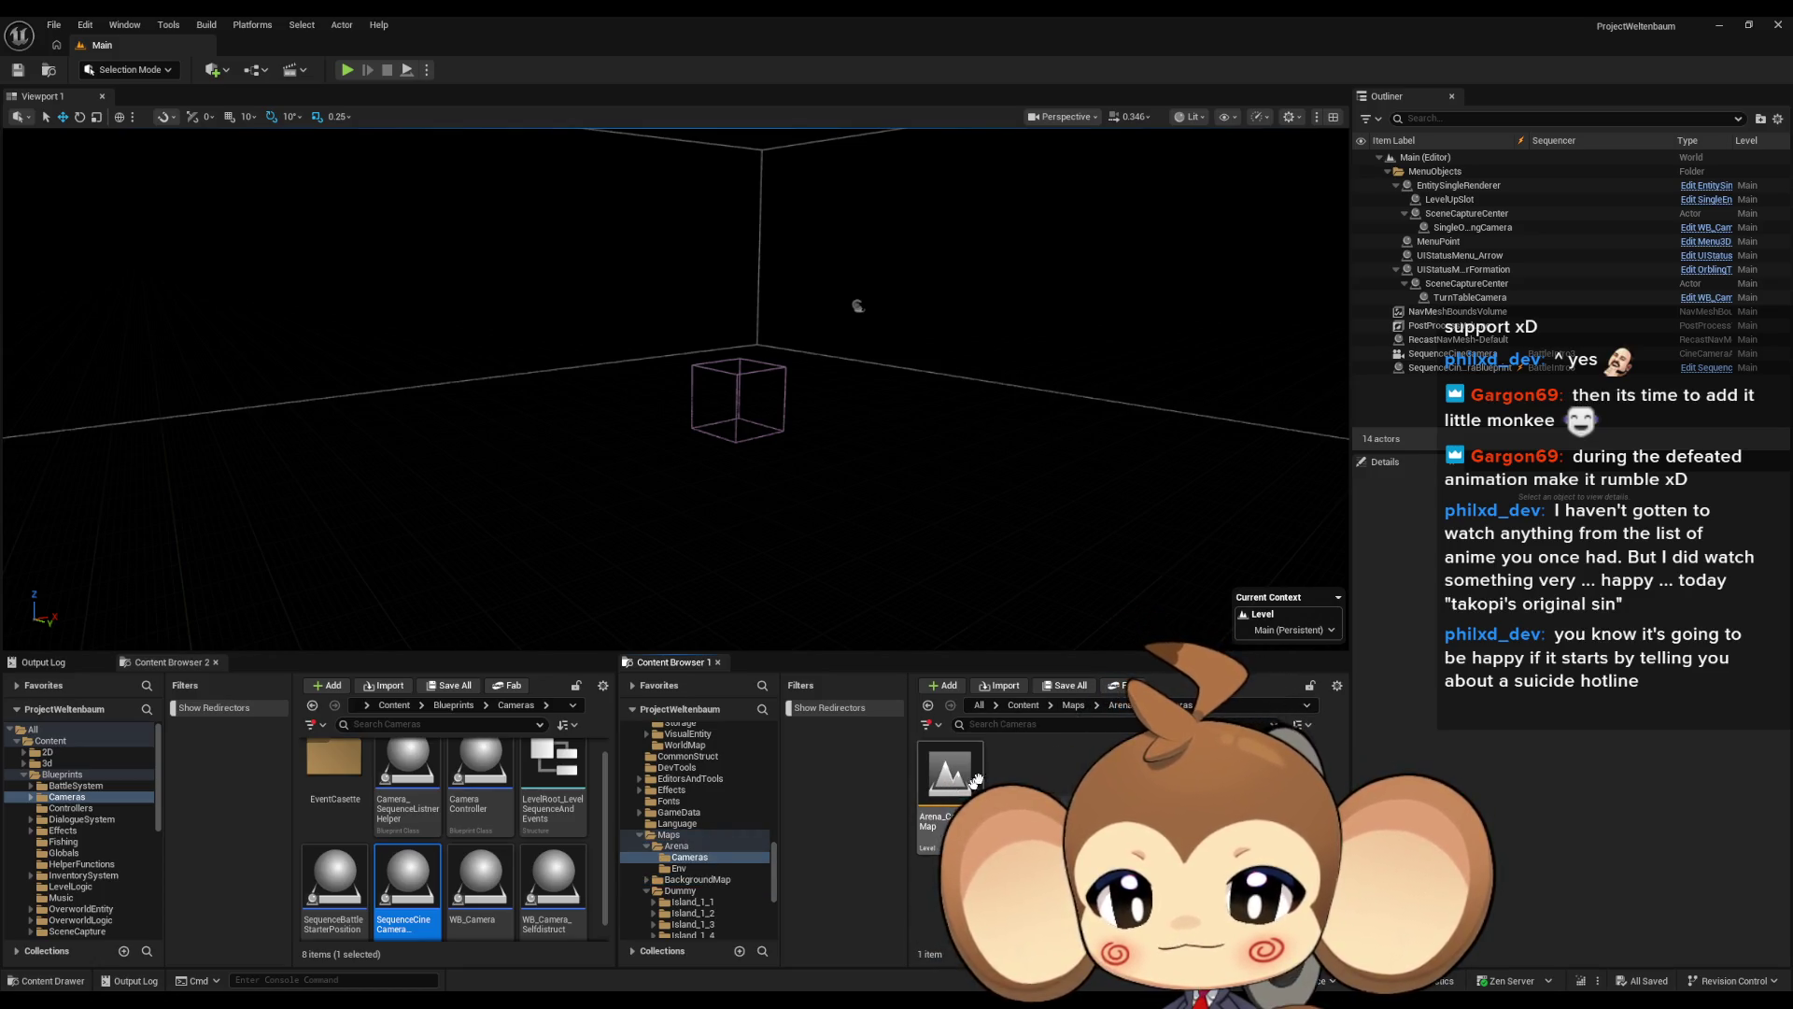
{"action": "left_click", "coordinate": [1118, 707]}
{"action": "double_click", "coordinate": [1023, 768]}
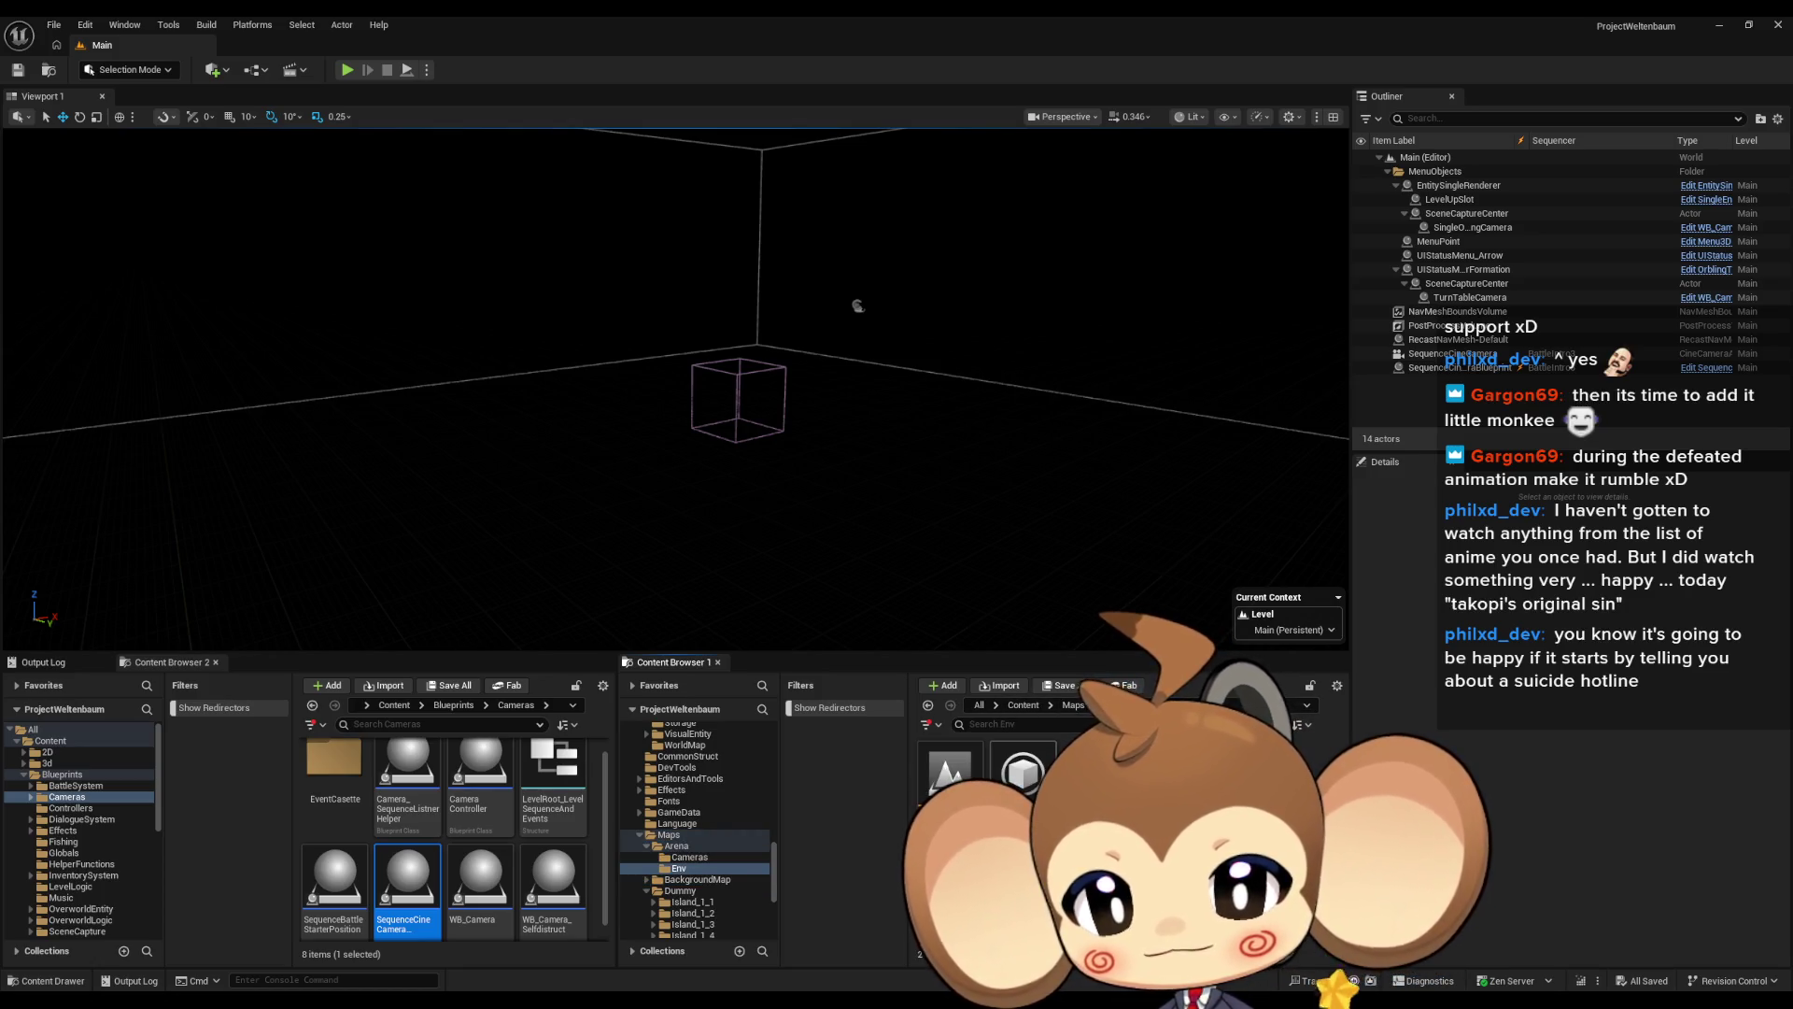
{"action": "double_click", "coordinate": [950, 772]}
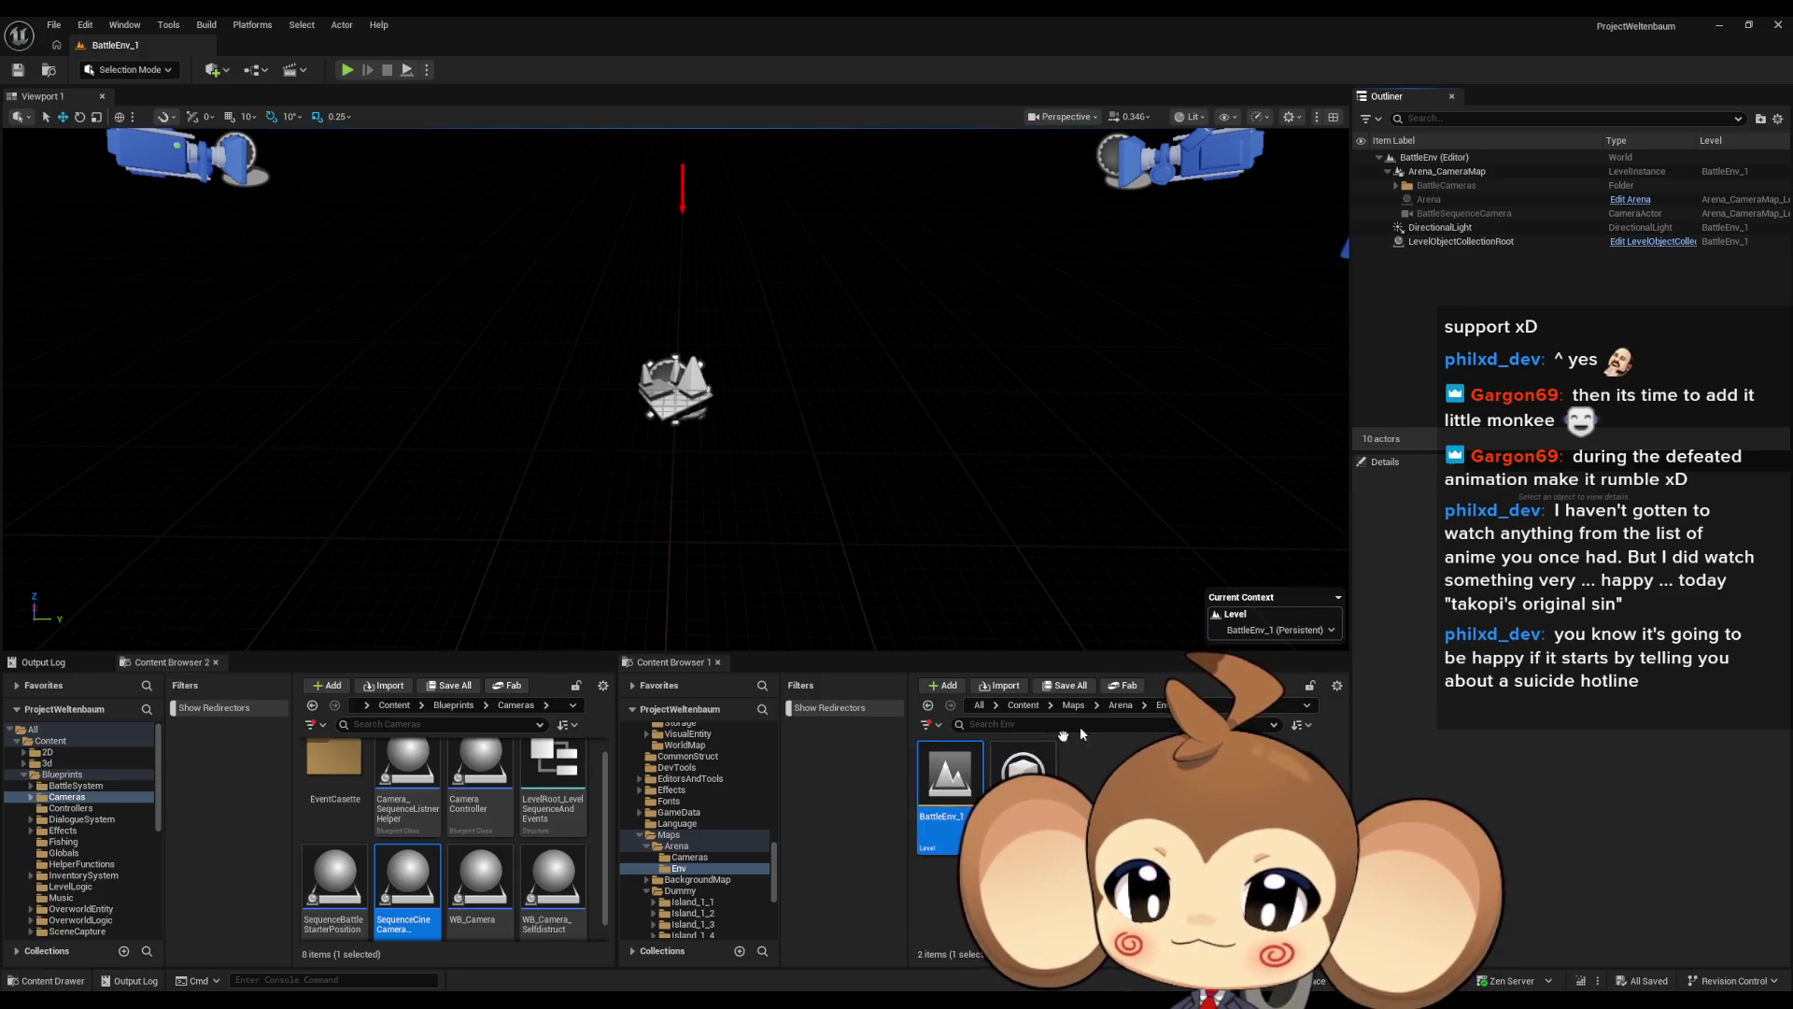
Look at Arena_CameraMap in Arena/Cameras, then reload BattleEnv_1 and select LevelObjectCollectionRoot
{"action": "left_click", "coordinate": [1124, 708]}
{"action": "double_click", "coordinate": [927, 792]}
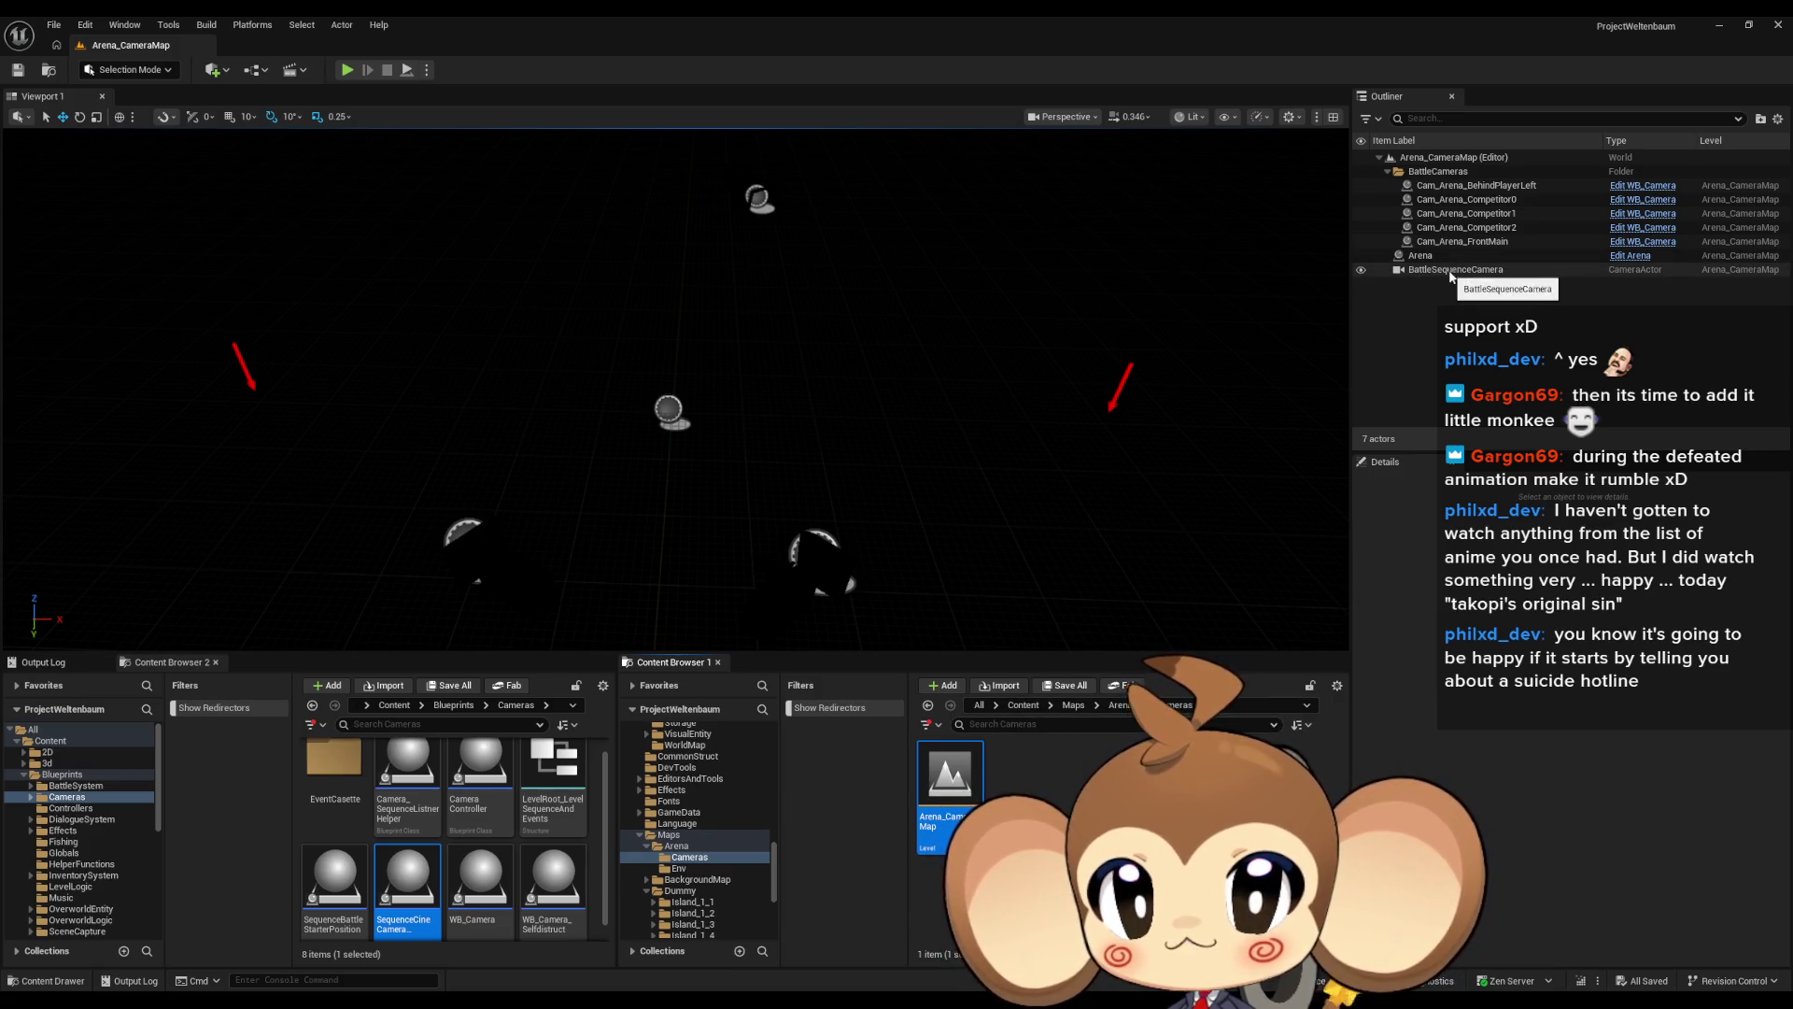
{"action": "left_click", "coordinate": [676, 846]}
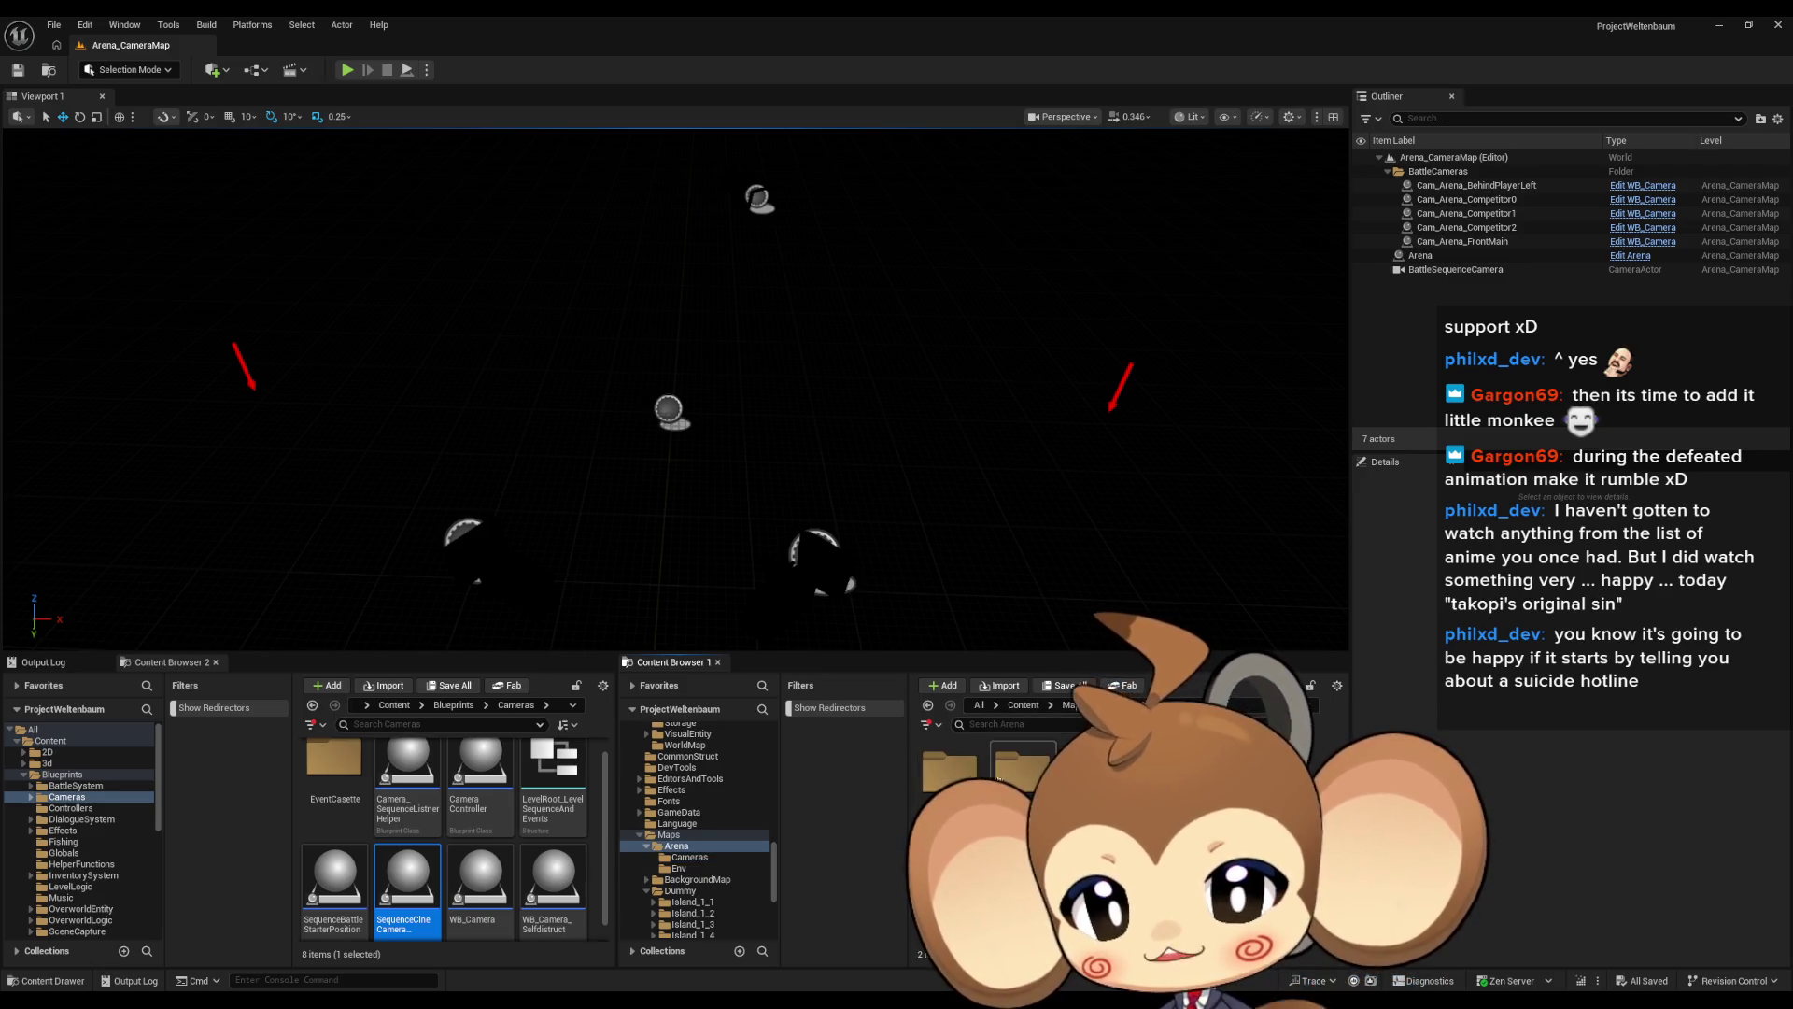
{"action": "left_click", "coordinate": [679, 867]}
{"action": "double_click", "coordinate": [957, 781]}
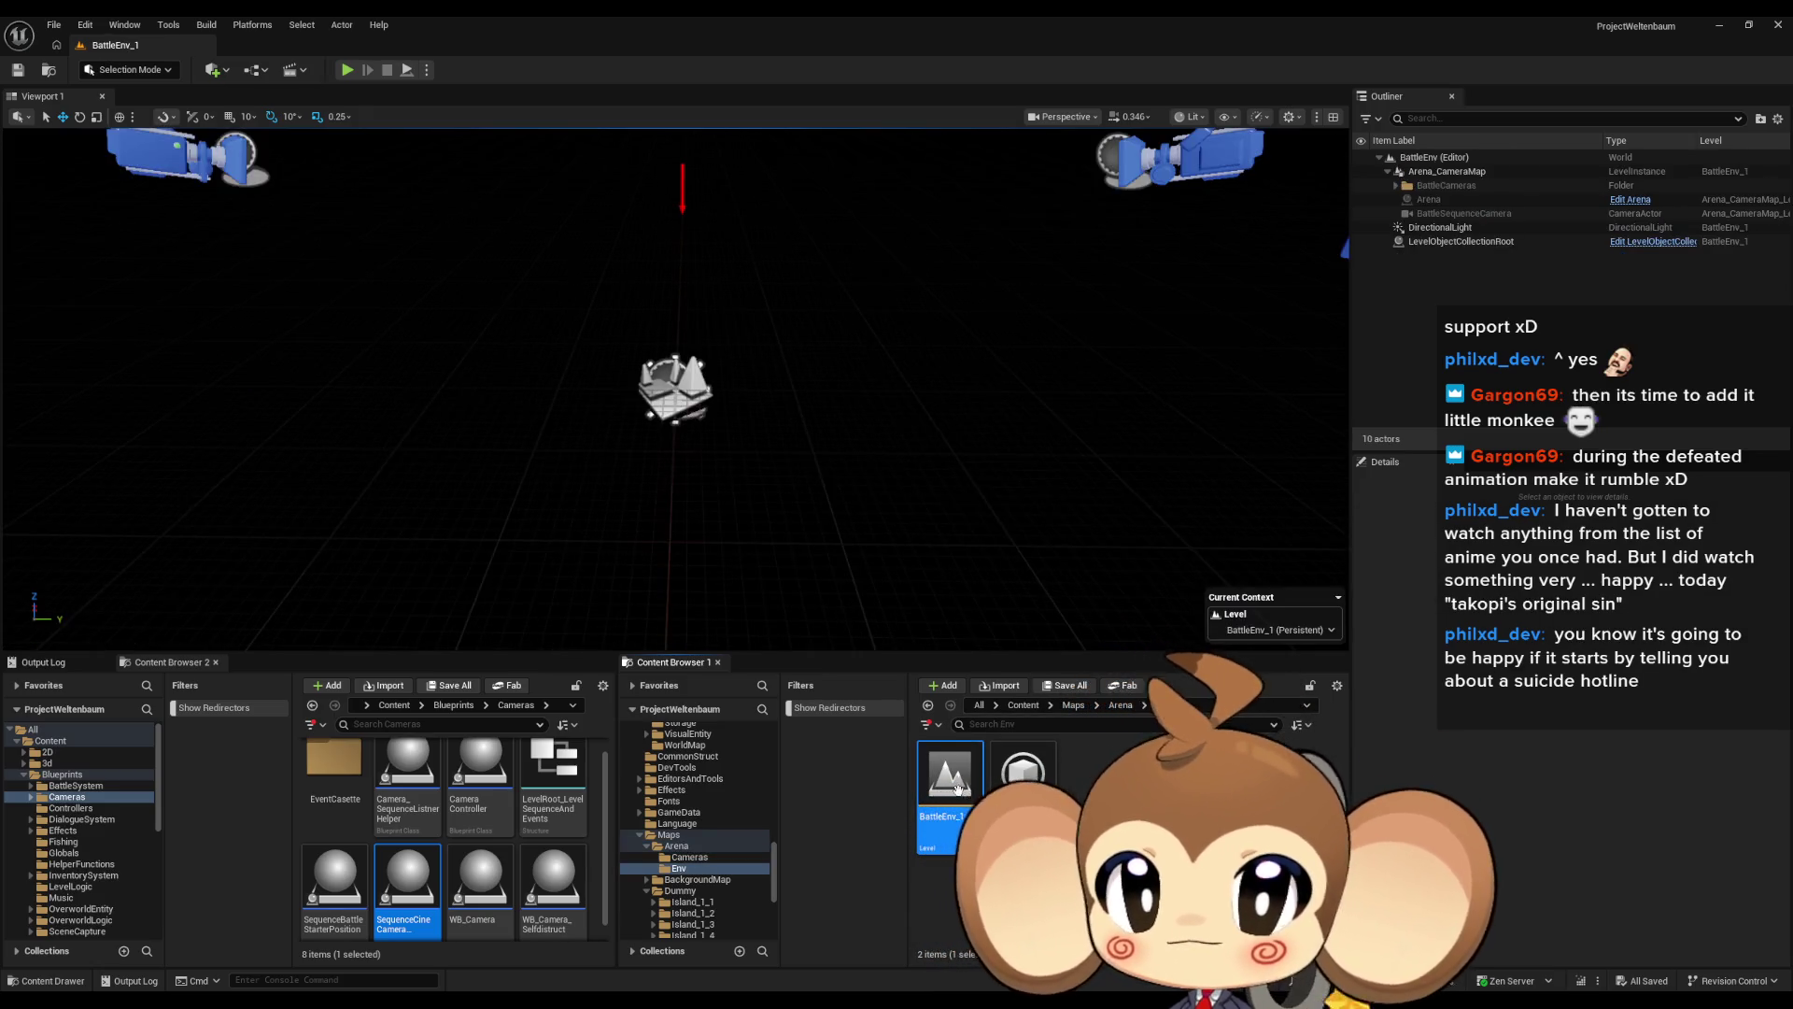
{"action": "left_click", "coordinate": [1462, 241]}
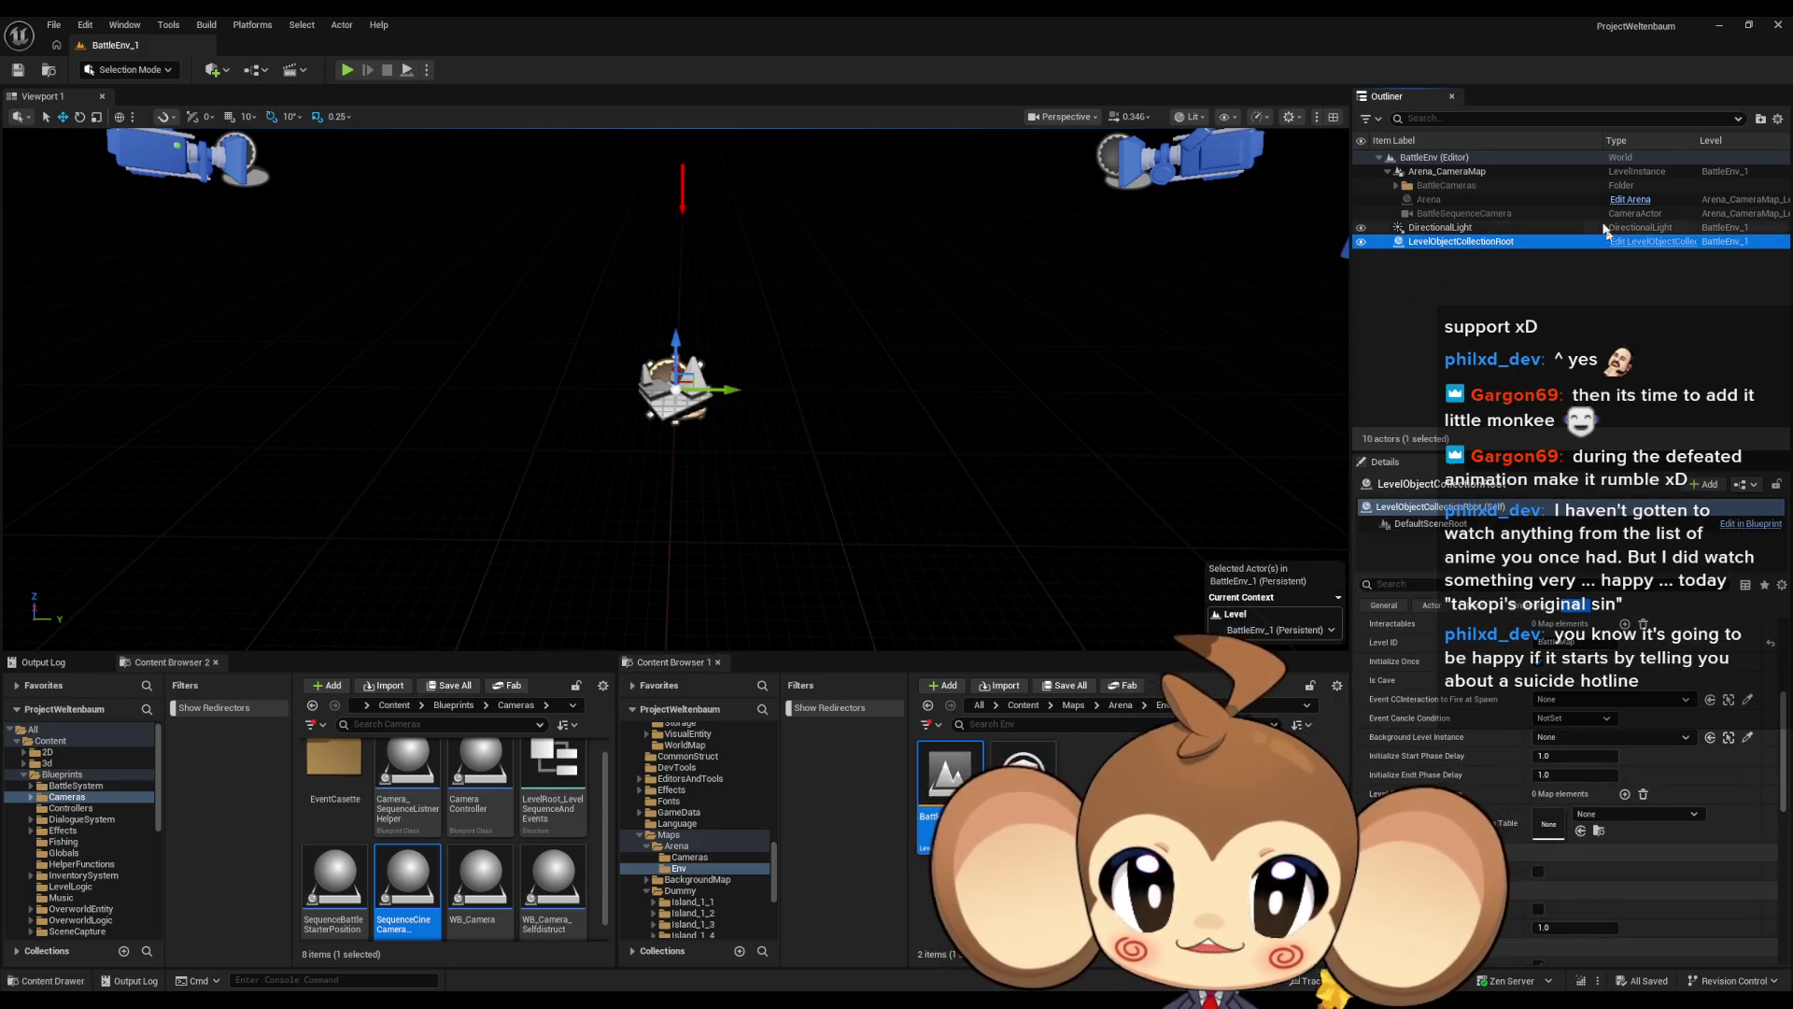
Open LevelObjectCollectionRoot's Blueprint at the DevFunction_RegisterLevelSequences graph, maximized
{"action": "left_click", "coordinate": [1653, 241]}
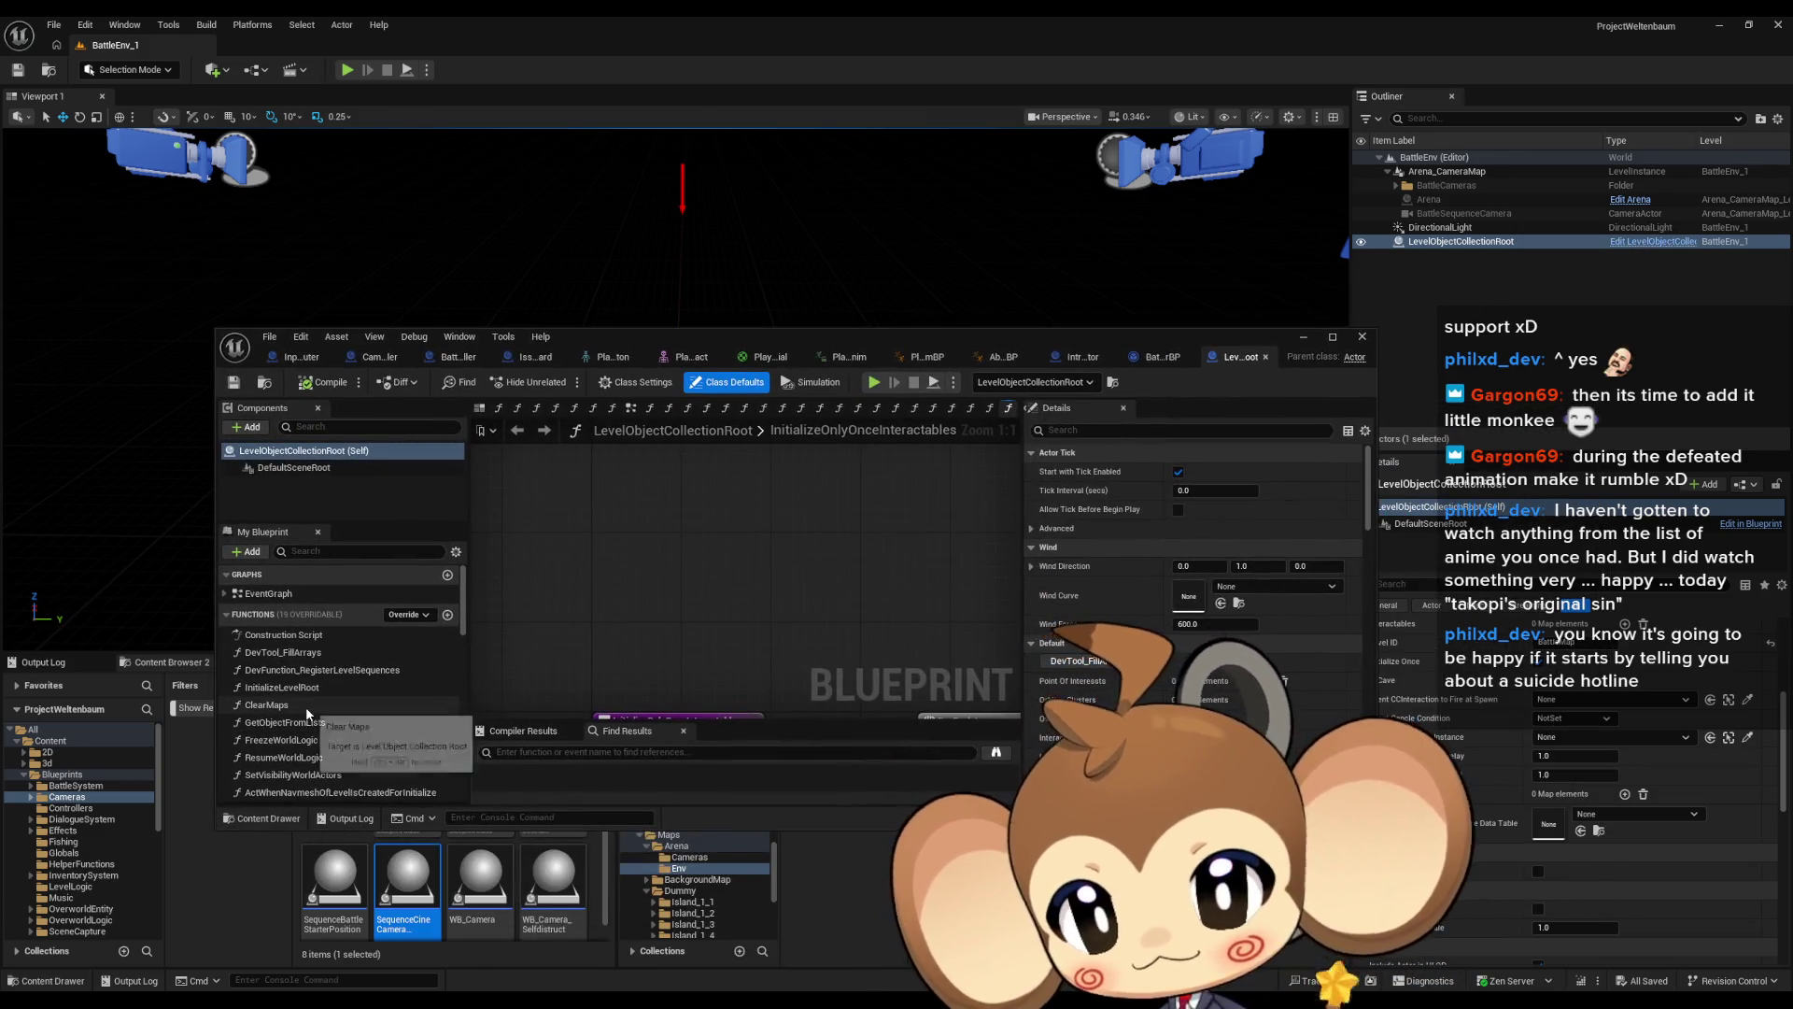
{"action": "scroll", "coordinate": [327, 696], "scroll_direction": "down", "scroll_amount": 3}
{"action": "scroll", "coordinate": [341, 685], "scroll_direction": "up", "scroll_amount": 2}
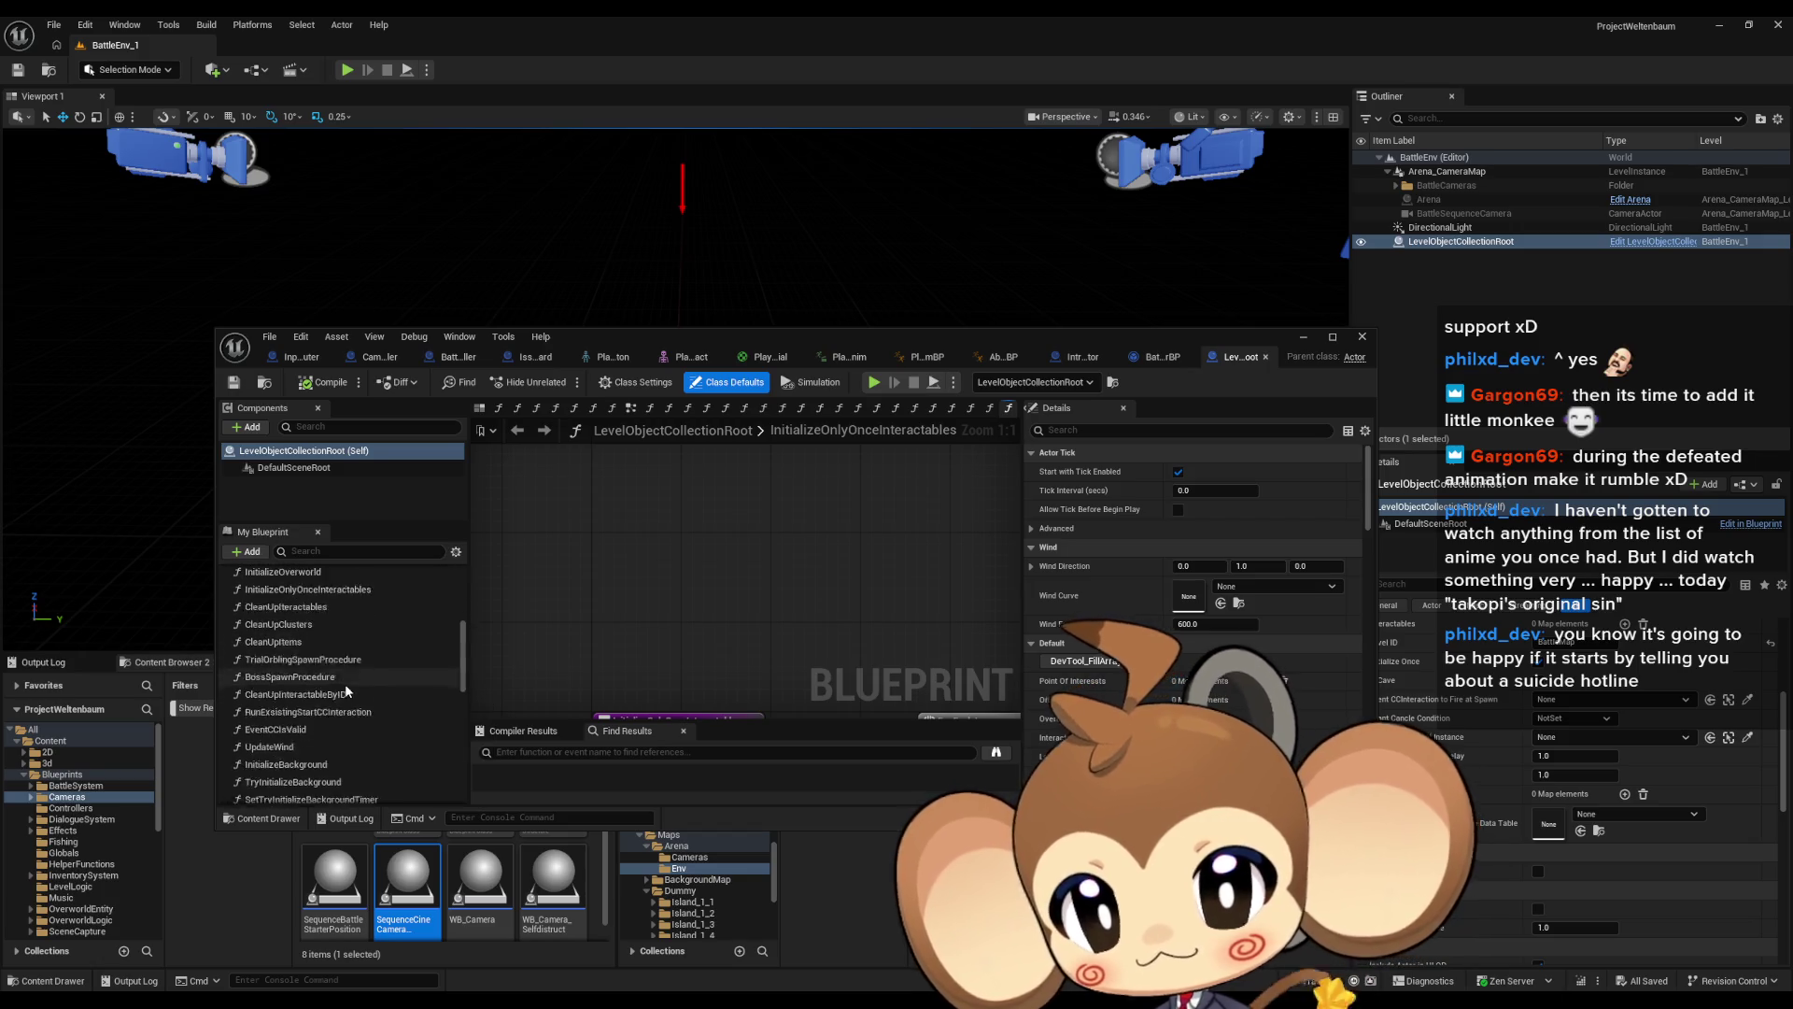
{"action": "scroll", "coordinate": [344, 671], "scroll_direction": "up", "scroll_amount": 2}
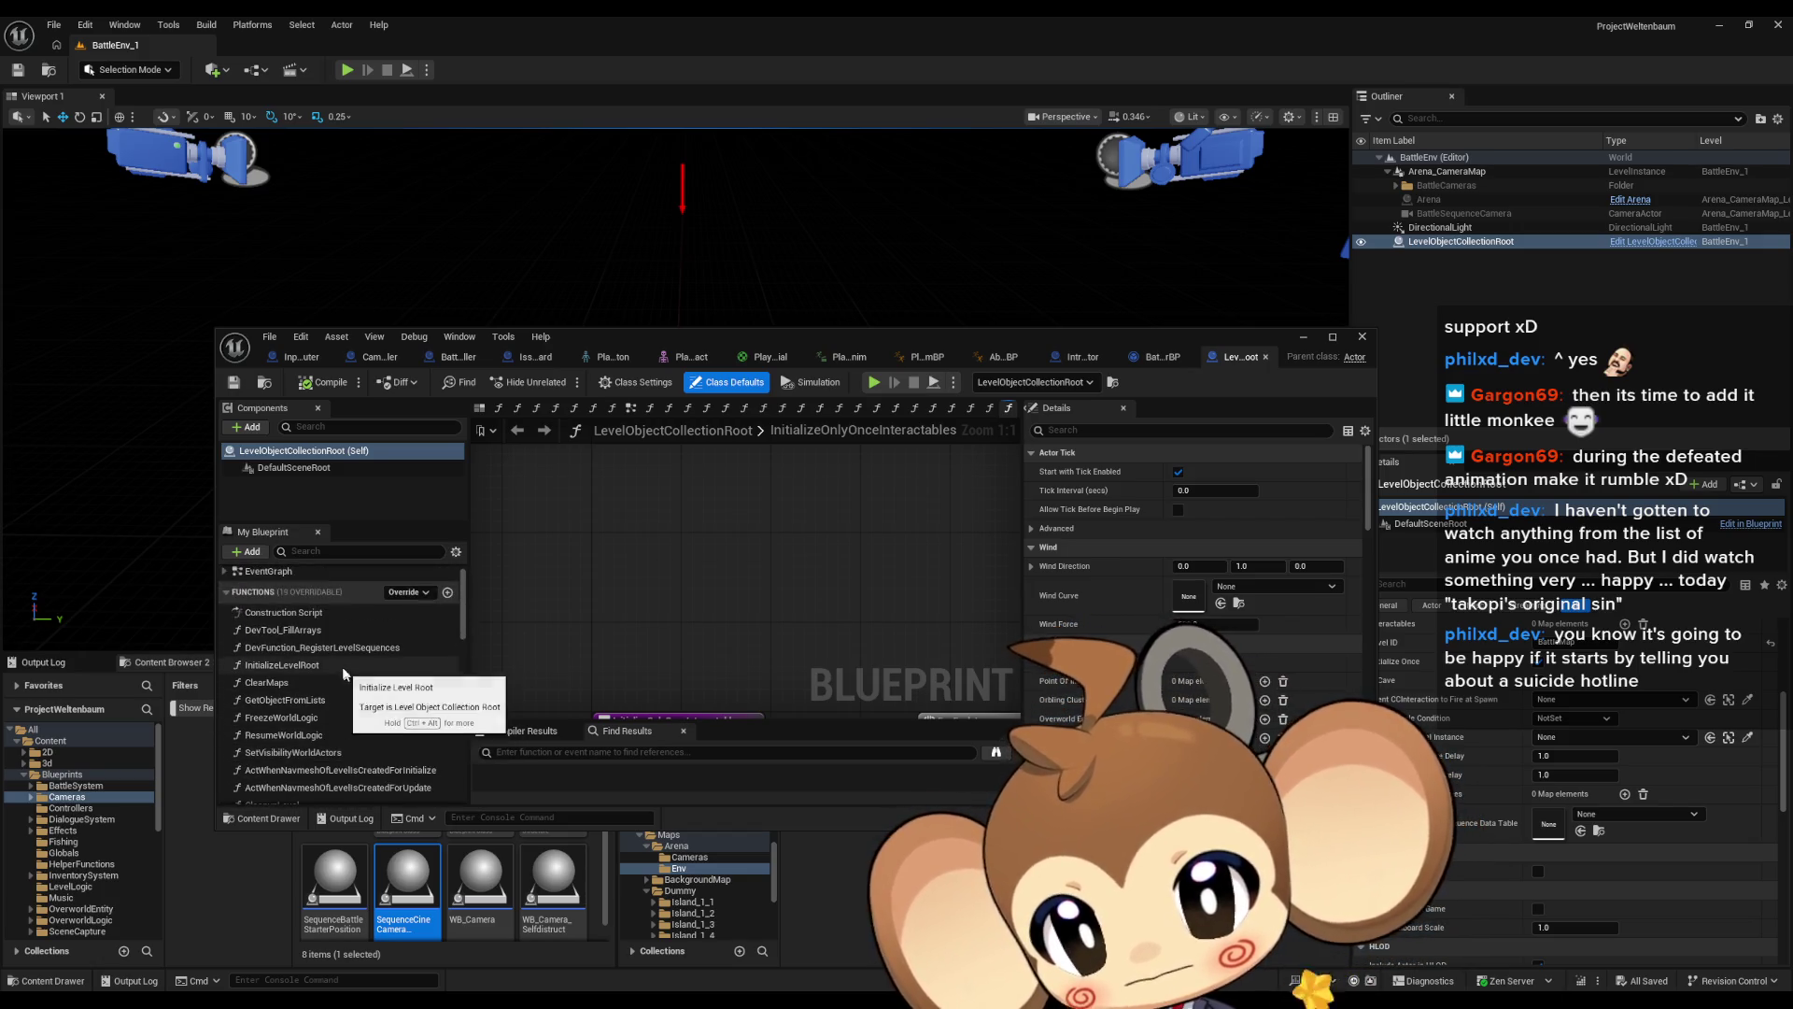
{"action": "double_click", "coordinate": [342, 648]}
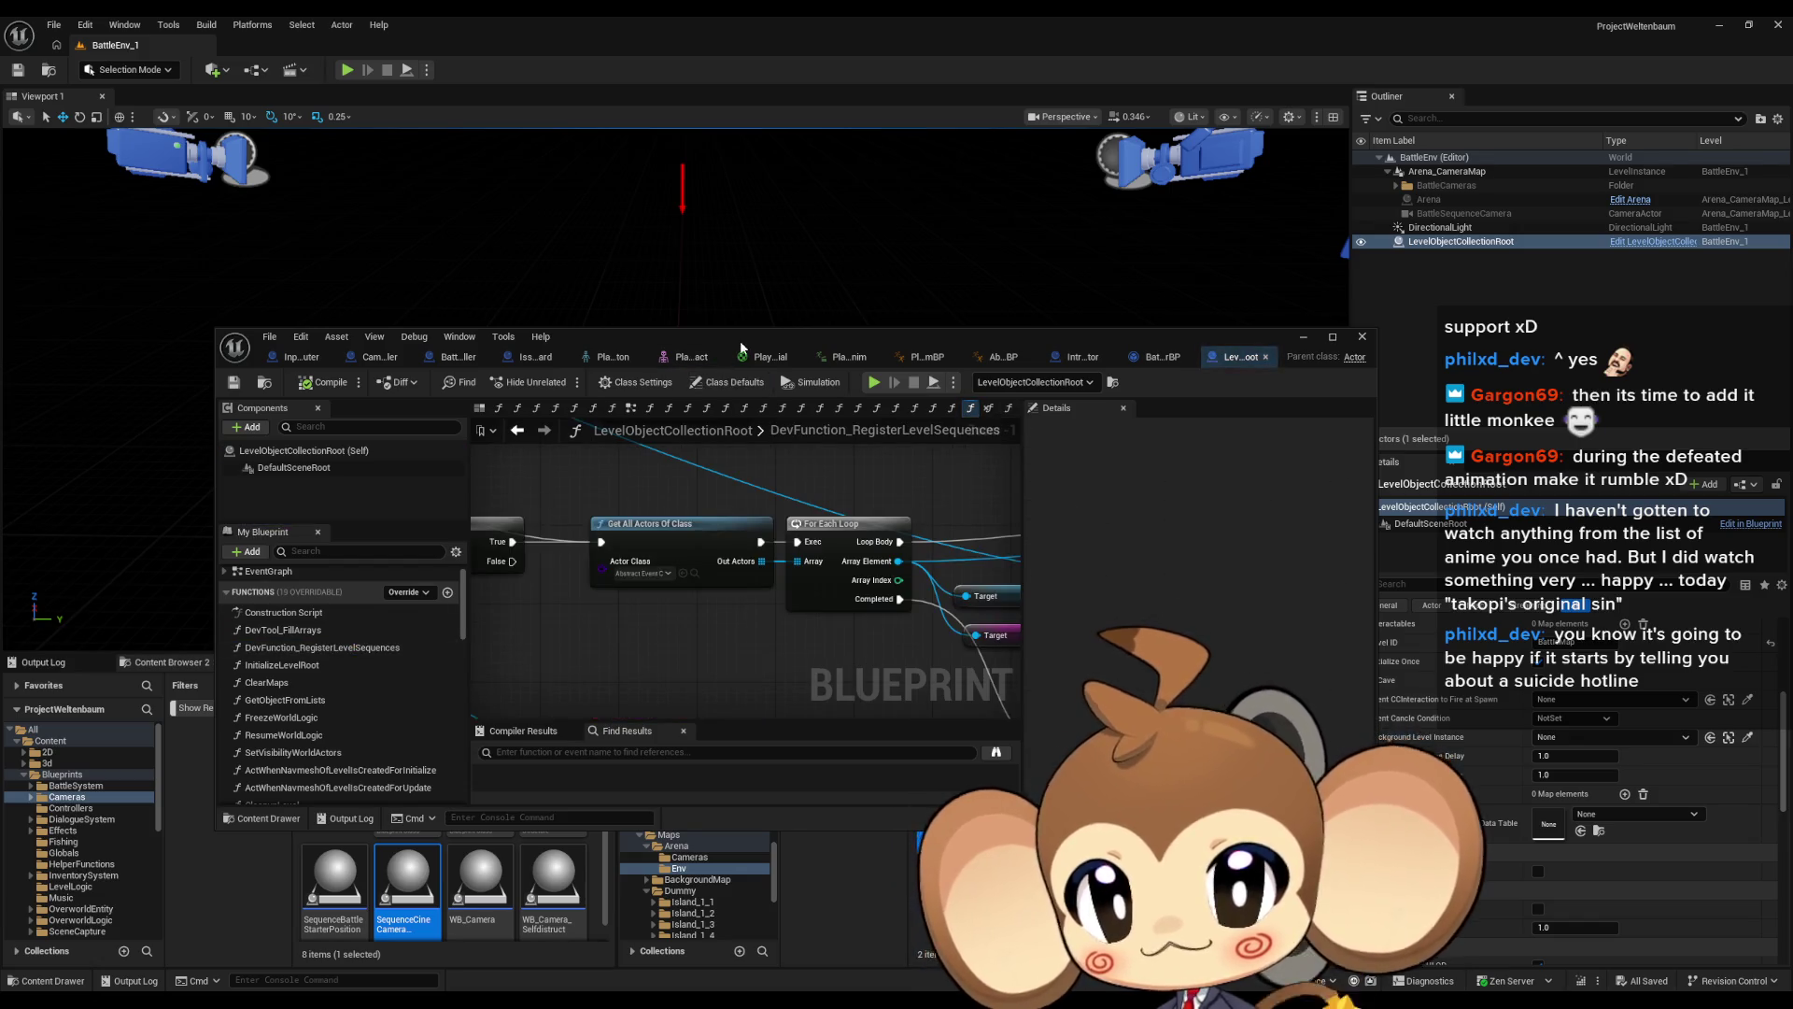
{"action": "double_click", "coordinate": [747, 334]}
{"action": "scroll", "coordinate": [1062, 742], "scroll_direction": "down", "scroll_amount": 5}
{"action": "scroll", "coordinate": [888, 532], "scroll_direction": "up", "scroll_amount": 5}
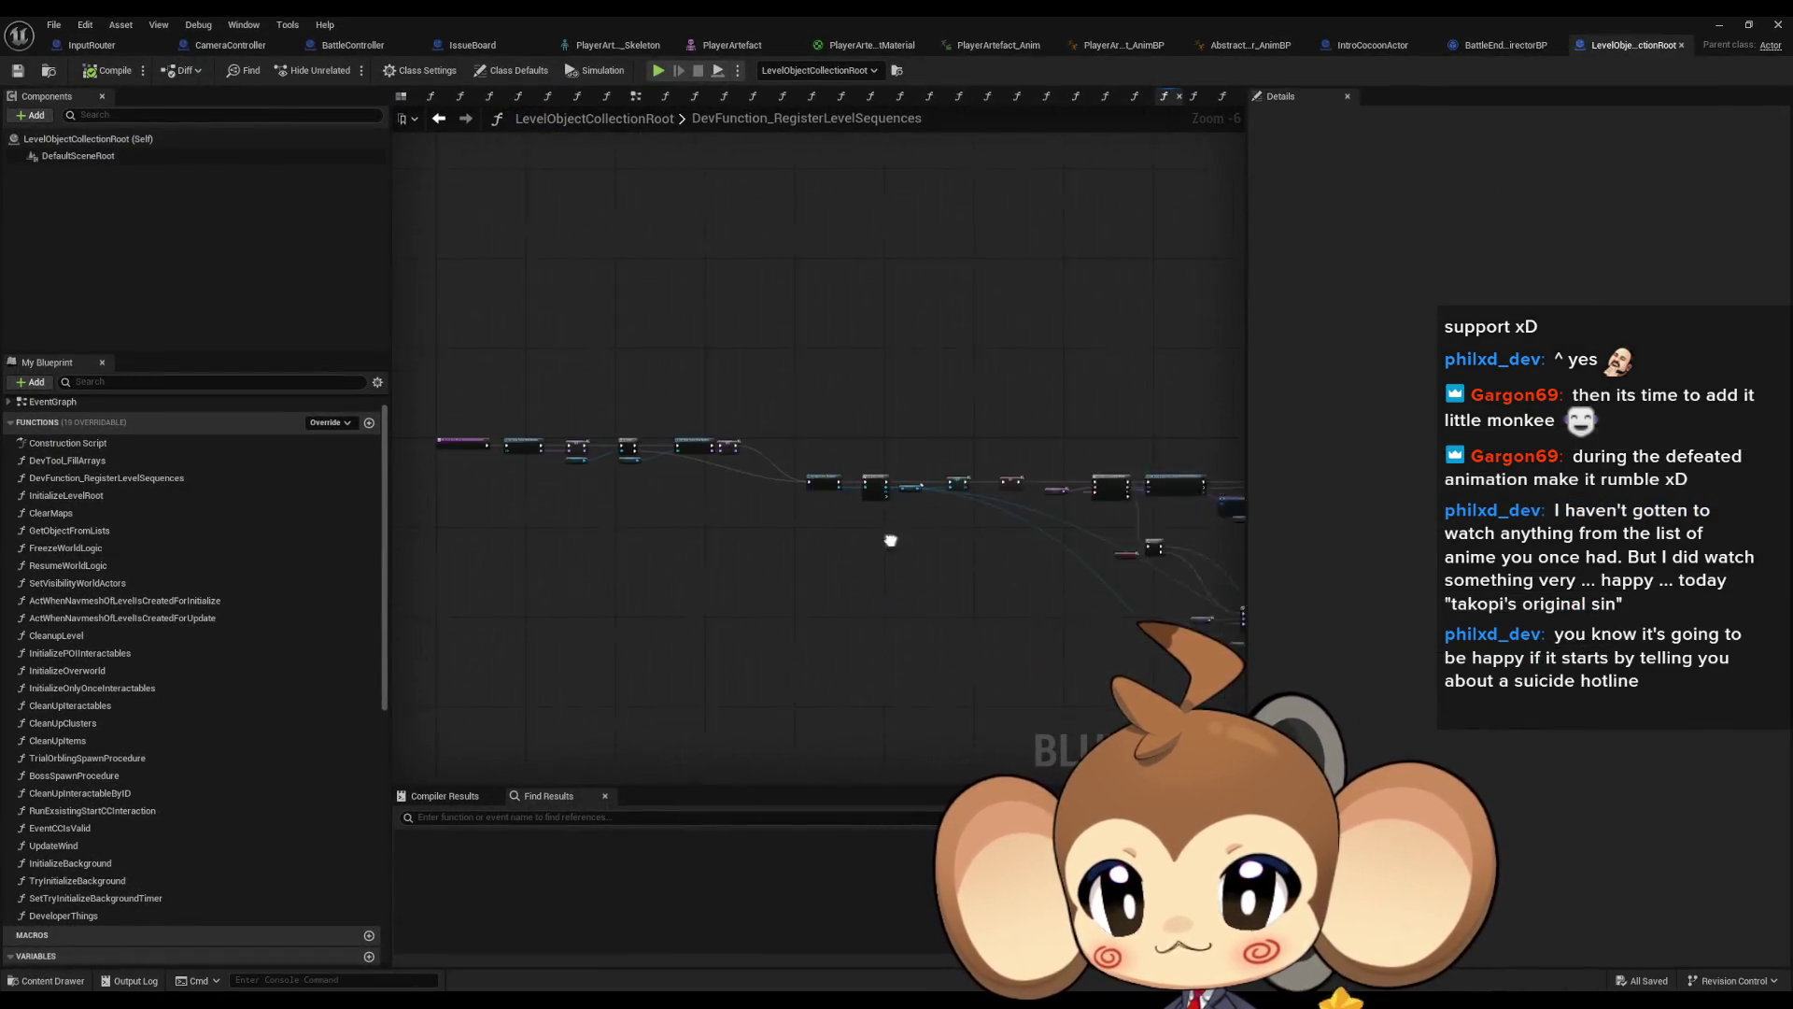
Review the level sequence data table read by Get Data Table Row Names, then return to the Blueprint
{"action": "left_click", "coordinate": [747, 454]}
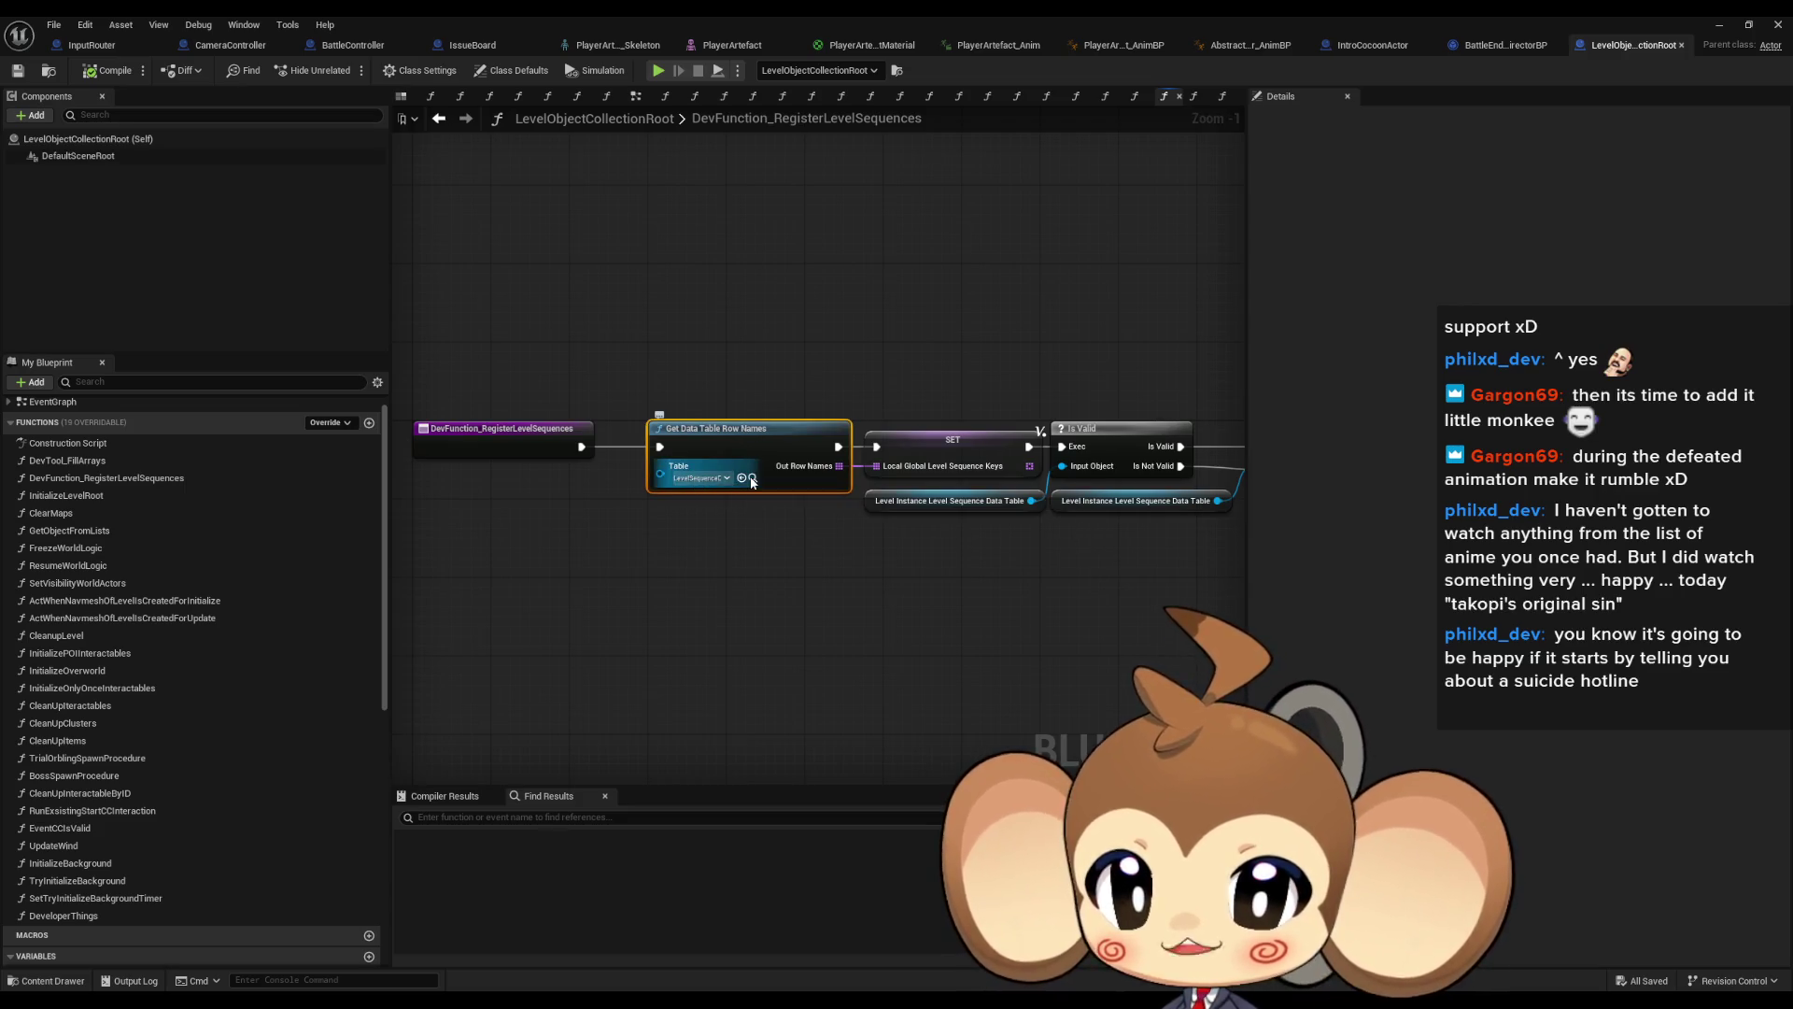
{"action": "double_click", "coordinate": [756, 25]}
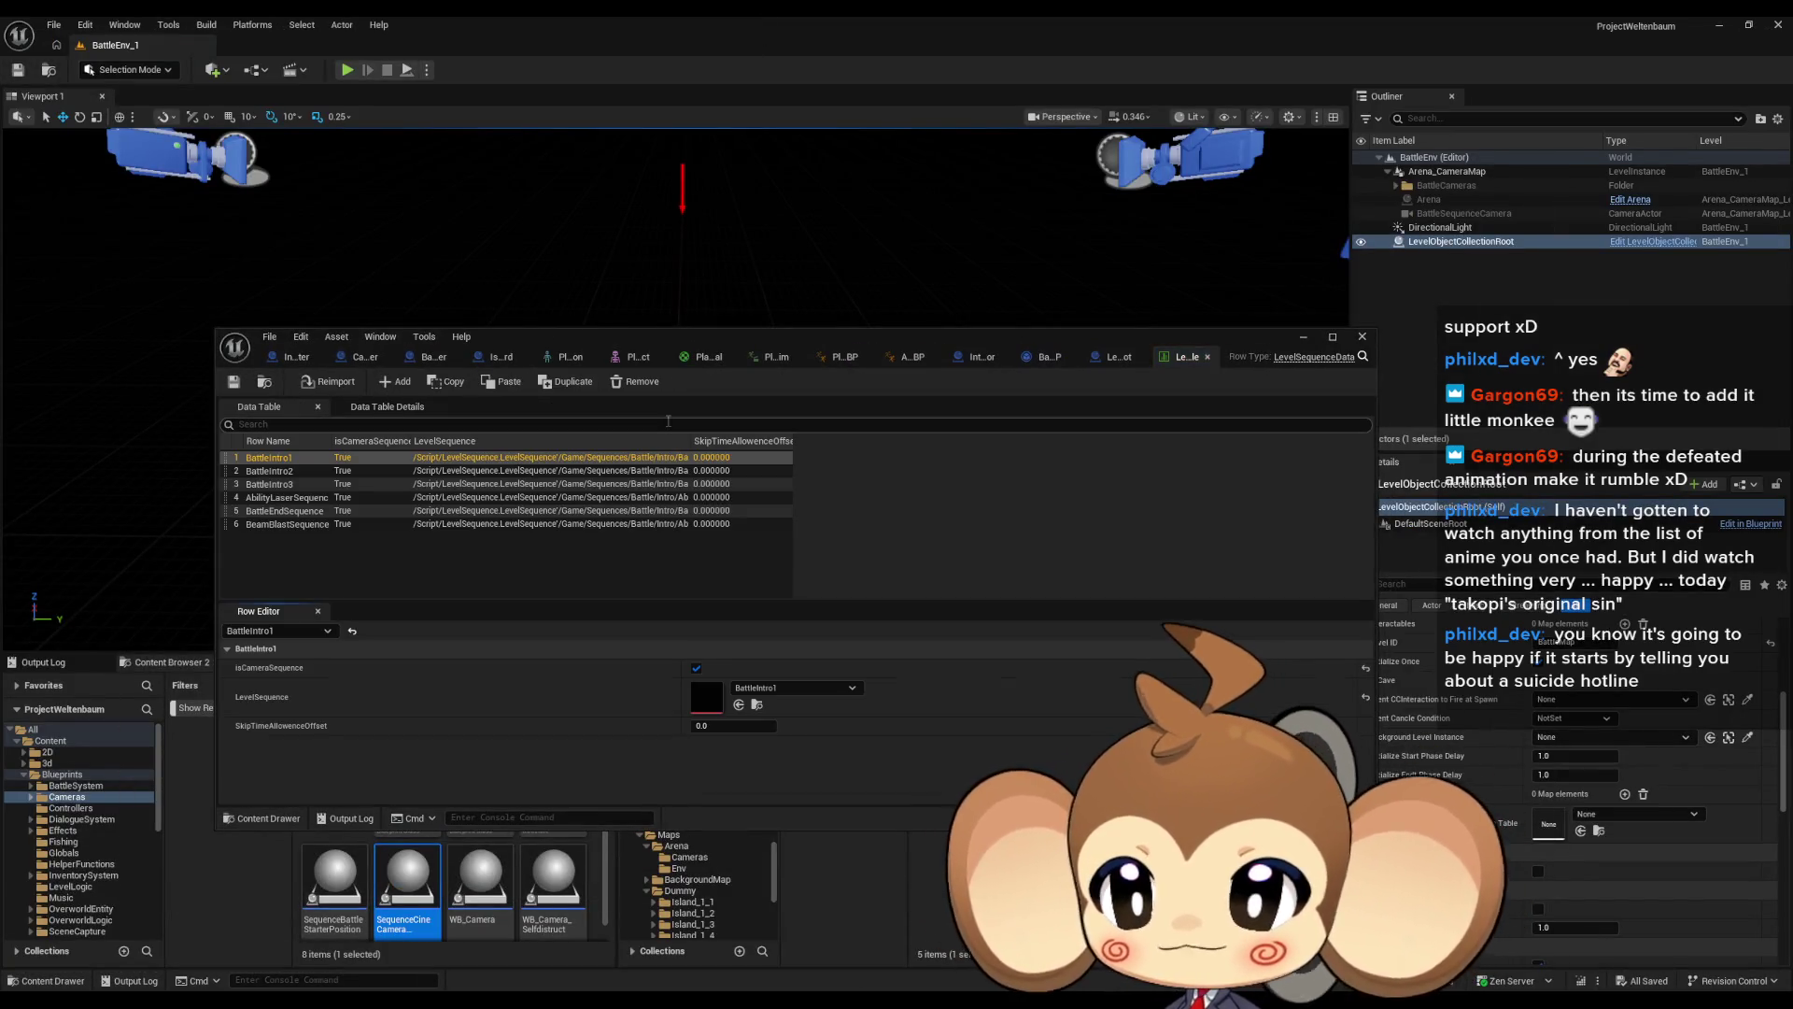
{"action": "left_click", "coordinate": [1114, 357]}
{"action": "double_click", "coordinate": [1050, 338]}
Move the Local Level Sequence Actor Asset getter slightly lower beside Break Level Sequence Data
{"action": "scroll", "coordinate": [1004, 555], "scroll_direction": "down", "scroll_amount": 2}
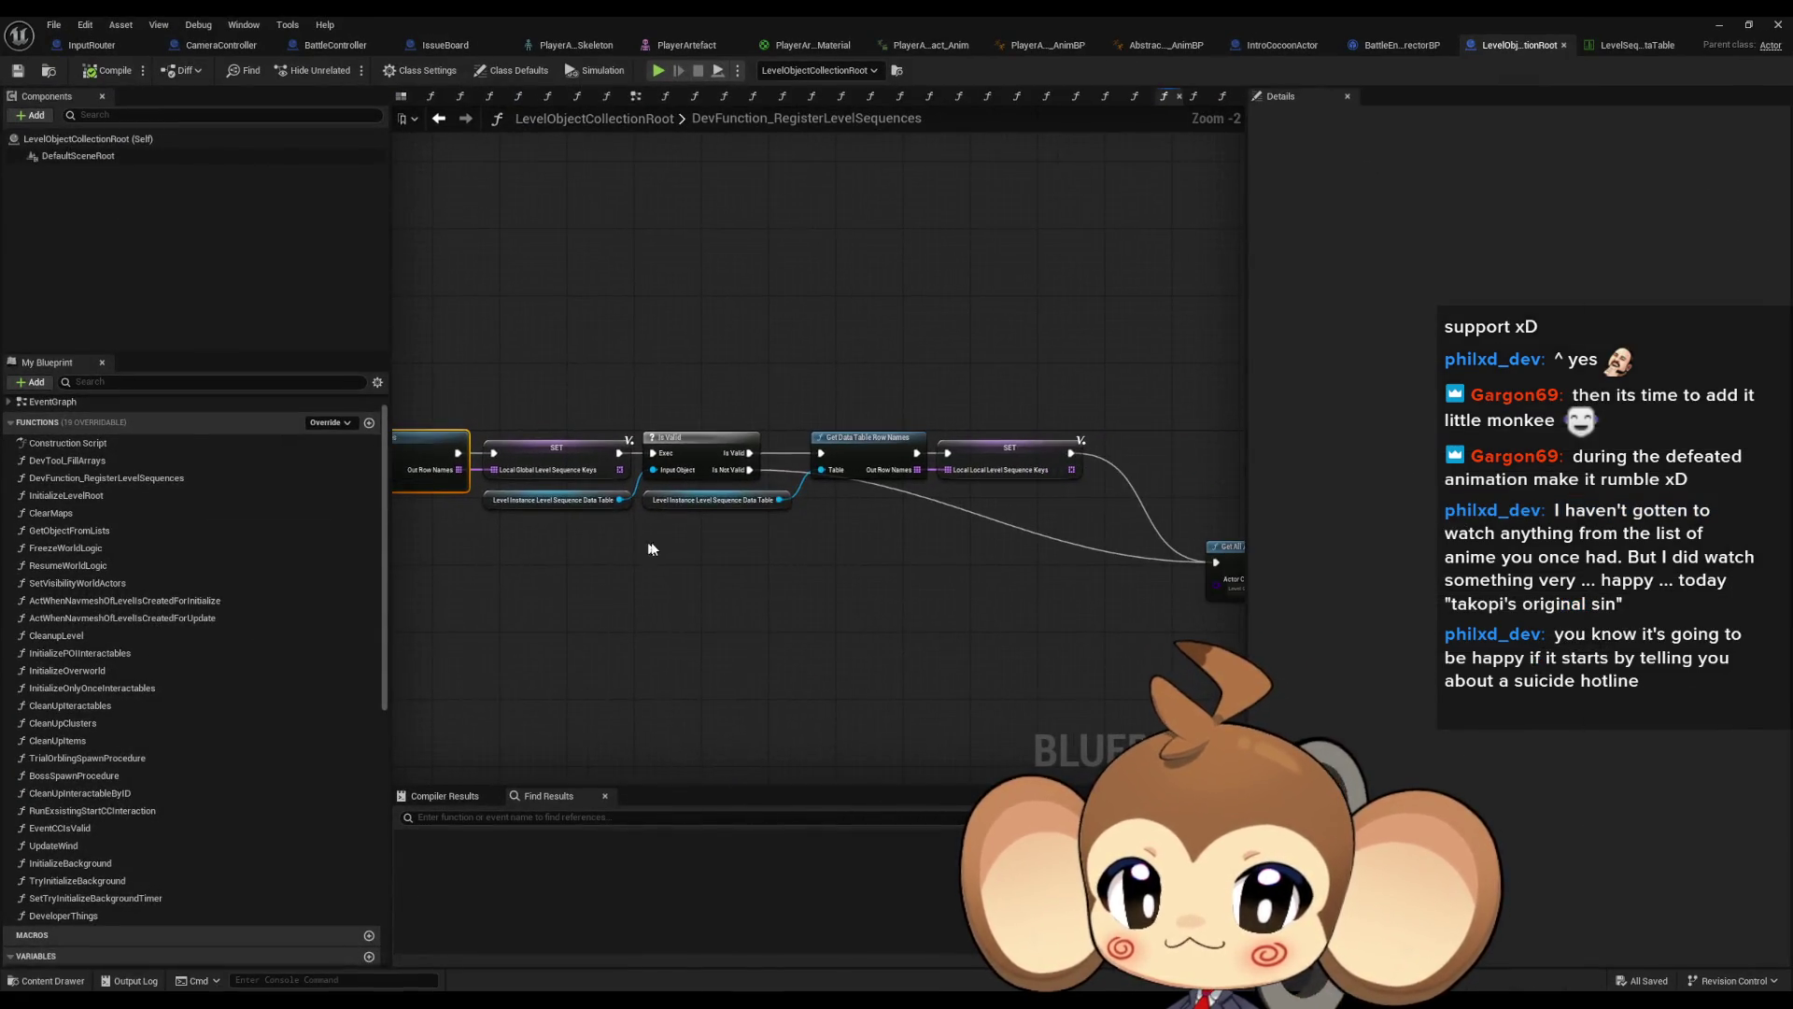
{"action": "scroll", "coordinate": [740, 548], "scroll_direction": "up", "scroll_amount": 3}
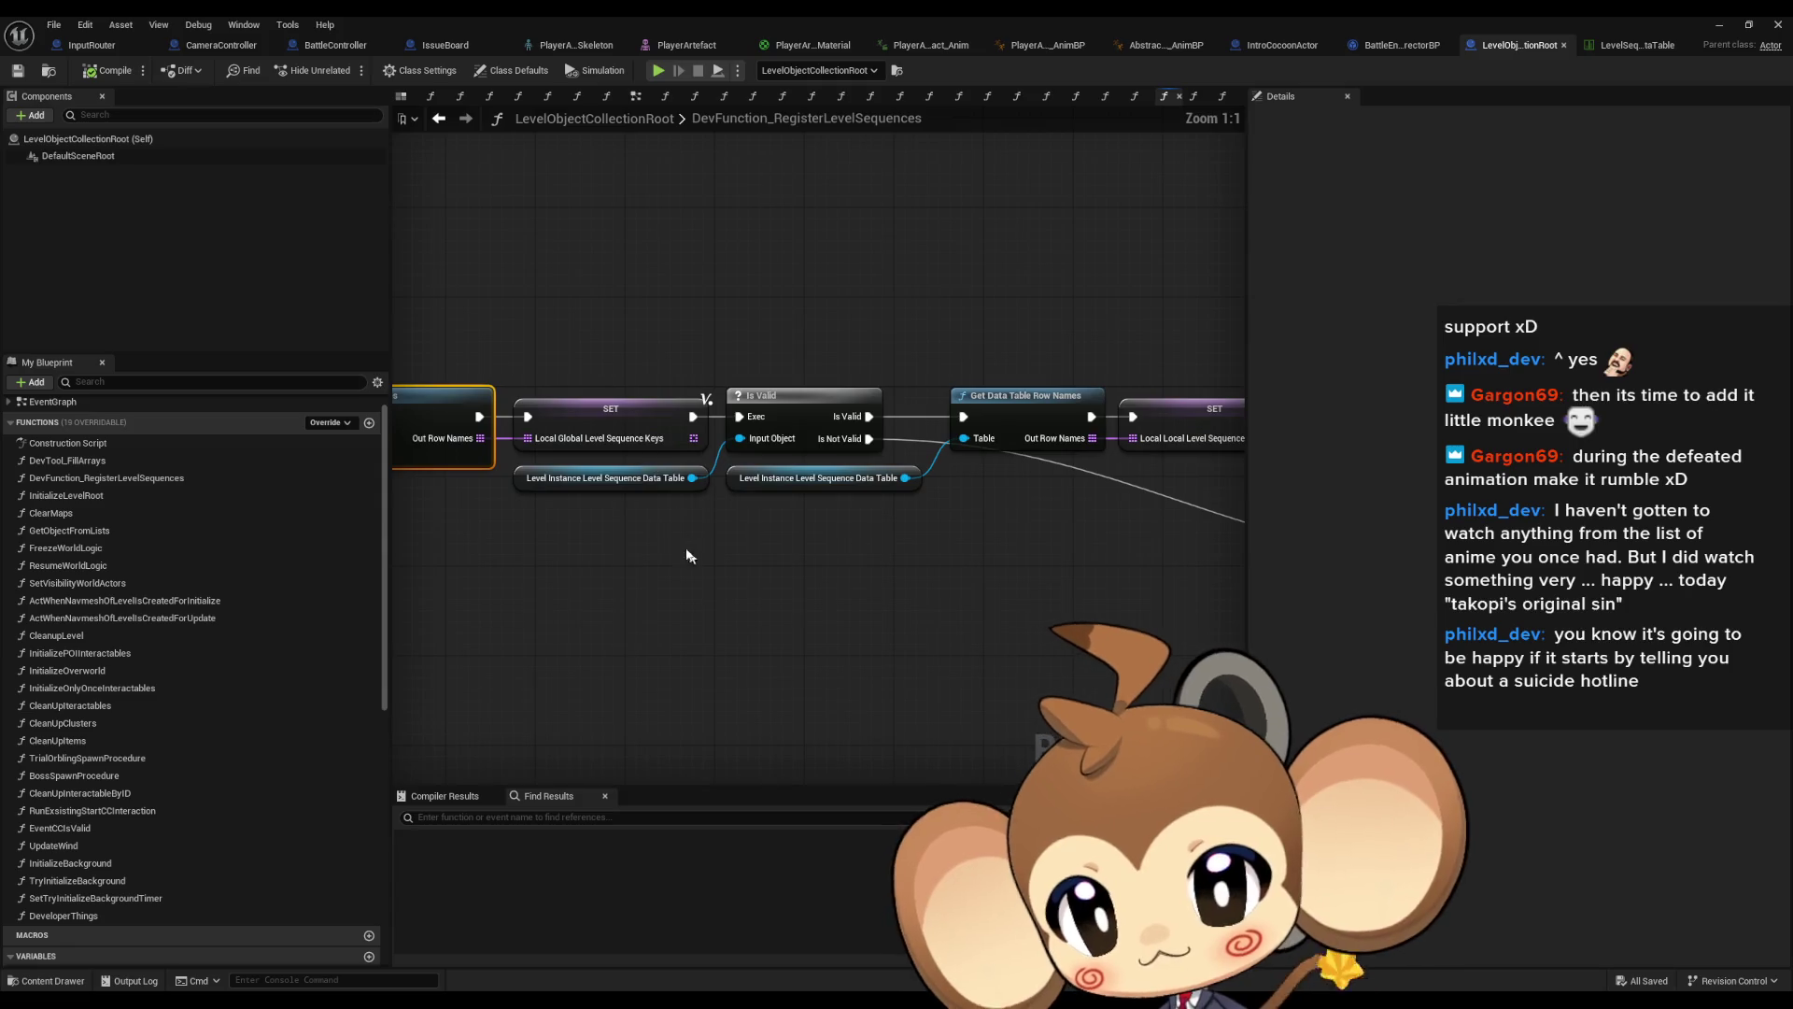
{"action": "scroll", "coordinate": [909, 529], "scroll_direction": "down", "scroll_amount": 2}
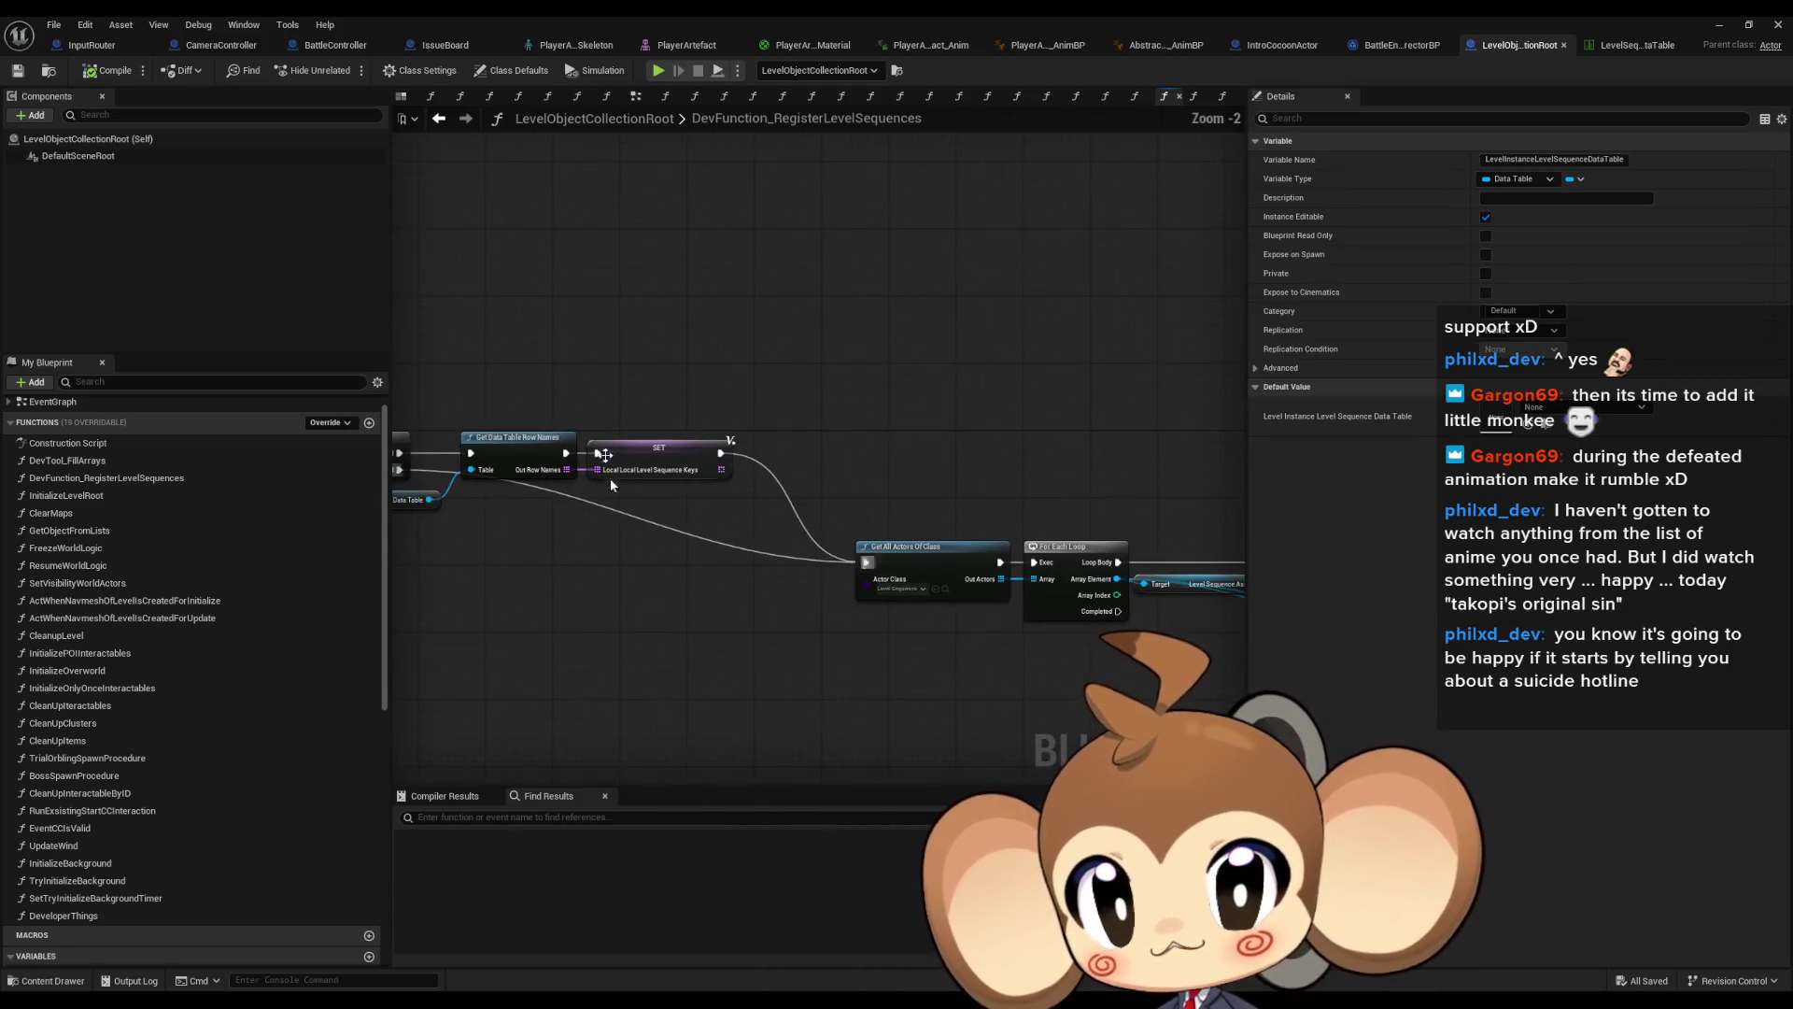
{"action": "left_click", "coordinate": [609, 471]}
{"action": "mouse_move", "coordinate": [700, 542]}
{"action": "left_mouse_down"}
{"action": "mouse_move", "coordinate": [594, 520]}
{"action": "mouse_move", "coordinate": [745, 554]}
{"action": "mouse_move", "coordinate": [701, 563]}
{"action": "mouse_move", "coordinate": [636, 490]}
{"action": "mouse_move", "coordinate": [582, 523]}
{"action": "mouse_move", "coordinate": [510, 509]}
{"action": "left_mouse_up"}
{"action": "scroll", "coordinate": [725, 547], "scroll_direction": "down", "scroll_amount": 2}
{"action": "scroll", "coordinate": [893, 447], "scroll_direction": "up", "scroll_amount": 3}
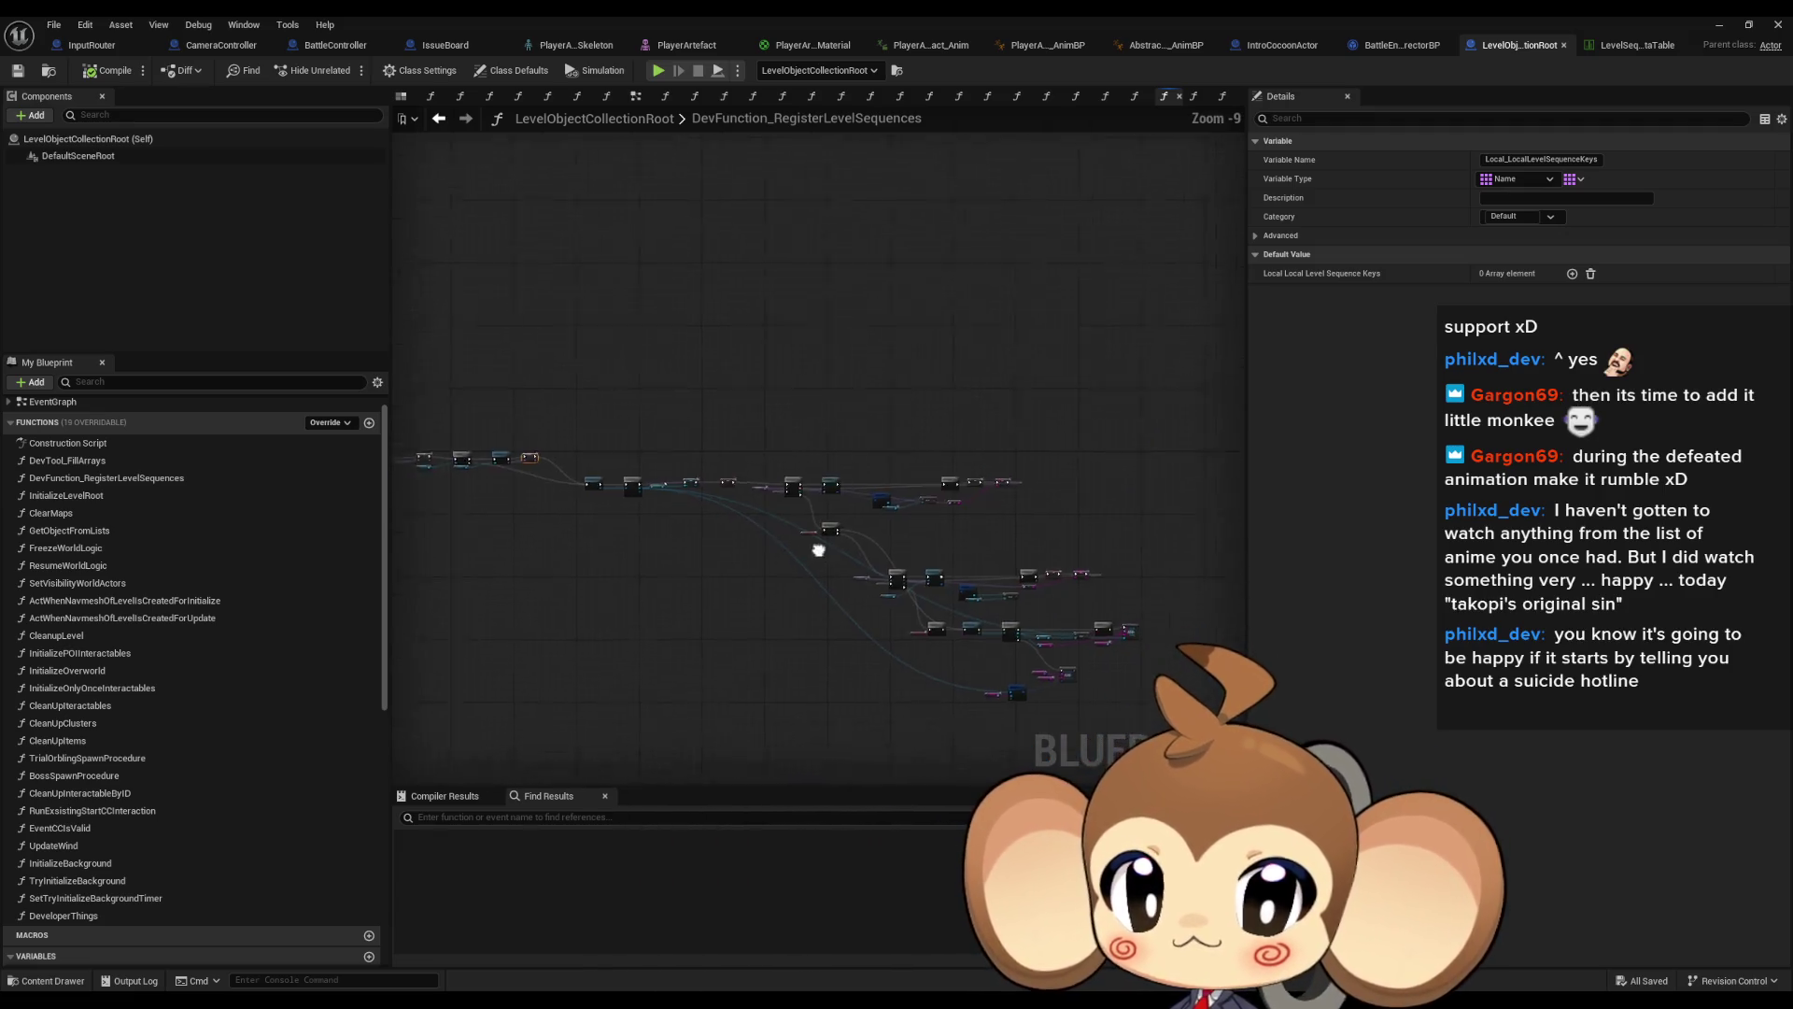
{"action": "left_click_drag", "start_coordinate": [1031, 525], "coordinate": [918, 403]}
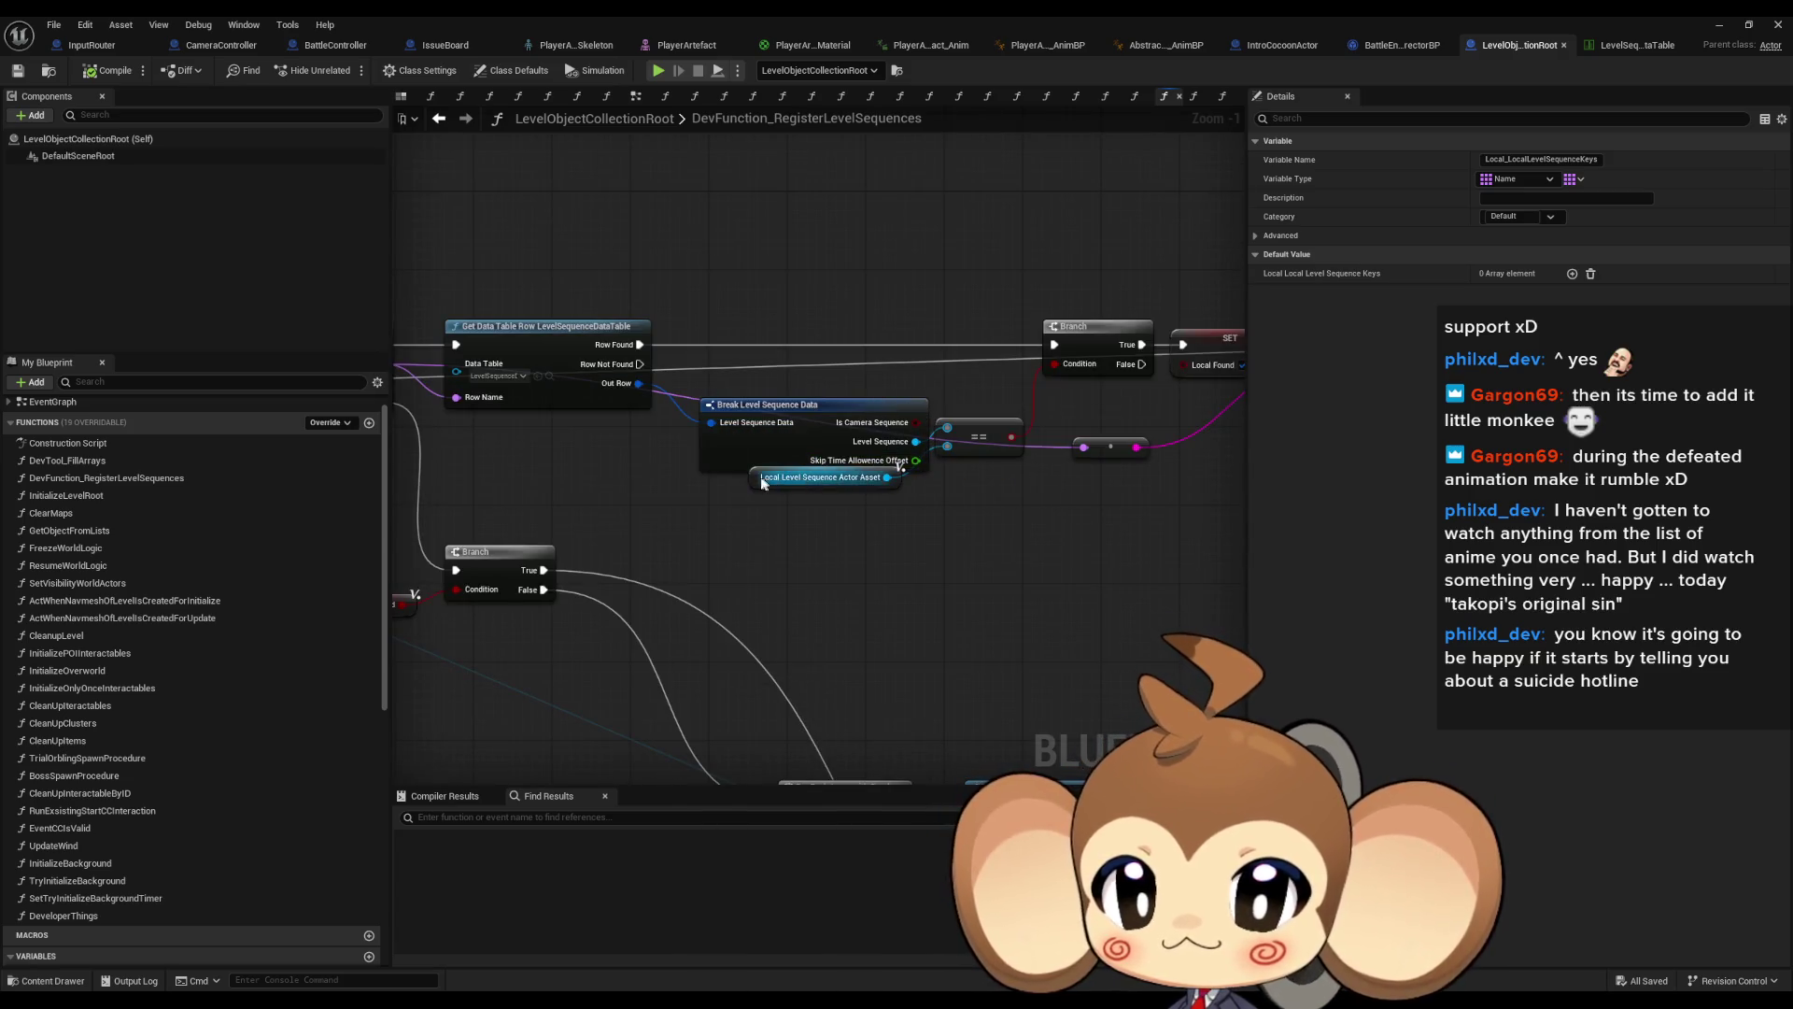
{"action": "mouse_move", "coordinate": [758, 480]}
{"action": "left_mouse_down"}
{"action": "mouse_move", "coordinate": [778, 500]}
{"action": "mouse_move", "coordinate": [625, 466]}
{"action": "mouse_move", "coordinate": [963, 486]}
{"action": "left_mouse_up"}
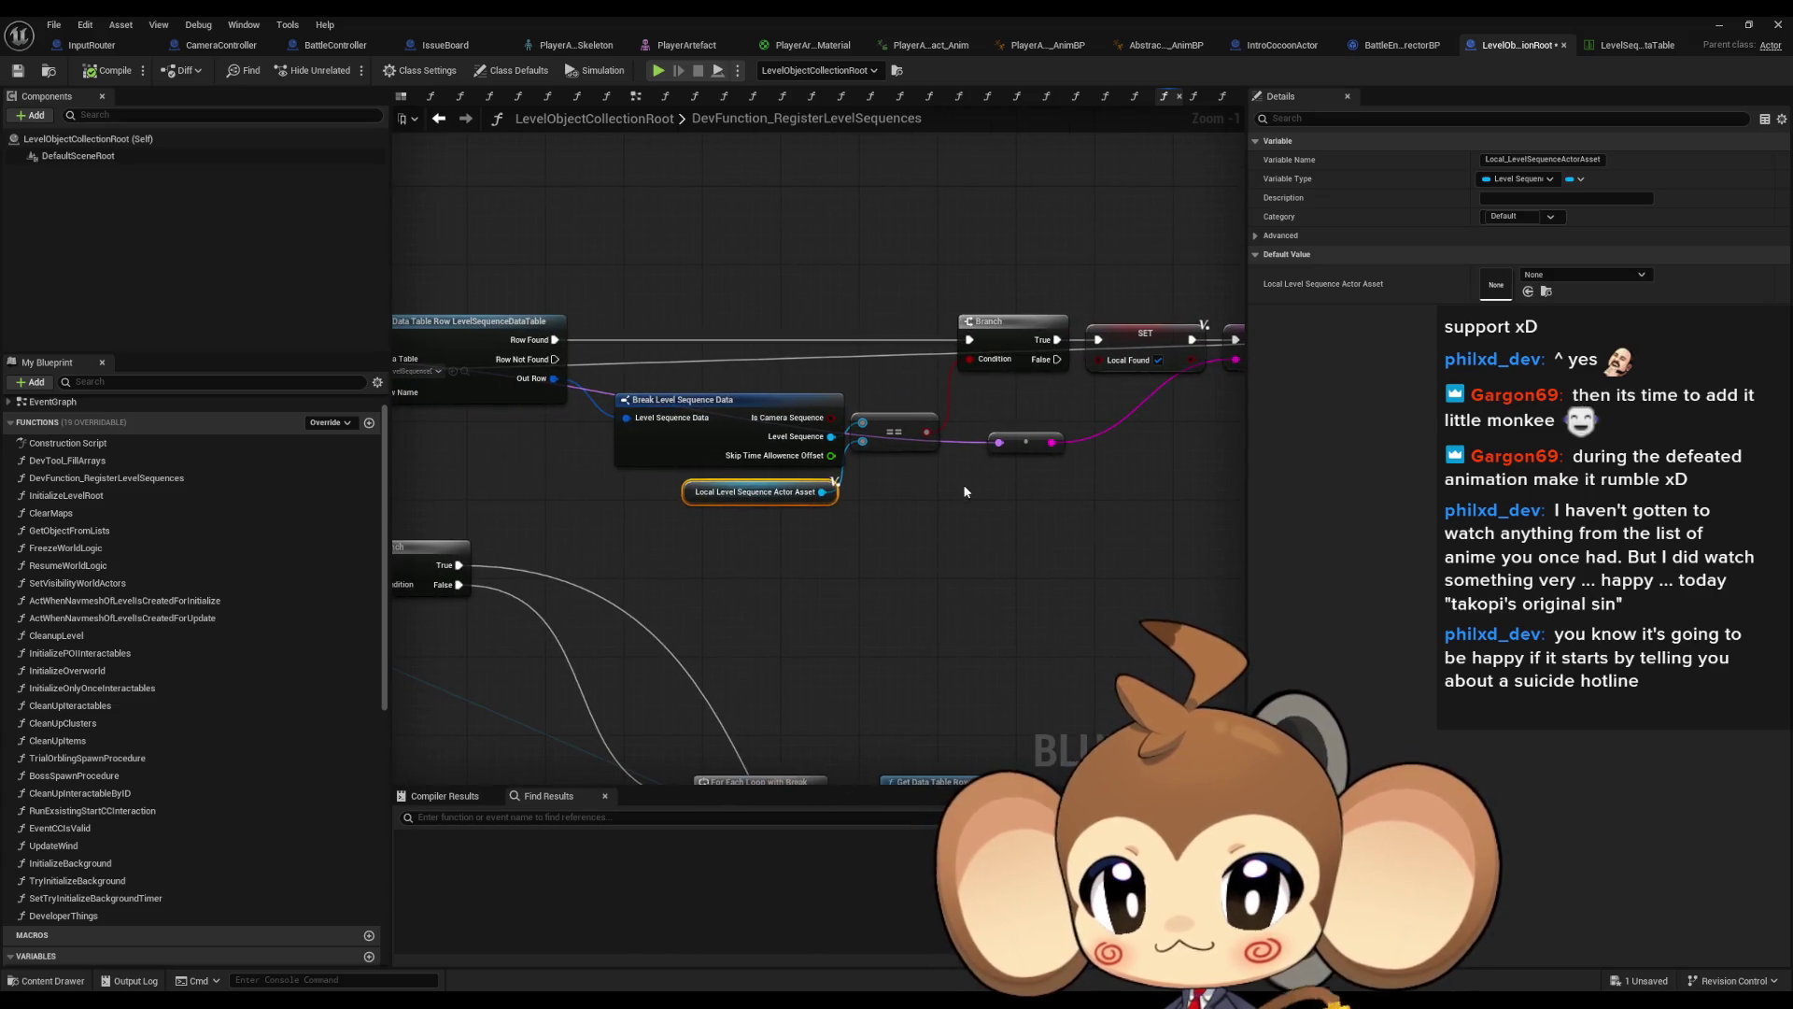
Survey the Get All Actors Of Class loop, the comparison and ADD nodes, and CasetteID
{"action": "scroll", "coordinate": [850, 478], "scroll_direction": "down", "scroll_amount": 2}
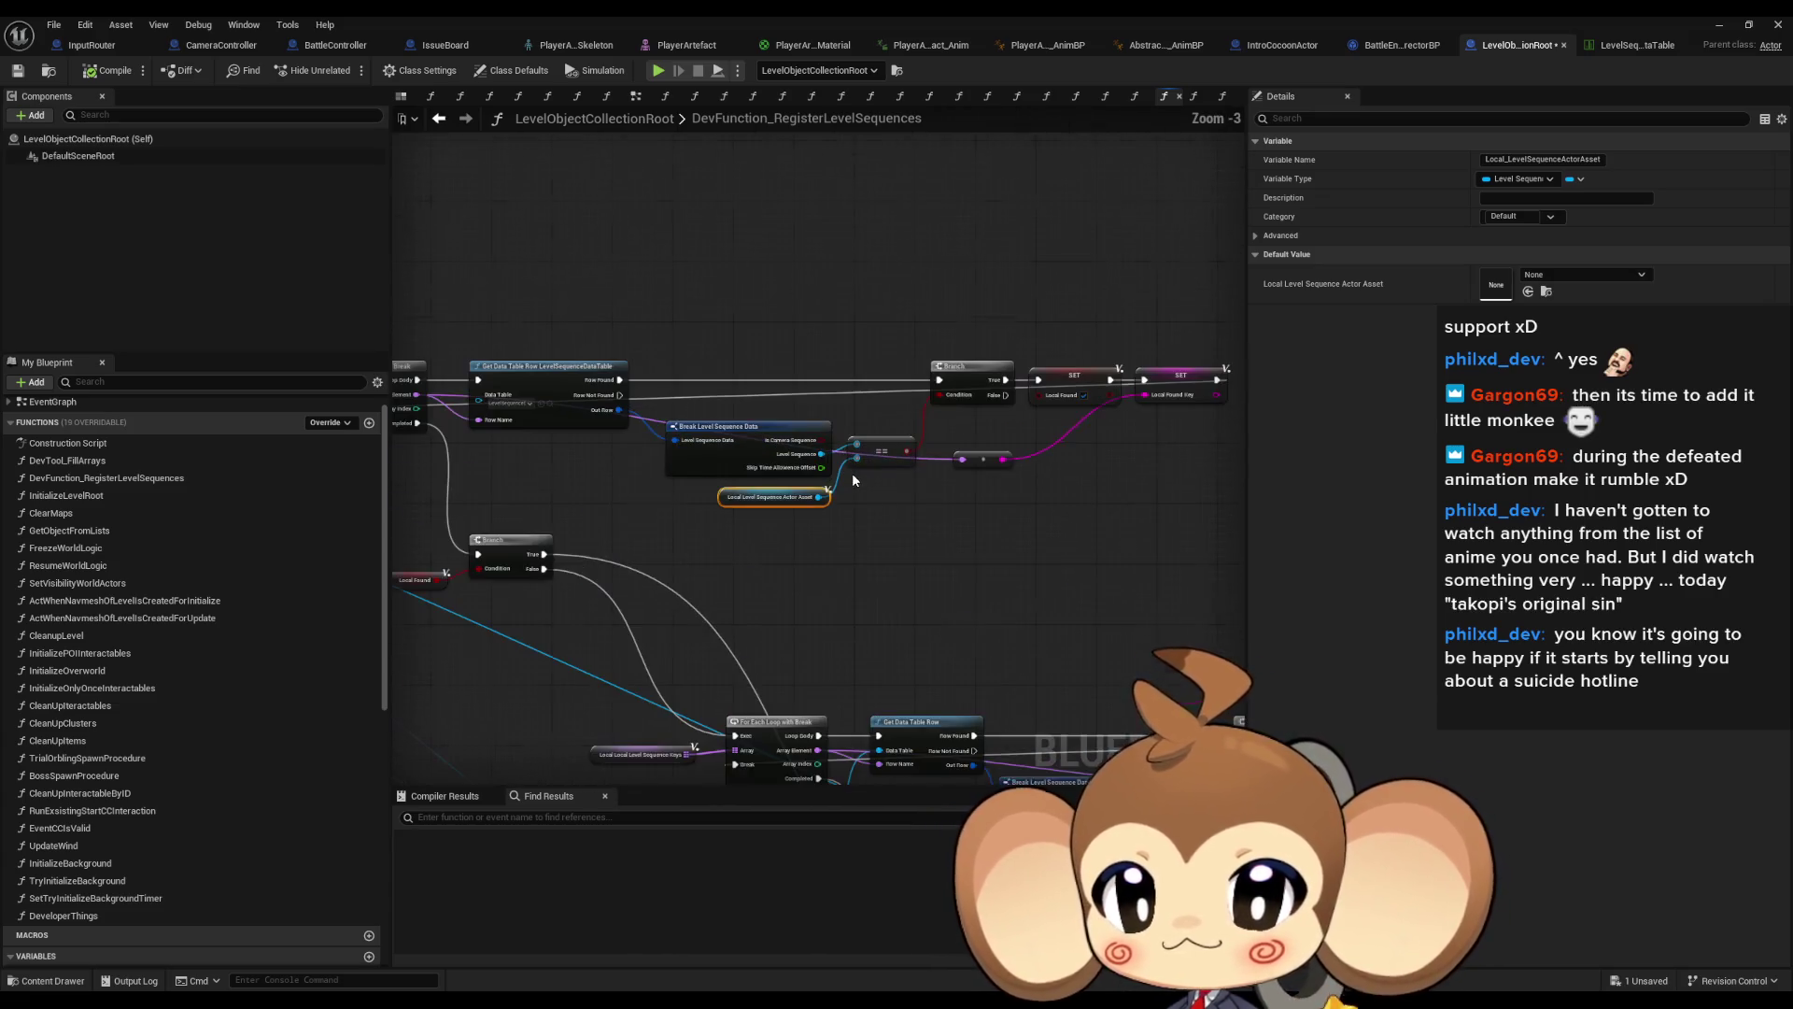
{"action": "left_click_drag", "start_coordinate": [838, 486], "coordinate": [927, 462]}
{"action": "mouse_move", "coordinate": [1018, 593]}
{"action": "left_mouse_down"}
{"action": "mouse_move", "coordinate": [660, 383]}
{"action": "mouse_move", "coordinate": [635, 280]}
{"action": "mouse_move", "coordinate": [654, 327]}
{"action": "mouse_move", "coordinate": [585, 485]}
{"action": "mouse_move", "coordinate": [724, 352]}
{"action": "mouse_move", "coordinate": [1077, 448]}
{"action": "mouse_move", "coordinate": [831, 410]}
{"action": "mouse_move", "coordinate": [1032, 292]}
{"action": "left_mouse_up"}
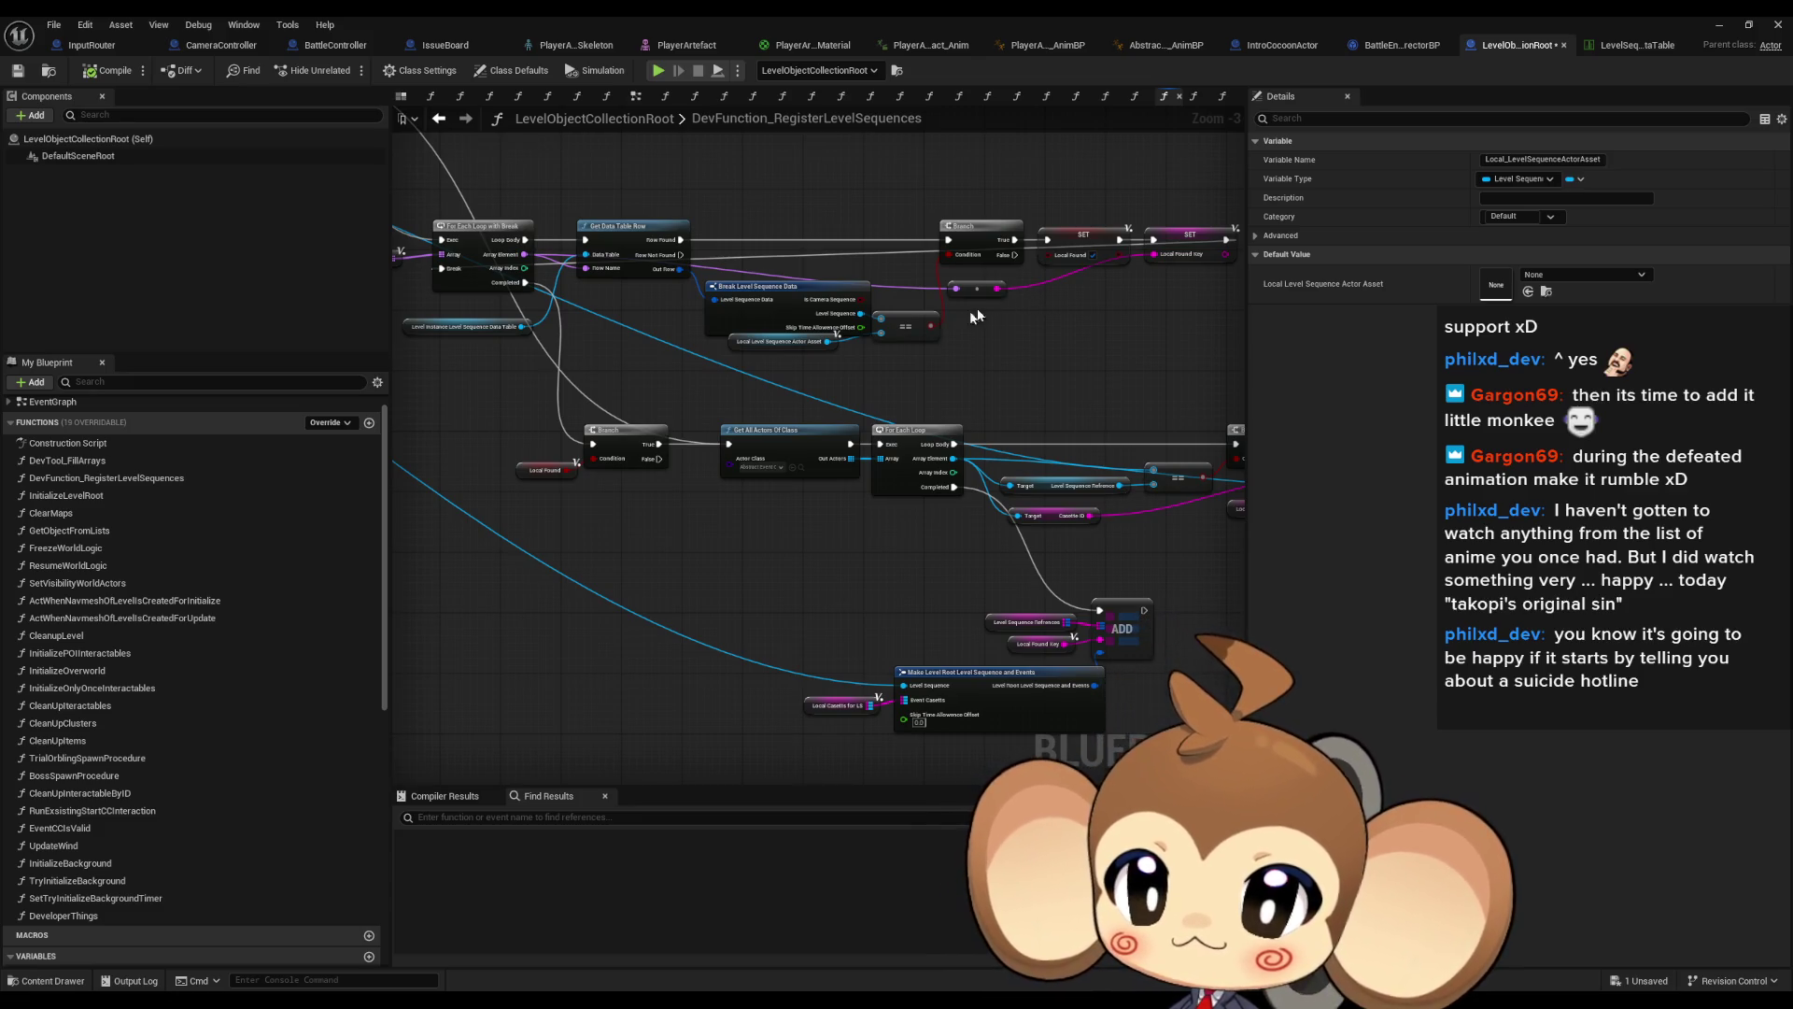
{"action": "scroll", "coordinate": [532, 383], "scroll_direction": "up", "scroll_amount": 4}
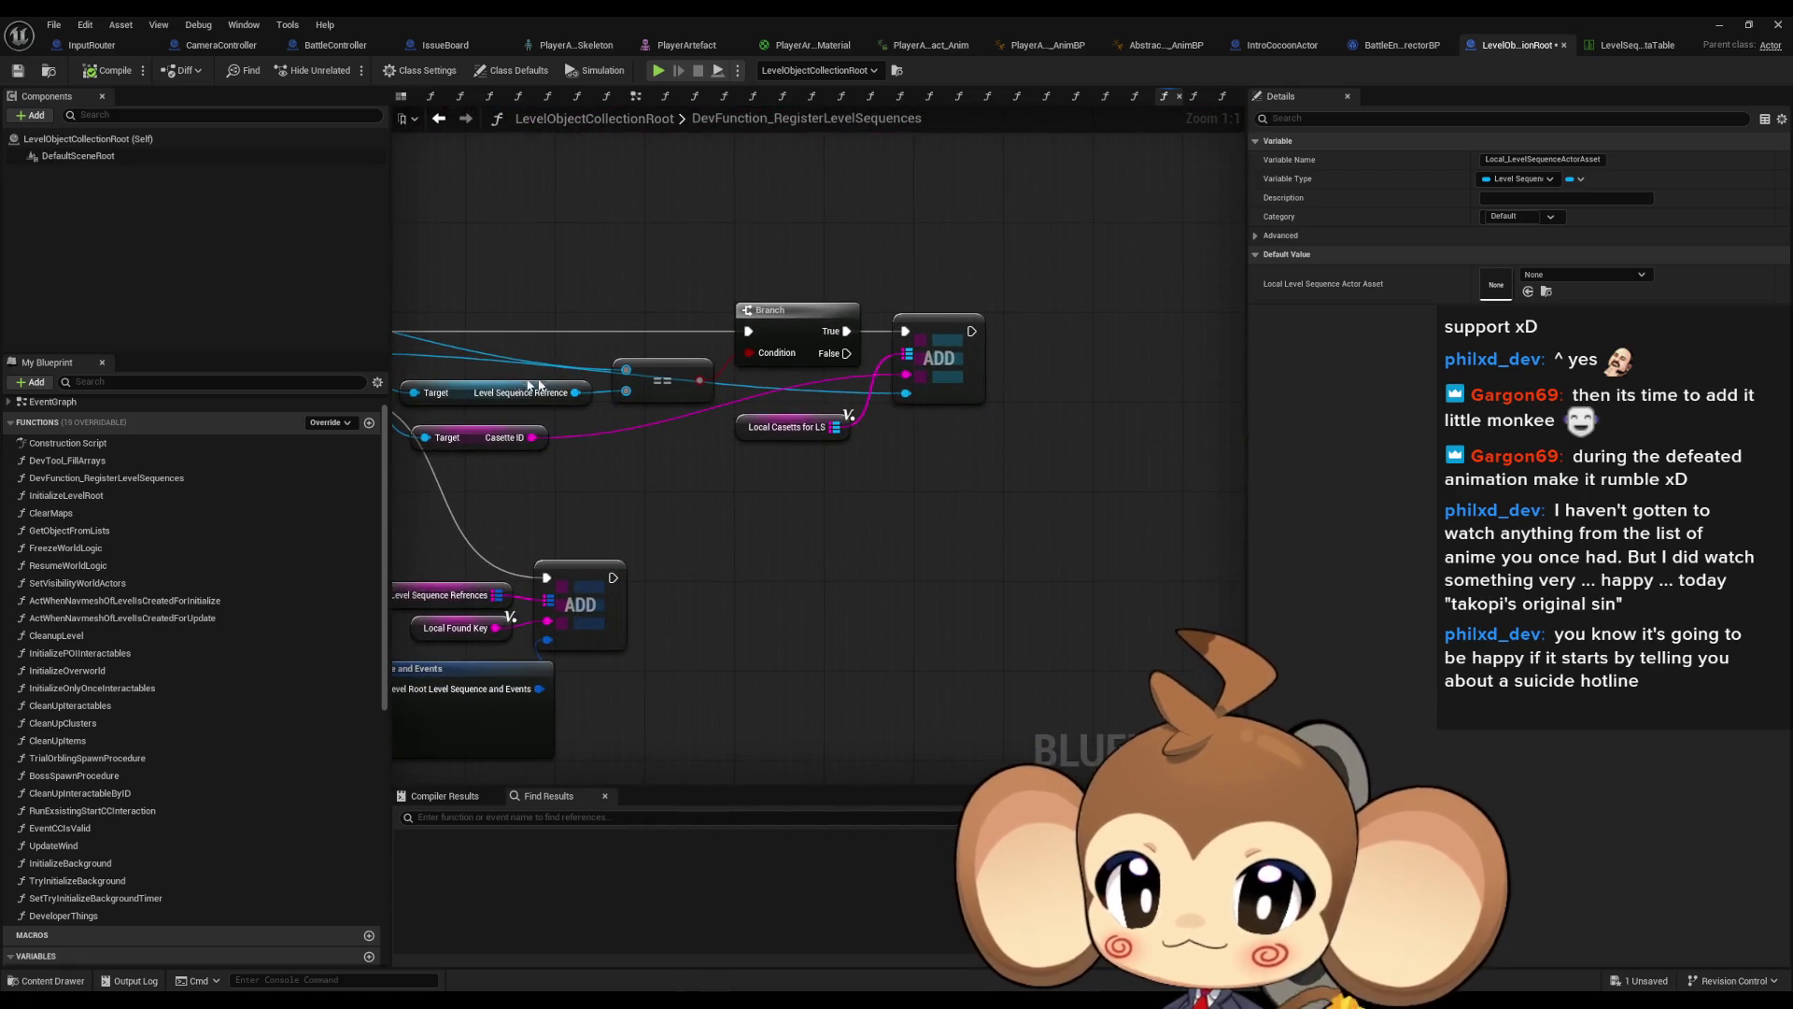
{"action": "left_click_drag", "start_coordinate": [999, 393], "coordinate": [1192, 390]}
{"action": "mouse_move", "coordinate": [794, 411]}
{"action": "left_mouse_down"}
{"action": "mouse_move", "coordinate": [654, 452]}
{"action": "mouse_move", "coordinate": [712, 423]}
{"action": "left_mouse_up"}
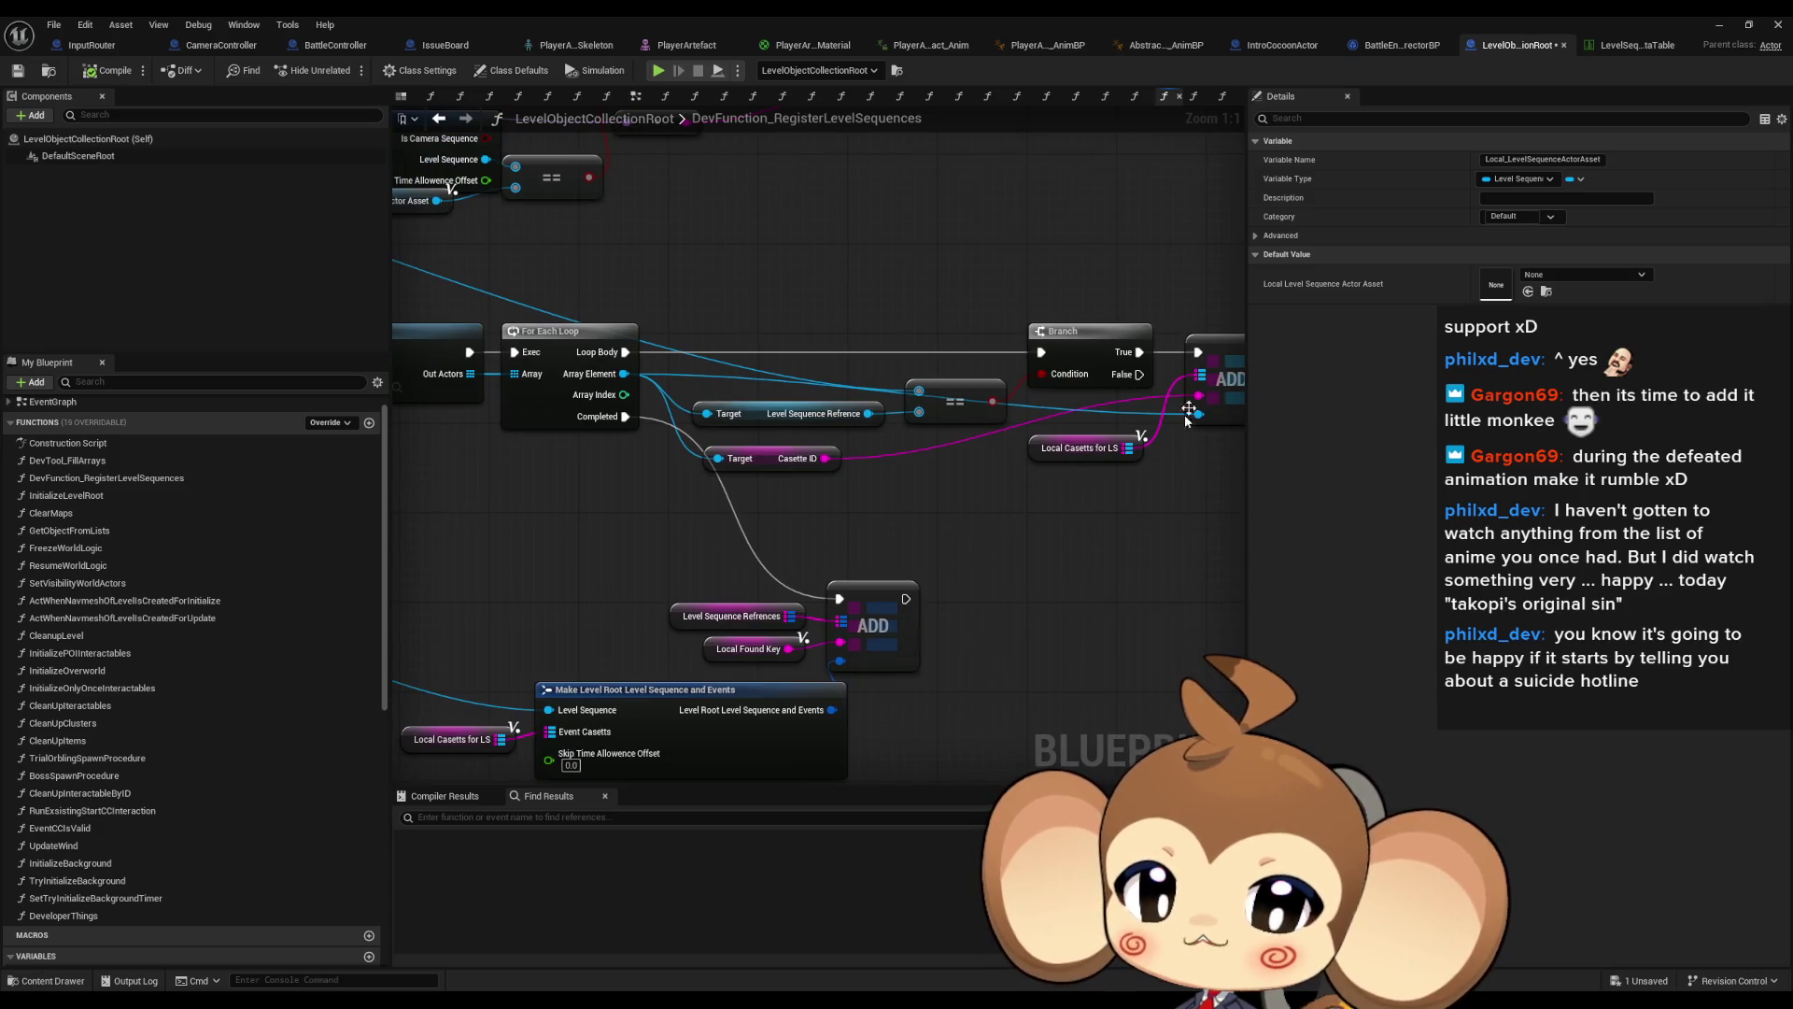
{"action": "mouse_move", "coordinate": [1052, 533]}
{"action": "left_mouse_down"}
{"action": "mouse_move", "coordinate": [1147, 455]}
{"action": "mouse_move", "coordinate": [1116, 491]}
{"action": "mouse_move", "coordinate": [1007, 452]}
{"action": "left_mouse_up"}
{"action": "left_click", "coordinate": [851, 407]}
{"action": "scroll", "coordinate": [1115, 421], "scroll_direction": "down", "scroll_amount": 2}
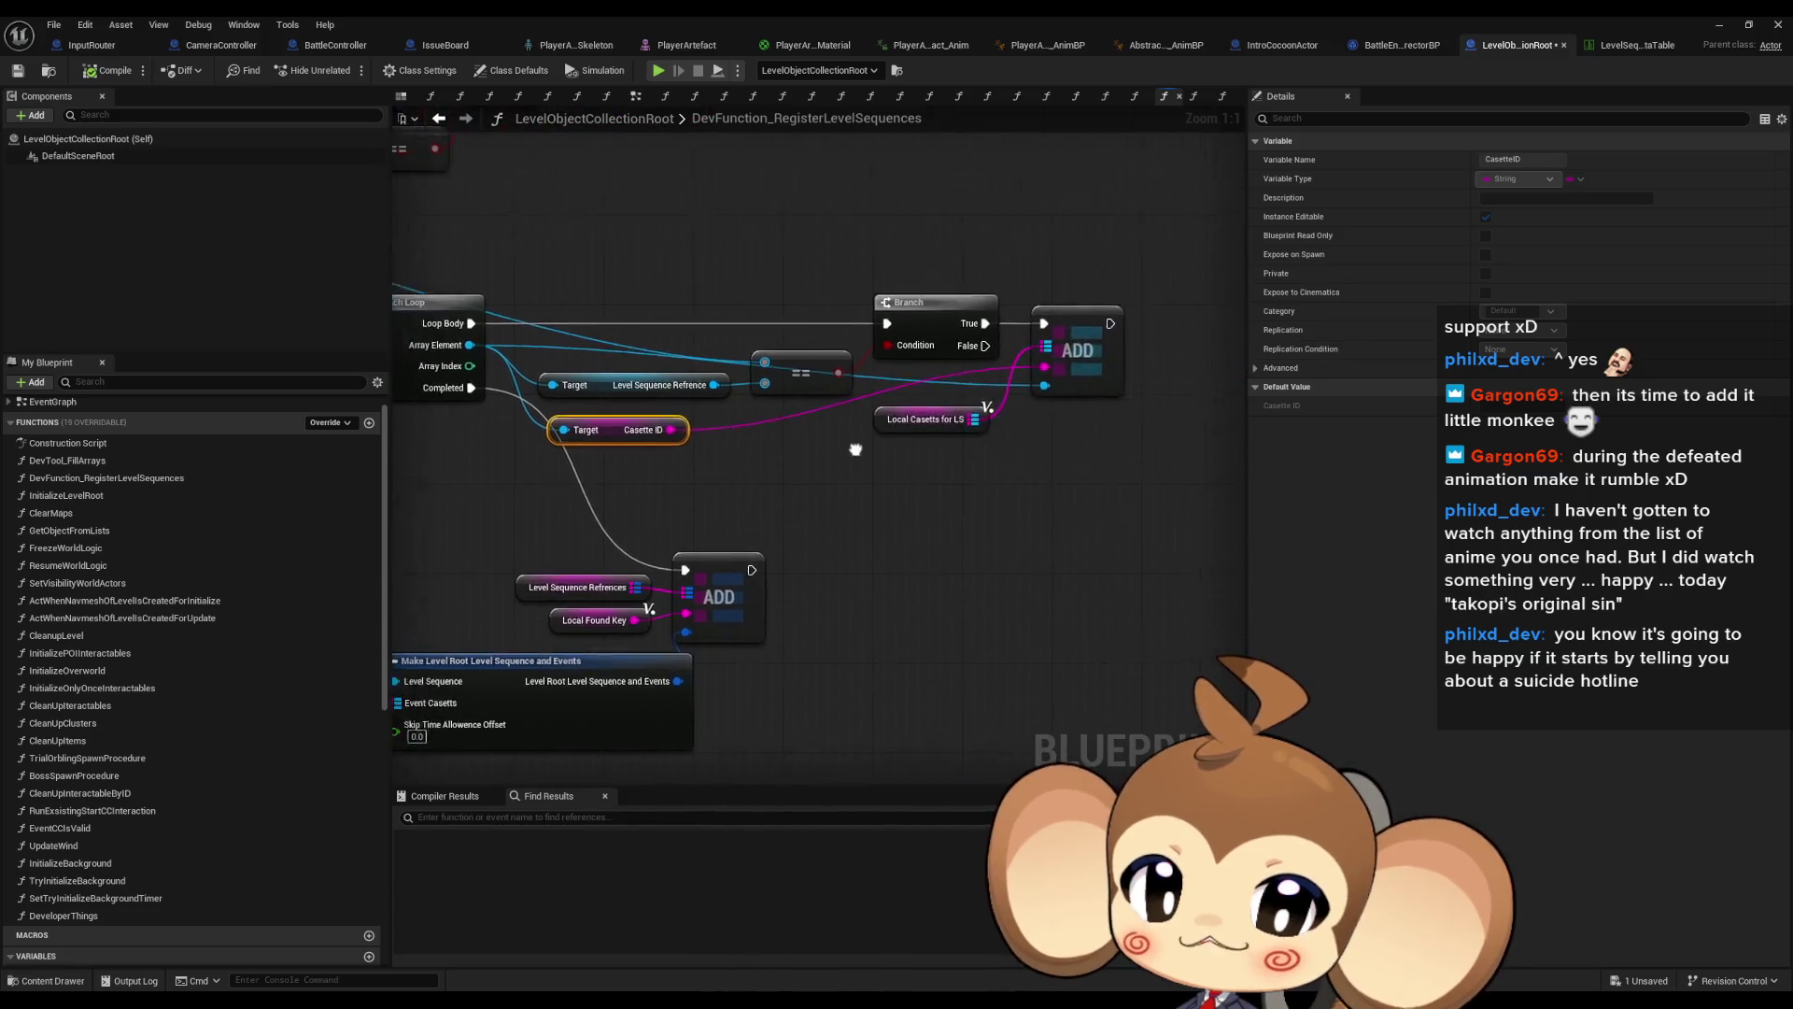
Check LevelSequenceRefrences and Local_Found, then shift the Local Level Sequence Actor Asset node down-right
{"action": "left_click", "coordinate": [908, 573]}
{"action": "scroll", "coordinate": [1102, 457], "scroll_direction": "down", "scroll_amount": 2}
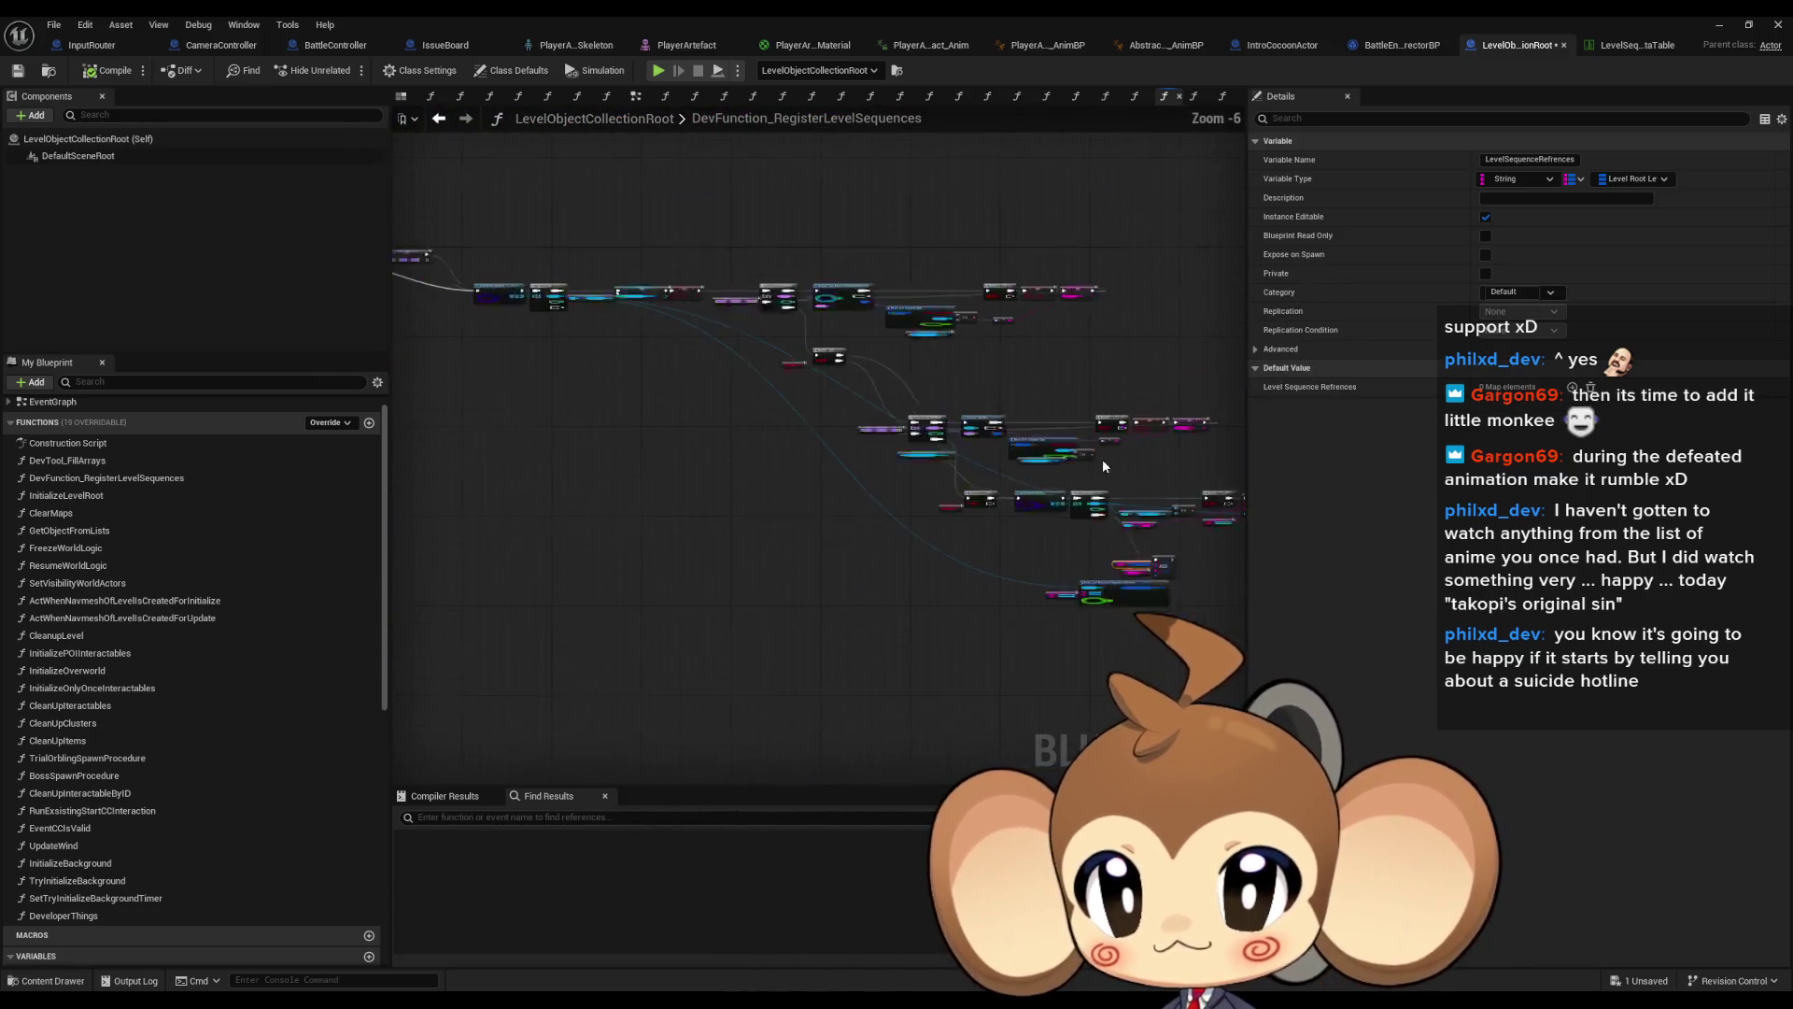
{"action": "scroll", "coordinate": [977, 372], "scroll_direction": "up", "scroll_amount": 3}
{"action": "left_click", "coordinate": [976, 373]}
{"action": "left_click_drag", "start_coordinate": [977, 372], "coordinate": [1319, 395]}
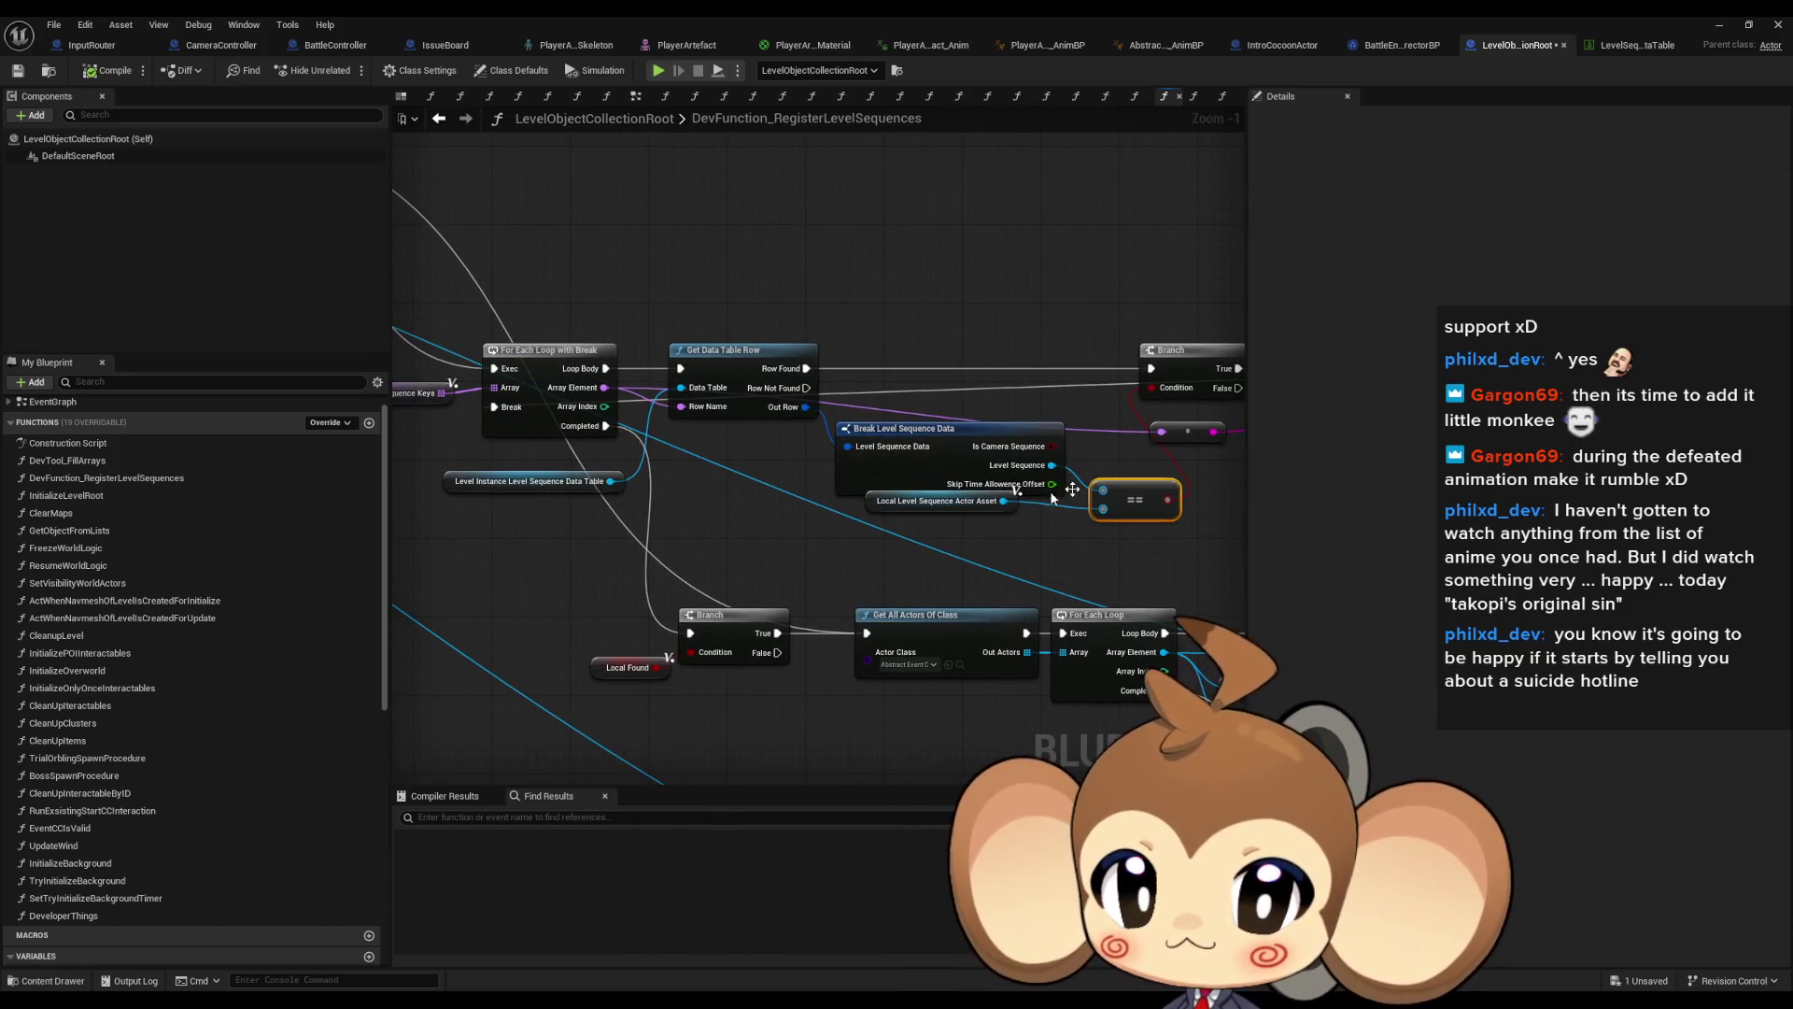
{"action": "left_click_drag", "start_coordinate": [891, 505], "coordinate": [931, 534]}
{"action": "left_click_drag", "start_coordinate": [694, 430], "coordinate": [893, 463]}
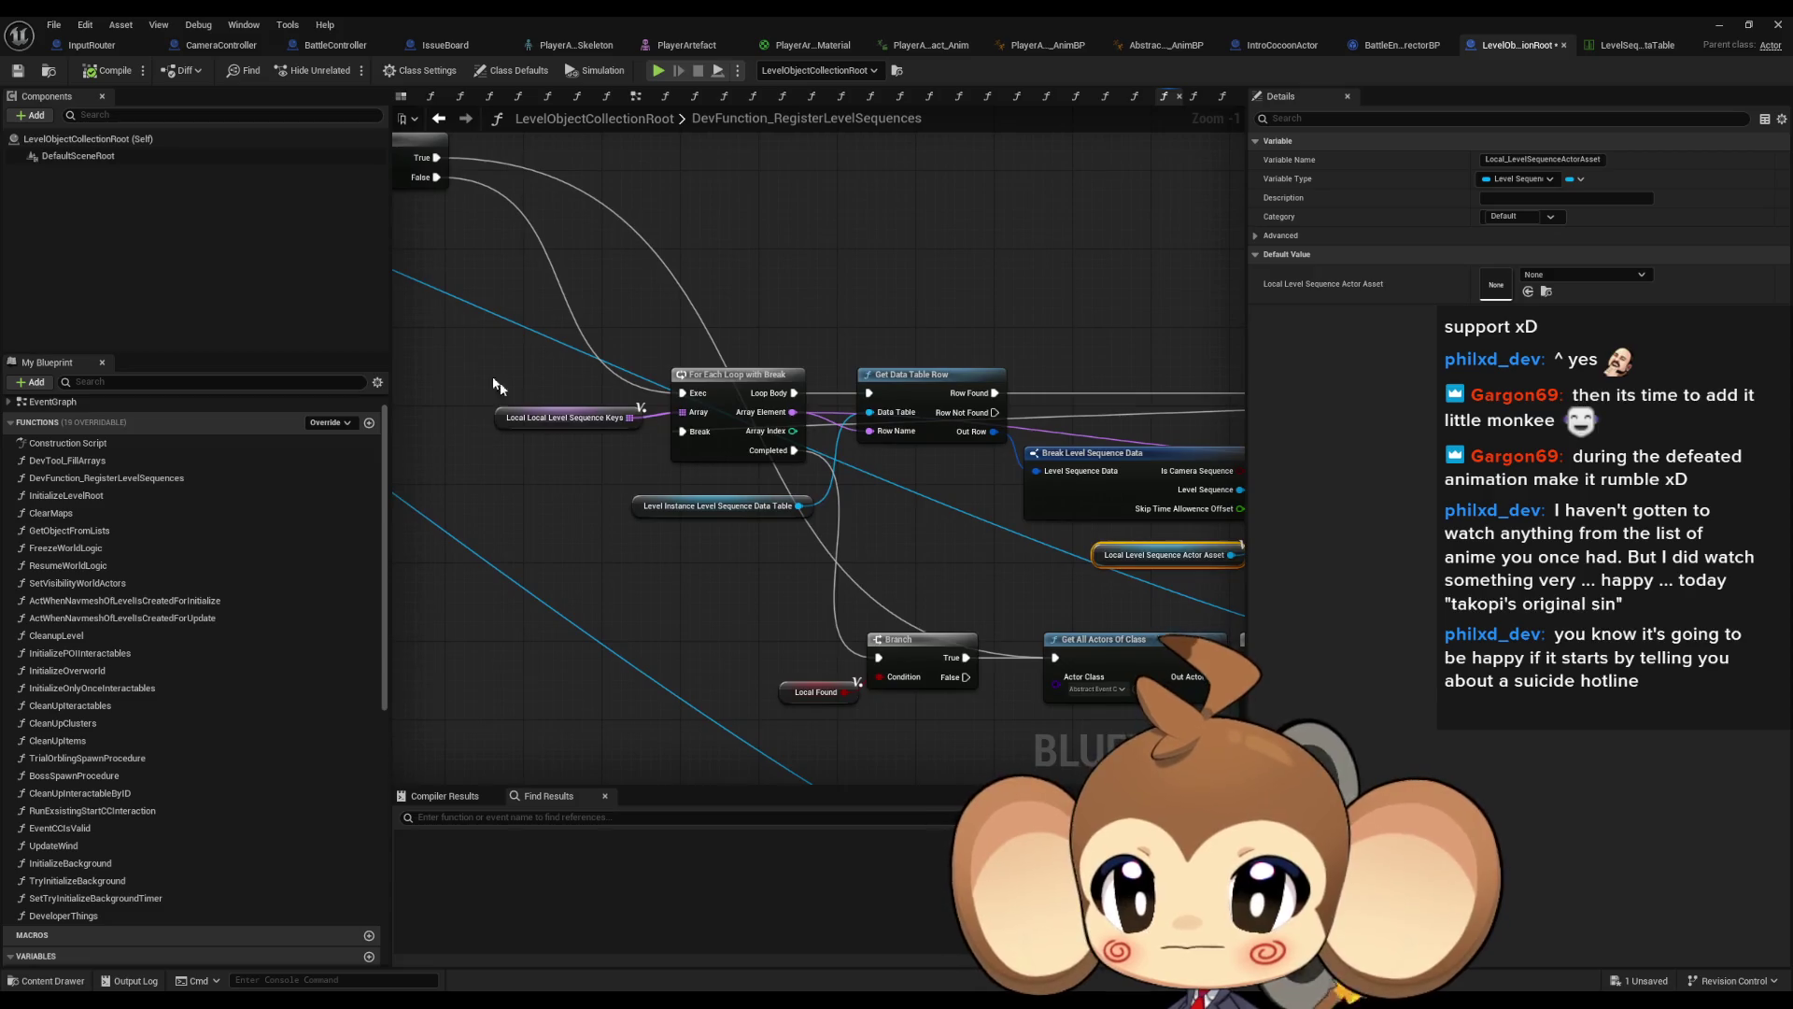
Wire the SET node's exec output into the For Each Loop
{"action": "left_click", "coordinate": [576, 420]}
{"action": "scroll", "coordinate": [573, 456], "scroll_direction": "down", "scroll_amount": 1}
{"action": "mouse_move", "coordinate": [574, 455]}
{"action": "left_mouse_down"}
{"action": "mouse_move", "coordinate": [678, 377]}
{"action": "mouse_move", "coordinate": [1080, 586]}
{"action": "left_mouse_up"}
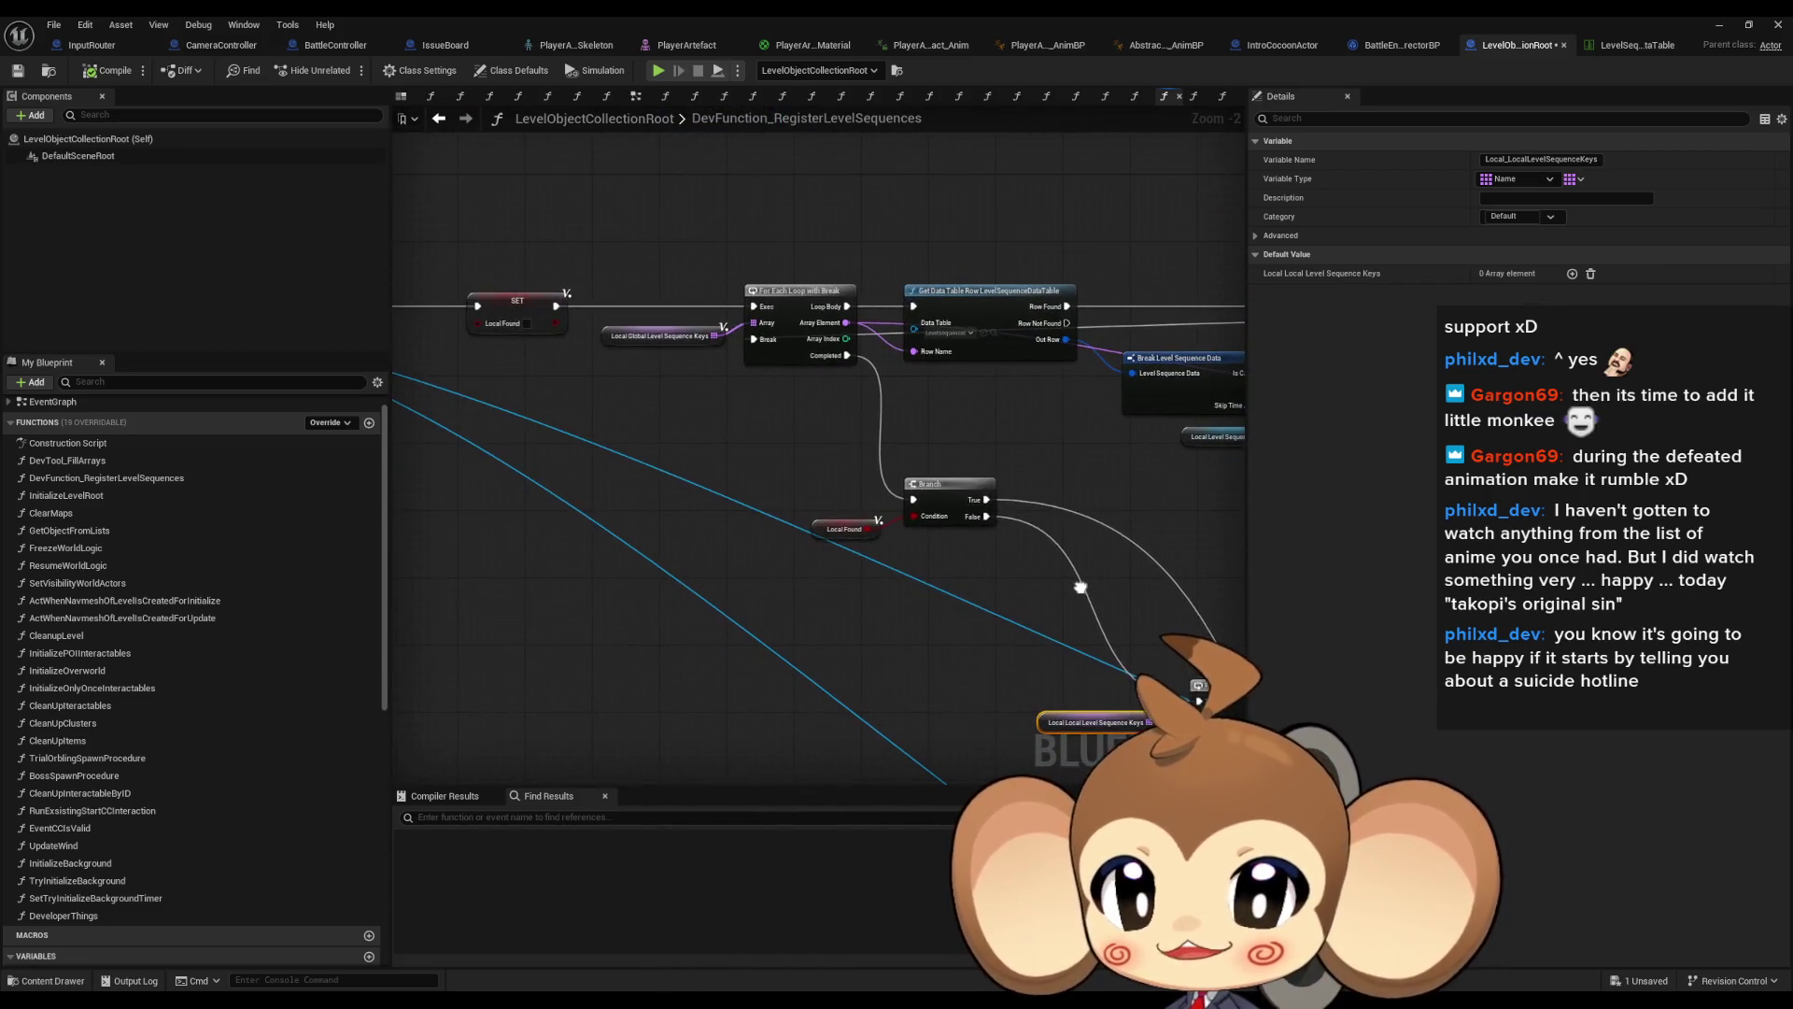
{"action": "scroll", "coordinate": [712, 328], "scroll_direction": "down", "scroll_amount": 2}
{"action": "mouse_move", "coordinate": [870, 401]}
{"action": "left_mouse_down"}
{"action": "mouse_move", "coordinate": [838, 329]}
{"action": "mouse_move", "coordinate": [949, 459]}
{"action": "mouse_move", "coordinate": [655, 366]}
{"action": "left_mouse_up"}
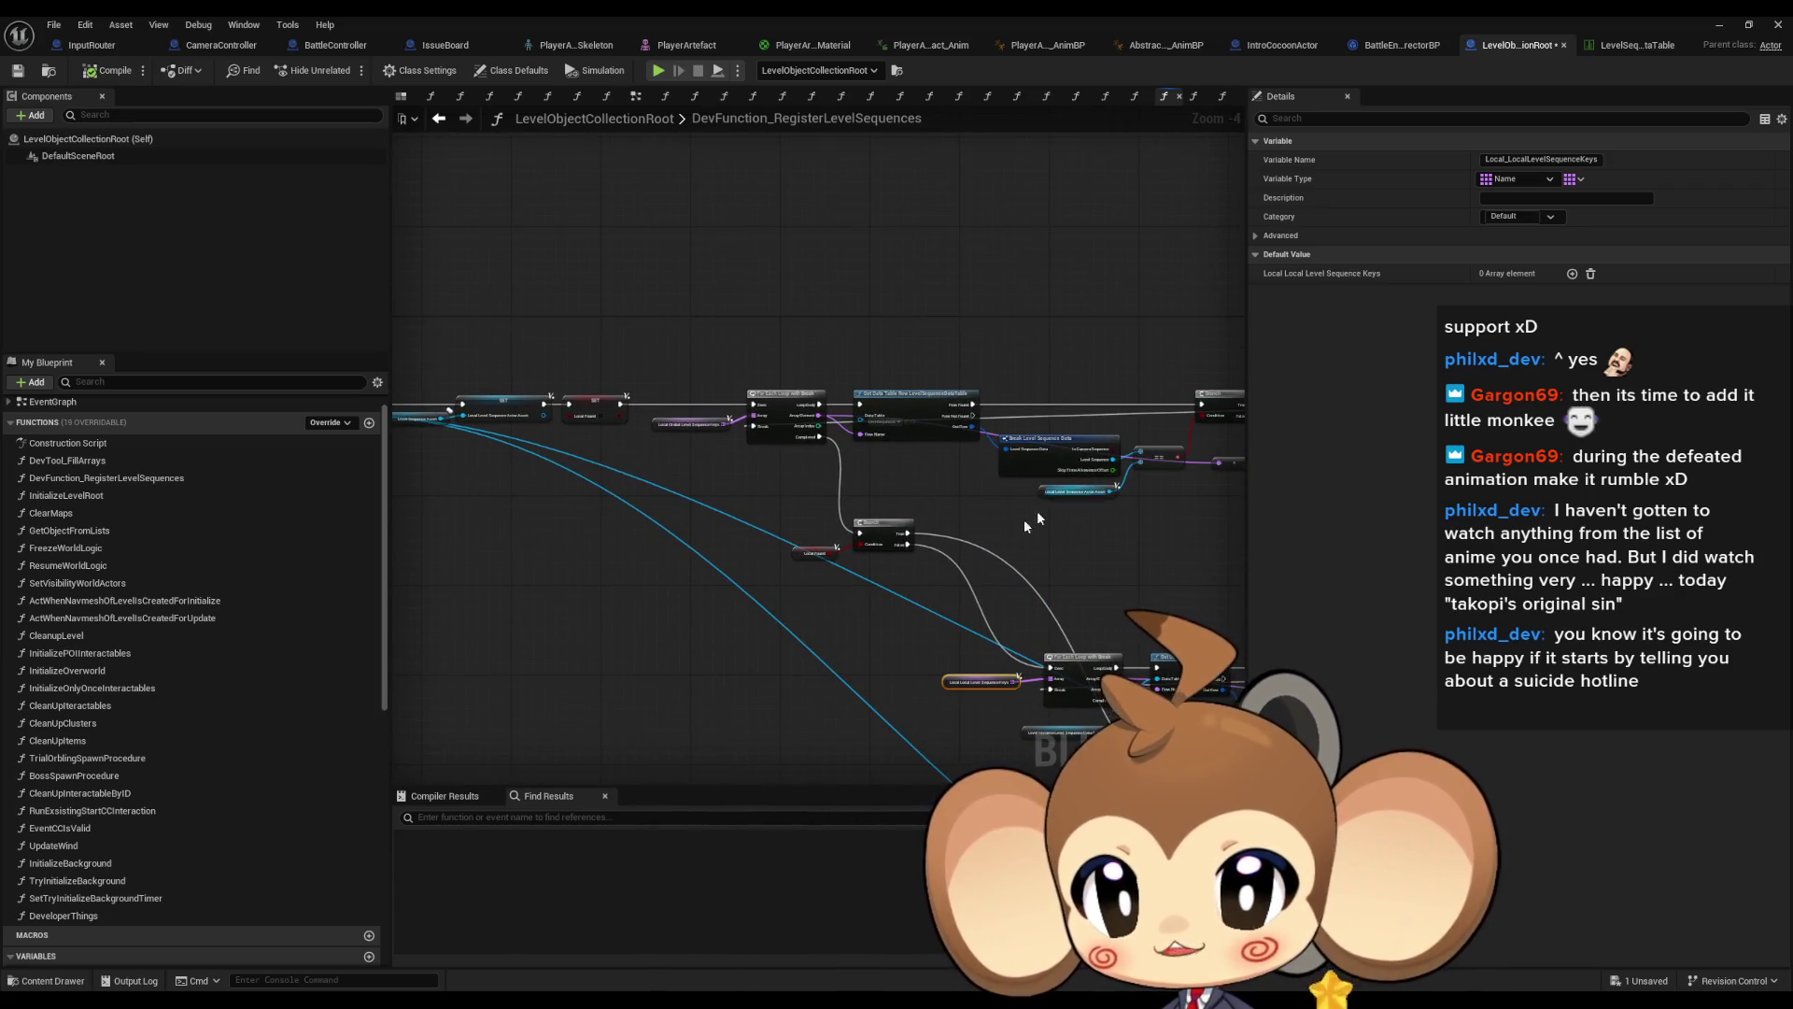
{"action": "mouse_move", "coordinate": [1059, 493]}
{"action": "left_mouse_down"}
{"action": "mouse_move", "coordinate": [785, 462]}
{"action": "mouse_move", "coordinate": [750, 442]}
{"action": "mouse_move", "coordinate": [651, 209]}
{"action": "mouse_move", "coordinate": [510, 194]}
{"action": "mouse_move", "coordinate": [970, 307]}
{"action": "left_mouse_up"}
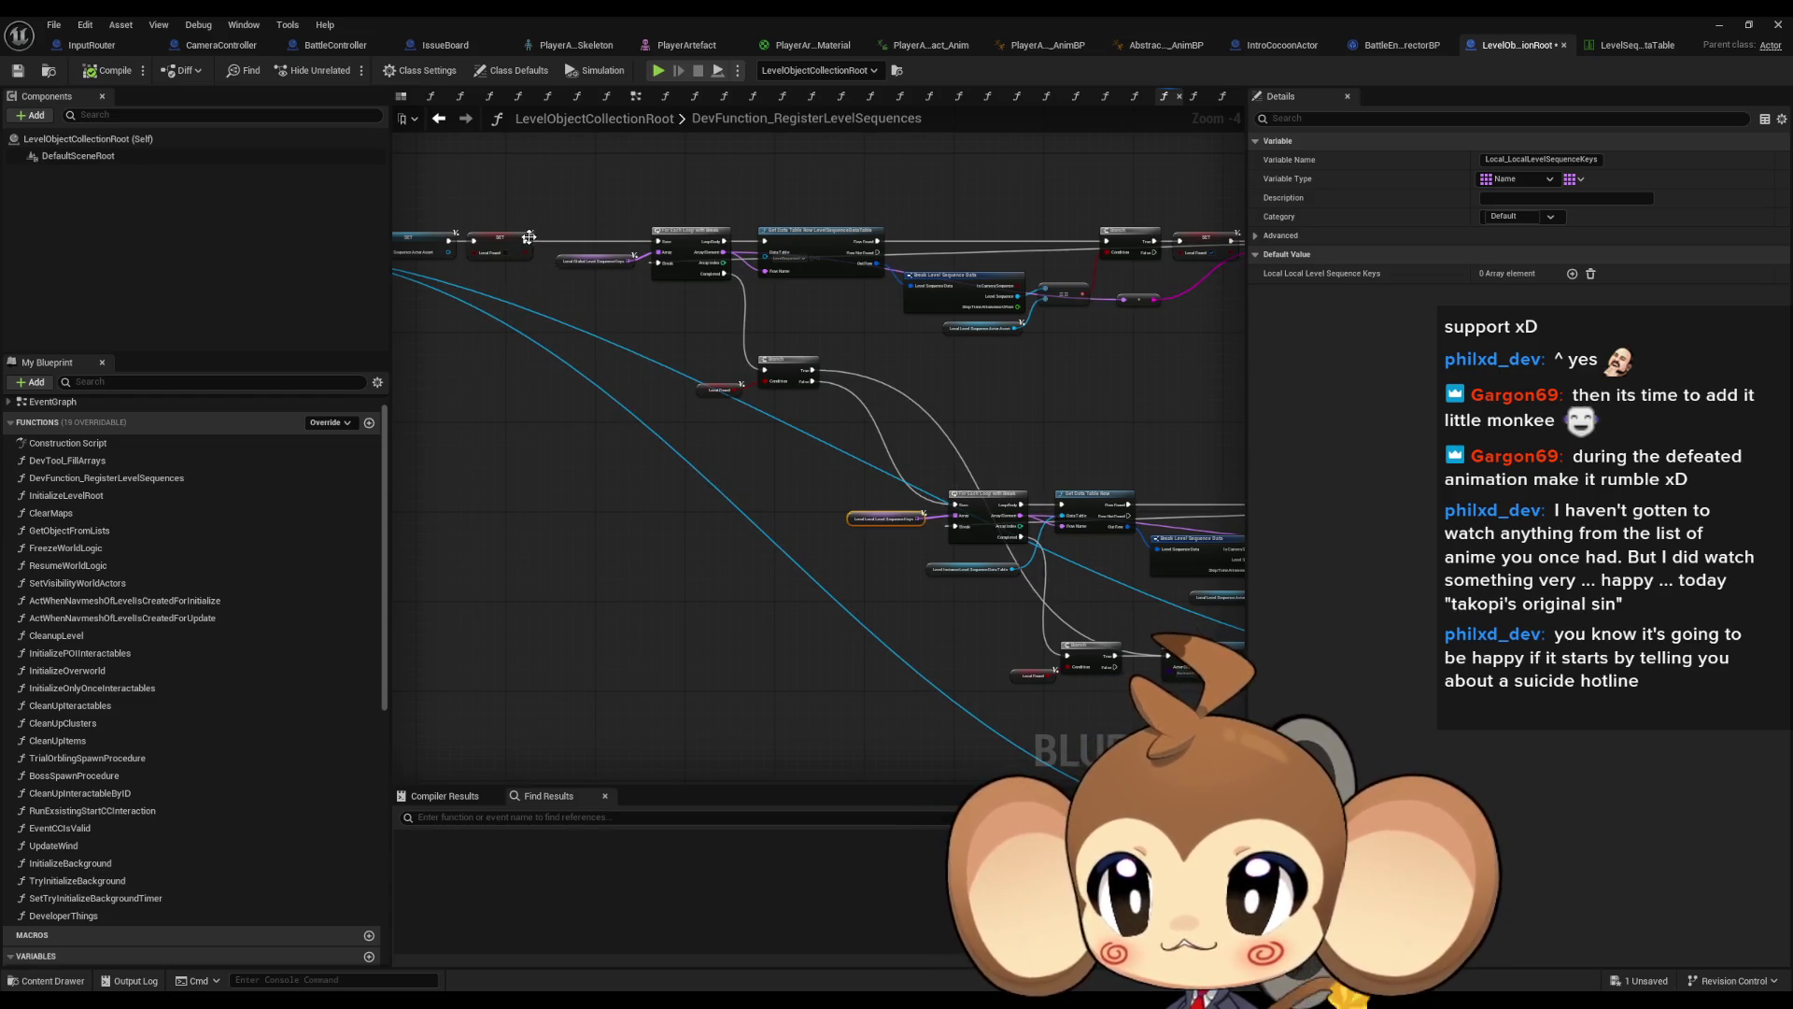
{"action": "left_click_drag", "start_coordinate": [524, 240], "coordinate": [954, 509]}
Check the Level Instance Level Sequence Data Table variable and restore the Blueprint editor to a floating window
{"action": "left_click_drag", "start_coordinate": [1013, 414], "coordinate": [847, 394]}
{"action": "scroll", "coordinate": [978, 533], "scroll_direction": "up", "scroll_amount": 3}
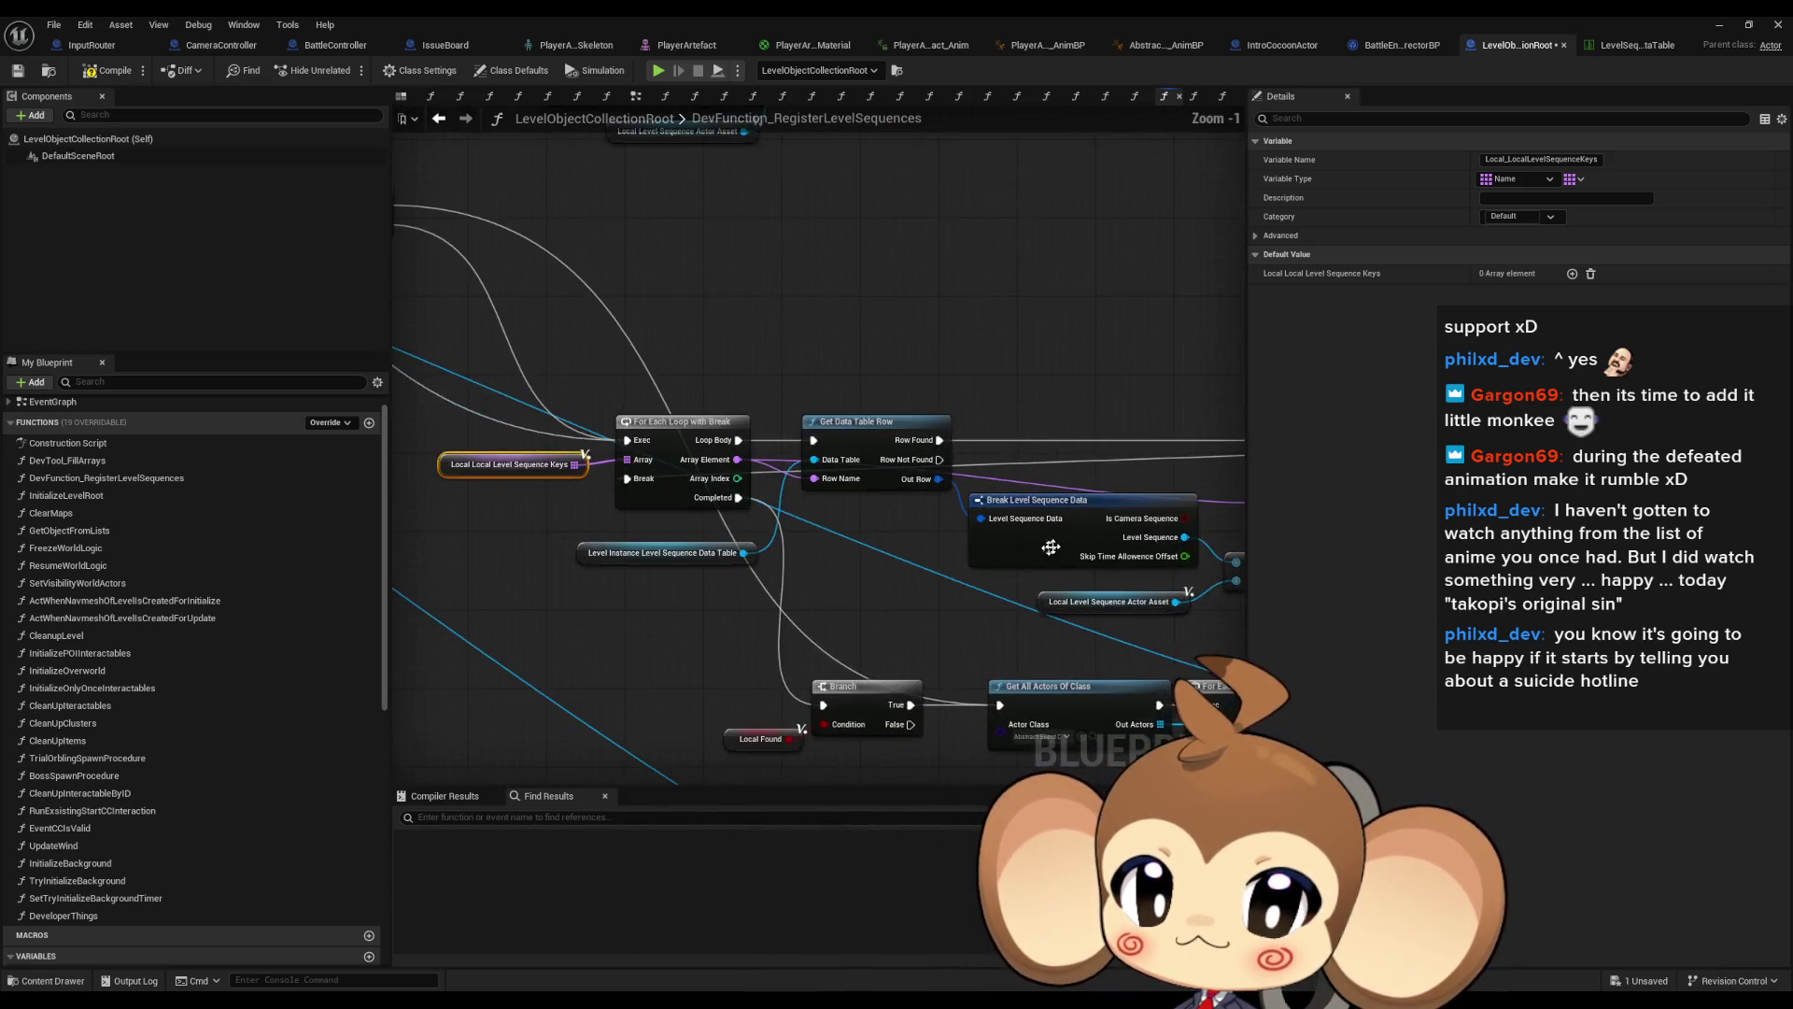
{"action": "left_click_drag", "start_coordinate": [746, 388], "coordinate": [770, 383]}
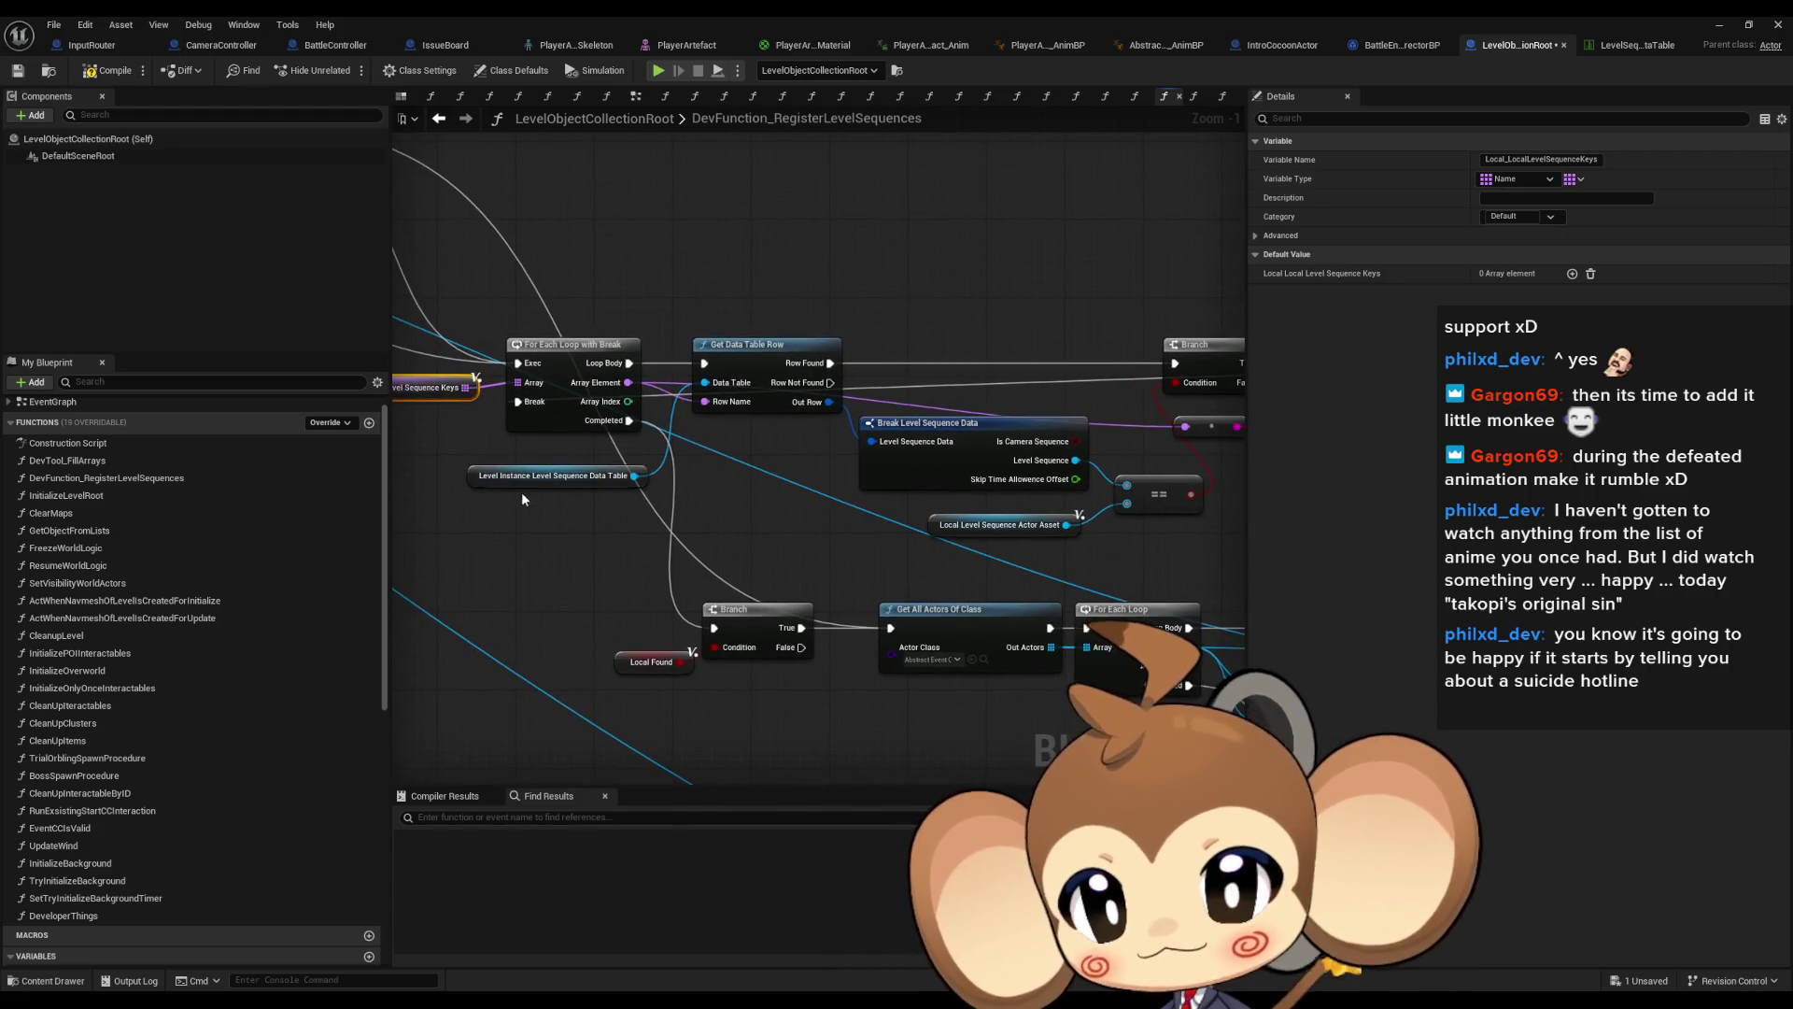
{"action": "left_click", "coordinate": [538, 478]}
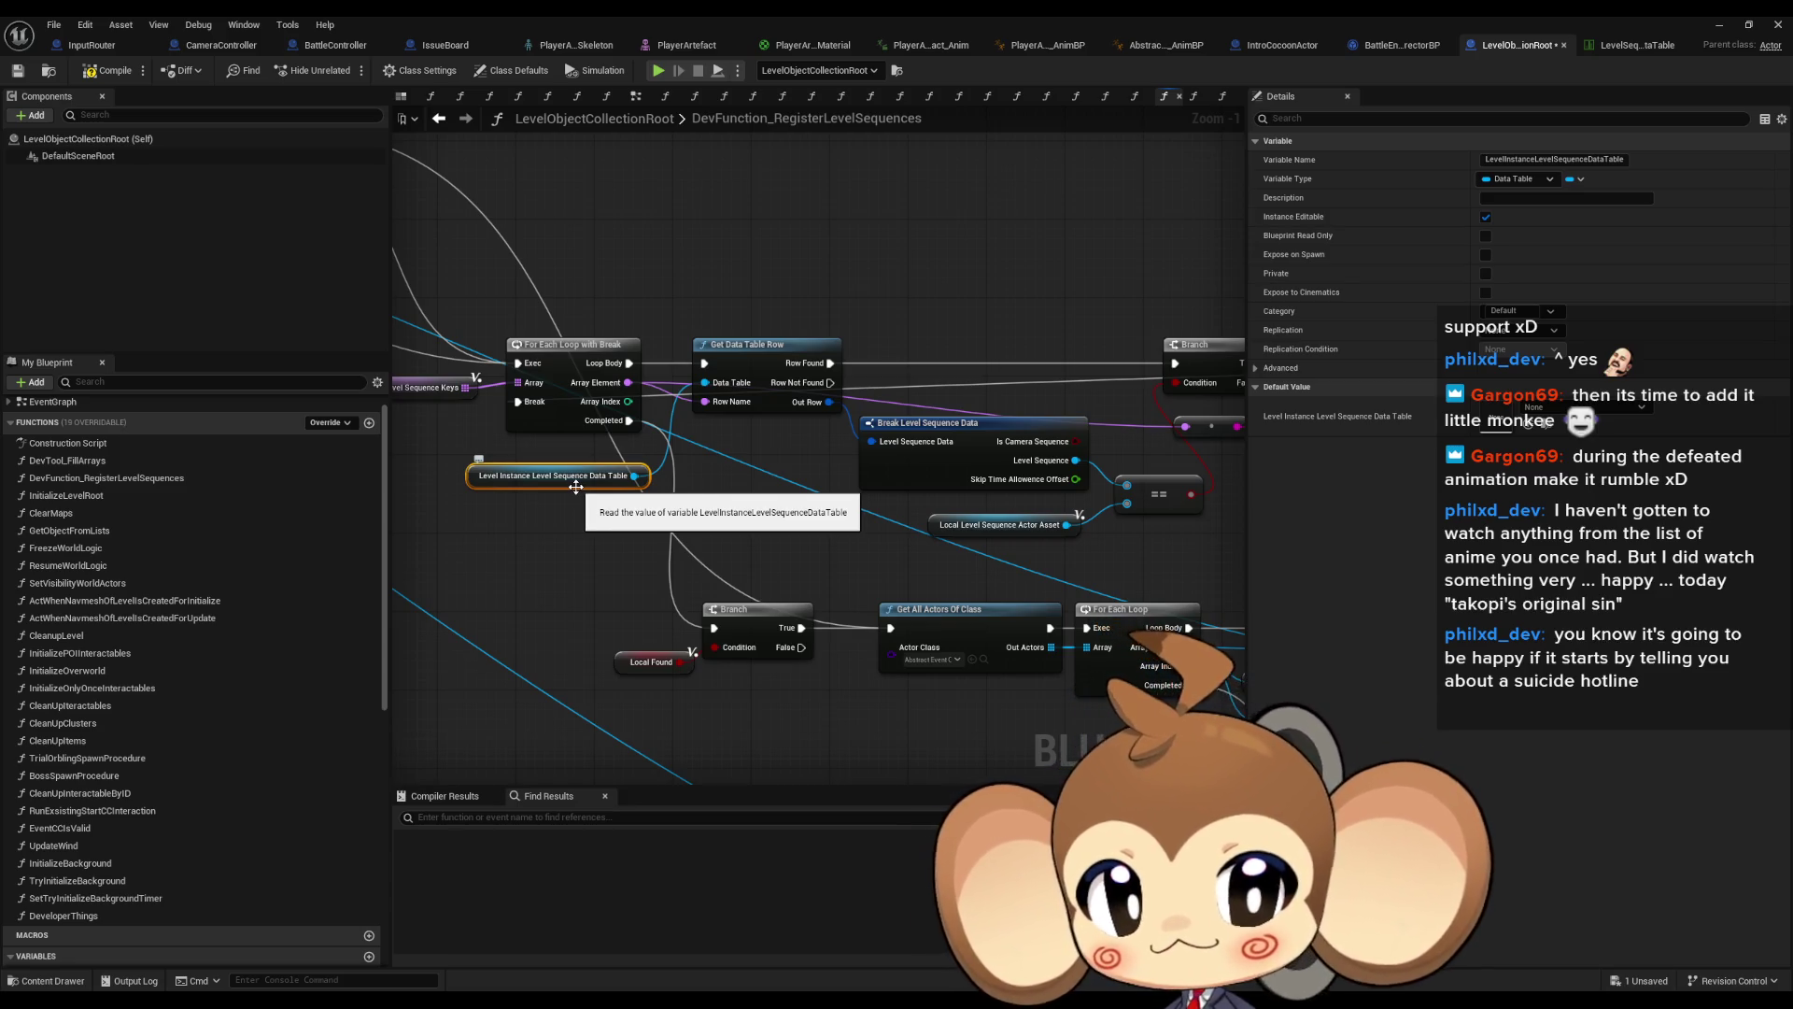
{"action": "scroll", "coordinate": [1033, 351], "scroll_direction": "down", "scroll_amount": 2}
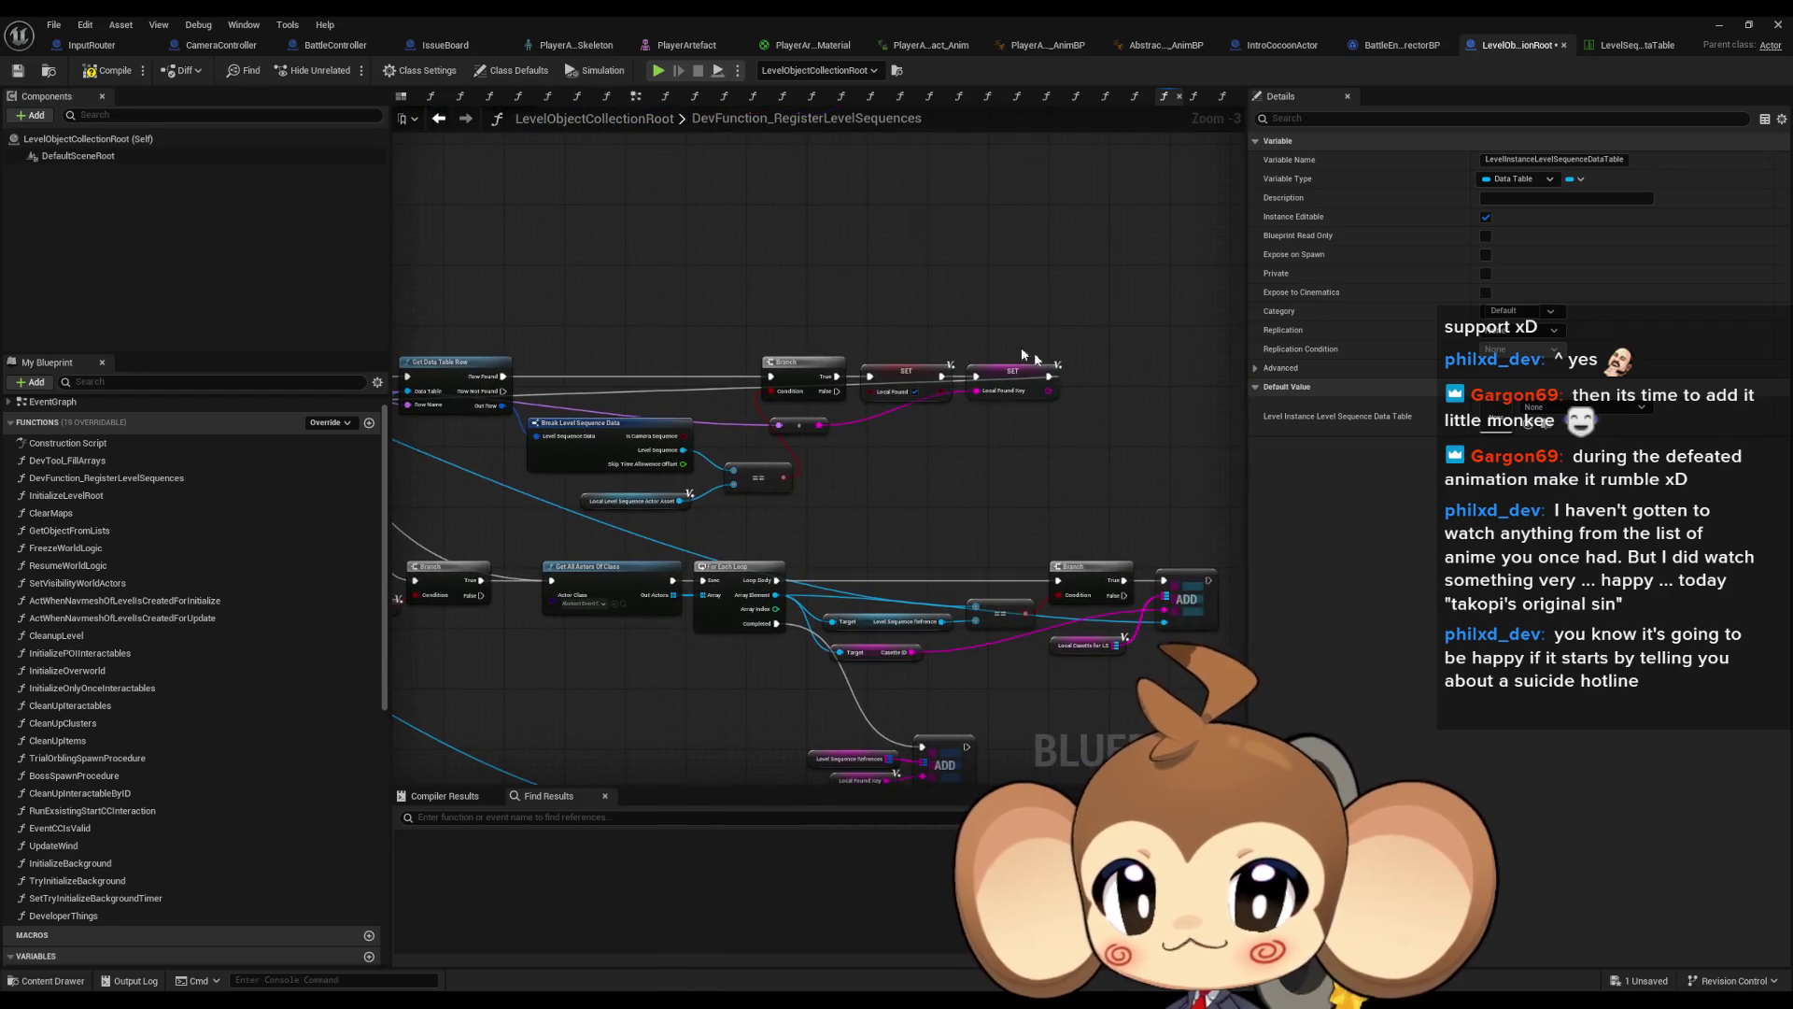
{"action": "left_click_drag", "start_coordinate": [847, 438], "coordinate": [1034, 397]}
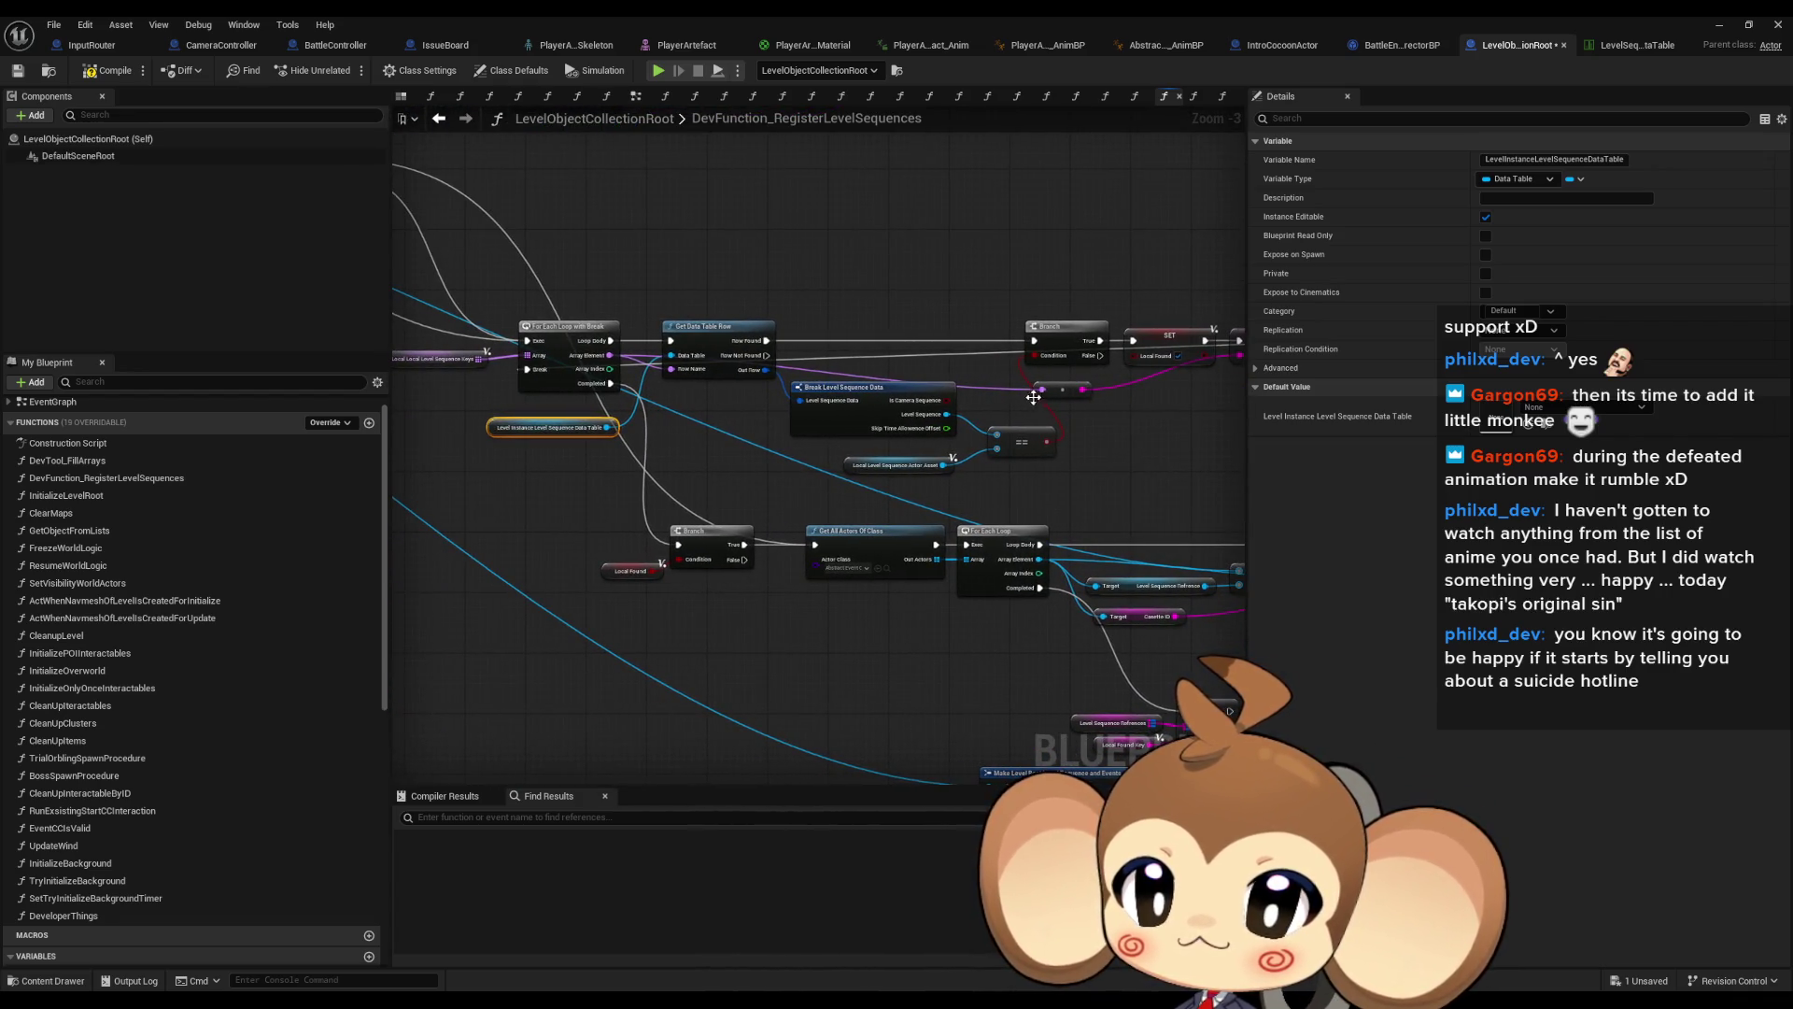
{"action": "double_click", "coordinate": [714, 15]}
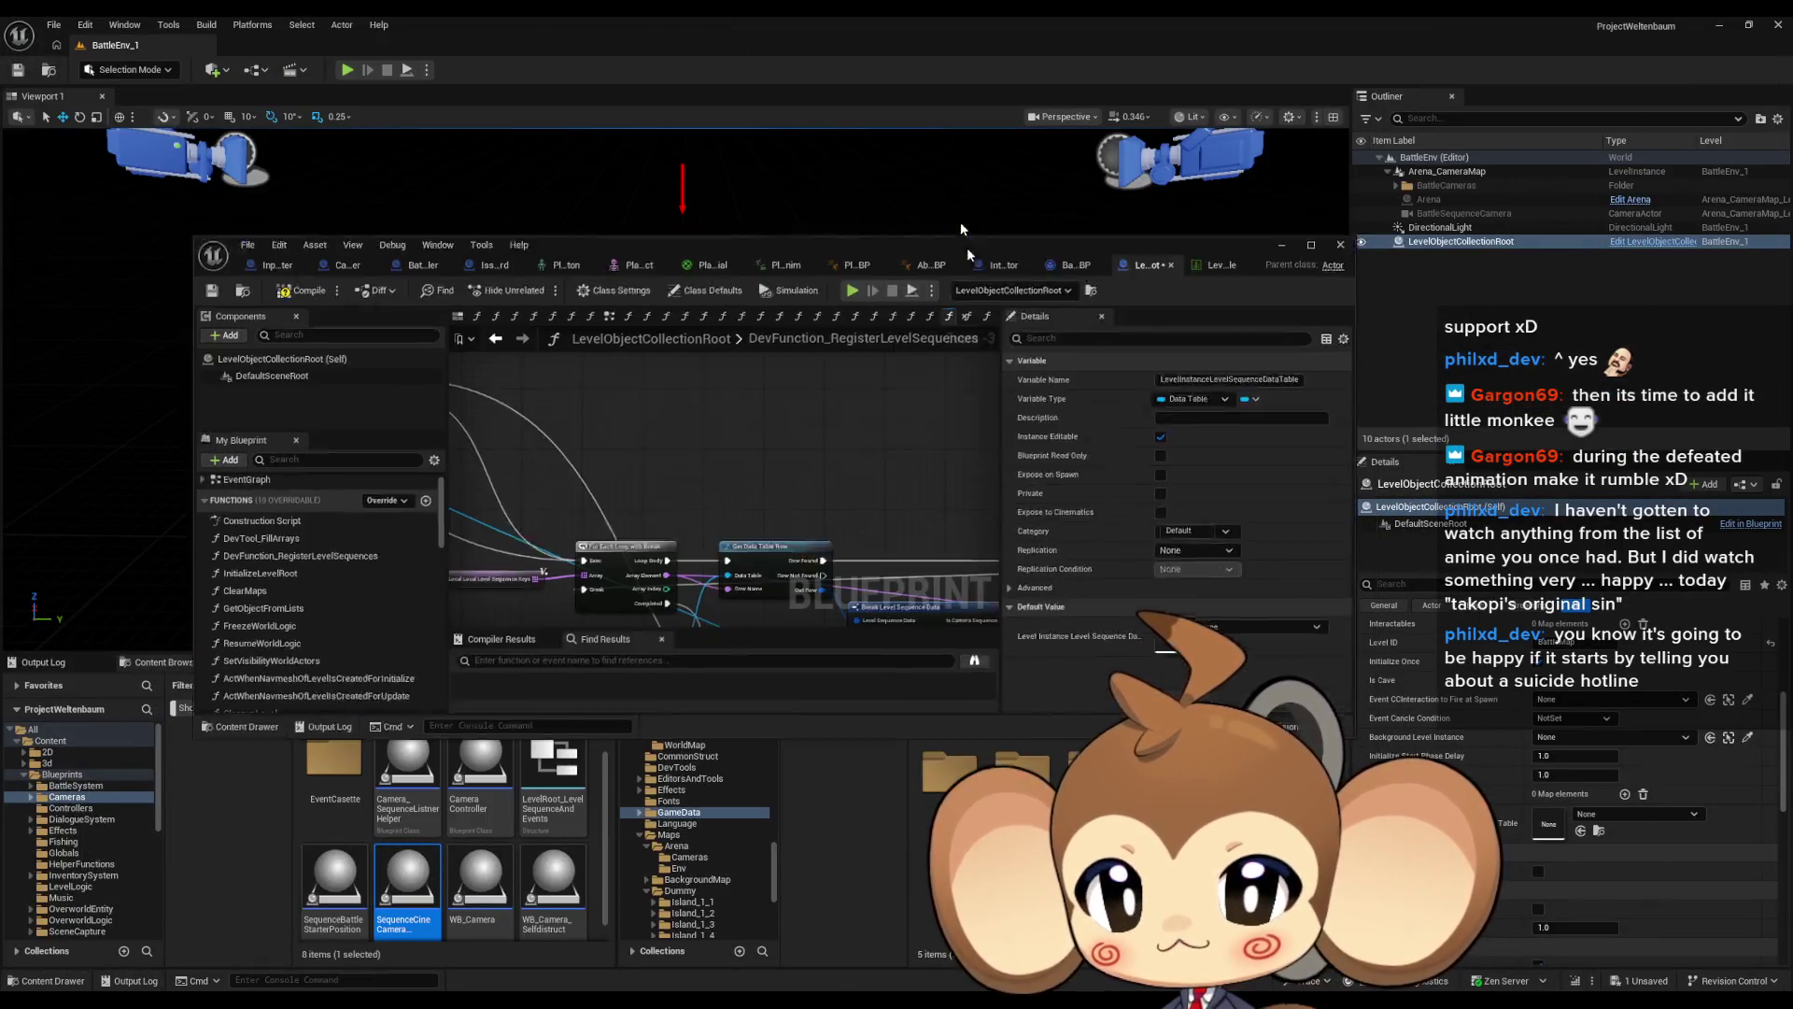
Open the level sequence data table and browse Content Browser 2 to Sequences/Battle/Intro
{"action": "left_click_drag", "start_coordinate": [968, 252], "coordinate": [935, 107]}
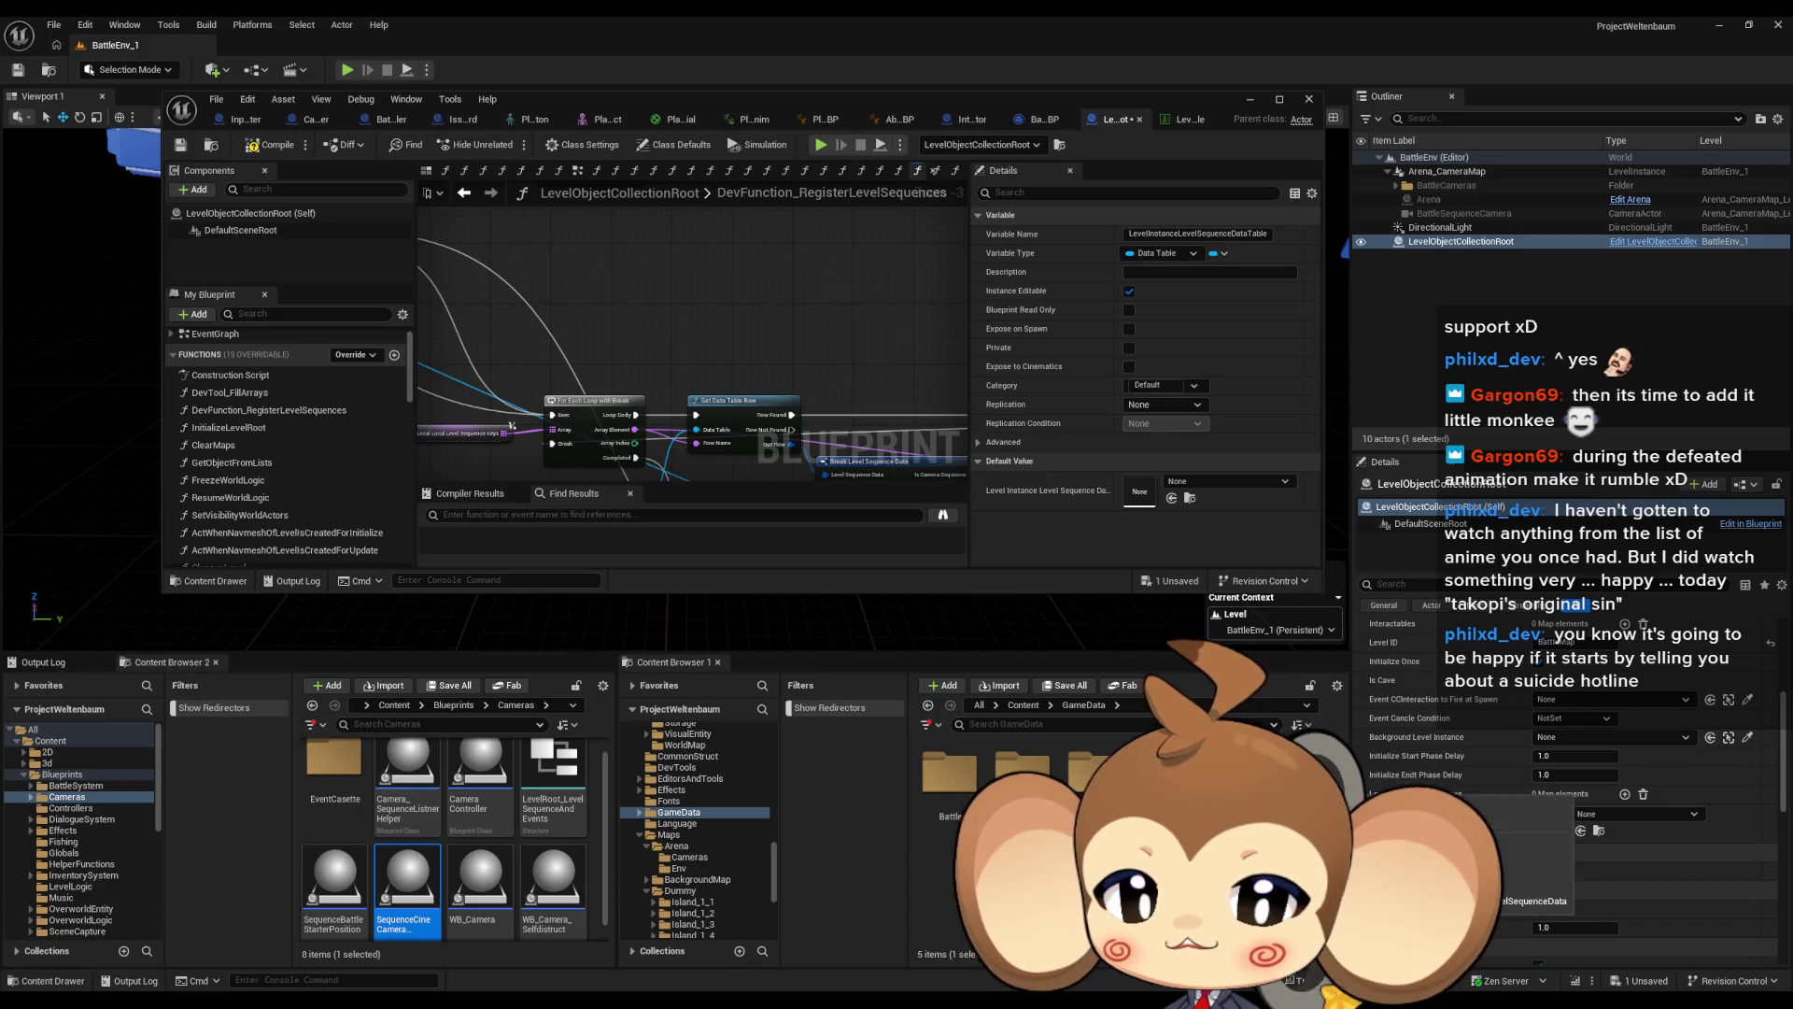
{"action": "double_click", "coordinate": [1294, 725]}
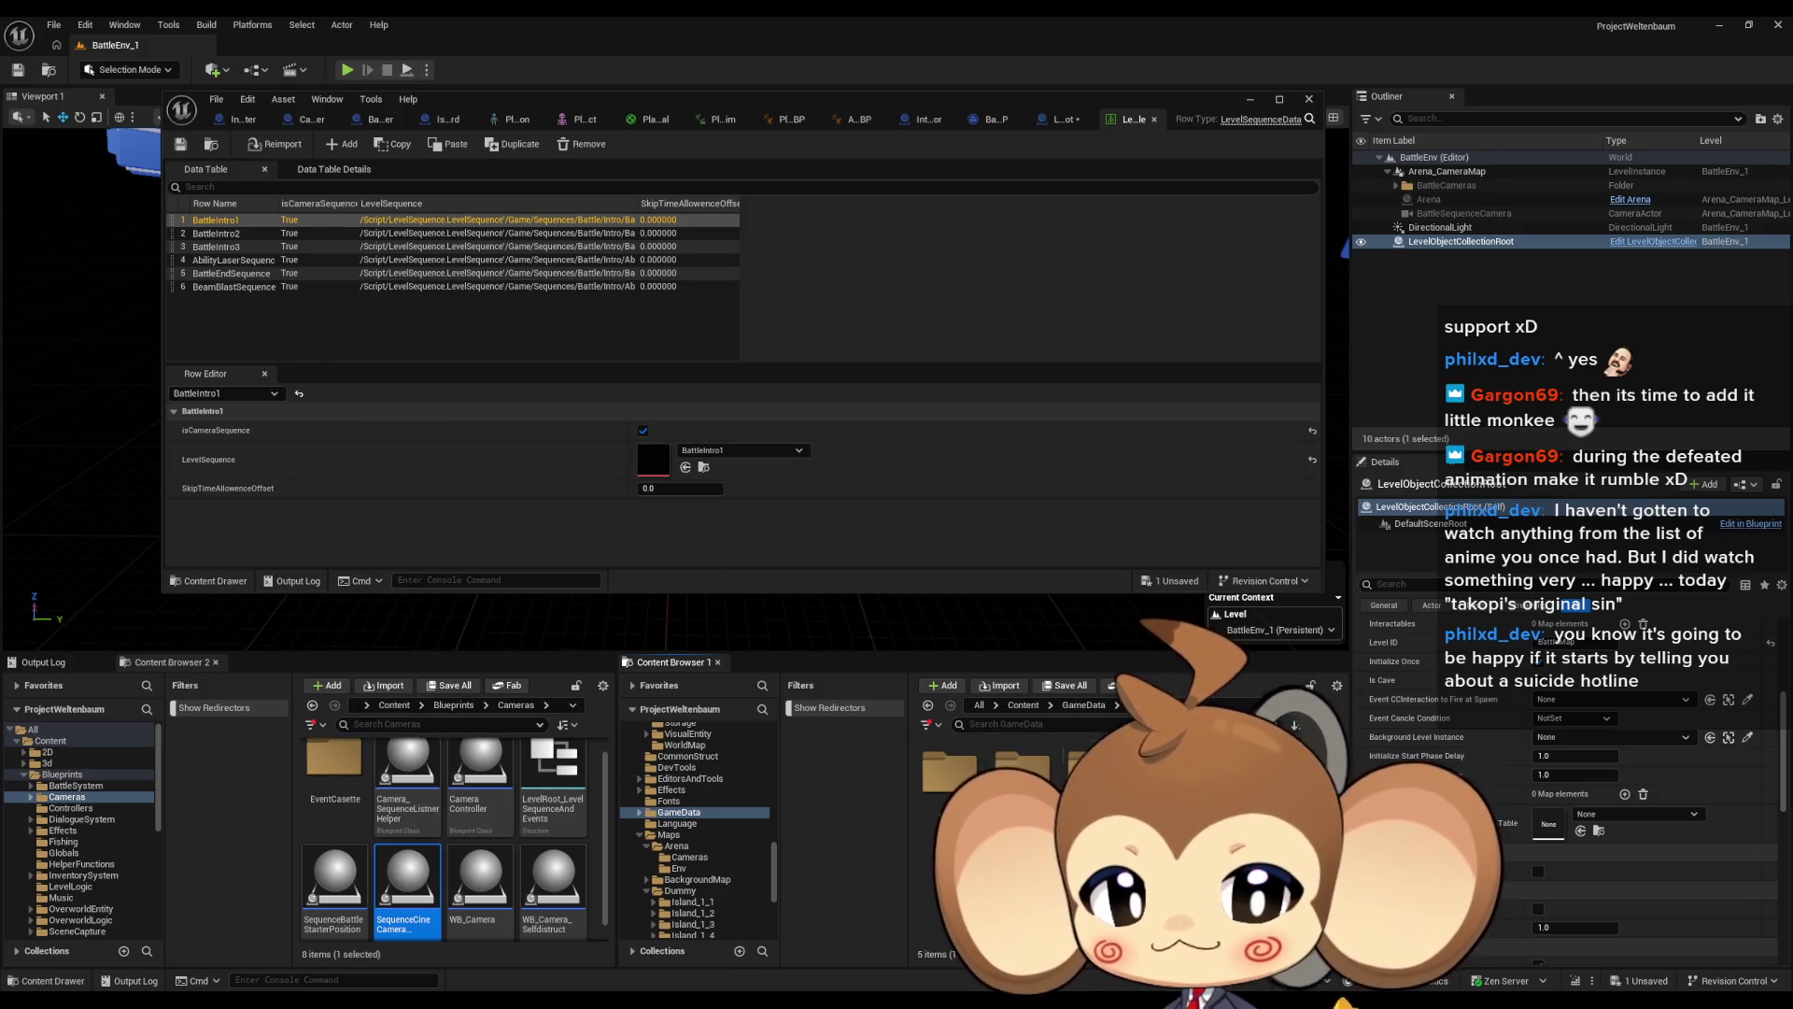
{"action": "left_click", "coordinate": [394, 705]}
{"action": "scroll", "coordinate": [552, 834], "scroll_direction": "down", "scroll_amount": 5}
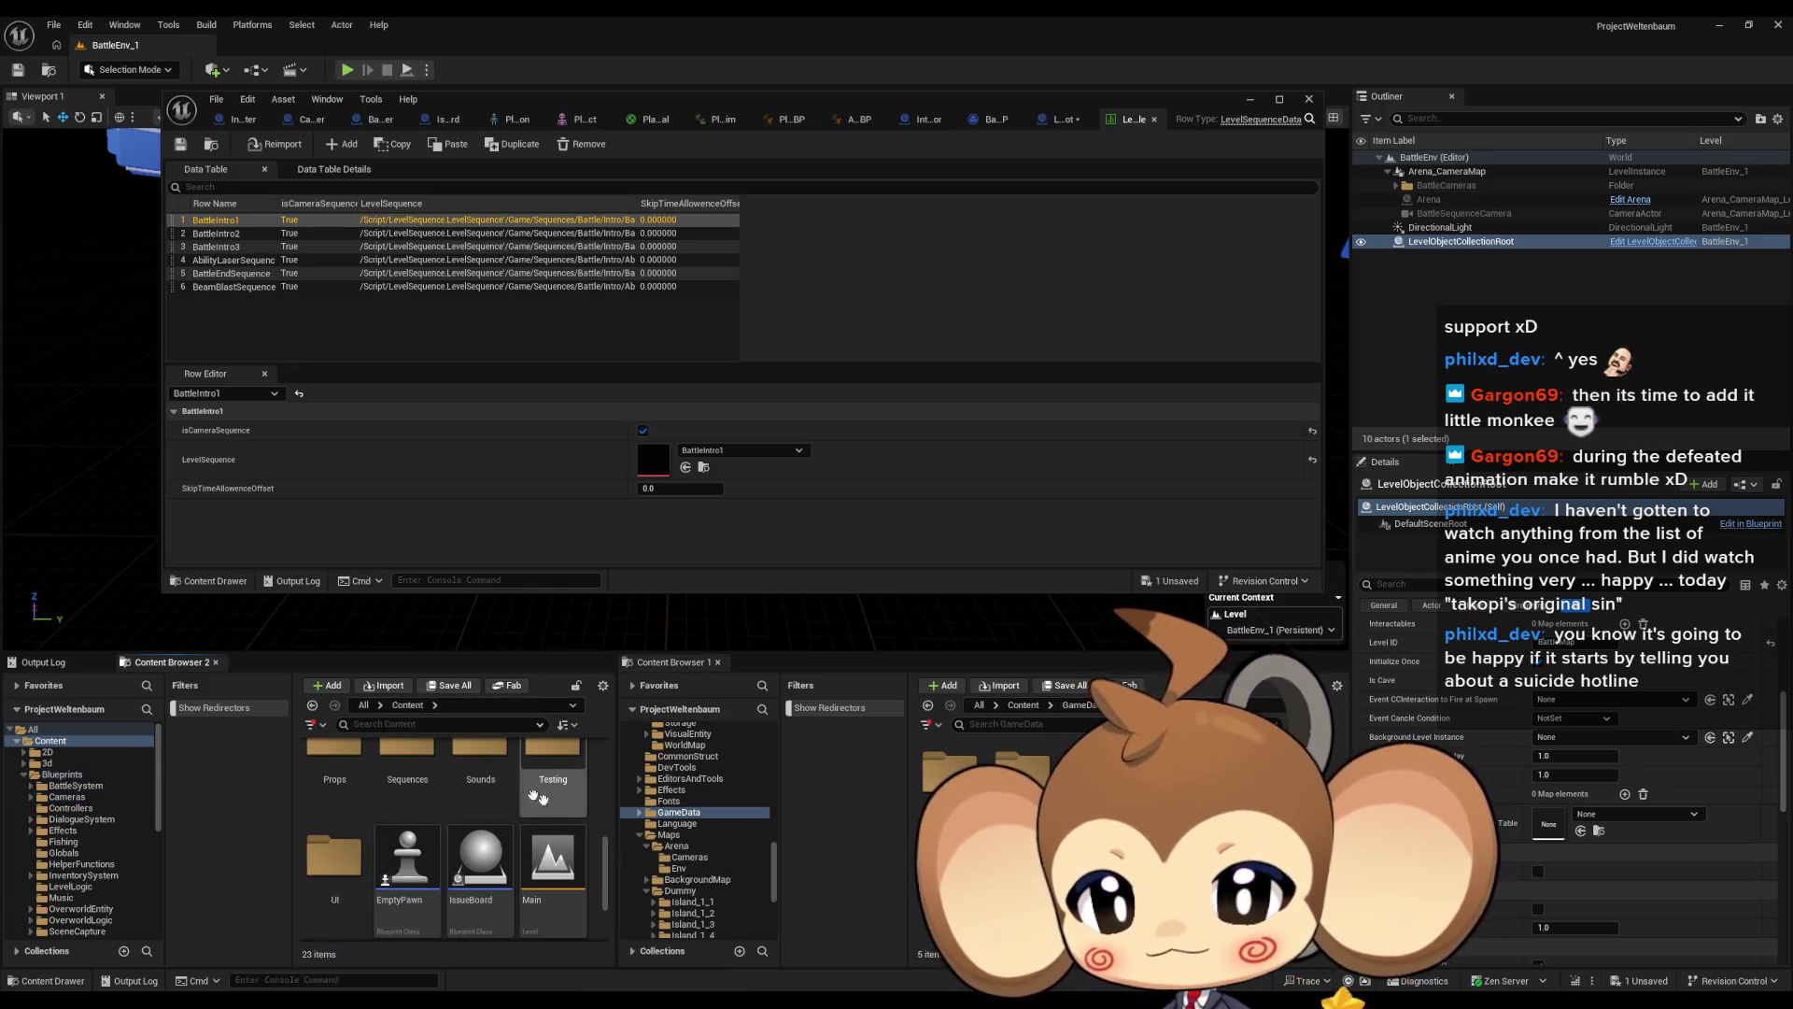
{"action": "double_click", "coordinate": [407, 761]}
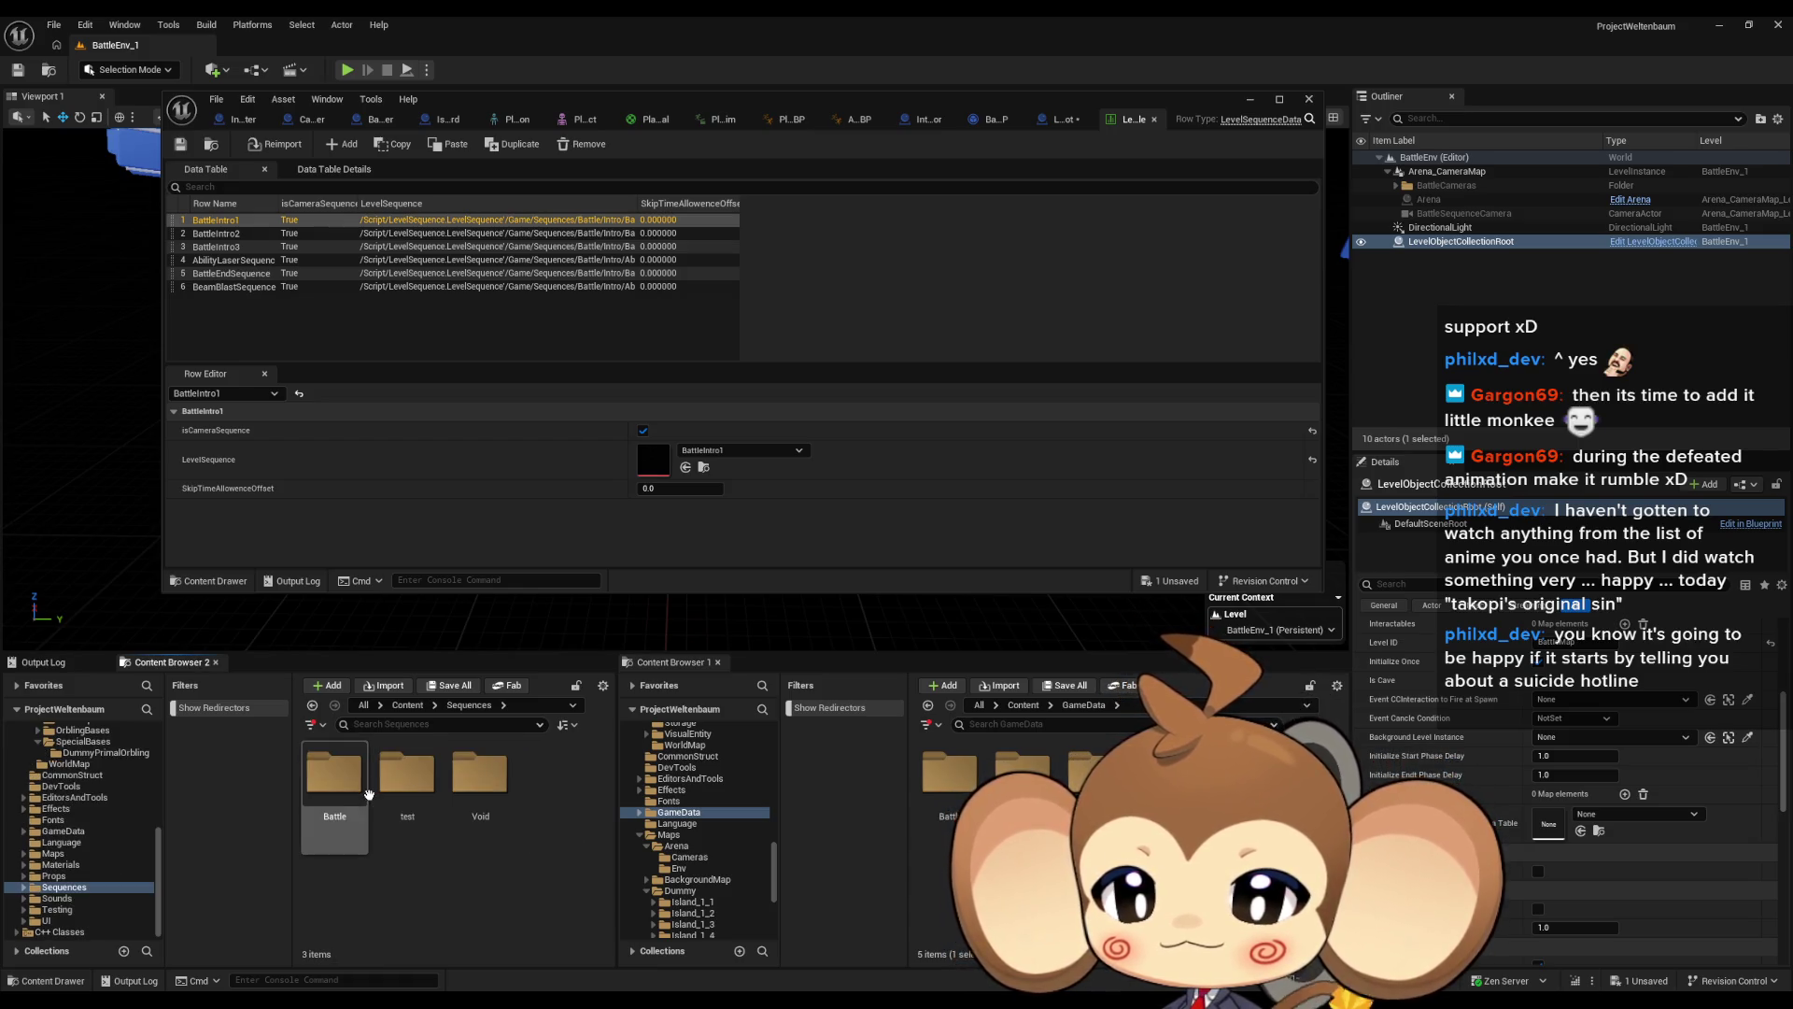
{"action": "double_click", "coordinate": [333, 775]}
{"action": "double_click", "coordinate": [332, 776]}
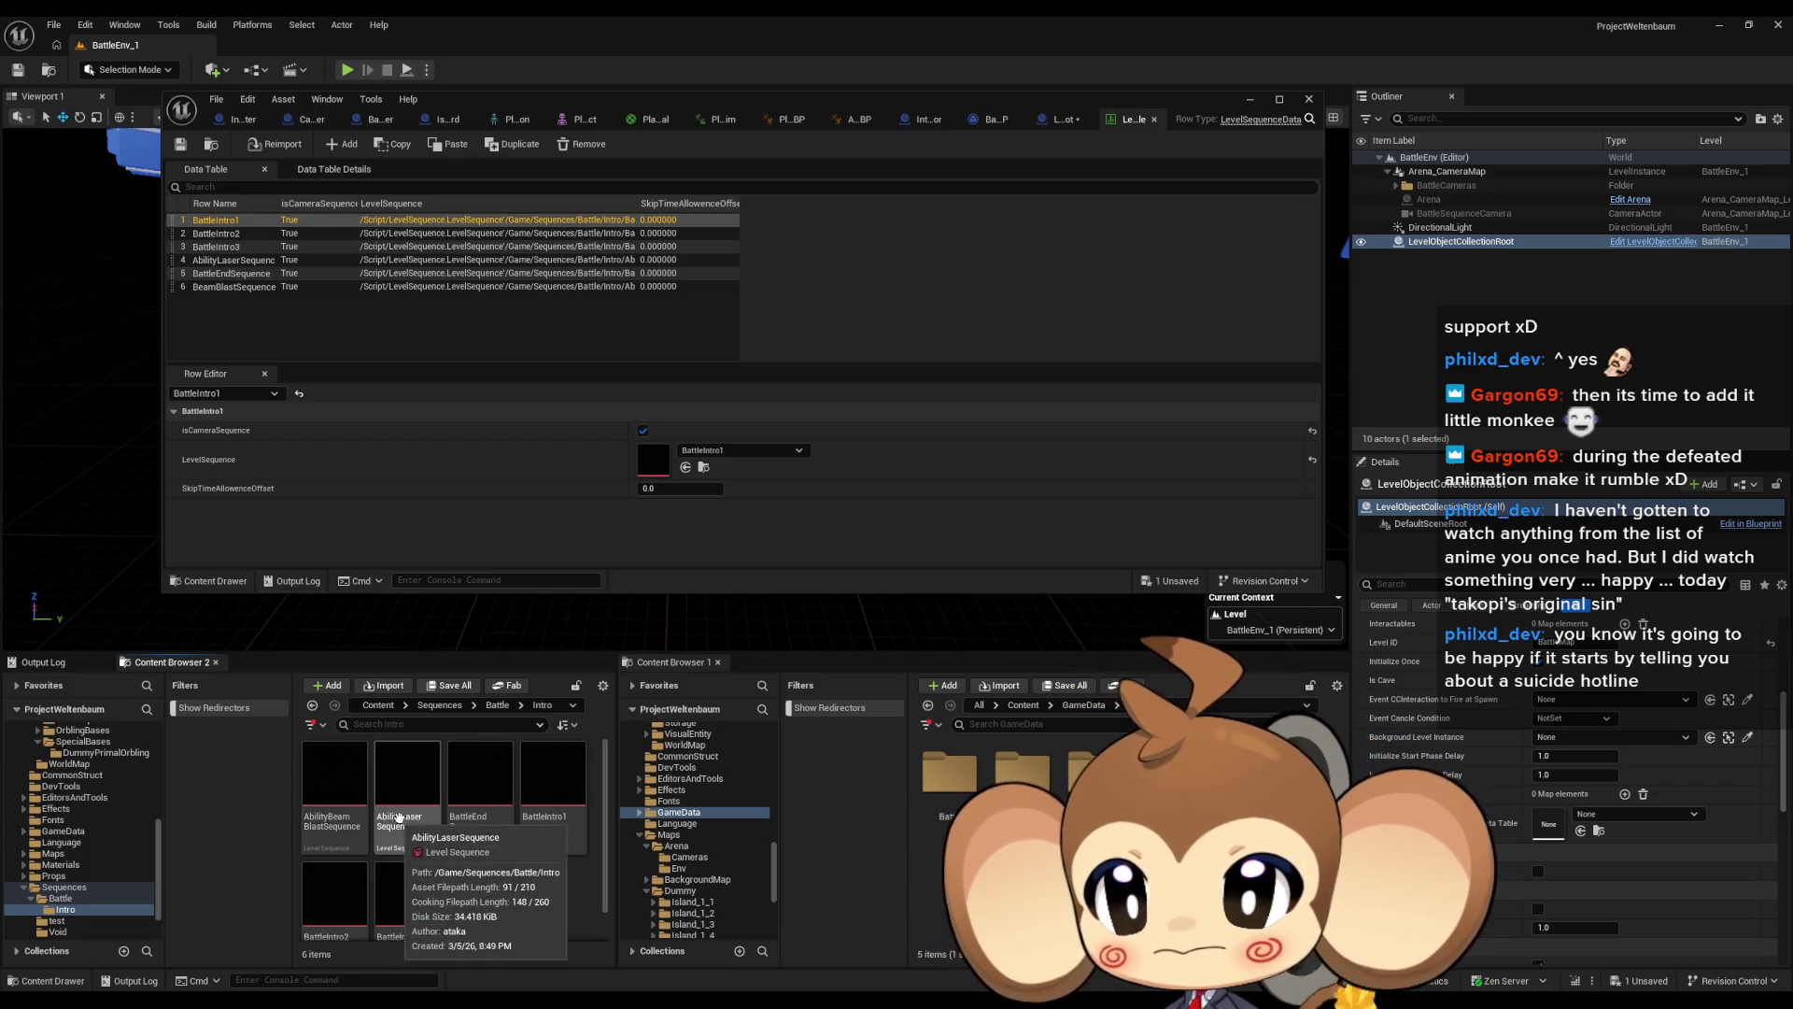
Review the six Intro sequences and the BattleEndSequence row in the table
{"action": "scroll", "coordinate": [573, 869], "scroll_direction": "down", "scroll_amount": 1}
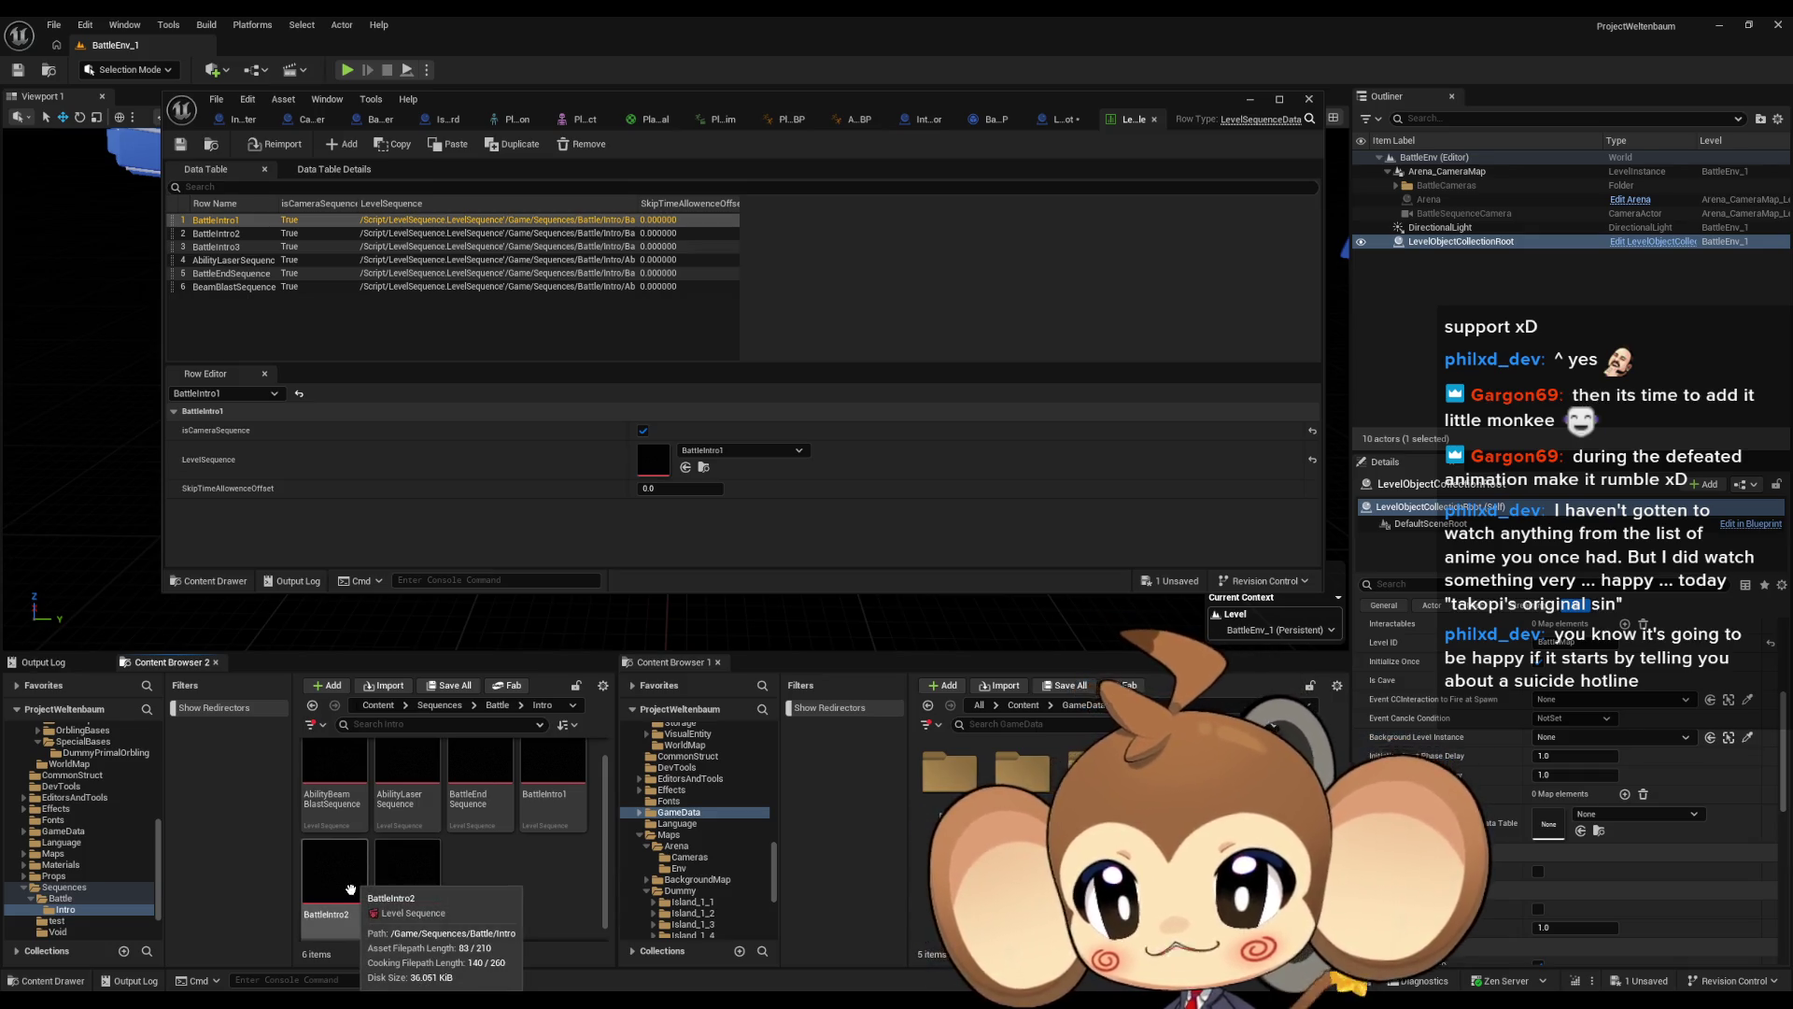
{"action": "scroll", "coordinate": [528, 893], "scroll_direction": "up", "scroll_amount": 1}
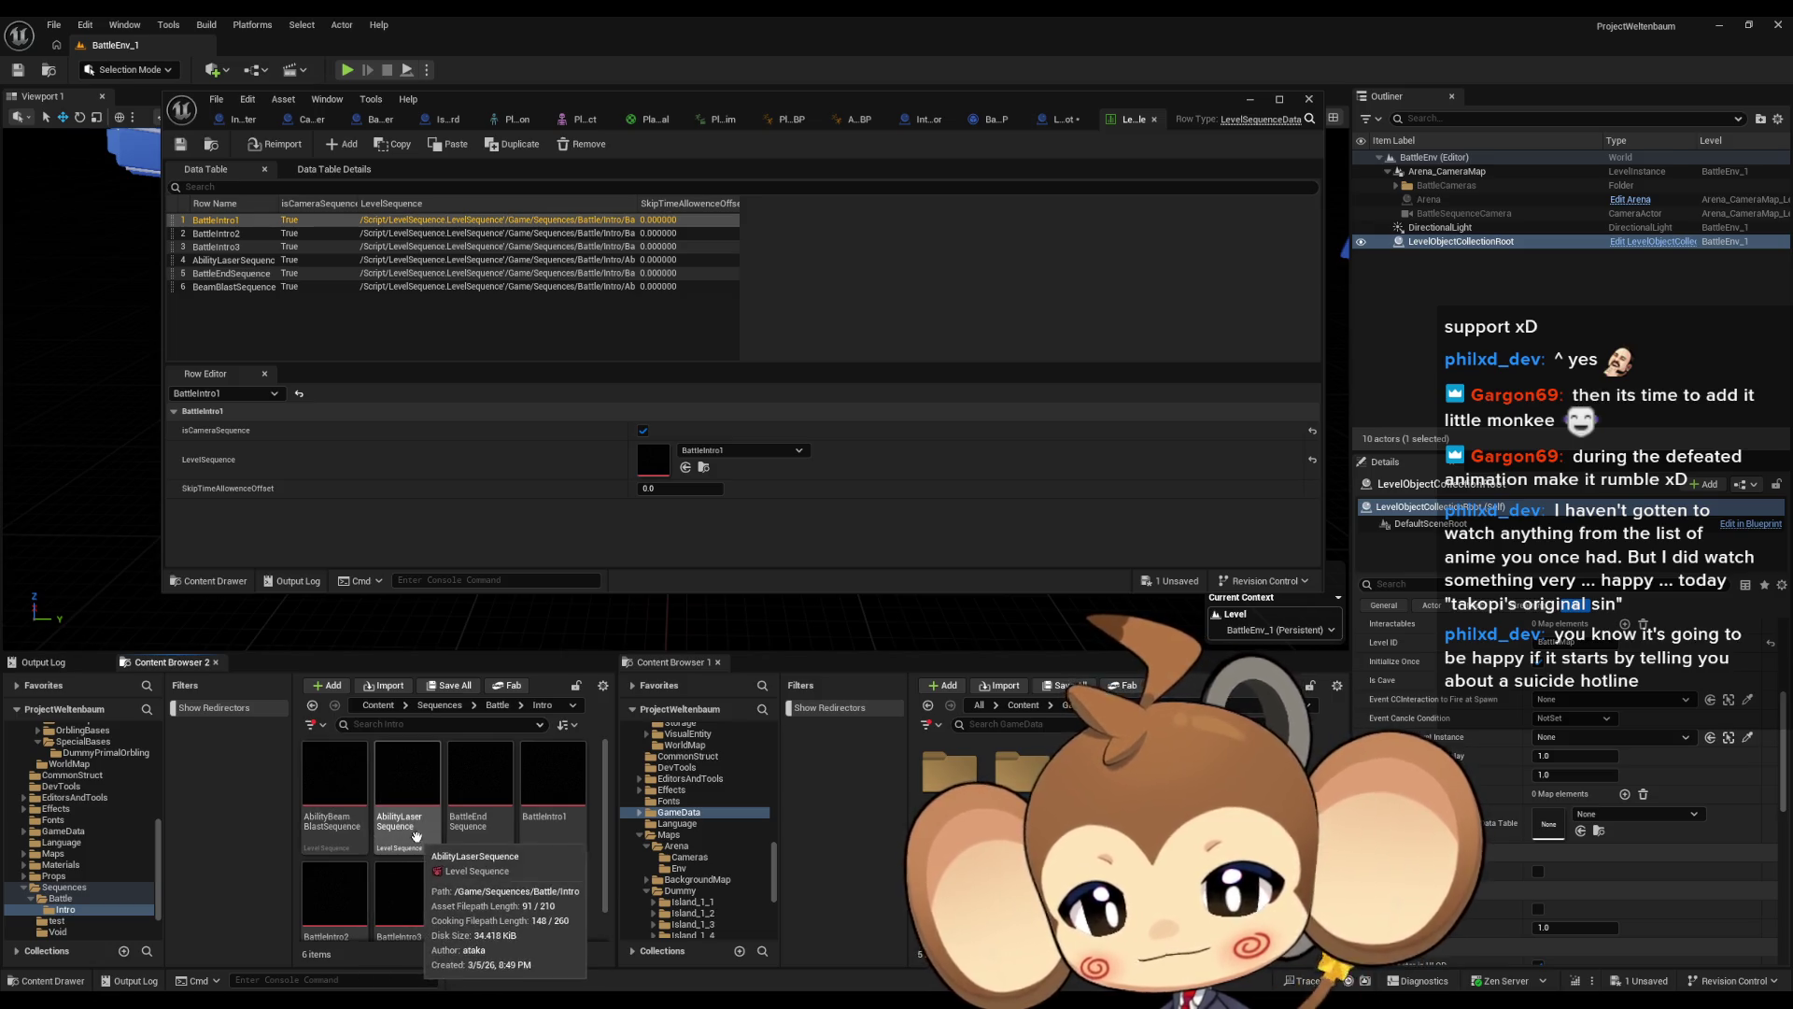
{"action": "left_click", "coordinate": [248, 261]}
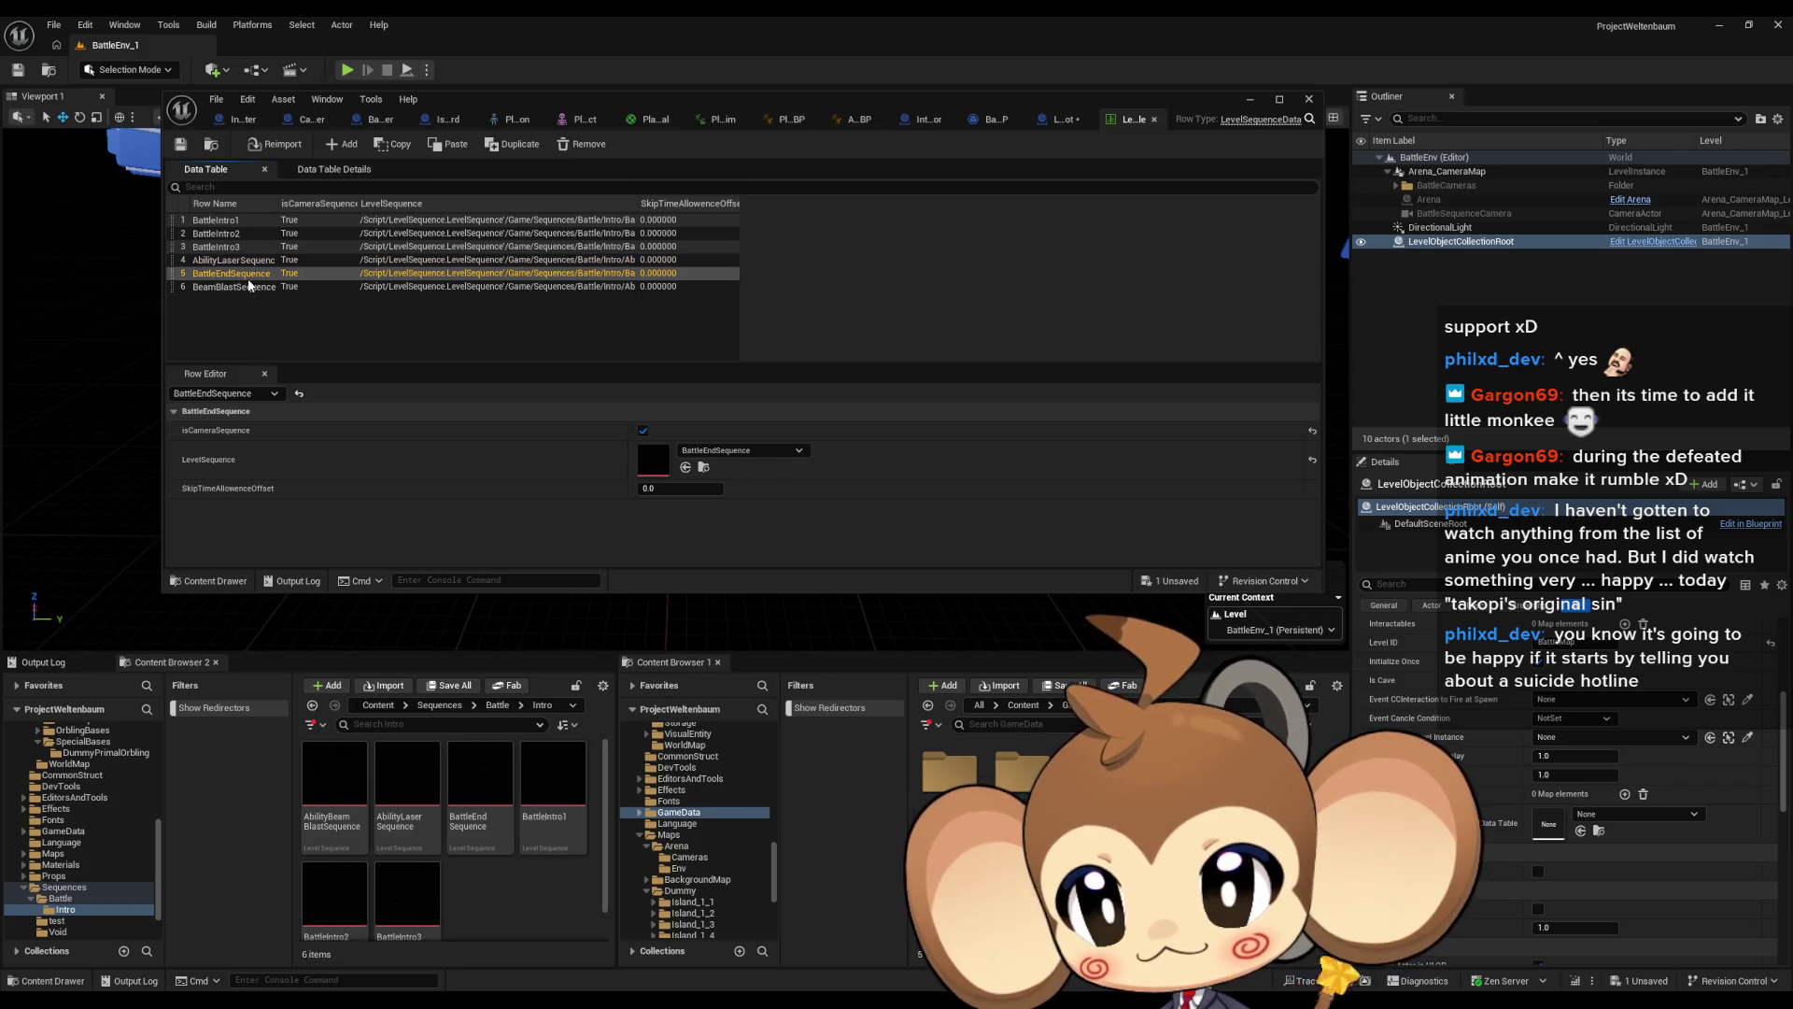
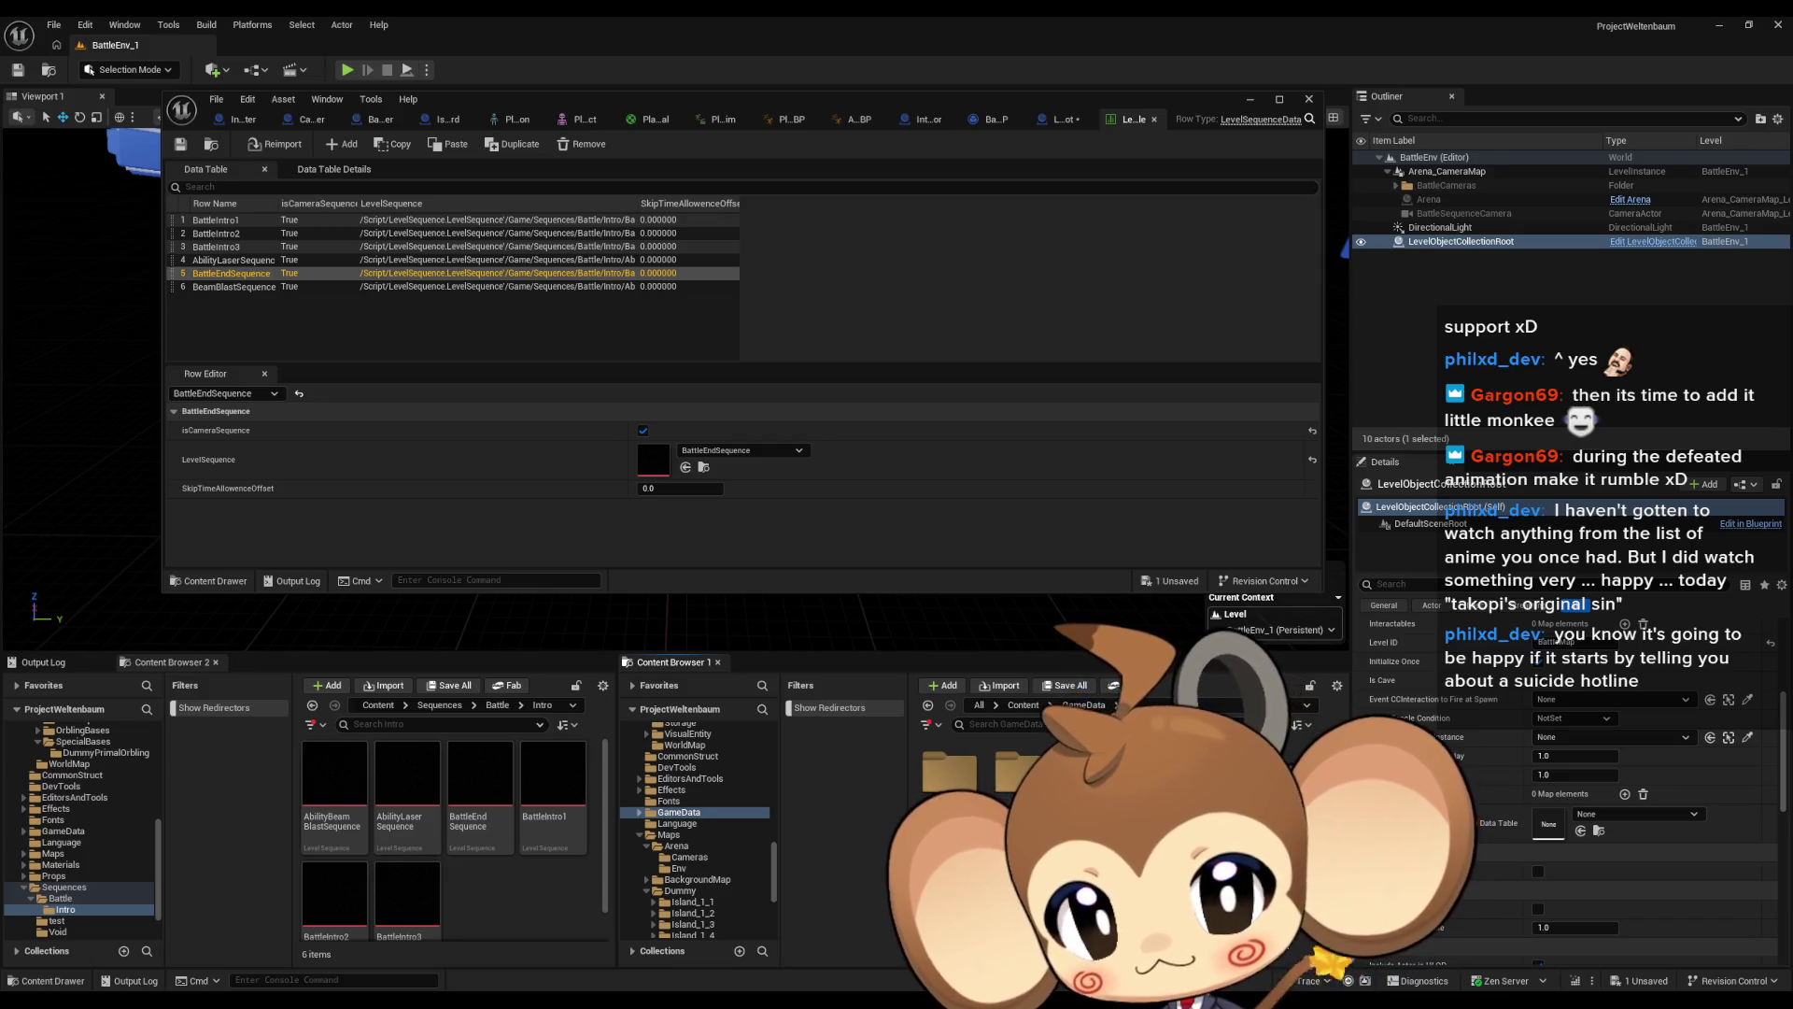
Save the data table and browse up from Battle through Sequences into the Void folder
{"action": "key", "text": "ctrl+s"}
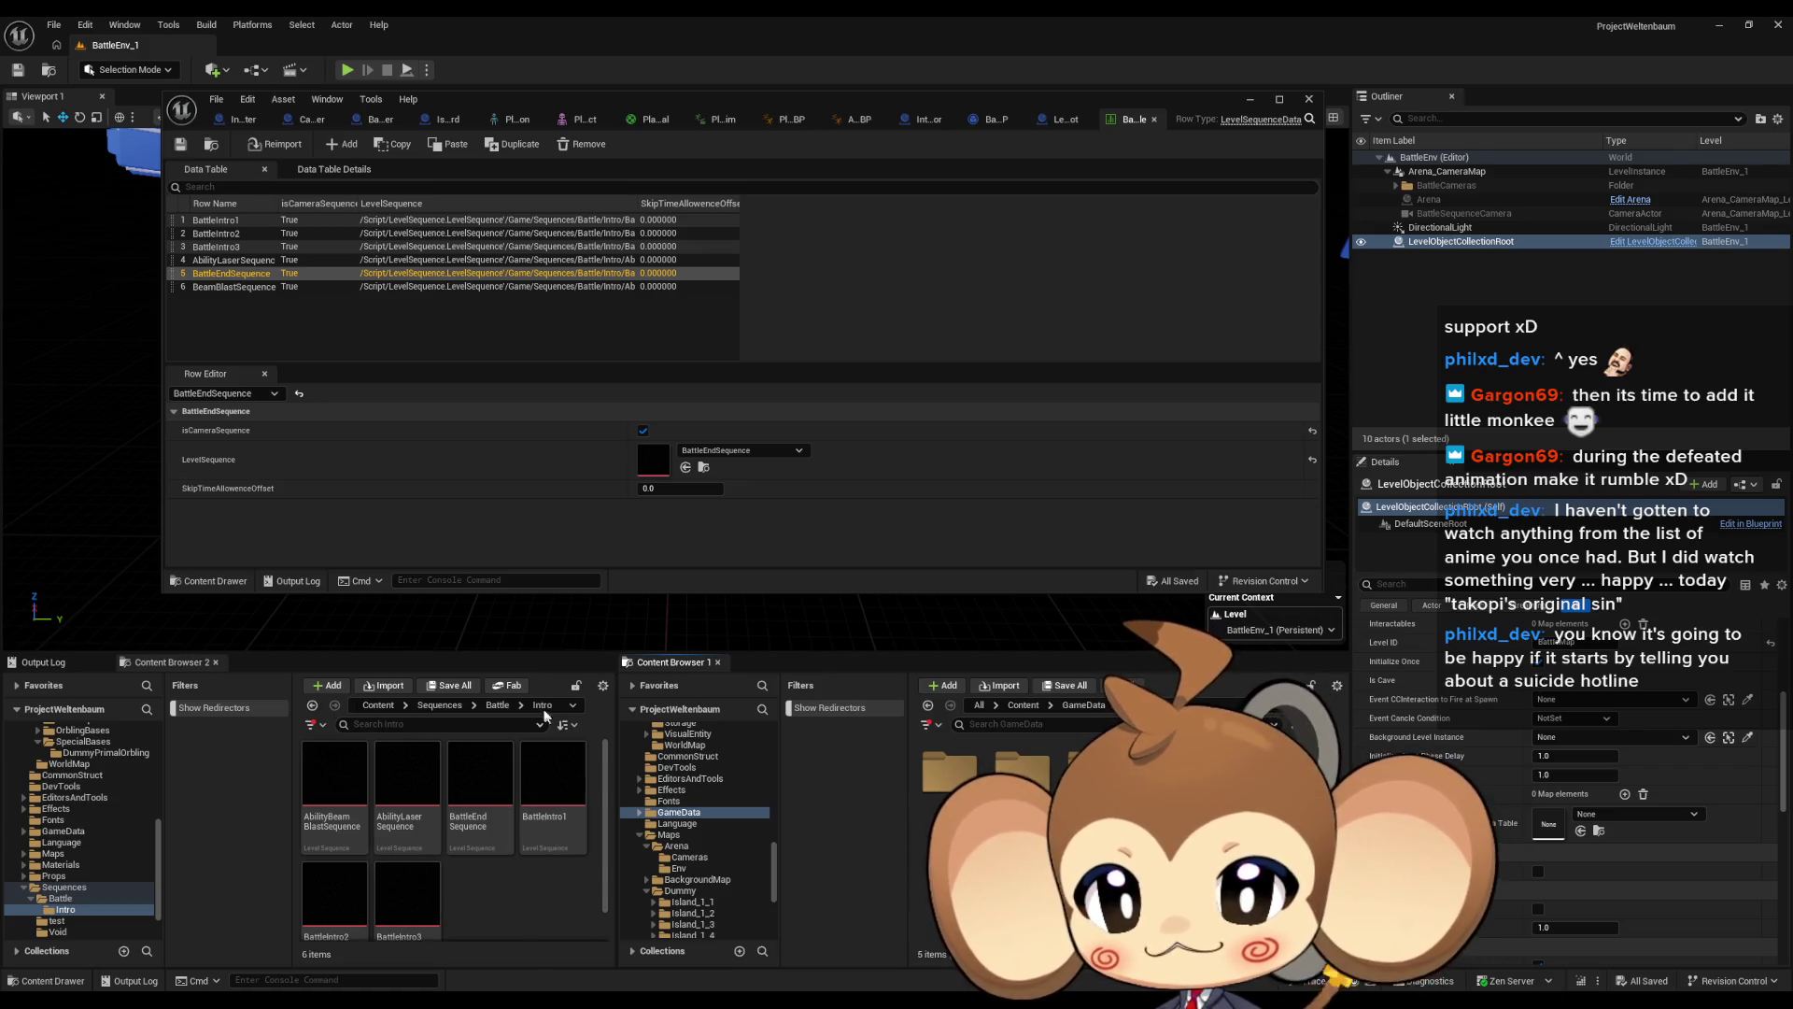
{"action": "left_click", "coordinate": [498, 705]}
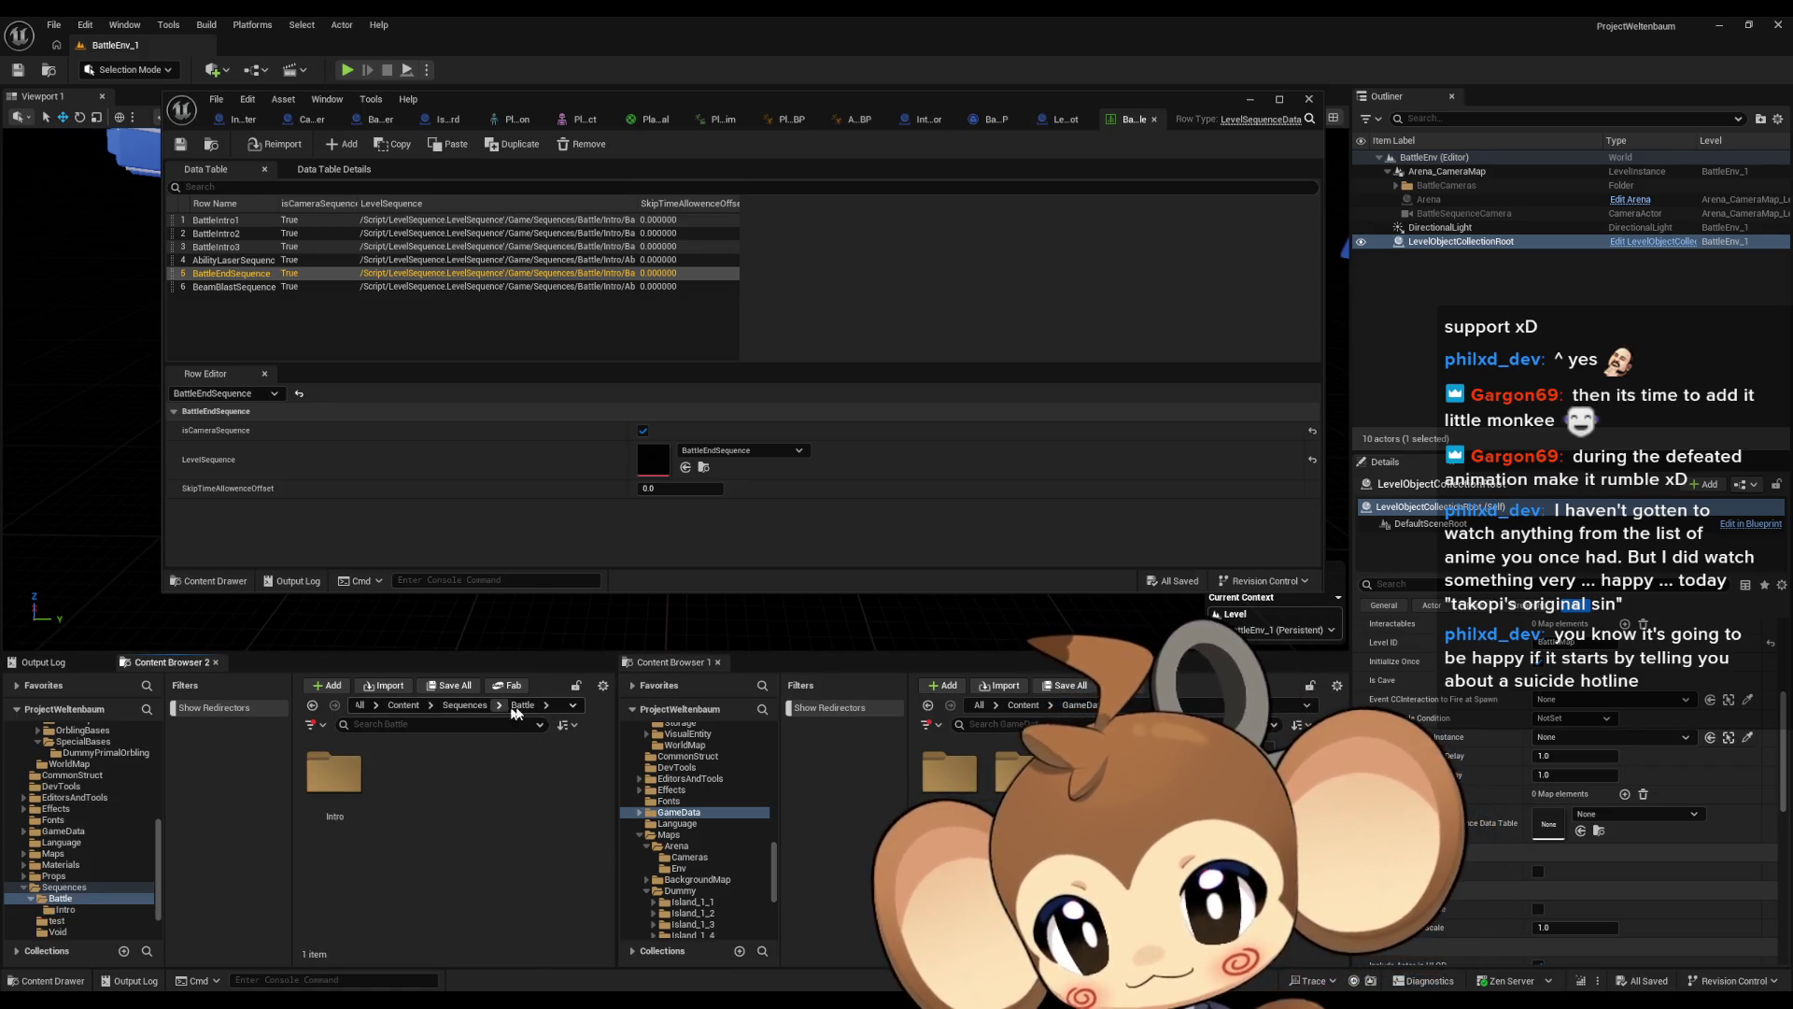
{"action": "left_click", "coordinate": [463, 706]}
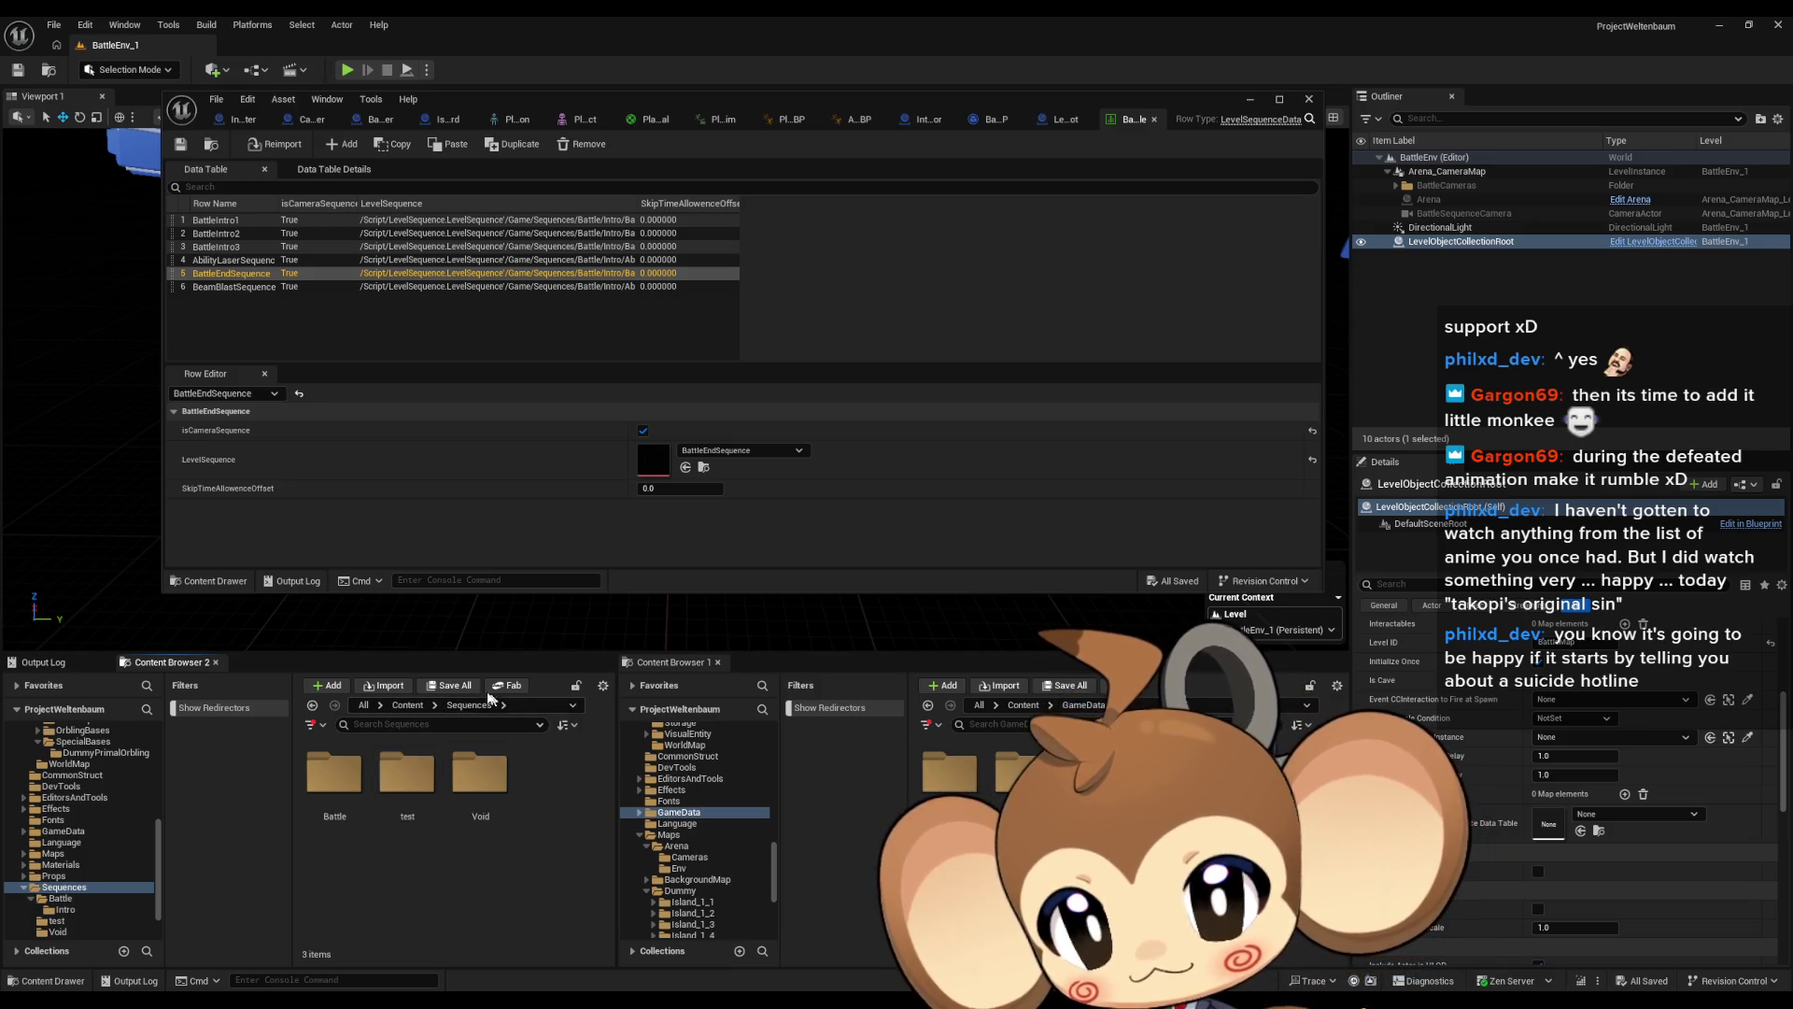
{"action": "double_click", "coordinate": [485, 785]}
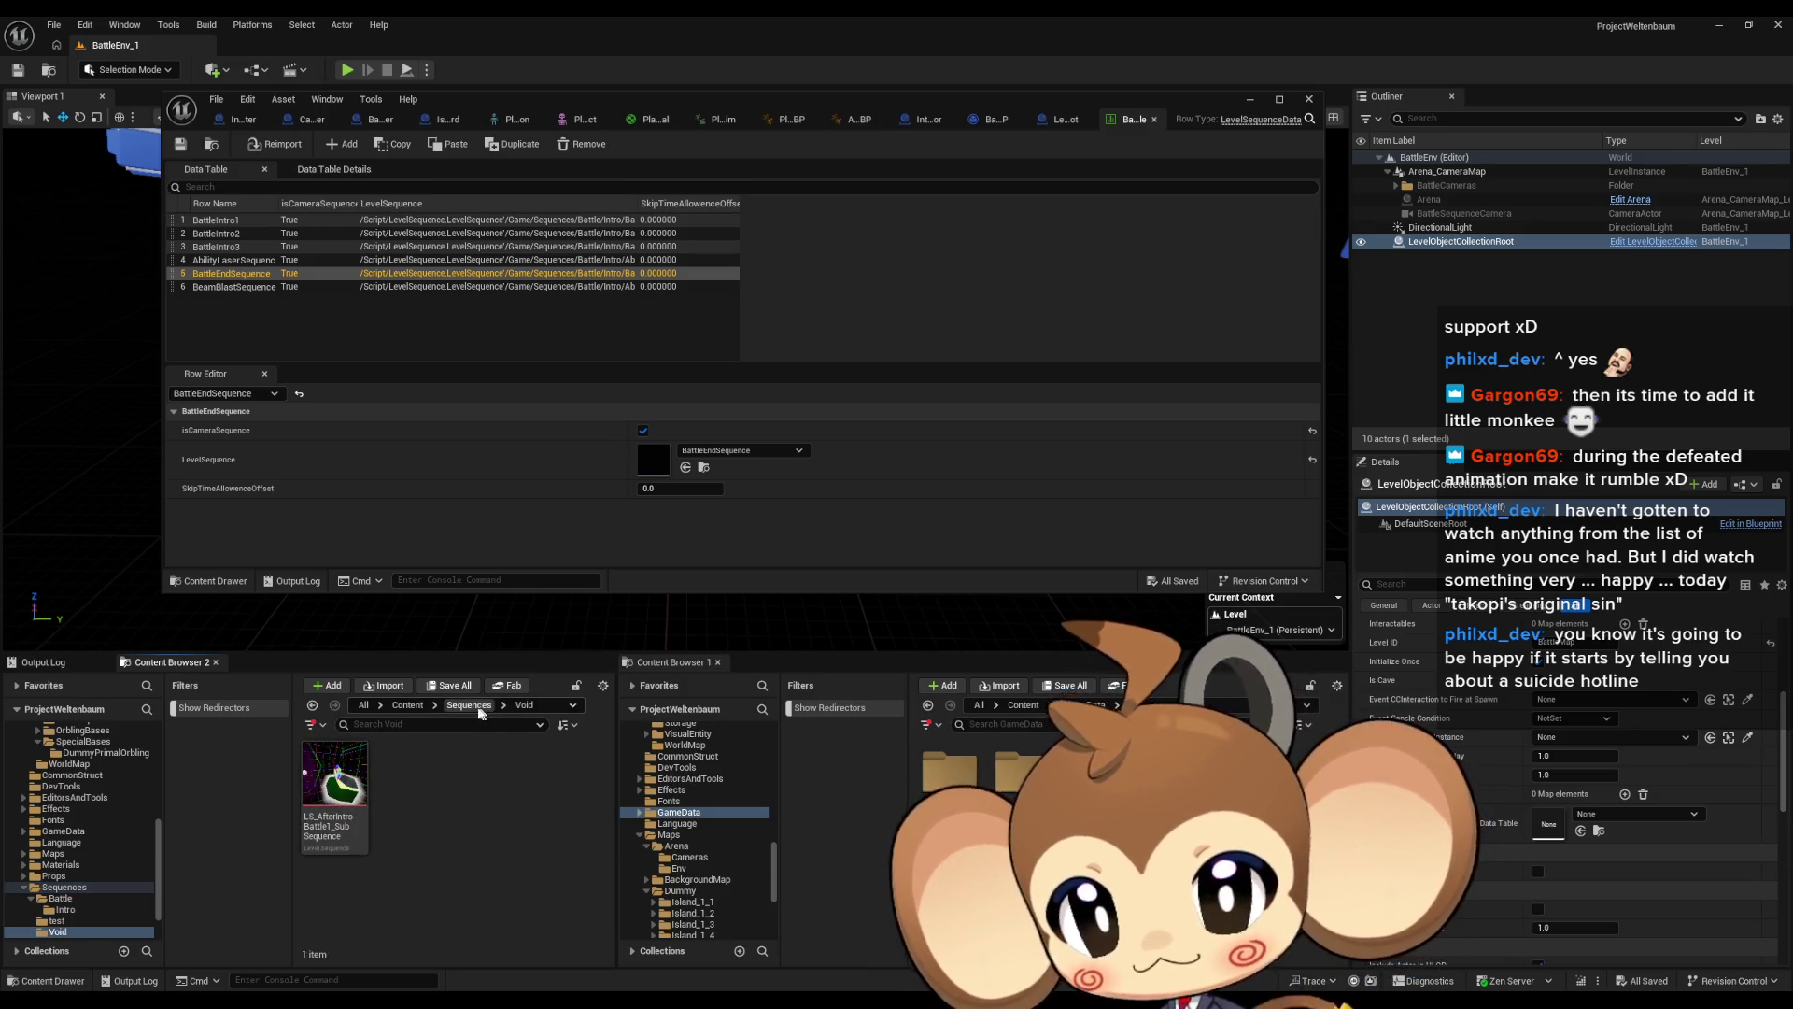
{"action": "mouse_move", "coordinate": [333, 783]}
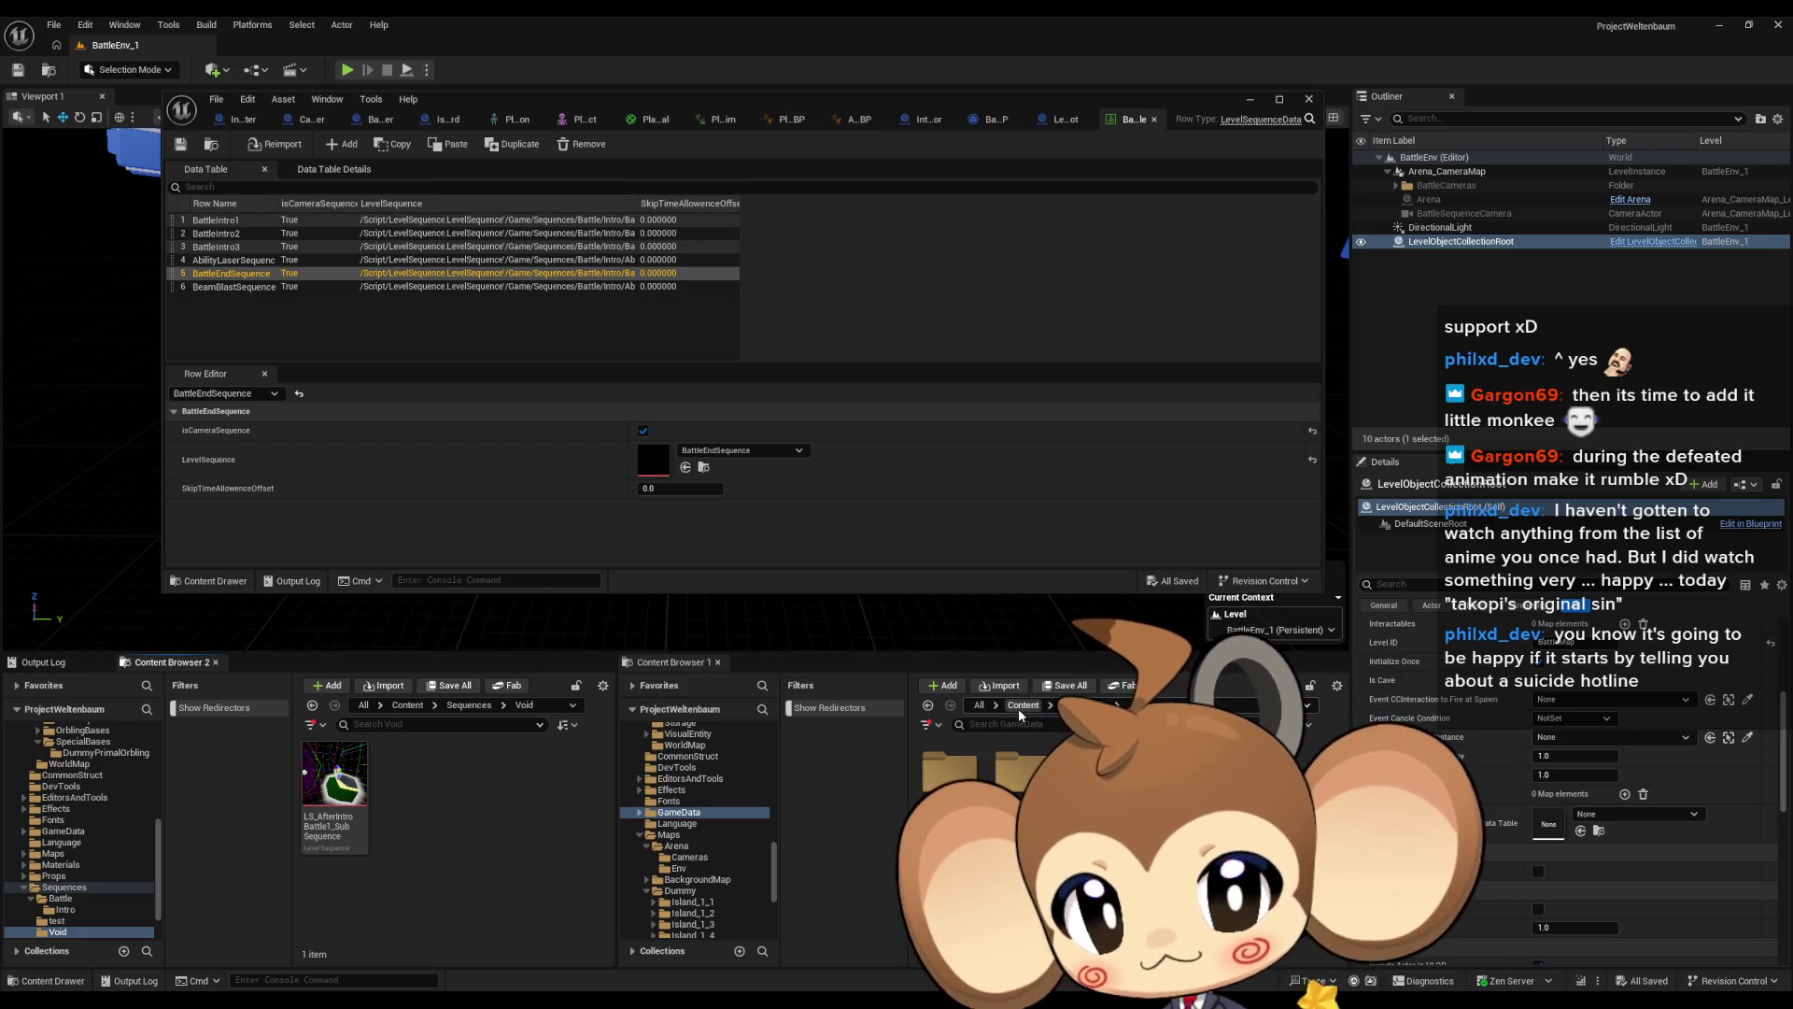
Browse Content > Maps > Intro and select the VoidLevel_LevelSequenceData asset
{"action": "left_click", "coordinate": [407, 705]}
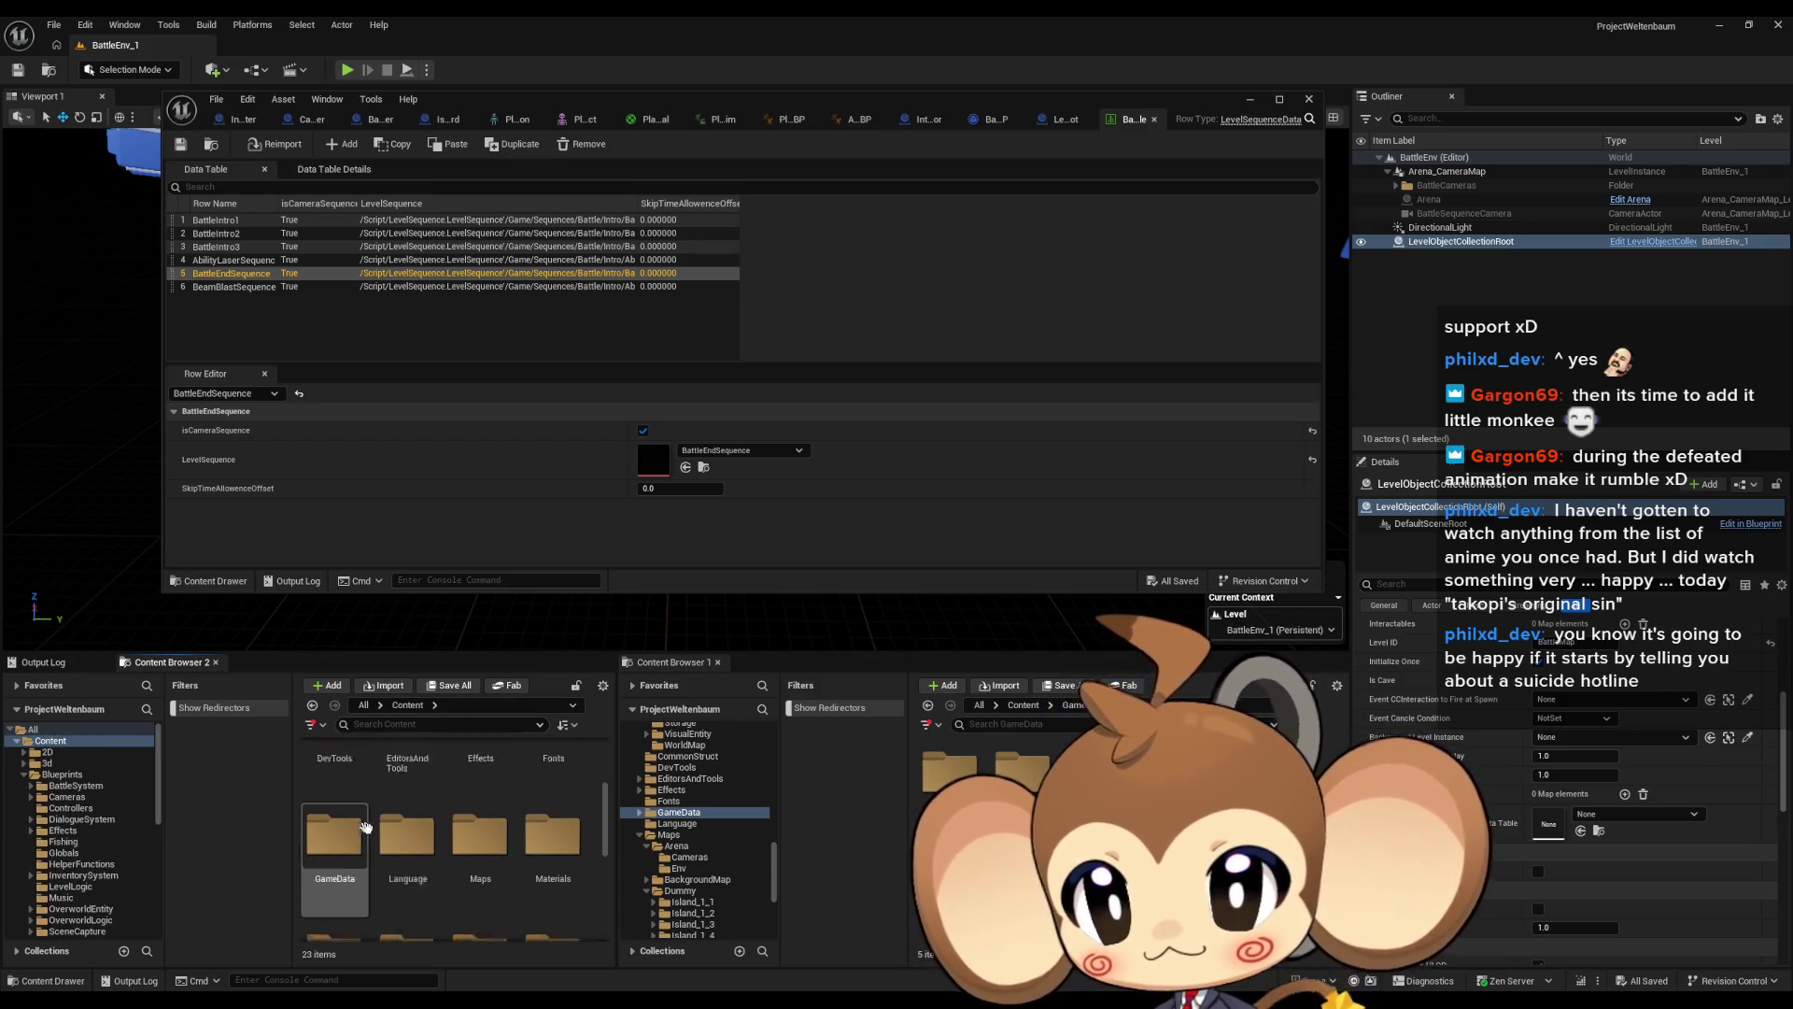
{"action": "scroll", "coordinate": [365, 826], "scroll_direction": "down", "scroll_amount": 5}
{"action": "scroll", "coordinate": [561, 822], "scroll_direction": "up", "scroll_amount": 5}
{"action": "double_click", "coordinate": [480, 761]}
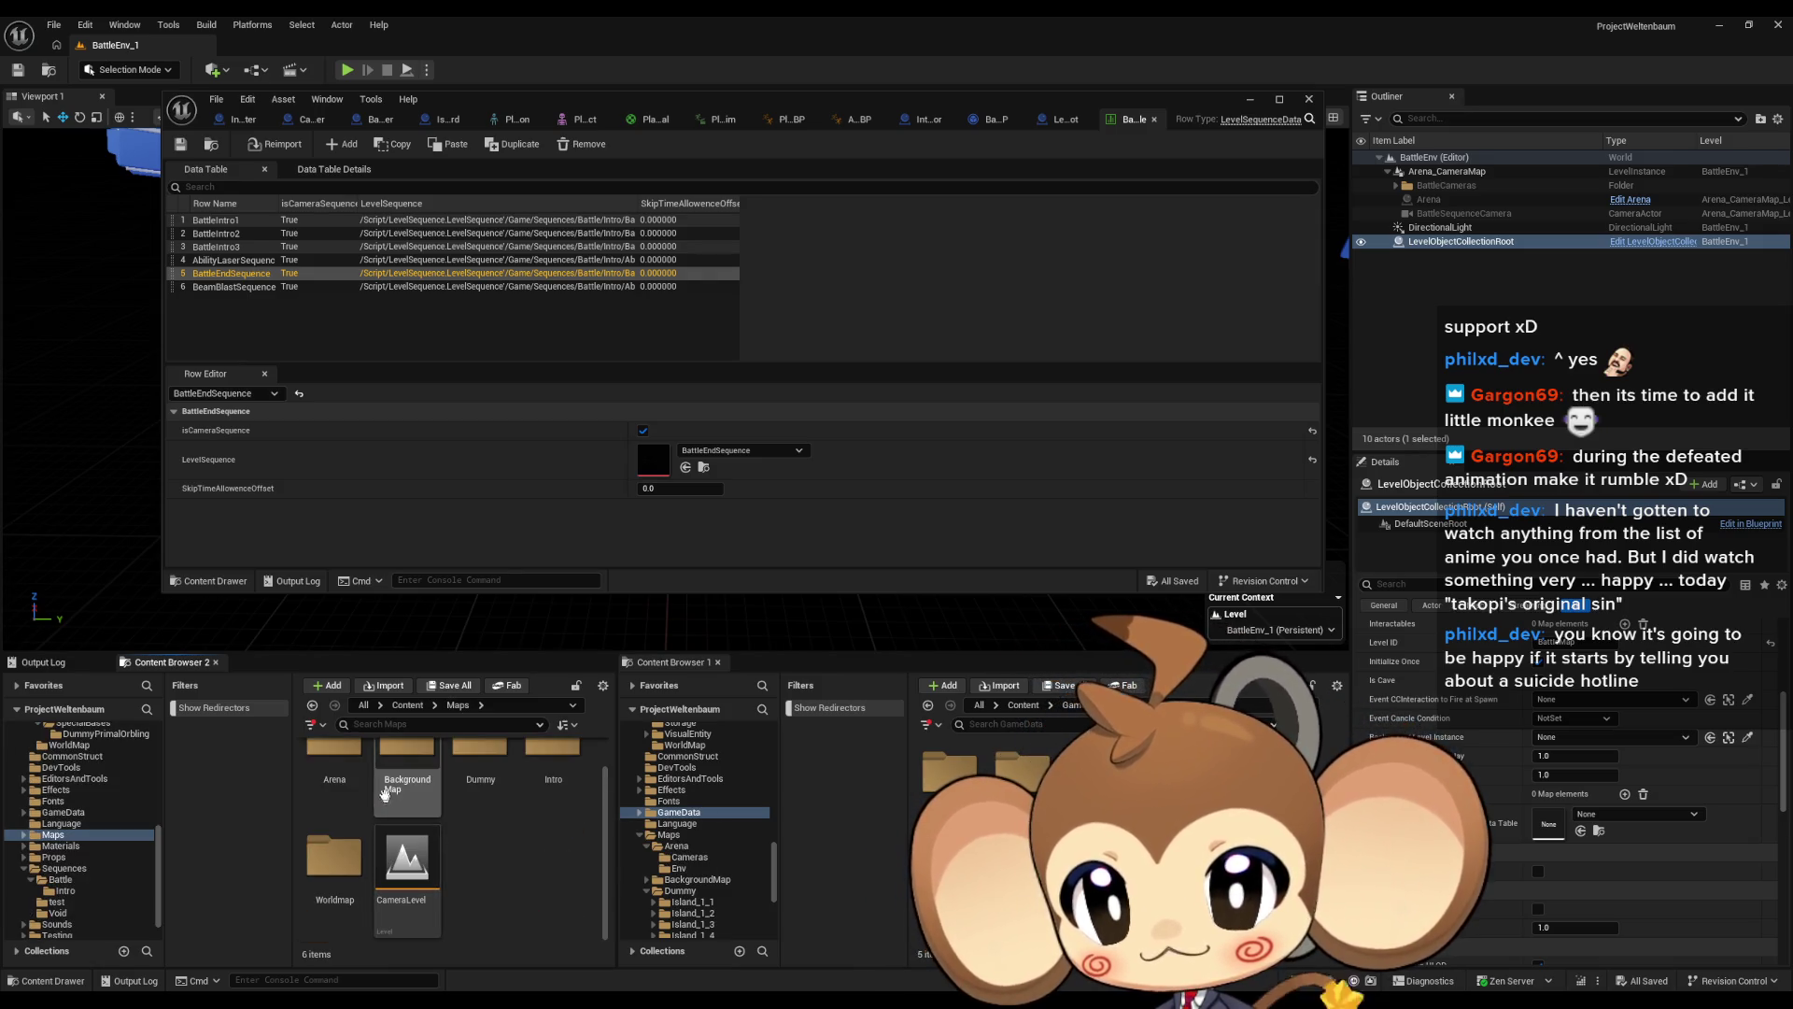
{"action": "double_click", "coordinate": [552, 759]}
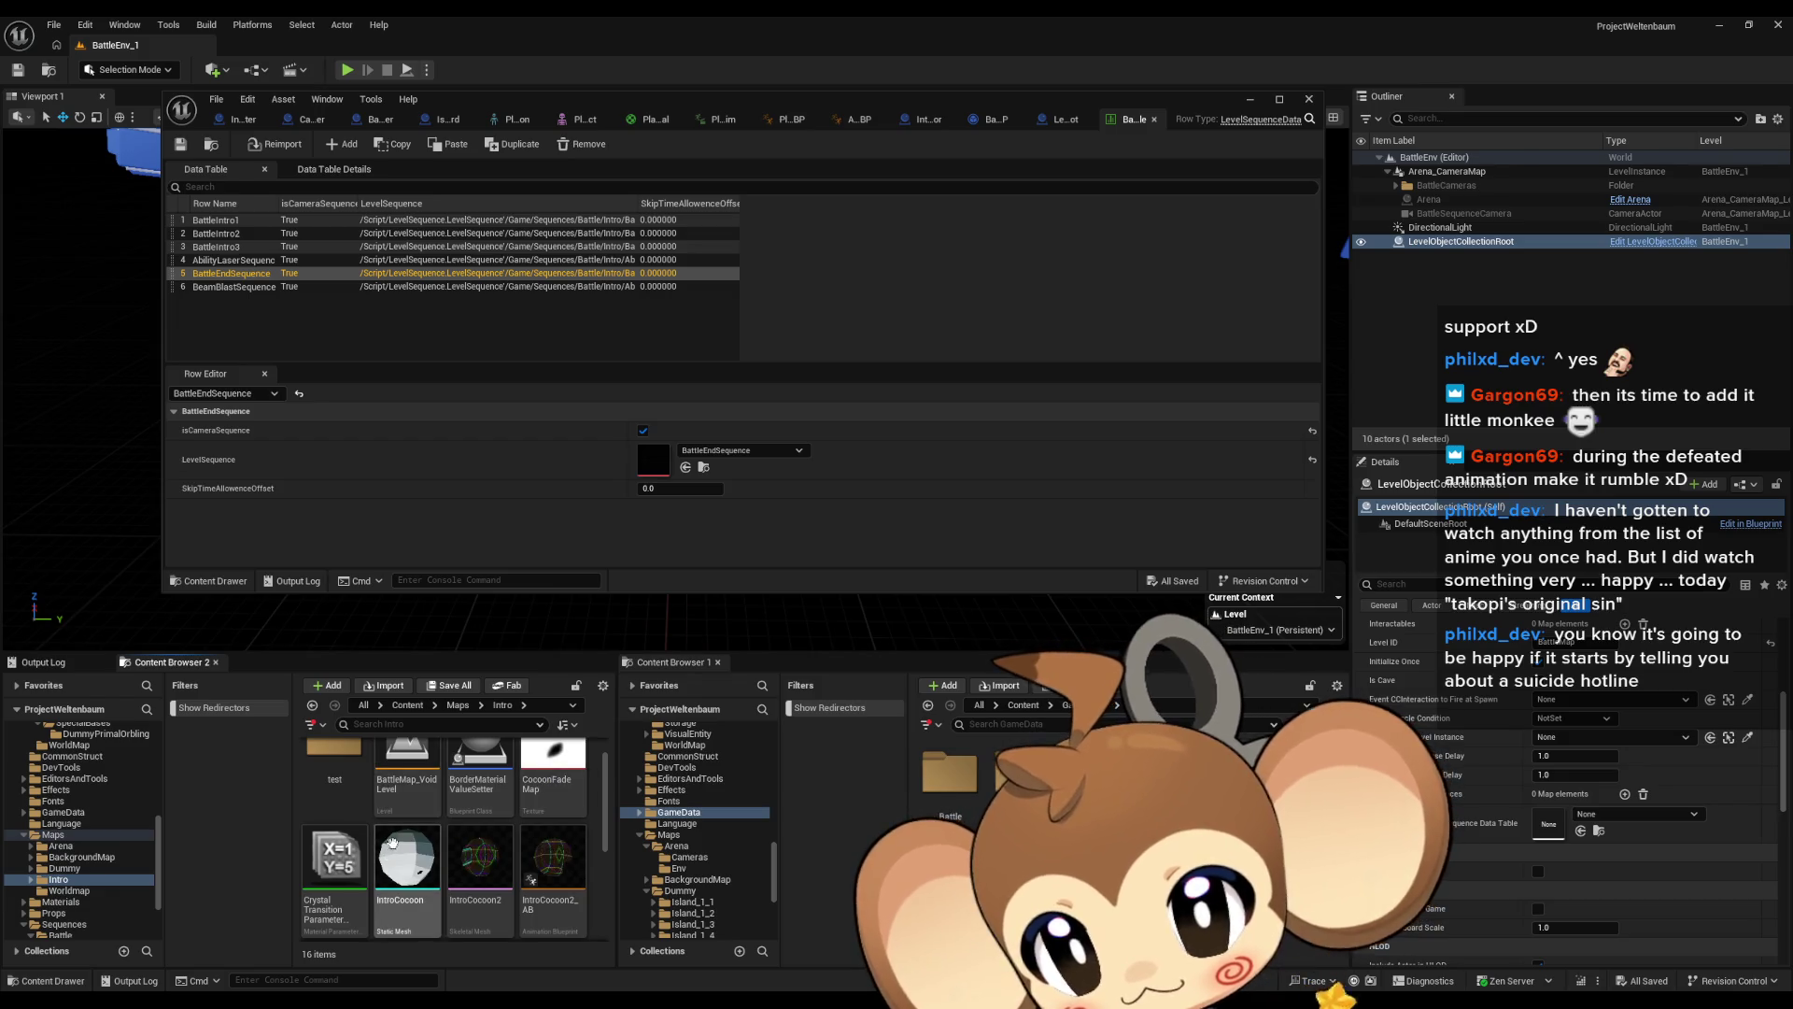
{"action": "scroll", "coordinate": [476, 855], "scroll_direction": "down", "scroll_amount": 3}
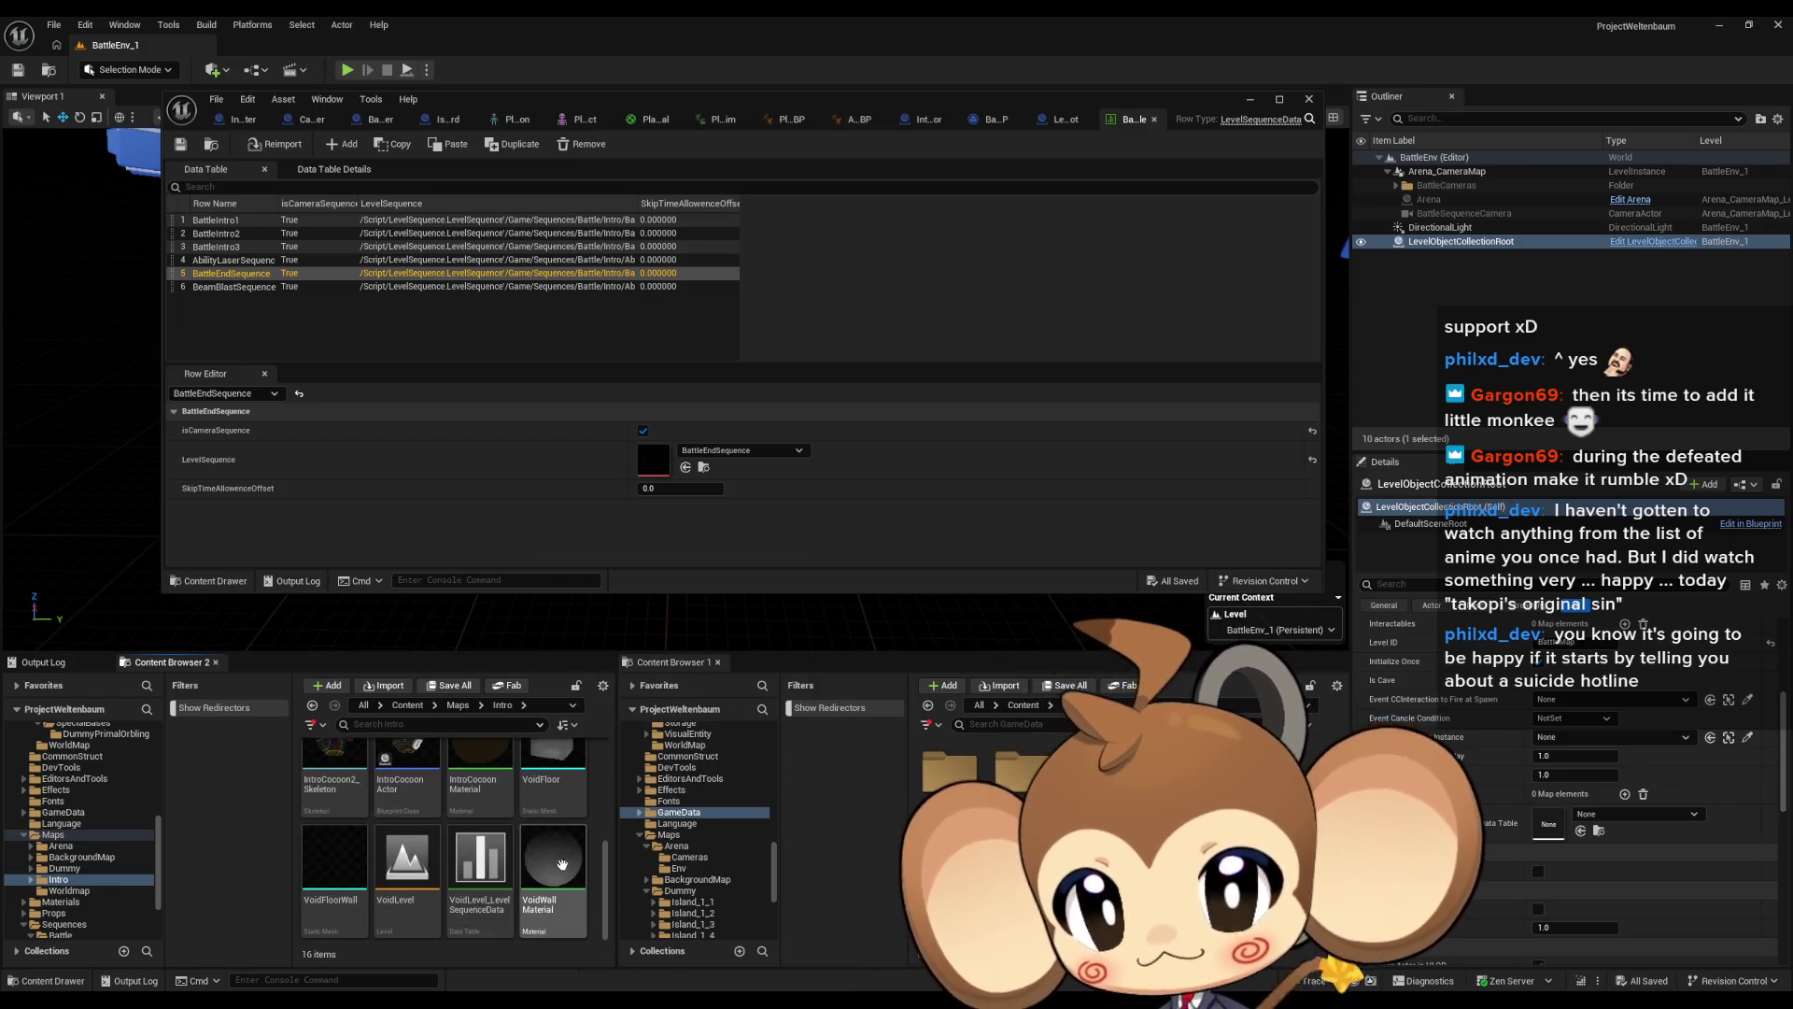
{"action": "left_click", "coordinate": [484, 878]}
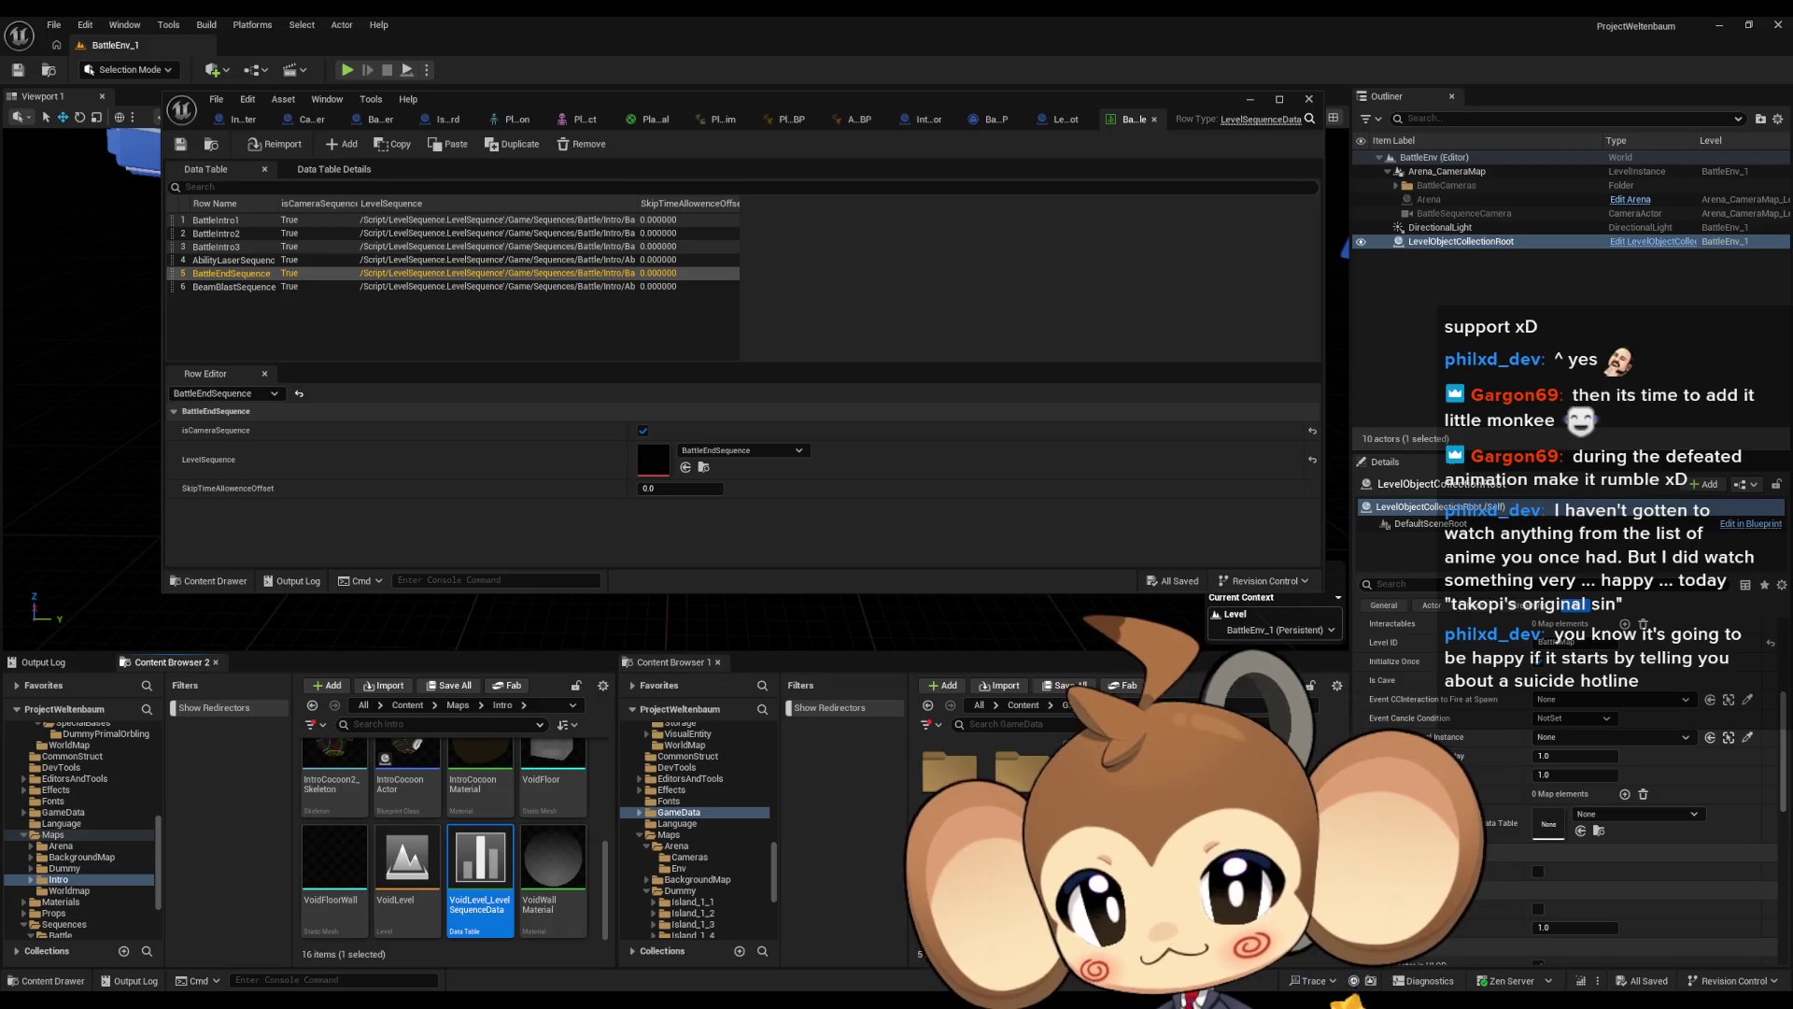
{"action": "left_click", "coordinate": [1024, 706]}
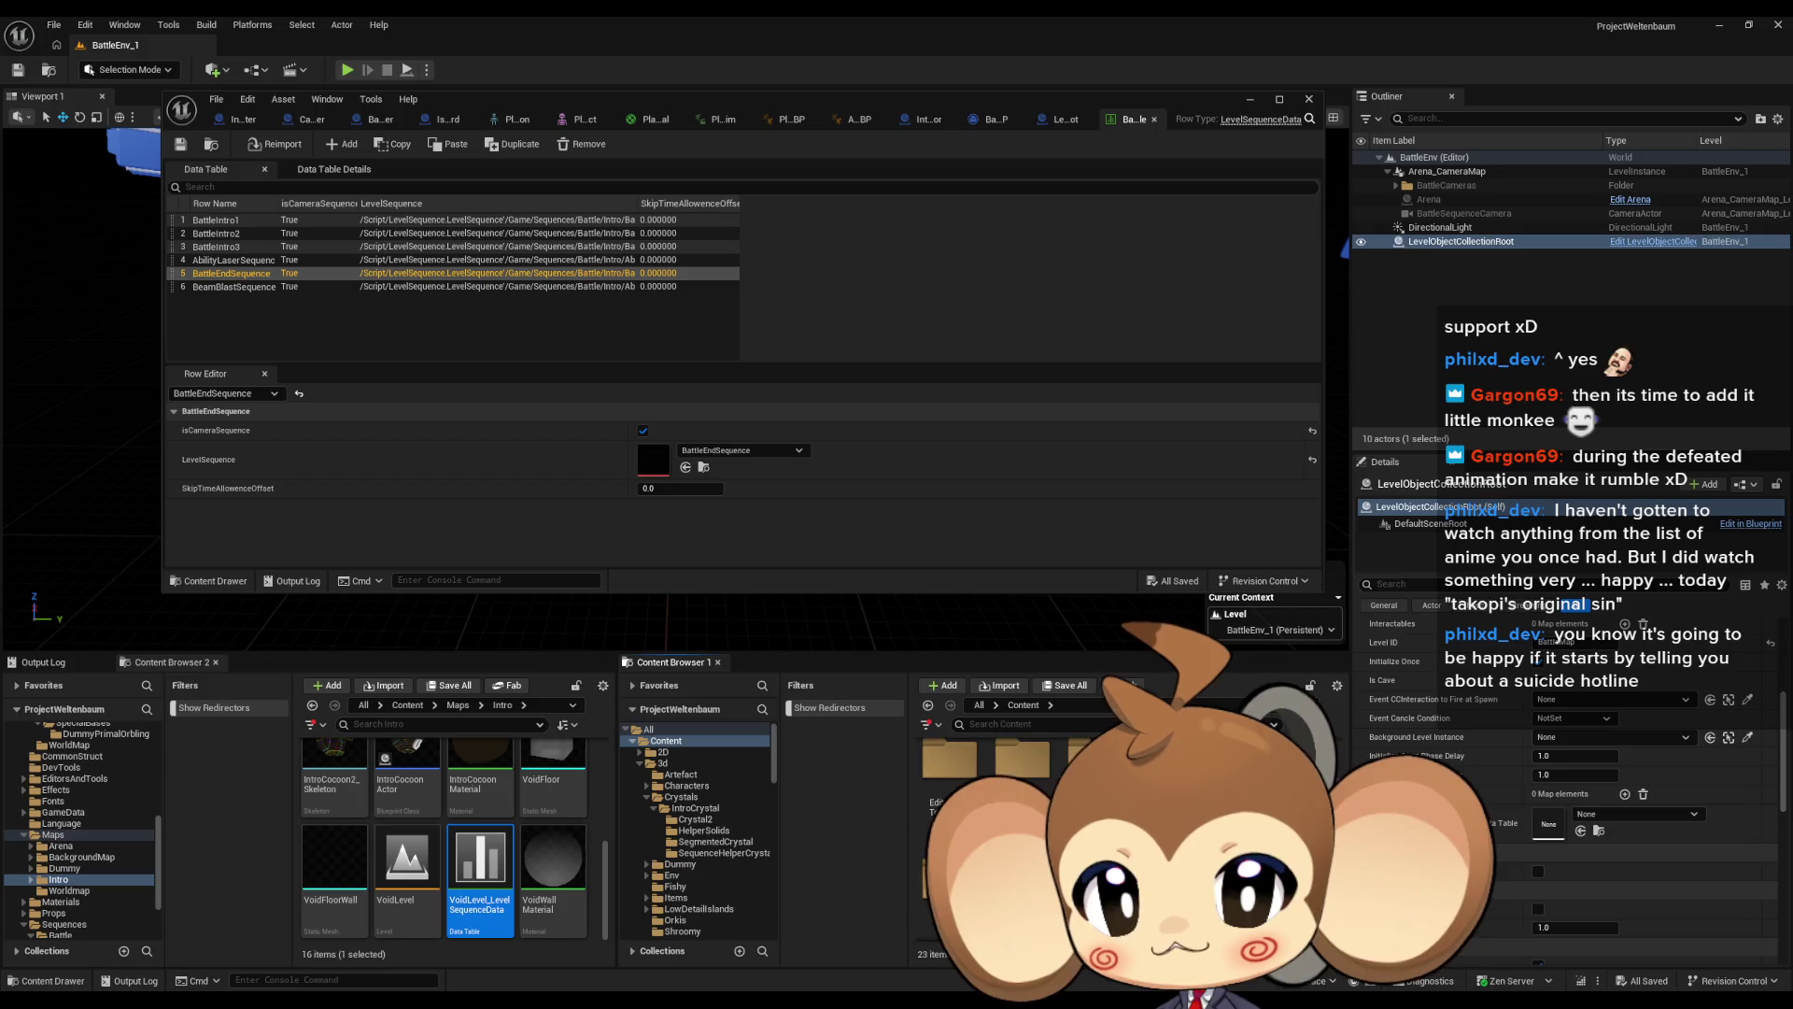
Move VoidLevel_LevelSequenceData into Sequences/Void, fix up redirector references and delete the redirector
{"action": "left_click", "coordinate": [679, 834]}
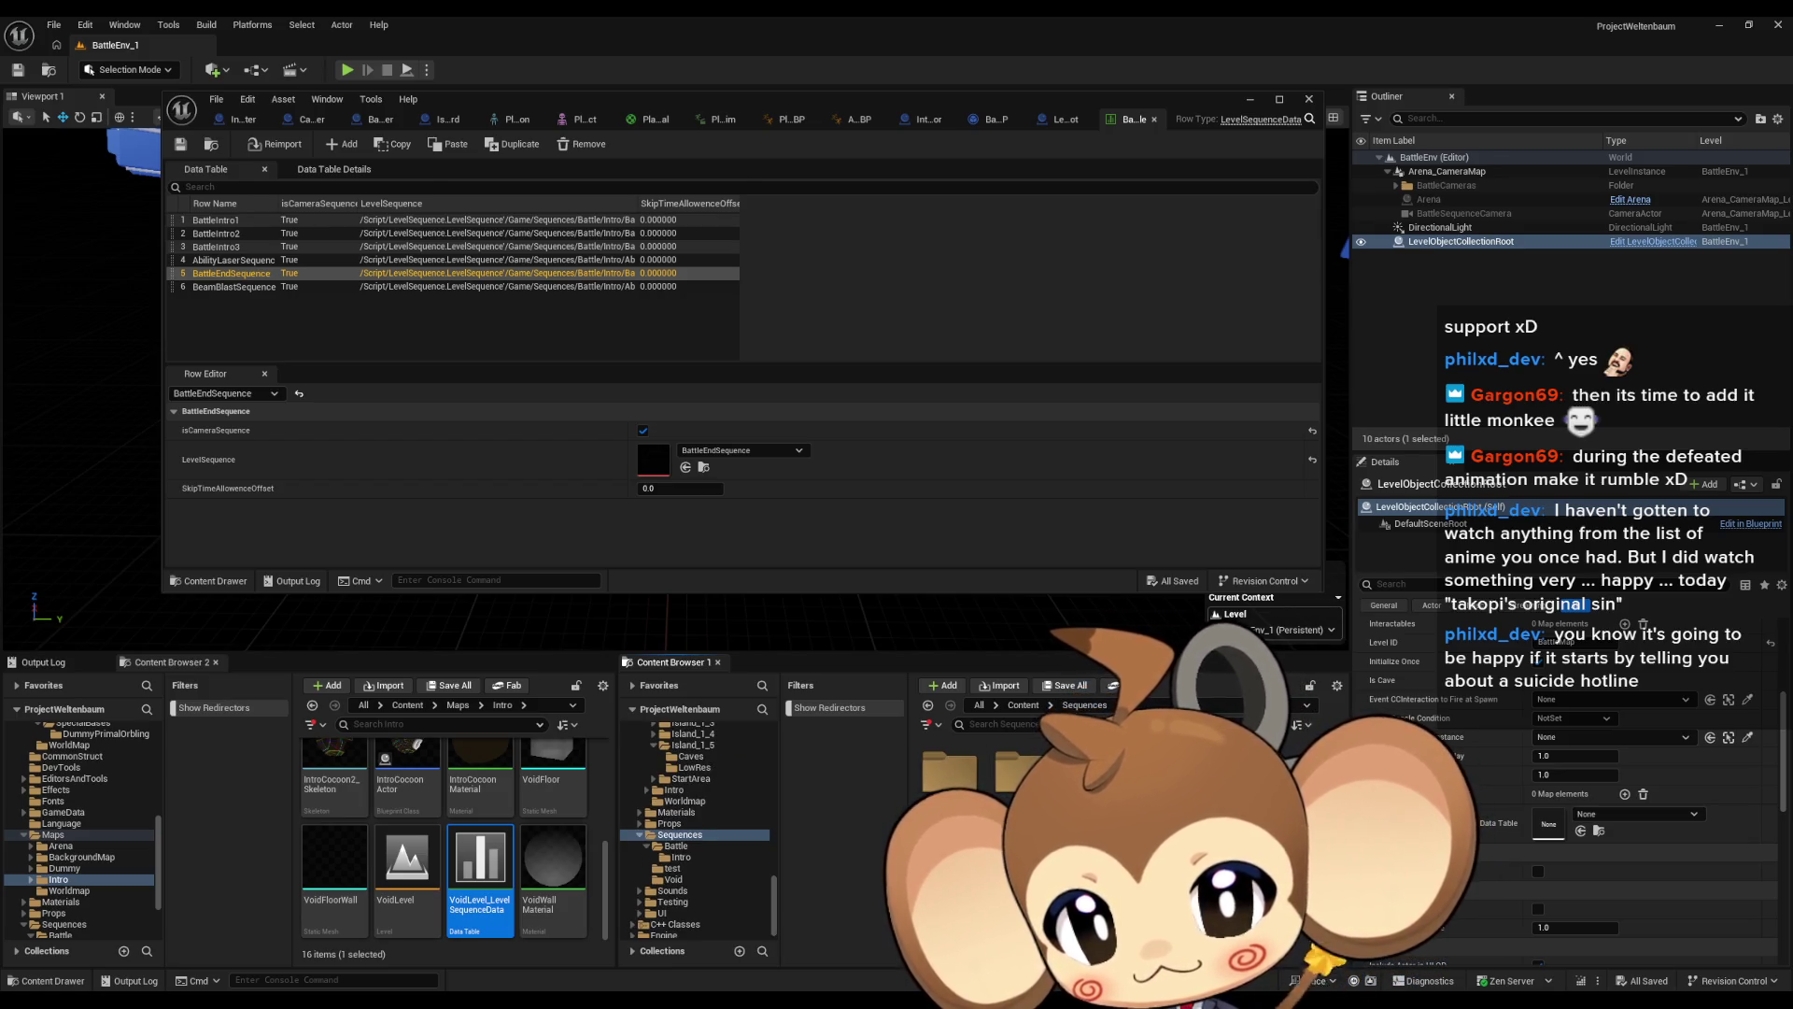
{"action": "left_click", "coordinate": [672, 879]}
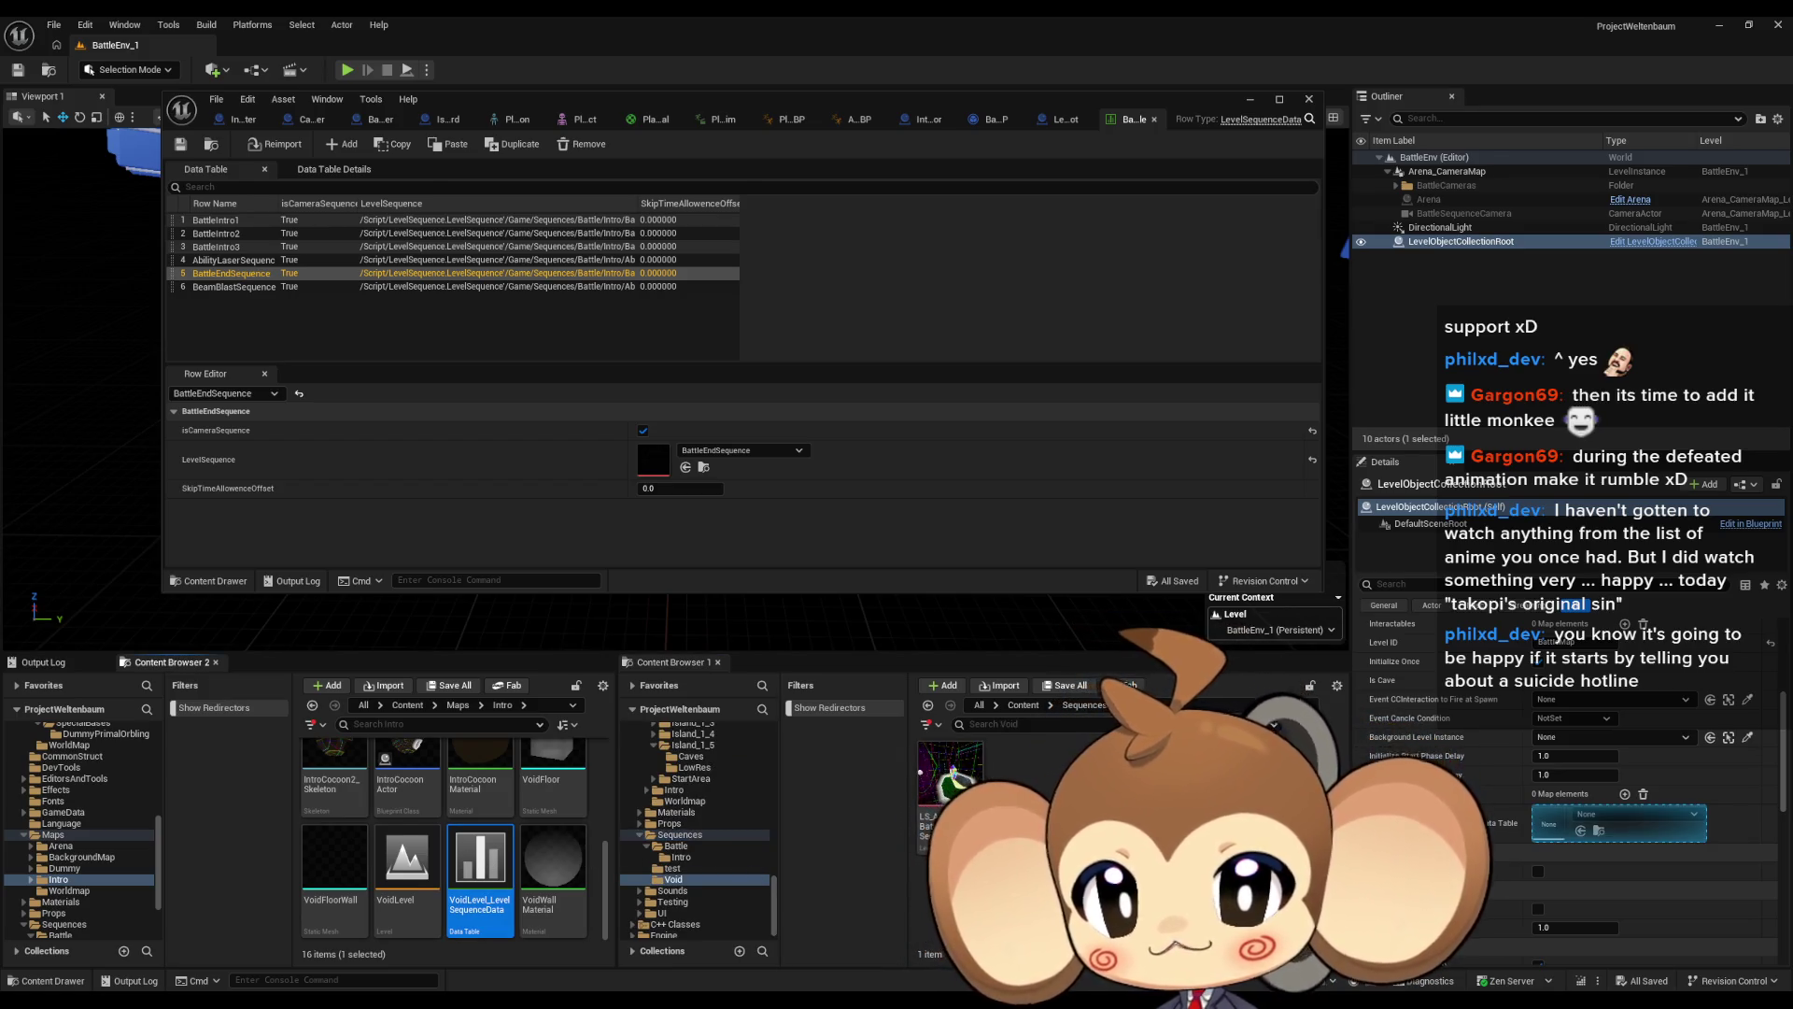
{"action": "left_click_drag", "start_coordinate": [480, 868], "coordinate": [1028, 785]}
{"action": "left_click", "coordinate": [1055, 803]}
{"action": "right_click", "coordinate": [553, 859]}
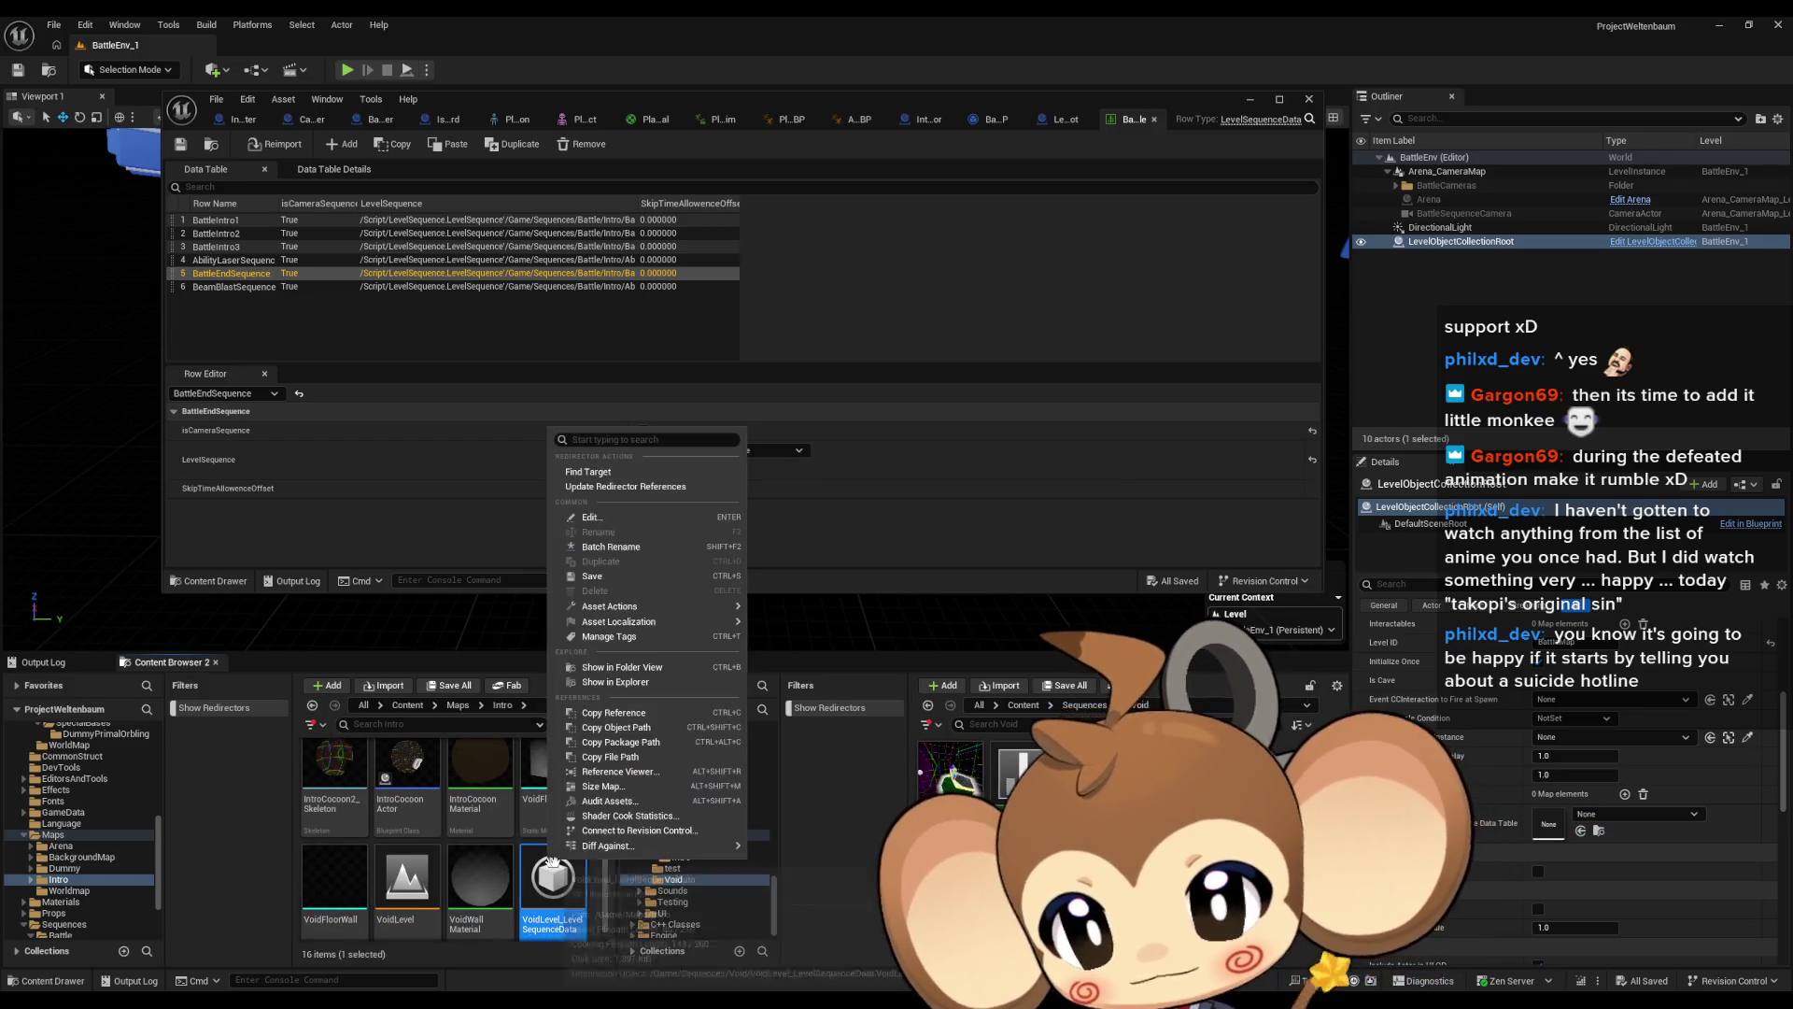
{"action": "left_click", "coordinate": [617, 487]}
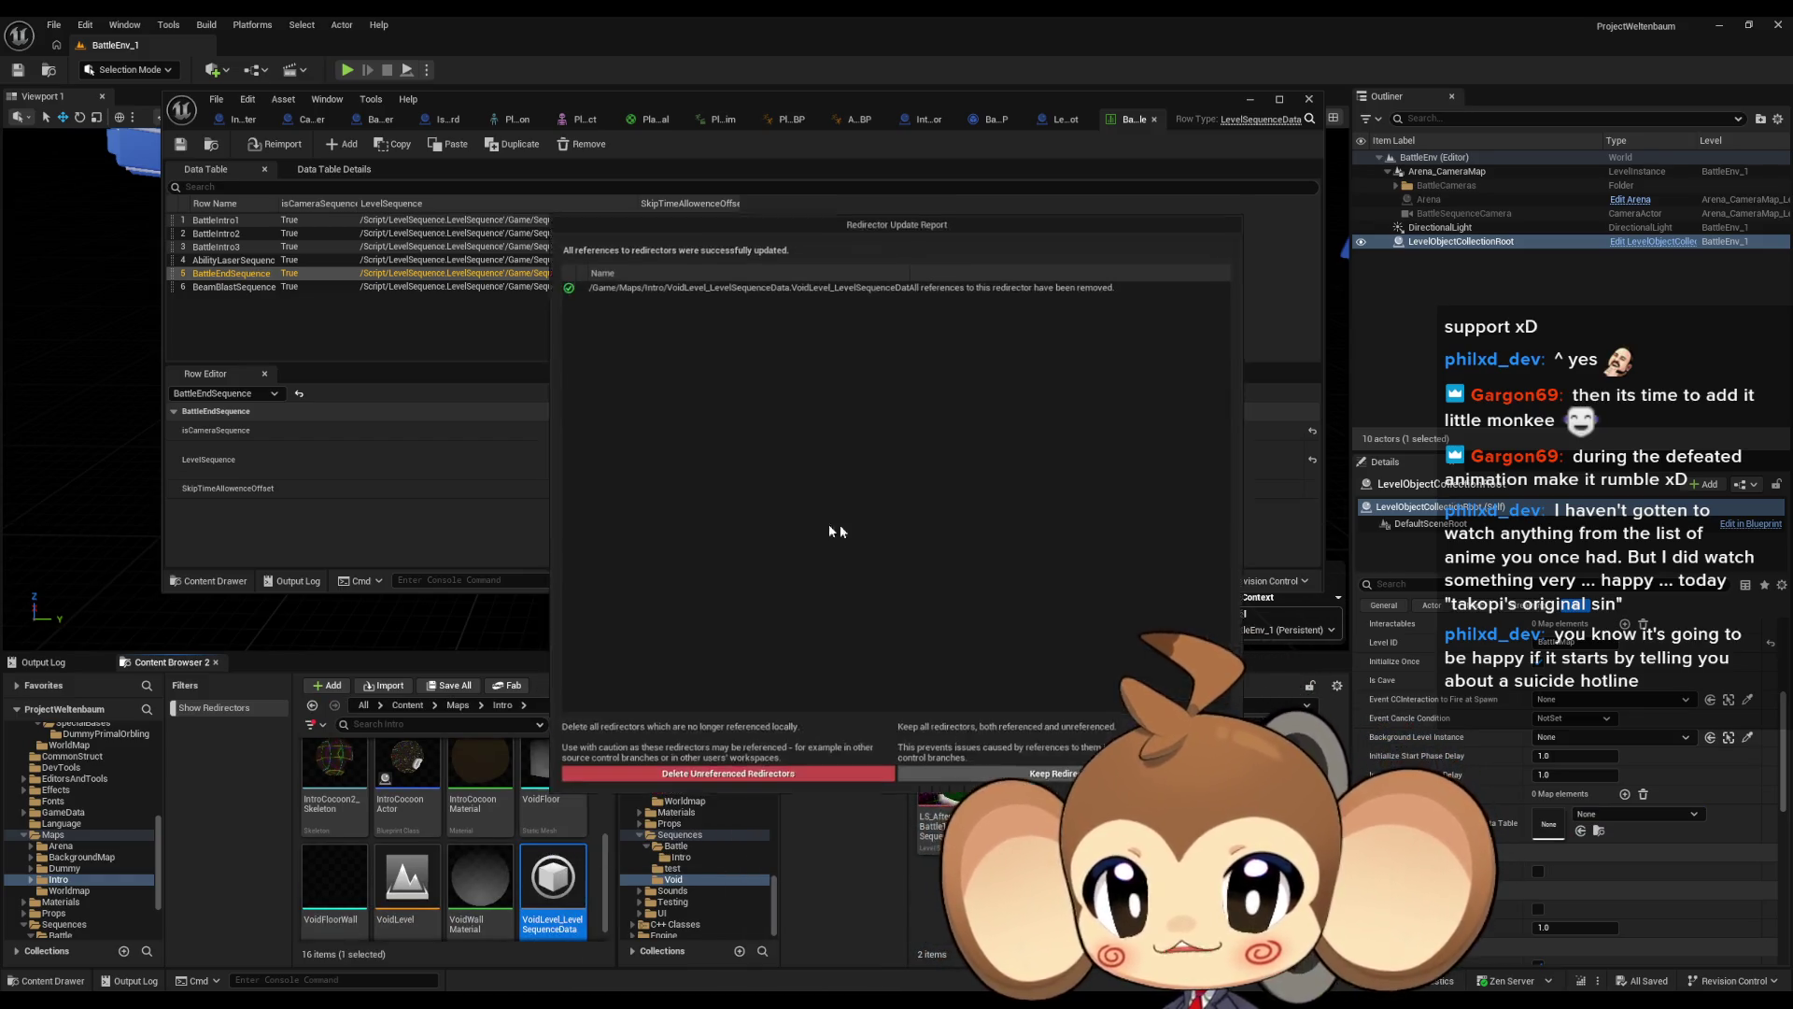
{"action": "left_click", "coordinate": [747, 773]}
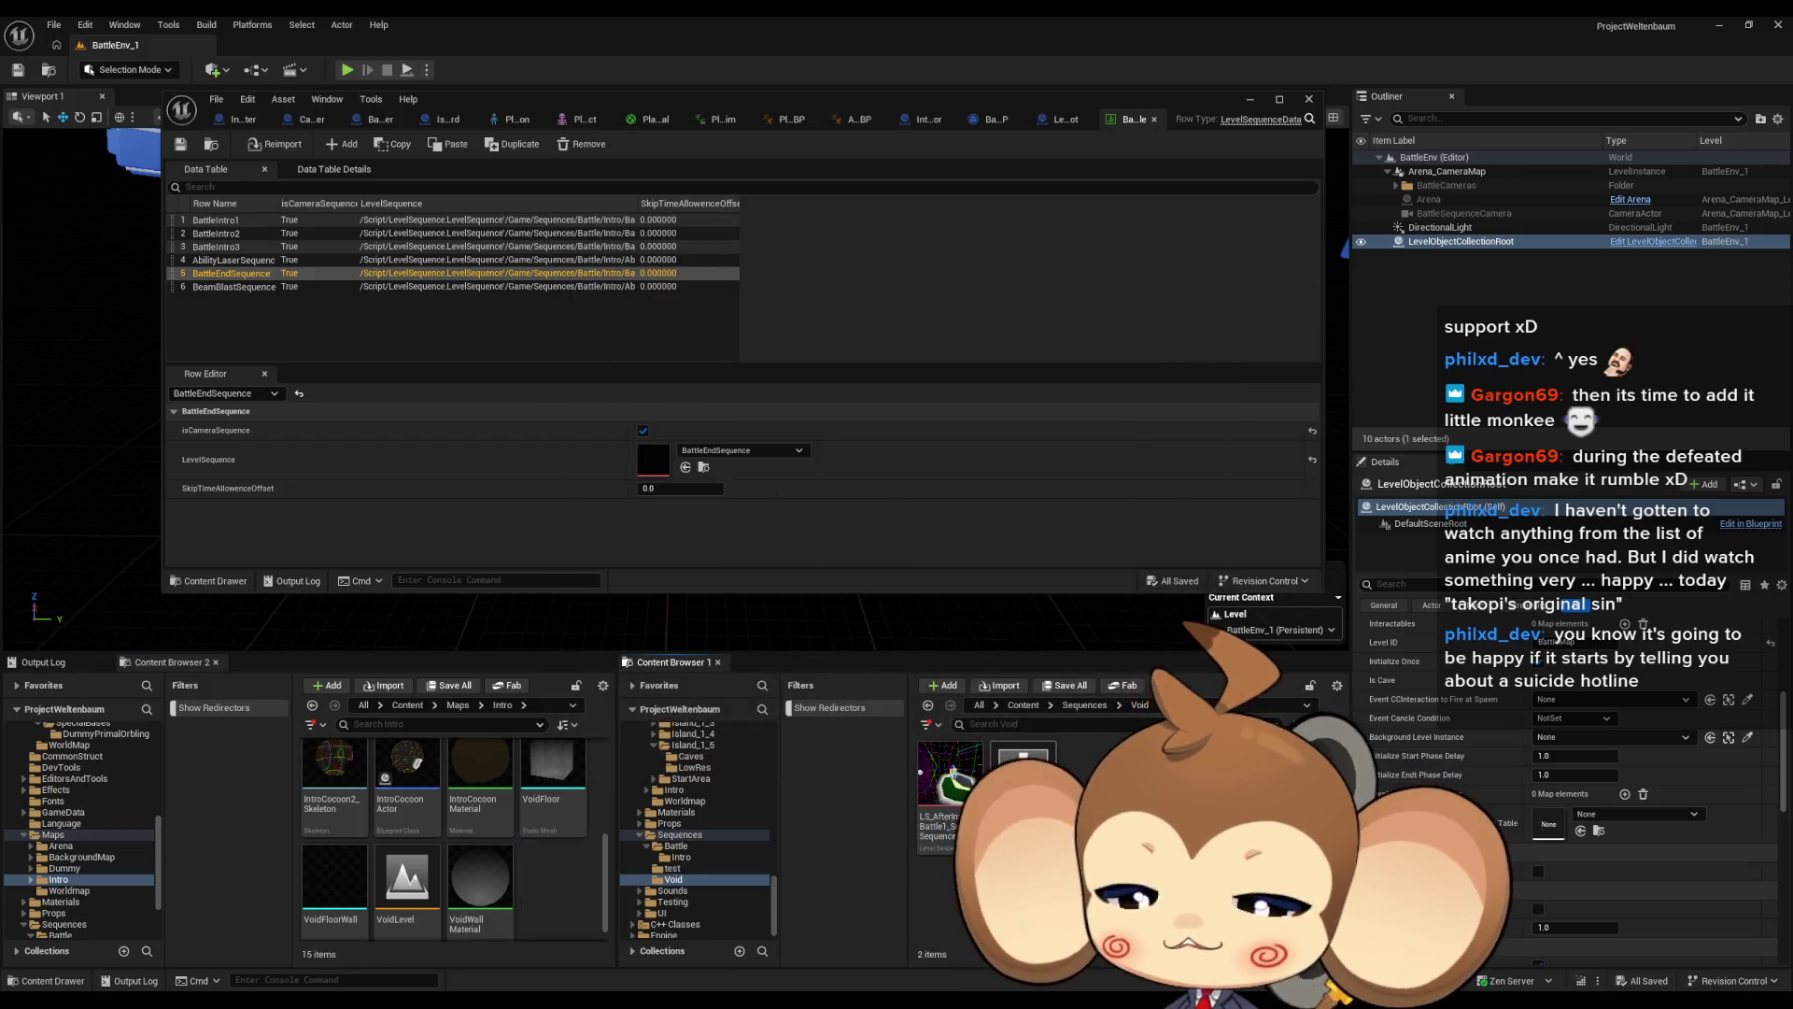
Browse to Sequences > Battle > Intro and select AbilityBeamBlastSequence
{"action": "left_click", "coordinate": [1027, 705]}
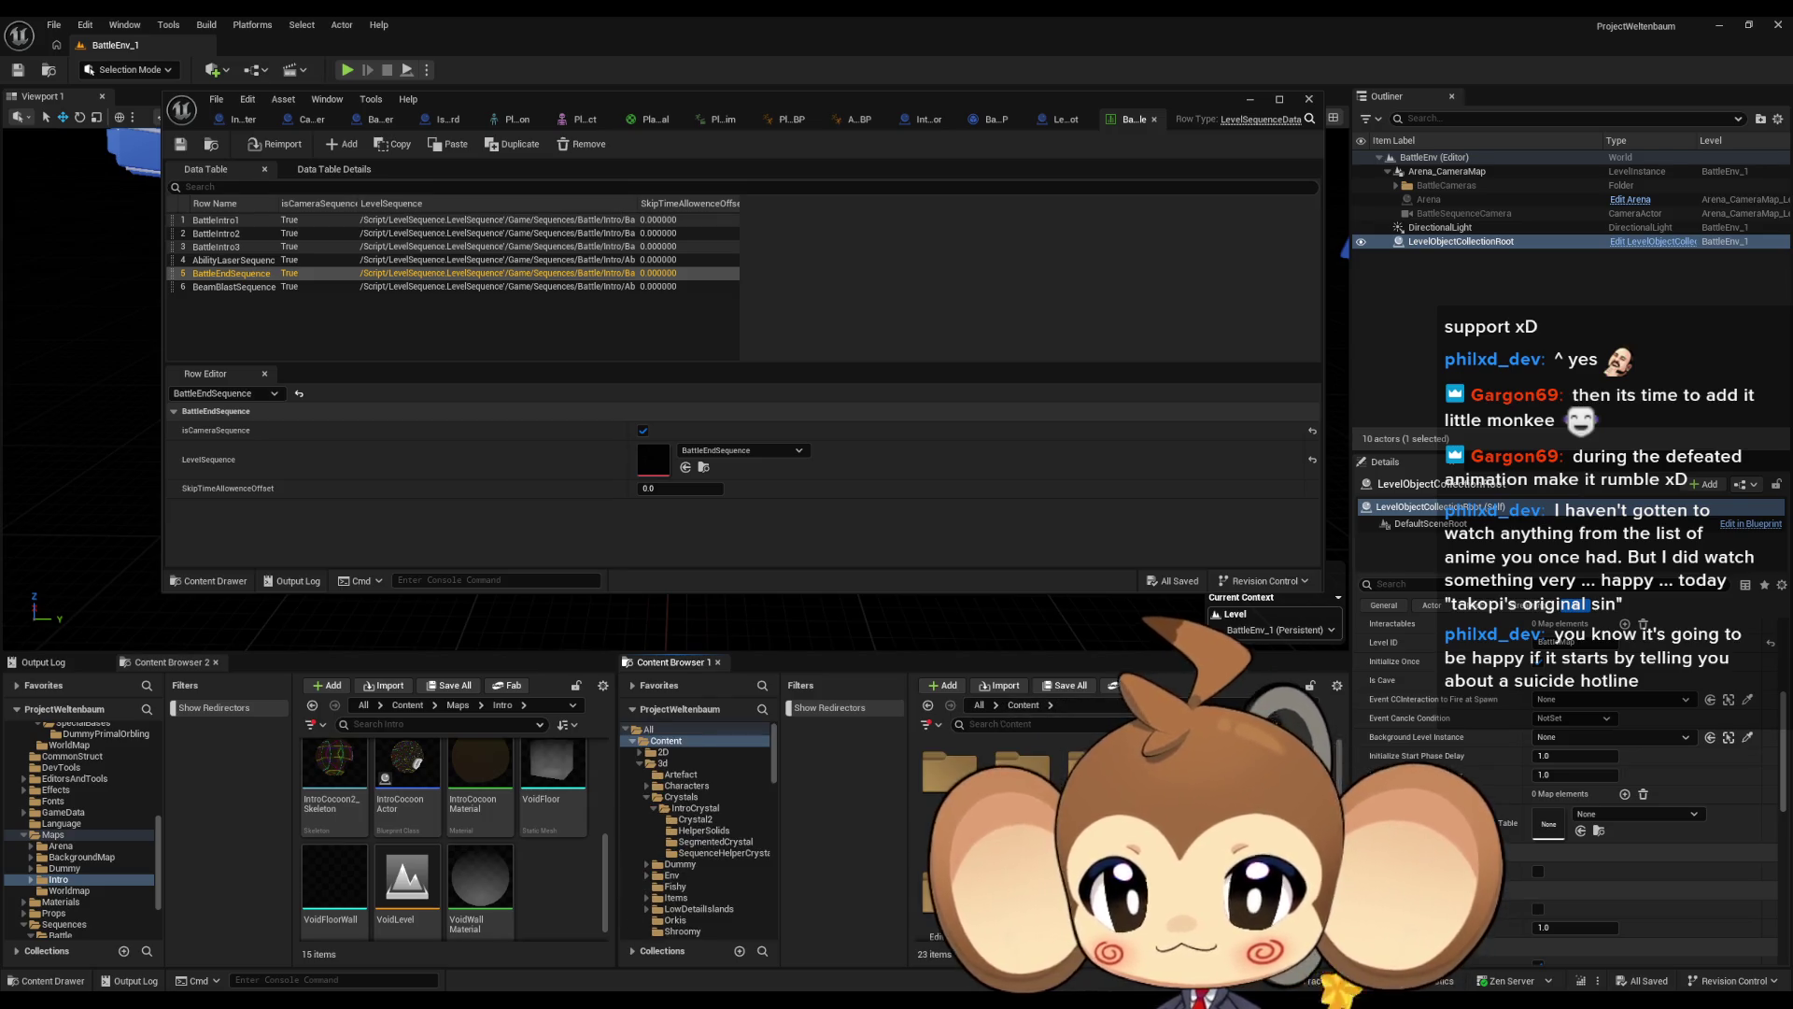
{"action": "left_click", "coordinate": [679, 834]}
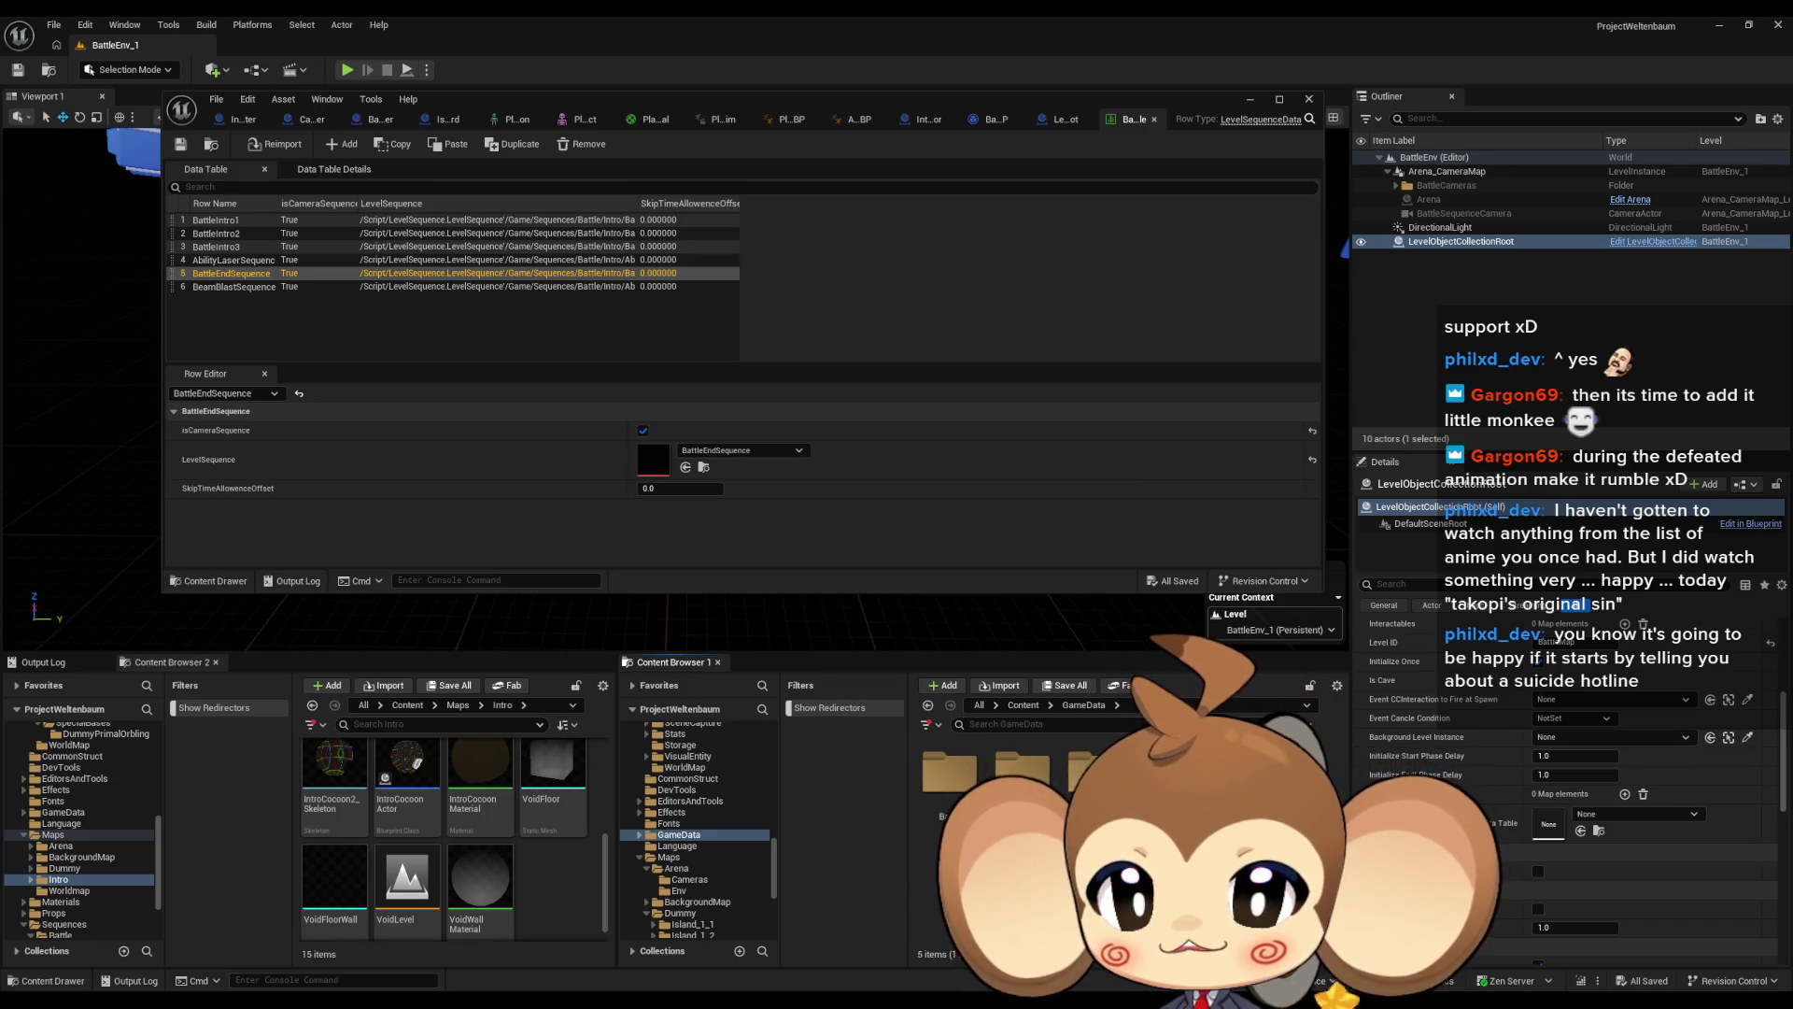
{"action": "left_click", "coordinate": [409, 707]}
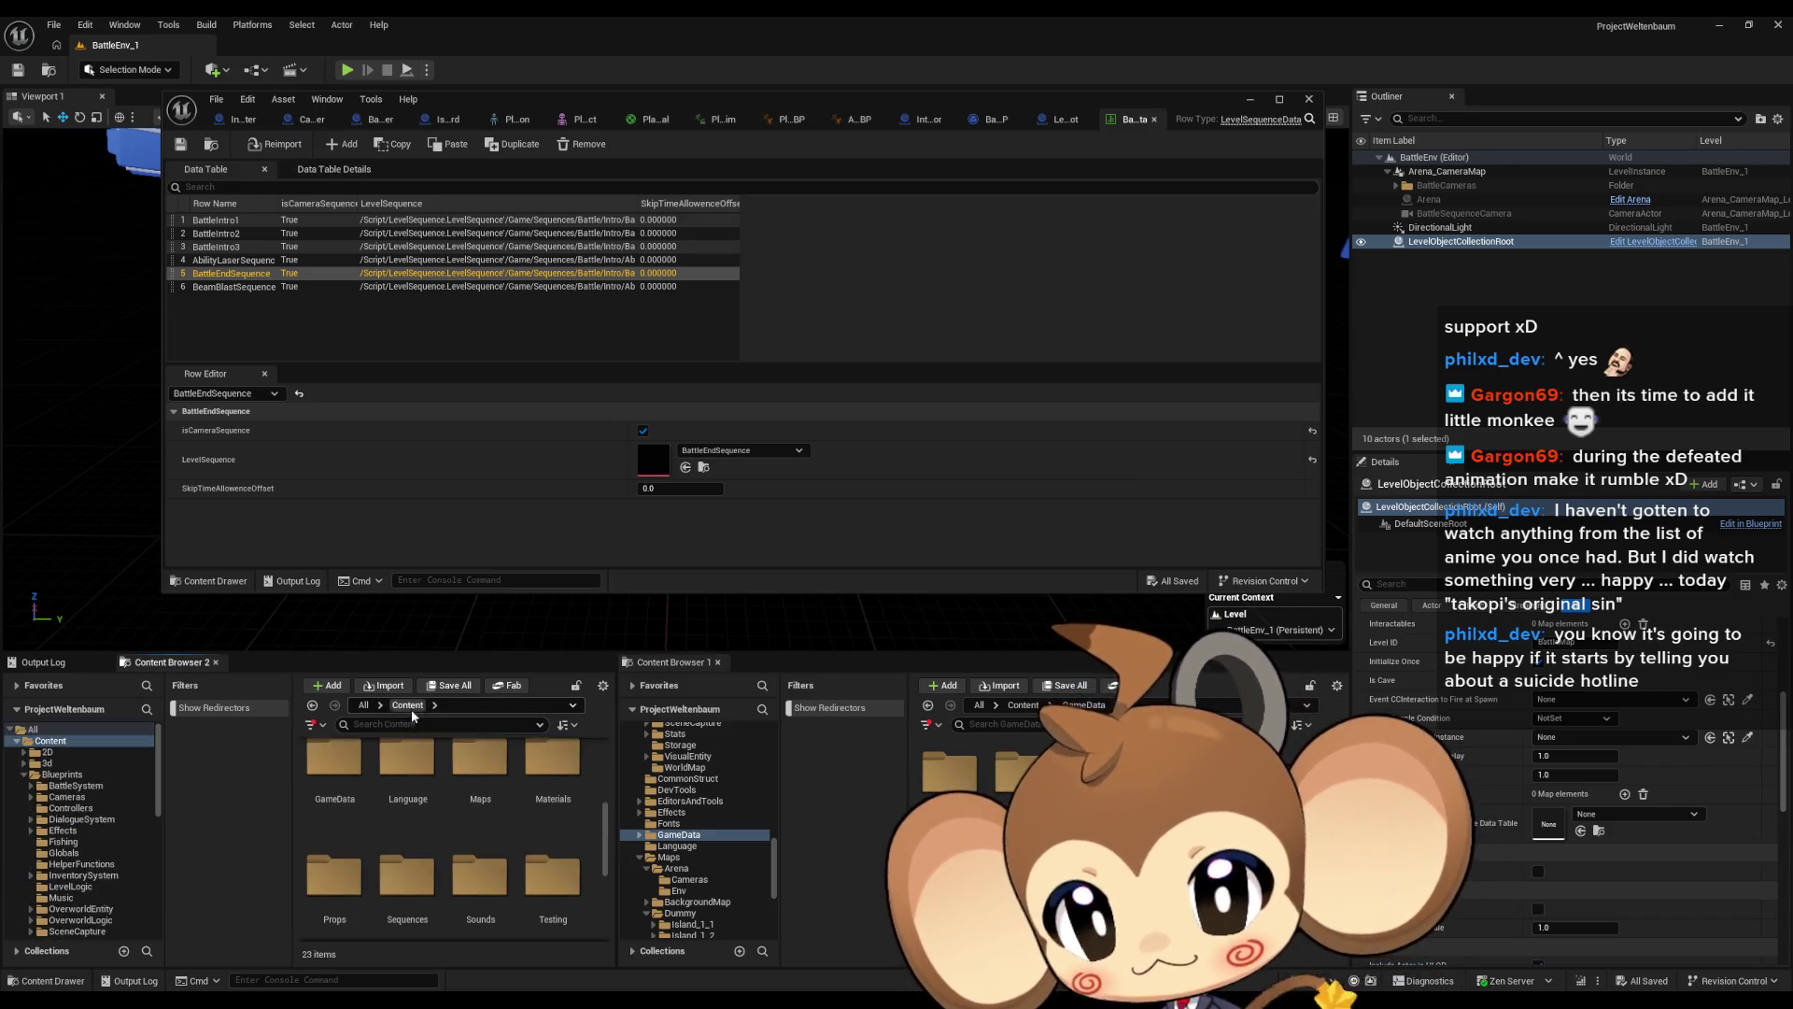
{"action": "double_click", "coordinate": [408, 873]}
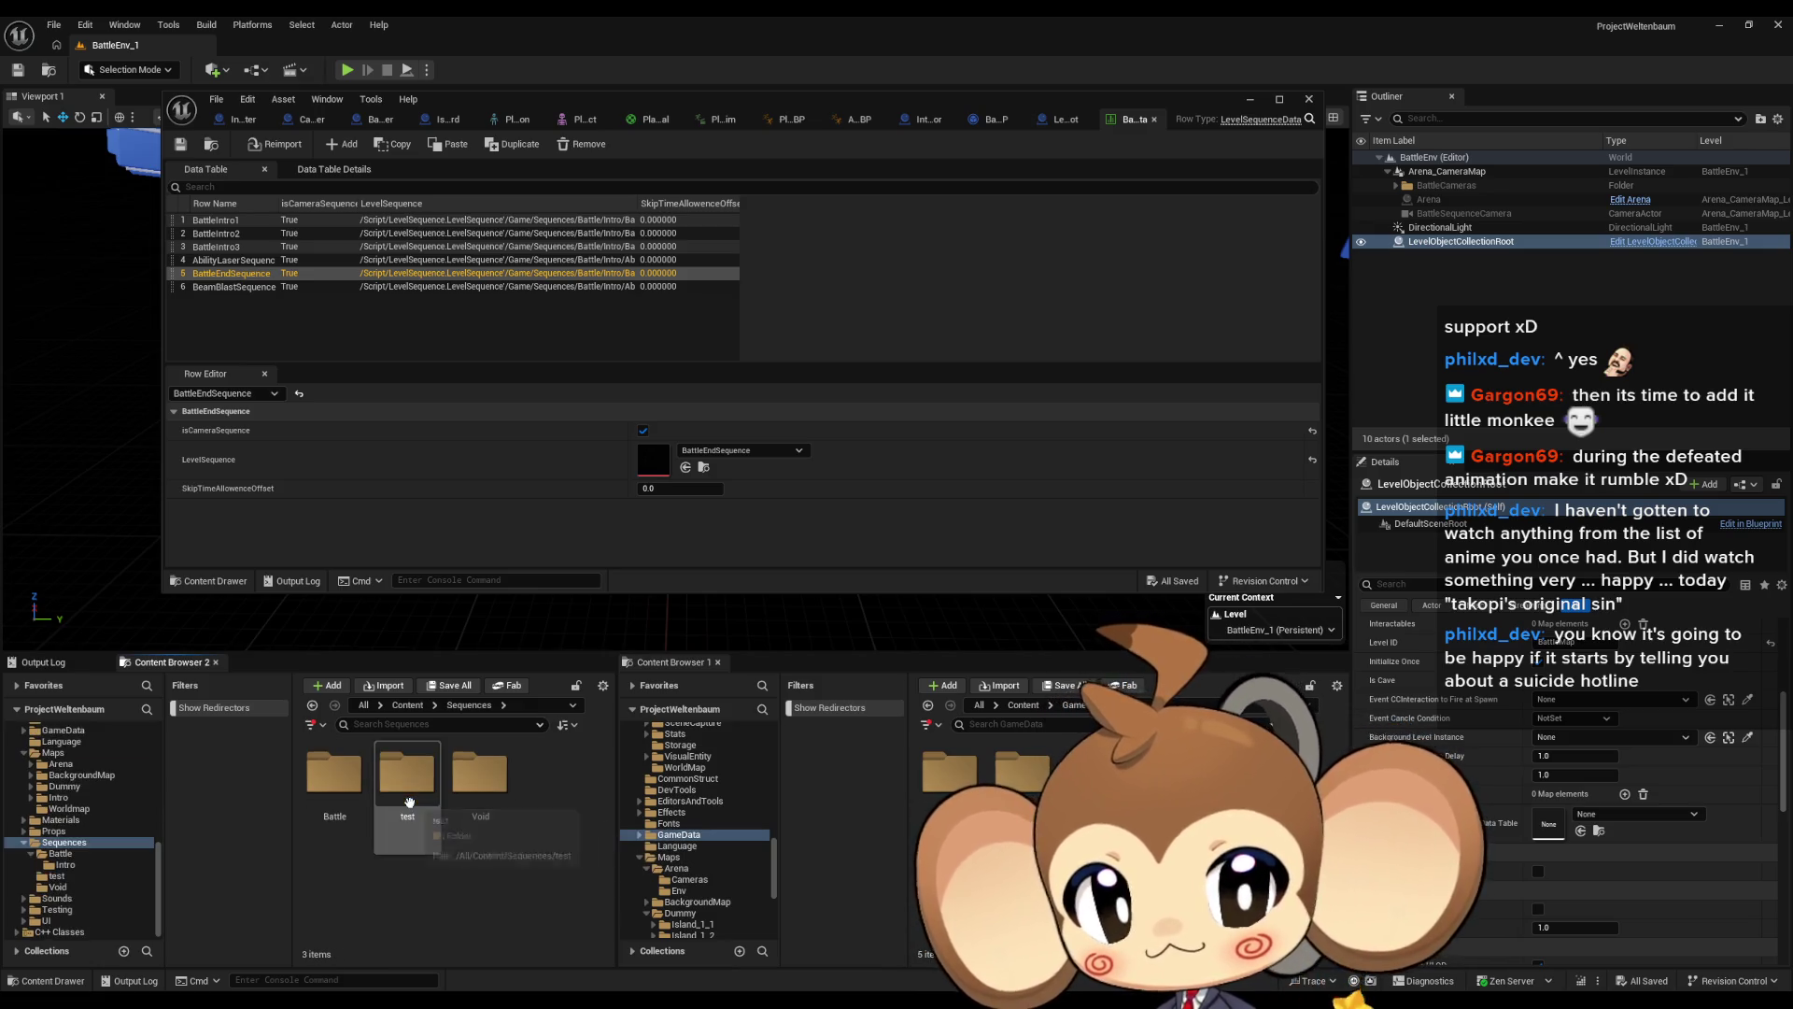
{"action": "double_click", "coordinate": [334, 775]}
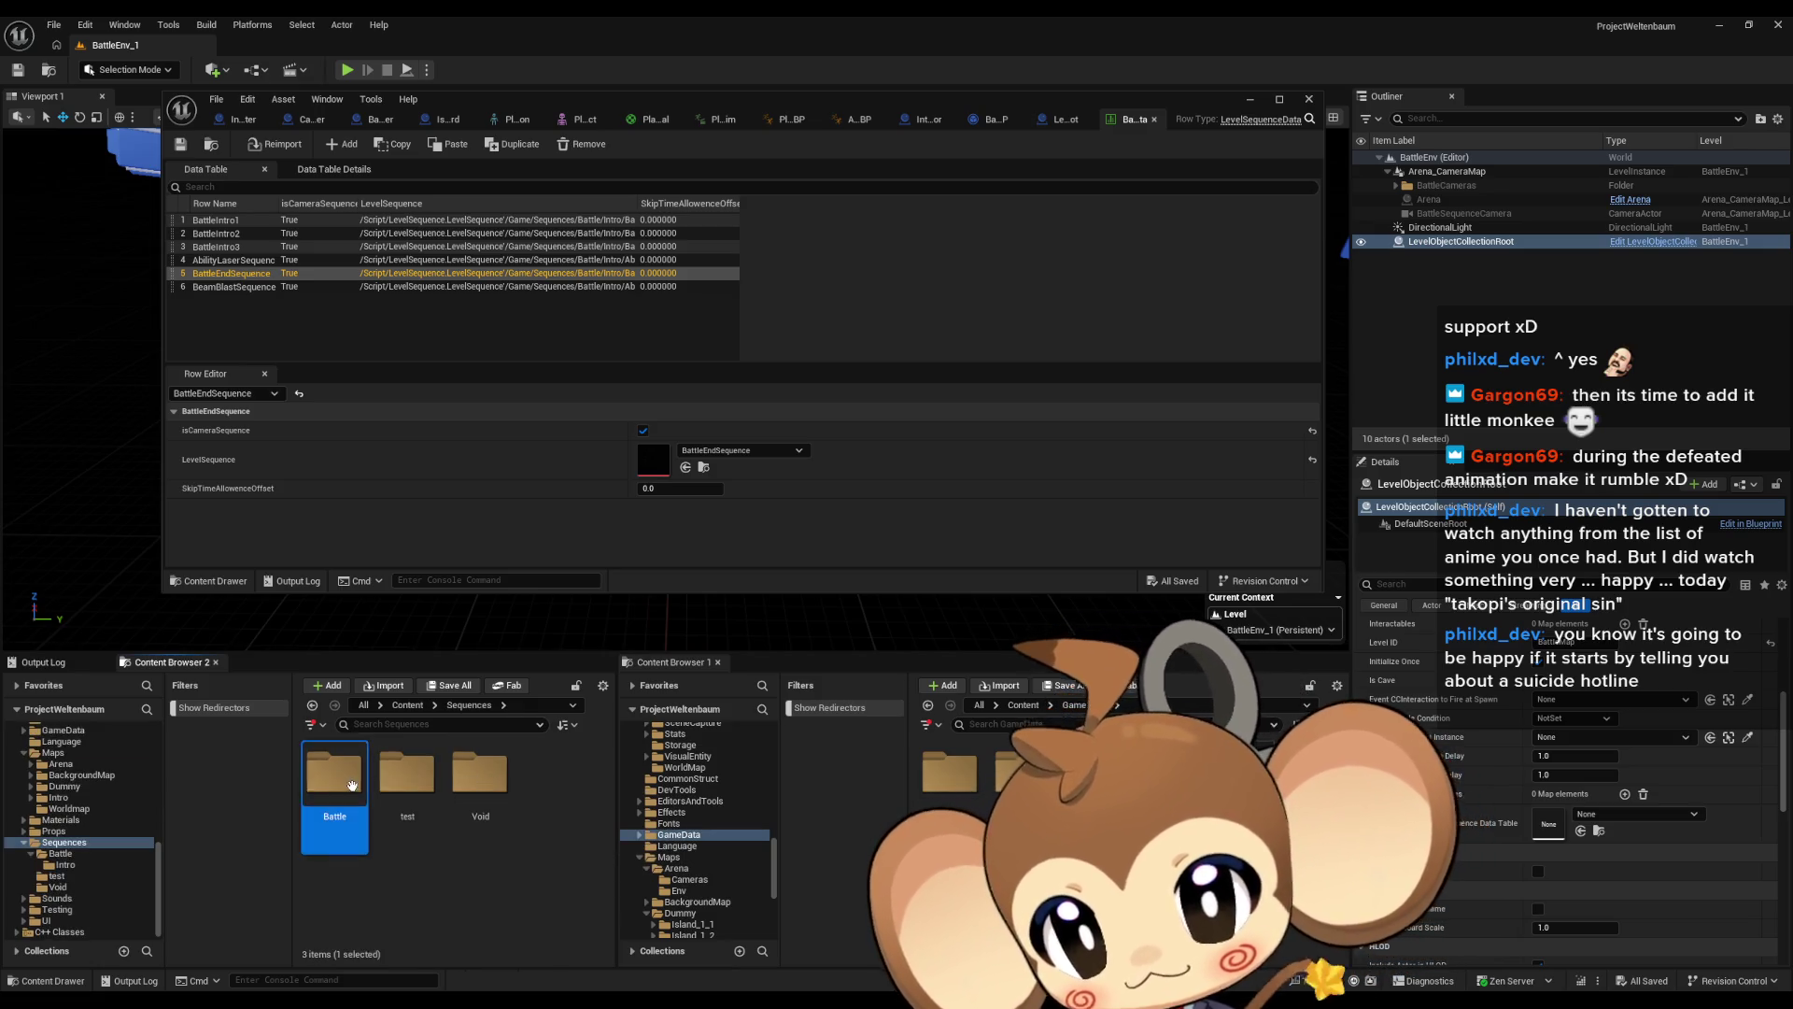
{"action": "double_click", "coordinate": [359, 796]}
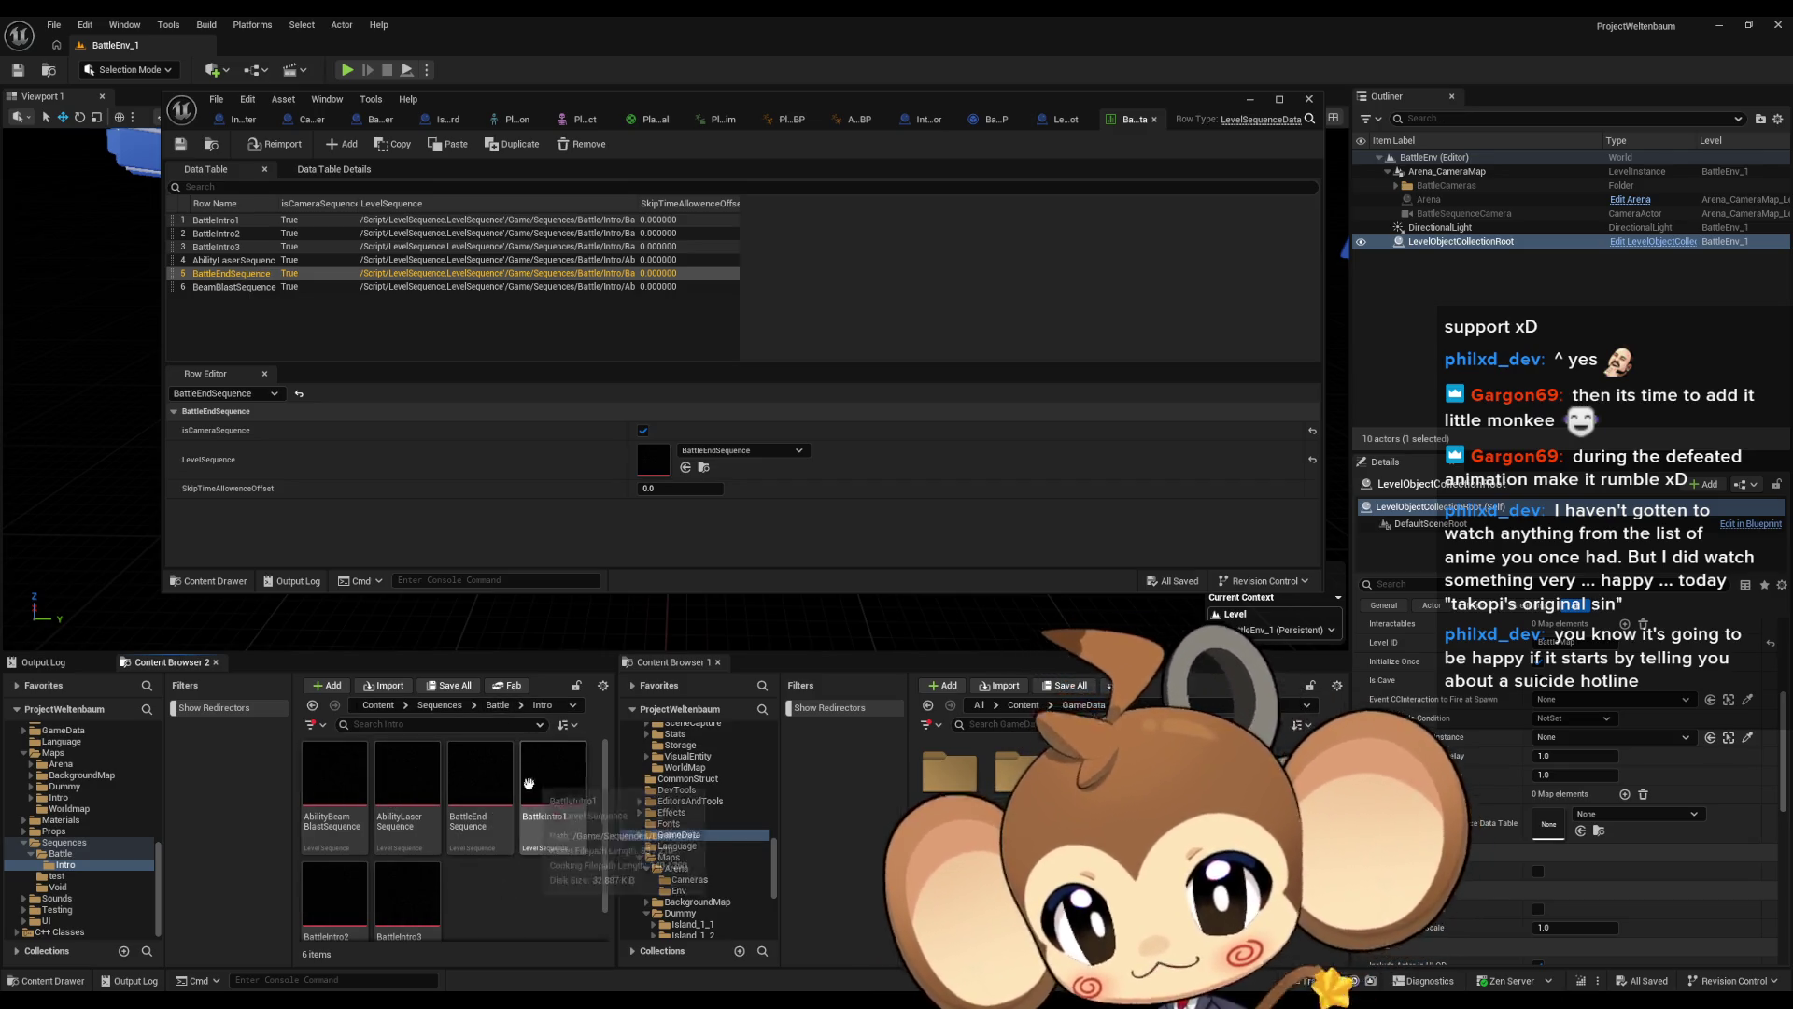
{"action": "scroll", "coordinate": [549, 848], "scroll_direction": "down", "scroll_amount": 1}
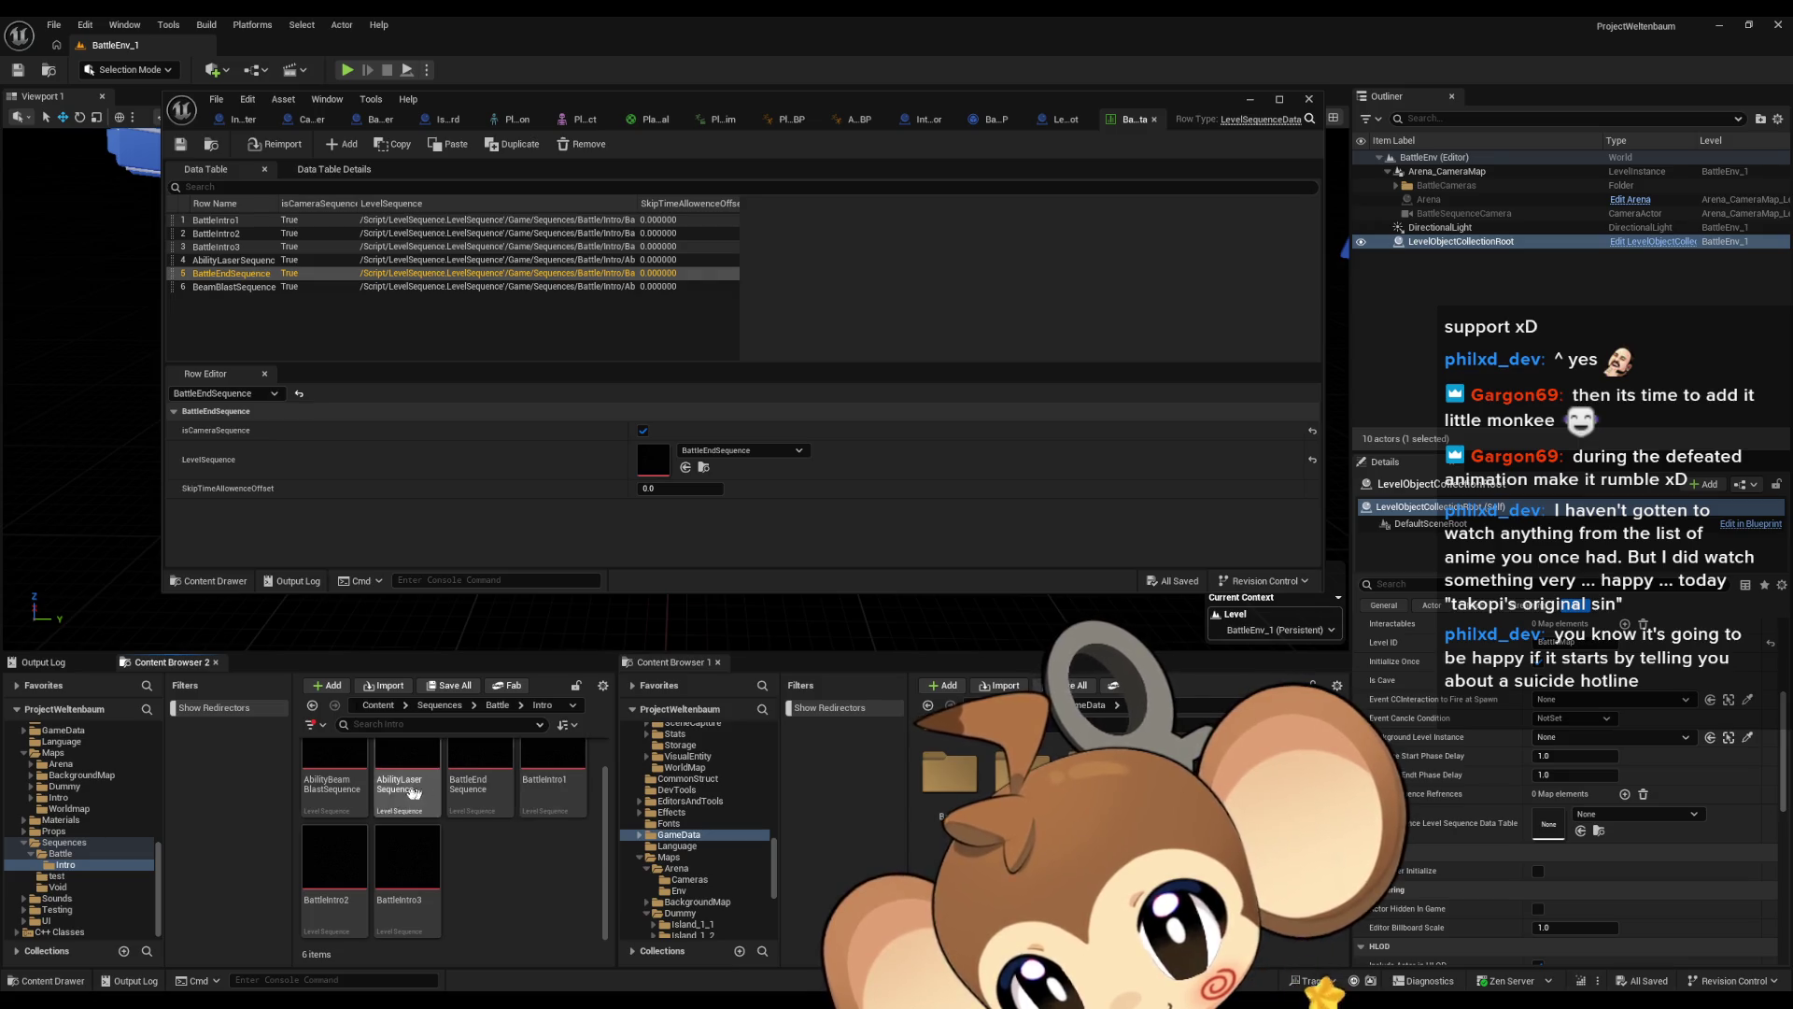
{"action": "left_click", "coordinate": [331, 780]}
Move BattleLevel_LevelSequenceData into the Sequences/Battle folder with Move Here
{"action": "left_click", "coordinate": [498, 707]}
{"action": "left_click_drag", "start_coordinate": [1018, 770], "coordinate": [359, 783]}
{"action": "left_click", "coordinate": [420, 826]}
{"action": "mouse_move", "coordinate": [934, 710]}
{"action": "left_mouse_down"}
{"action": "mouse_move", "coordinate": [551, 822]}
{"action": "mouse_move", "coordinate": [488, 792]}
{"action": "left_mouse_up"}
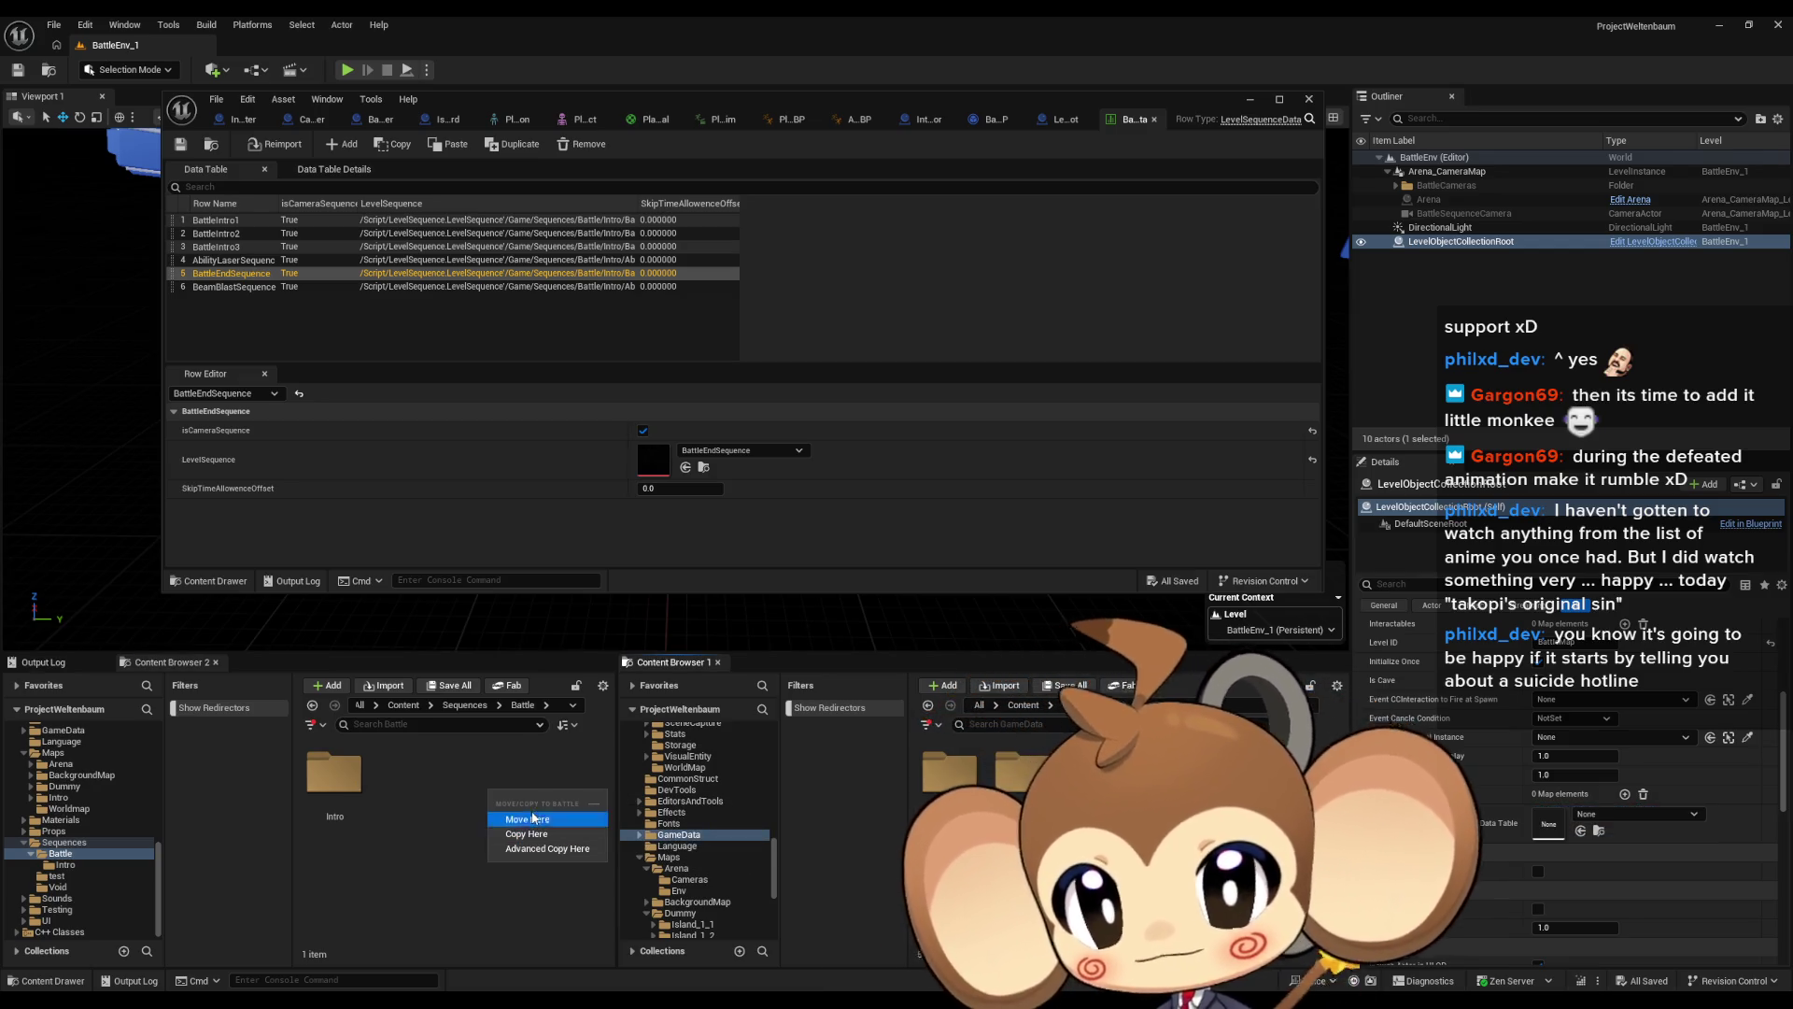
{"action": "left_click", "coordinate": [530, 818]}
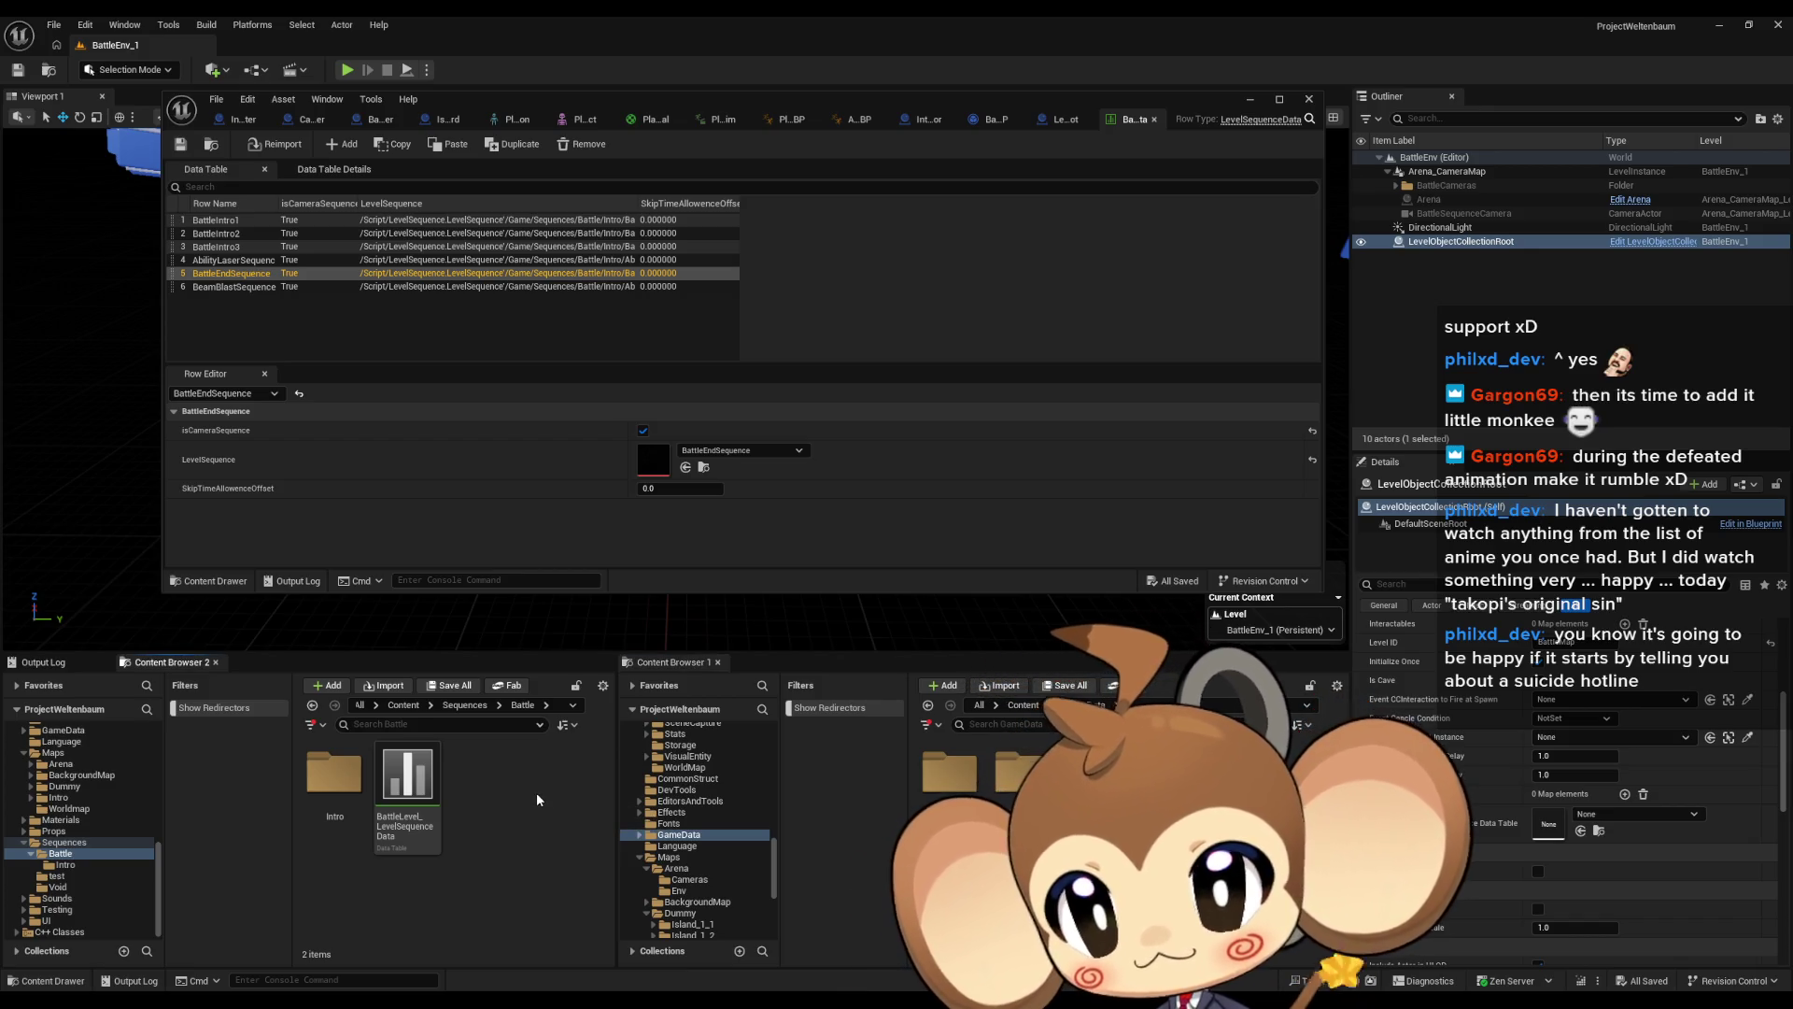
{"action": "left_click", "coordinate": [1024, 705]}
{"action": "left_click", "coordinate": [668, 834]}
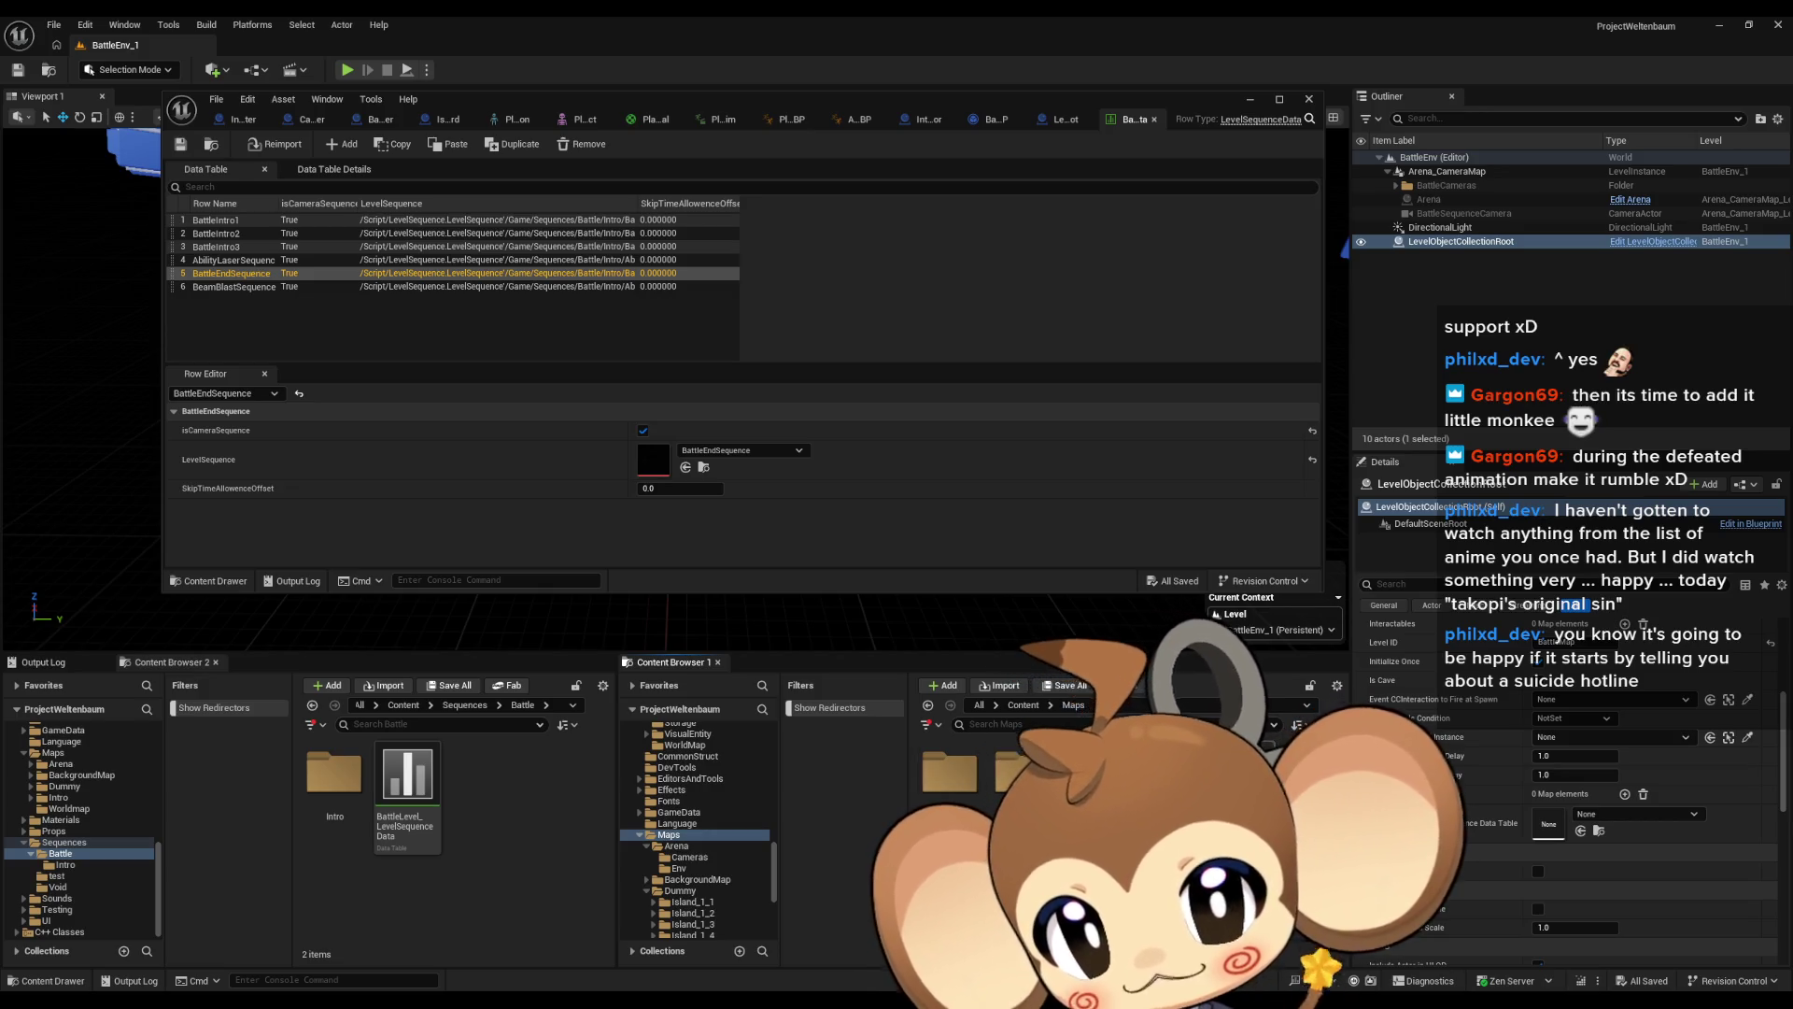
Assign BattleLevel_LevelSequenceData to LevelObjectCollectionRoot's data table field and save BattleEnv_1
{"action": "double_click", "coordinate": [959, 784]}
{"action": "double_click", "coordinate": [1017, 775]}
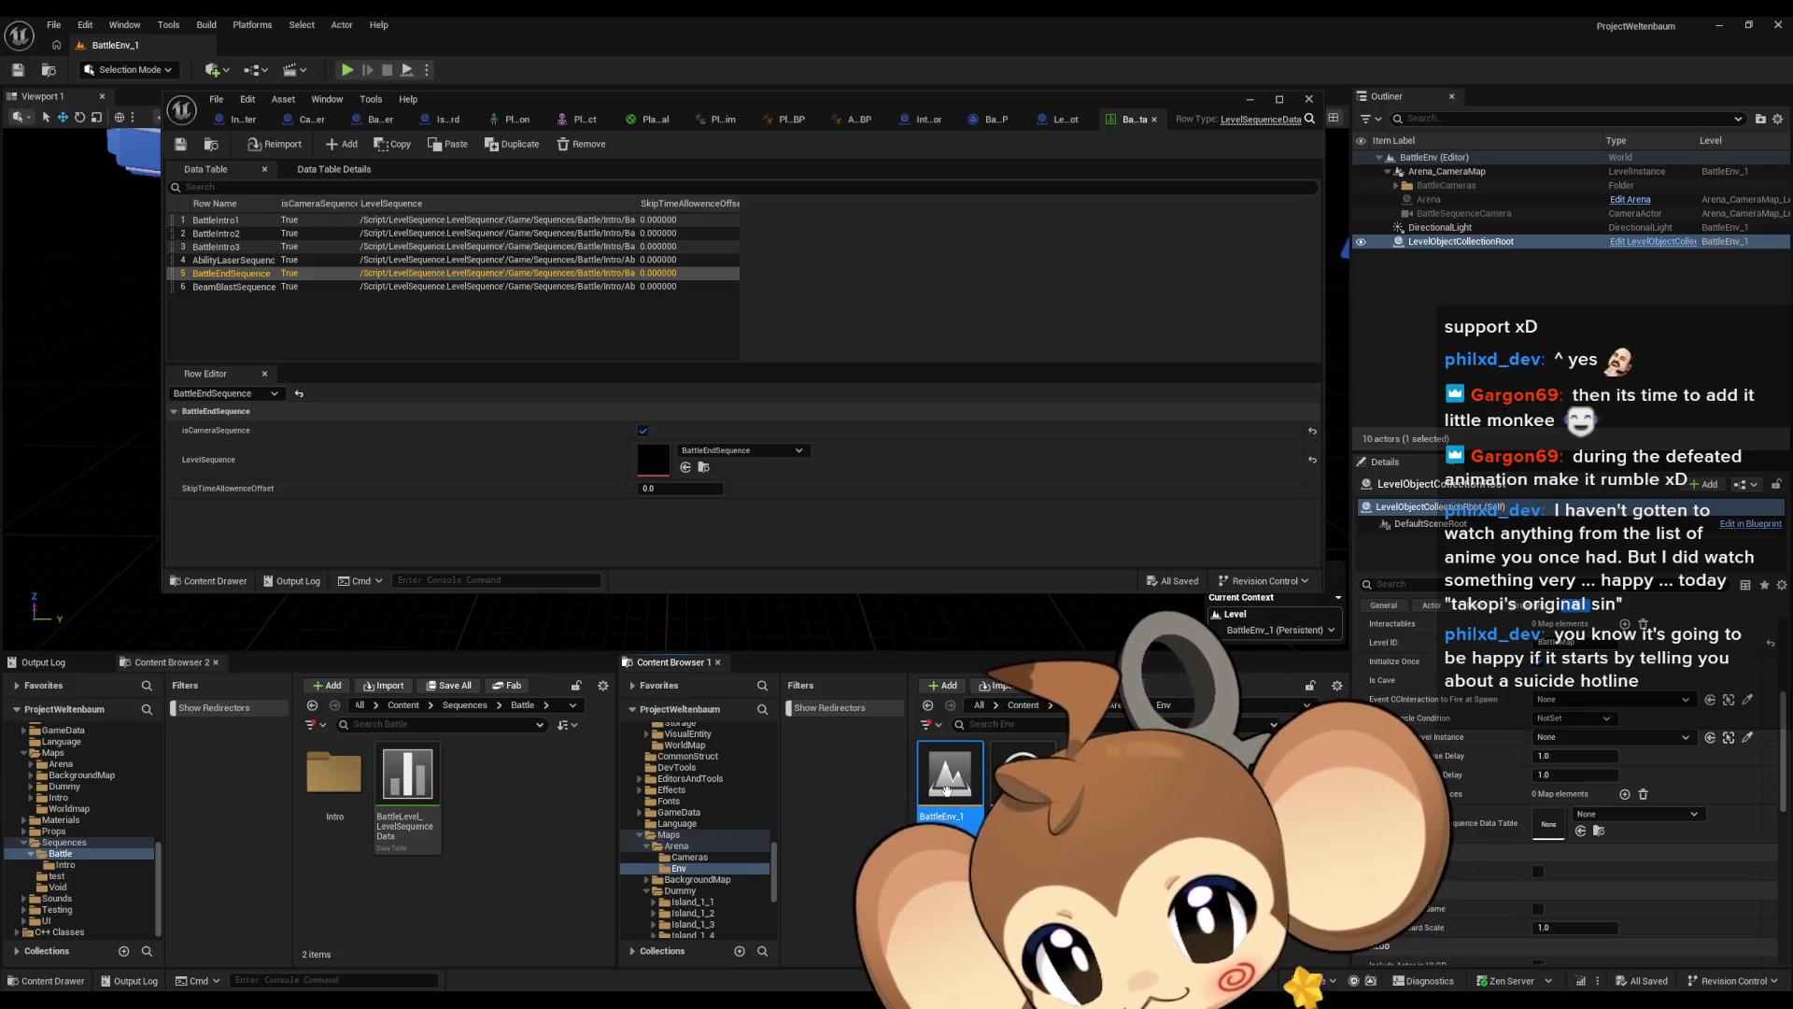
{"action": "left_click", "coordinate": [1439, 242]}
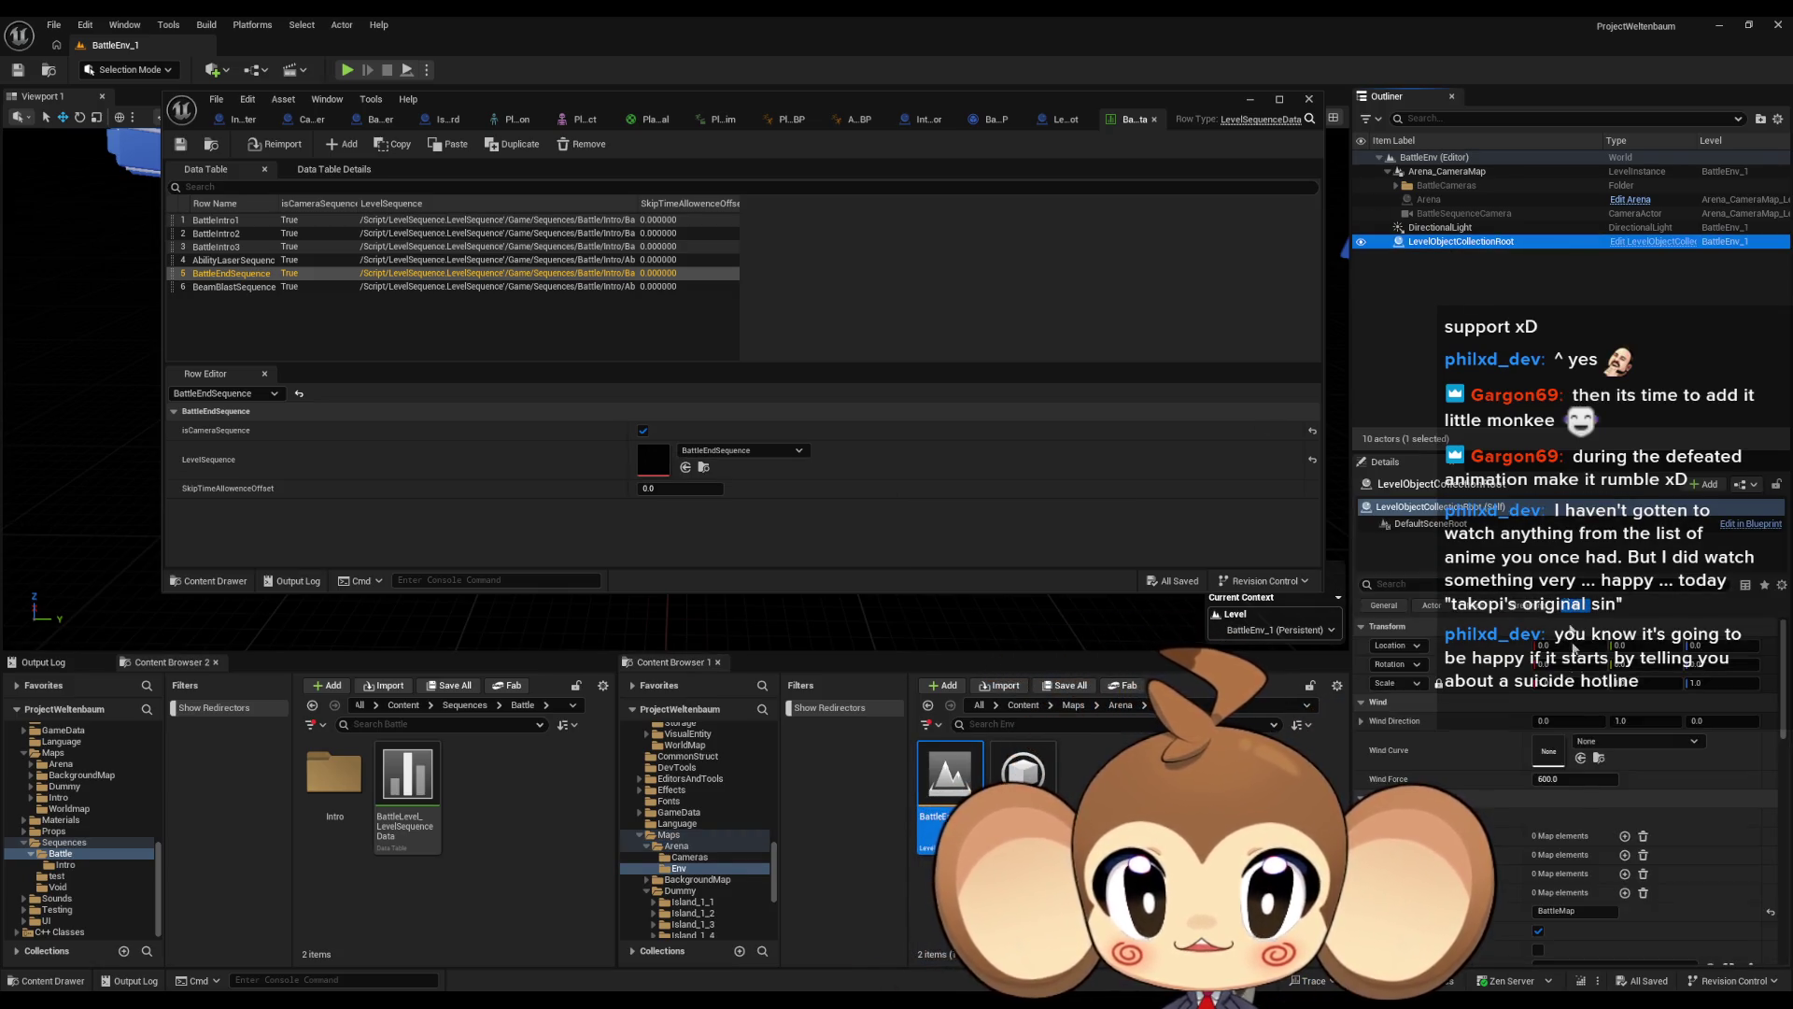
{"action": "scroll", "coordinate": [1517, 790], "scroll_direction": "down", "scroll_amount": 5}
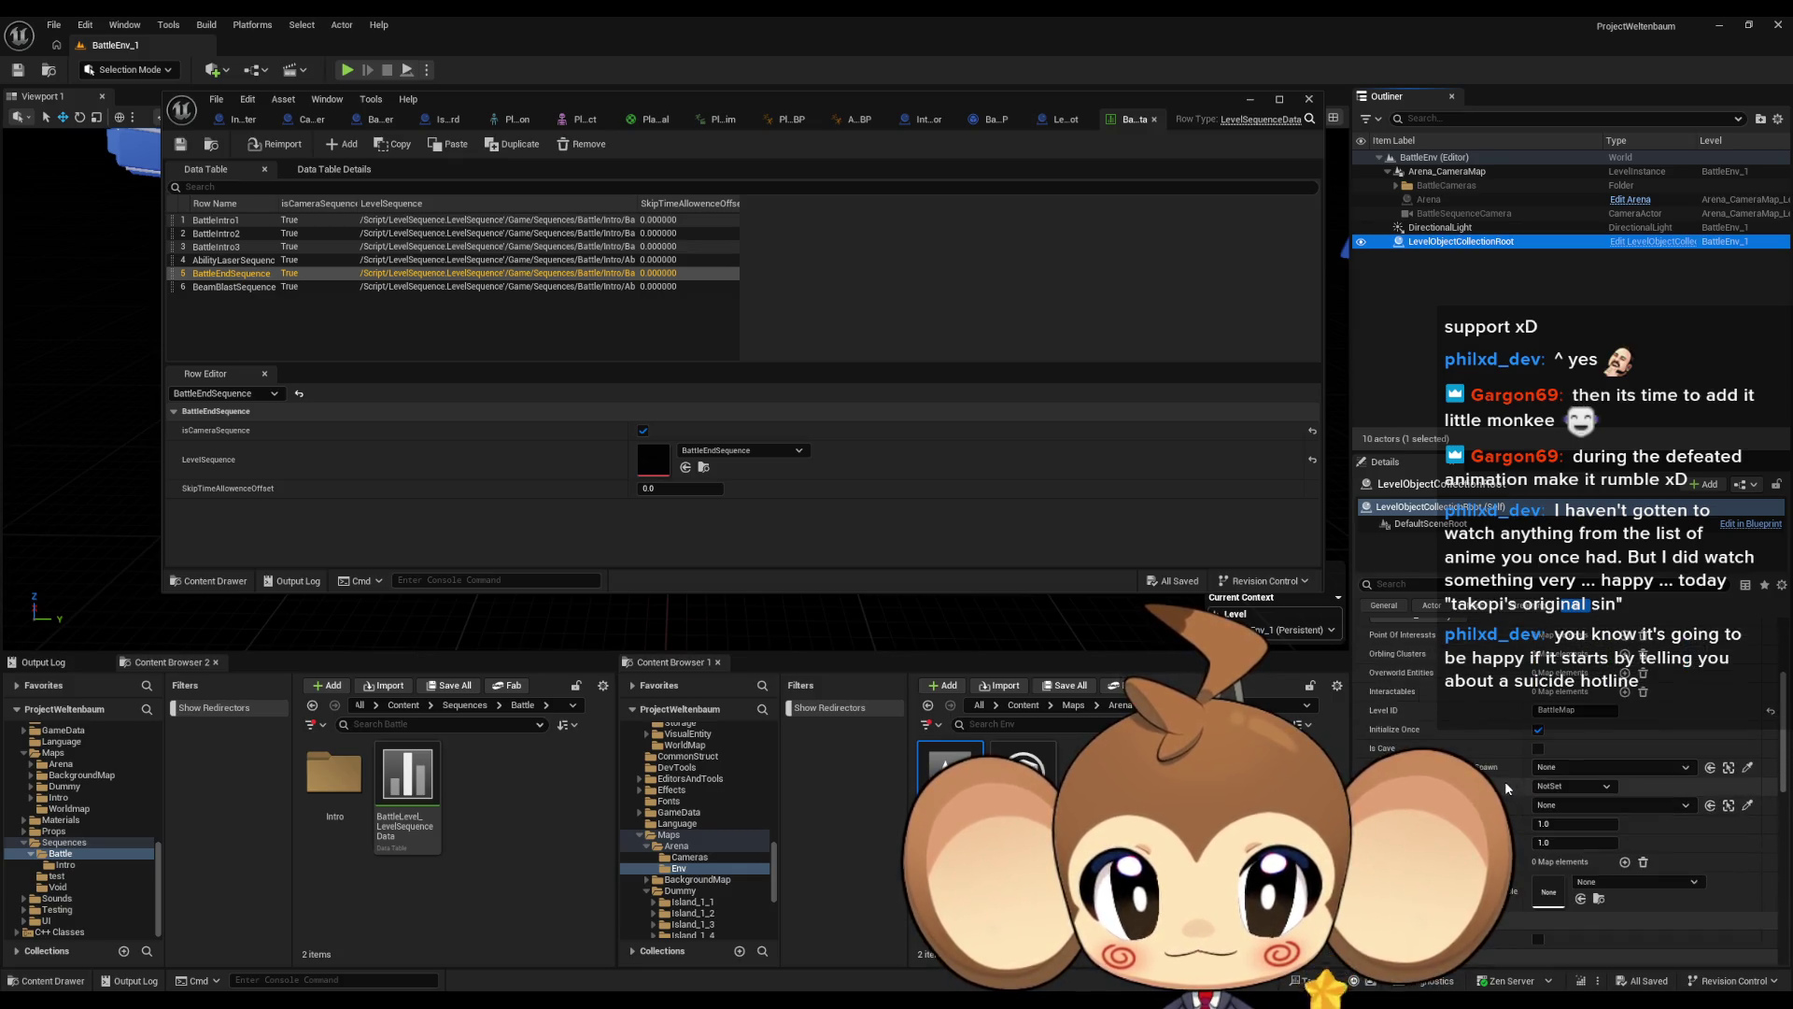
{"action": "mouse_move", "coordinate": [408, 775]}
{"action": "left_mouse_down"}
{"action": "mouse_move", "coordinate": [767, 883]}
{"action": "mouse_move", "coordinate": [1619, 890]}
{"action": "left_mouse_up"}
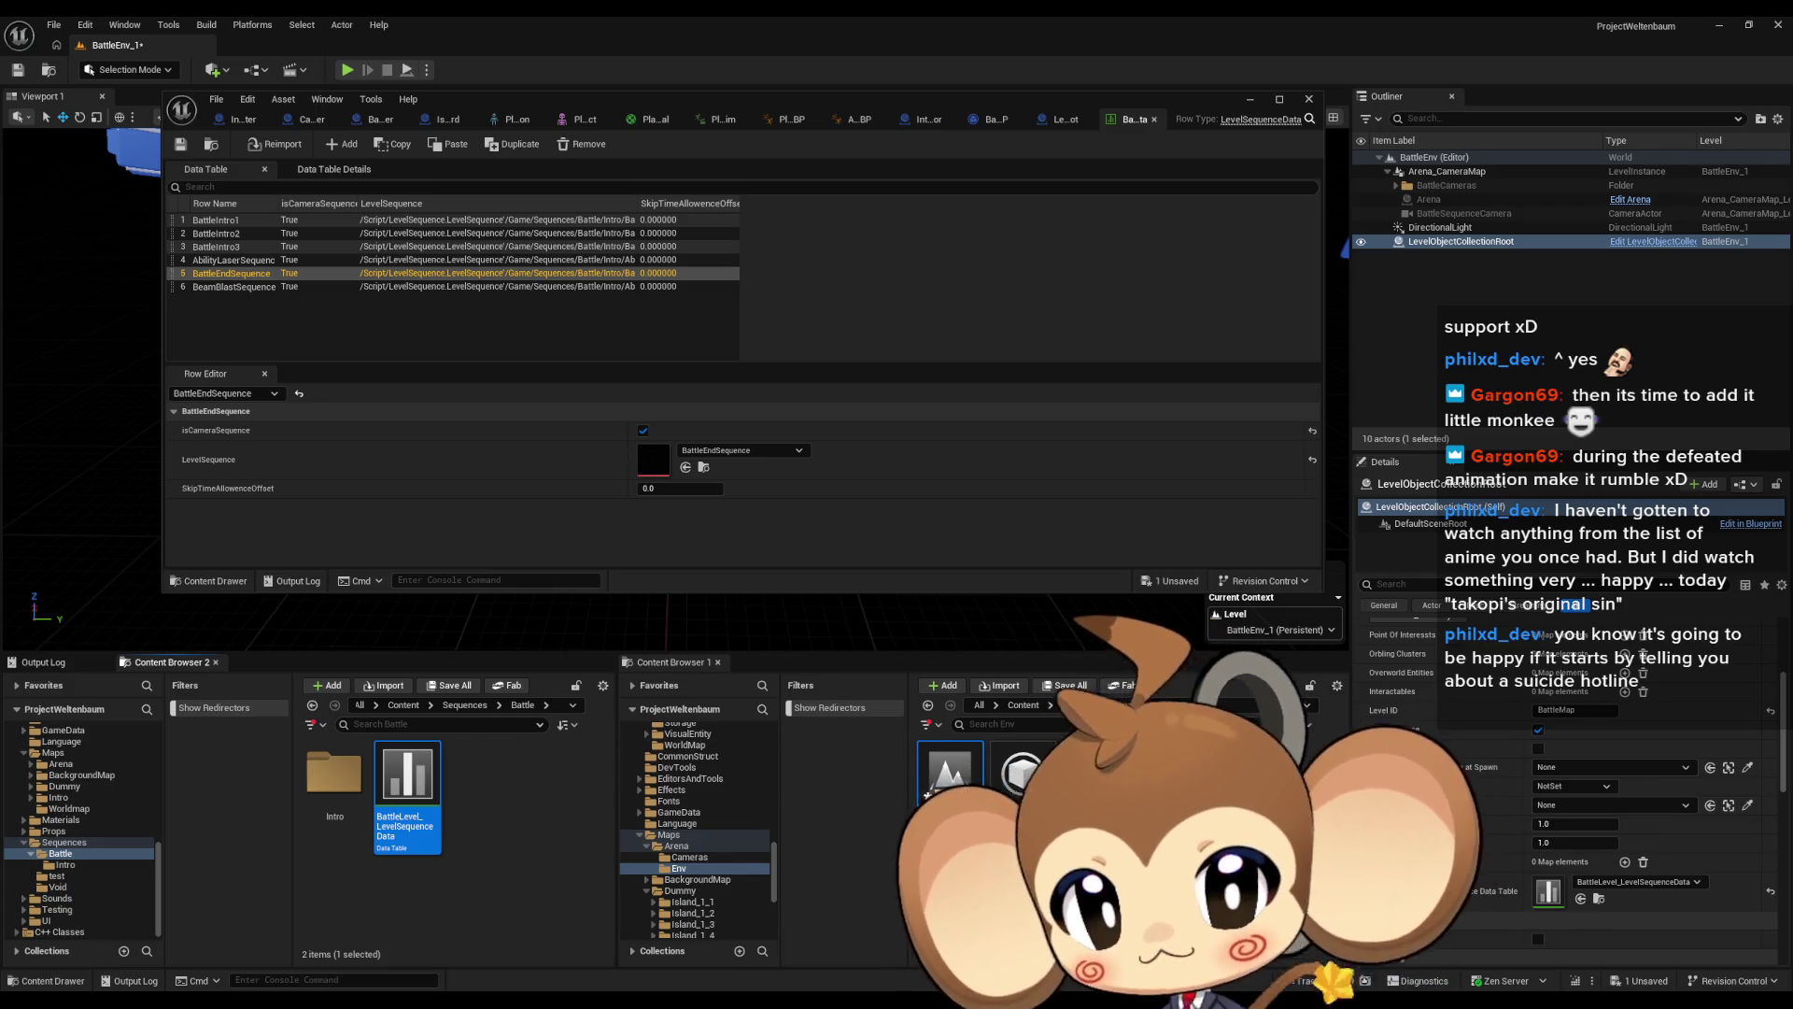
{"action": "key", "text": "ctrl+shift+s"}
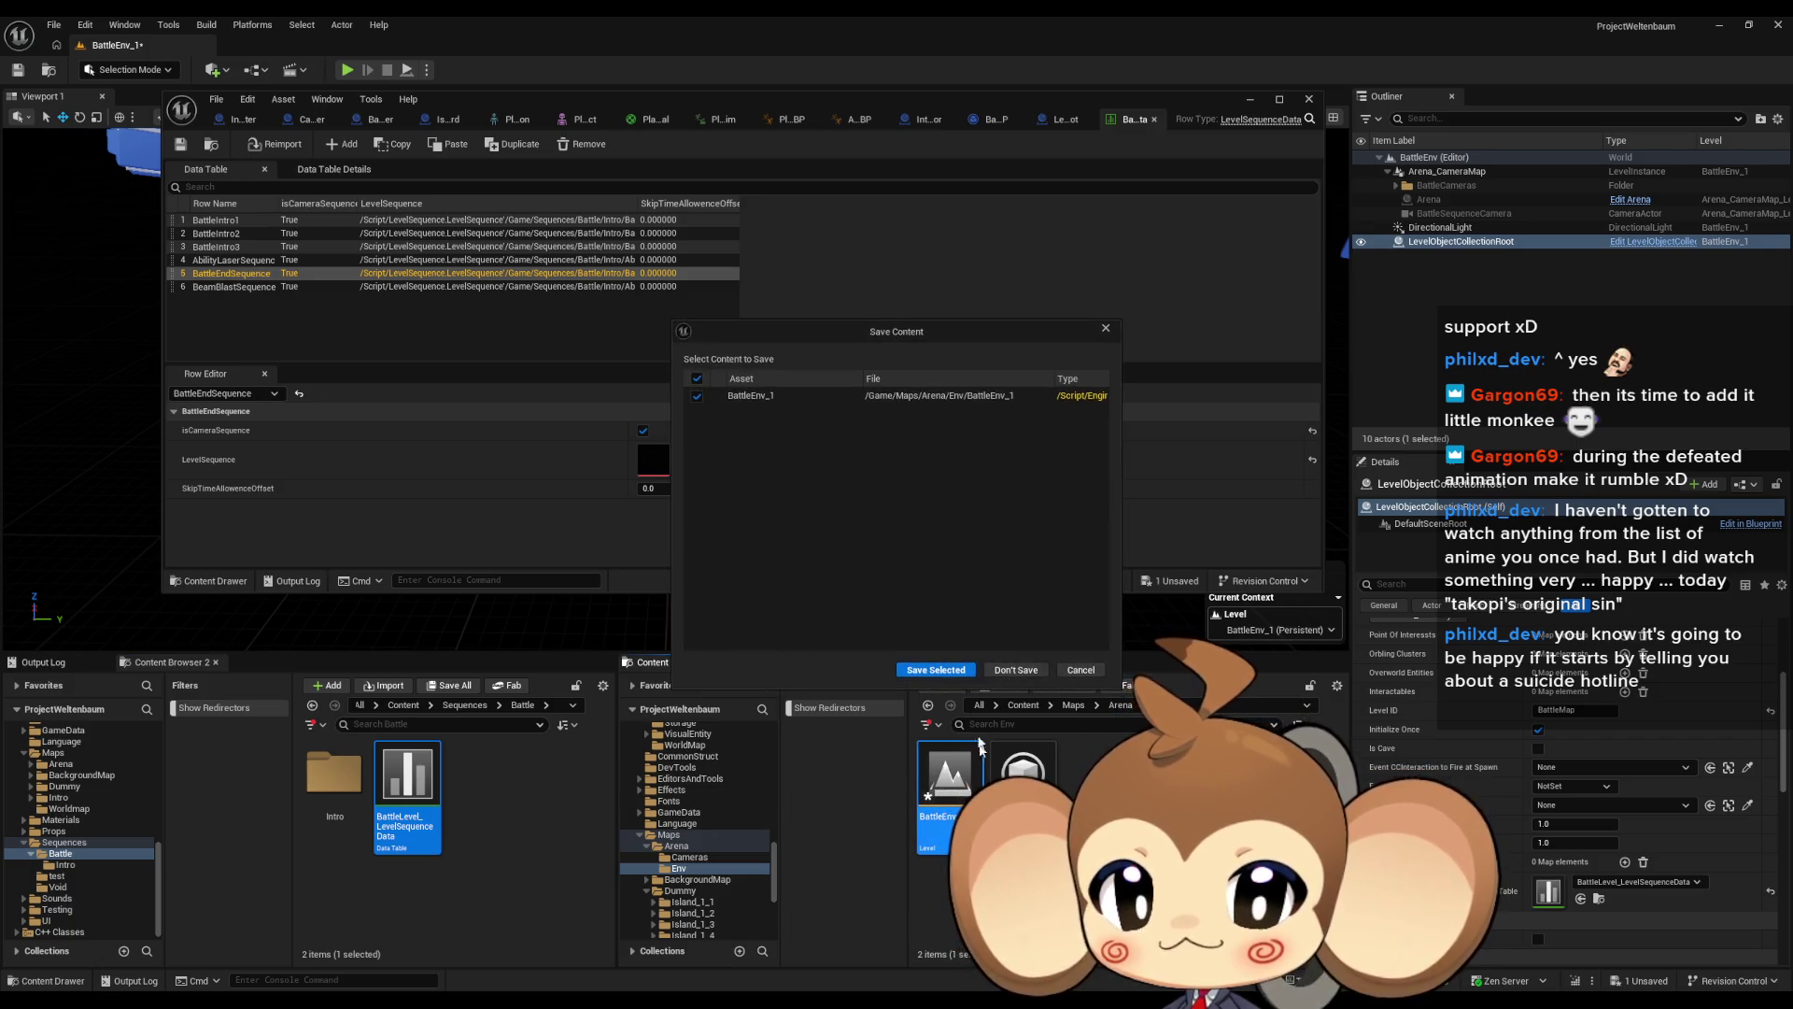
{"action": "left_click", "coordinate": [948, 673]}
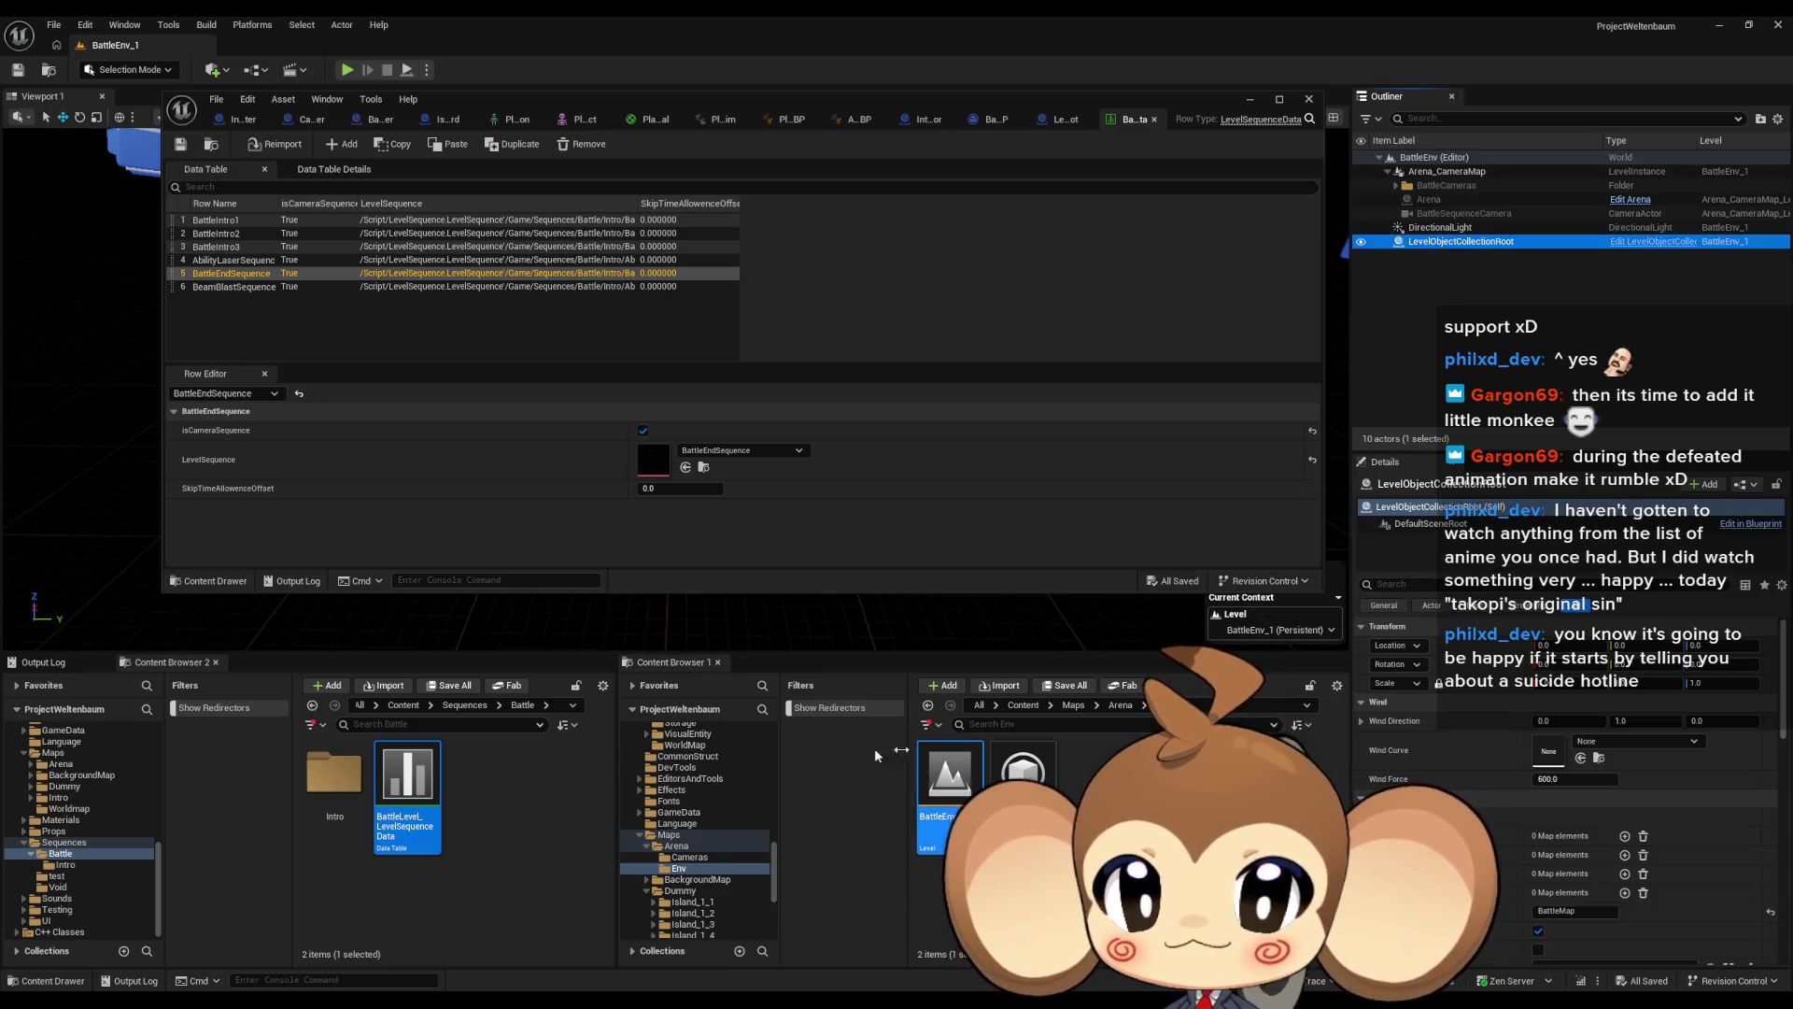
Place AbilityBeamBlast, AbilityLaser, BattleEnd and the BattleIntro sequences into the level
{"action": "double_click", "coordinate": [333, 775]}
{"action": "left_click", "coordinate": [407, 794]}
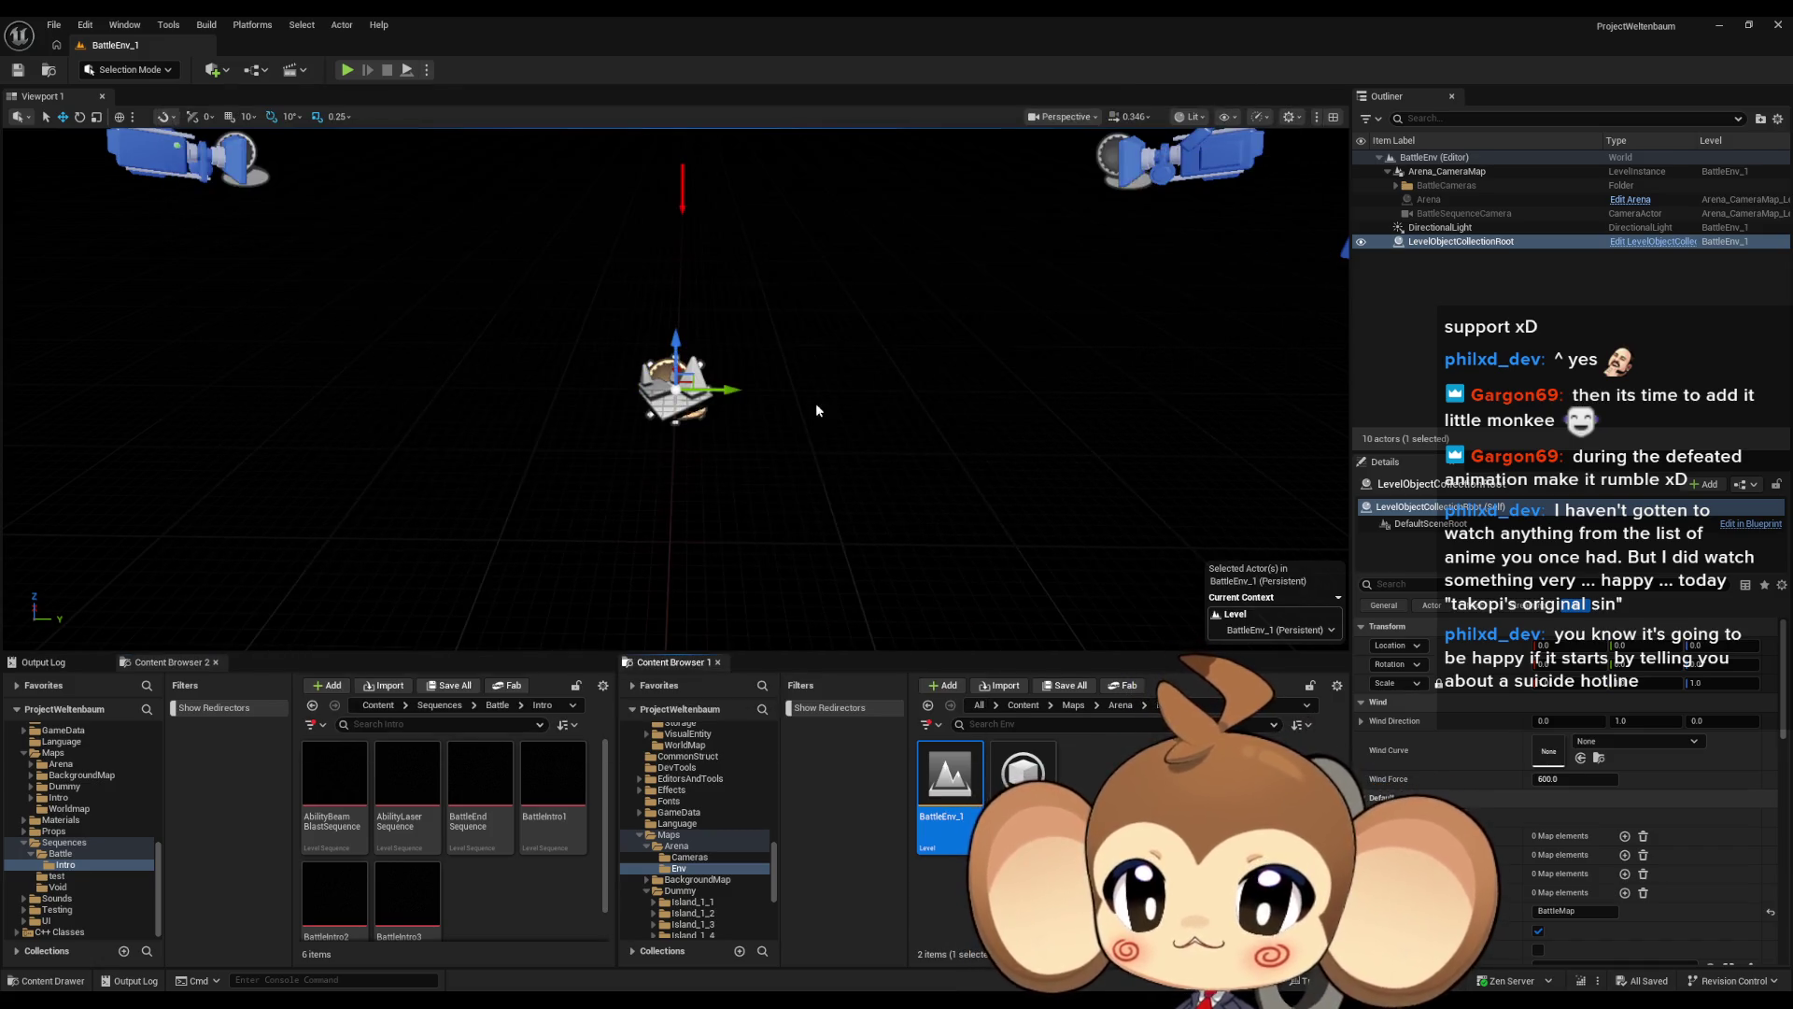
{"action": "left_click_drag", "start_coordinate": [333, 775], "coordinate": [787, 505]}
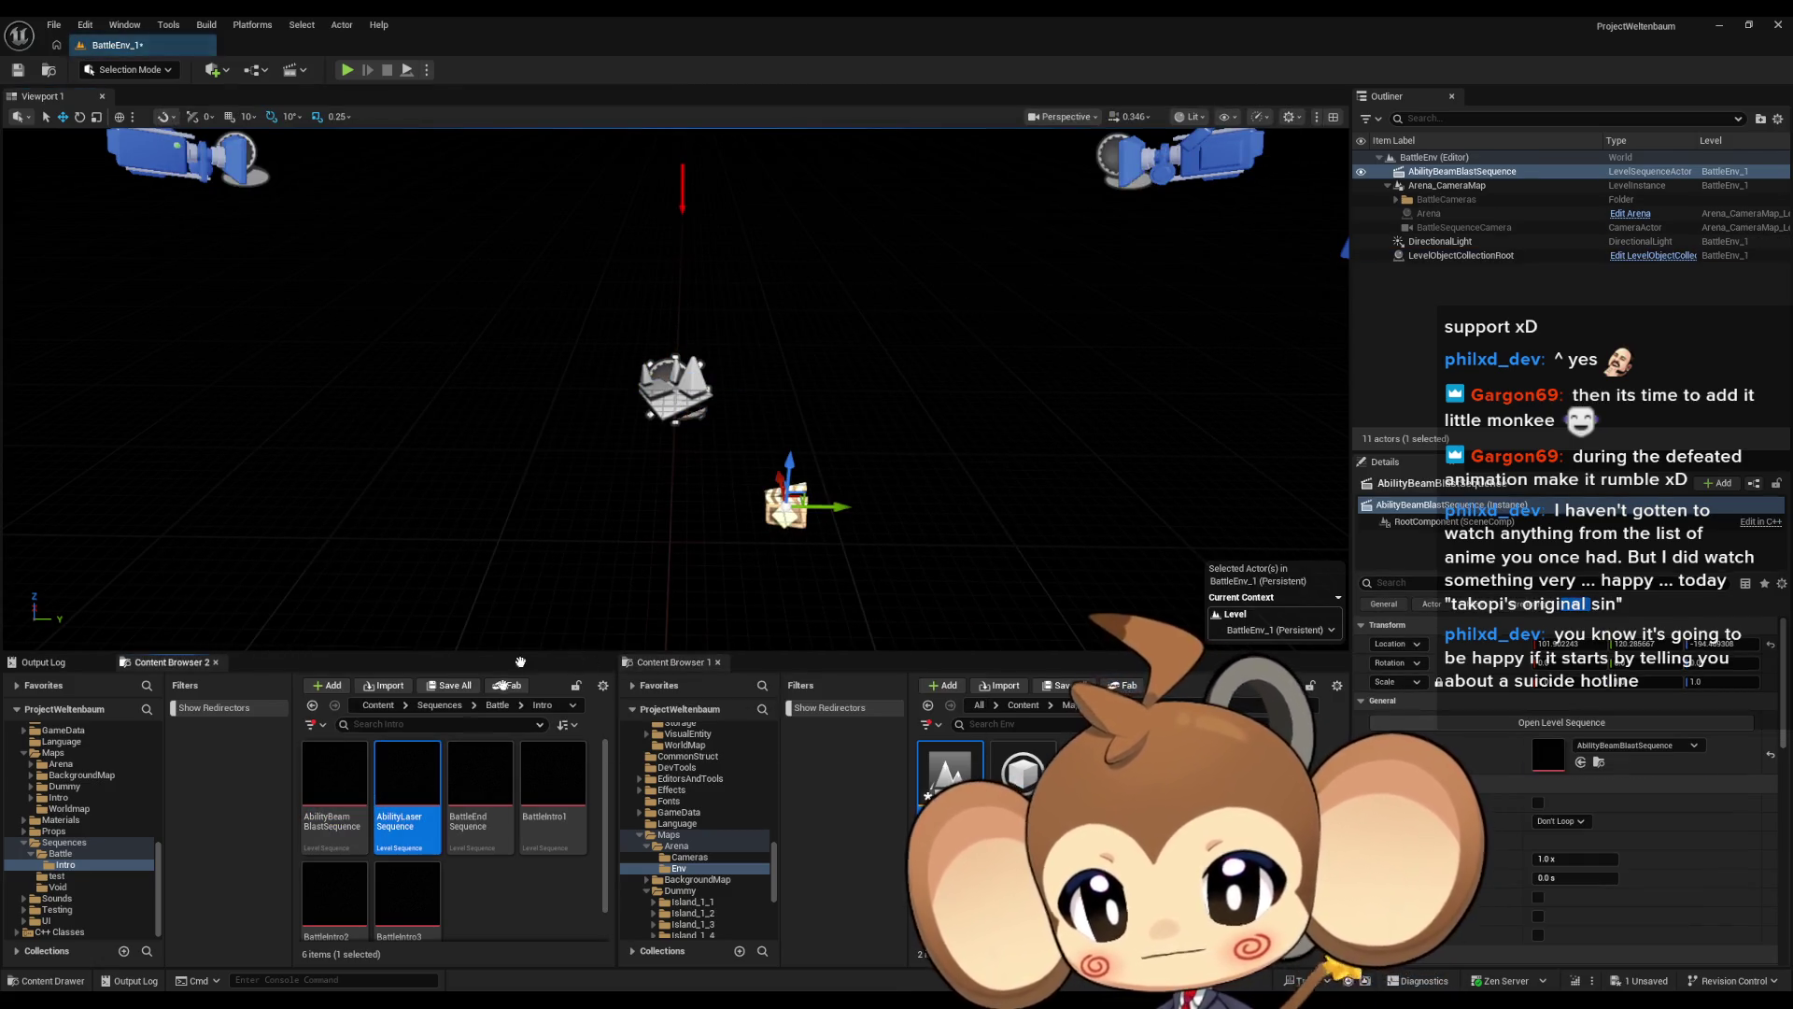
{"action": "left_click_drag", "start_coordinate": [408, 794], "coordinate": [674, 551]}
{"action": "left_click_drag", "start_coordinate": [498, 770], "coordinate": [484, 565]}
{"action": "left_click_drag", "start_coordinate": [553, 776], "coordinate": [820, 630]}
{"action": "mouse_move", "coordinate": [407, 896]}
{"action": "left_mouse_down"}
{"action": "mouse_move", "coordinate": [664, 707]}
{"action": "mouse_move", "coordinate": [822, 625]}
{"action": "left_mouse_up"}
{"action": "left_click_drag", "start_coordinate": [334, 896], "coordinate": [705, 630]}
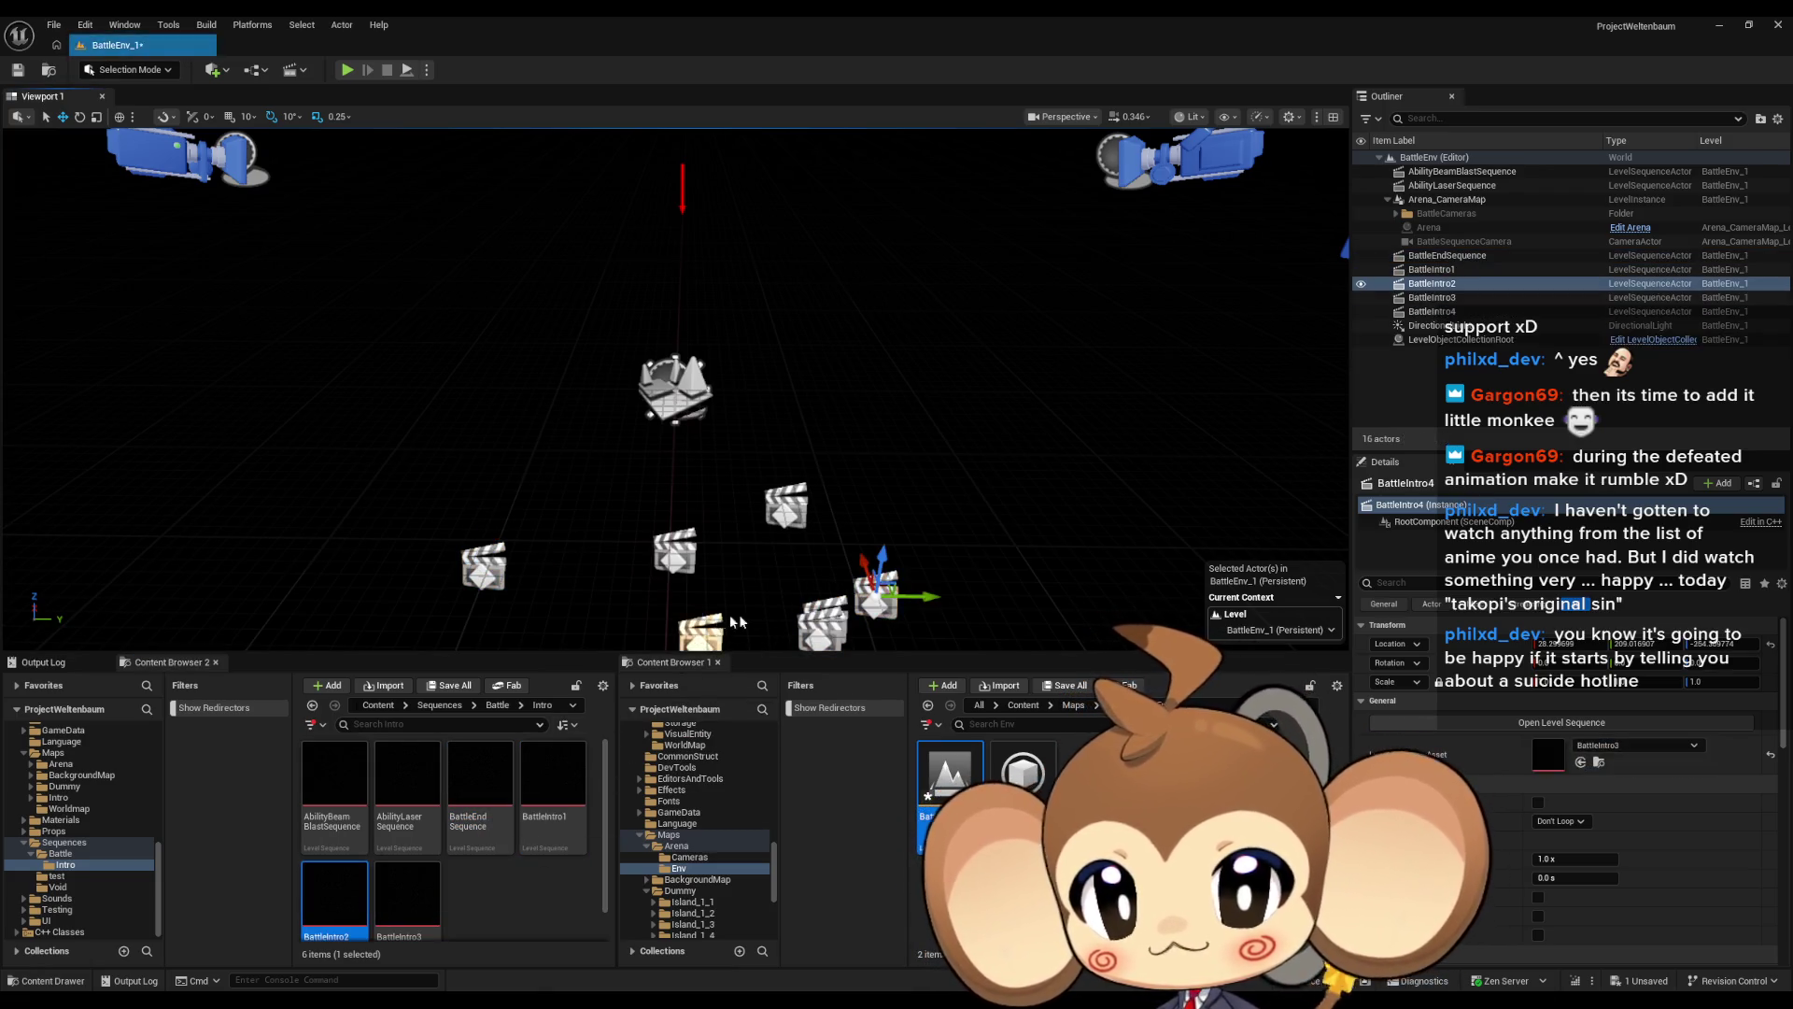
Fill LevelObjectCollectionRoot's Level Sequence References with DevTool_FillArrays and save BattleEnv_1
{"action": "left_click", "coordinate": [1593, 339]}
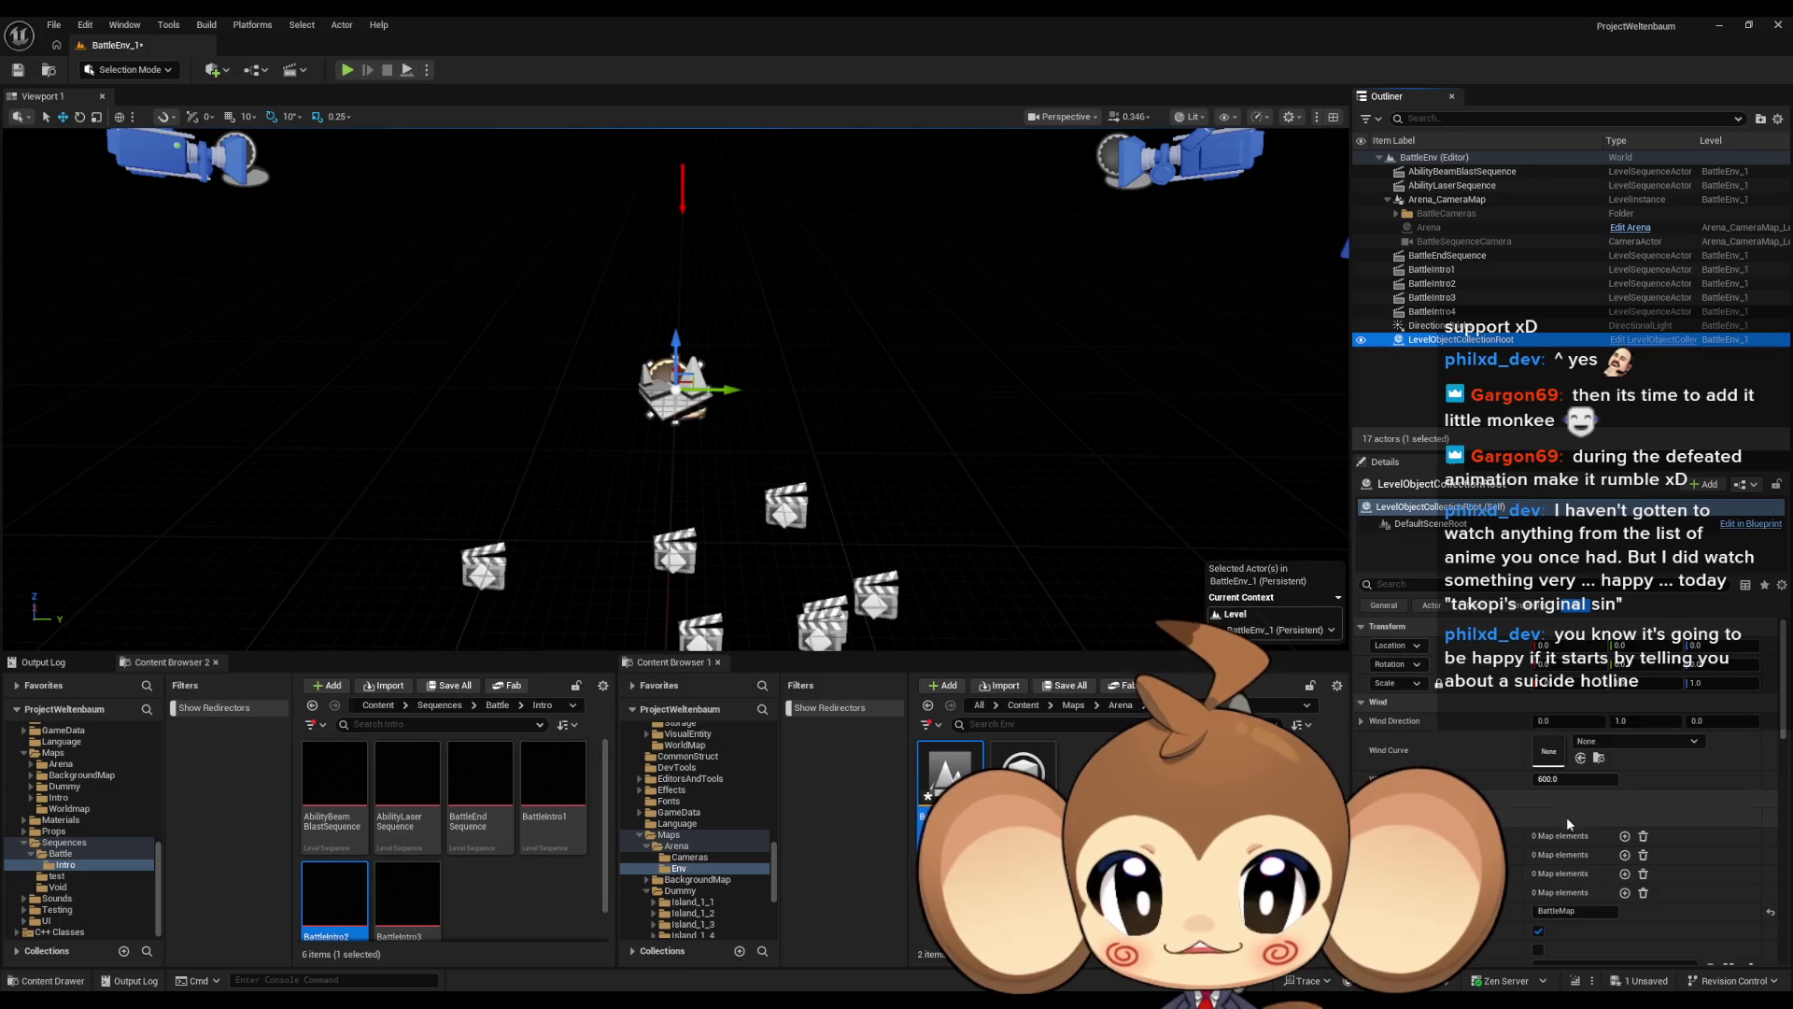
{"action": "scroll", "coordinate": [1430, 714], "scroll_direction": "down", "scroll_amount": 2}
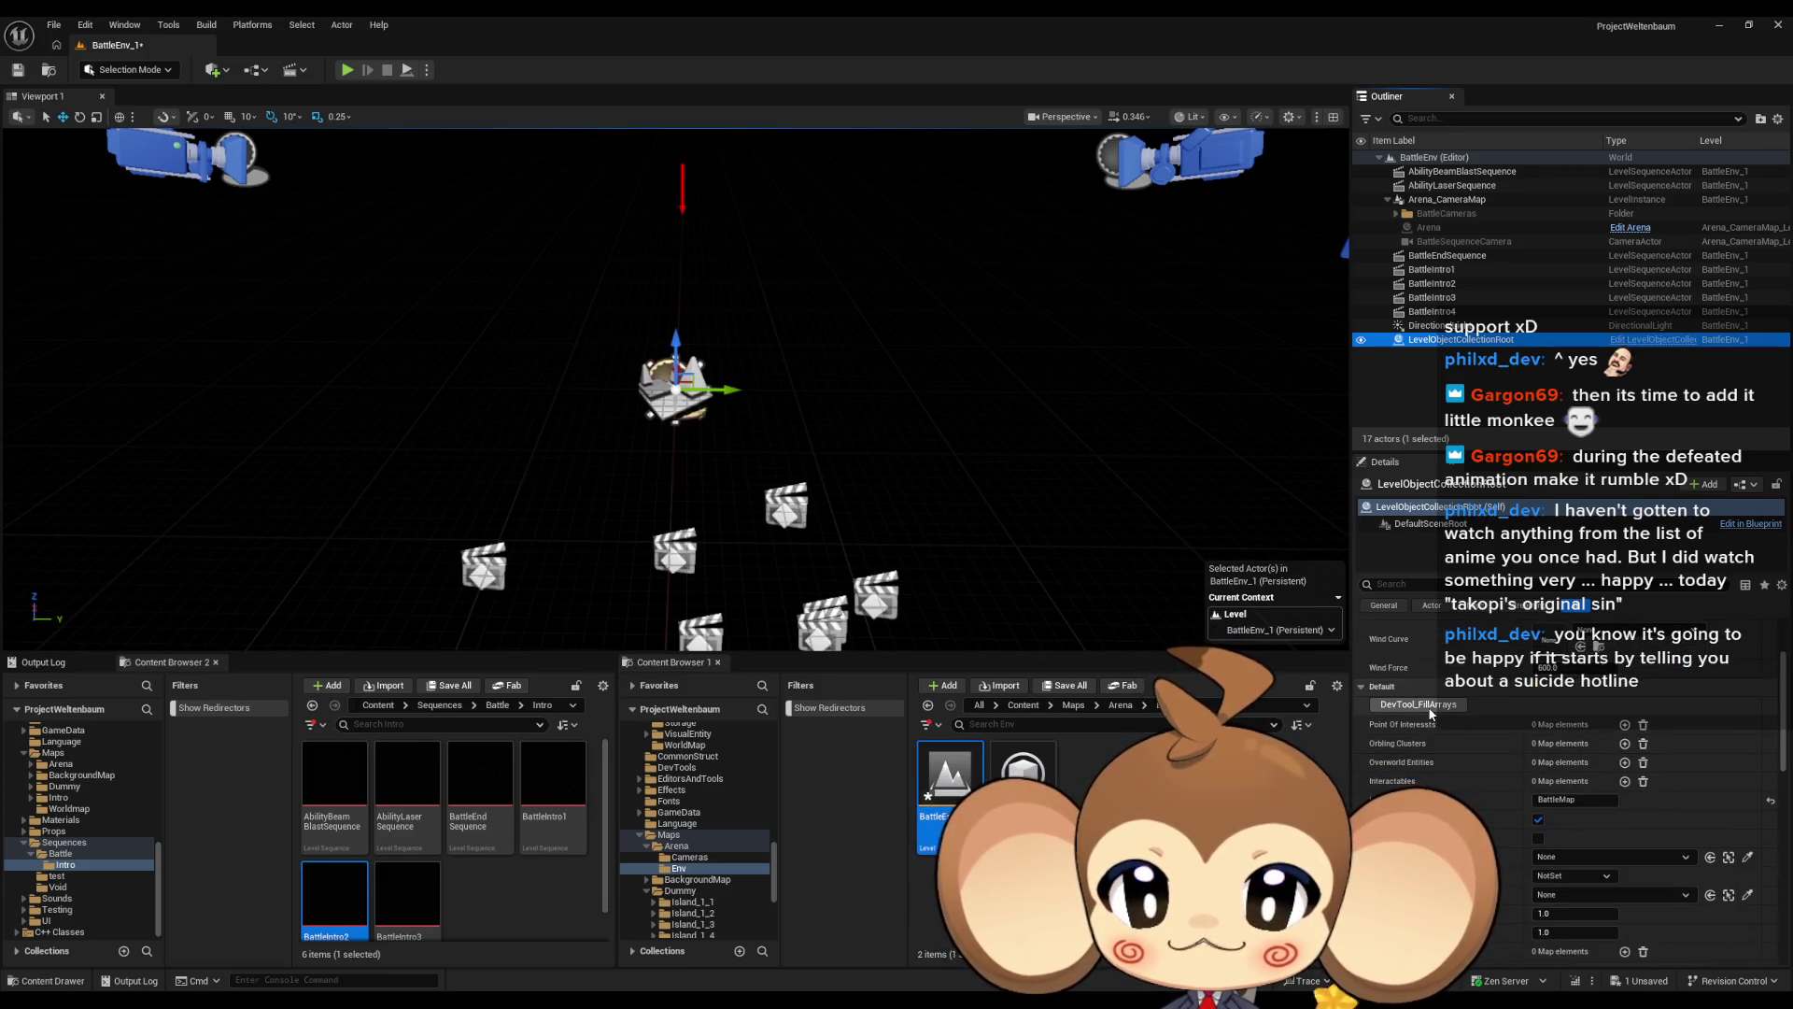
{"action": "left_click", "coordinate": [1430, 715]}
{"action": "scroll", "coordinate": [1430, 714], "scroll_direction": "down", "scroll_amount": 3}
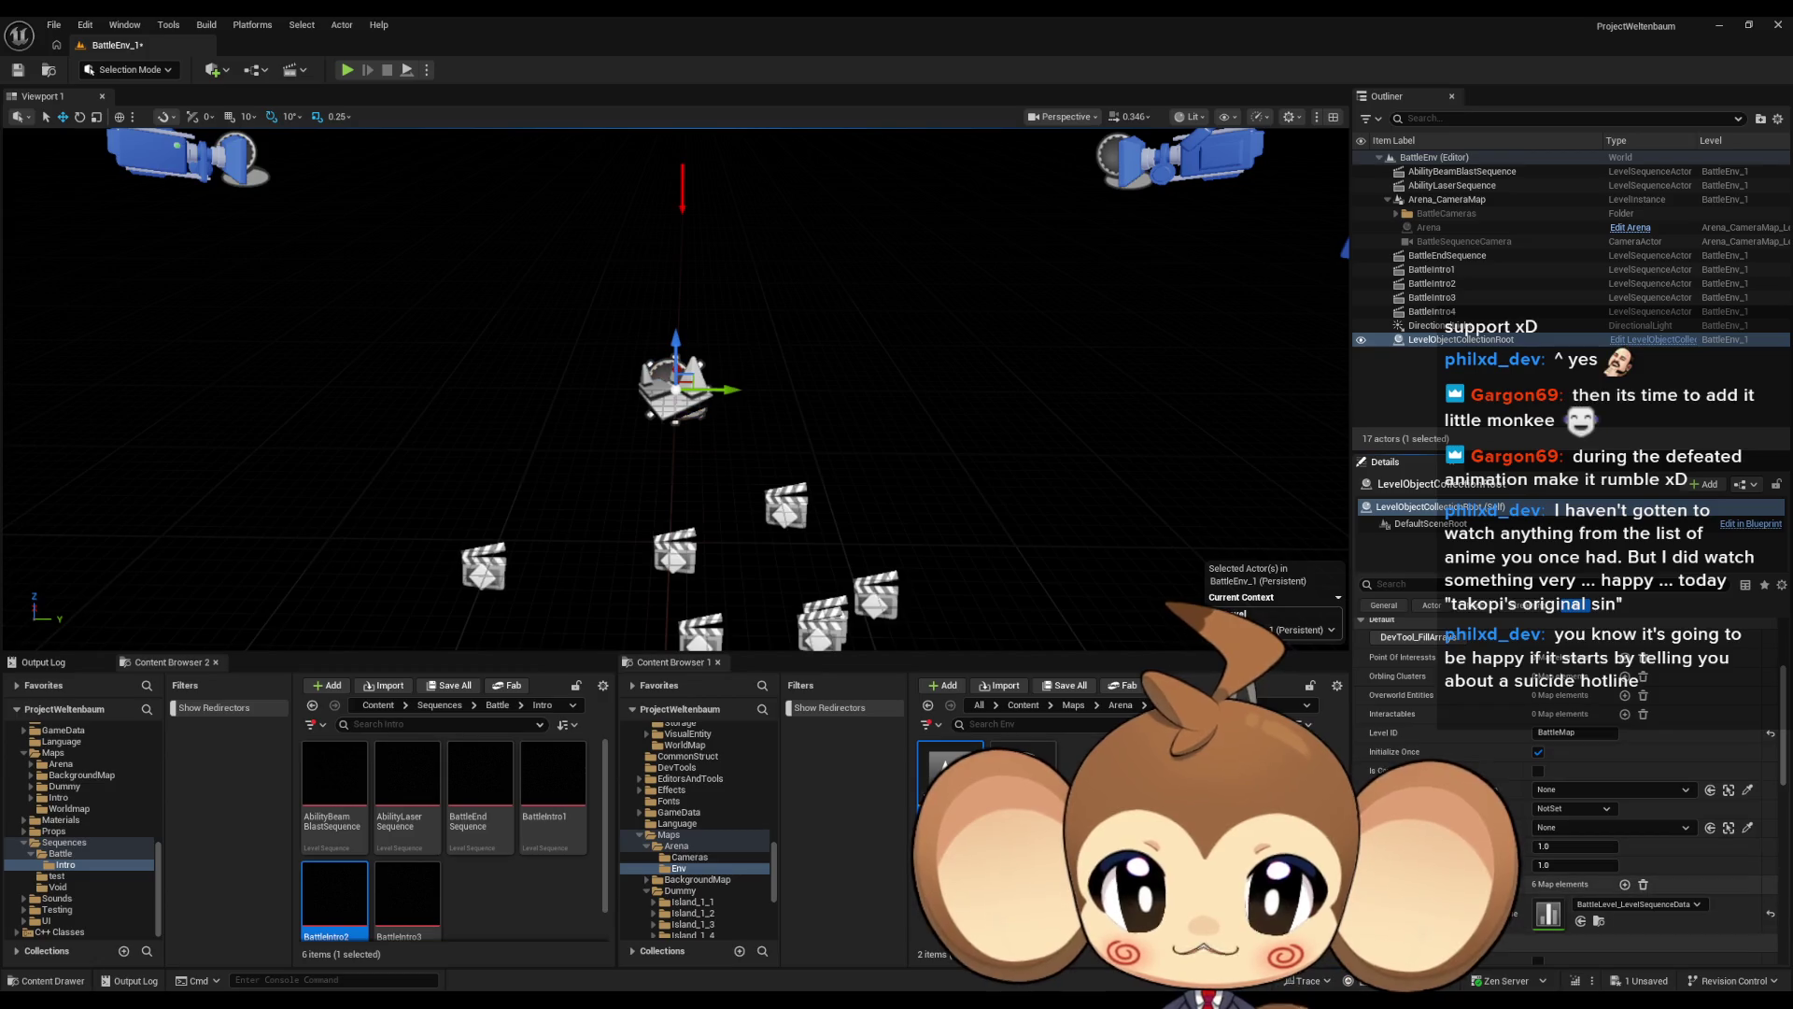
{"action": "scroll", "coordinate": [1639, 787], "scroll_direction": "down", "scroll_amount": 4}
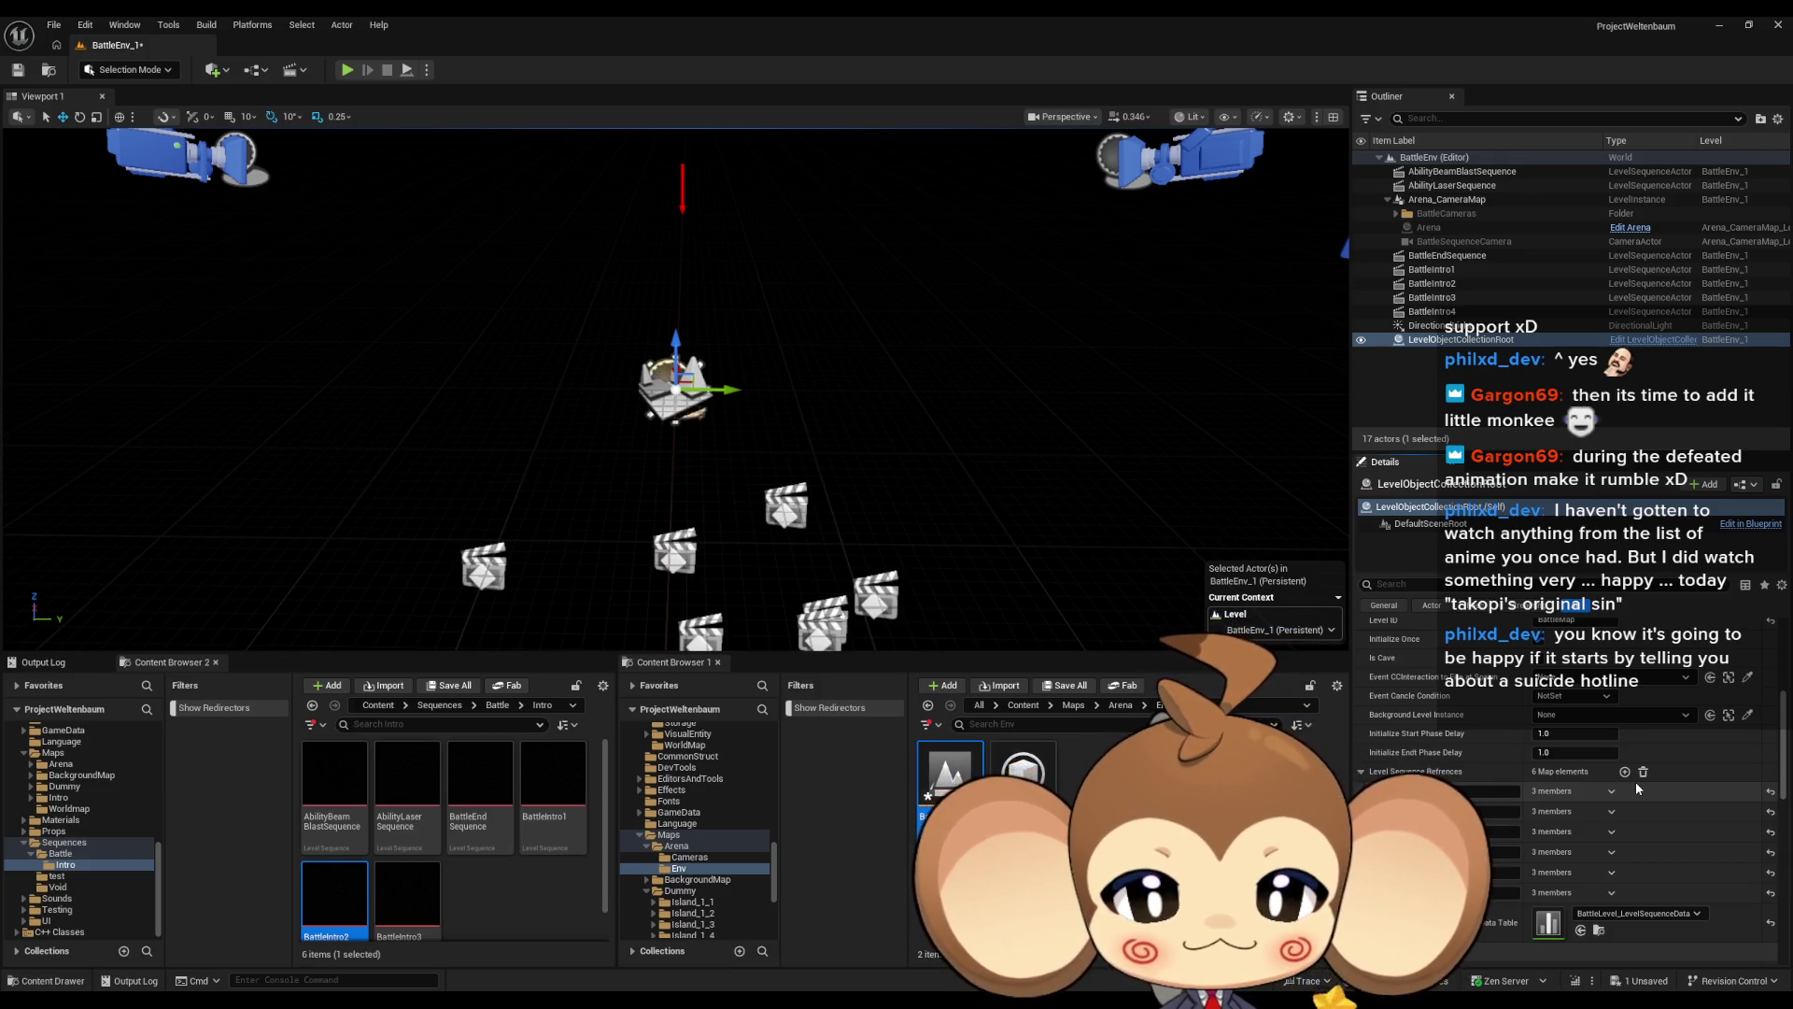
{"action": "left_click", "coordinate": [1377, 791]}
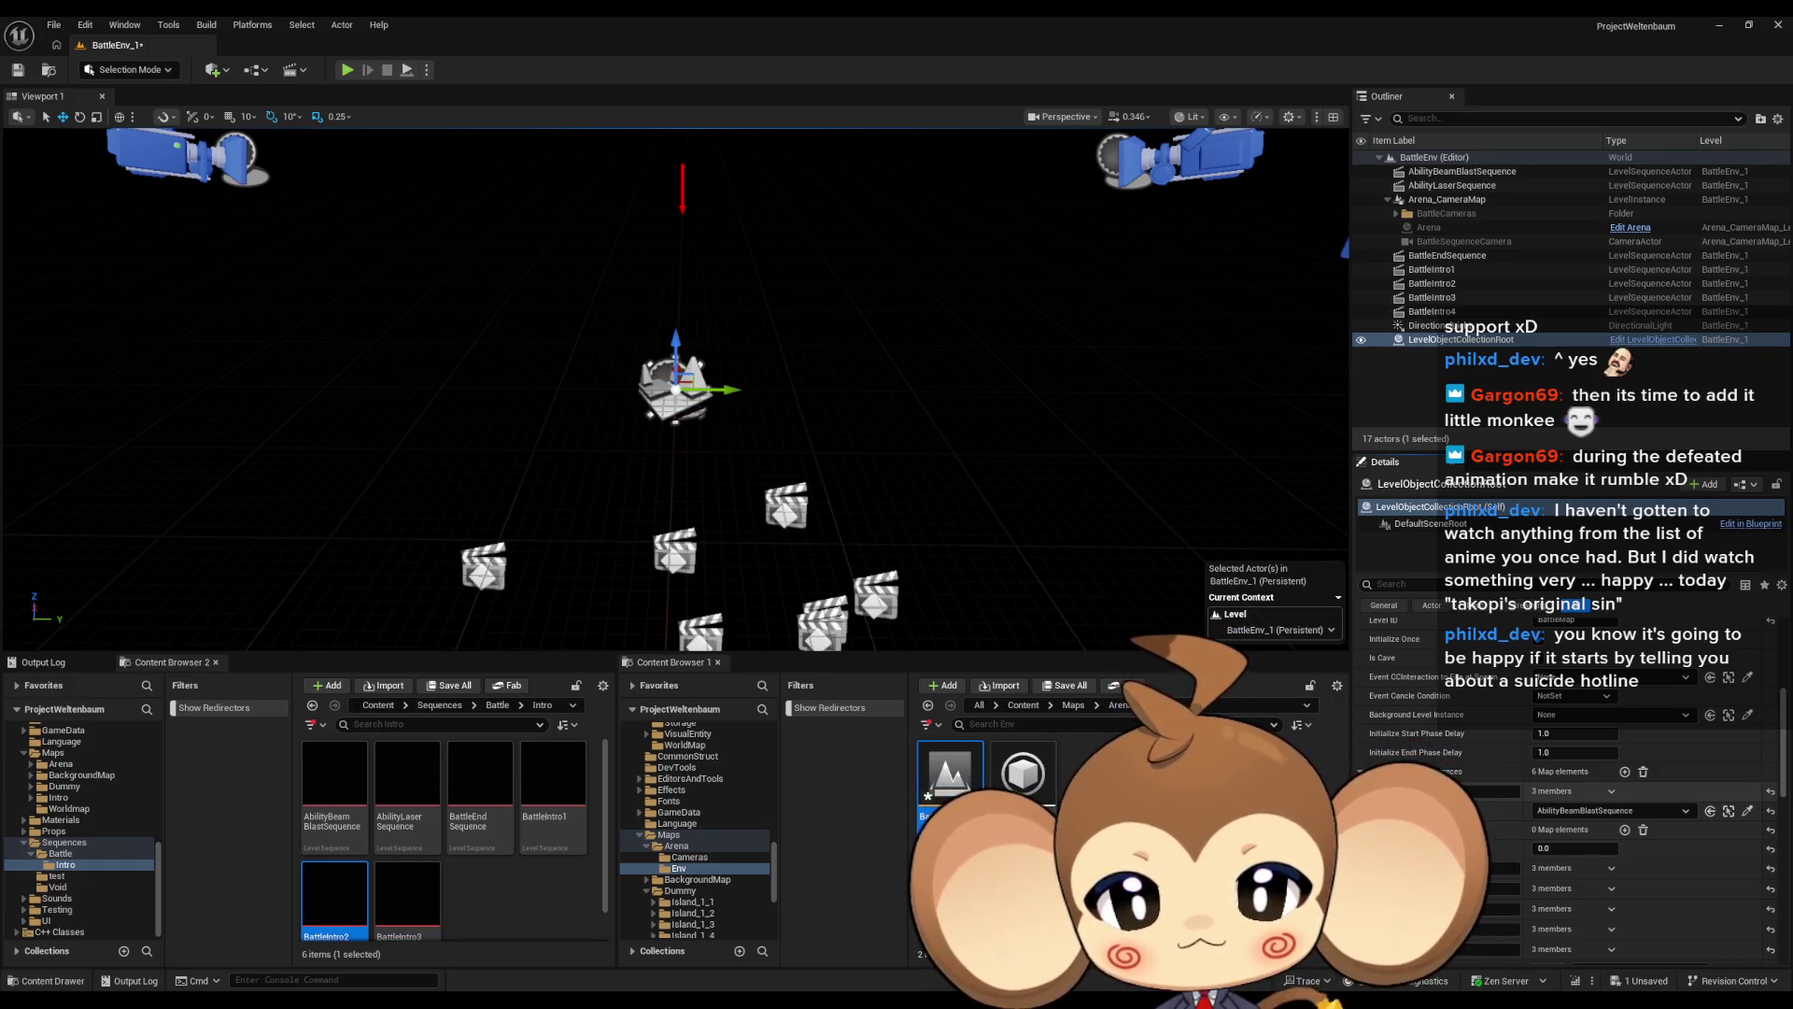
{"action": "left_click", "coordinate": [1377, 791]}
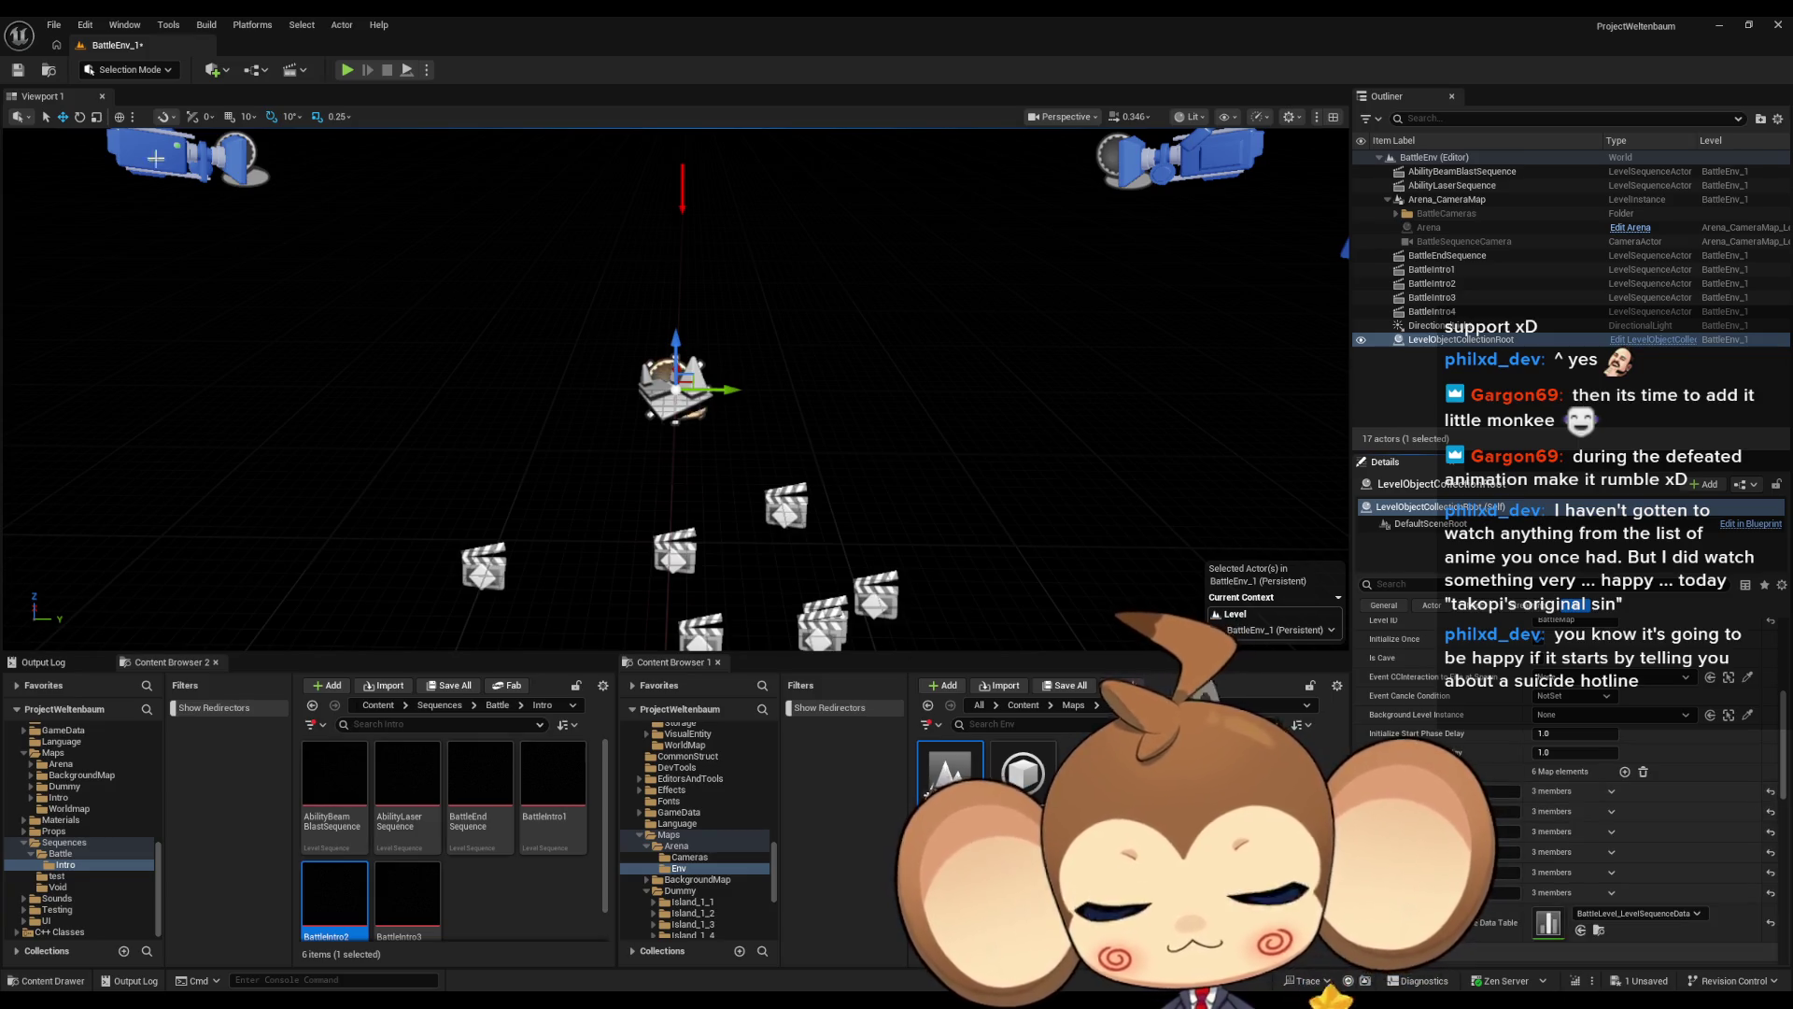
{"action": "left_click", "coordinate": [16, 75]}
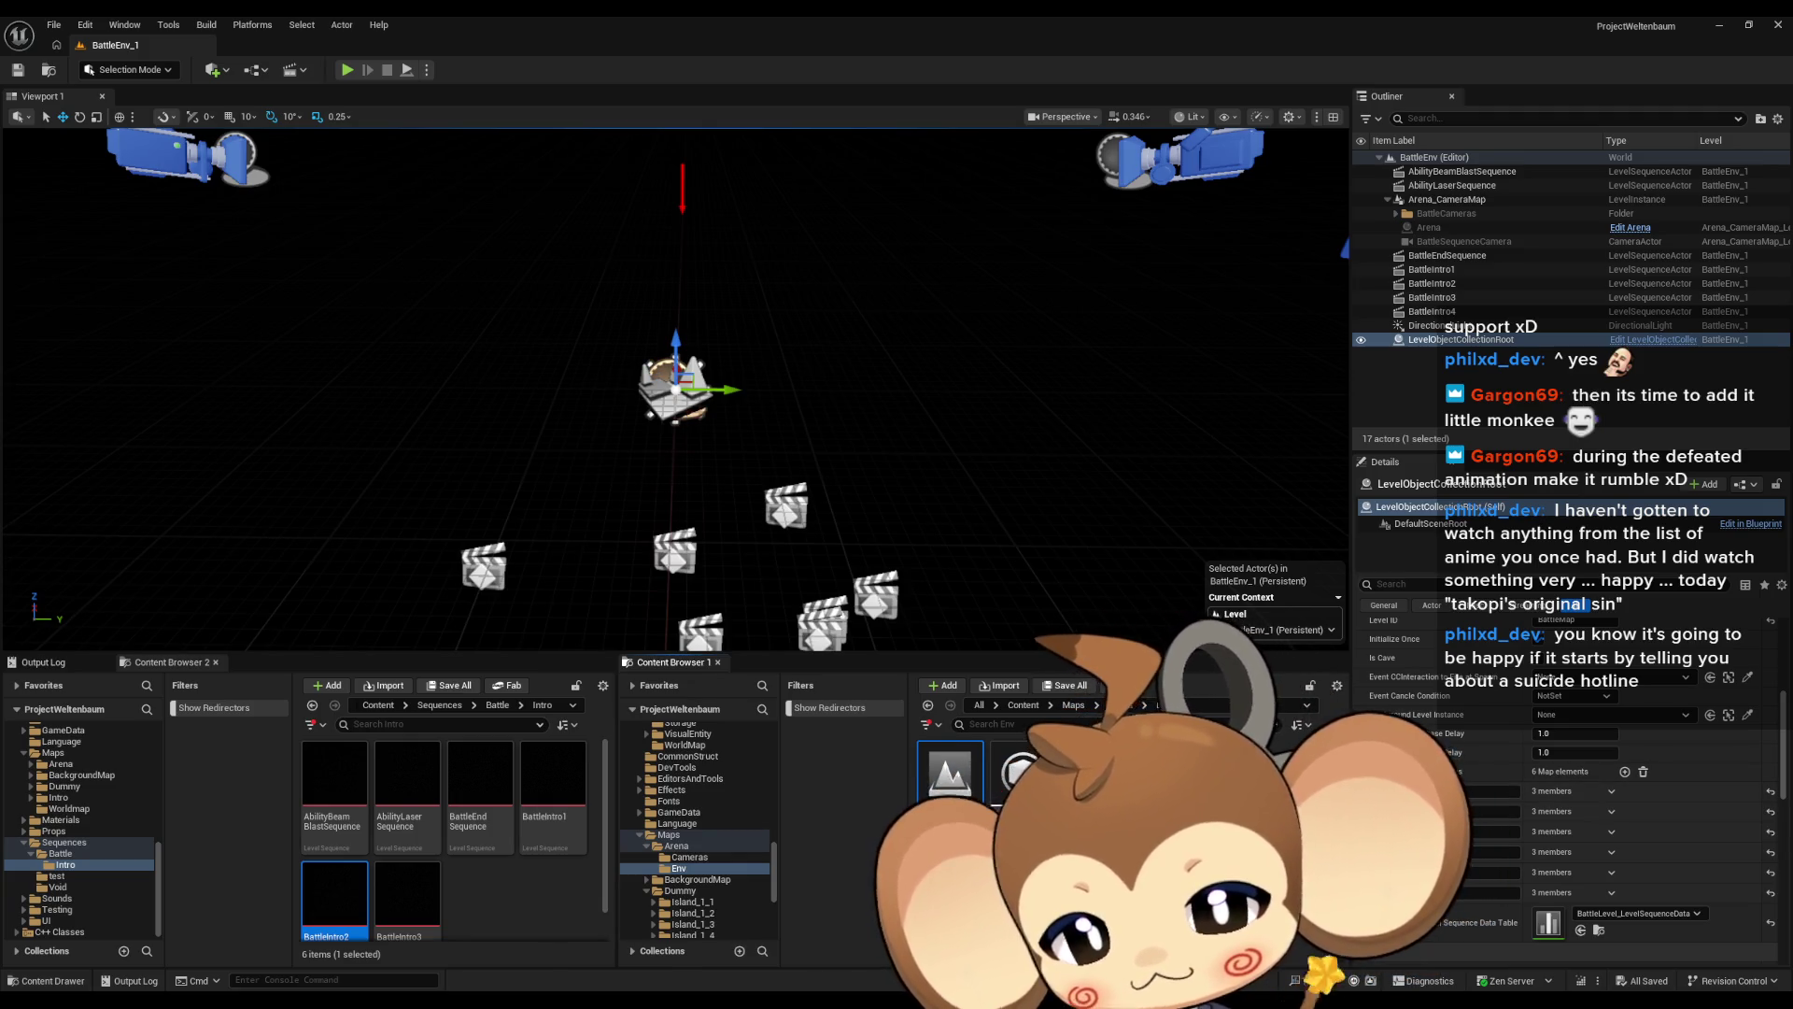
Open the Main level from Content and test-play the battle, then stop
{"action": "mouse_move", "coordinate": [689, 1005]}
{"action": "mouse_move", "coordinate": [927, 935]}
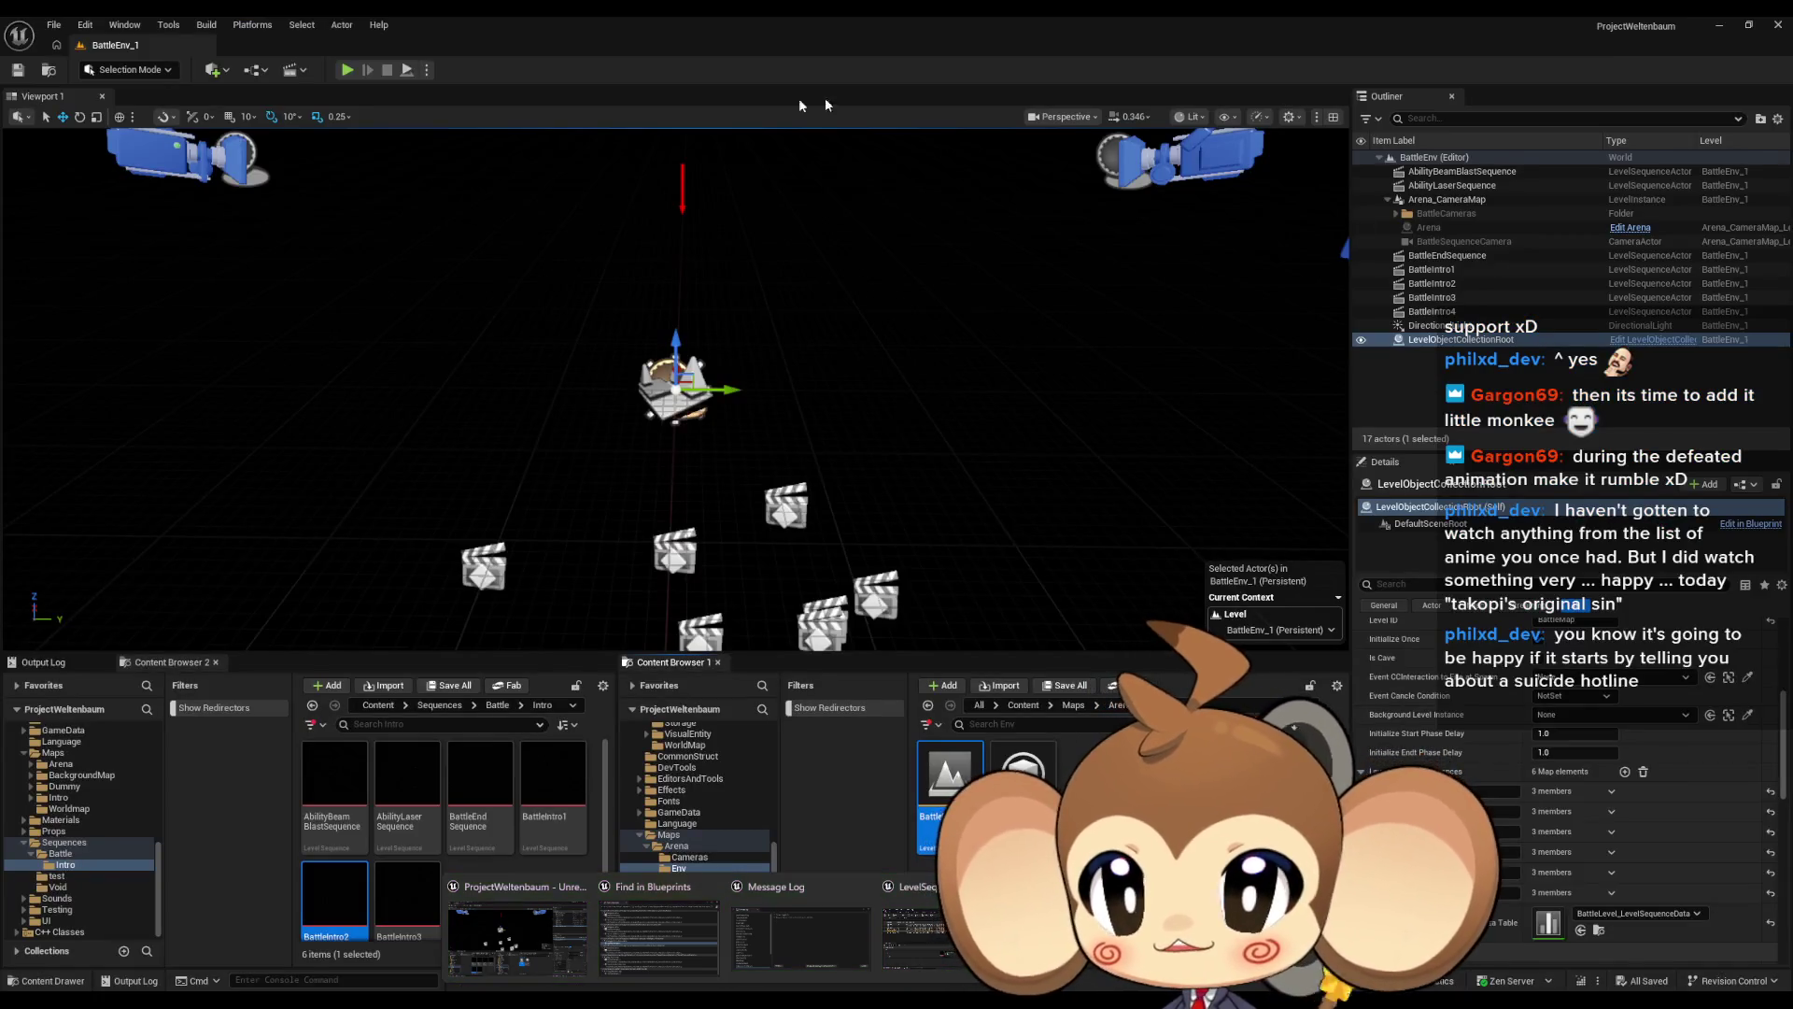
{"action": "left_click", "coordinate": [1023, 704]}
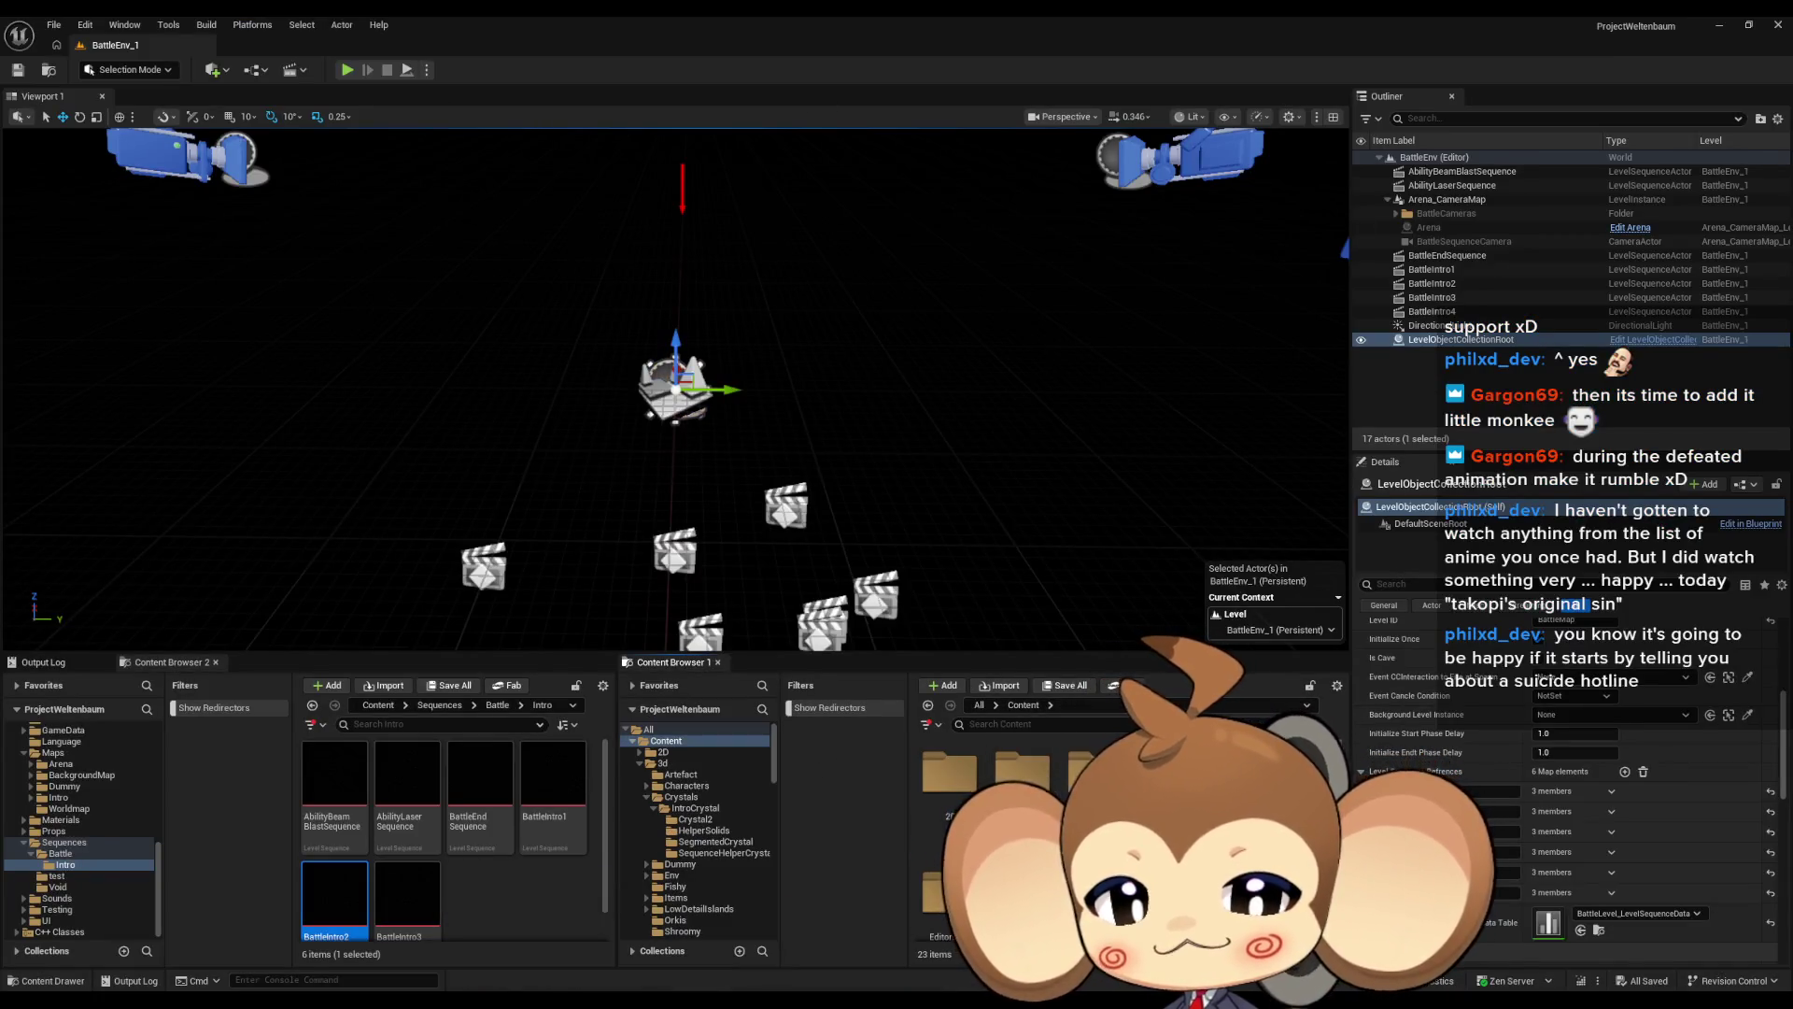
{"action": "double_click", "coordinate": [1023, 756]}
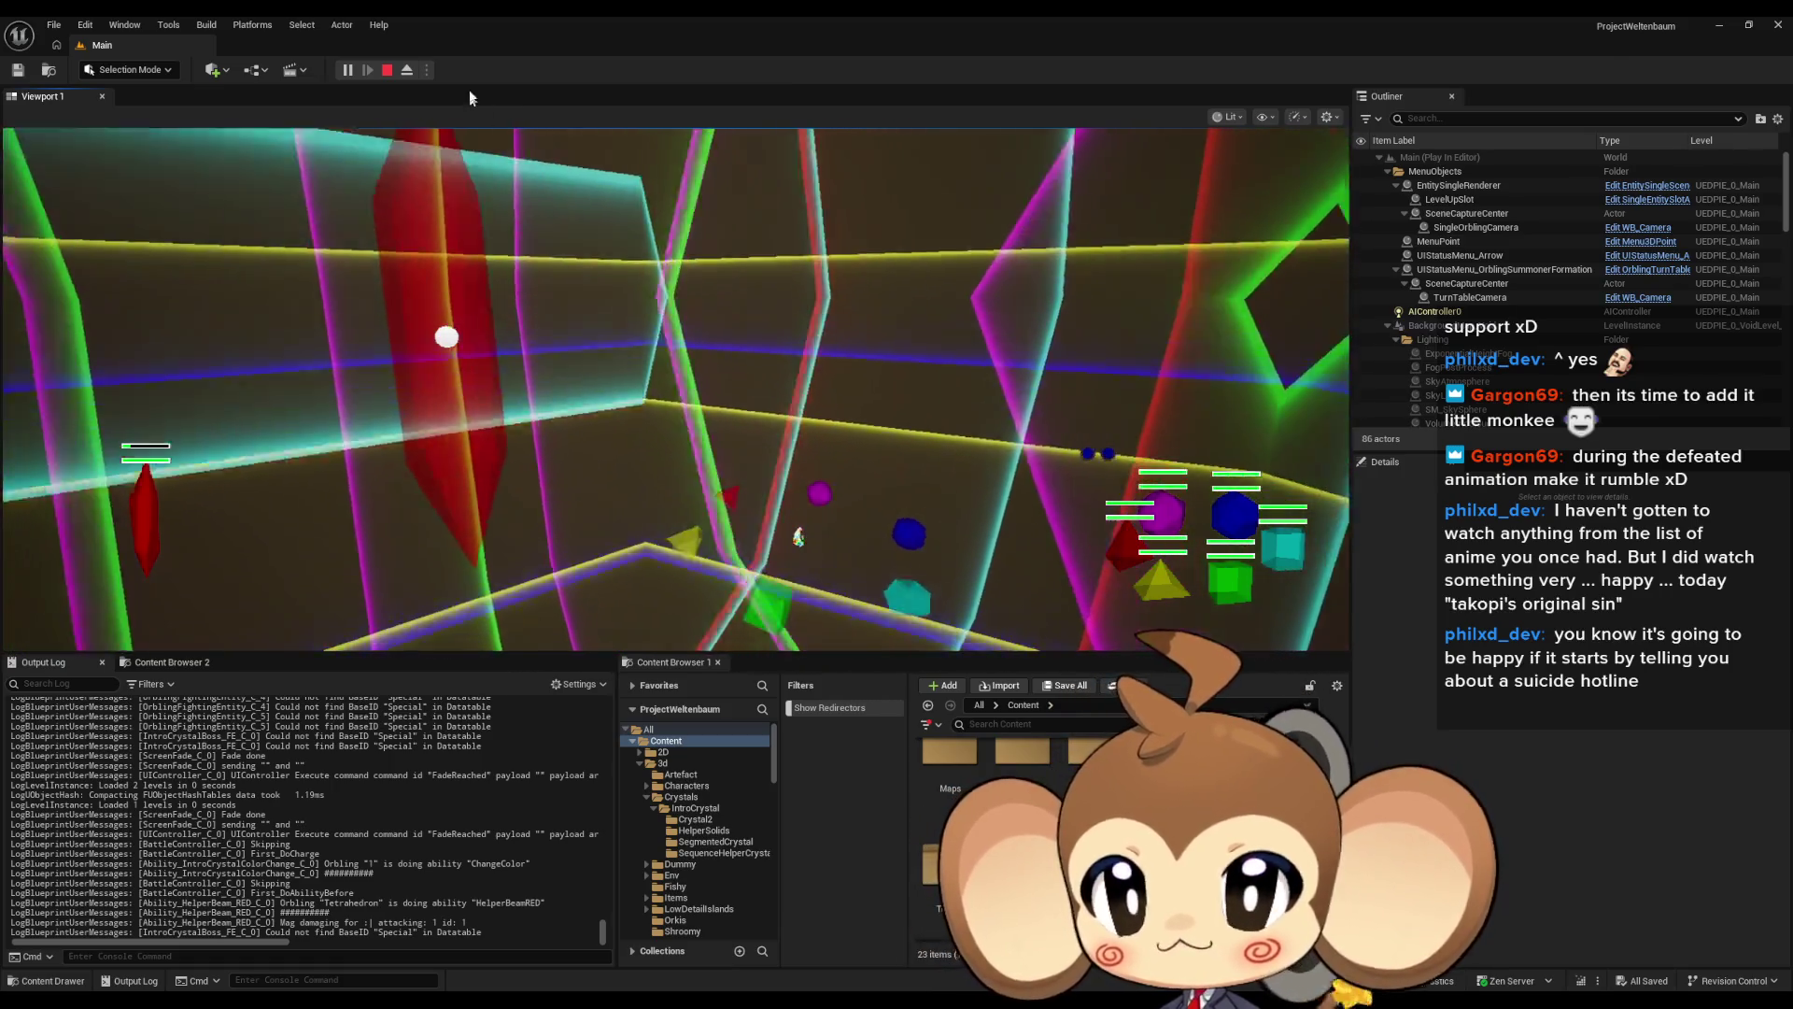
{"action": "key", "text": "Escape"}
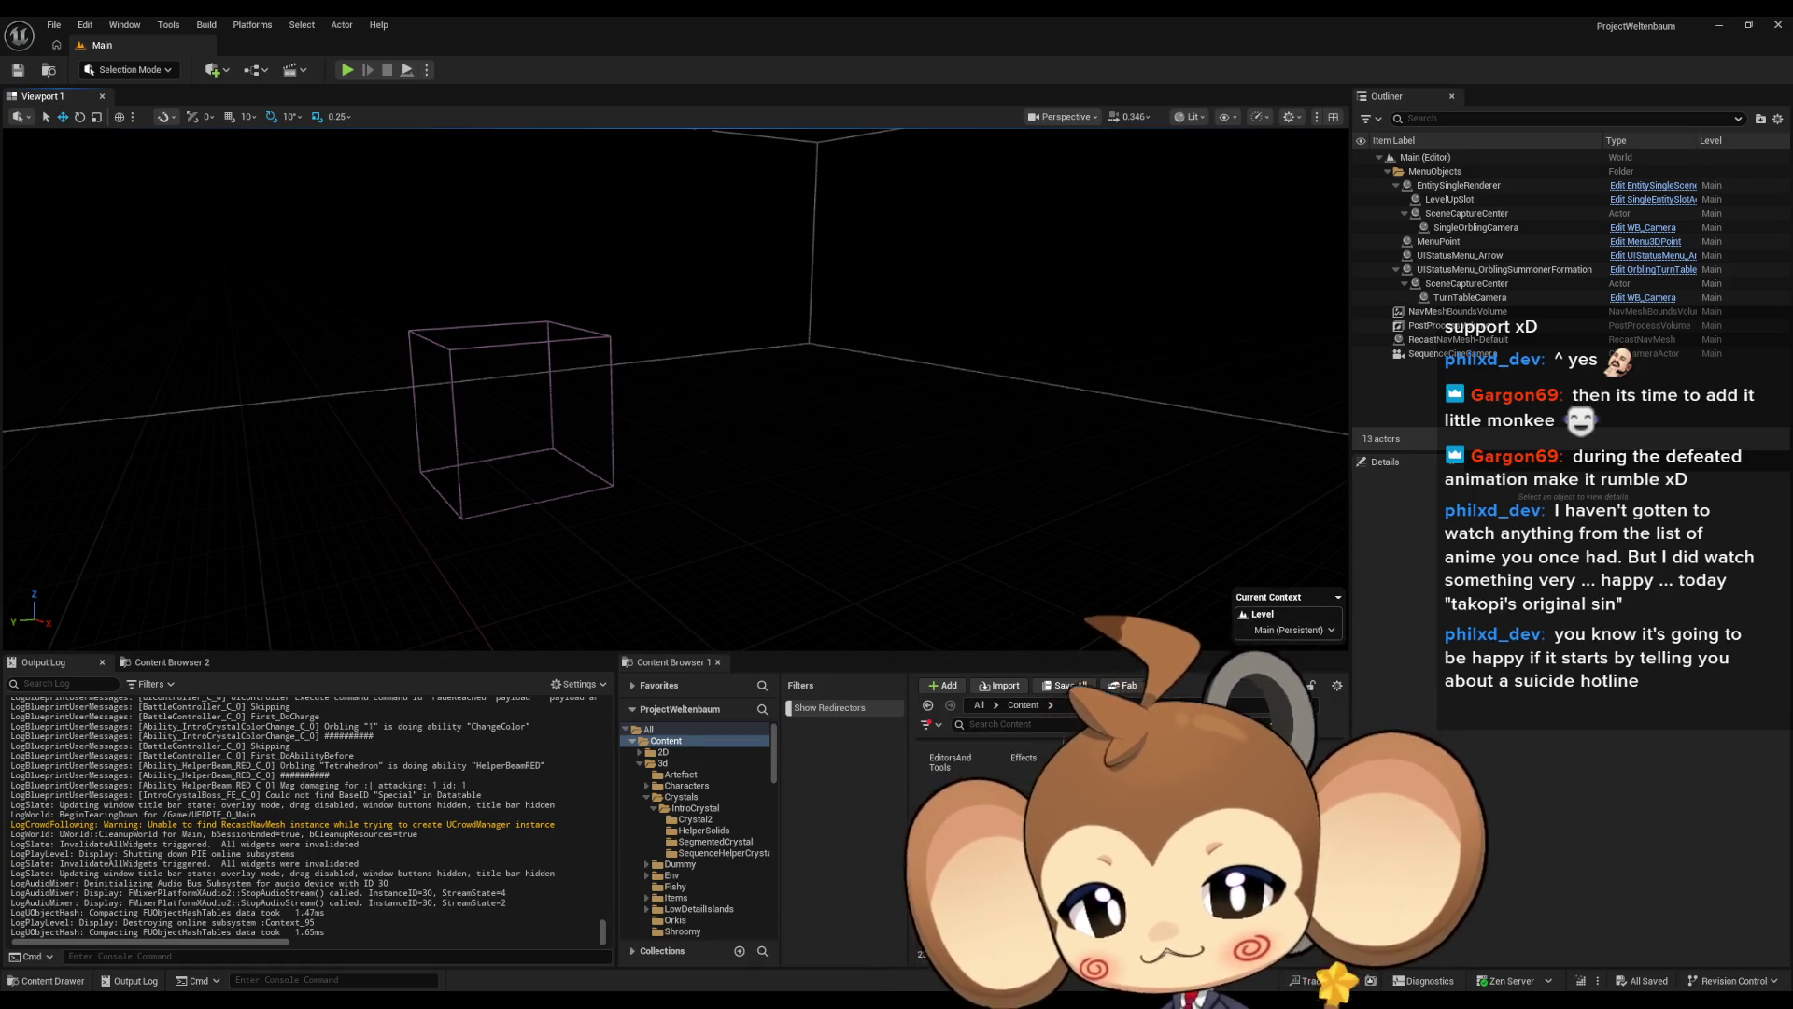
Open the Blueprints folder to reach the BattleController Blueprint
{"action": "double_click", "coordinate": [1088, 770]}
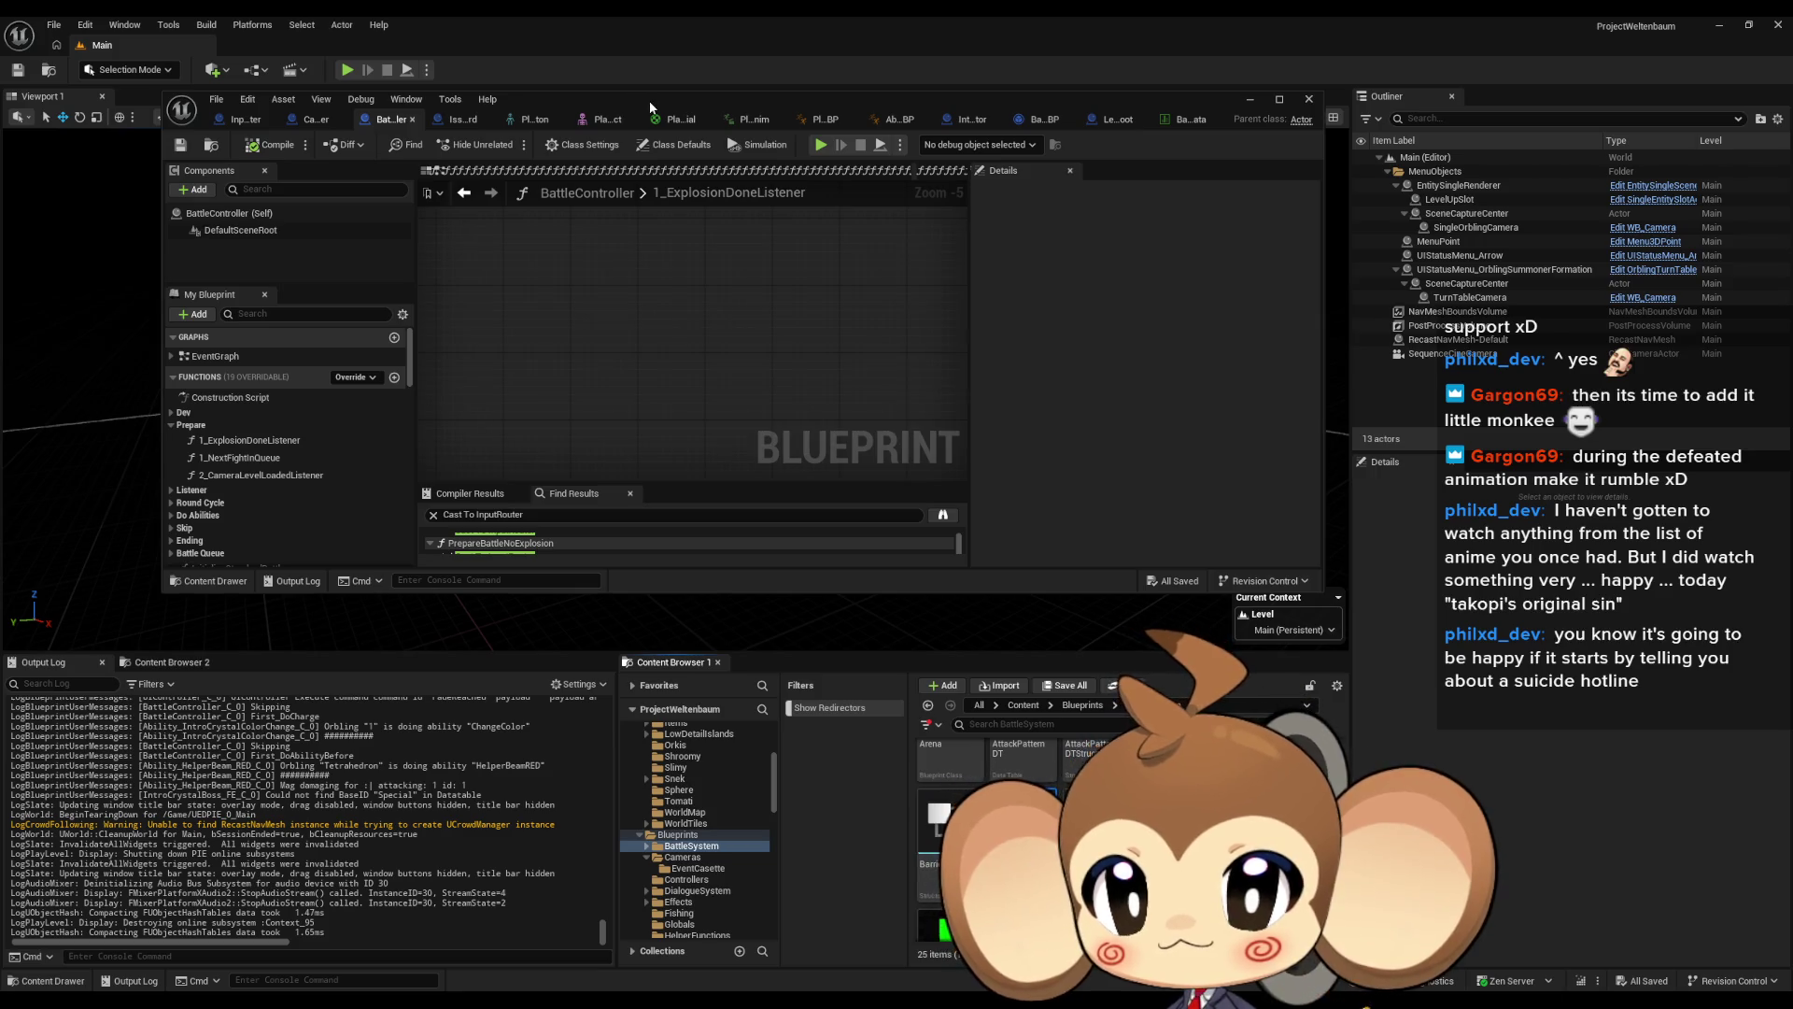
Maximize BattleController, find the Sequence Name usage, and open the Play Sequence call's definition
{"action": "double_click", "coordinate": [648, 99]}
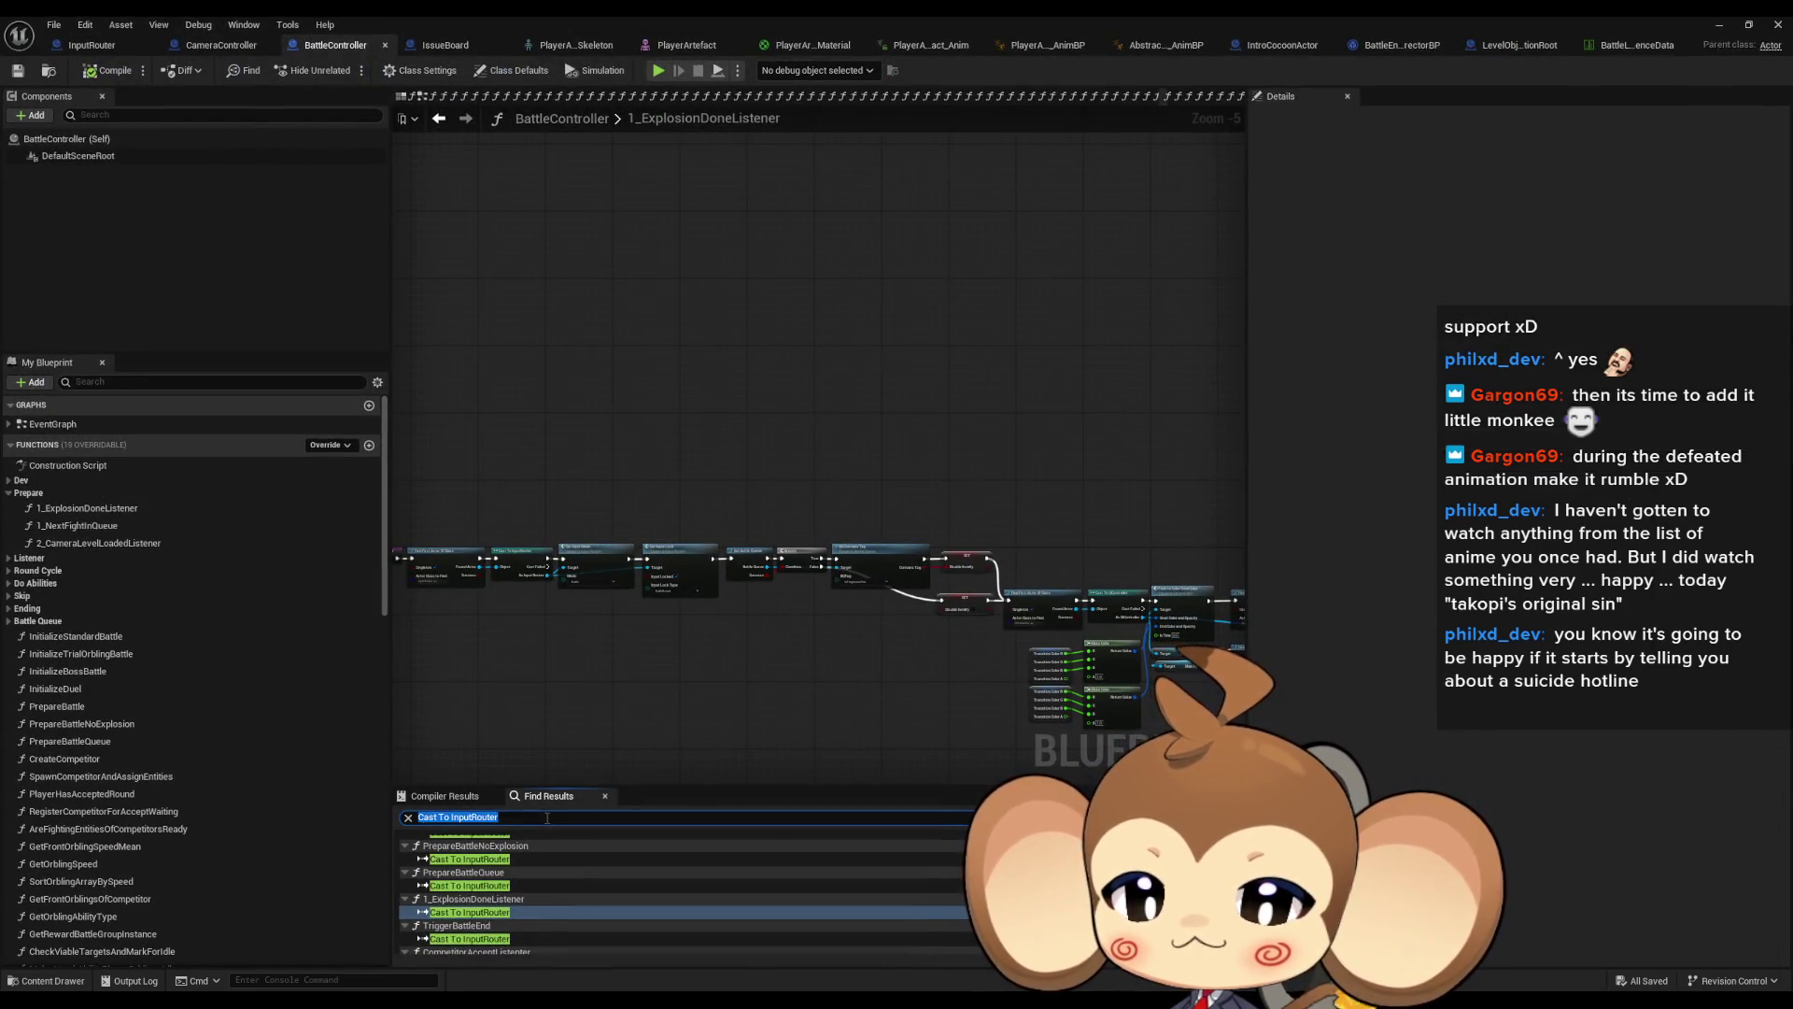
{"action": "type", "text": "seq"}
{"action": "key", "text": "Return"}
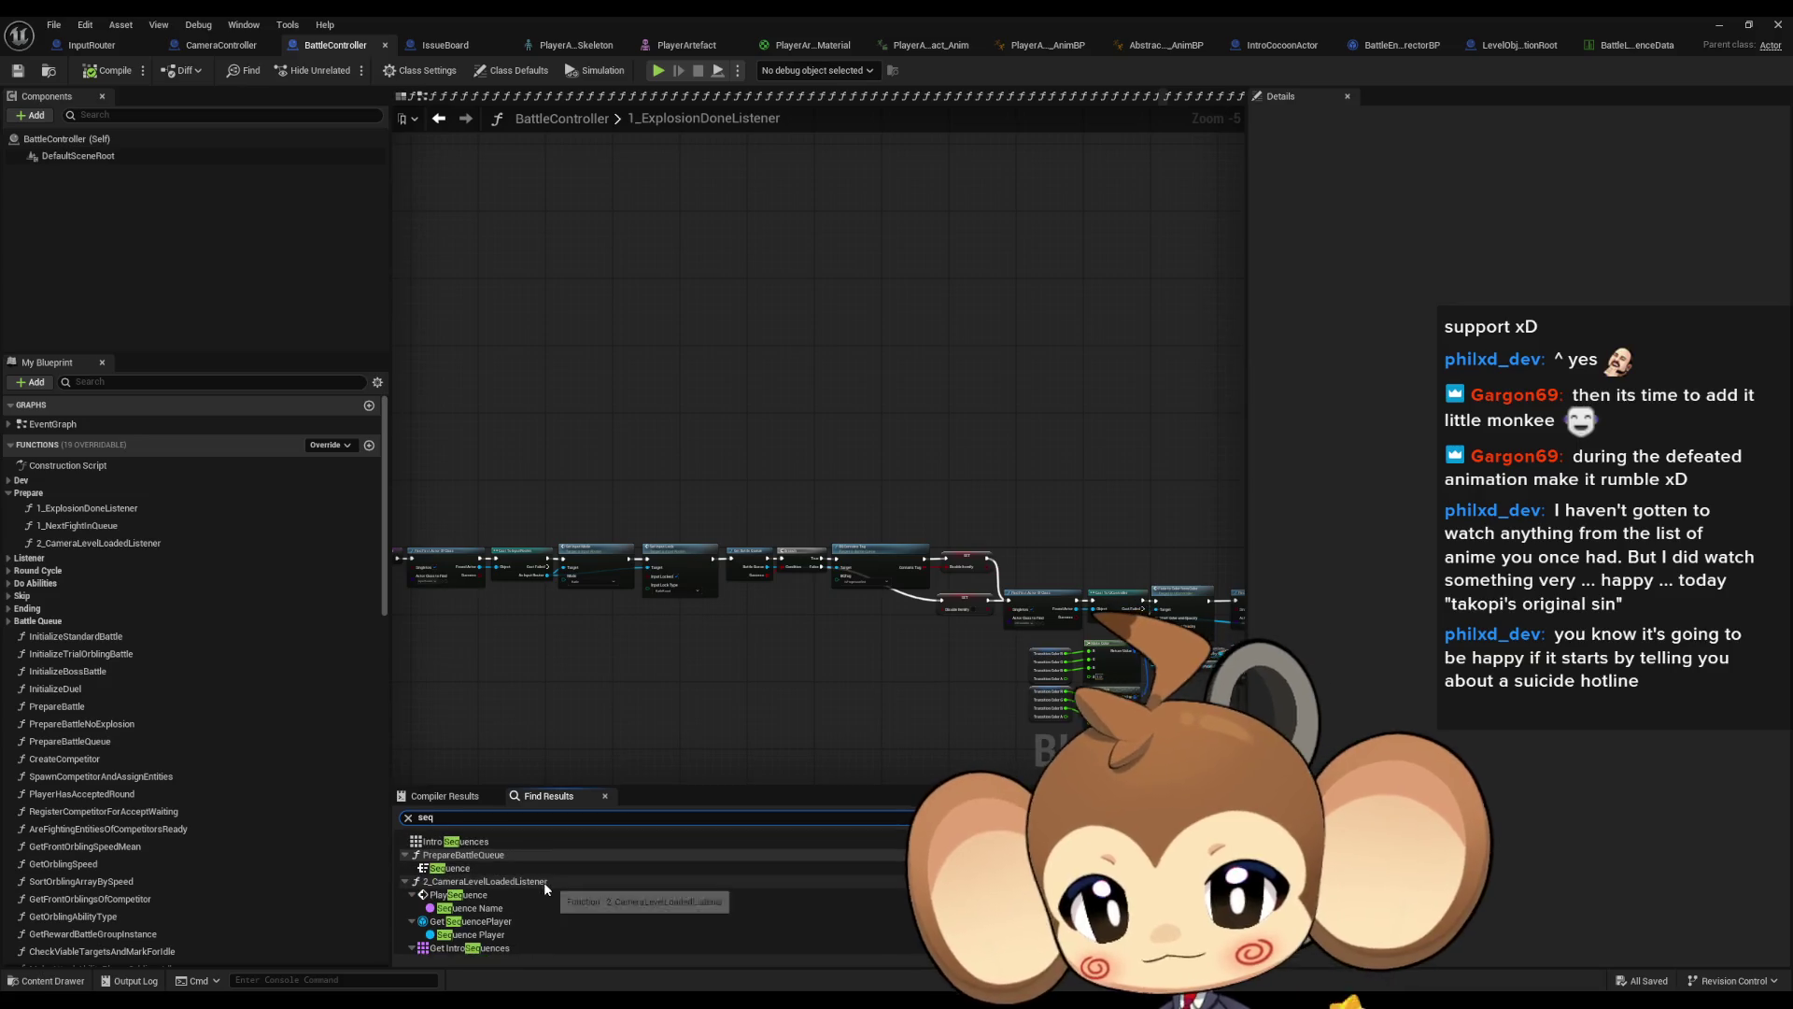
{"action": "left_click", "coordinate": [535, 909]}
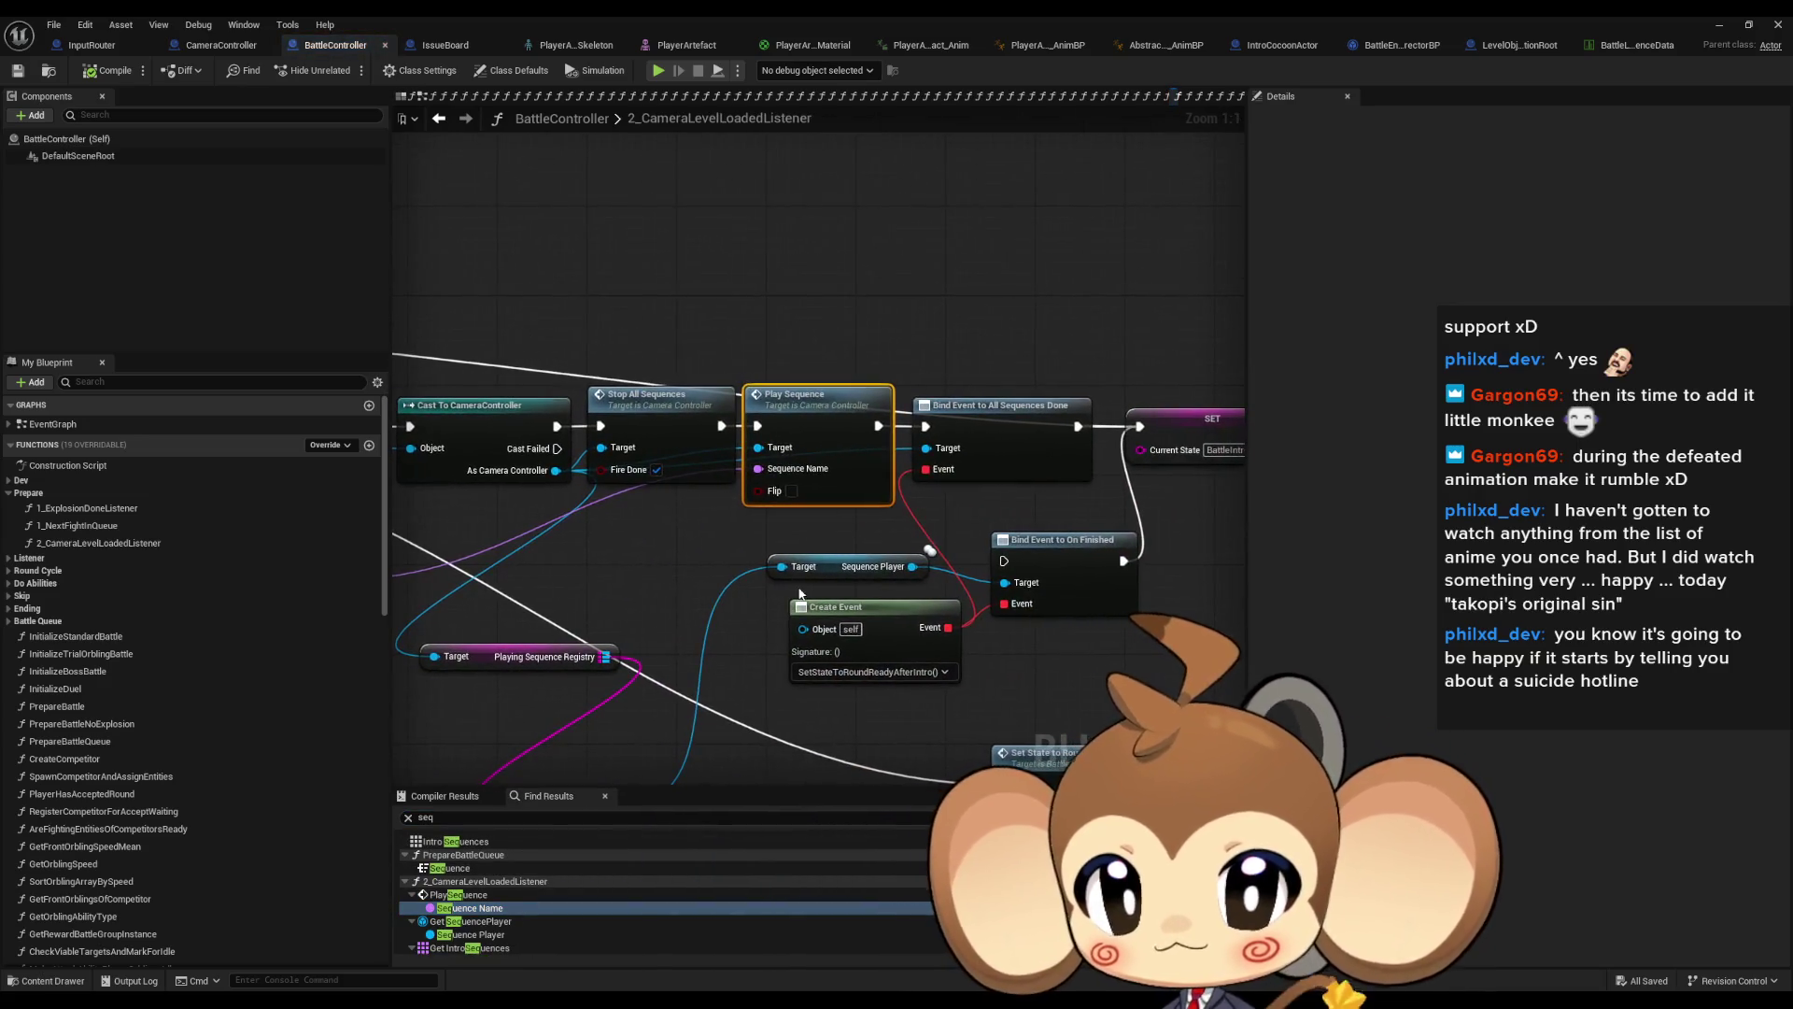
{"action": "scroll", "coordinate": [729, 619], "scroll_direction": "down", "scroll_amount": 1}
{"action": "mouse_move", "coordinate": [729, 619]}
{"action": "left_mouse_down"}
{"action": "mouse_move", "coordinate": [860, 536]}
{"action": "mouse_move", "coordinate": [1243, 570]}
{"action": "left_mouse_up"}
{"action": "mouse_move", "coordinate": [634, 432]}
{"action": "left_mouse_down"}
{"action": "mouse_move", "coordinate": [715, 546]}
{"action": "mouse_move", "coordinate": [1000, 593]}
{"action": "mouse_move", "coordinate": [554, 665]}
{"action": "left_mouse_up"}
{"action": "left_click", "coordinate": [941, 437]}
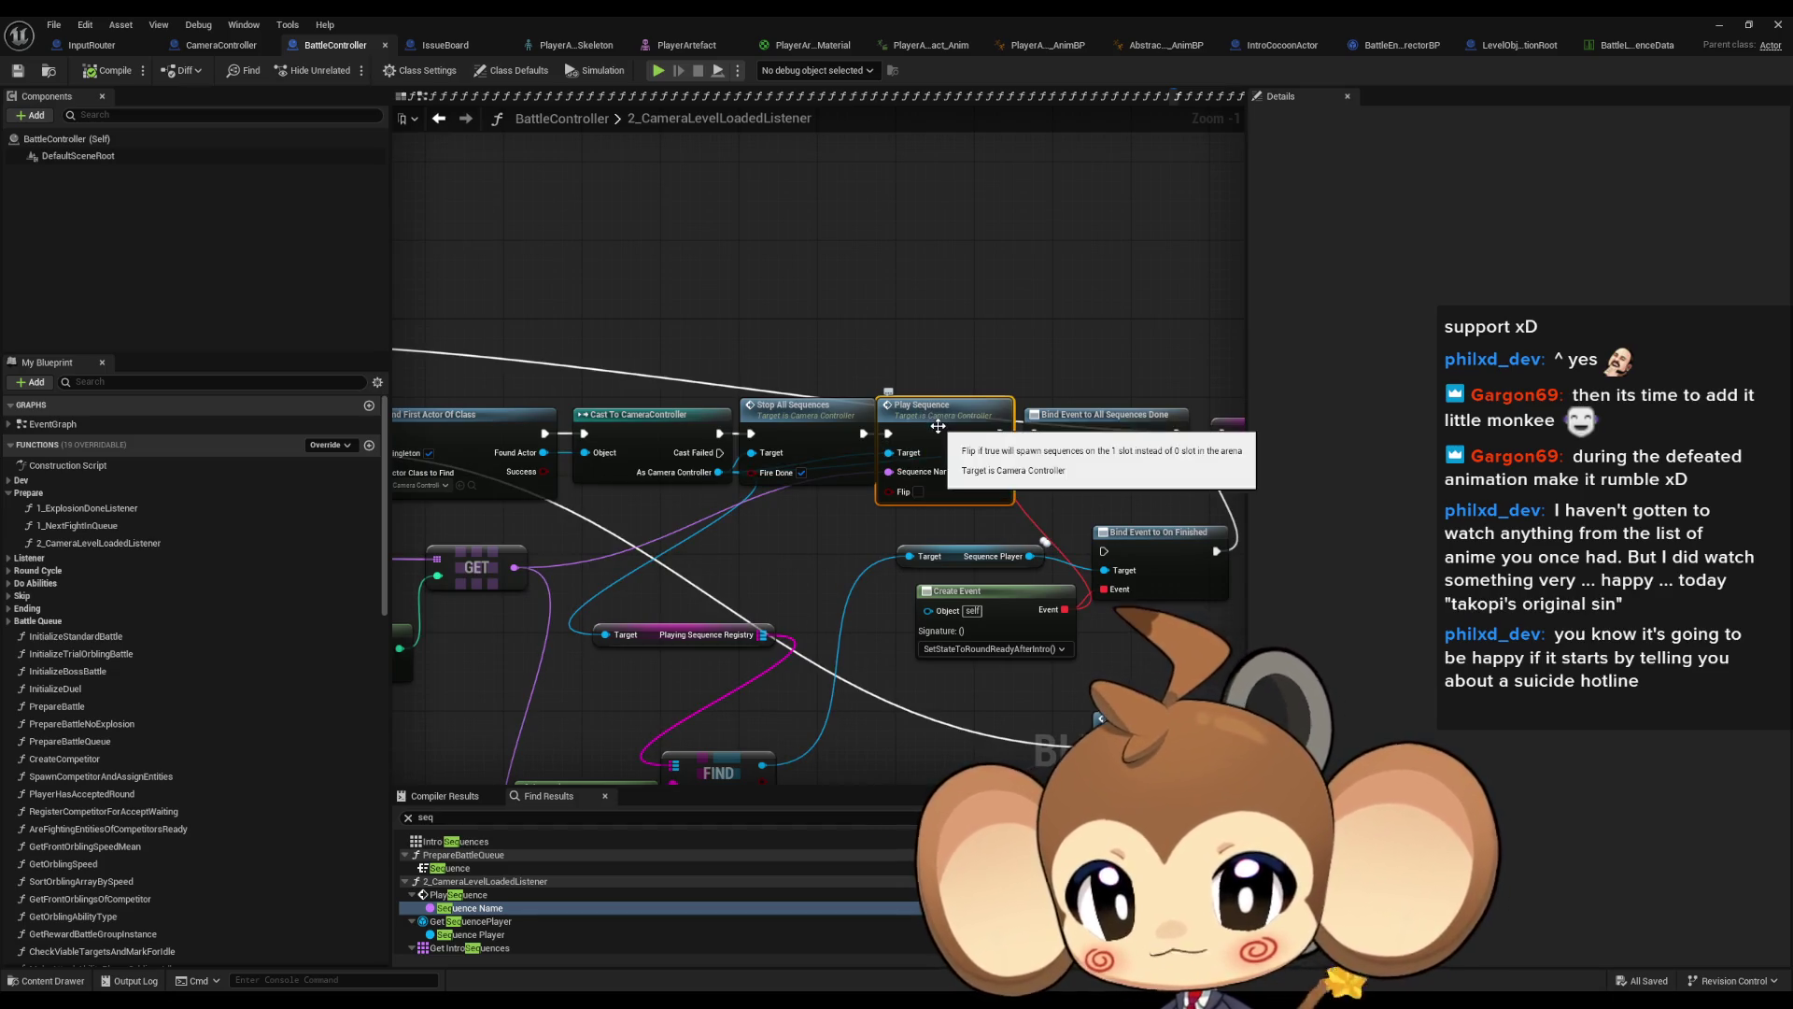
{"action": "double_click", "coordinate": [937, 432]}
{"action": "scroll", "coordinate": [1003, 524], "scroll_direction": "down", "scroll_amount": 3}
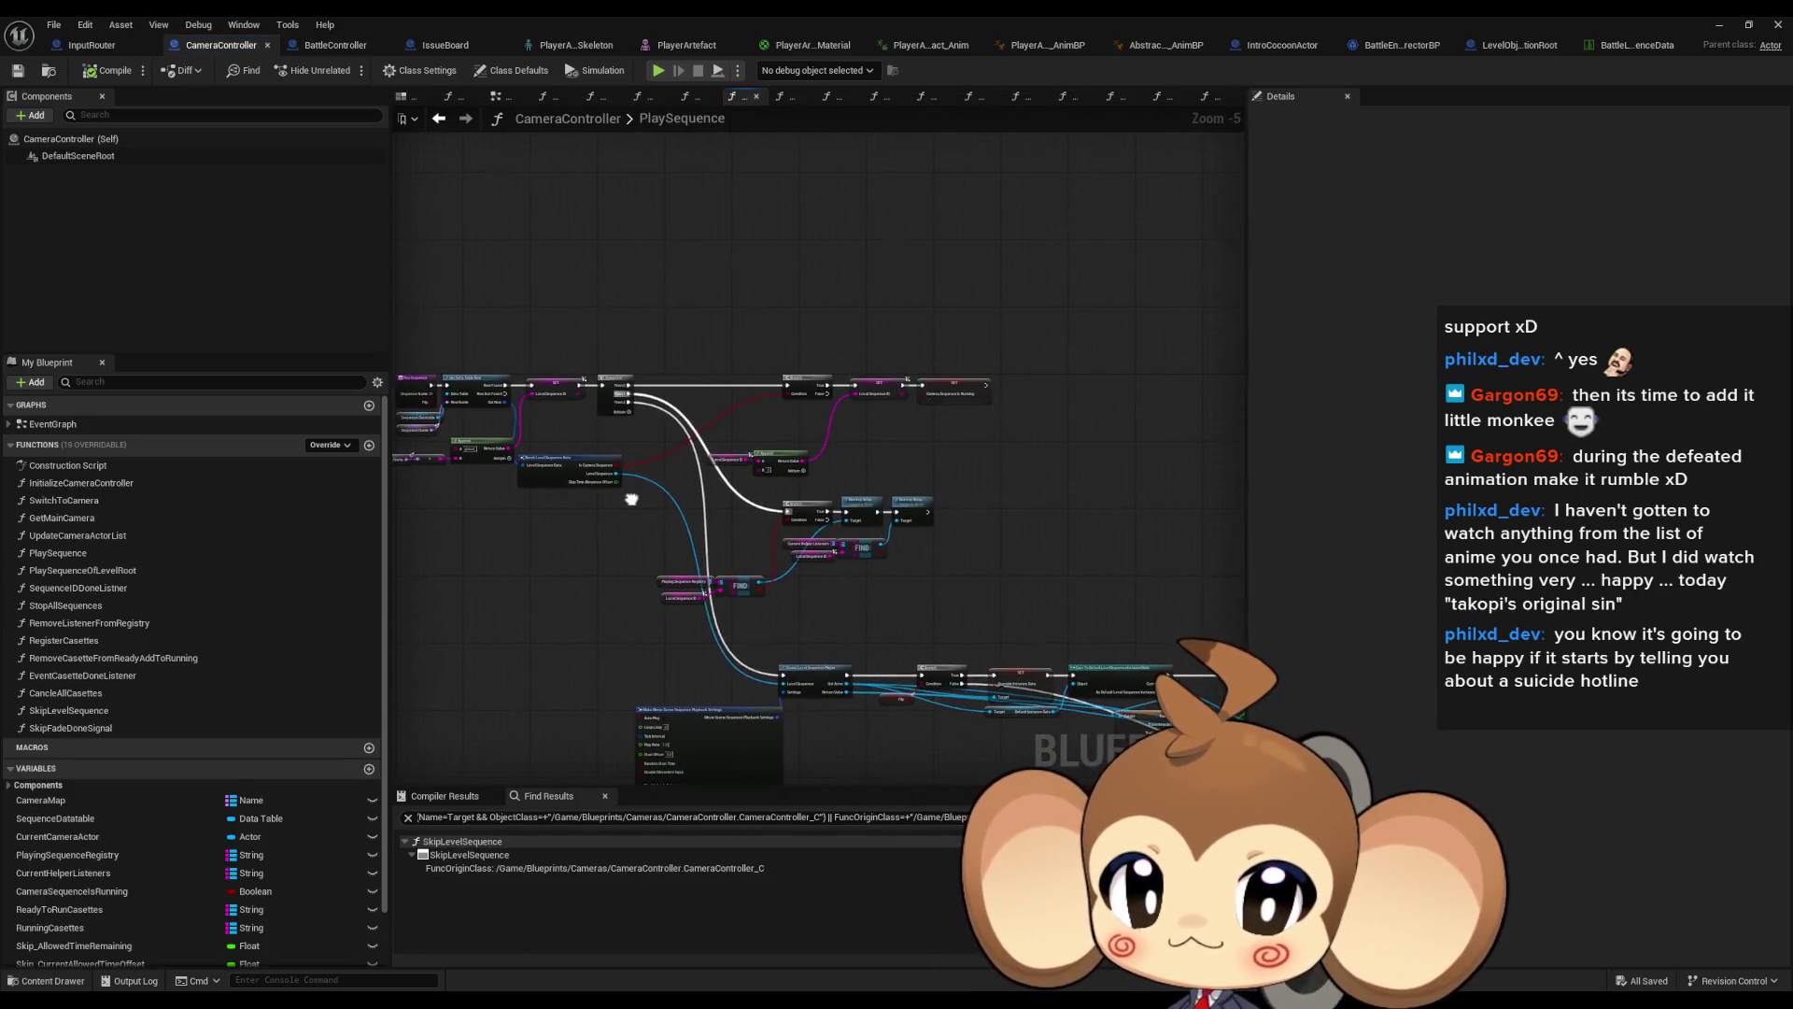
Inspect the SequenceDatatable variable and PlaySequence graph, then return to the BattleLevel data table
{"action": "scroll", "coordinate": [632, 499], "scroll_direction": "up", "scroll_amount": 5}
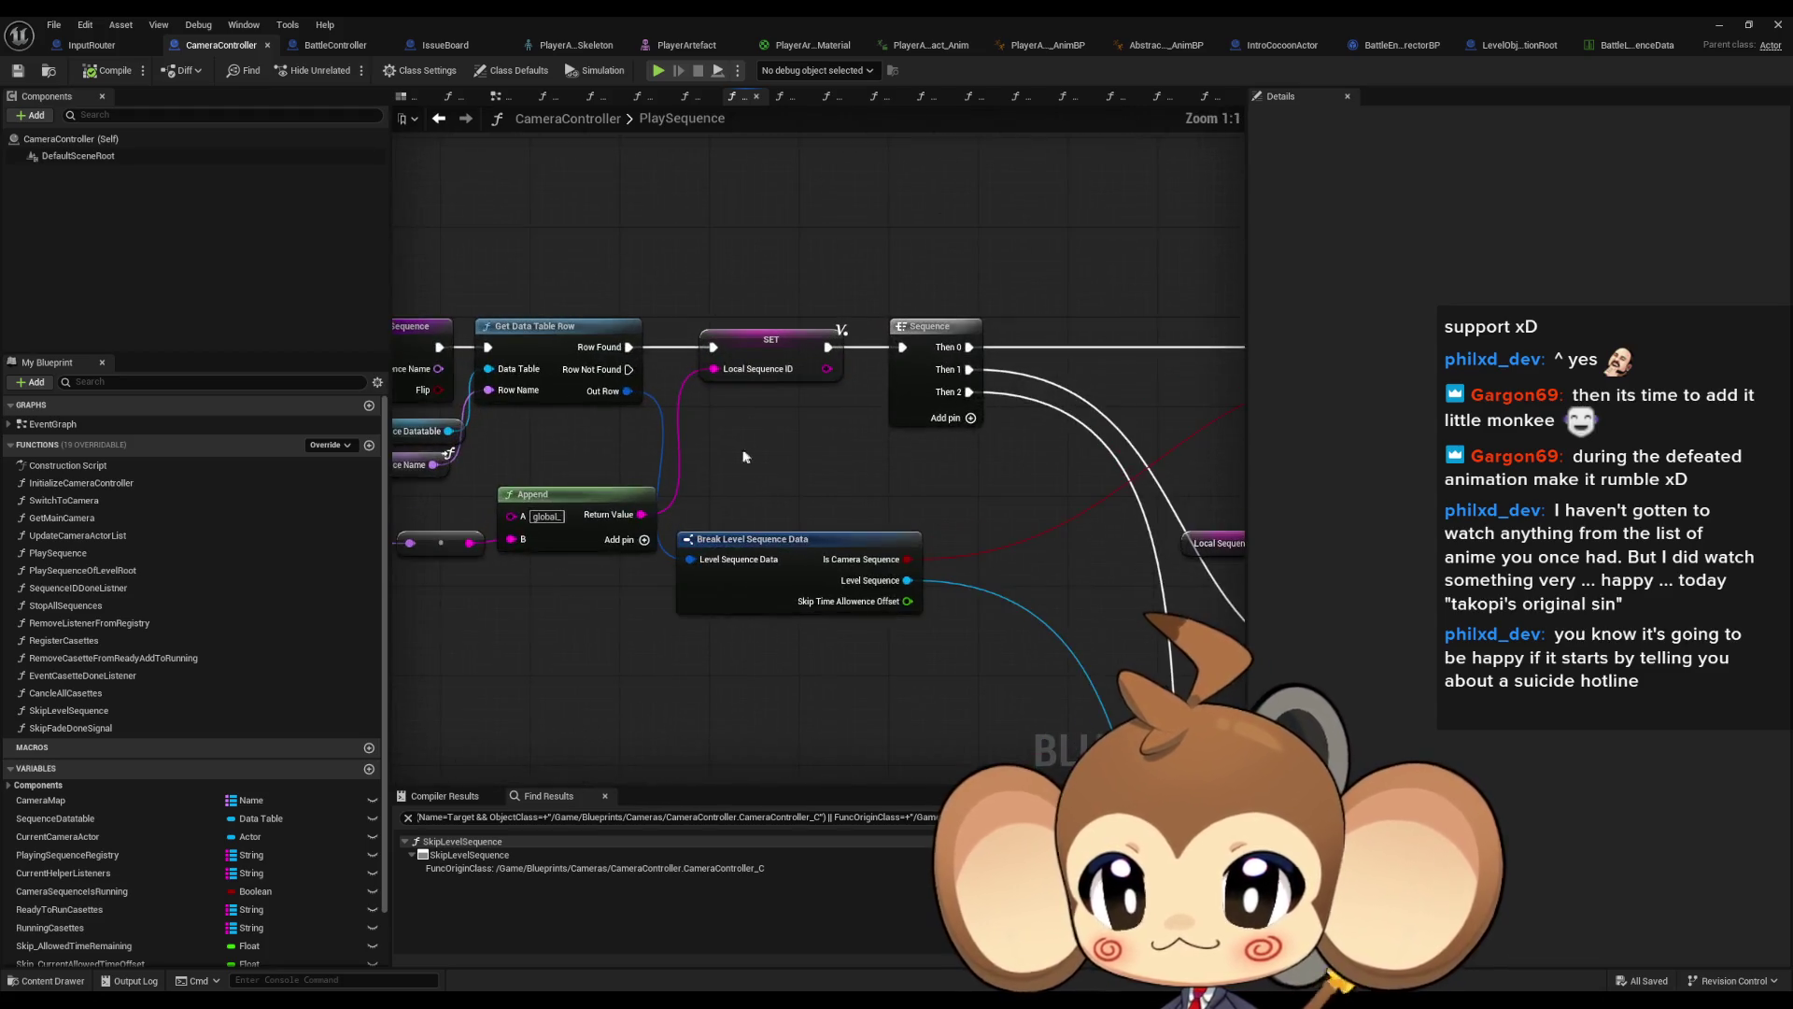
{"action": "left_click", "coordinate": [641, 451]}
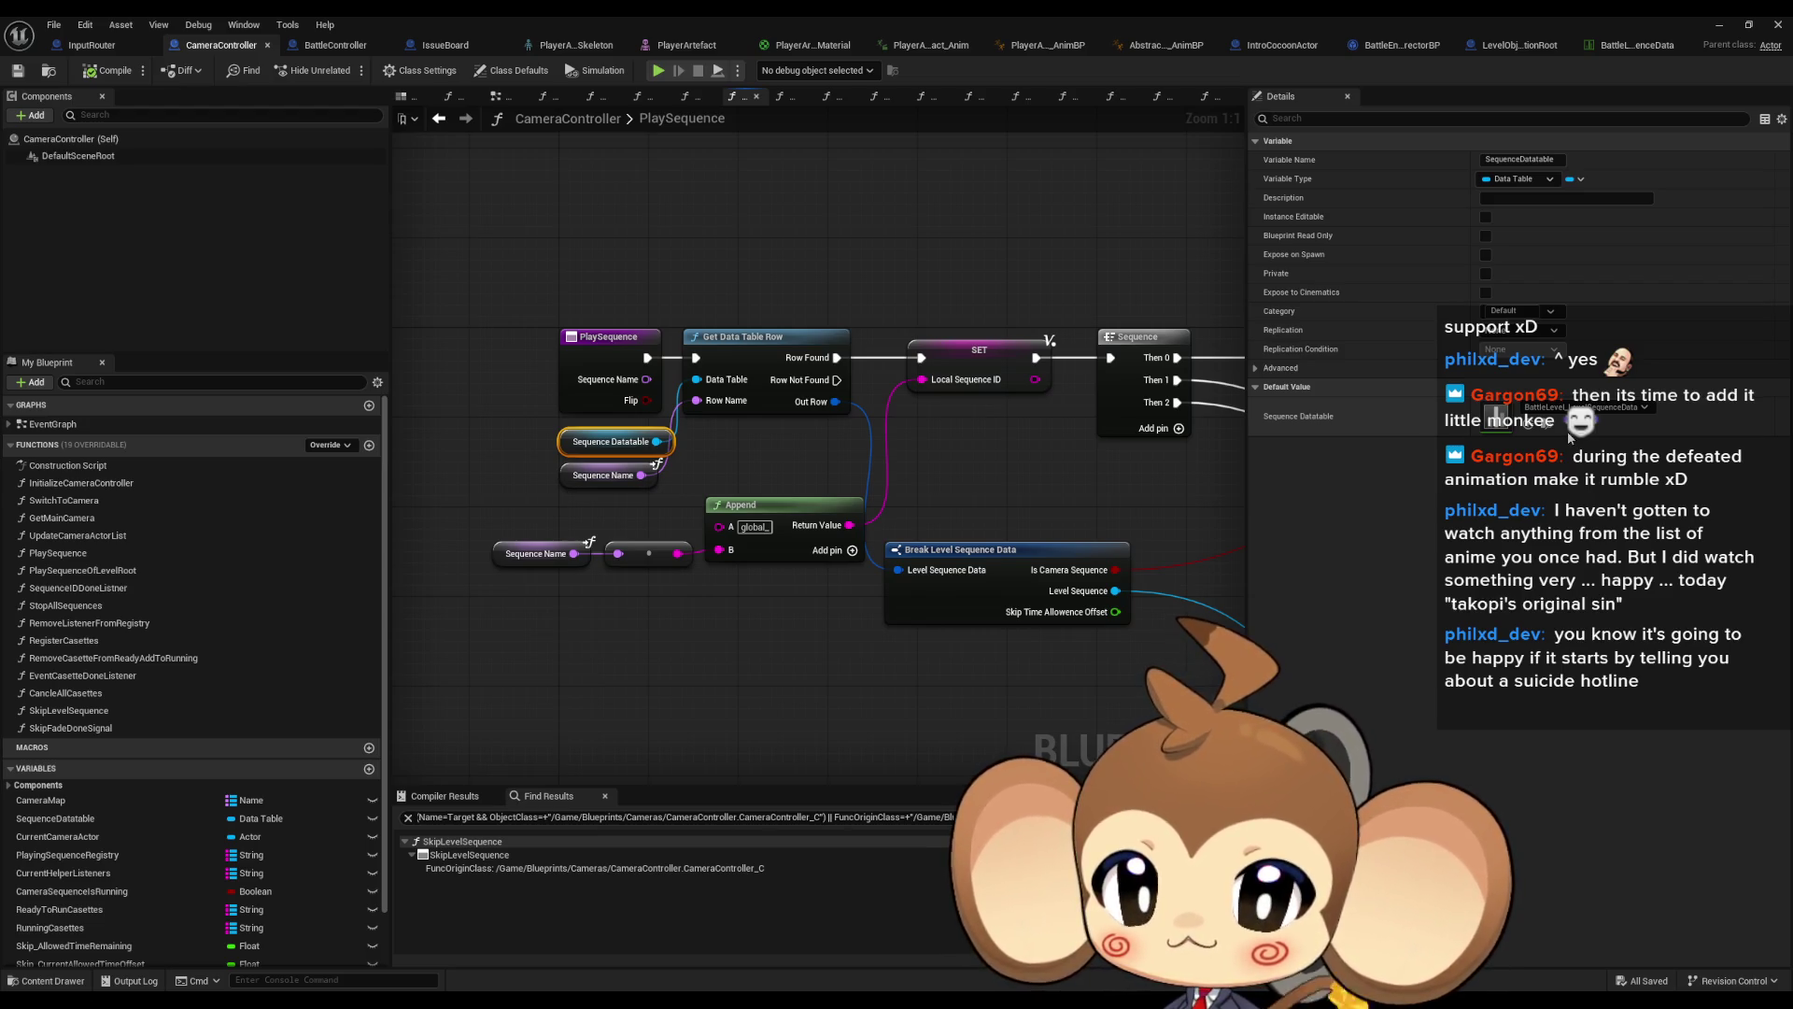
{"action": "scroll", "coordinate": [741, 480], "scroll_direction": "down", "scroll_amount": 2}
{"action": "mouse_move", "coordinate": [829, 512]}
{"action": "left_mouse_down"}
{"action": "mouse_move", "coordinate": [594, 518]}
{"action": "mouse_move", "coordinate": [681, 289]}
{"action": "mouse_move", "coordinate": [876, 447]}
{"action": "mouse_move", "coordinate": [894, 304]}
{"action": "mouse_move", "coordinate": [934, 336]}
{"action": "mouse_move", "coordinate": [830, 493]}
{"action": "left_mouse_up"}
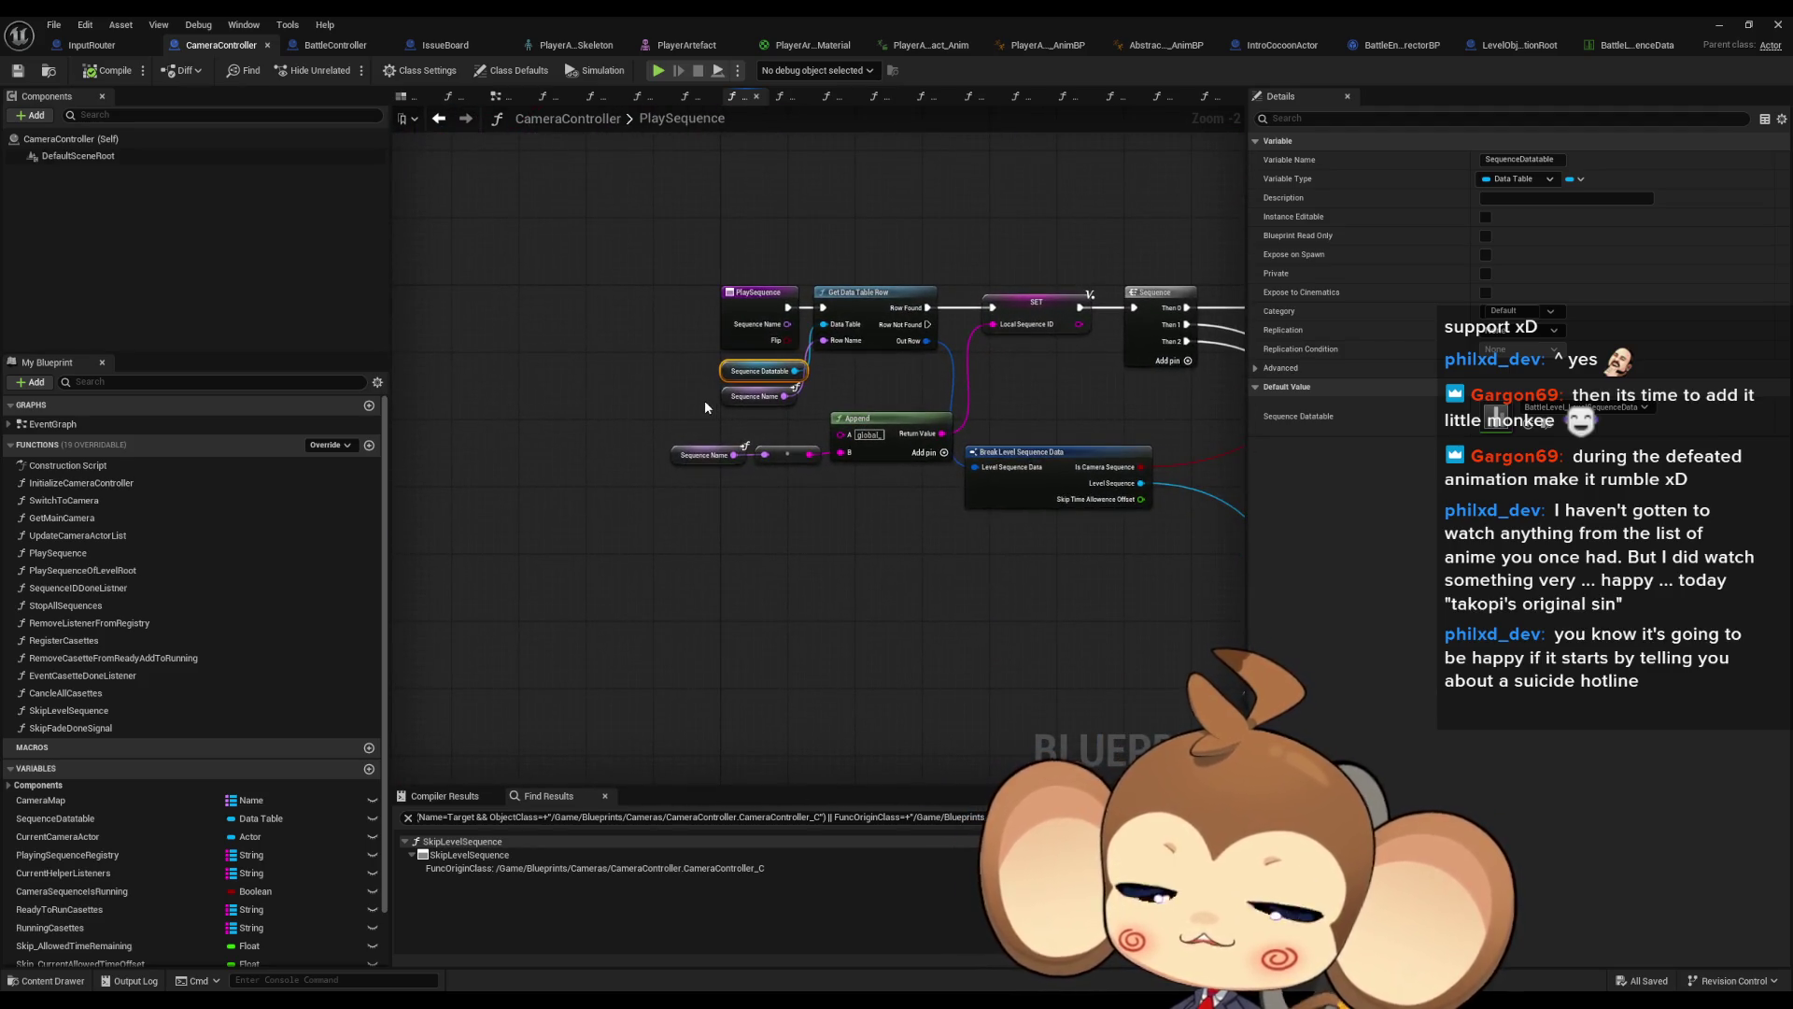
{"action": "left_click_drag", "start_coordinate": [1073, 459], "coordinate": [820, 470]}
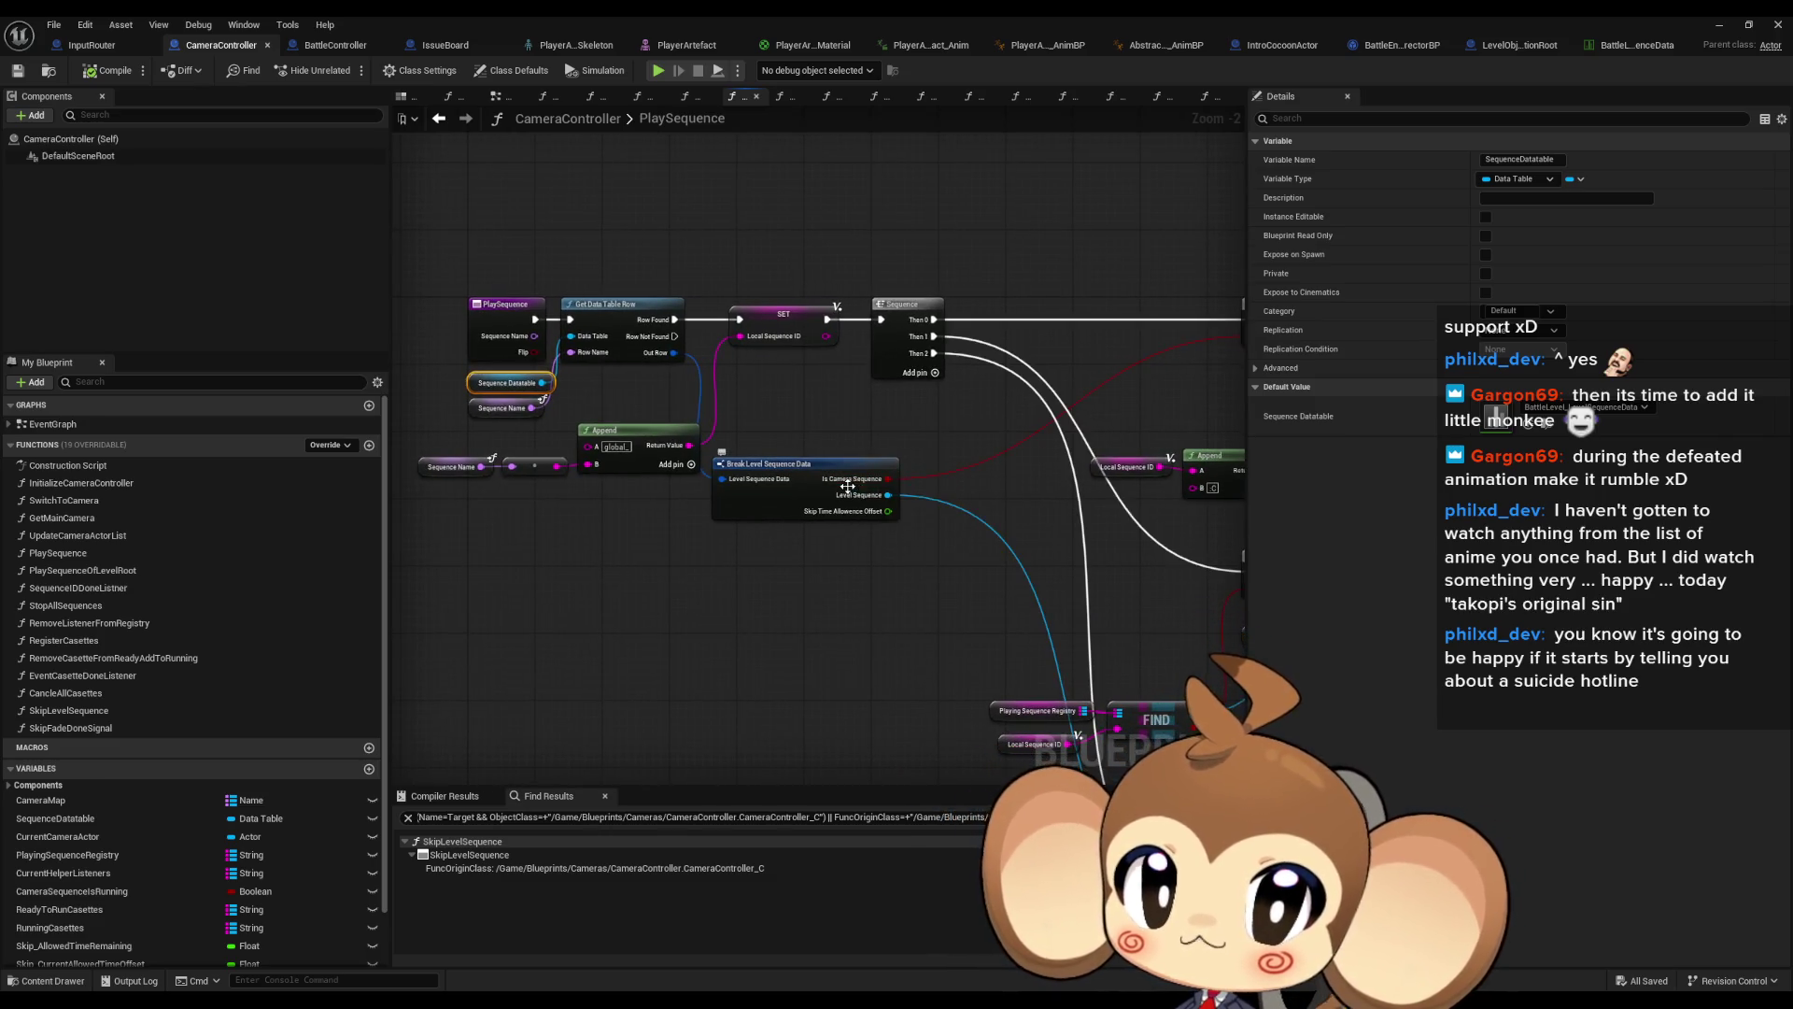
{"action": "left_click", "coordinate": [1627, 47]}
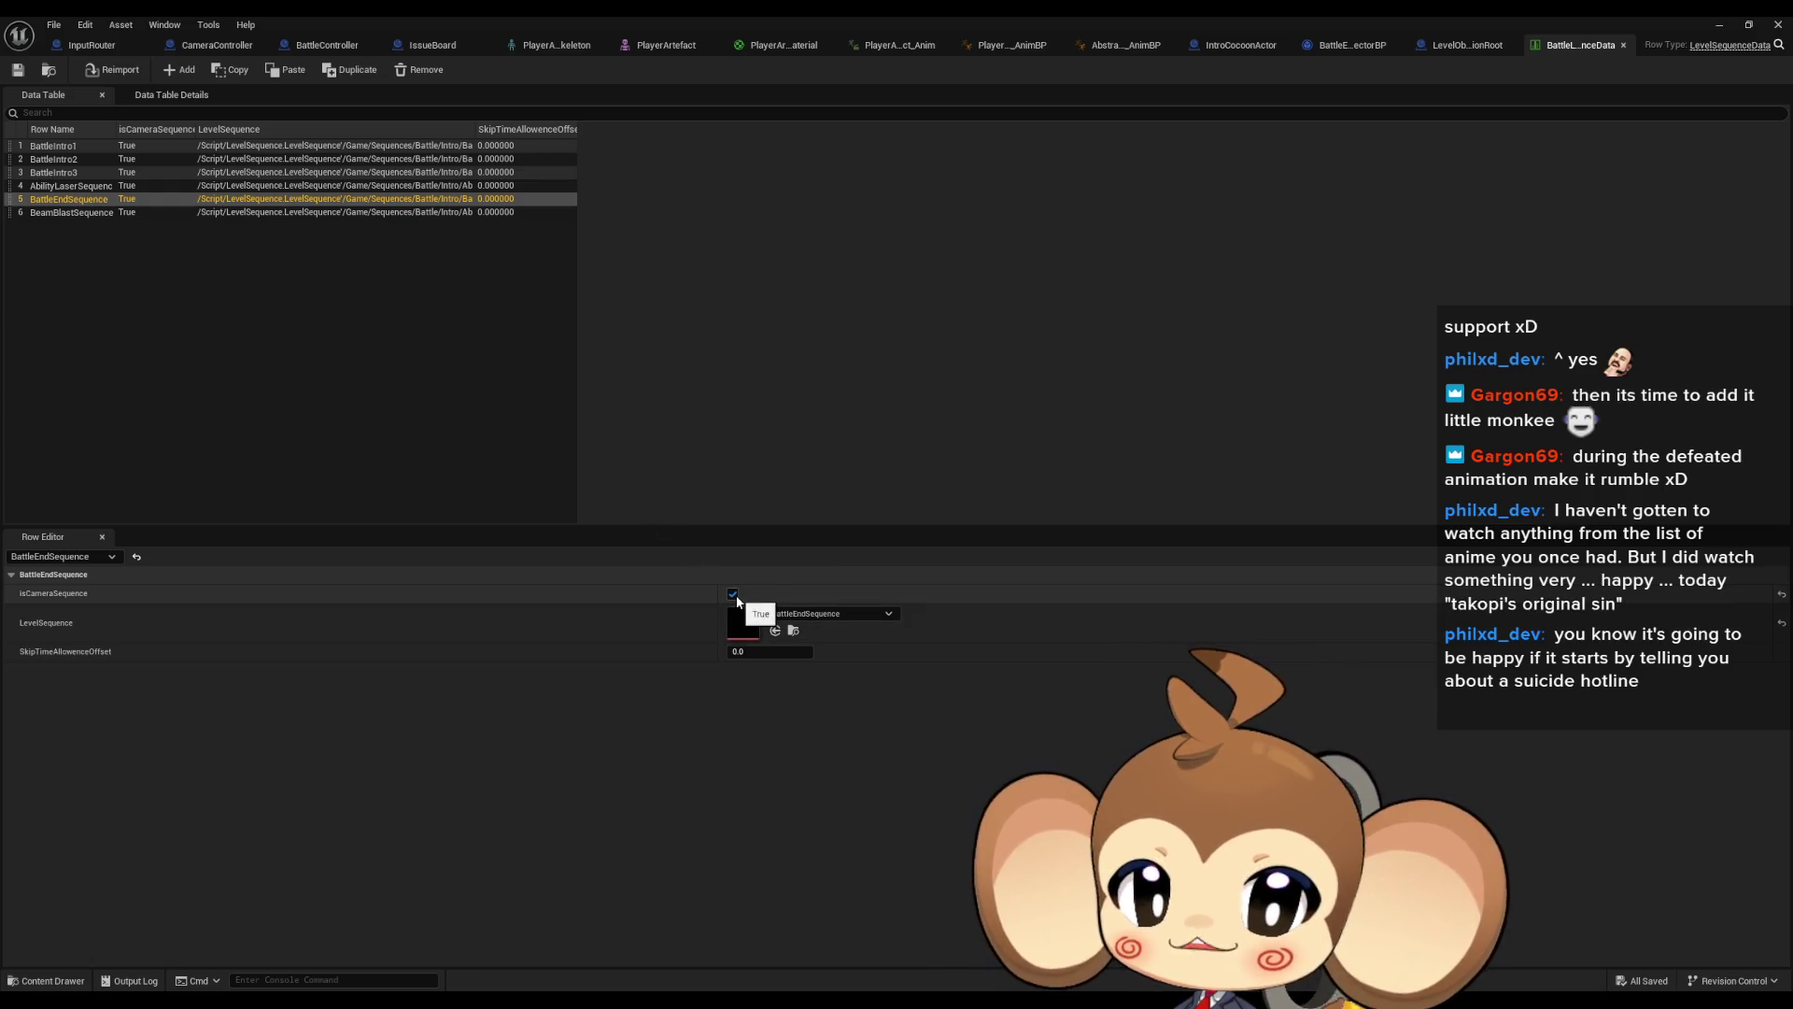
Untick isCameraSequence on BattleIntro1-3, AbilityLaser, BattleEnd and BeamBlast rows
{"action": "left_click", "coordinate": [245, 148]}
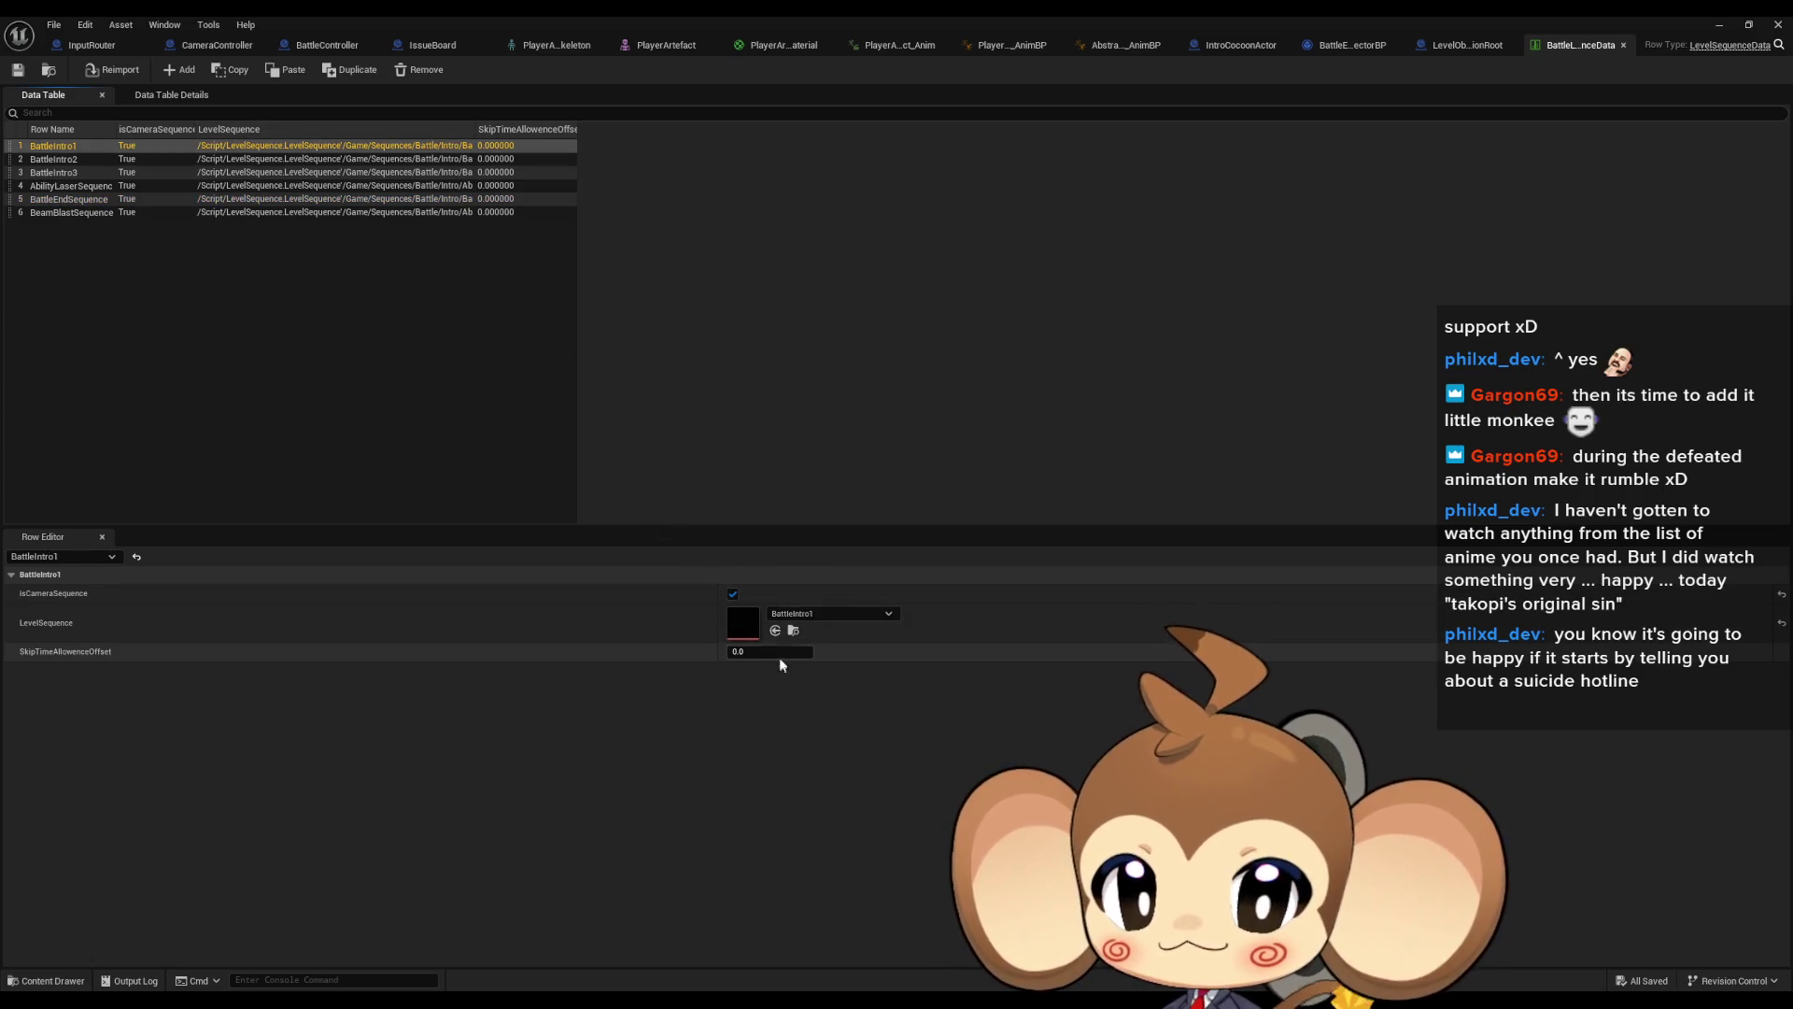
{"action": "left_click", "coordinate": [732, 594]}
{"action": "left_click", "coordinate": [236, 159]}
{"action": "left_click", "coordinate": [732, 594]}
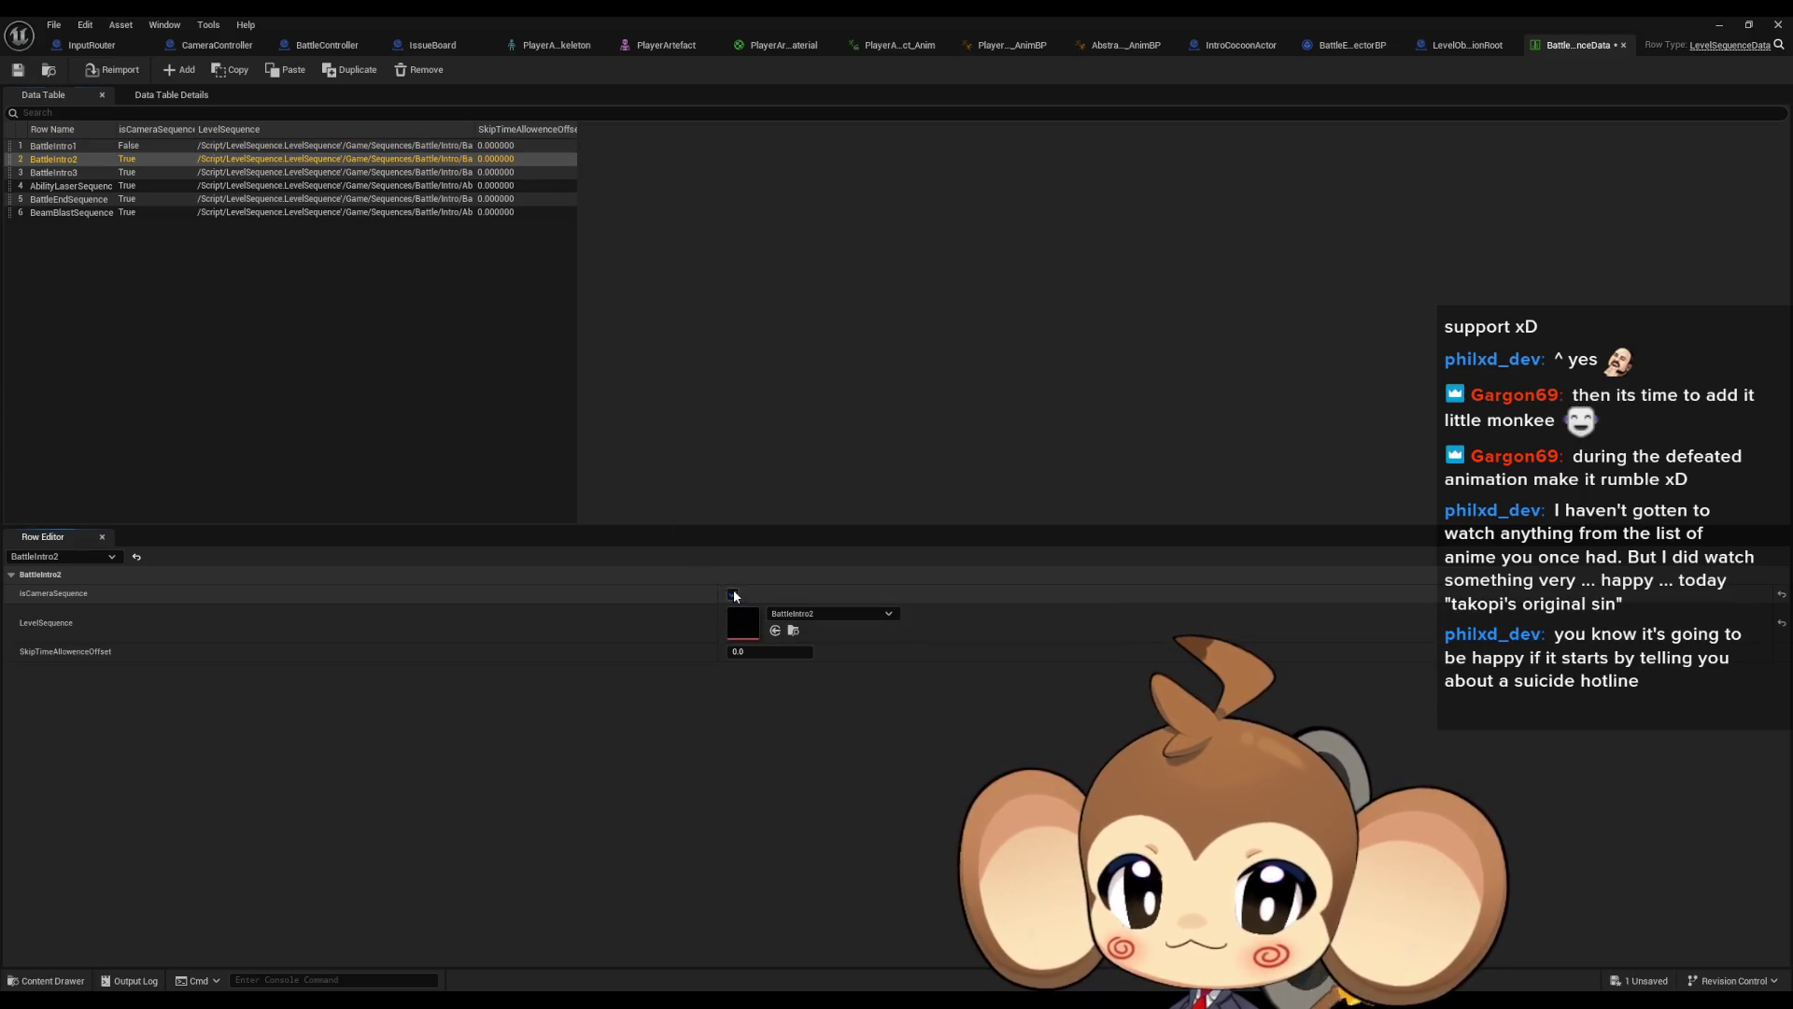
{"action": "left_click", "coordinate": [339, 175]}
{"action": "left_click", "coordinate": [732, 594]}
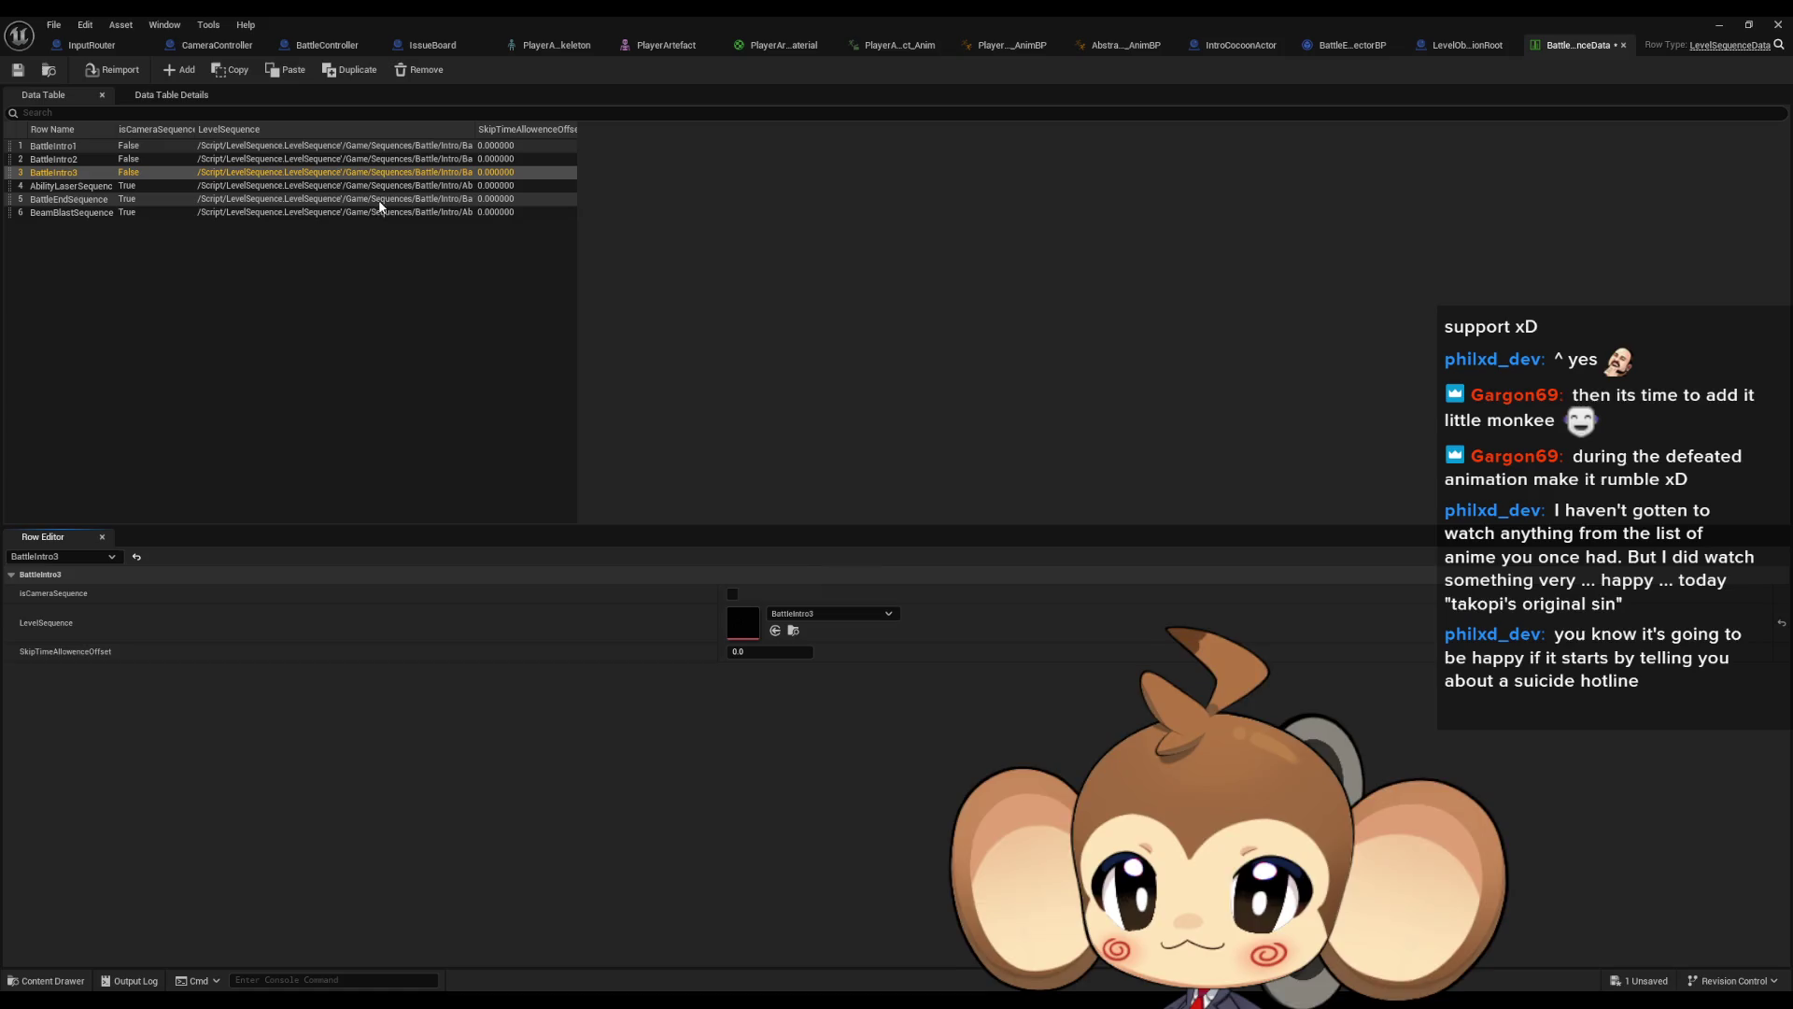
{"action": "left_click", "coordinate": [732, 594]}
{"action": "left_click", "coordinate": [364, 199]}
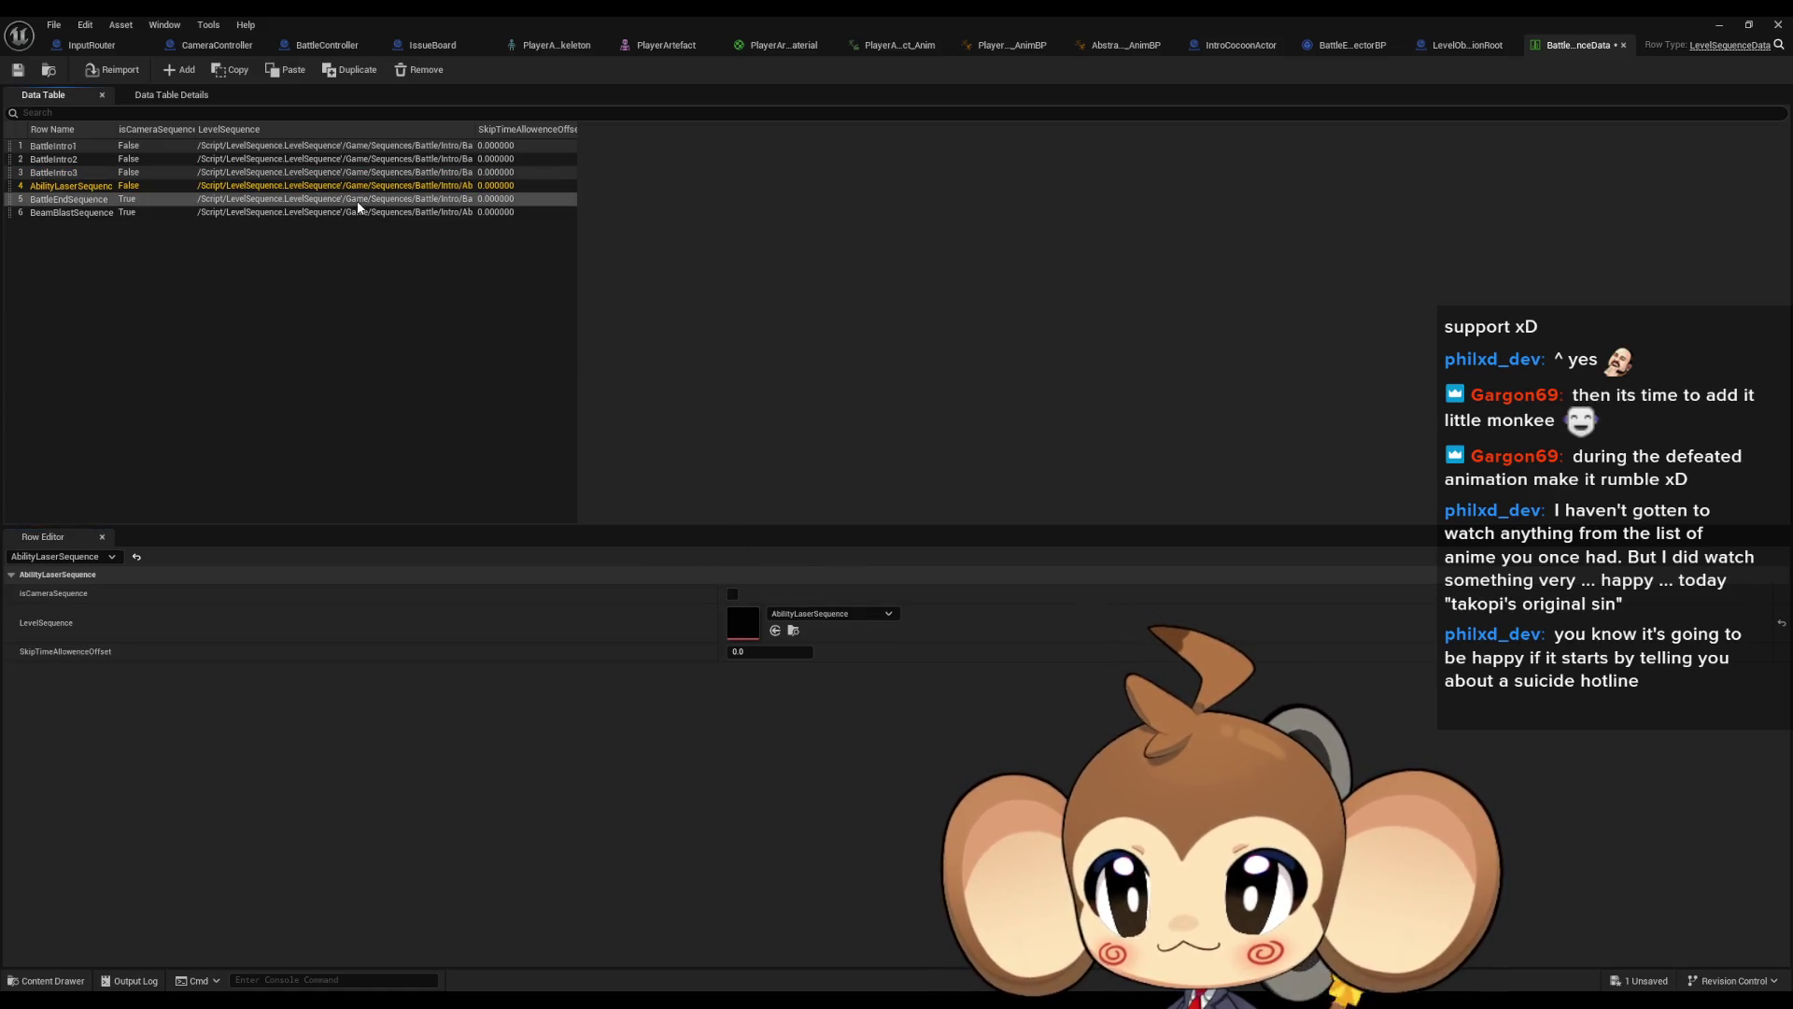
{"action": "left_click", "coordinate": [732, 594]}
{"action": "left_click", "coordinate": [419, 213]}
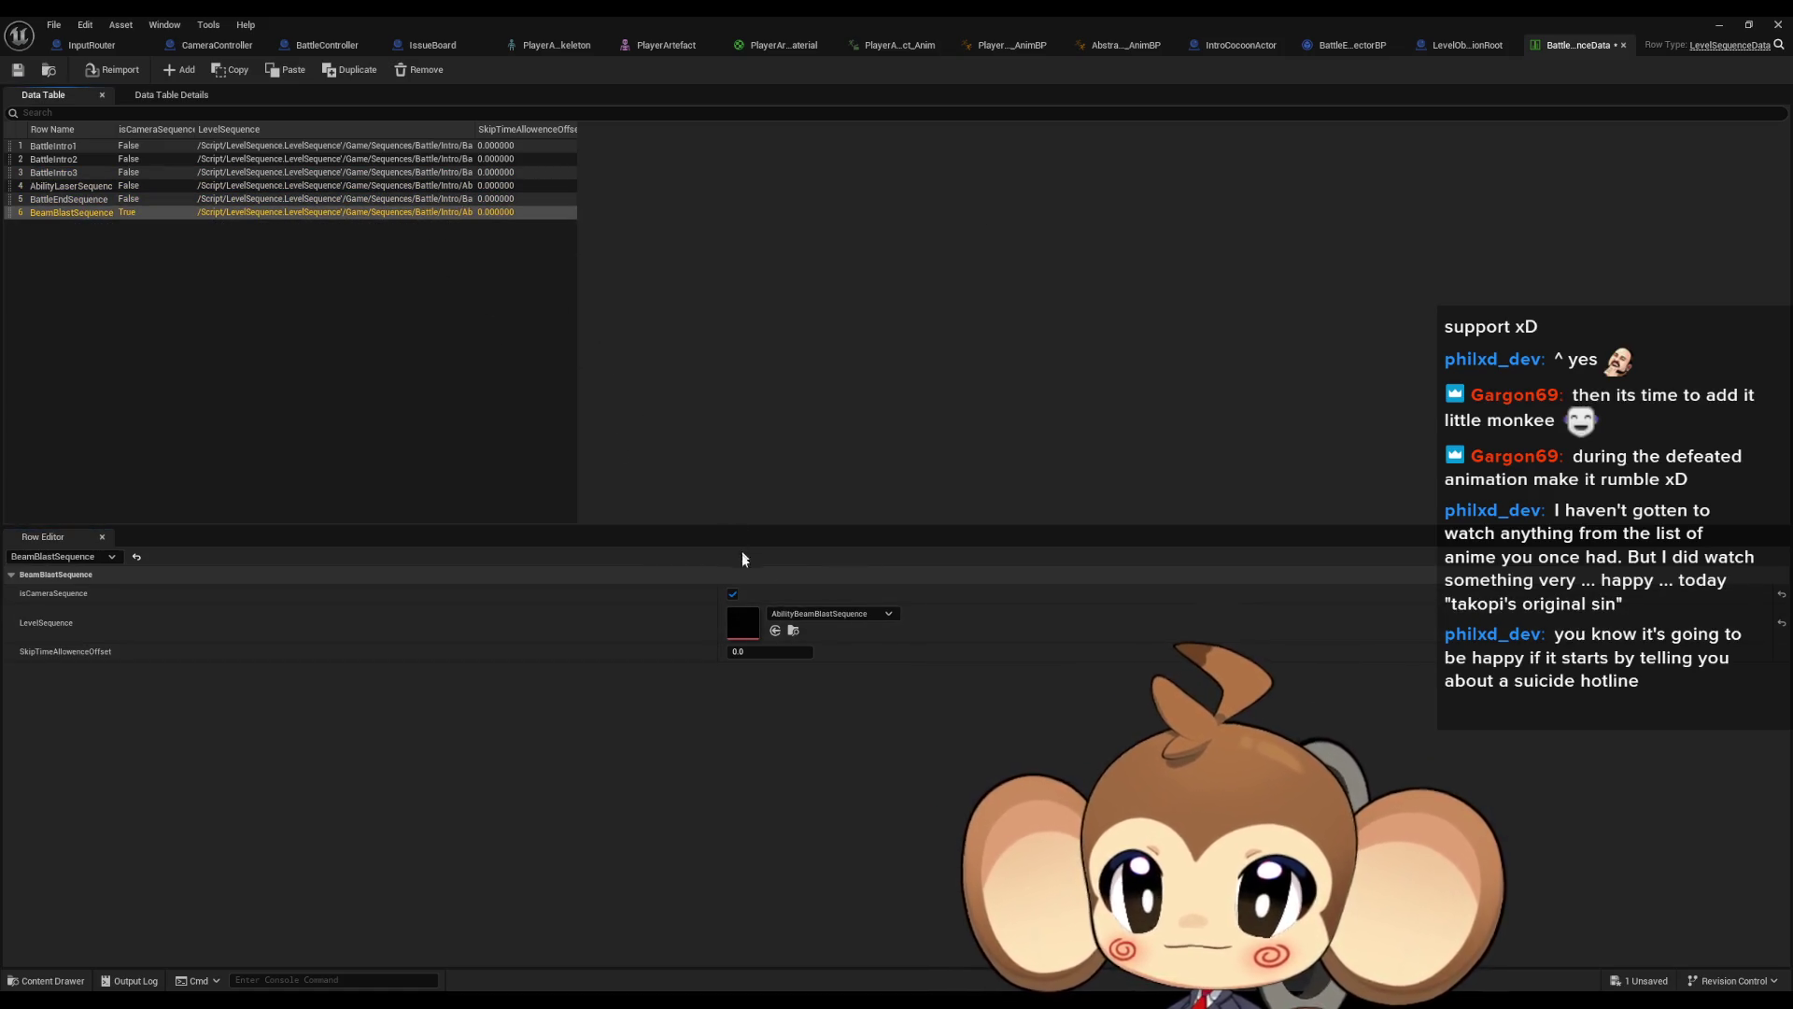
{"action": "left_click", "coordinate": [729, 594]}
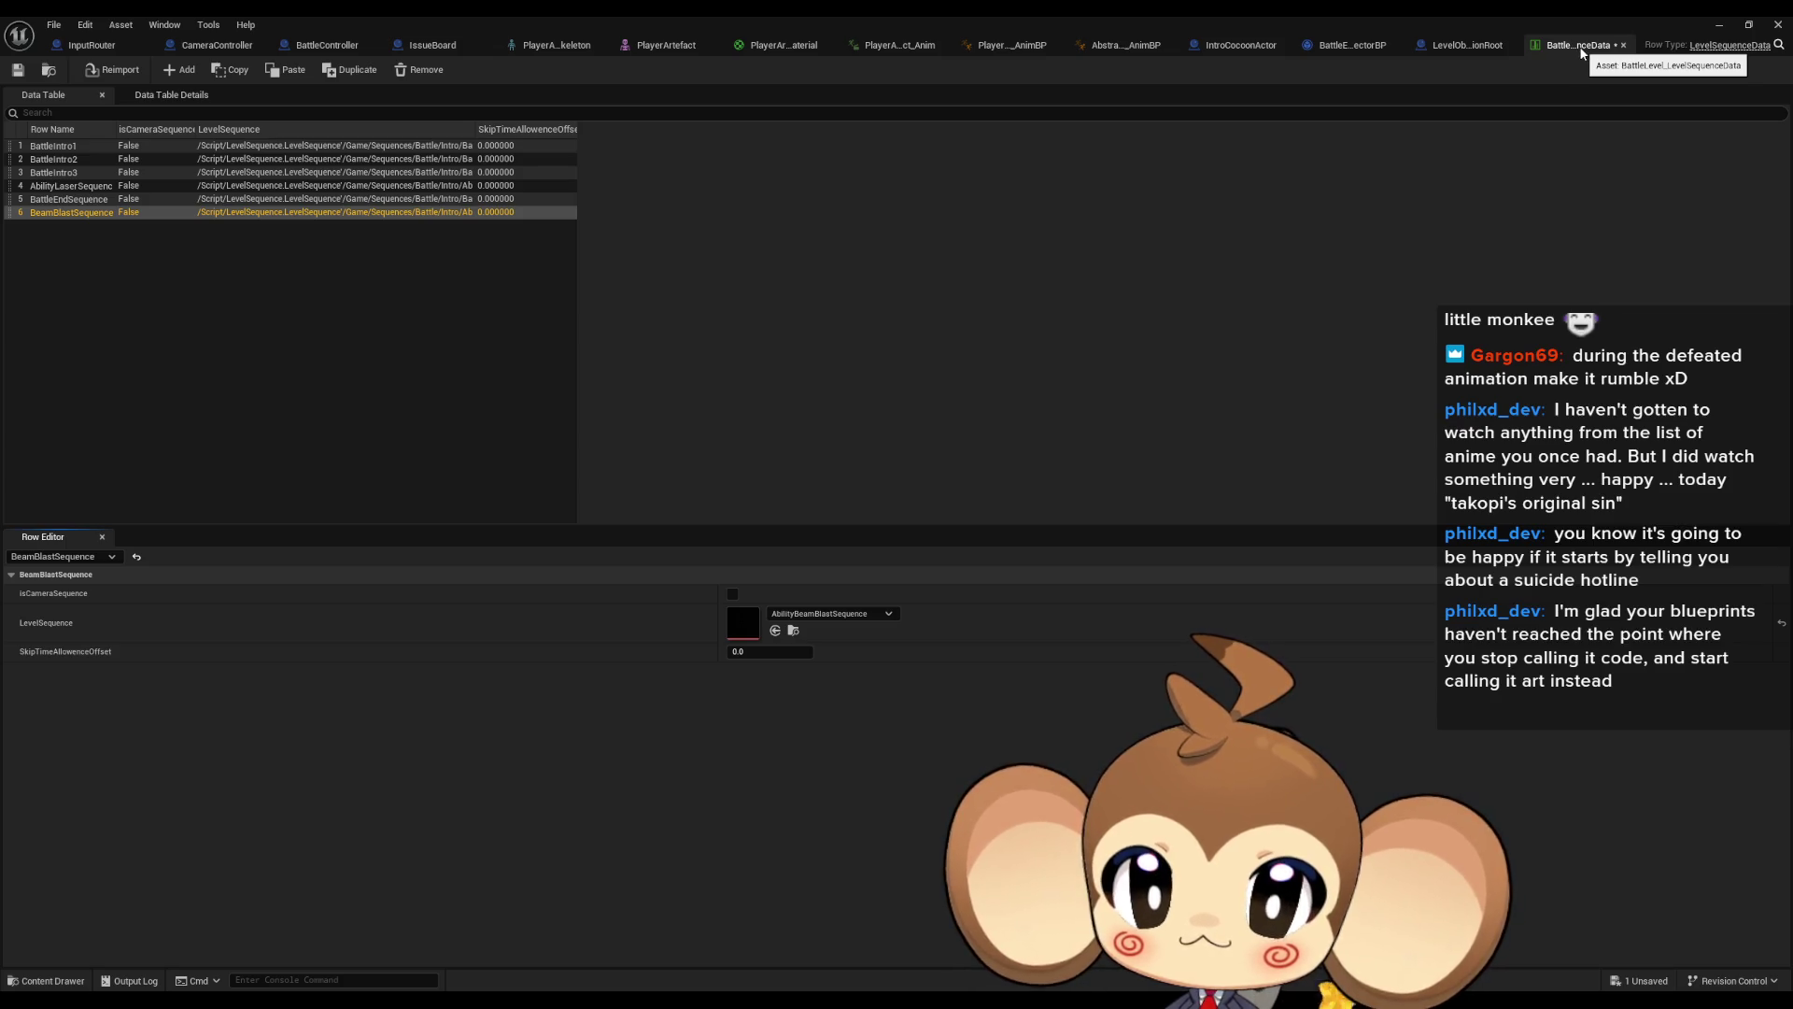
Open VoidLevel_LevelSequenceData from Content > Sequences and Save All
{"action": "double_click", "coordinate": [1429, 19]}
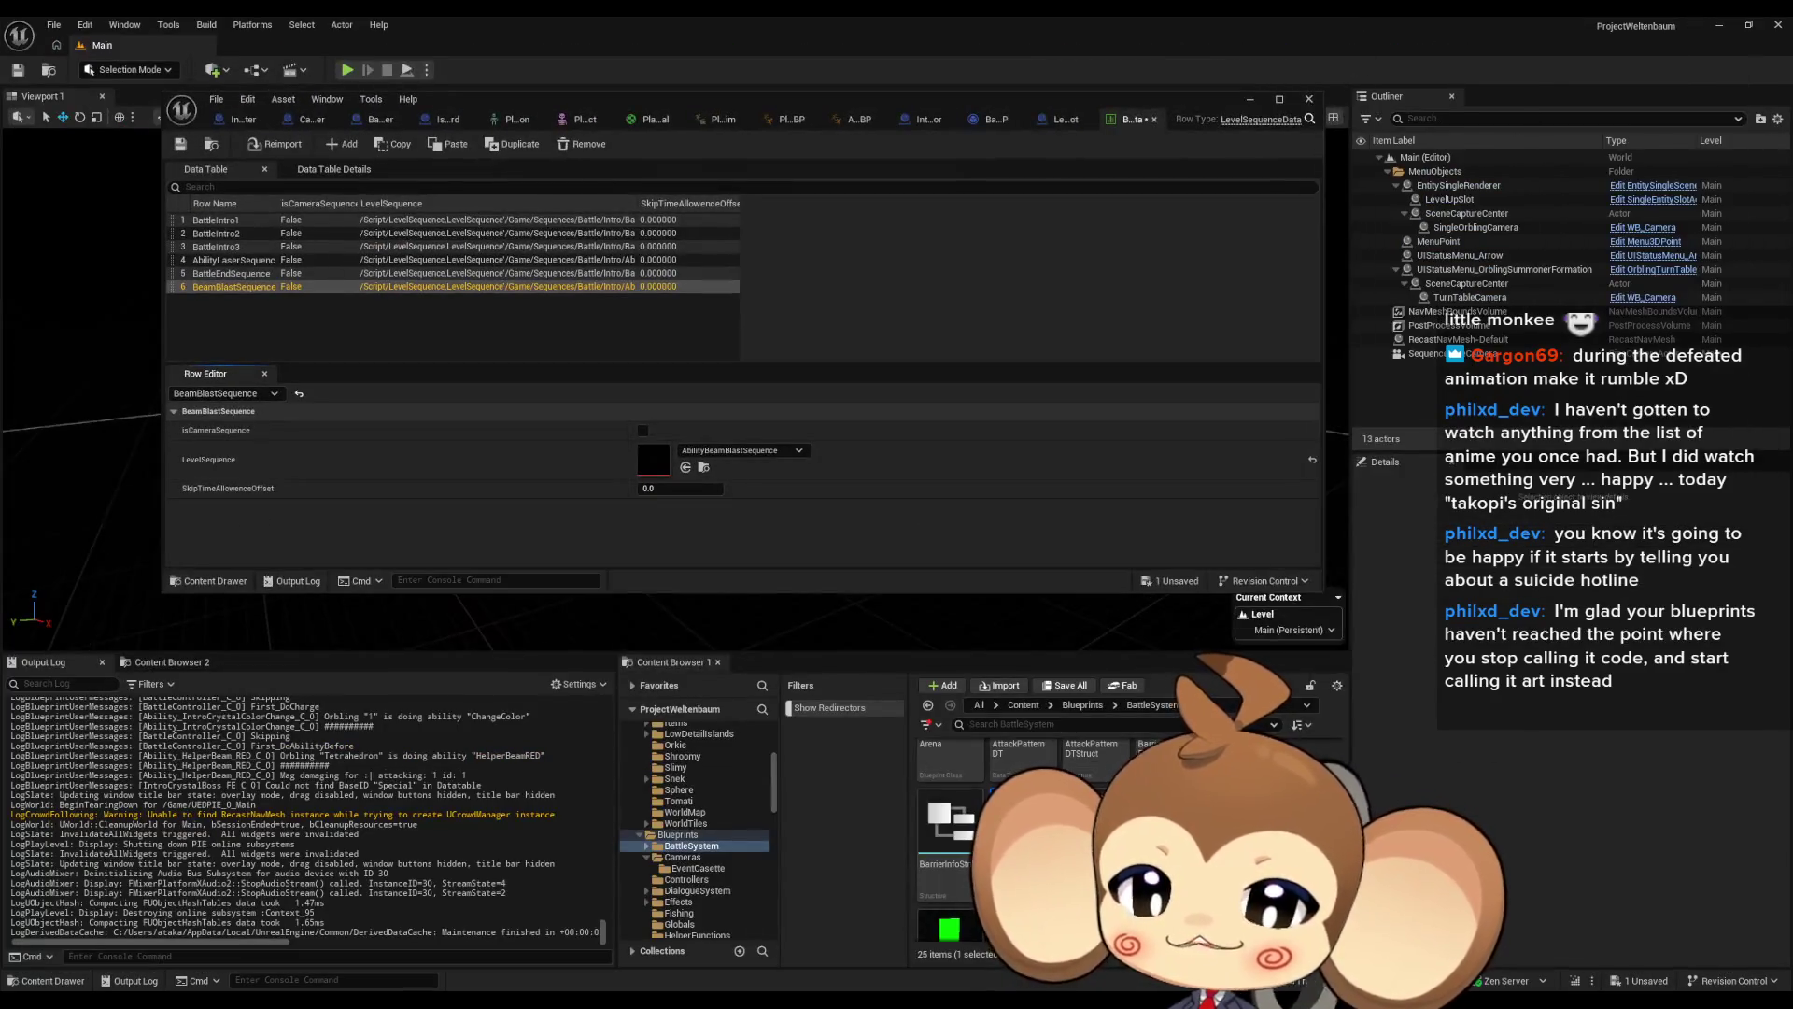
{"action": "left_click", "coordinate": [1022, 705]}
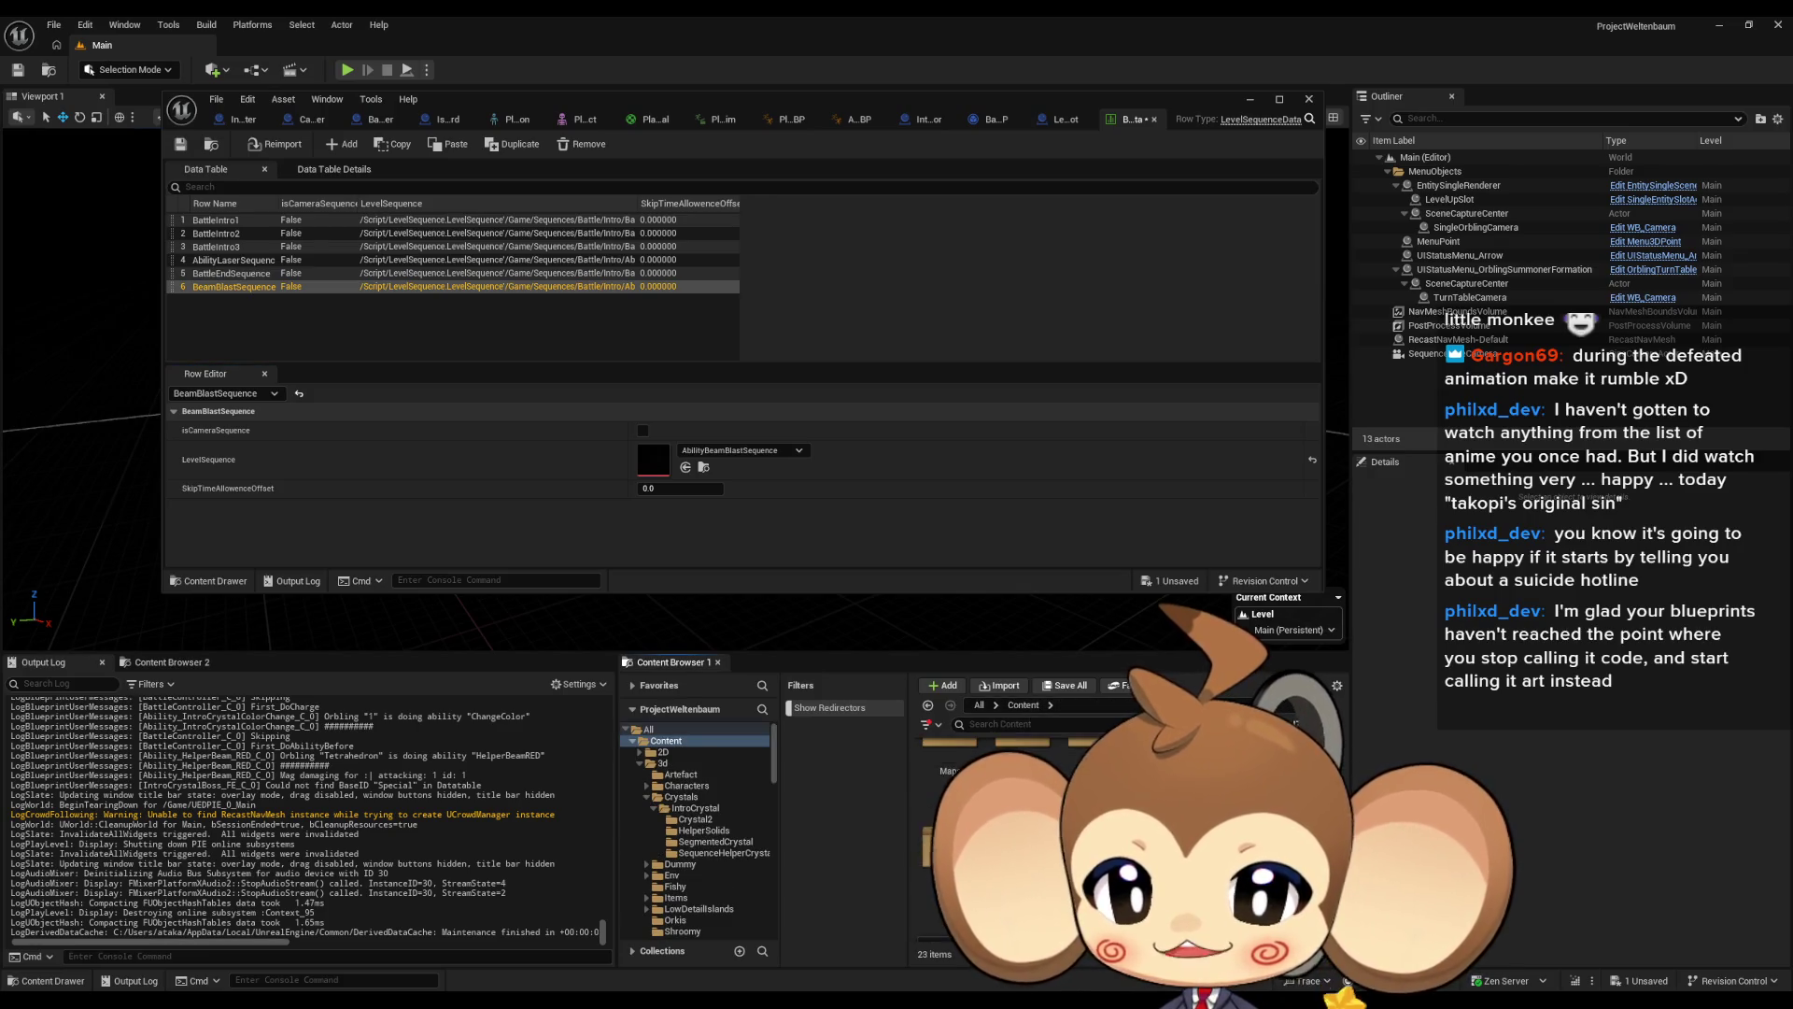
{"action": "double_click", "coordinate": [1022, 766]}
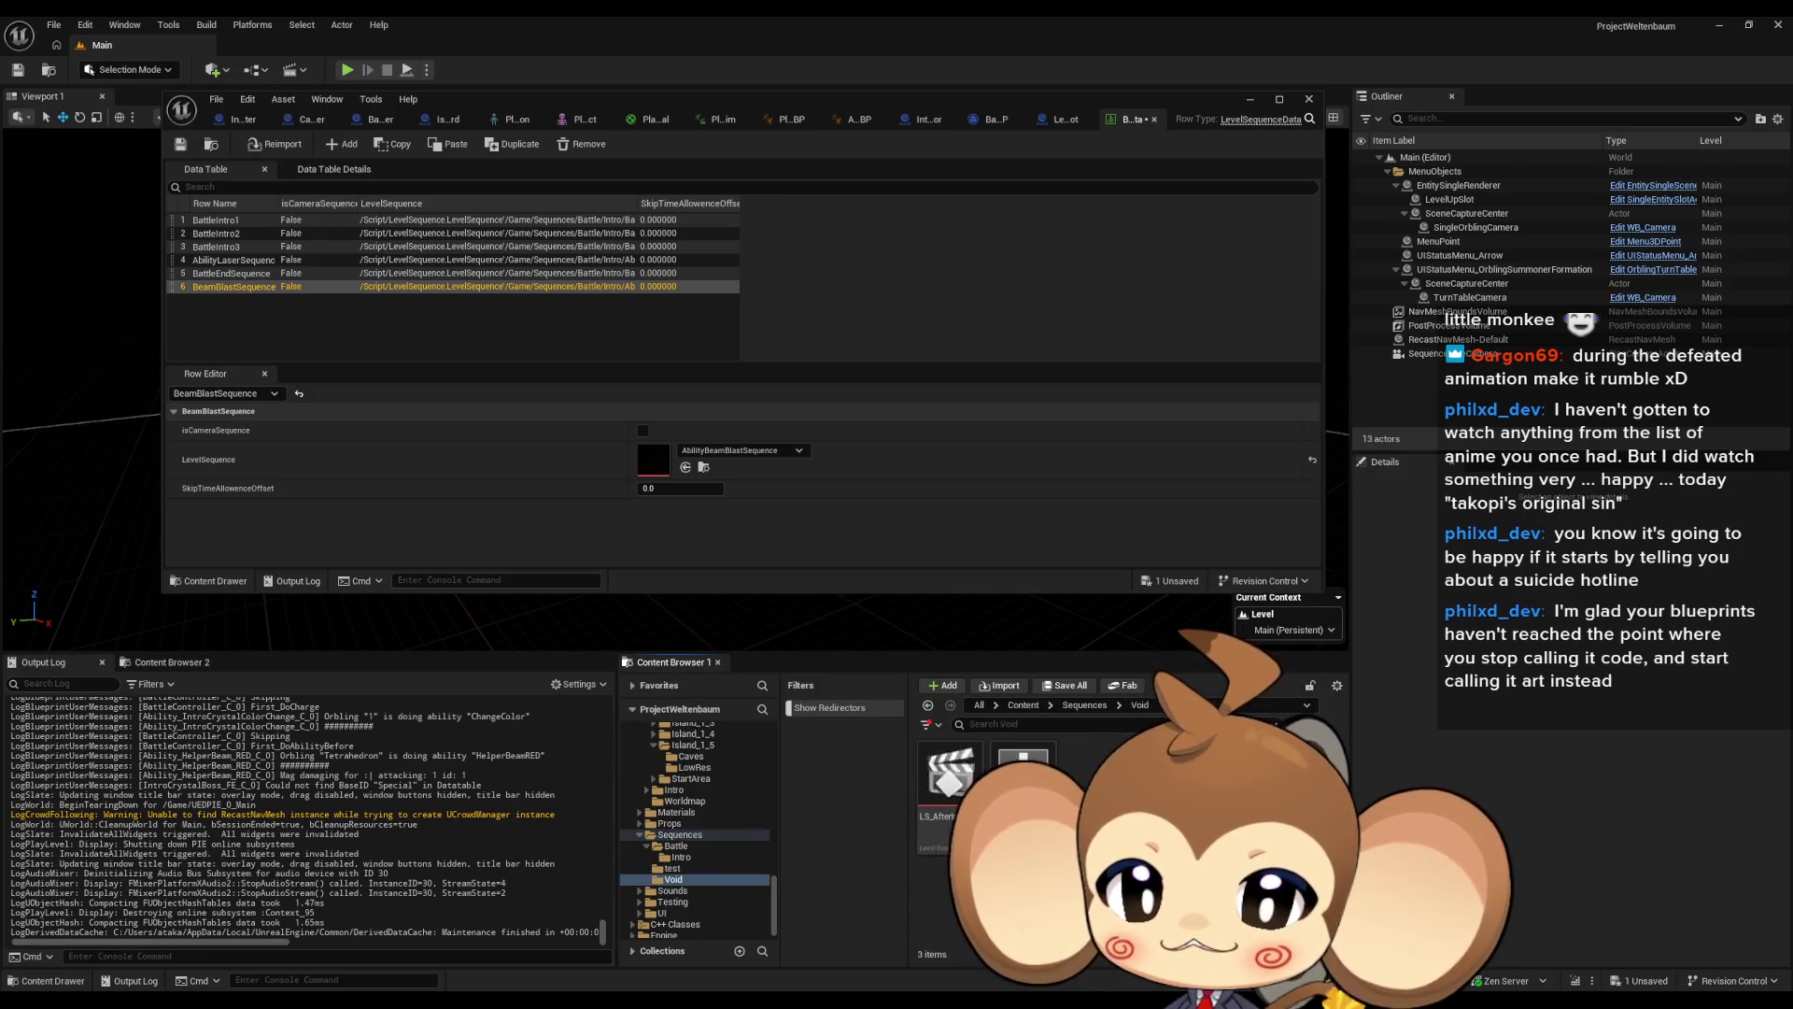
{"action": "double_click", "coordinate": [1023, 766]}
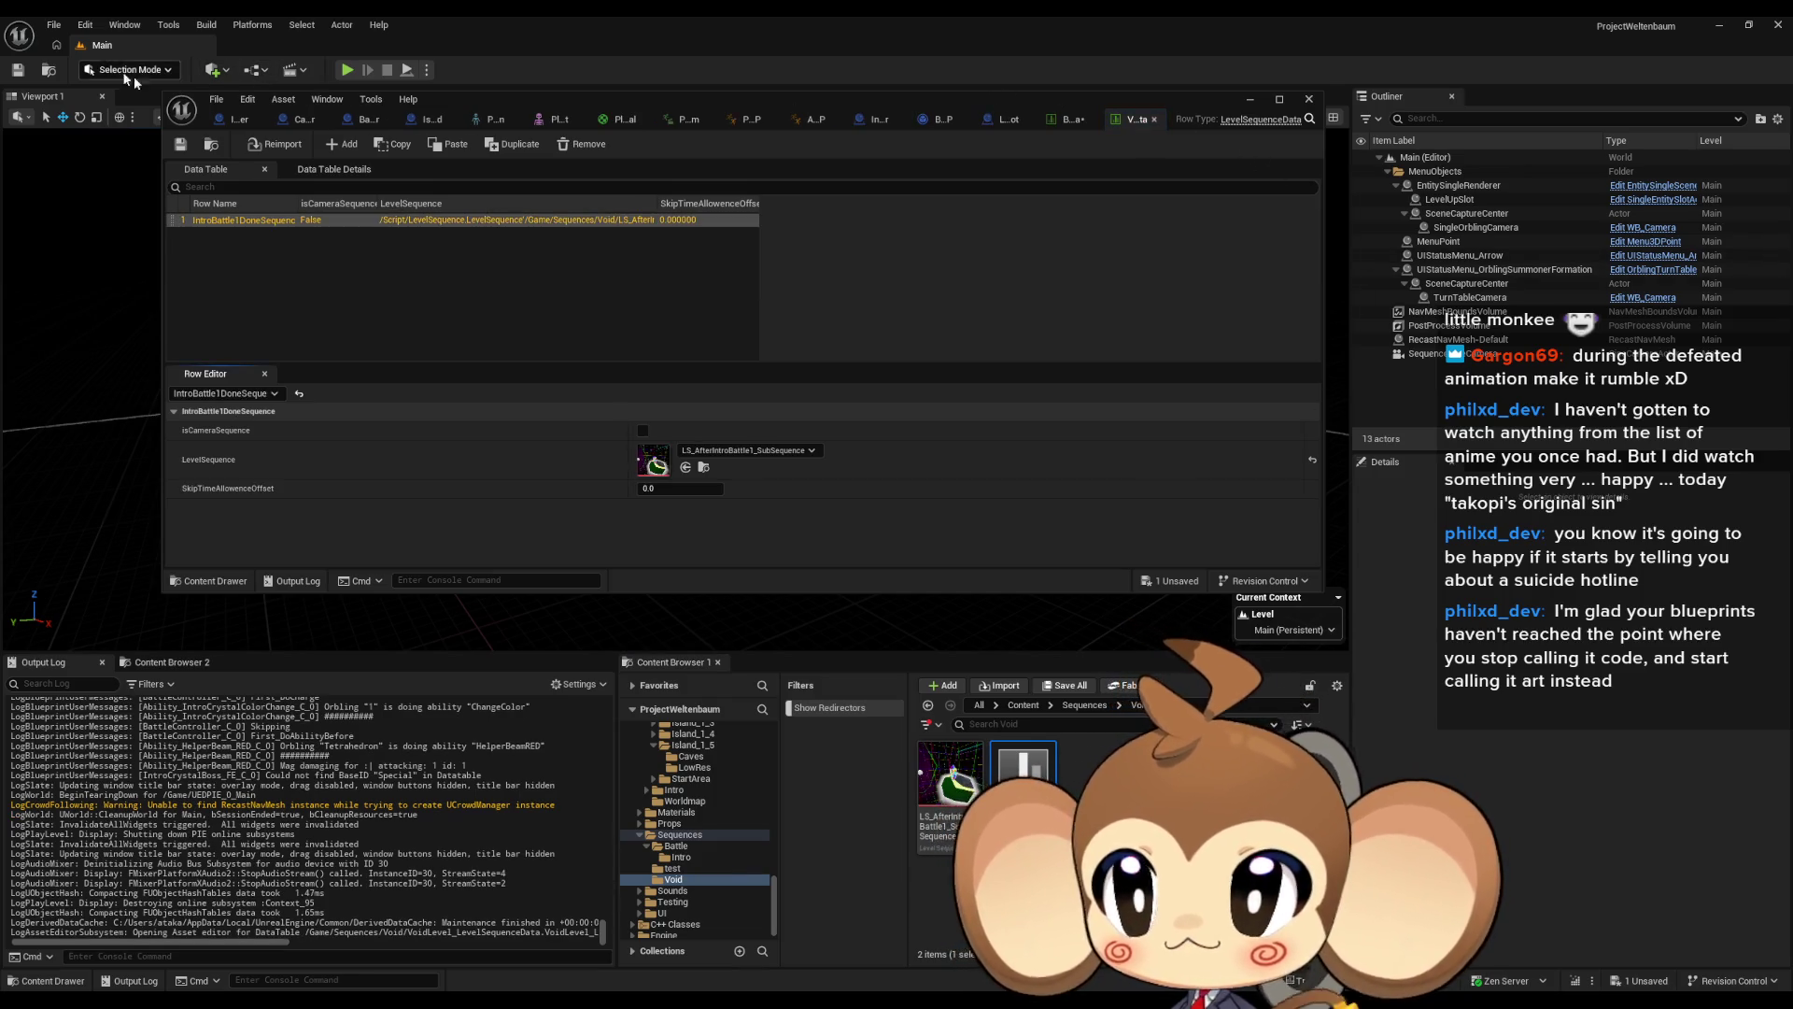
{"action": "left_click", "coordinate": [56, 25]}
{"action": "left_click", "coordinate": [84, 229]}
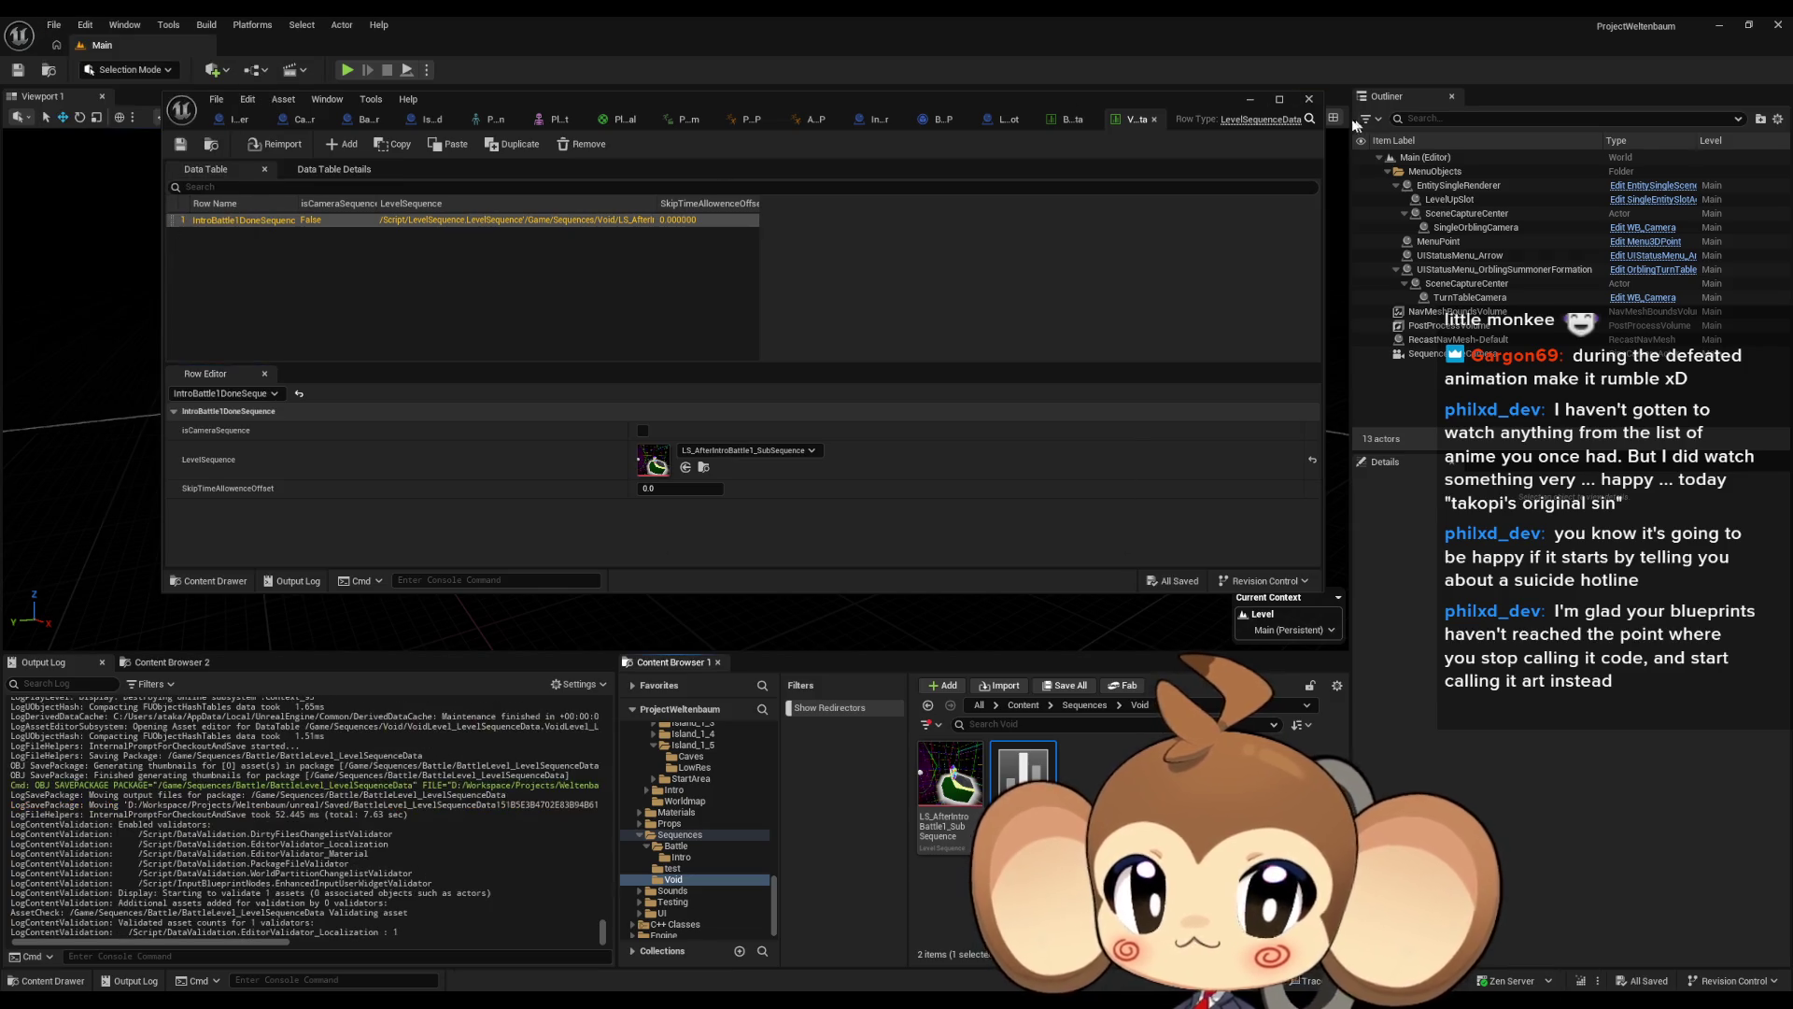
{"action": "left_click", "coordinate": [1251, 99]}
{"action": "left_click", "coordinate": [350, 69]}
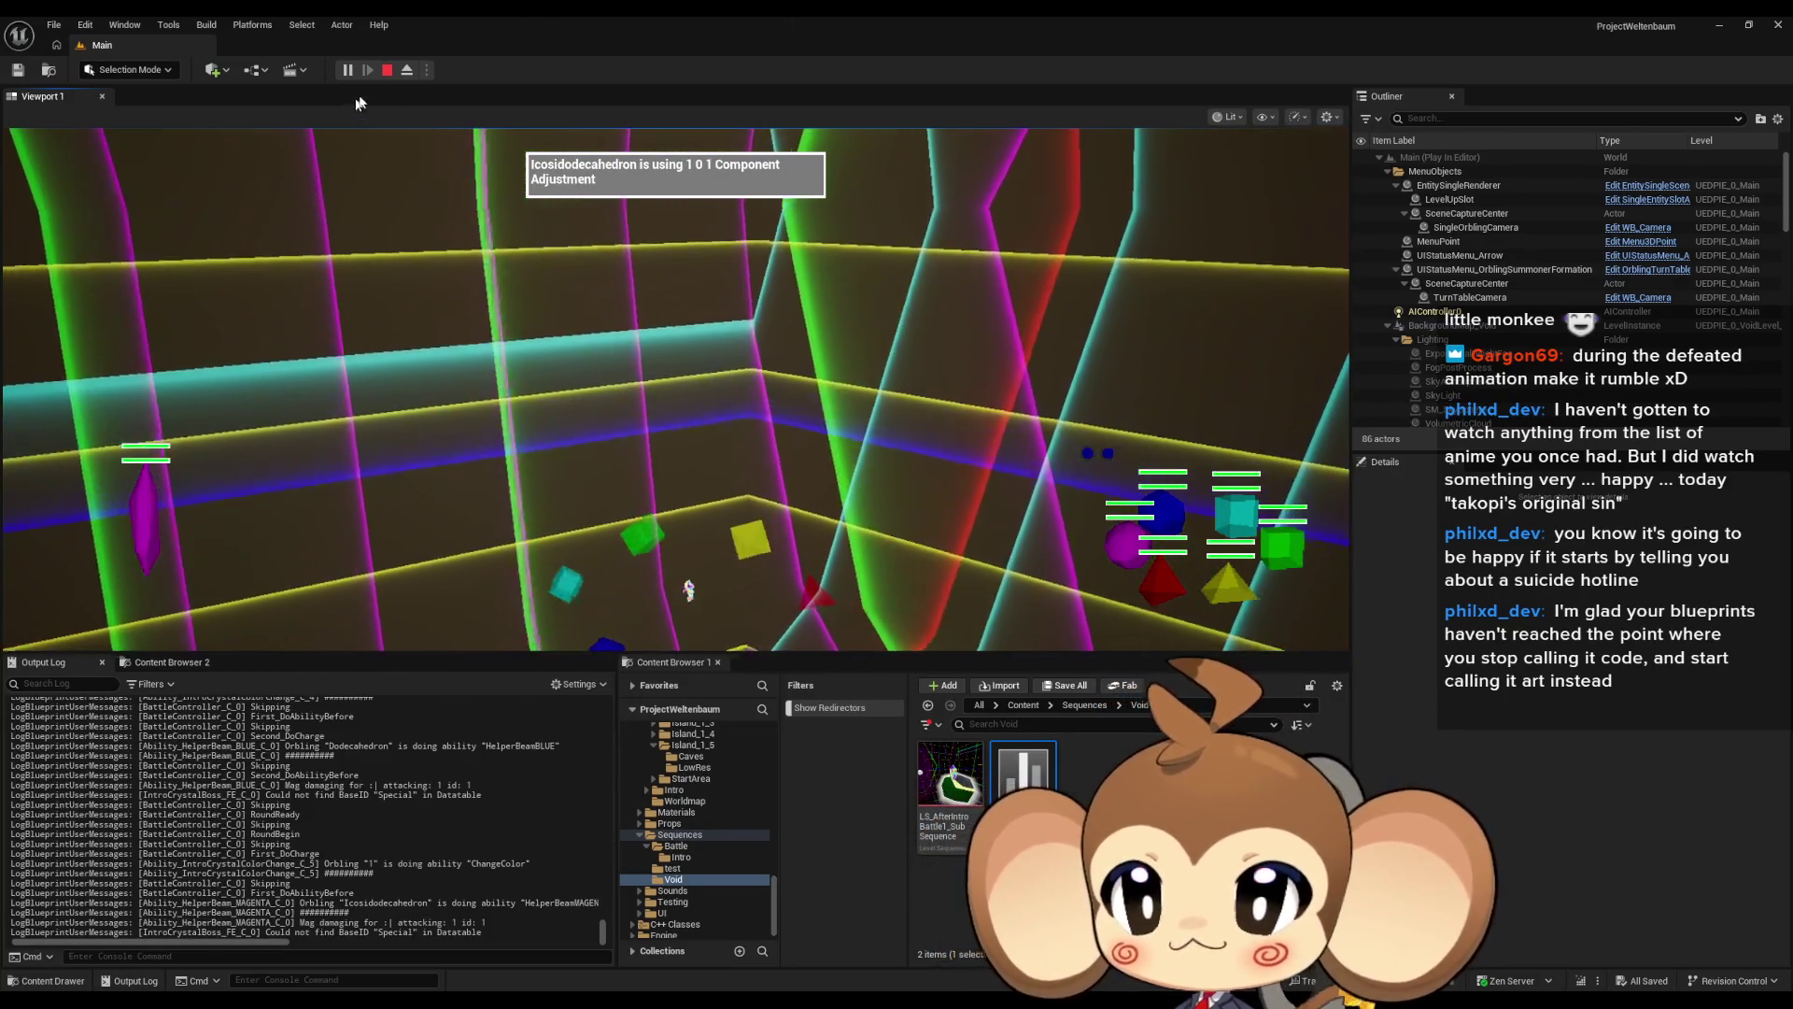
Watch the battle play out in the editor, then stop the session with Esc
{"action": "key", "text": "Escape"}
Maximise the BattleController Blueprint and open PlaySequence from the search results
{"action": "mouse_move", "coordinate": [865, 940]}
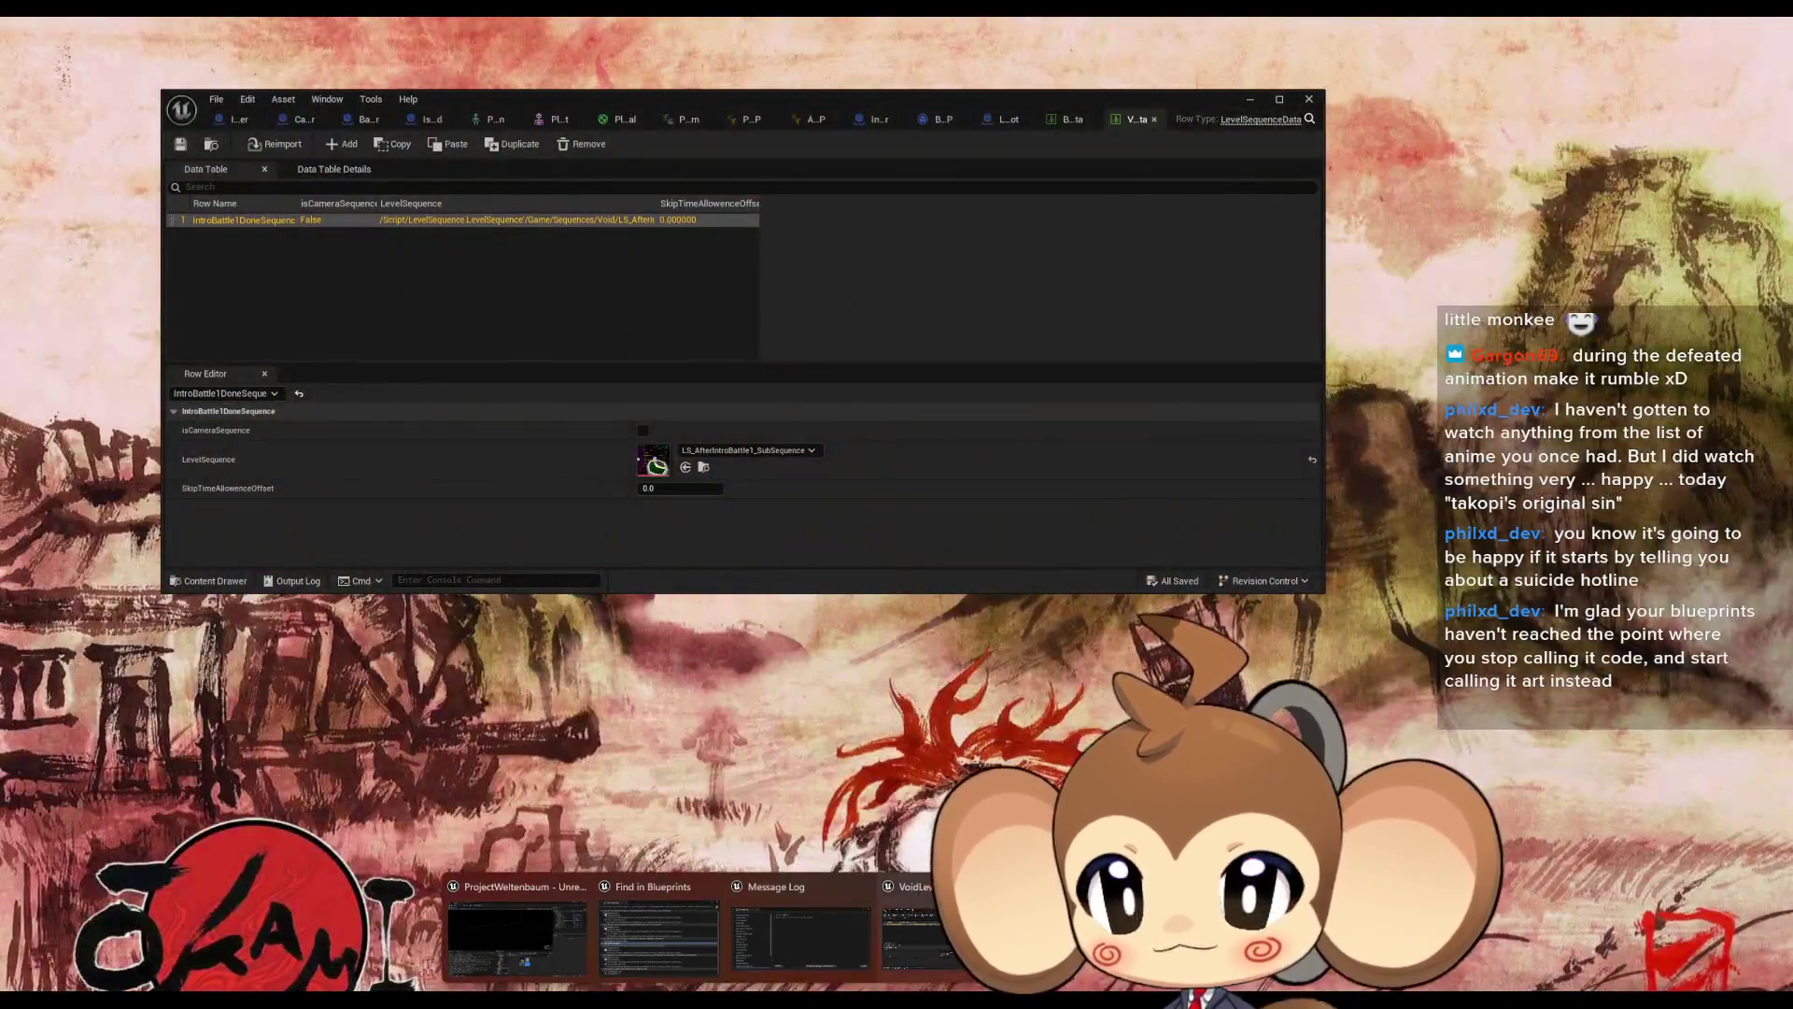
{"action": "left_click", "coordinate": [934, 934]}
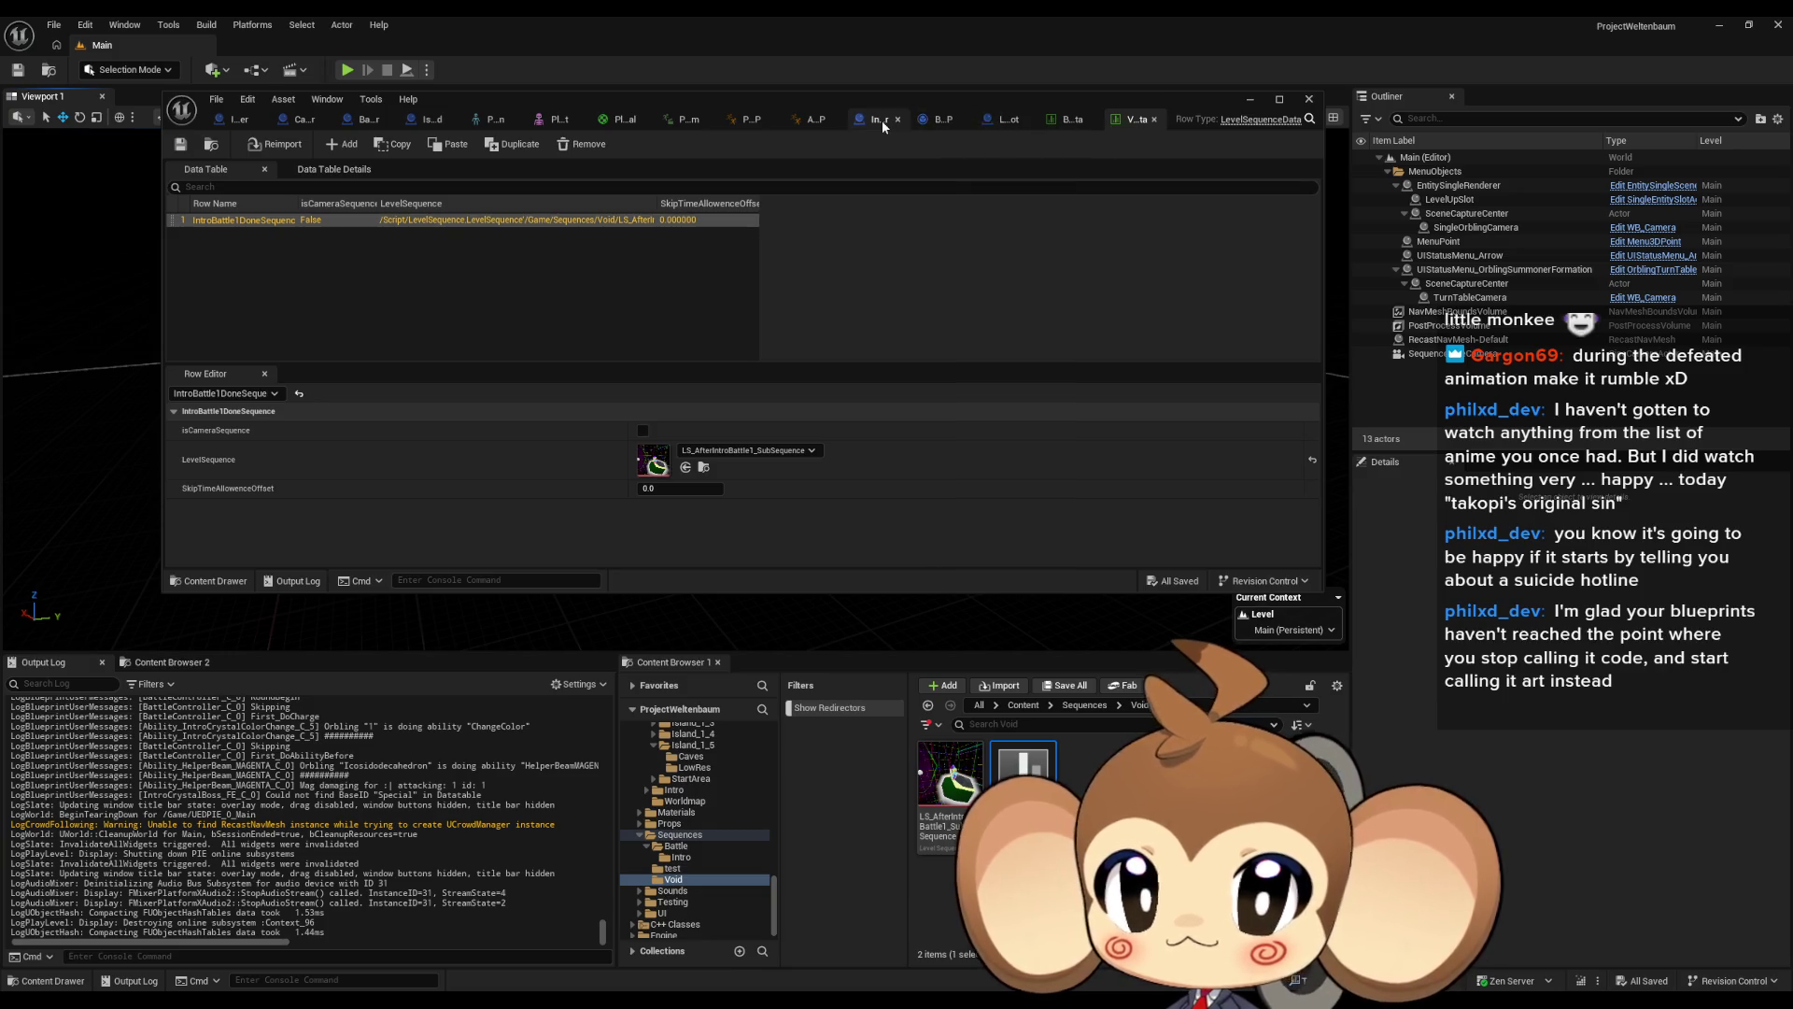
{"action": "left_click", "coordinate": [373, 119]}
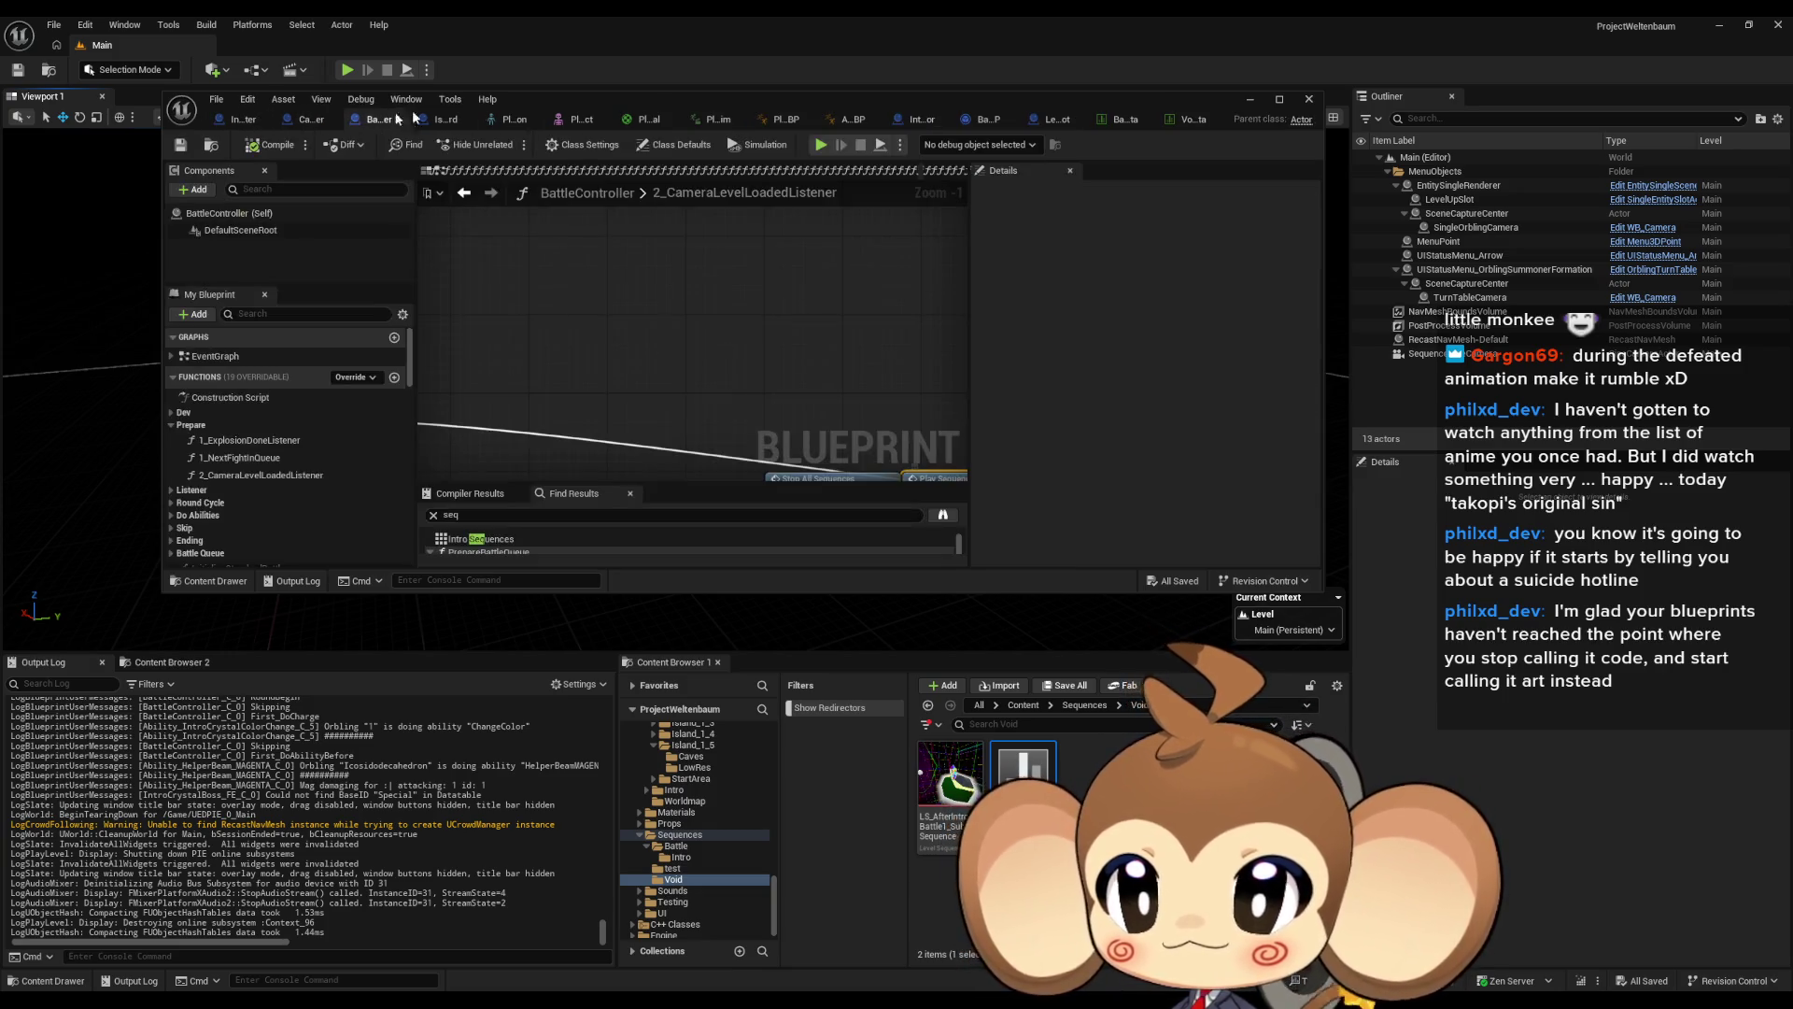
{"action": "double_click", "coordinate": [650, 95]}
{"action": "scroll", "coordinate": [990, 556], "scroll_direction": "down", "scroll_amount": 5}
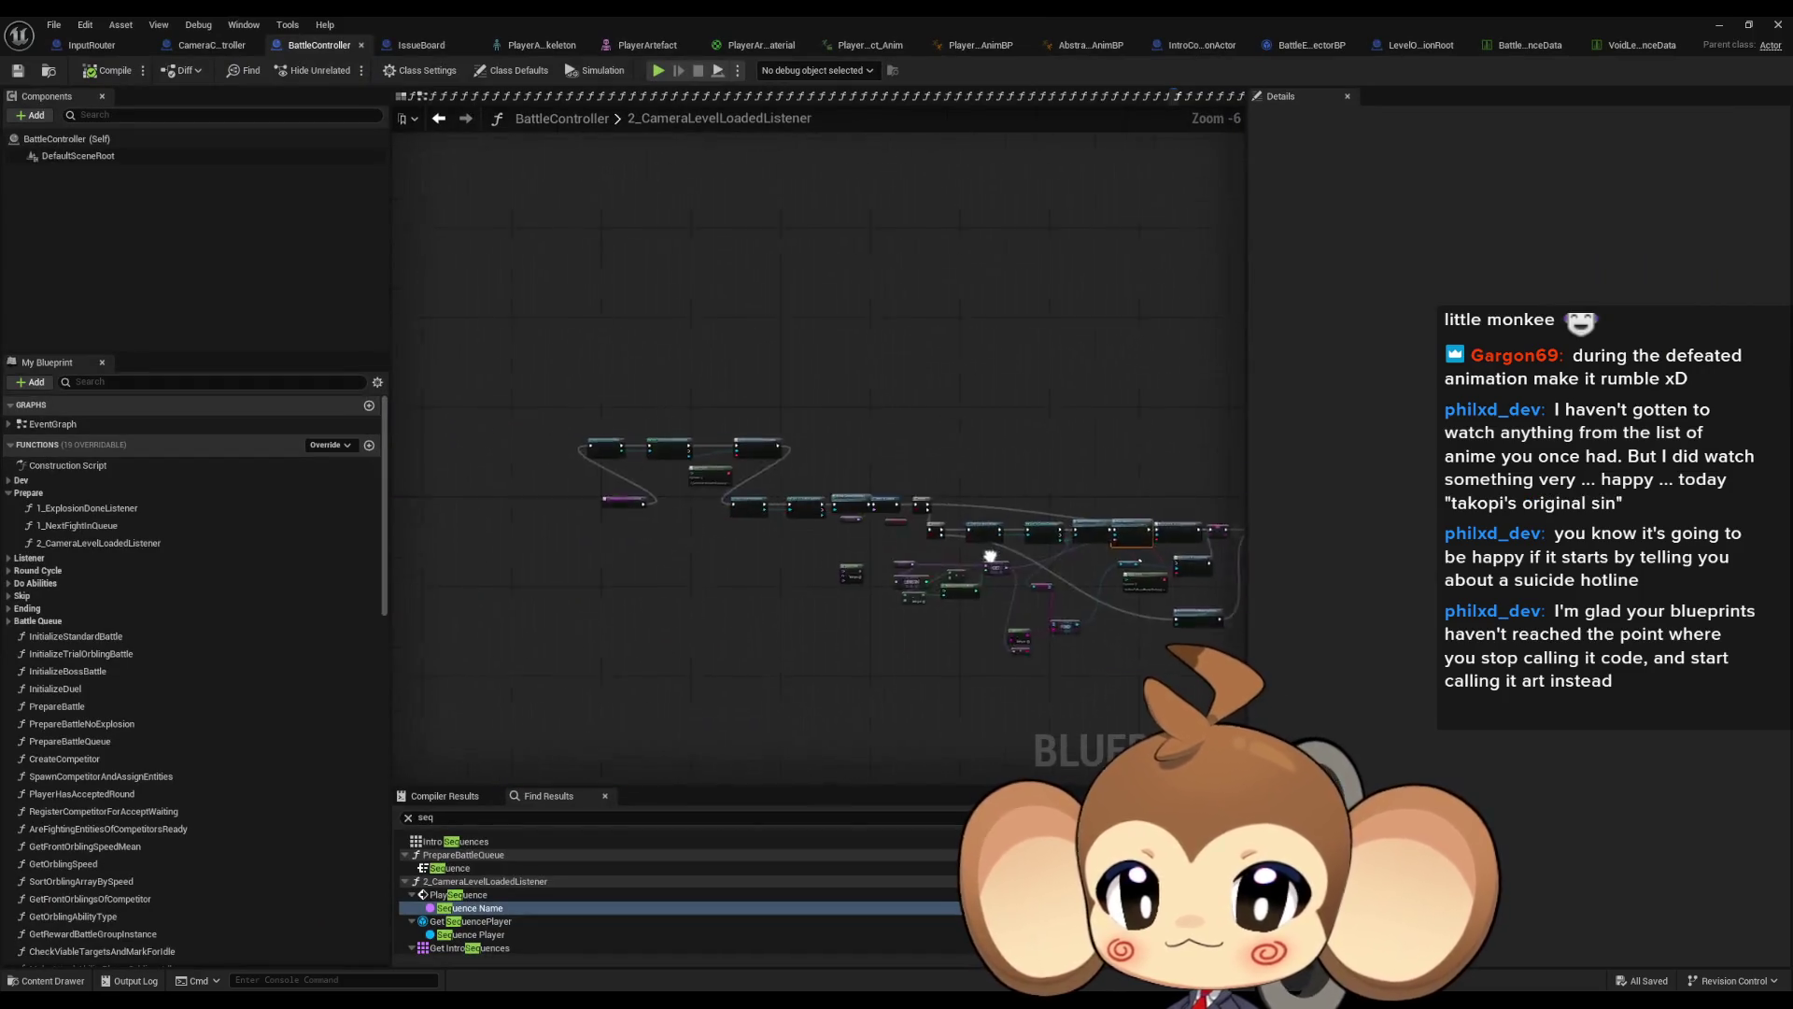
{"action": "left_click_drag", "start_coordinate": [990, 556], "coordinate": [1071, 567]}
{"action": "scroll", "coordinate": [840, 523], "scroll_direction": "up", "scroll_amount": 5}
{"action": "double_click", "coordinate": [821, 481]}
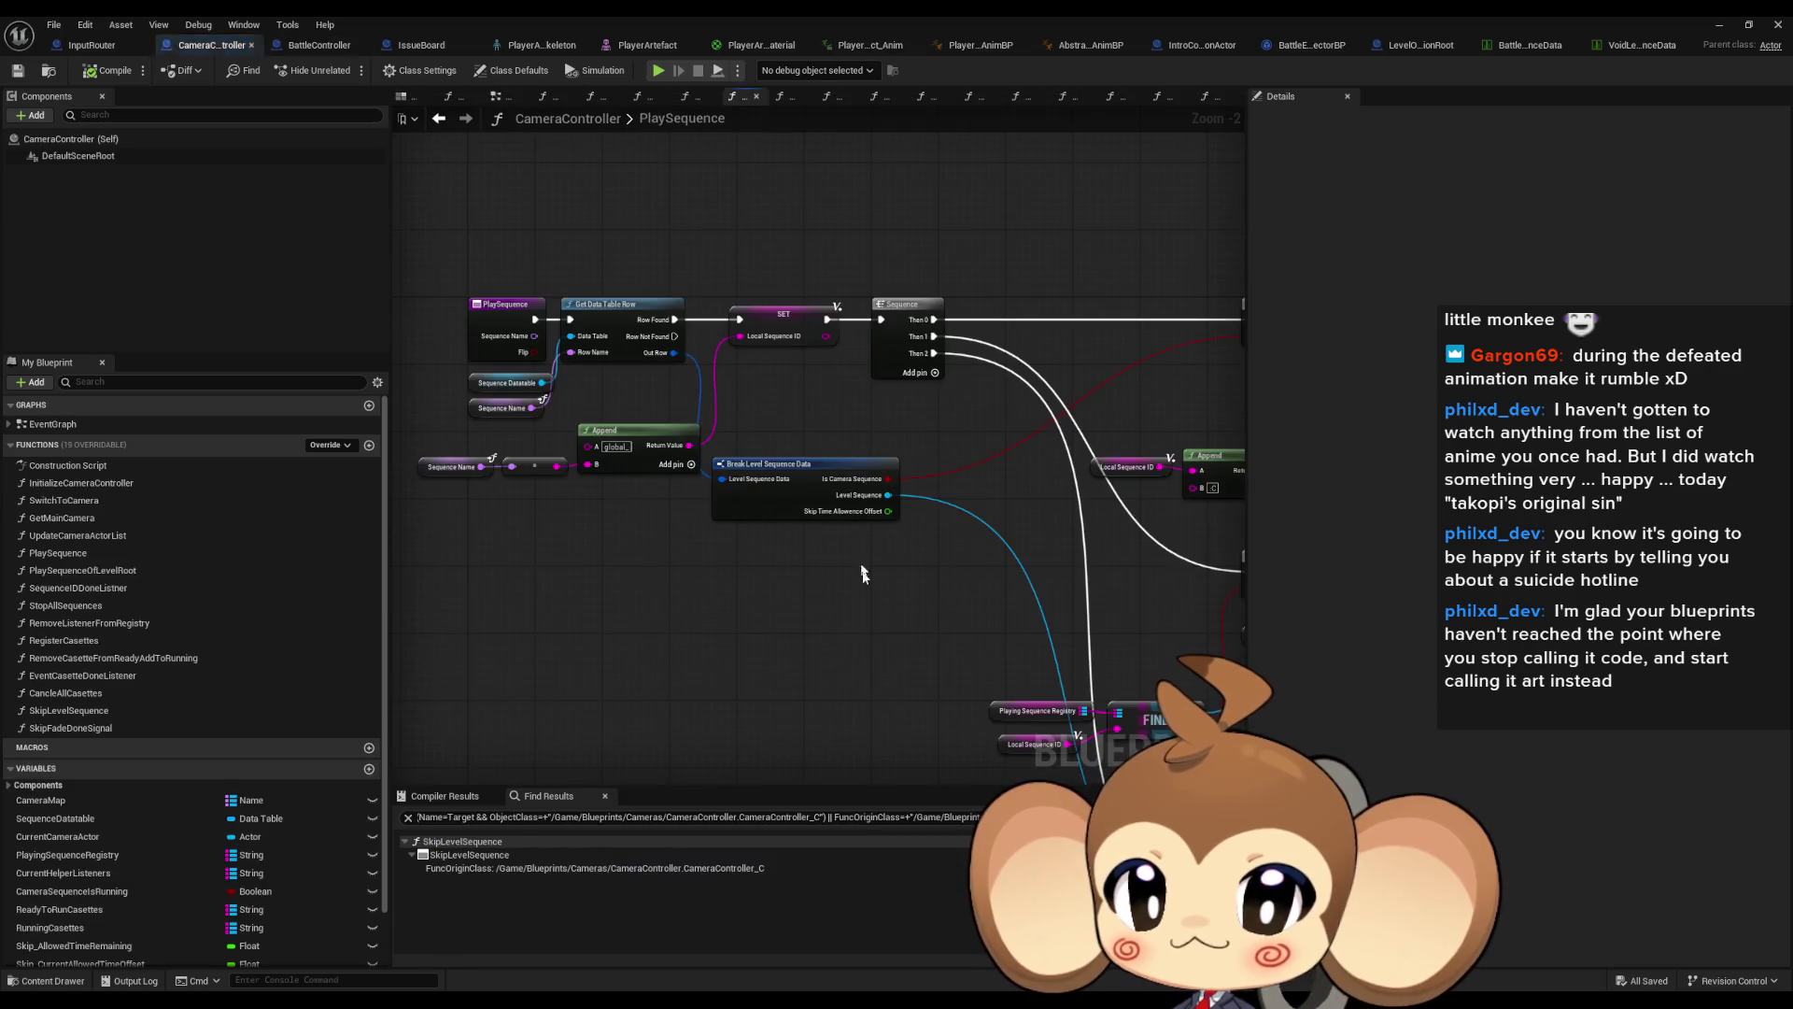
Pan through PlaySequence to inspect SET, Destroy Actor, Create Level Sequence Player and SpawnActor nodes
{"action": "scroll", "coordinate": [900, 564], "scroll_direction": "down", "scroll_amount": 2}
{"action": "scroll", "coordinate": [610, 376], "scroll_direction": "up", "scroll_amount": 3}
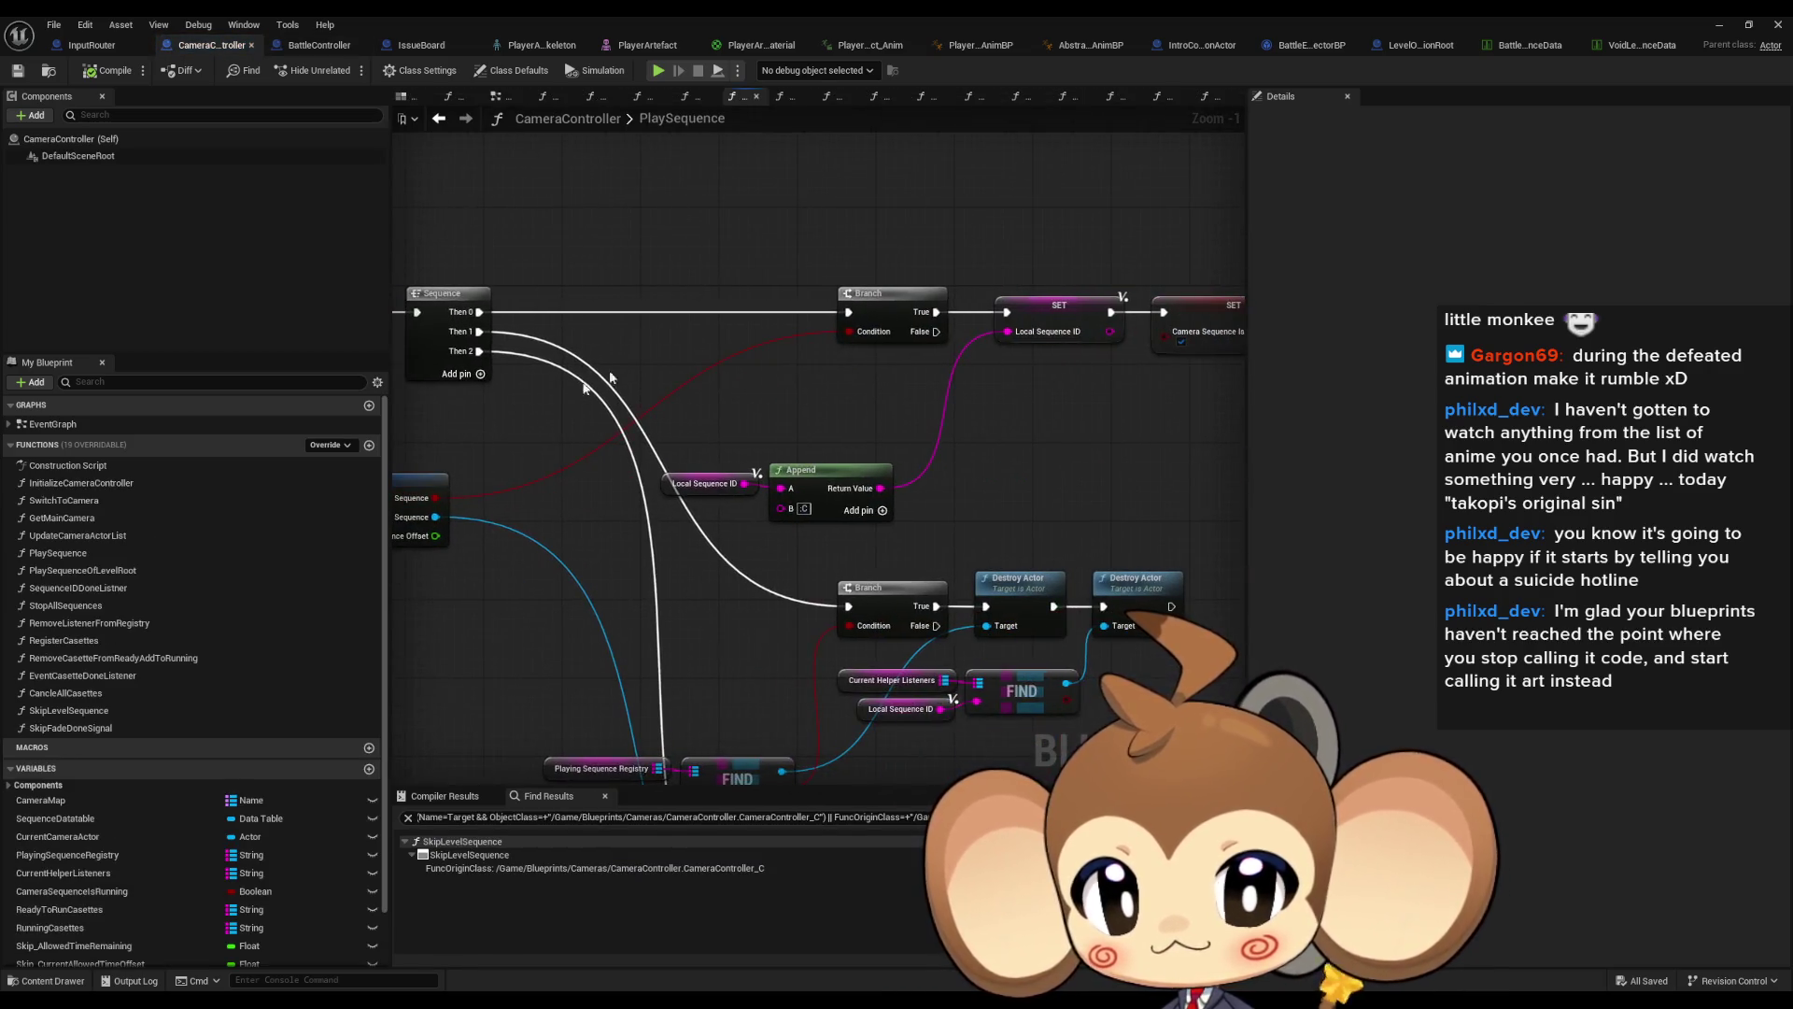
{"action": "scroll", "coordinate": [1045, 375], "scroll_direction": "down", "scroll_amount": 1}
{"action": "left_click_drag", "start_coordinate": [1153, 366], "coordinate": [1113, 350]}
{"action": "left_click_drag", "start_coordinate": [850, 448], "coordinate": [885, 351]}
{"action": "left_click_drag", "start_coordinate": [910, 437], "coordinate": [1151, 592]}
{"action": "left_click_drag", "start_coordinate": [831, 602], "coordinate": [794, 310]}
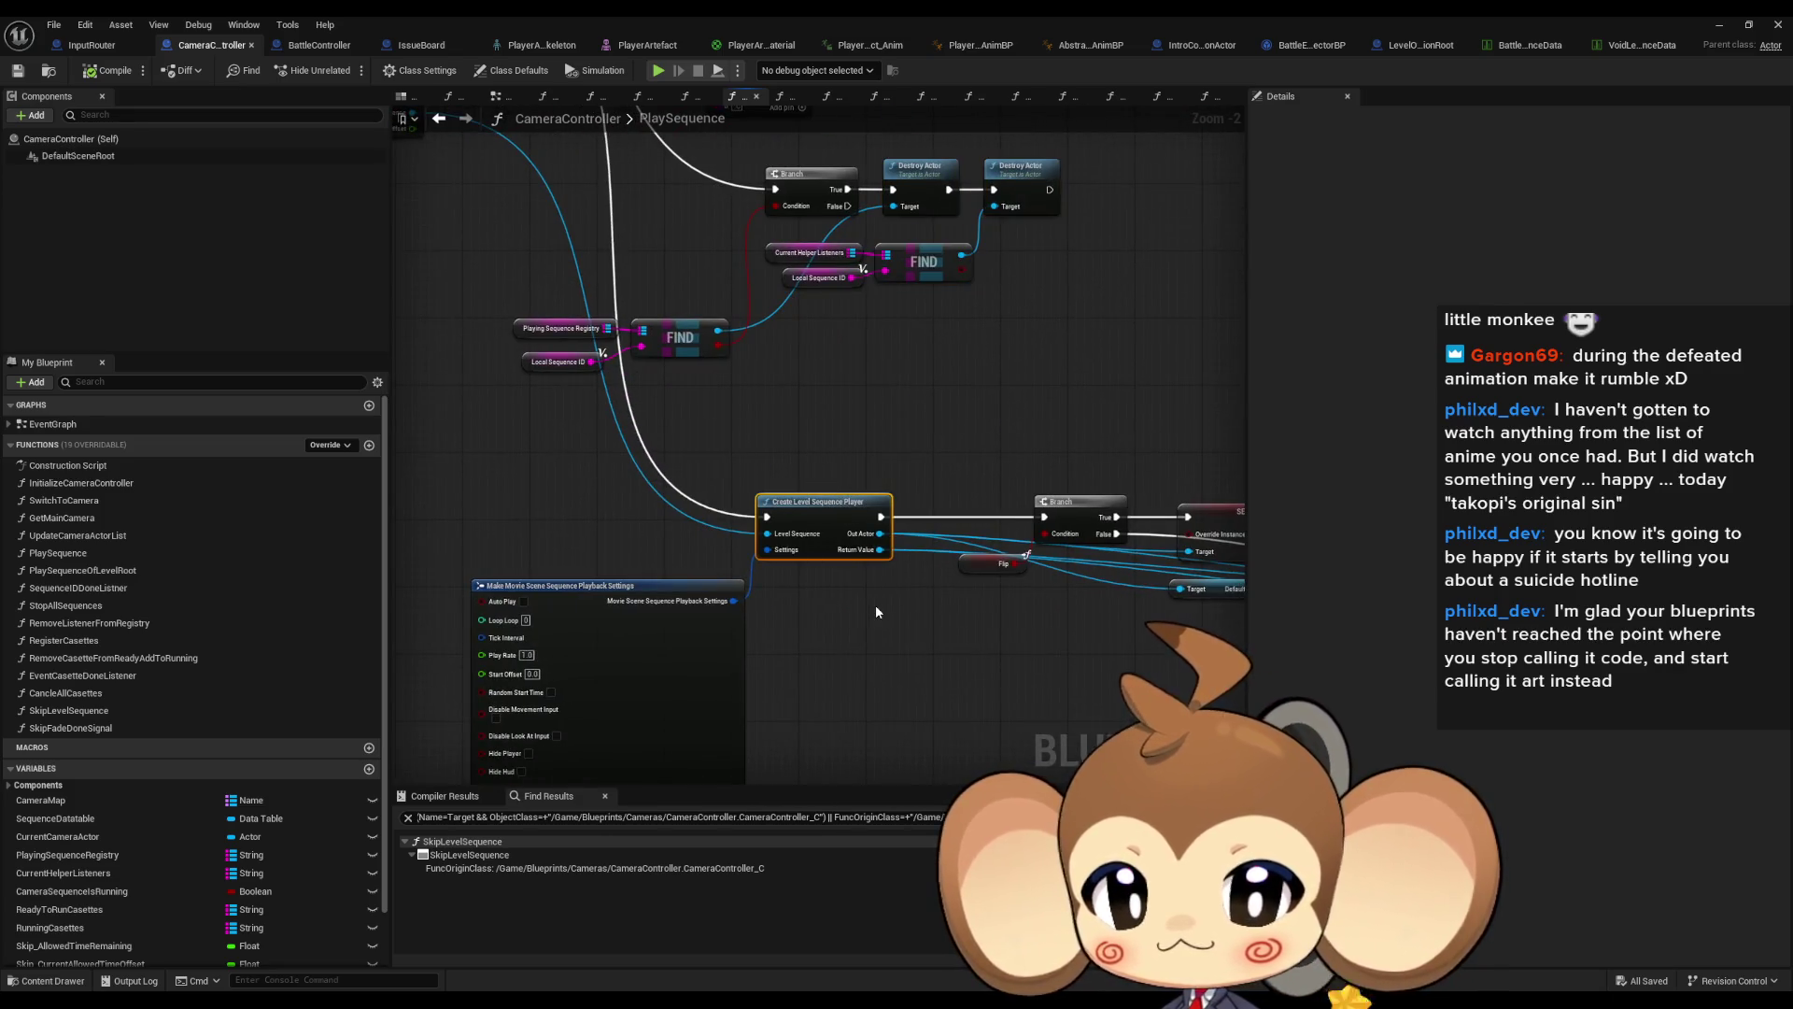
{"action": "mouse_move", "coordinate": [876, 612]}
{"action": "left_mouse_down"}
{"action": "mouse_move", "coordinate": [833, 499]}
{"action": "mouse_move", "coordinate": [560, 439]}
{"action": "mouse_move", "coordinate": [397, 319]}
{"action": "mouse_move", "coordinate": [508, 249]}
{"action": "mouse_move", "coordinate": [448, 240]}
{"action": "mouse_move", "coordinate": [402, 187]}
{"action": "left_mouse_up"}
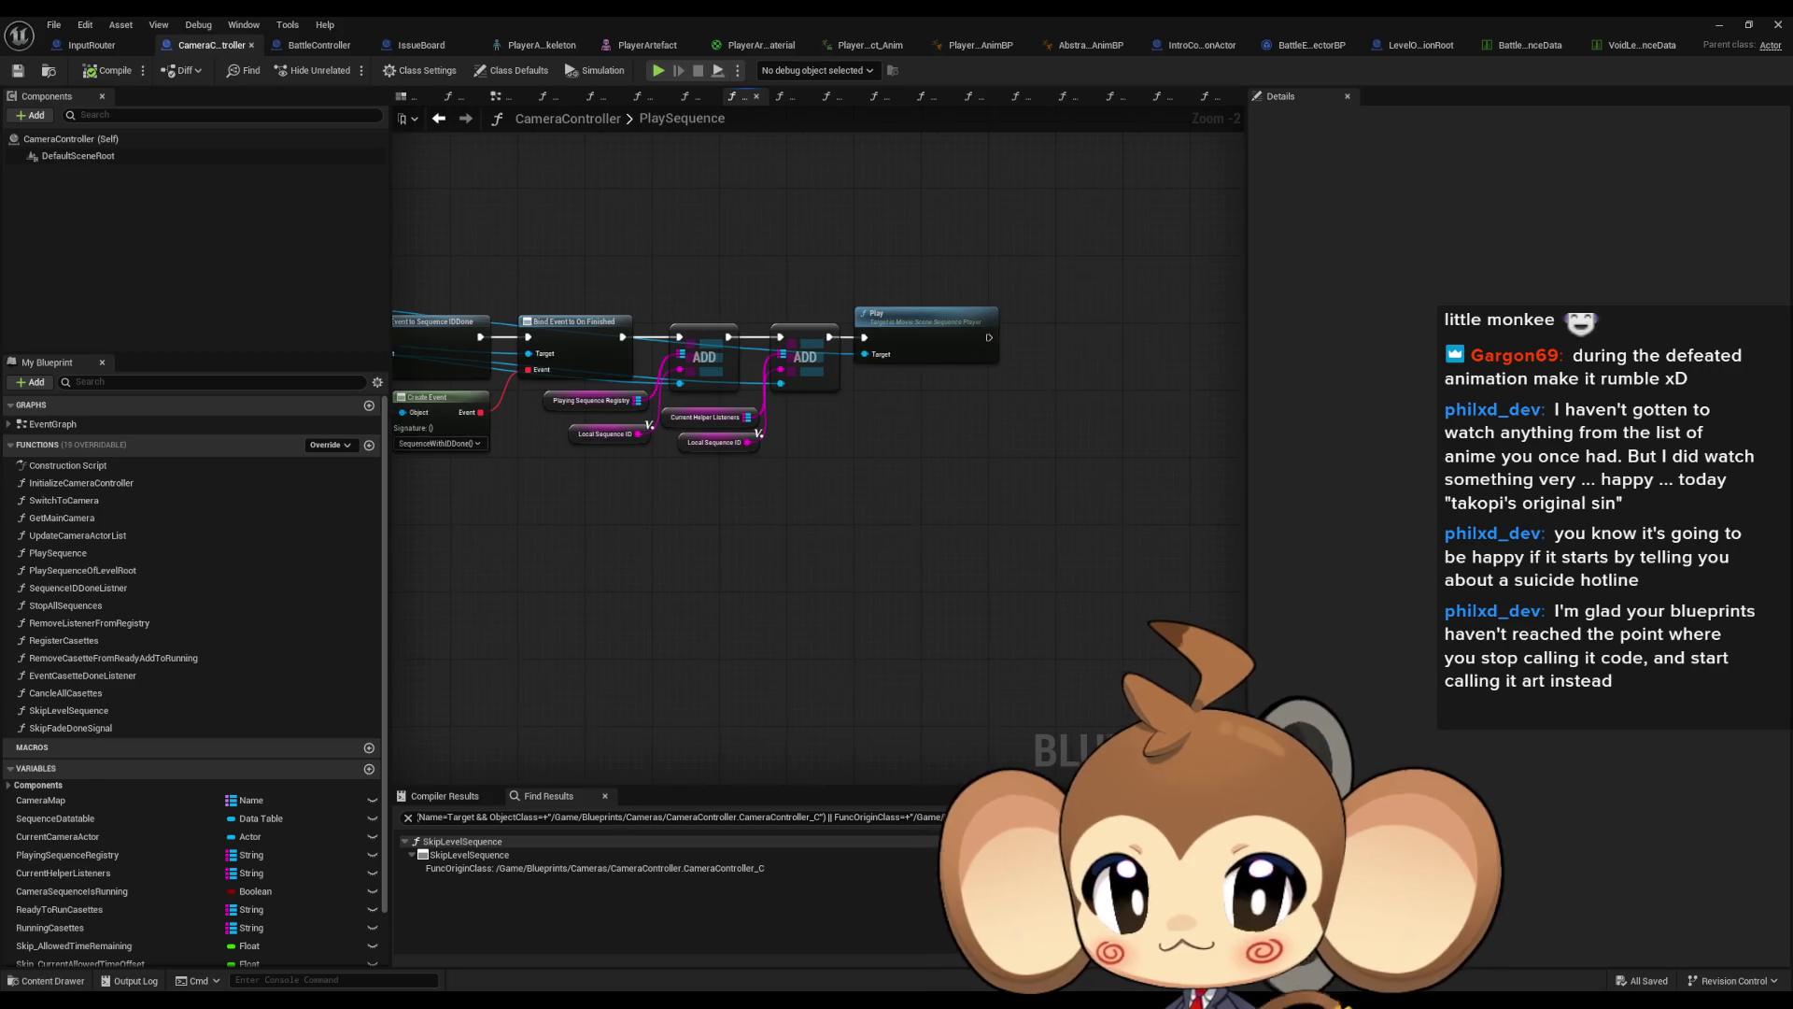
{"action": "mouse_move", "coordinate": [653, 373]}
{"action": "left_mouse_down"}
{"action": "mouse_move", "coordinate": [630, 765]}
{"action": "mouse_move", "coordinate": [822, 775]}
{"action": "left_mouse_up"}
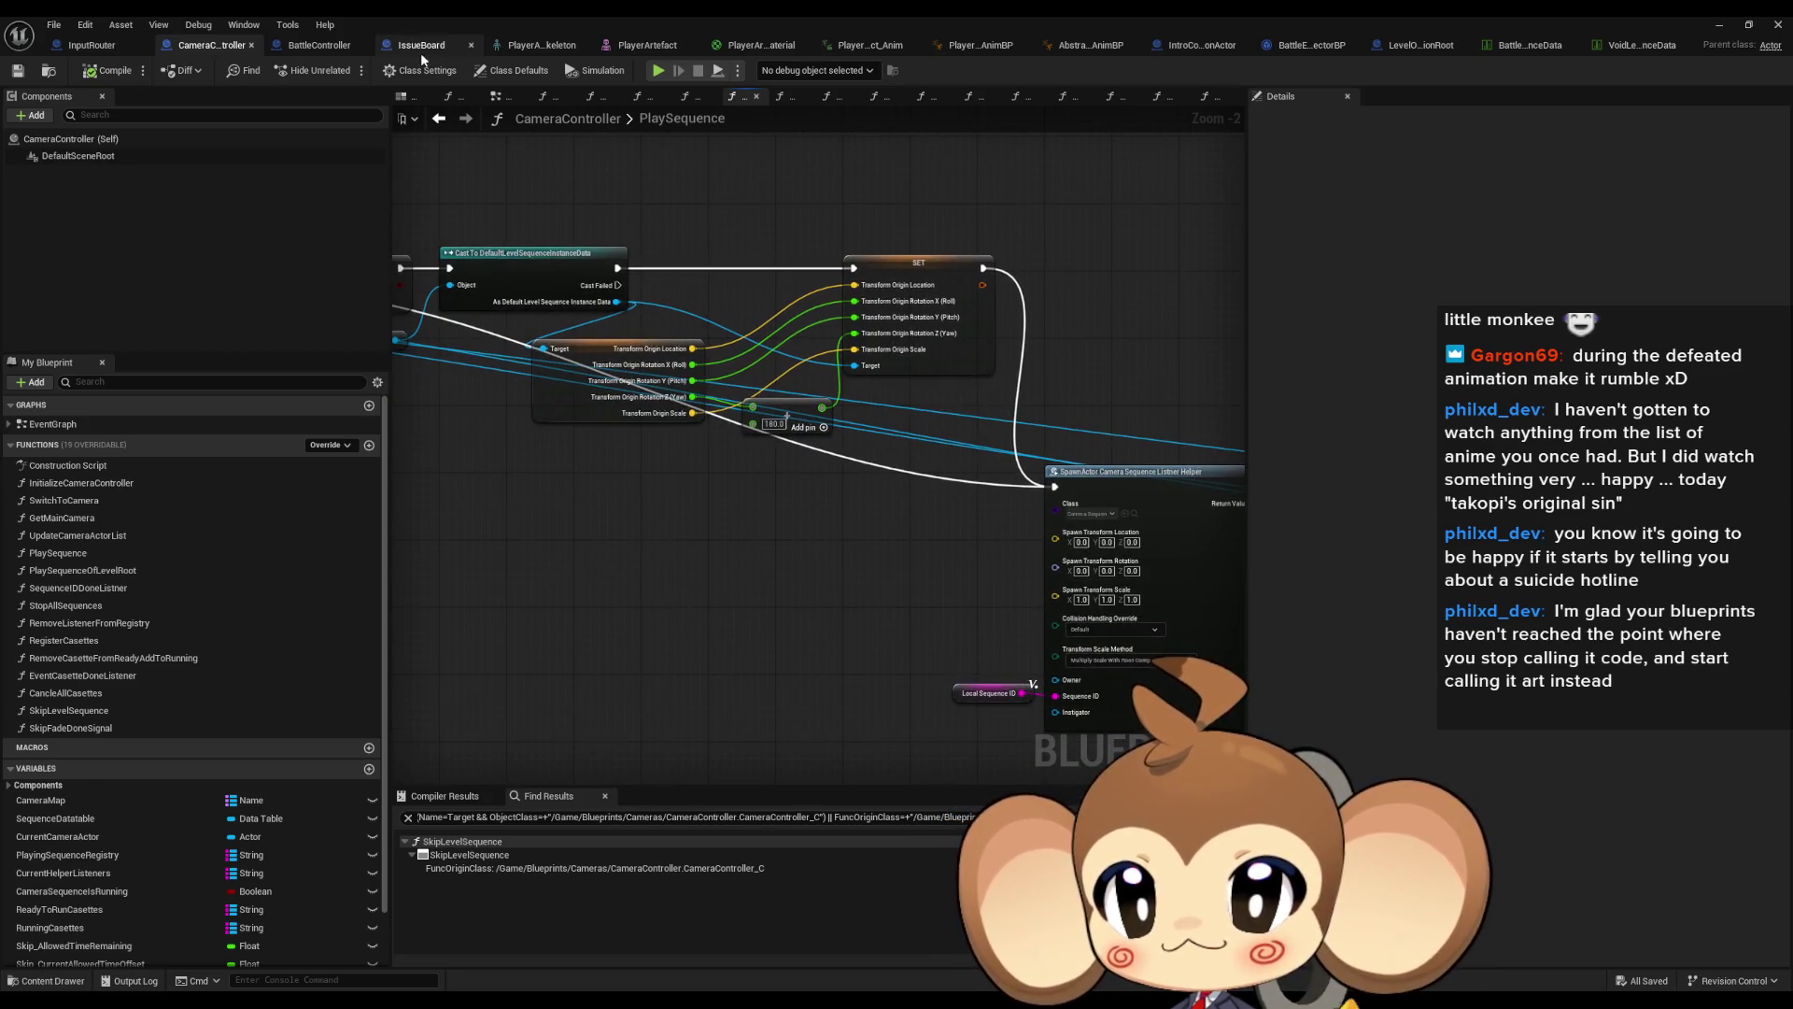
Add a two-line IssueBoard comment: 'battle sequences are broken now.' / 'we removed them from the old way'
{"action": "left_click", "coordinate": [422, 60]}
{"action": "scroll", "coordinate": [766, 509], "scroll_direction": "down", "scroll_amount": 5}
{"action": "scroll", "coordinate": [715, 363], "scroll_direction": "up", "scroll_amount": 4}
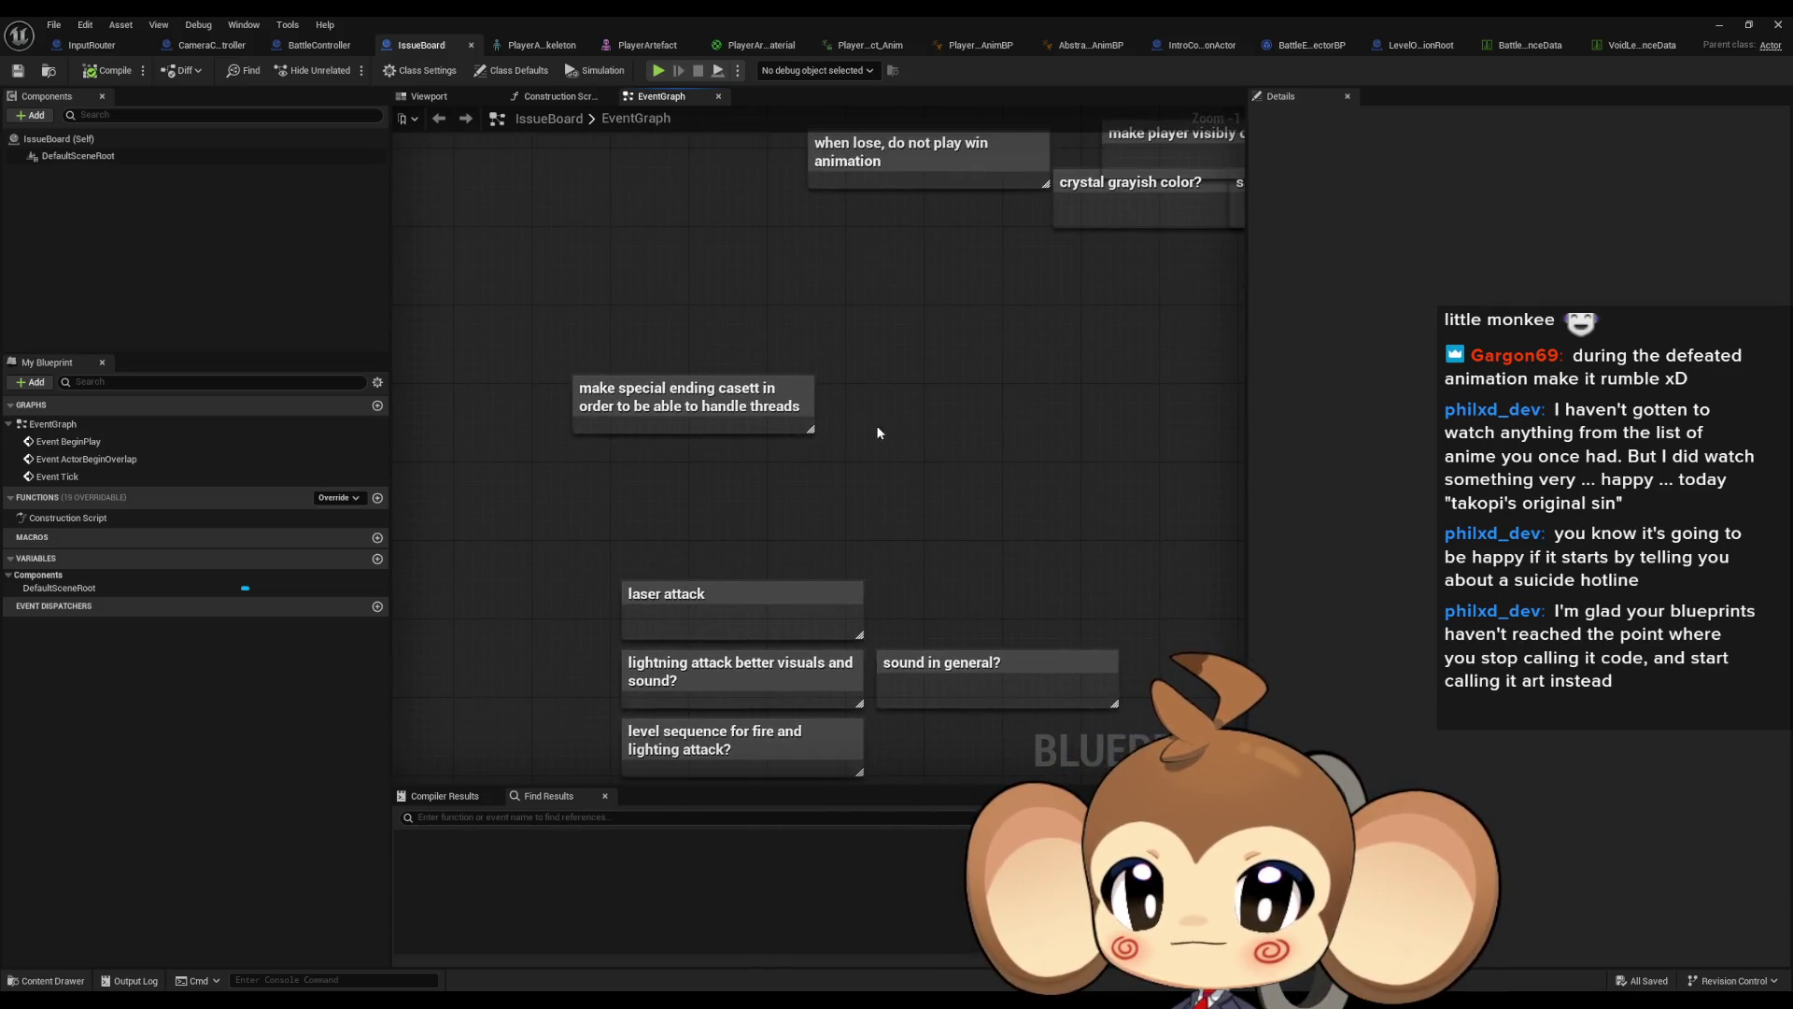
{"action": "type", "text": "c"}
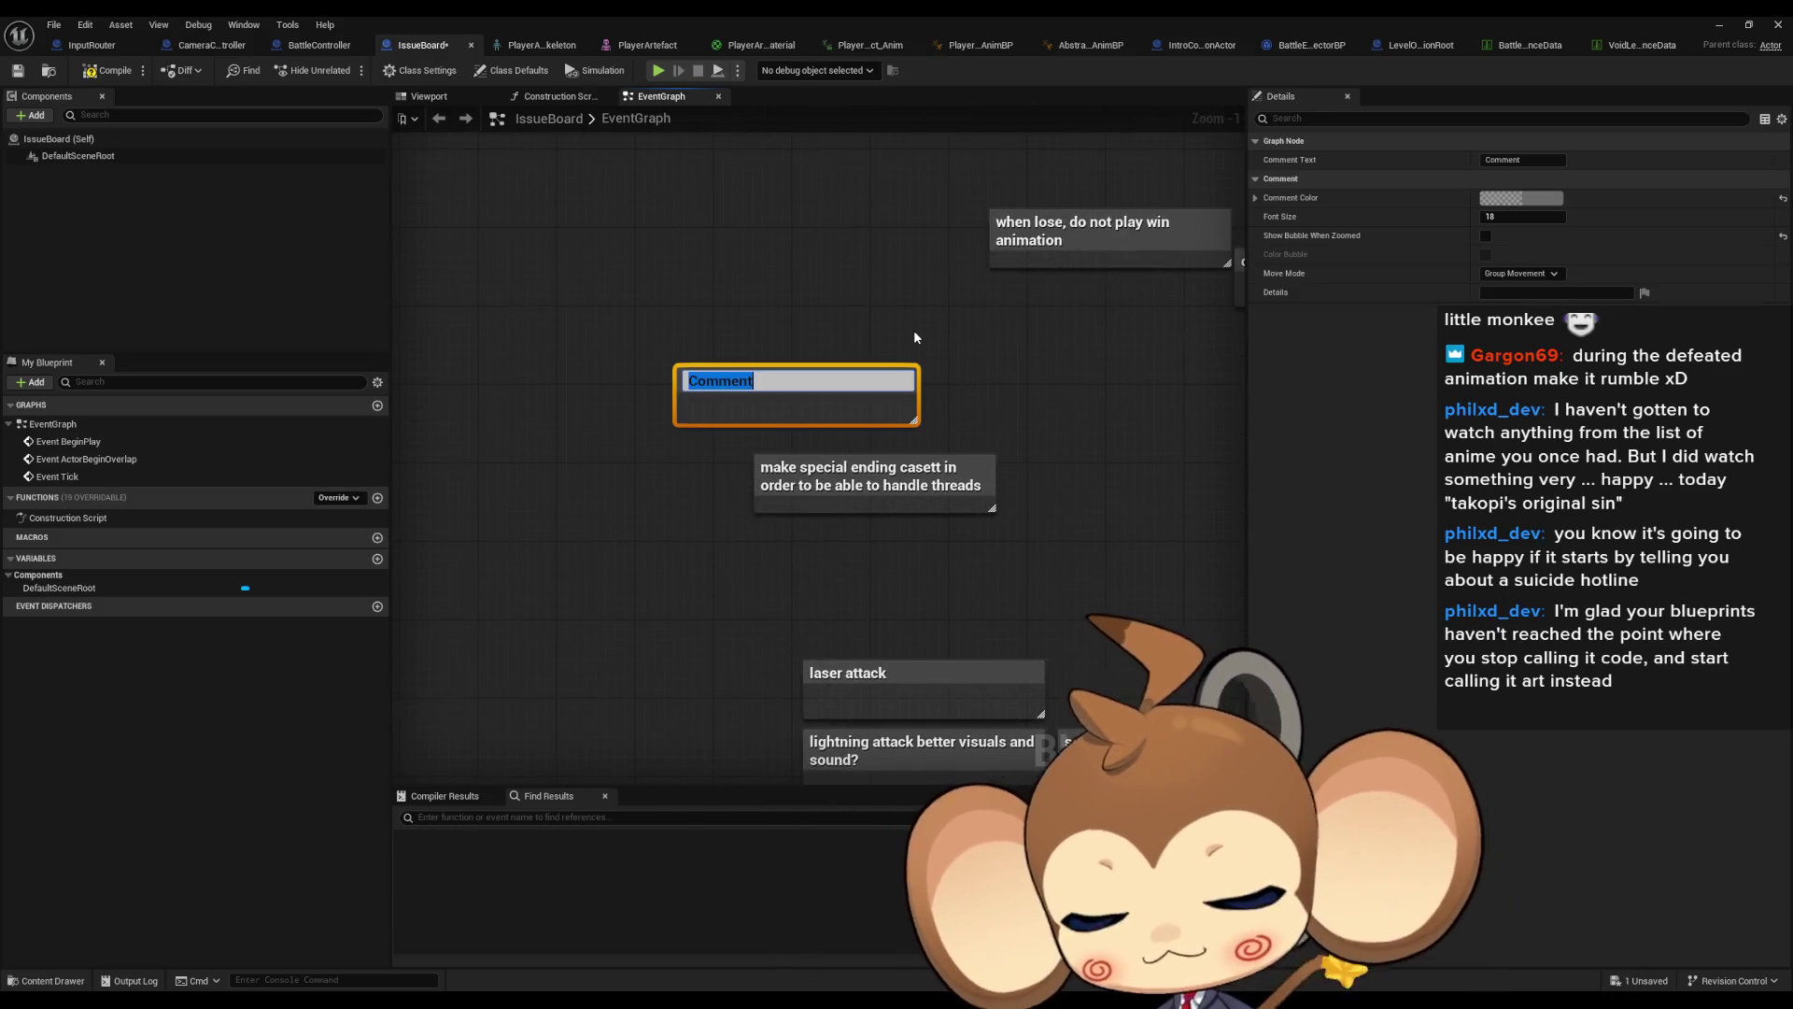
{"action": "type", "text": "battle sequences are broke"}
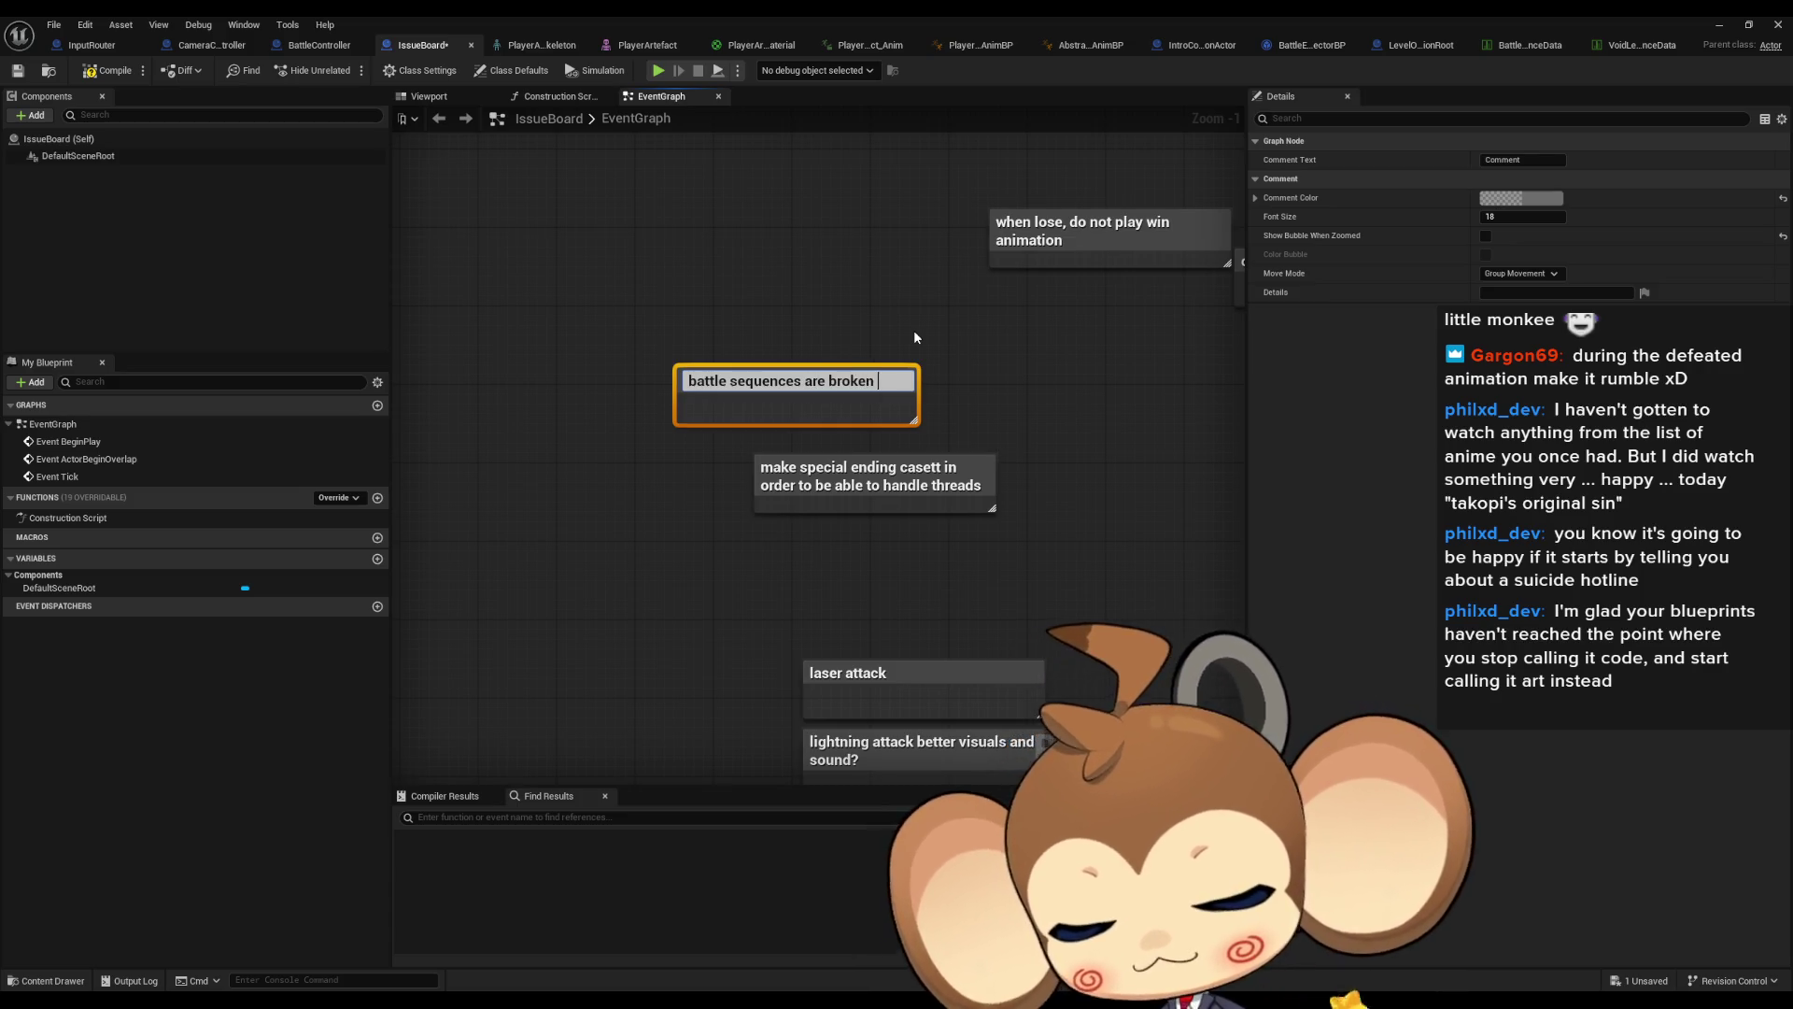
{"action": "type", "text": "now."}
{"action": "key", "text": "shift+Return"}
{"action": "type", "text": "we re"}
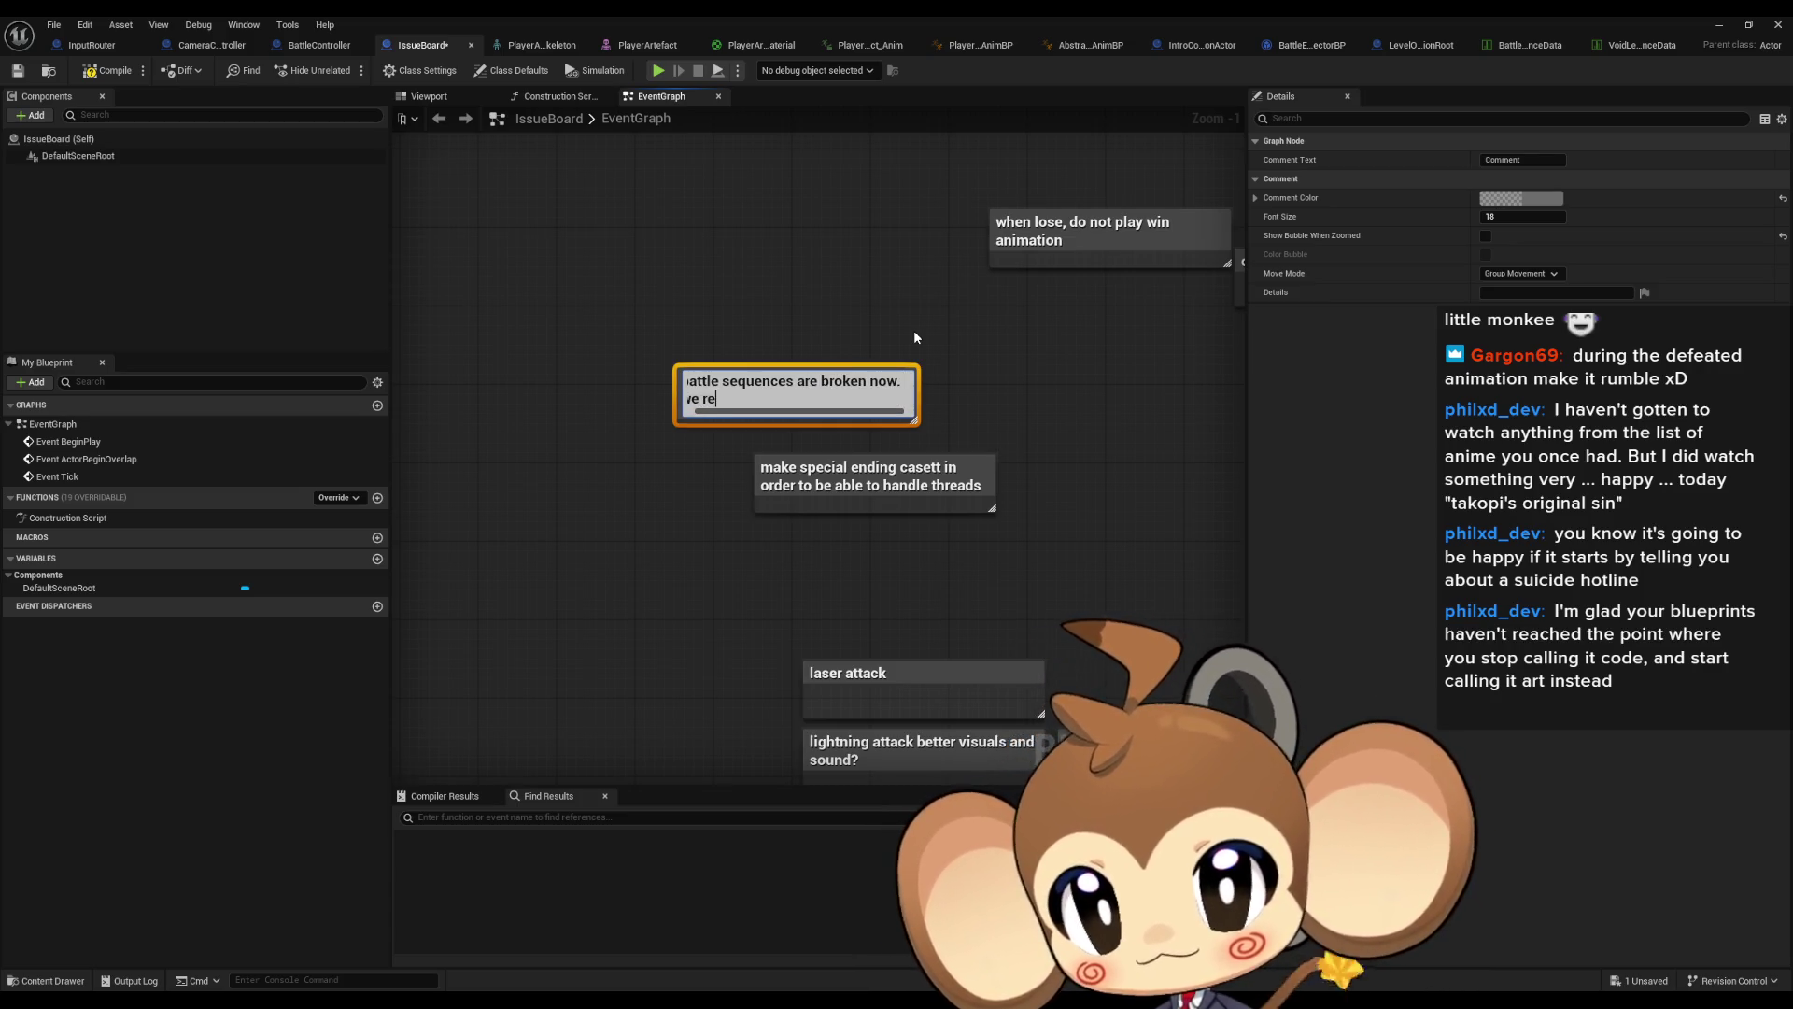
{"action": "type", "text": "moved t"}
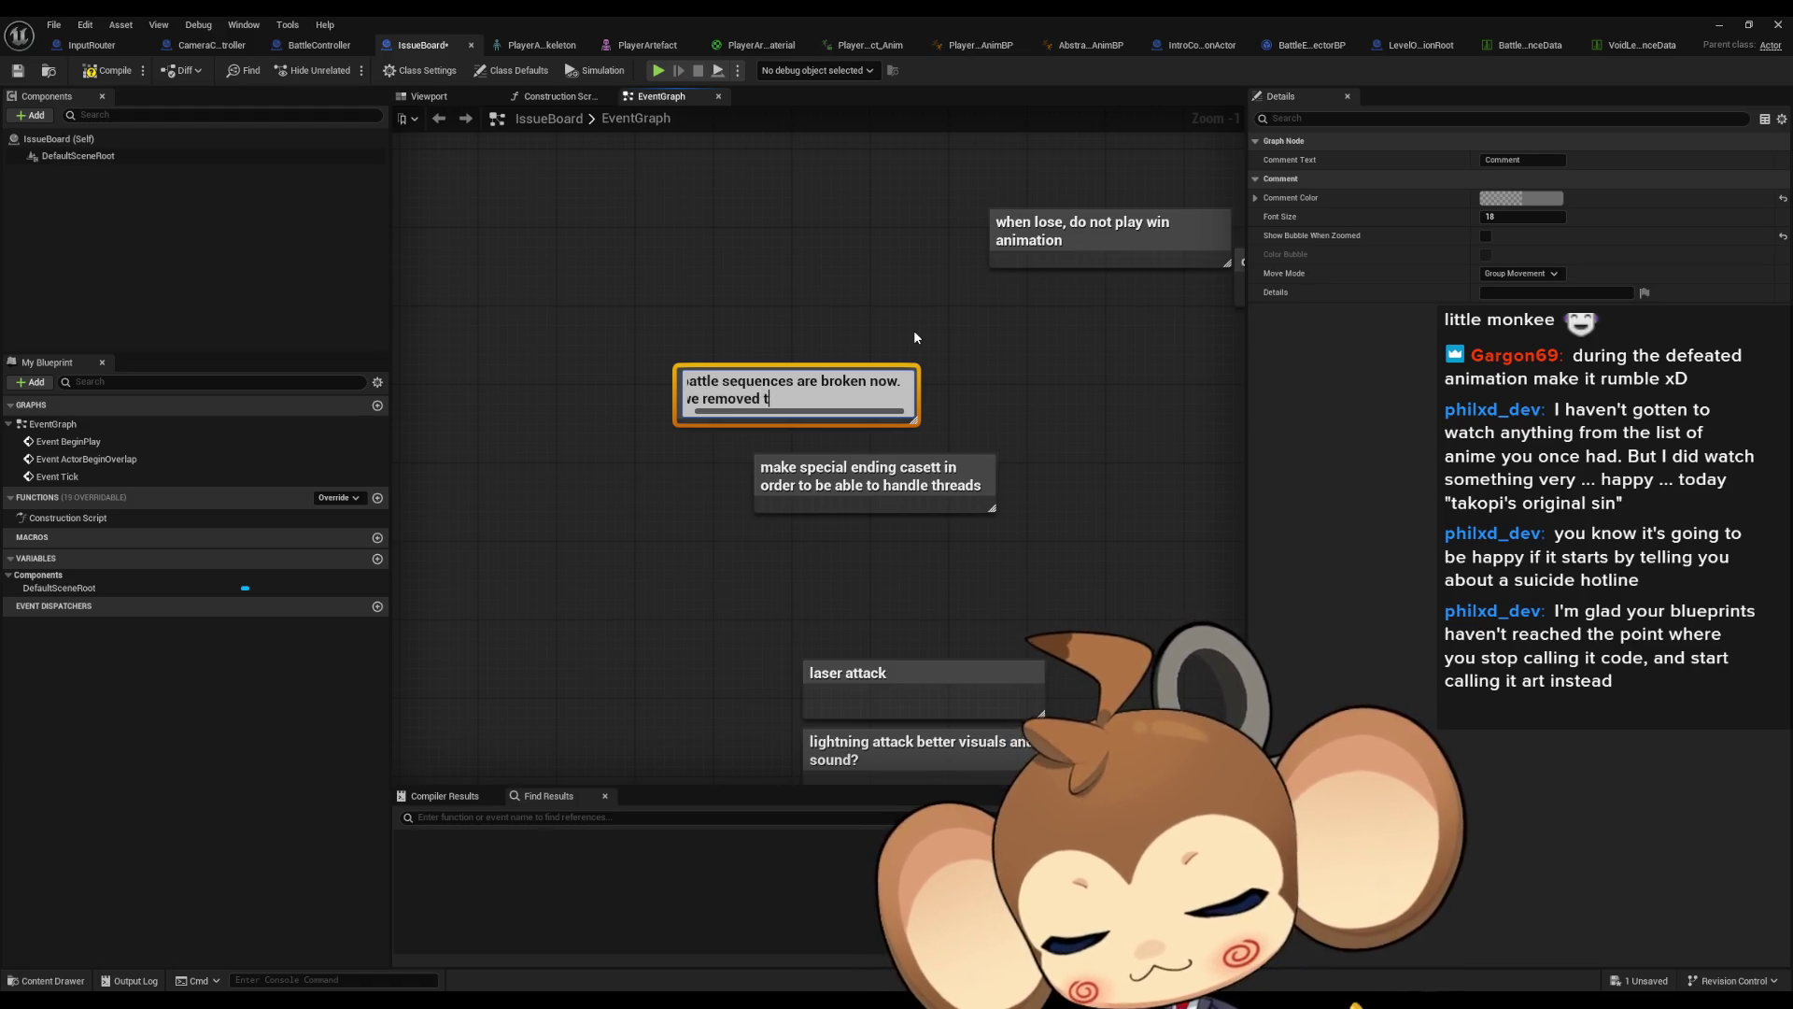
{"action": "type", "text": "hem from"}
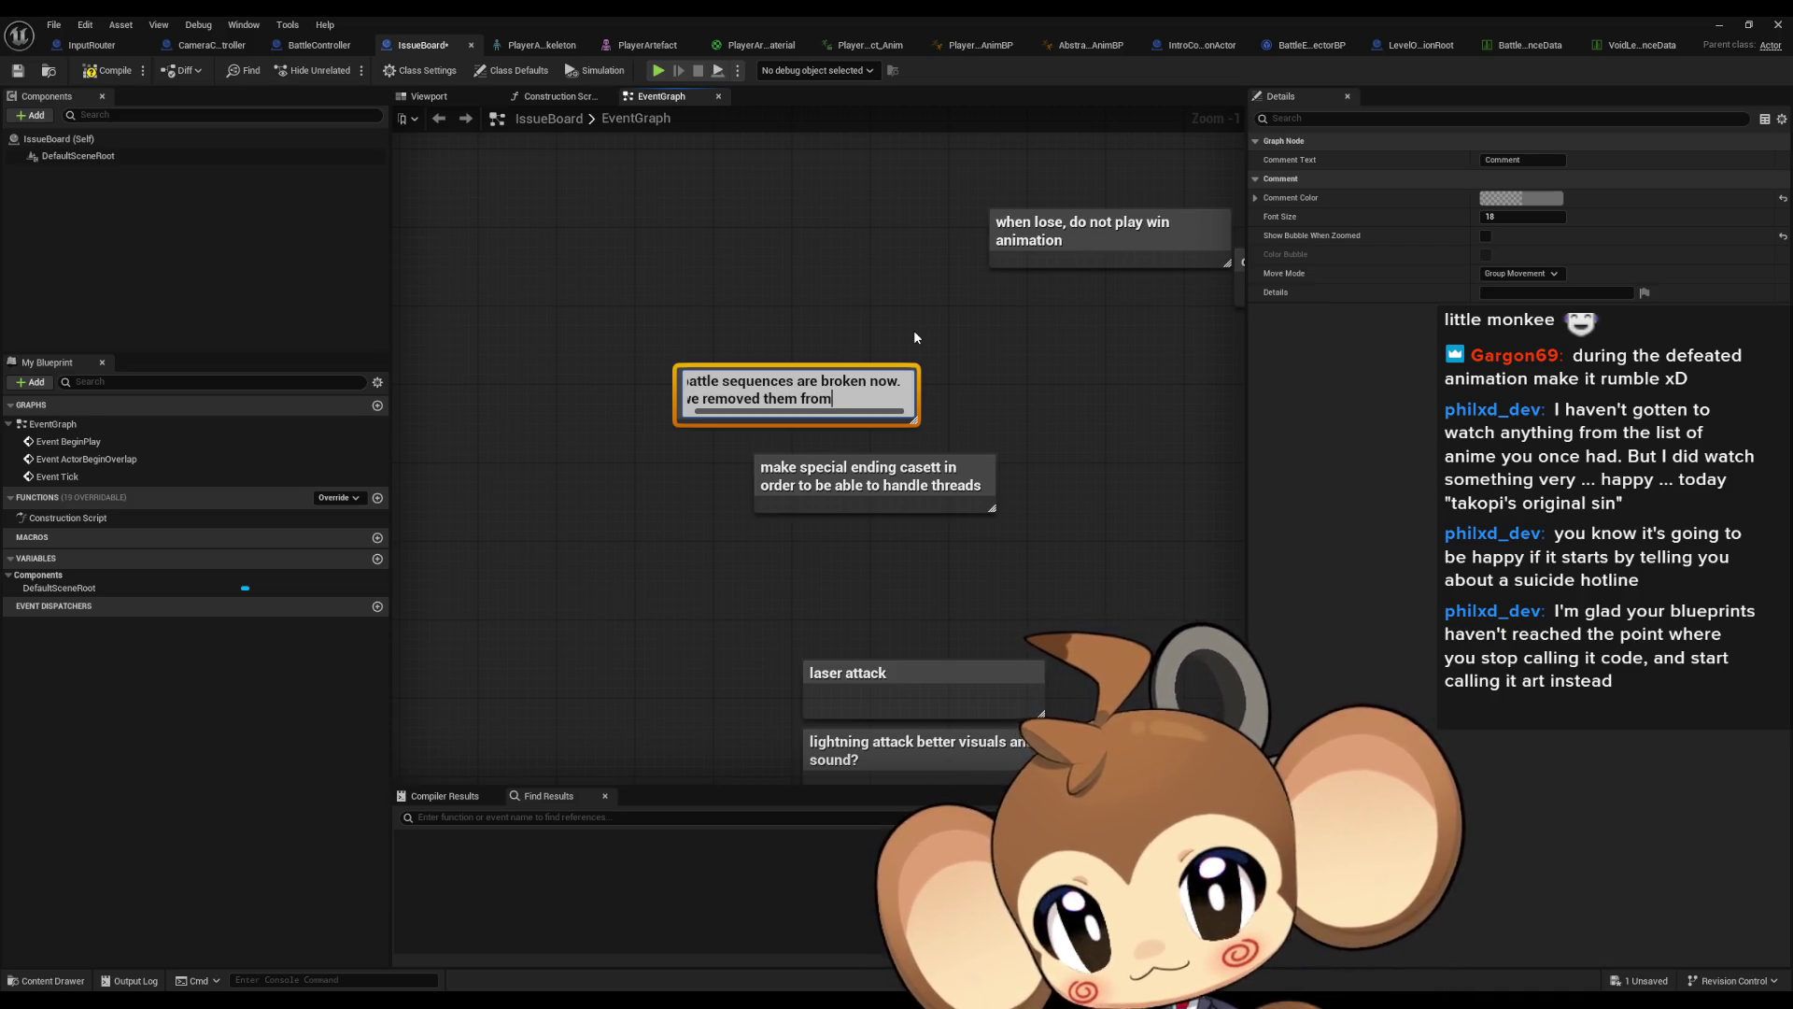
{"action": "type", "text": " the old way"}
{"action": "key", "text": "Return"}
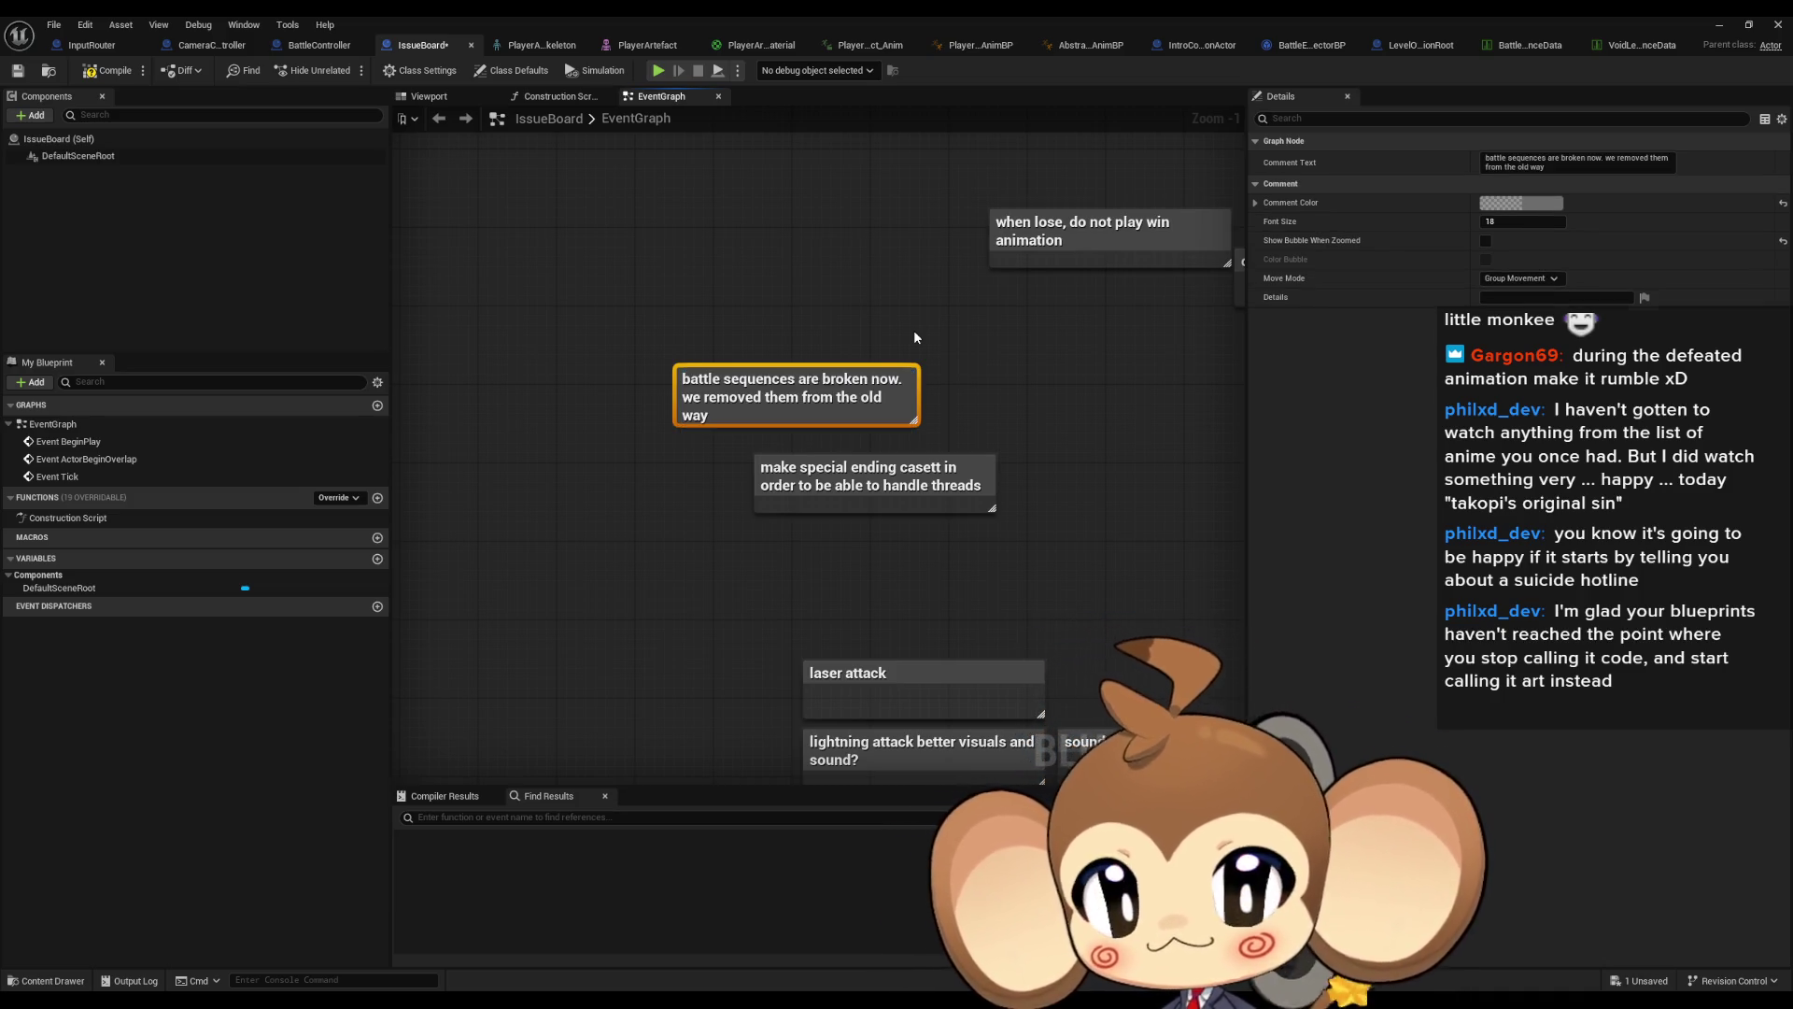
{"action": "left_click", "coordinate": [862, 305]}
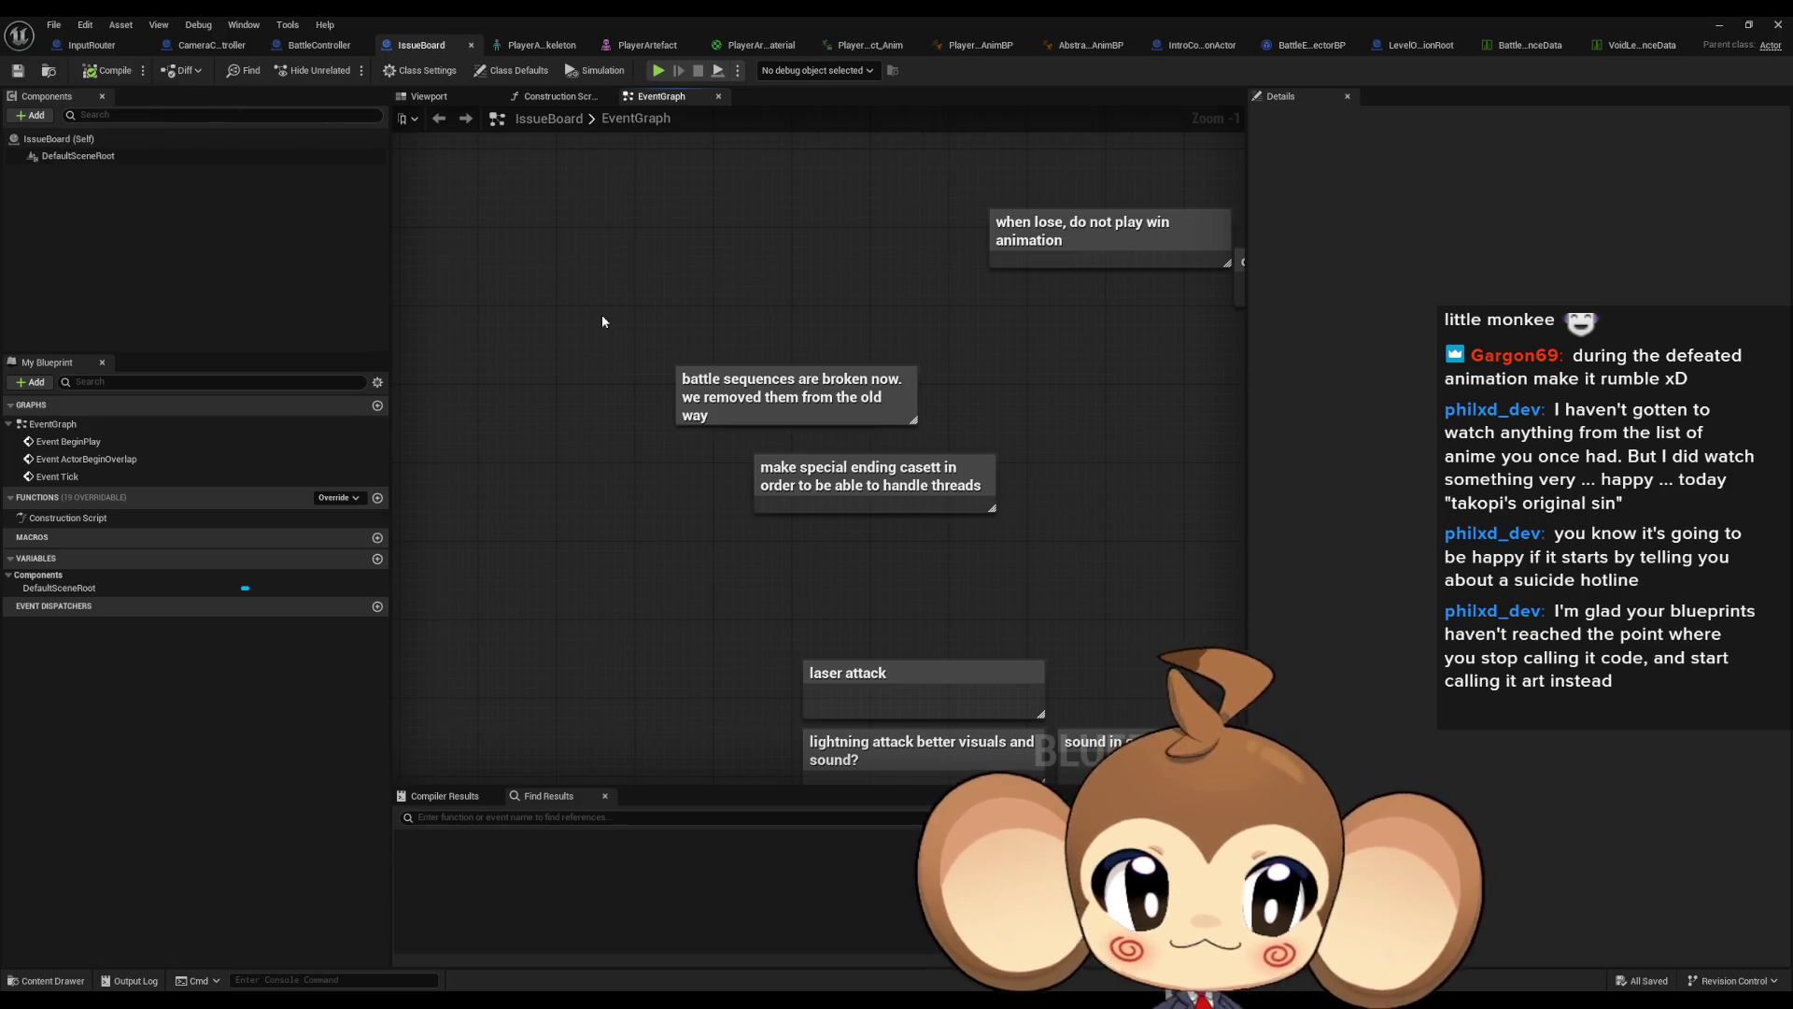